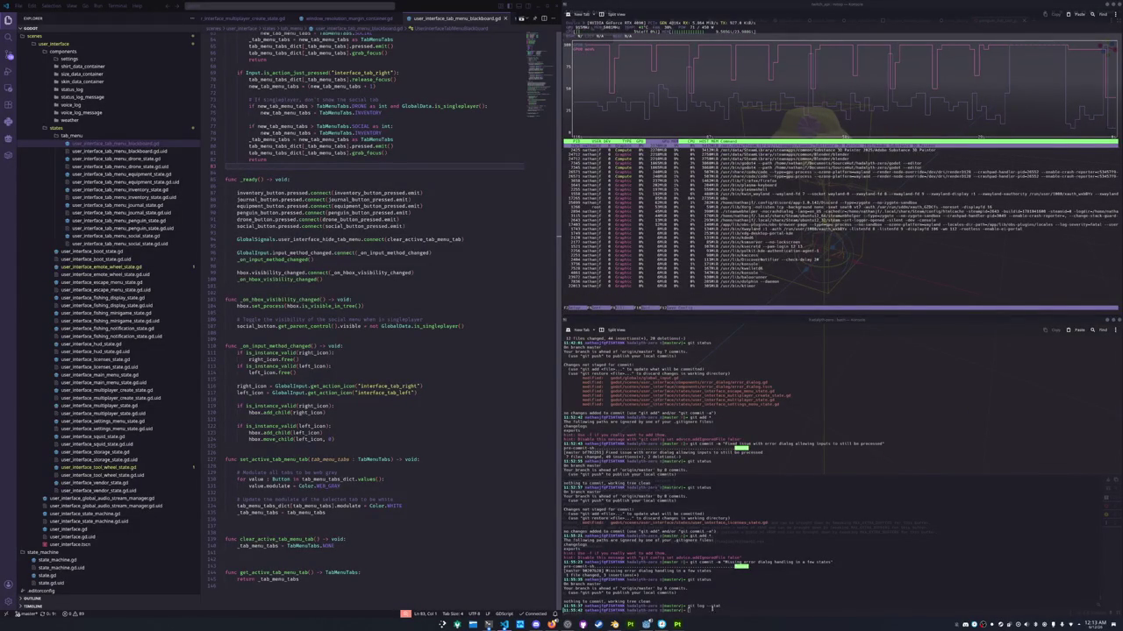
Switch from VS Code to the Godot editor to show the yellow sakura rain hat resource
{"action": "left_click", "coordinate": [646, 624]}
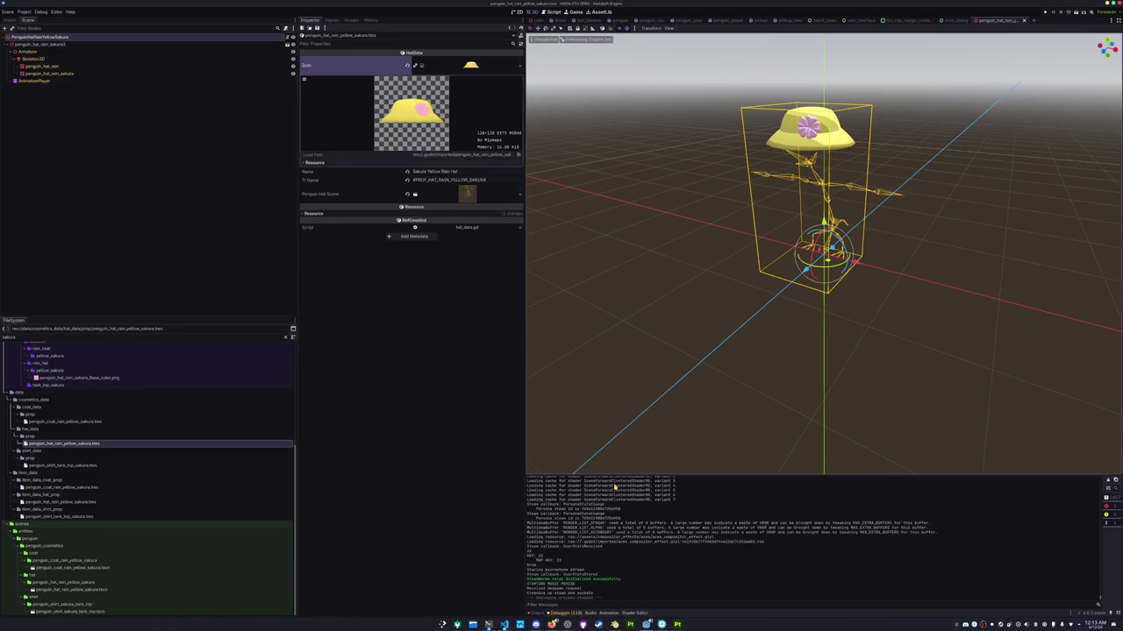
Launch the Godot project with F5 and wait for the Hadalyth Zero title menu
{"action": "key", "text": "F5"}
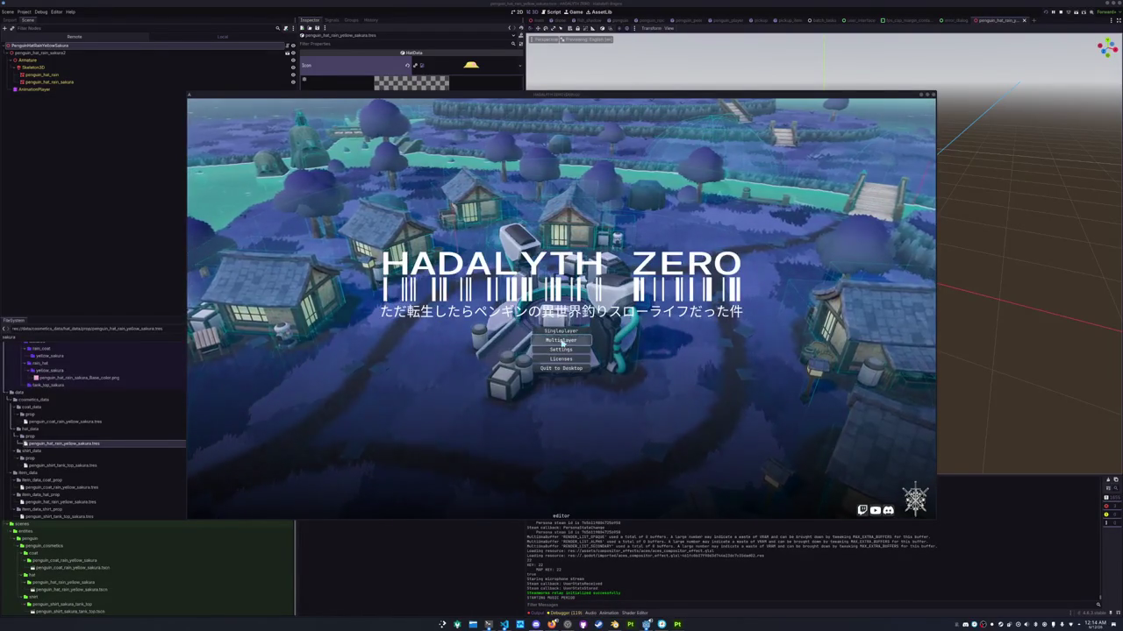
Start a multiplayer game and open the inventory's penguin cosmetics page
{"action": "left_click", "coordinate": [562, 340]}
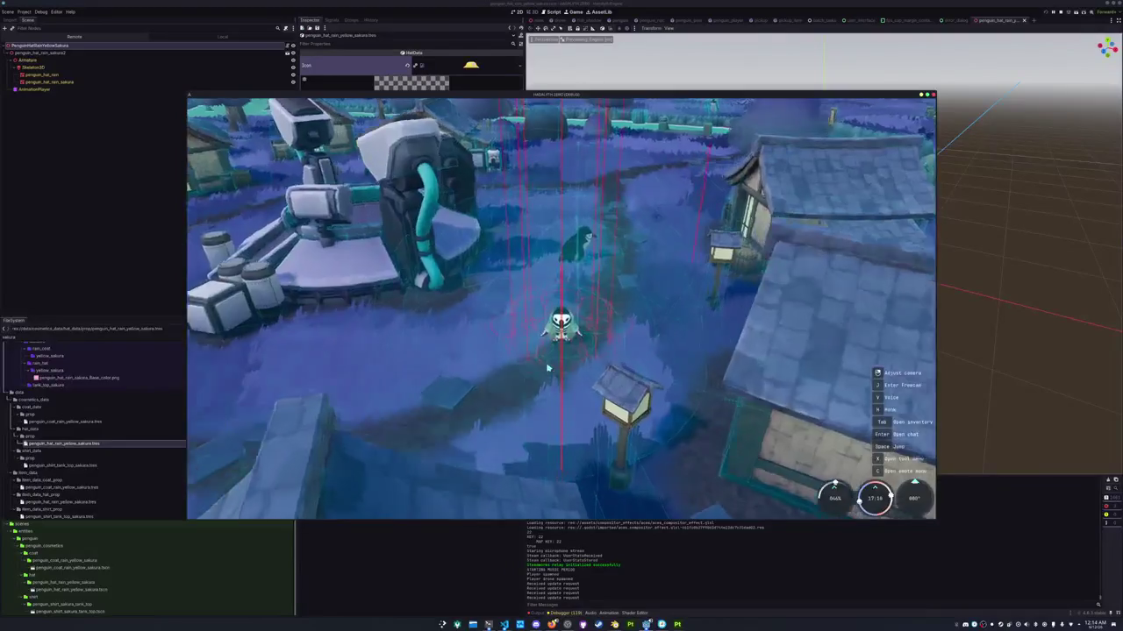
{"action": "key", "text": "Tab"}
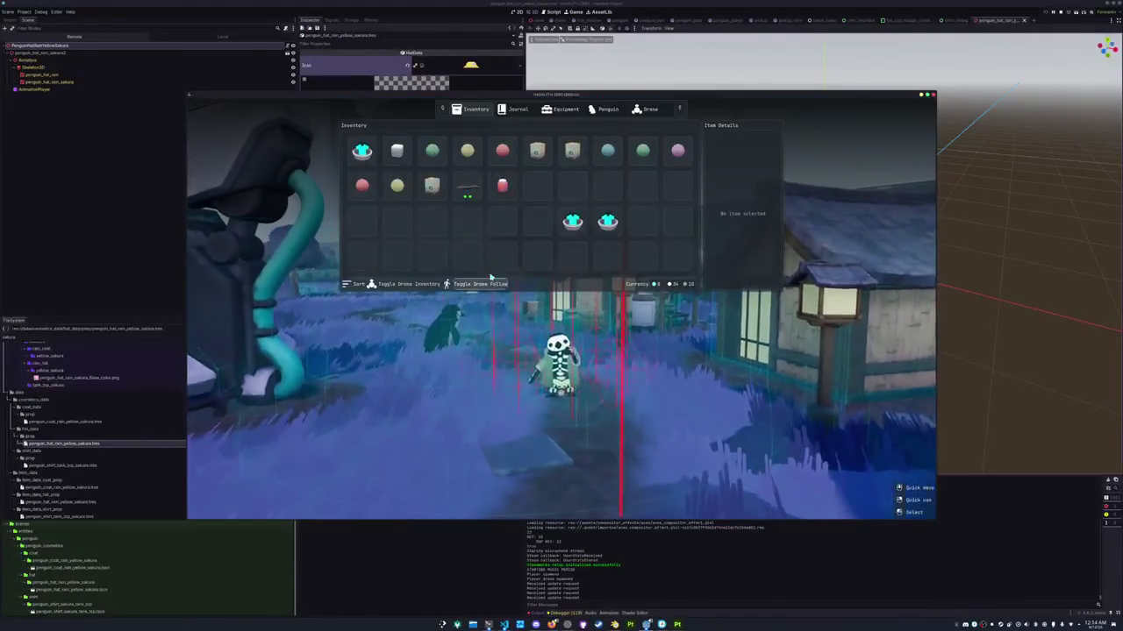
{"action": "left_click", "coordinate": [532, 151]}
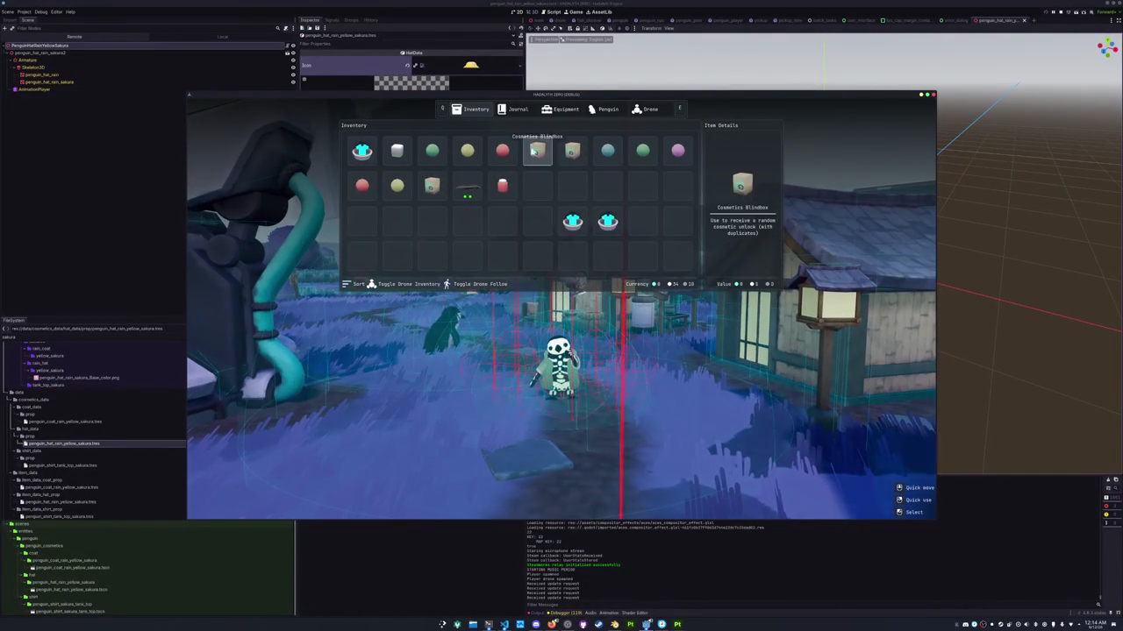
{"action": "left_click", "coordinate": [596, 109]}
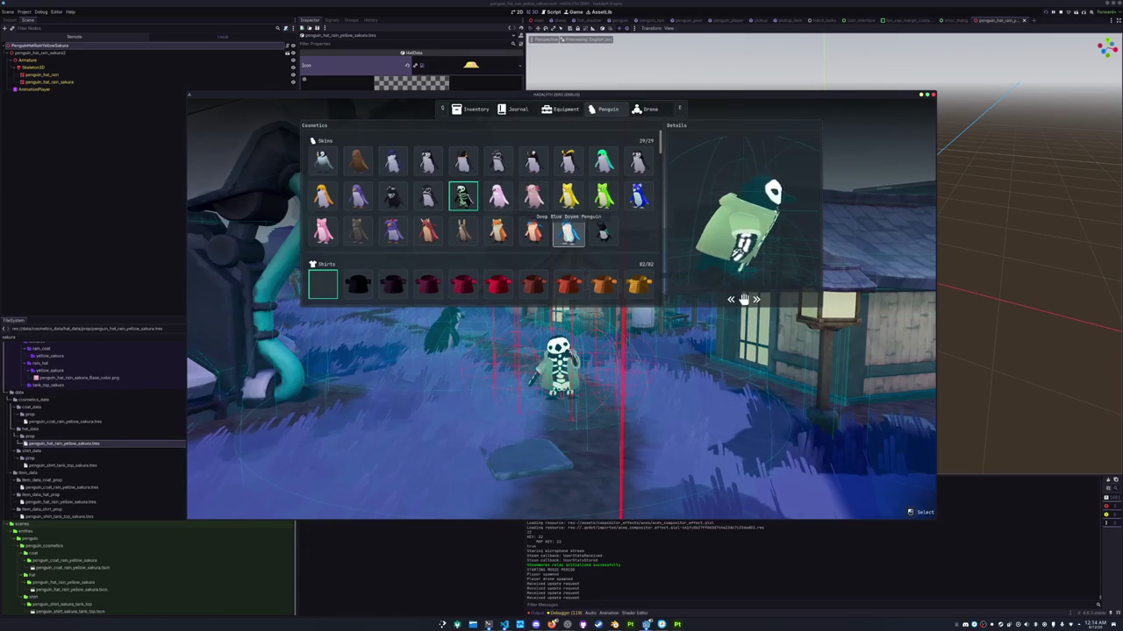
Scroll to Hats, equip the Sakura Yellow Rain Hat, and close the menu
{"action": "scroll", "coordinate": [569, 235], "scroll_direction": "down", "scroll_amount": 5}
{"action": "scroll", "coordinate": [561, 235], "scroll_direction": "down", "scroll_amount": 3}
{"action": "scroll", "coordinate": [558, 235], "scroll_direction": "down", "scroll_amount": 2}
{"action": "scroll", "coordinate": [555, 235], "scroll_direction": "down", "scroll_amount": 3}
{"action": "scroll", "coordinate": [555, 235], "scroll_direction": "down", "scroll_amount": 3}
{"action": "scroll", "coordinate": [555, 235], "scroll_direction": "down", "scroll_amount": 2}
{"action": "scroll", "coordinate": [555, 235], "scroll_direction": "down", "scroll_amount": 2}
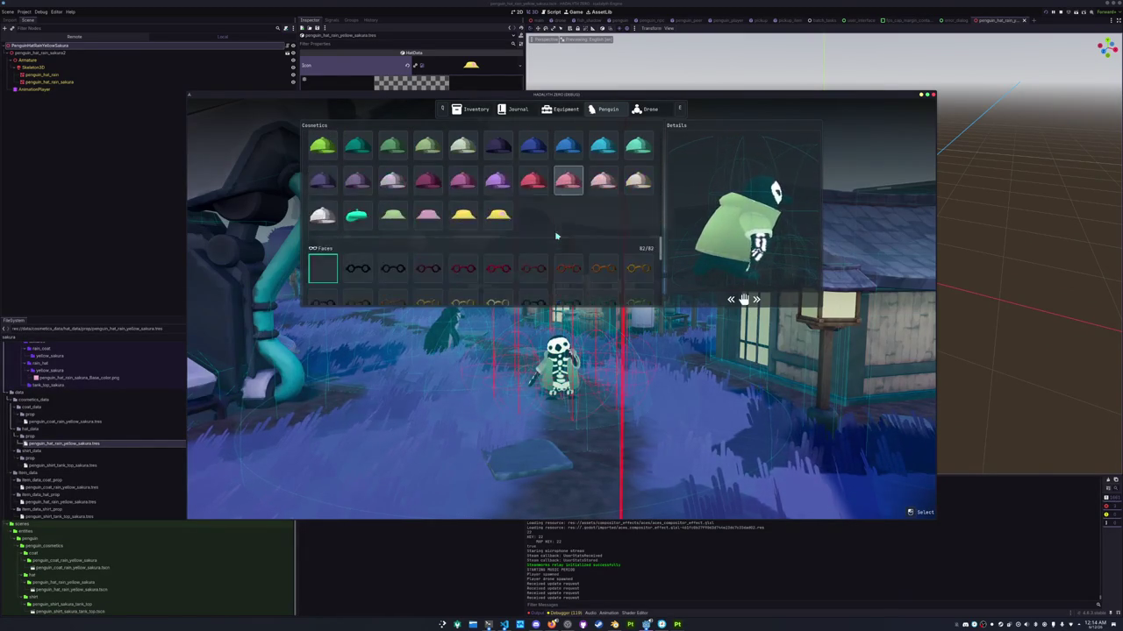
{"action": "left_click", "coordinate": [497, 219]}
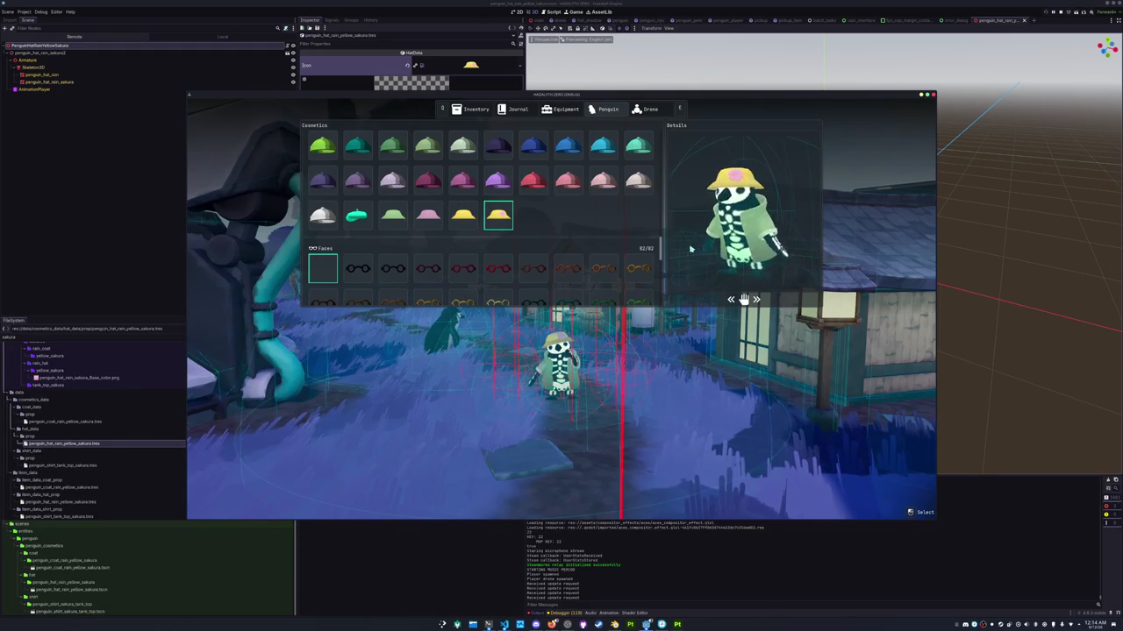
{"action": "key", "text": "Tab"}
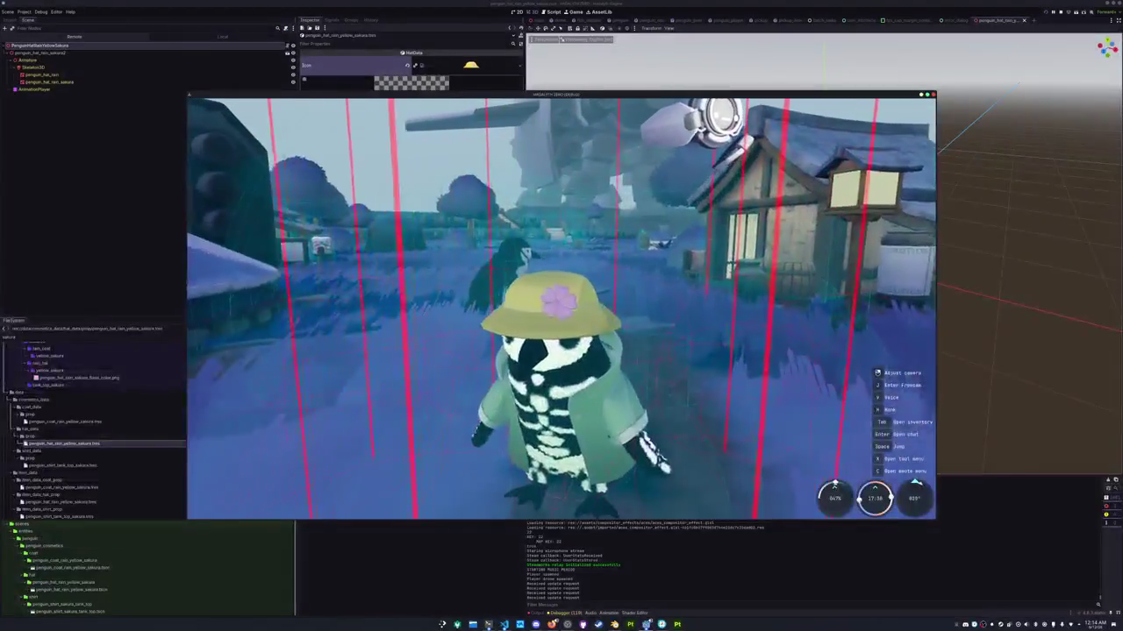
Capture a region screenshot of the penguin's sakura hat, then stop the game with F8
{"action": "key", "text": "ctrl+Print"}
{"action": "left_click_drag", "start_coordinate": [436, 243], "coordinate": [638, 353]}
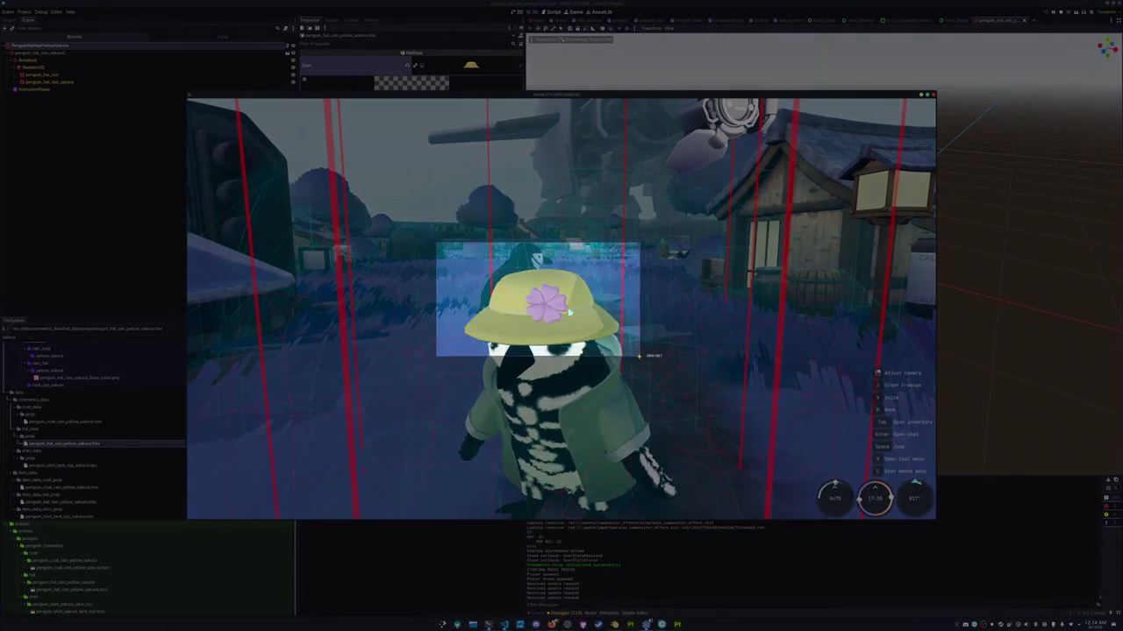
{"action": "key", "text": "Return"}
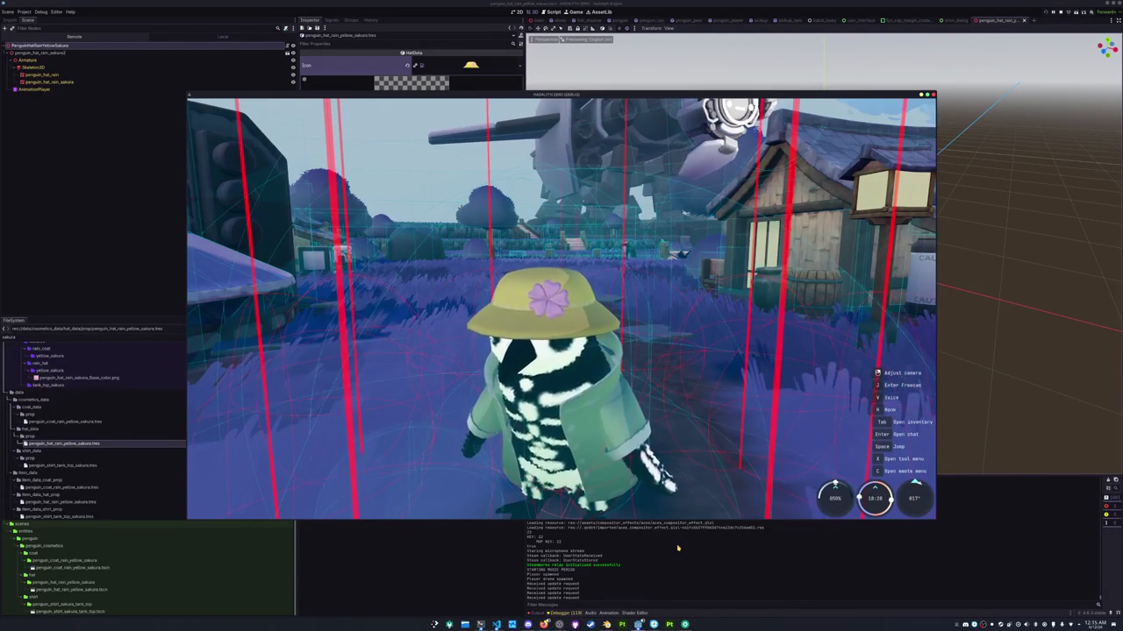
{"action": "key", "text": "F8"}
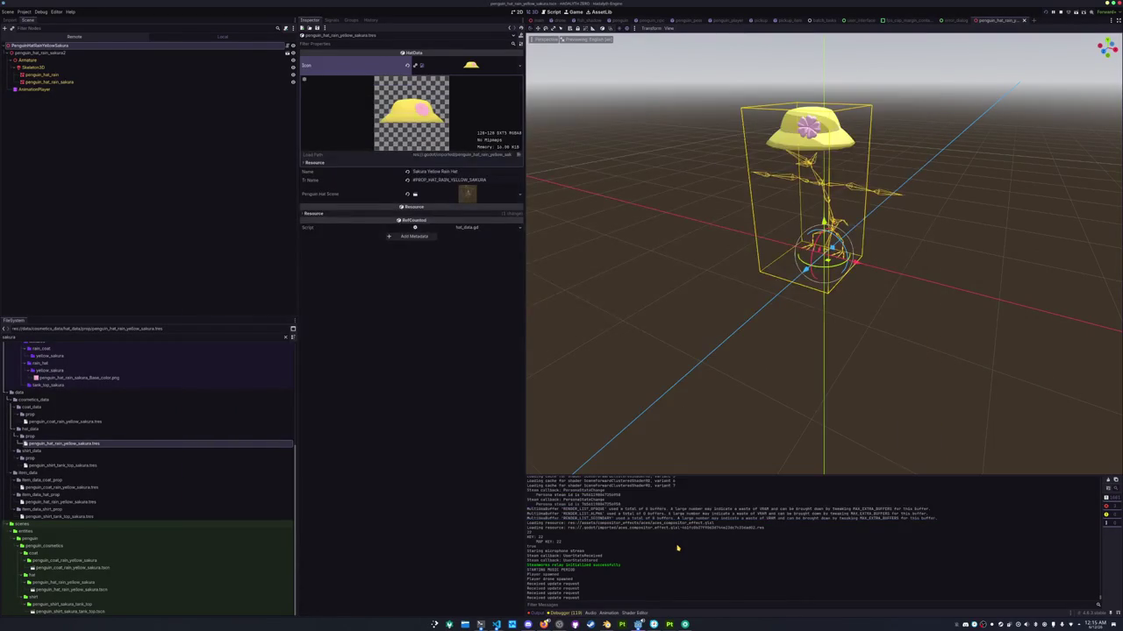
In Blender's Layout workspace, collapse the Skins, Dyes, Hats, Faces and Accessories collections
{"action": "left_click", "coordinate": [605, 625]}
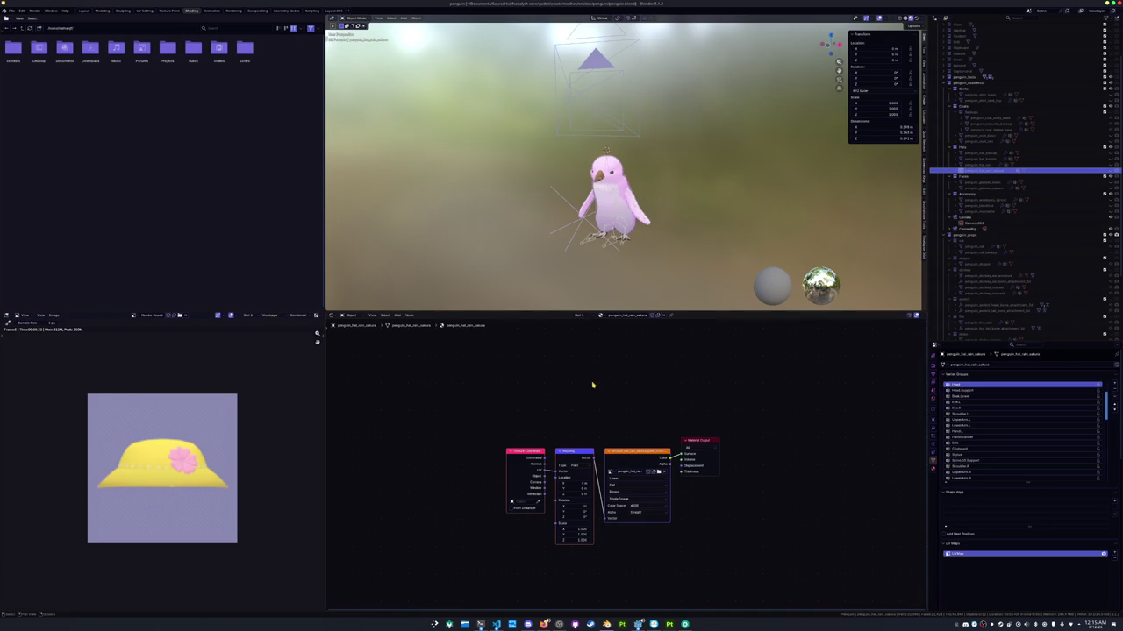
{"action": "left_click", "coordinate": [85, 10]}
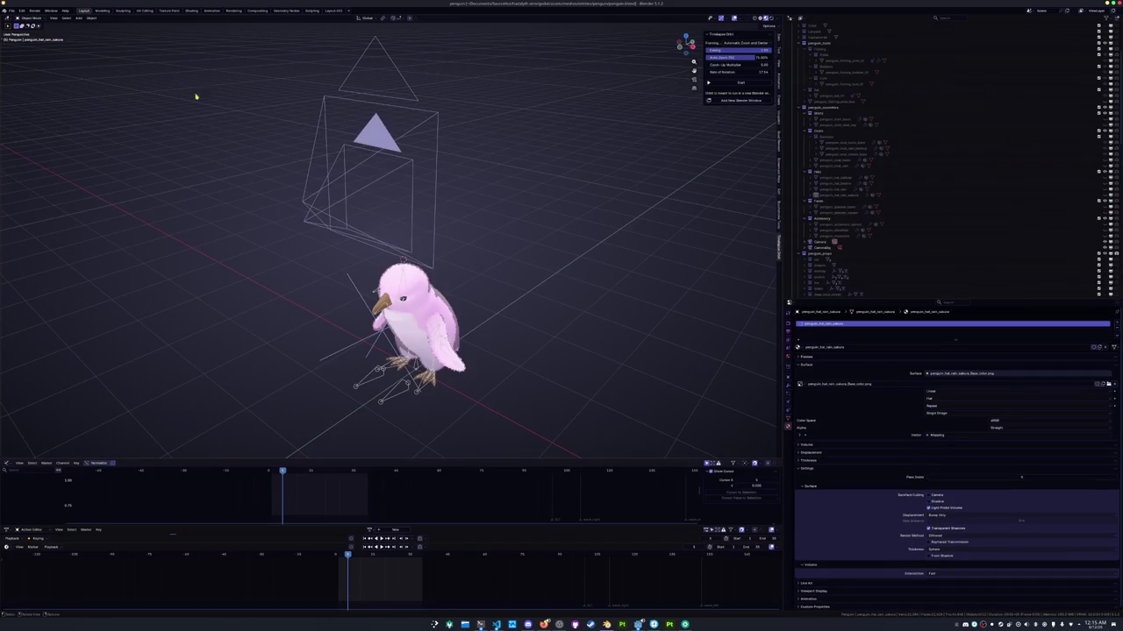
{"action": "left_click", "coordinate": [862, 255]}
{"action": "left_click", "coordinate": [805, 114]}
{"action": "left_click", "coordinate": [805, 120]}
{"action": "left_click", "coordinate": [805, 124]}
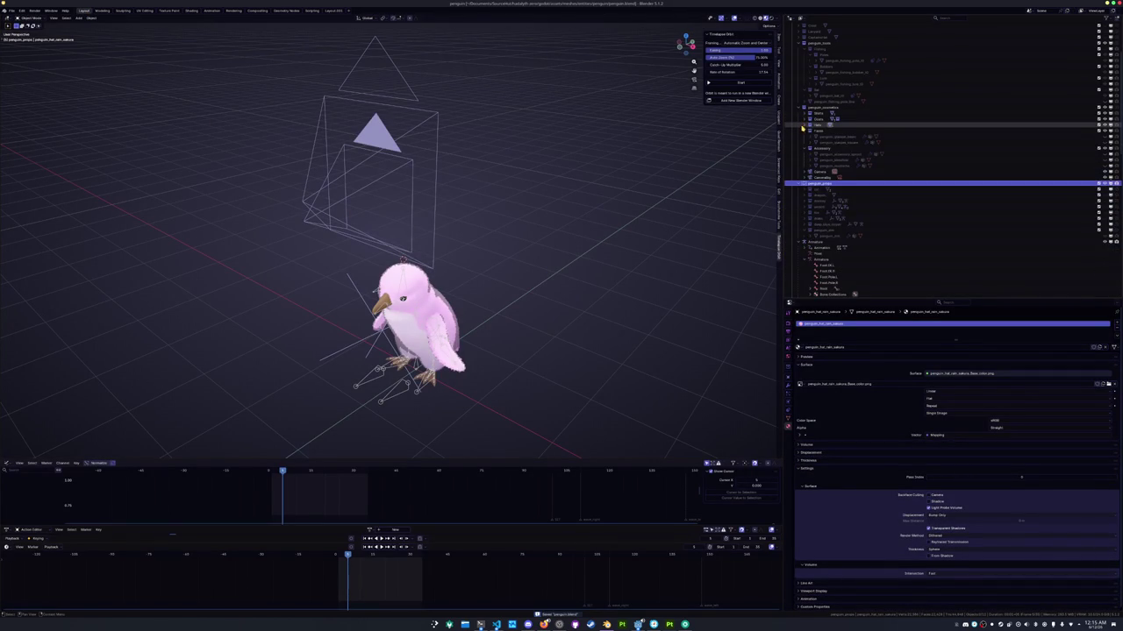
{"action": "left_click", "coordinate": [804, 131]}
{"action": "left_click", "coordinate": [805, 137]}
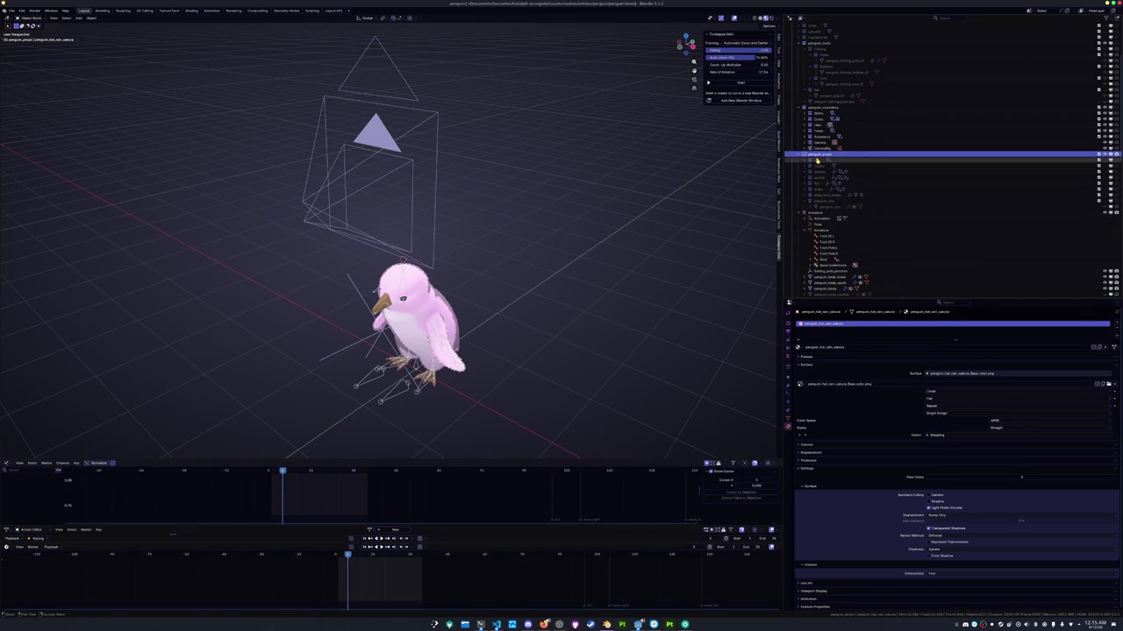
Add a new collection named sakura under penguin_props, save the file, and return to the game
{"action": "right_click", "coordinate": [819, 155]}
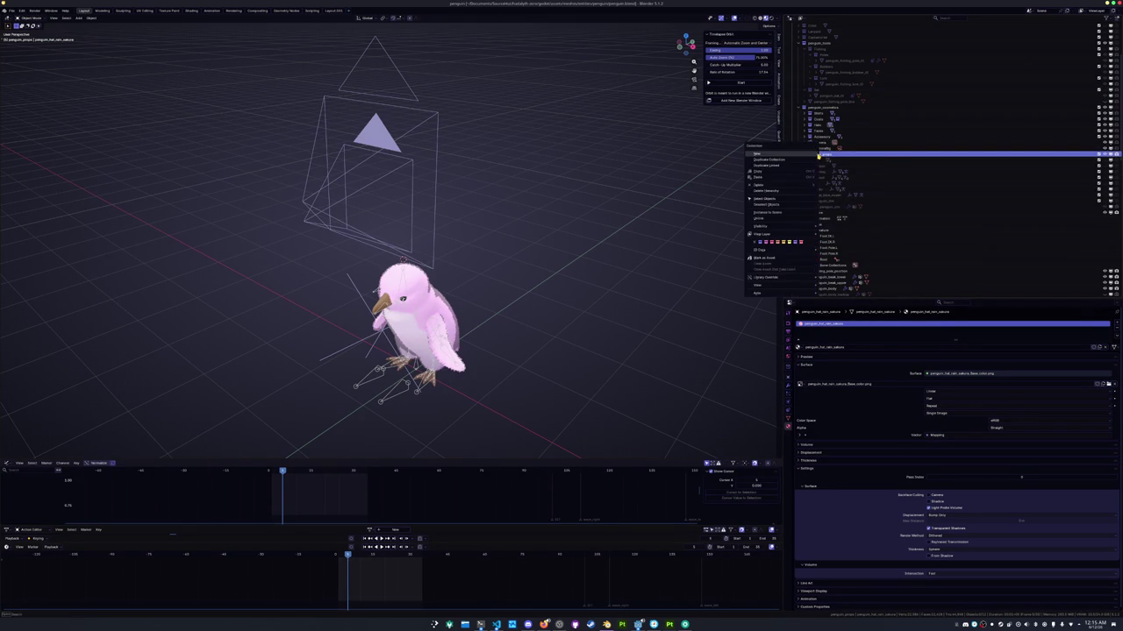
{"action": "left_click", "coordinate": [818, 156]}
{"action": "double_click", "coordinate": [816, 212]}
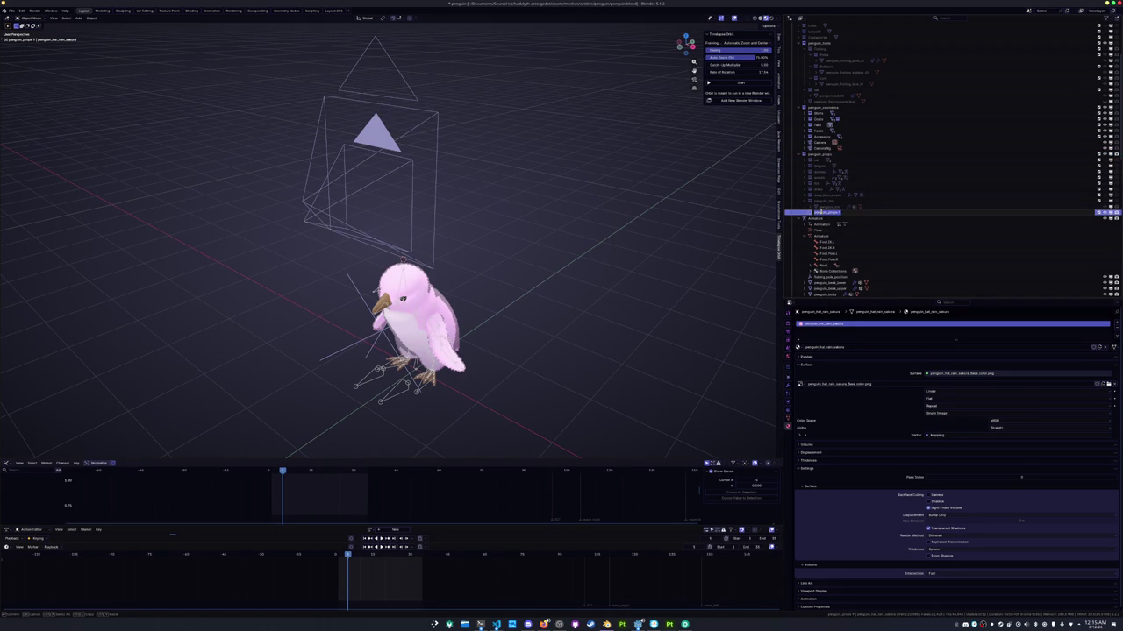
{"action": "double_click", "coordinate": [825, 201]}
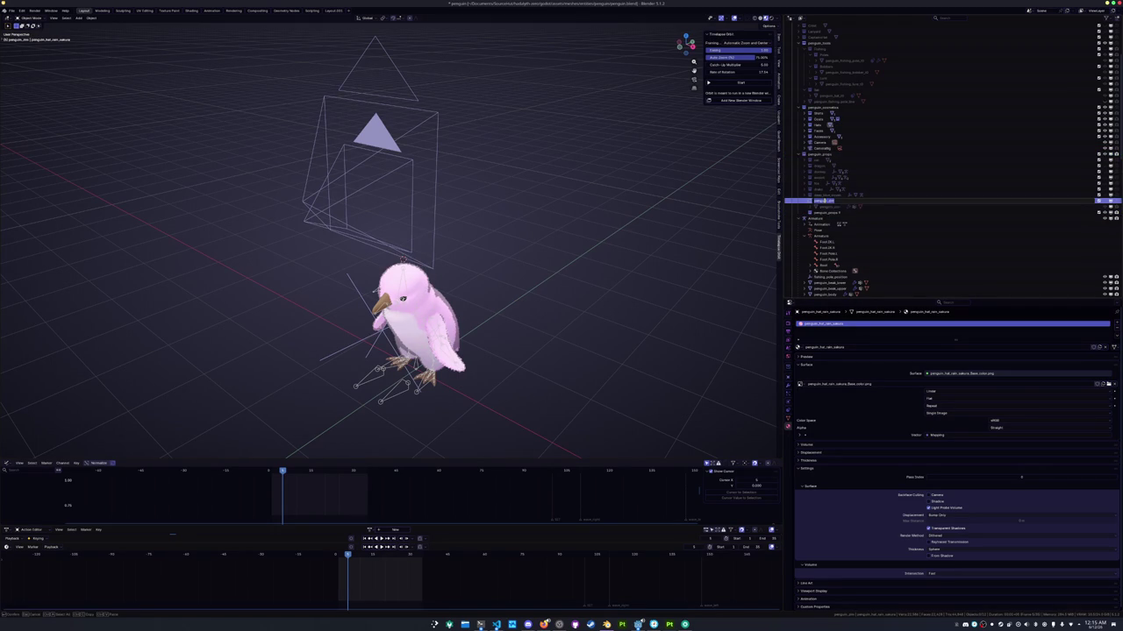
{"action": "key", "text": "Return"}
{"action": "left_click", "coordinate": [824, 212]}
{"action": "key", "text": "Return"}
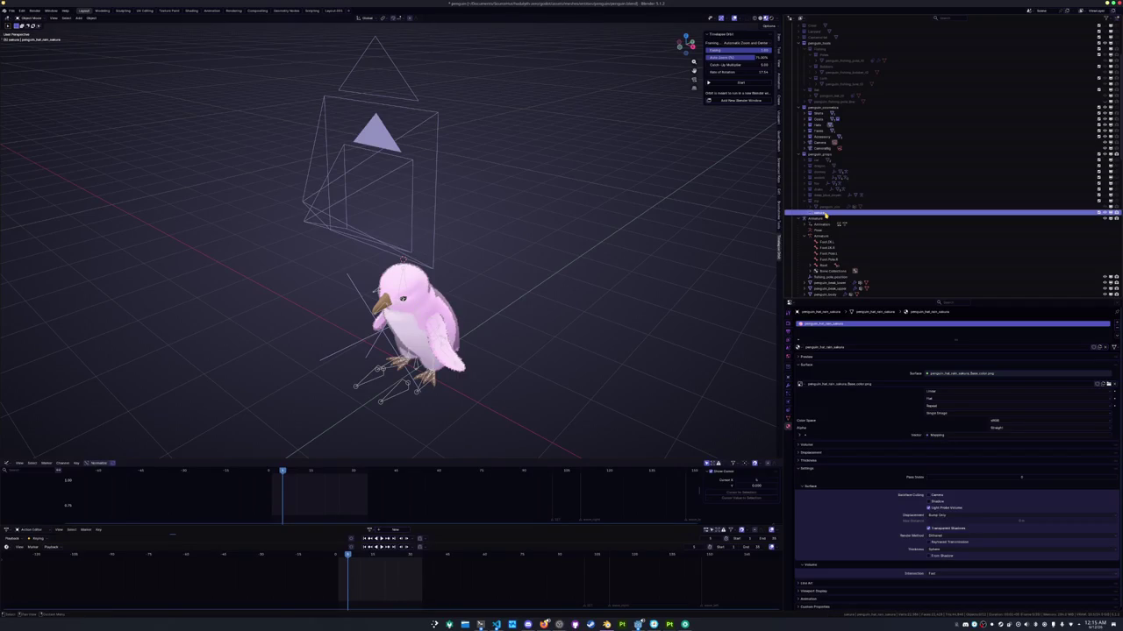
{"action": "key", "text": "ctrl+s"}
{"action": "middle_click_drag", "start_coordinate": [523, 283], "coordinate": [573, 223]}
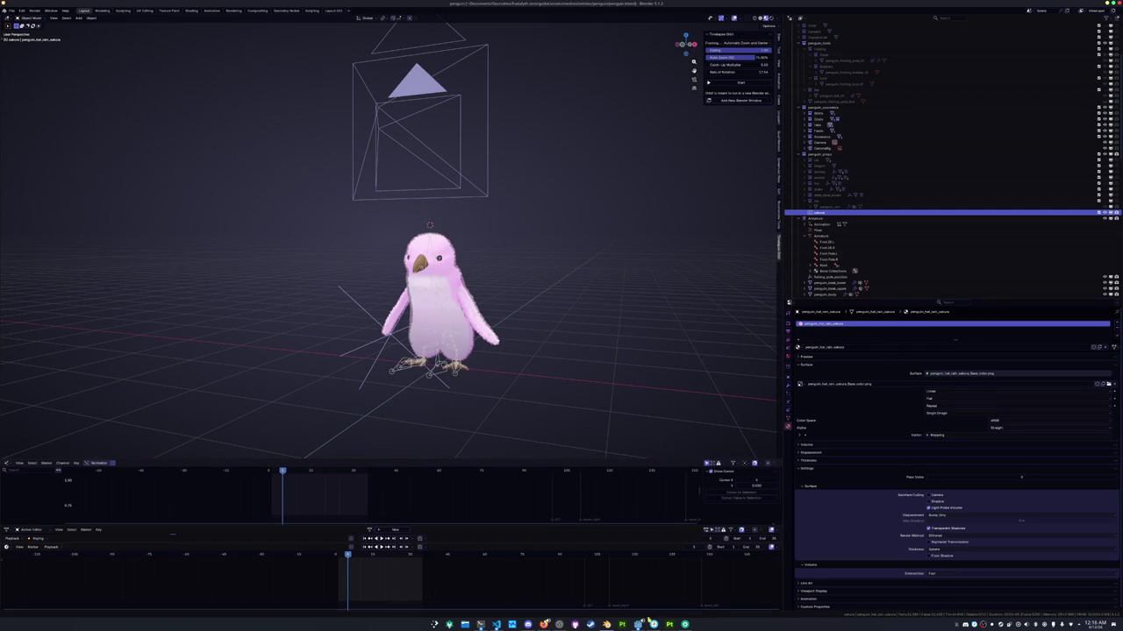
{"action": "mouse_move", "coordinate": [638, 624]}
{"action": "left_click", "coordinate": [681, 588]}
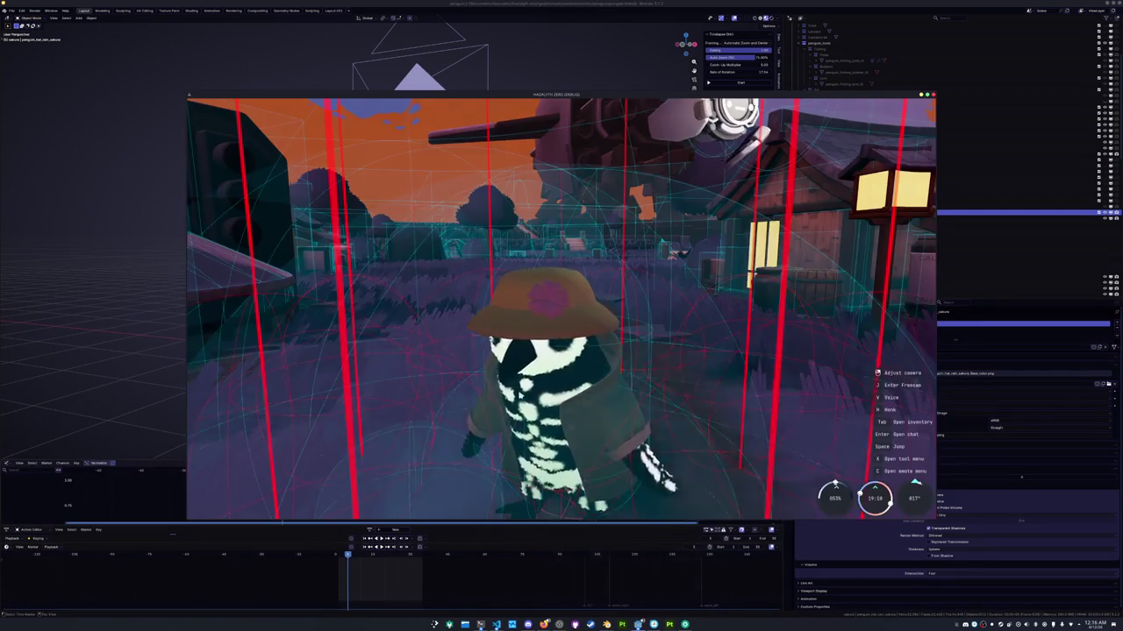
Open the penguin cosmetics page and take a region screenshot of the coat row
{"action": "key", "text": "Tab"}
{"action": "left_click", "coordinate": [605, 109]}
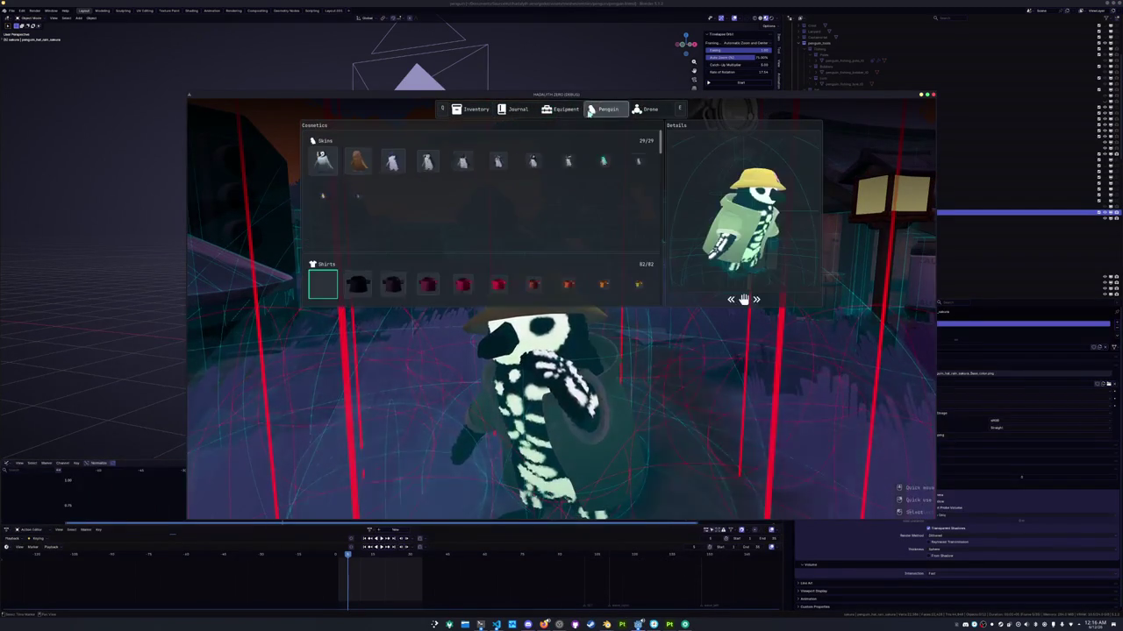
{"action": "scroll", "coordinate": [509, 254], "scroll_direction": "down", "scroll_amount": 5}
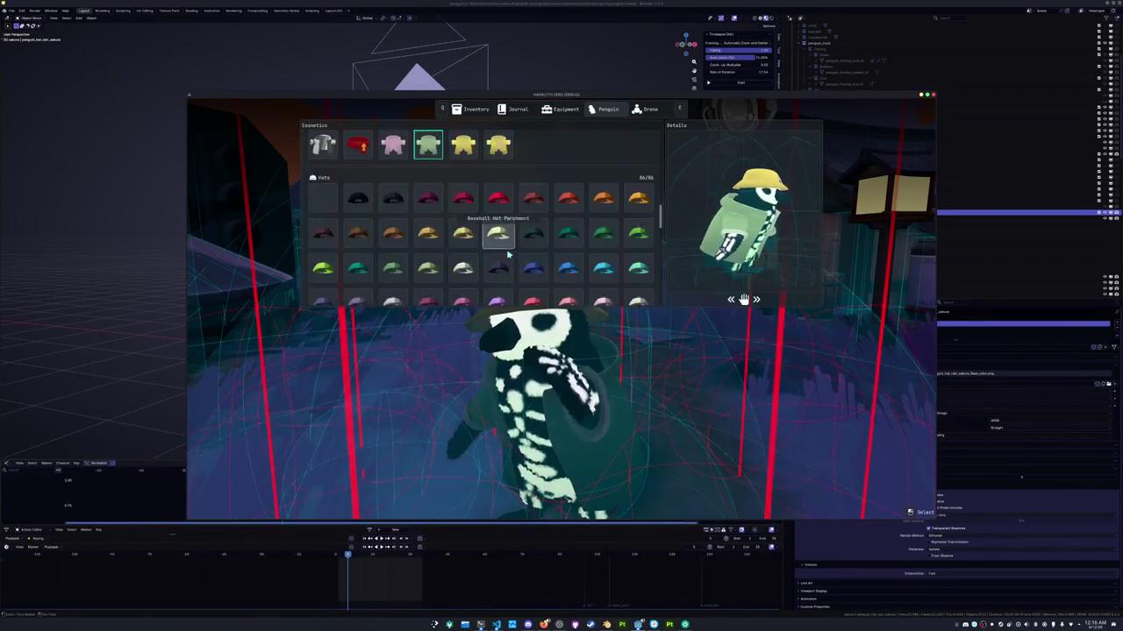
{"action": "scroll", "coordinate": [513, 228], "scroll_direction": "up", "scroll_amount": 3}
{"action": "scroll", "coordinate": [516, 214], "scroll_direction": "up", "scroll_amount": 1}
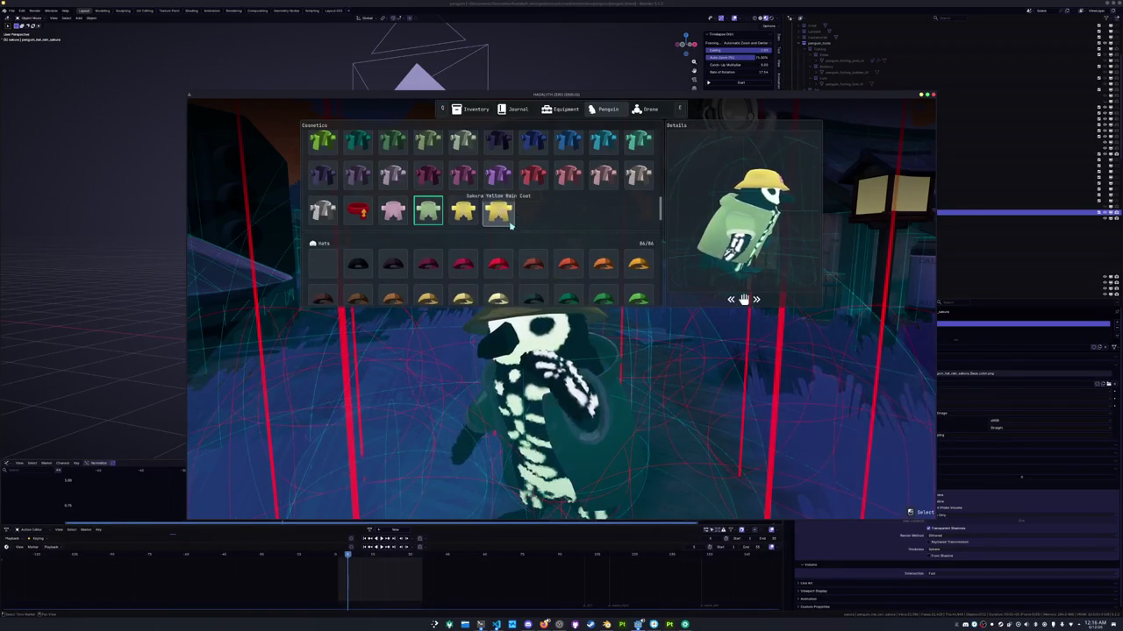
{"action": "key", "text": "super+shift+Print"}
{"action": "left_click_drag", "start_coordinate": [373, 188], "coordinate": [561, 233]}
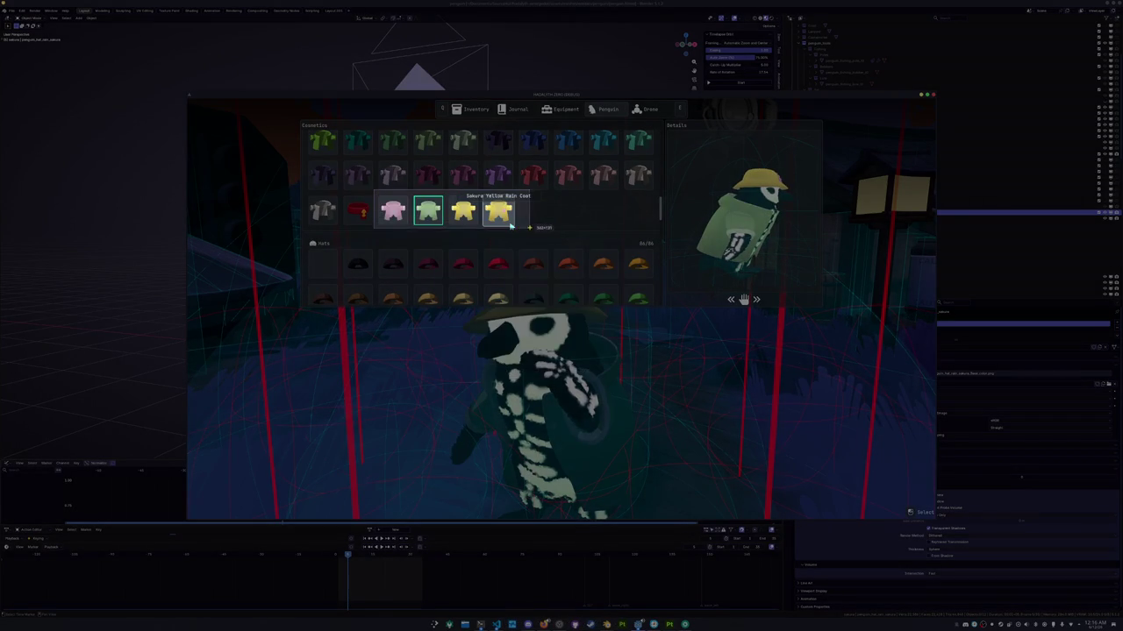
{"action": "key", "text": "Return"}
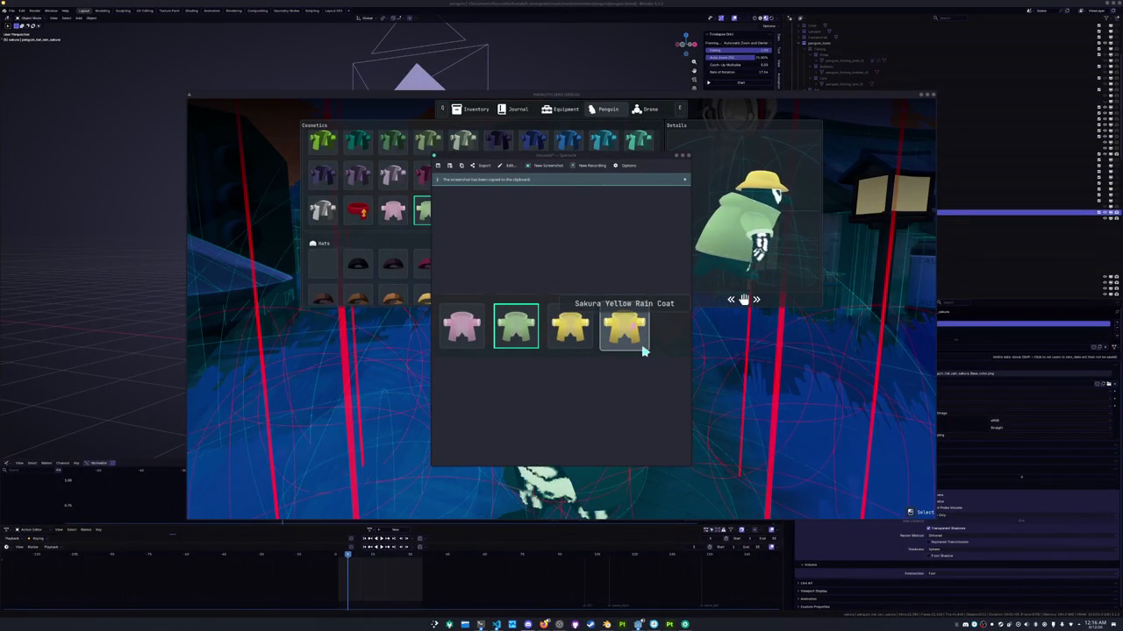
{"action": "key", "text": "Escape"}
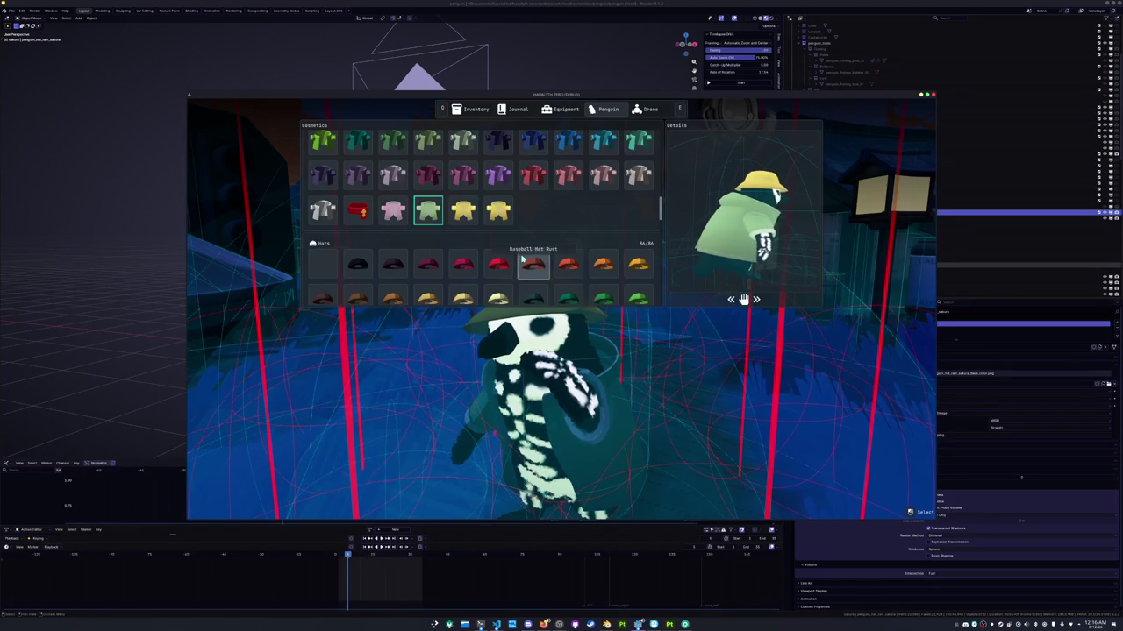
Scroll down and take a region screenshot of the hat row
{"action": "scroll", "coordinate": [523, 260], "scroll_direction": "down", "scroll_amount": 8}
{"action": "scroll", "coordinate": [513, 228], "scroll_direction": "down", "scroll_amount": 4}
{"action": "key", "text": "Print"}
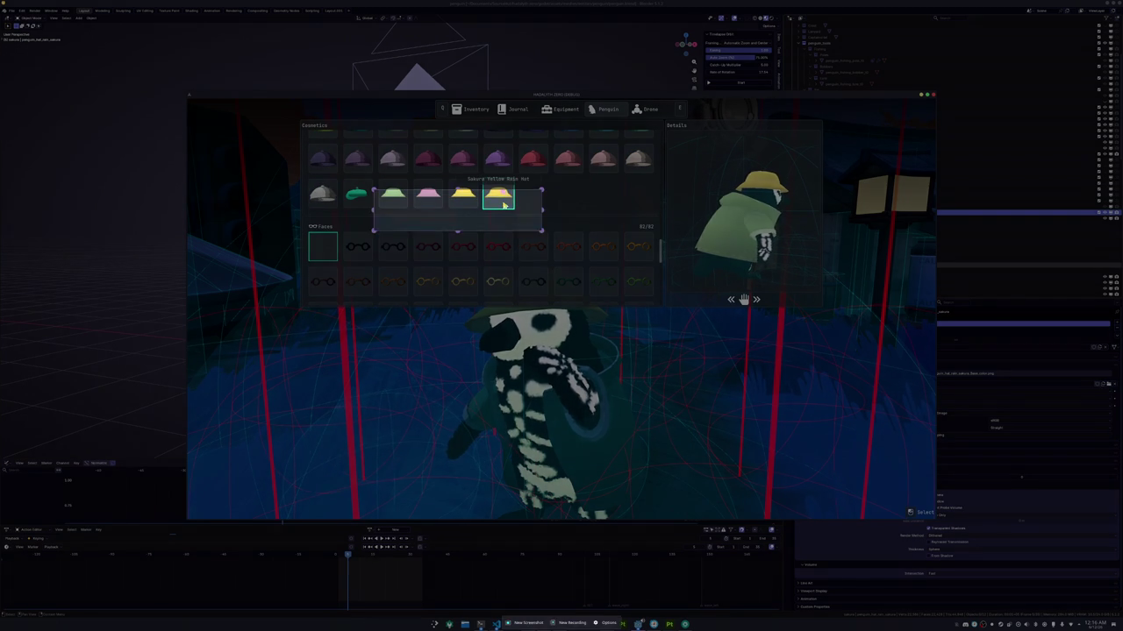
{"action": "left_click_drag", "start_coordinate": [502, 203], "coordinate": [503, 190]}
{"action": "key", "text": "Return"}
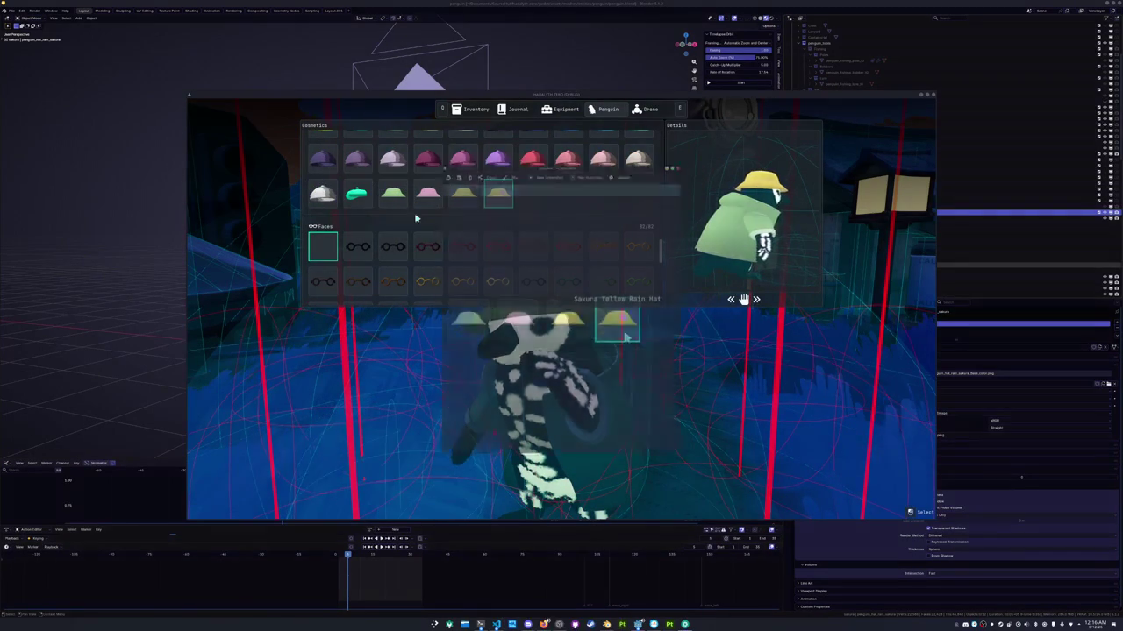
{"action": "key", "text": "Escape"}
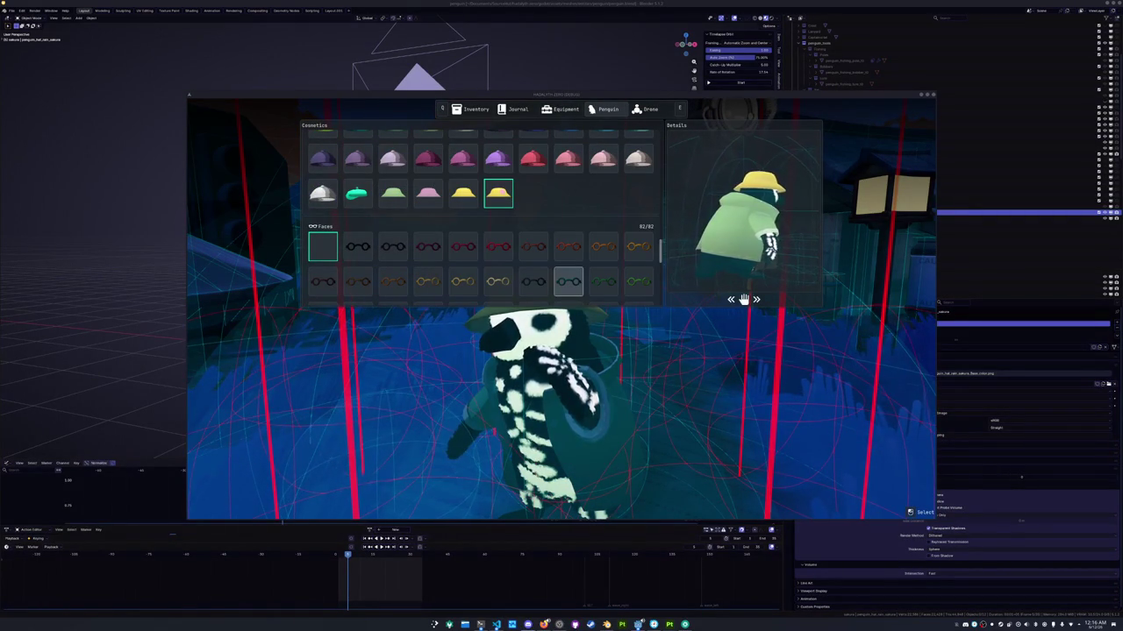
Take a region screenshot of the Sprout accessory, then close the cosmetics menu
{"action": "scroll", "coordinate": [576, 221], "scroll_direction": "down", "scroll_amount": 3}
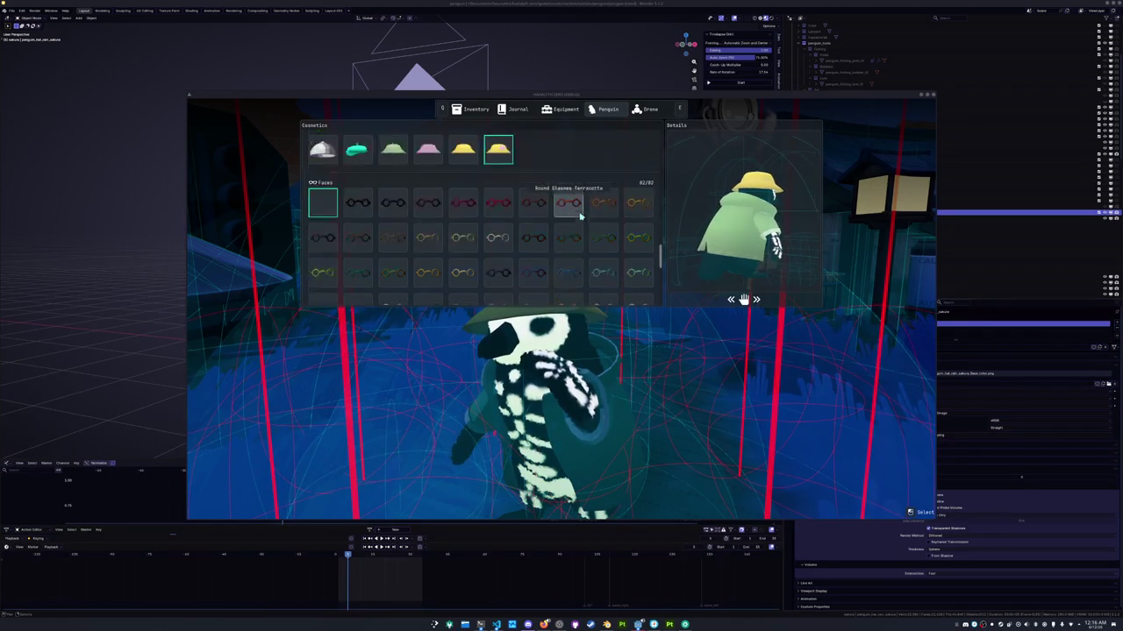
{"action": "scroll", "coordinate": [575, 221], "scroll_direction": "down", "scroll_amount": 5}
{"action": "key", "text": "super+shift+Print"}
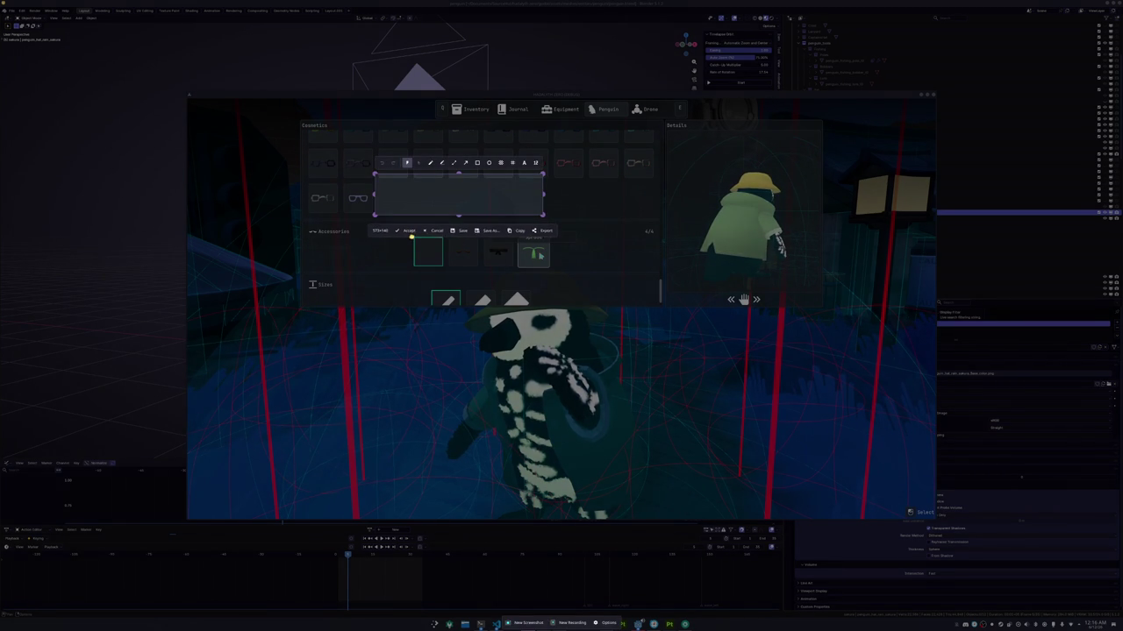
{"action": "left_click_drag", "start_coordinate": [580, 272], "coordinate": [415, 227]}
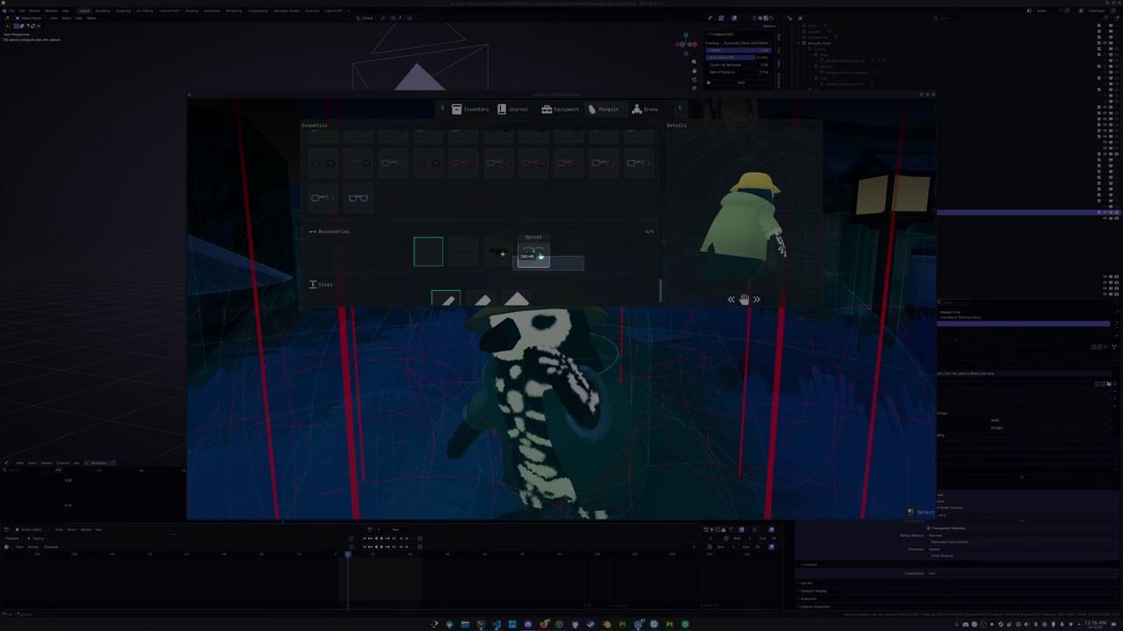
{"action": "key", "text": "Return"}
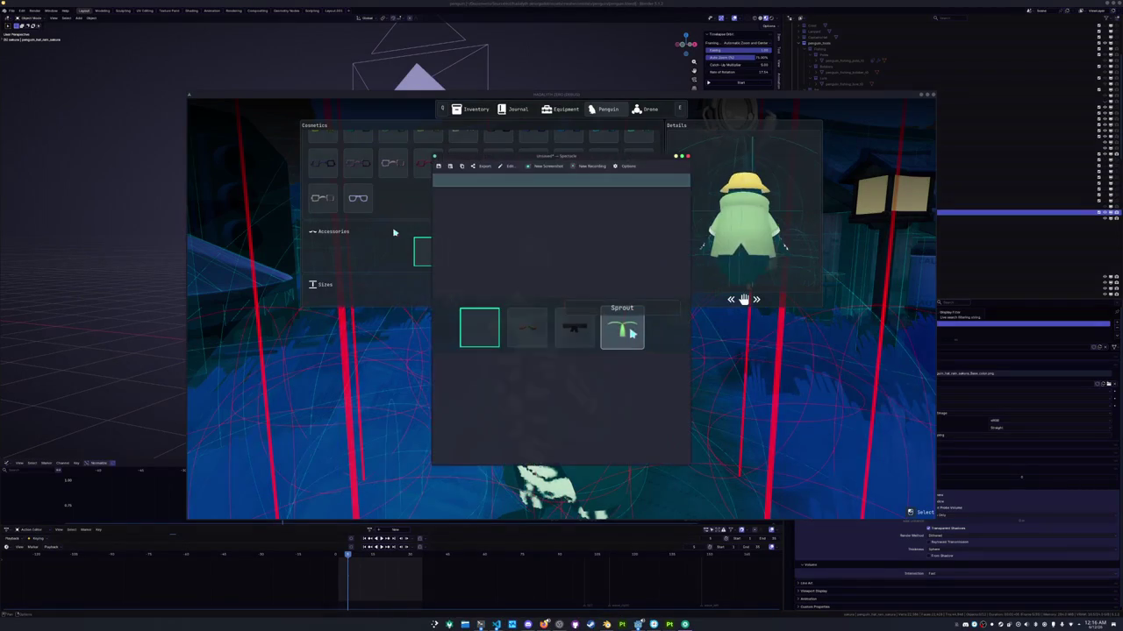
{"action": "key", "text": "Tab"}
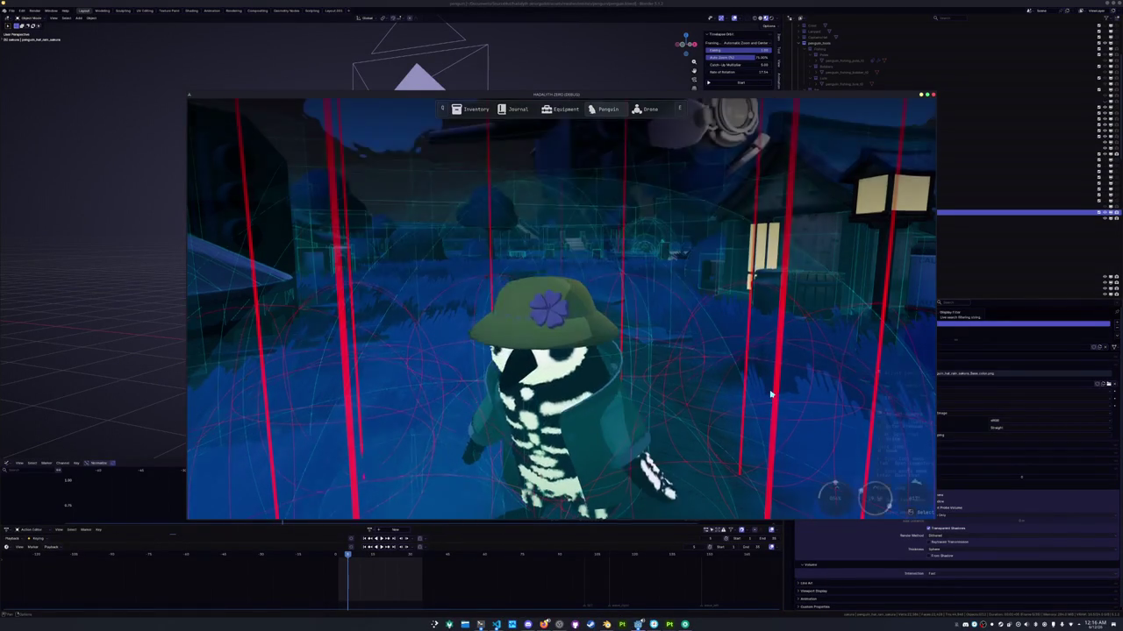
{"action": "key", "text": "Tab"}
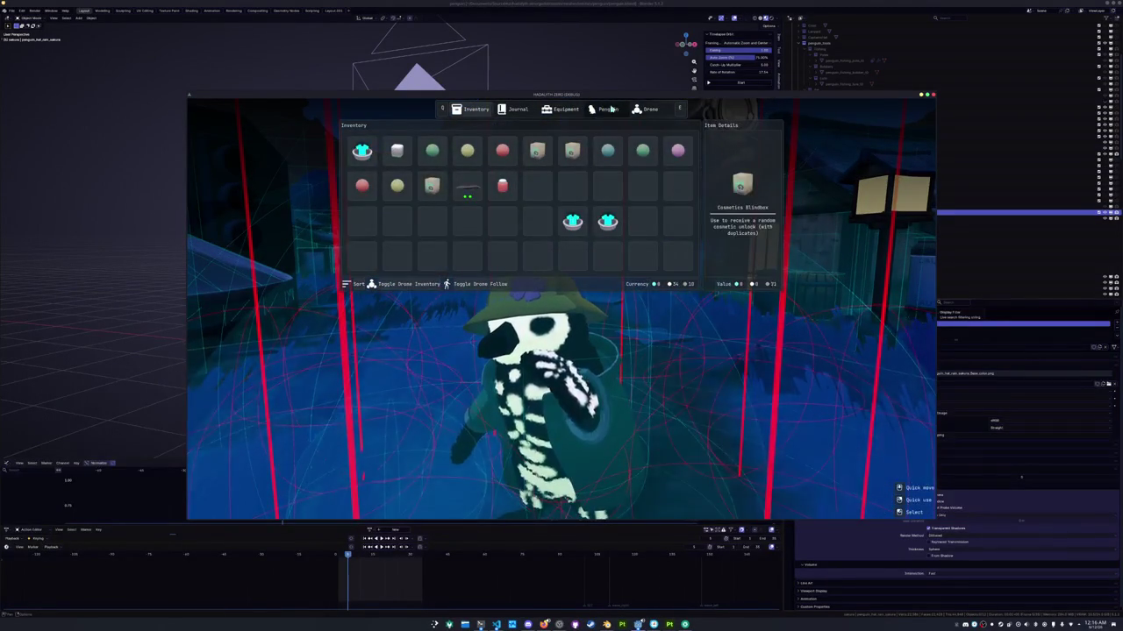
Scroll the penguin cosmetics page to Accessories, close the menu, and walk the penguin forward
{"action": "left_click", "coordinate": [612, 109]}
{"action": "scroll", "coordinate": [526, 211], "scroll_direction": "down", "scroll_amount": 10}
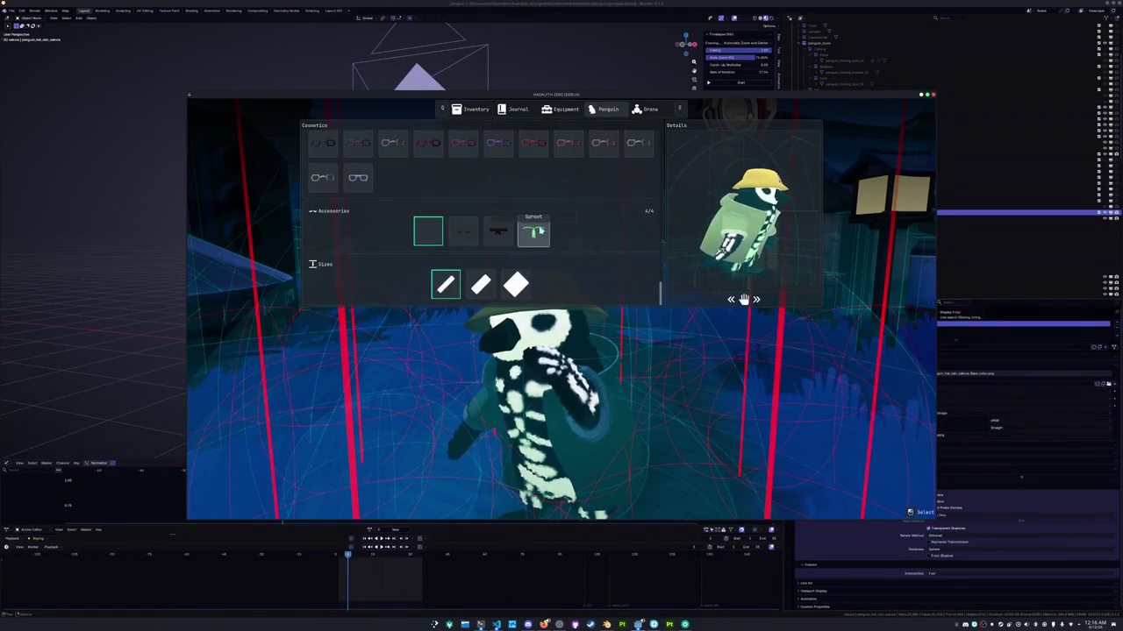
{"action": "key", "text": "Tab"}
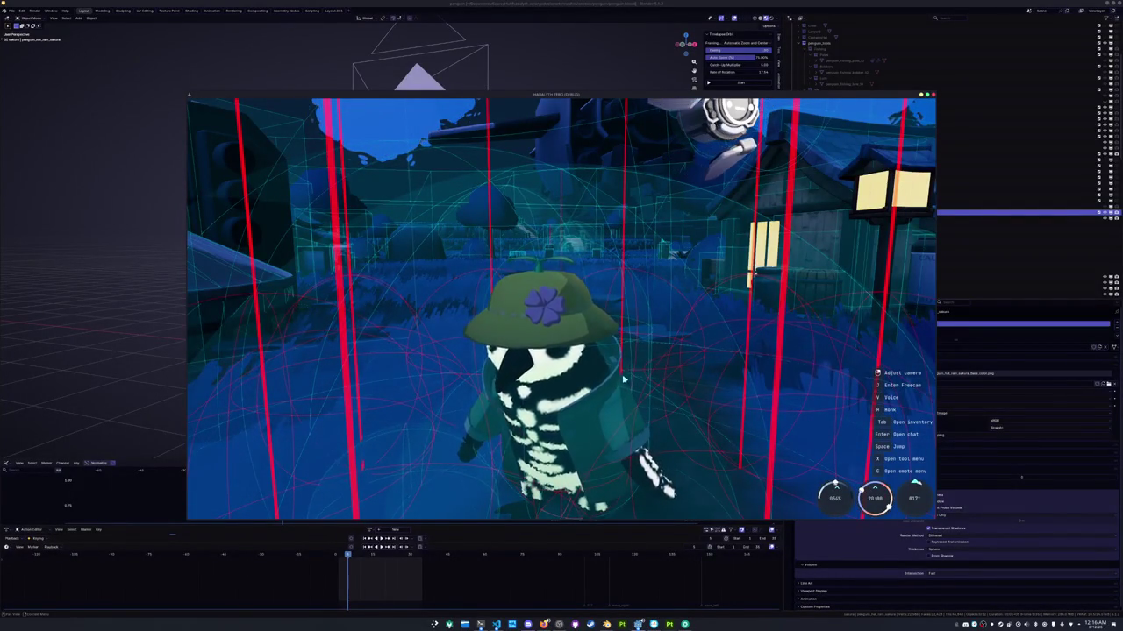
{"action": "key", "text": "w"}
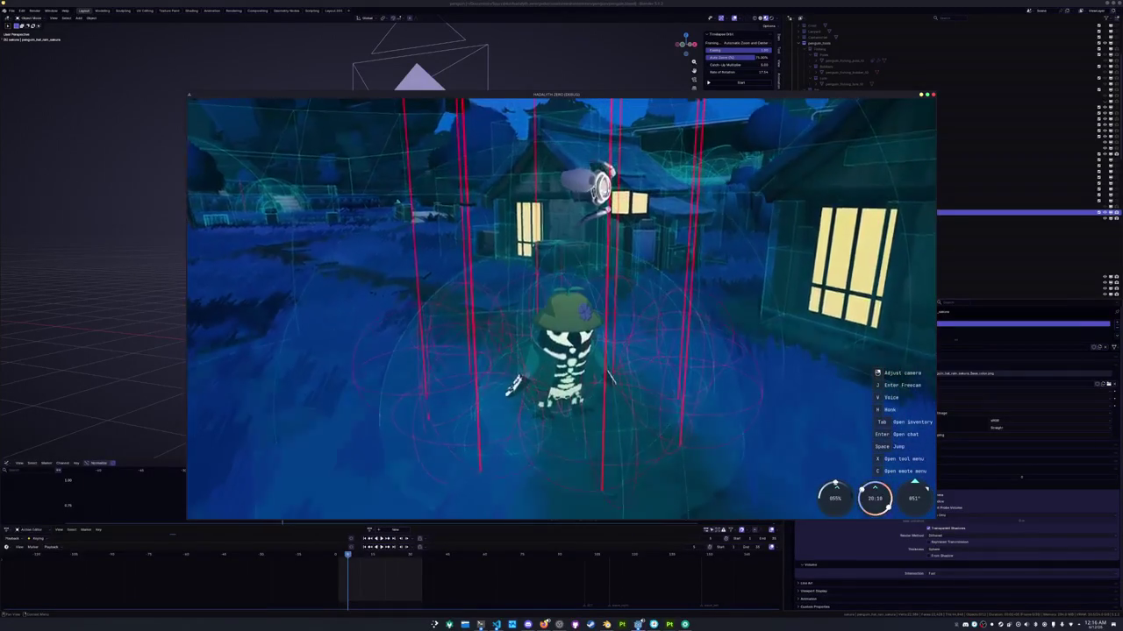
Walk the penguin into the lit house, sit on the chair by the window, then stand up
{"action": "key", "text": "w"}
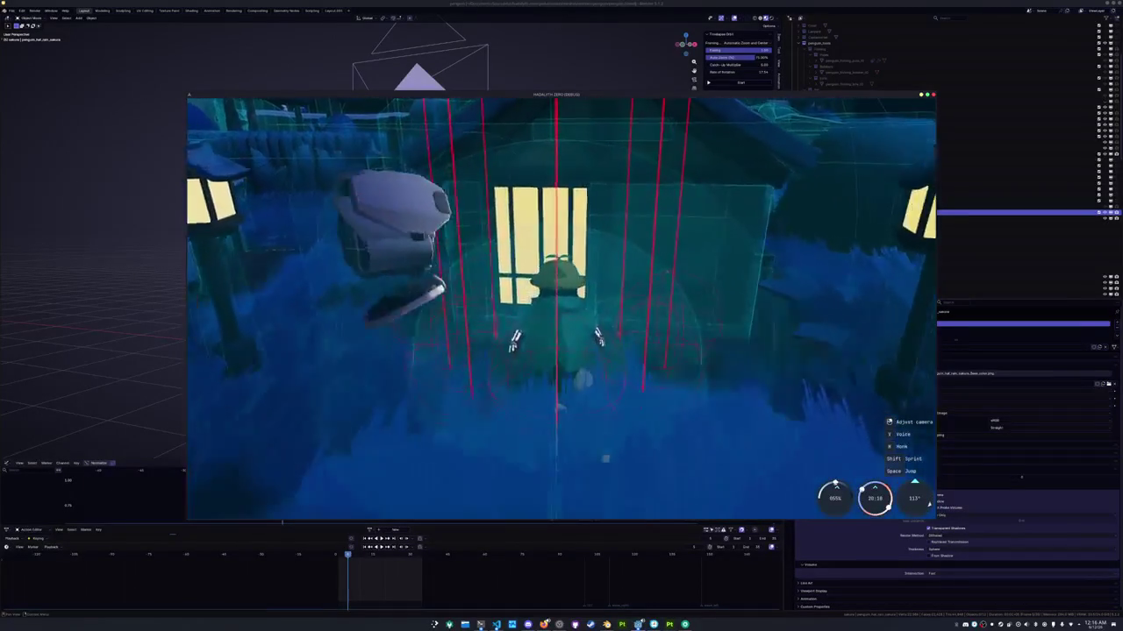
{"action": "key", "text": "w"}
{"action": "key", "text": "s"}
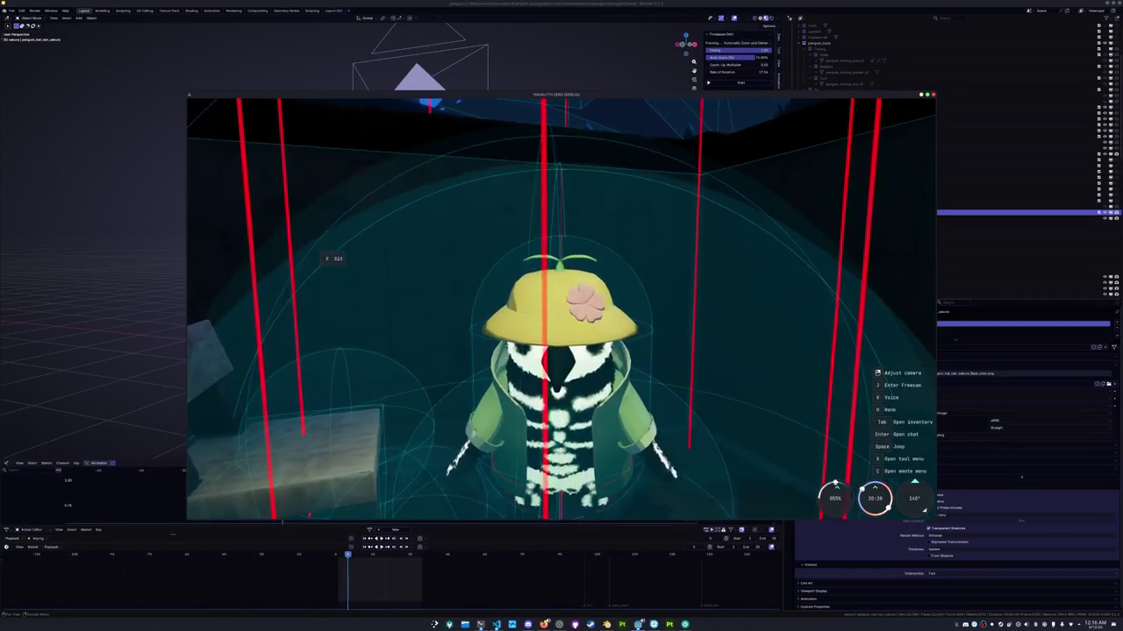
{"action": "key", "text": "f"}
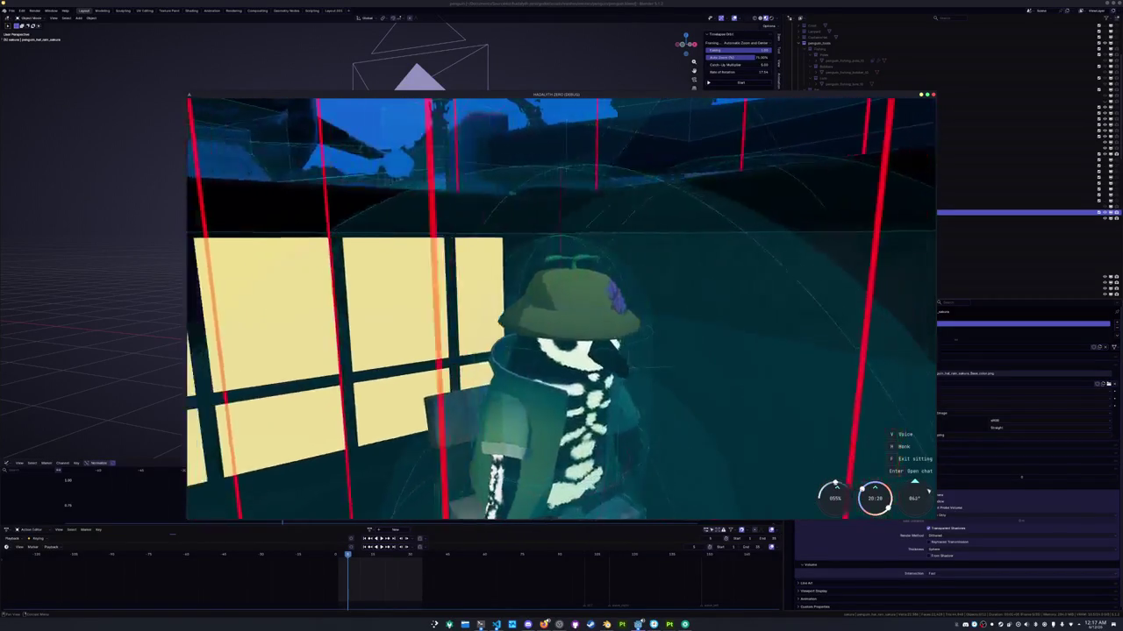
{"action": "scroll", "coordinate": [561, 307], "scroll_direction": "down", "scroll_amount": 5}
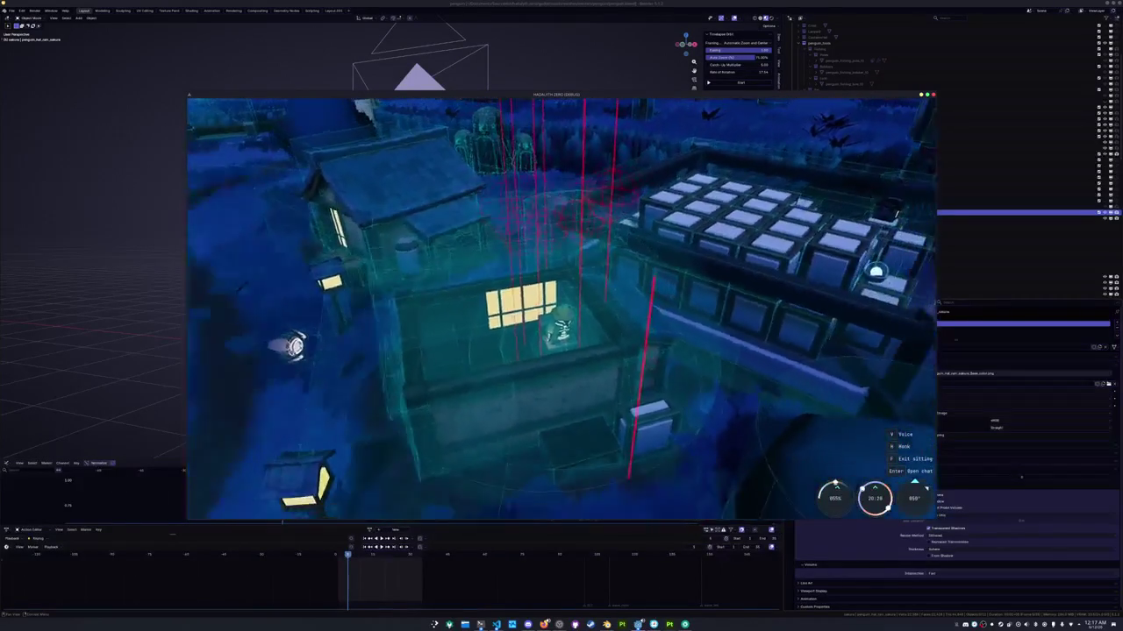
{"action": "key", "text": "f"}
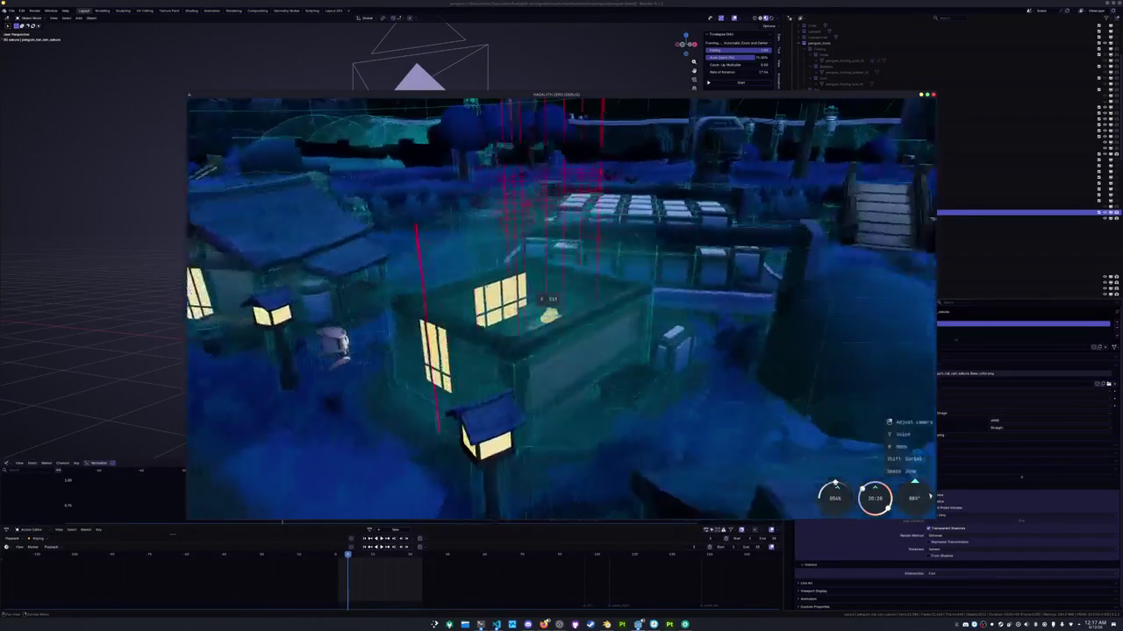
Walk through the village to the water's edge and cast the fishing line
{"action": "key", "text": "w"}
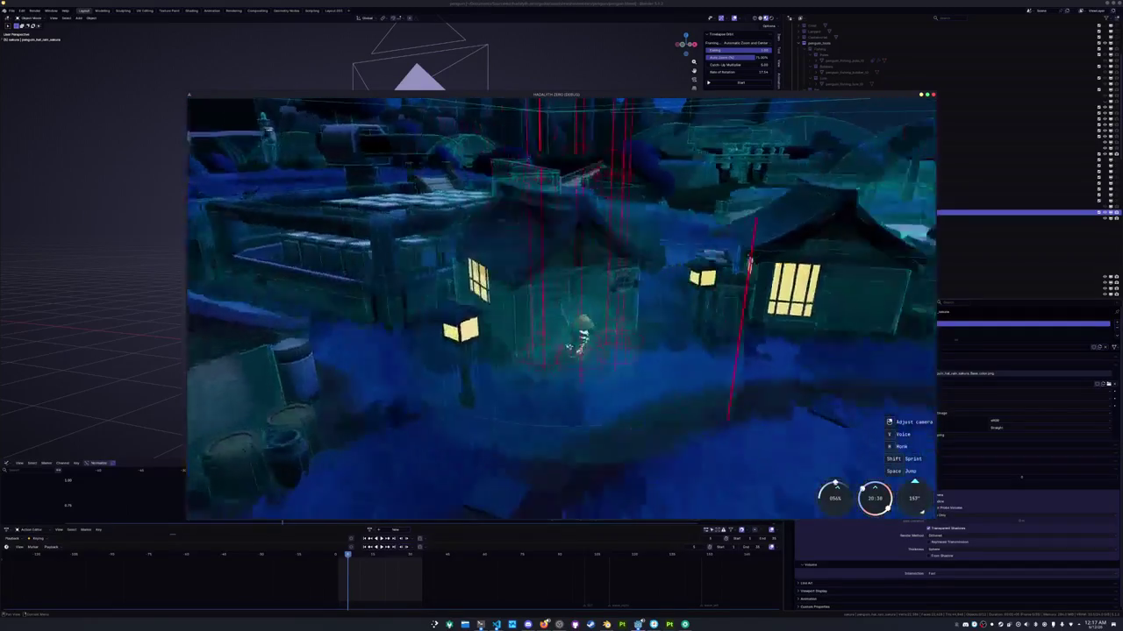
{"action": "left_click_drag", "start_coordinate": [562, 350], "coordinate": [621, 383]}
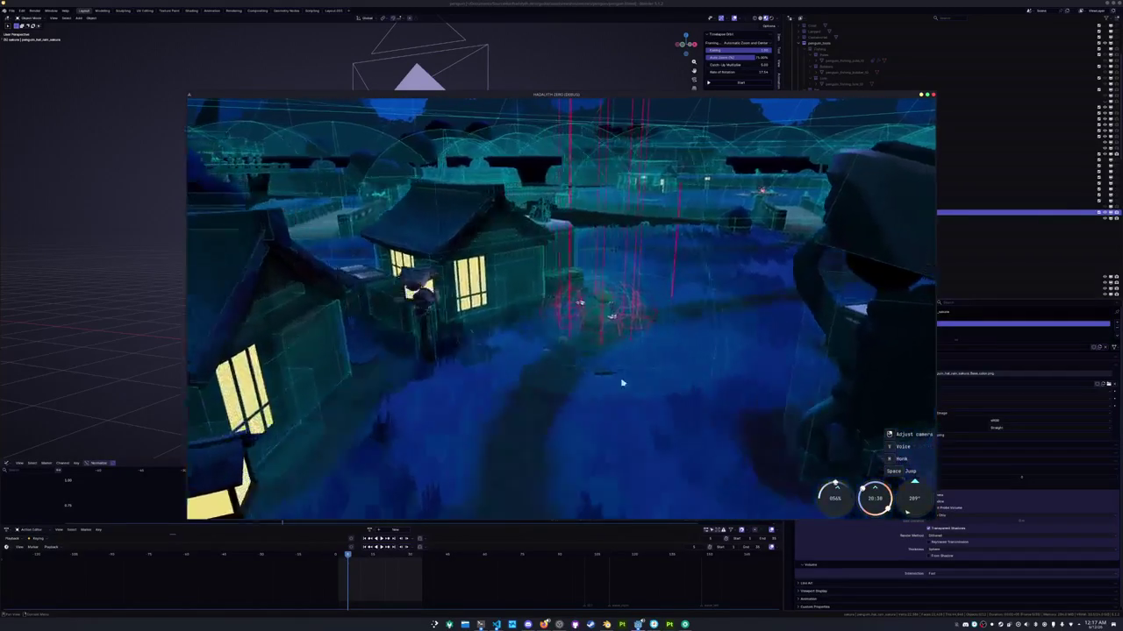
{"action": "key", "text": "w"}
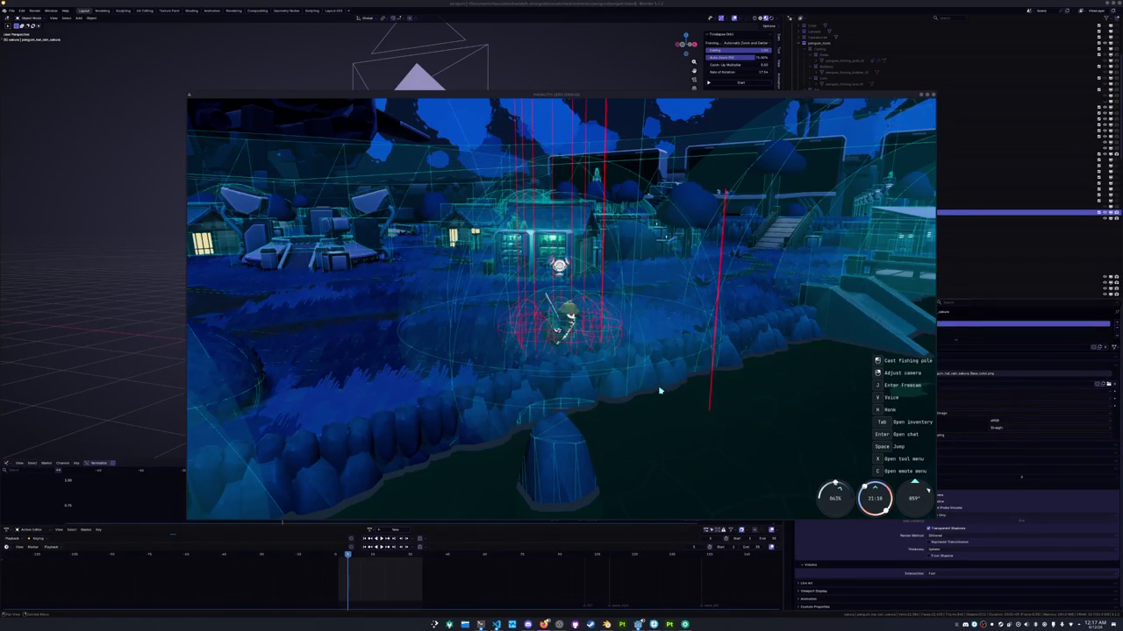
{"action": "key", "text": "w"}
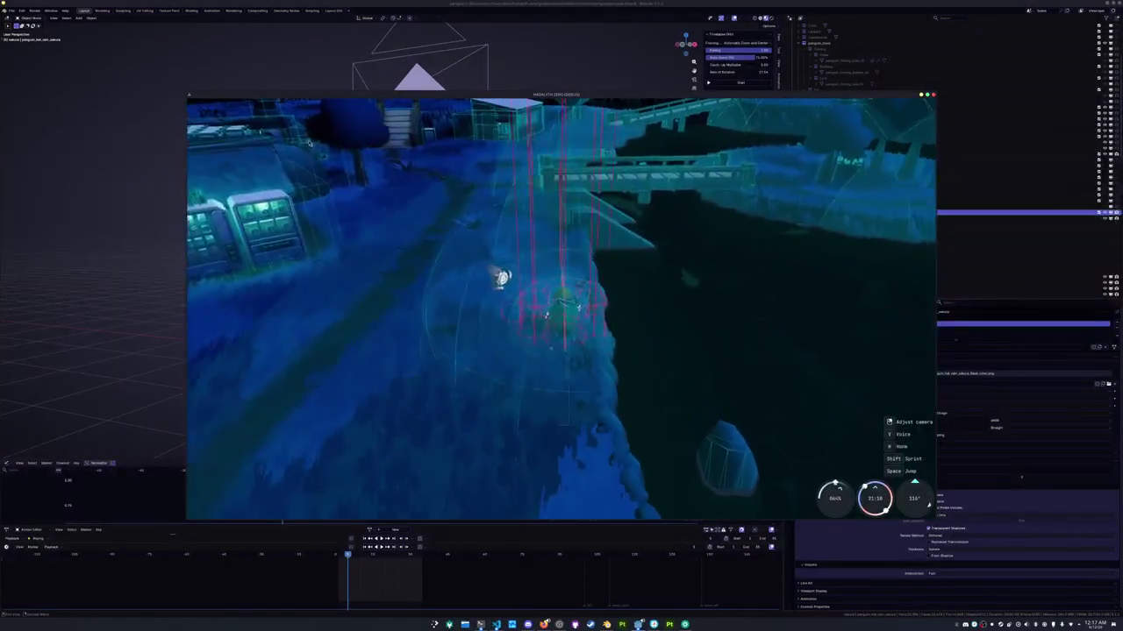
{"action": "key", "text": "w"}
{"action": "left_click", "coordinate": [711, 345]}
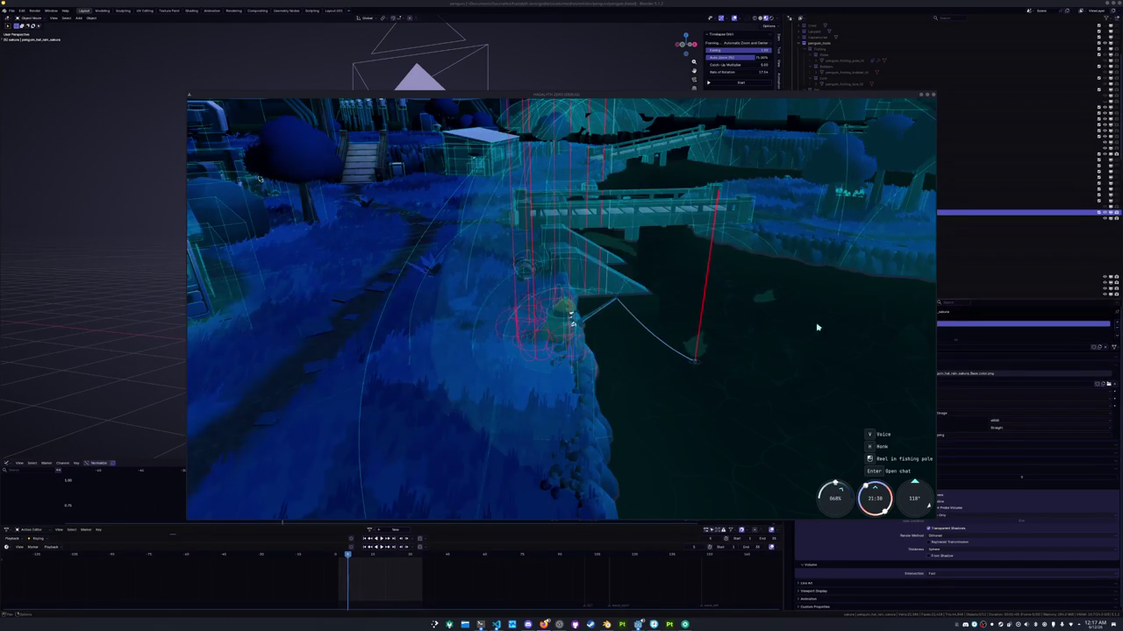
Reel in and match the Right, Up, Down, Right, Down arrow sequence to land a fish
{"action": "key", "text": "e"}
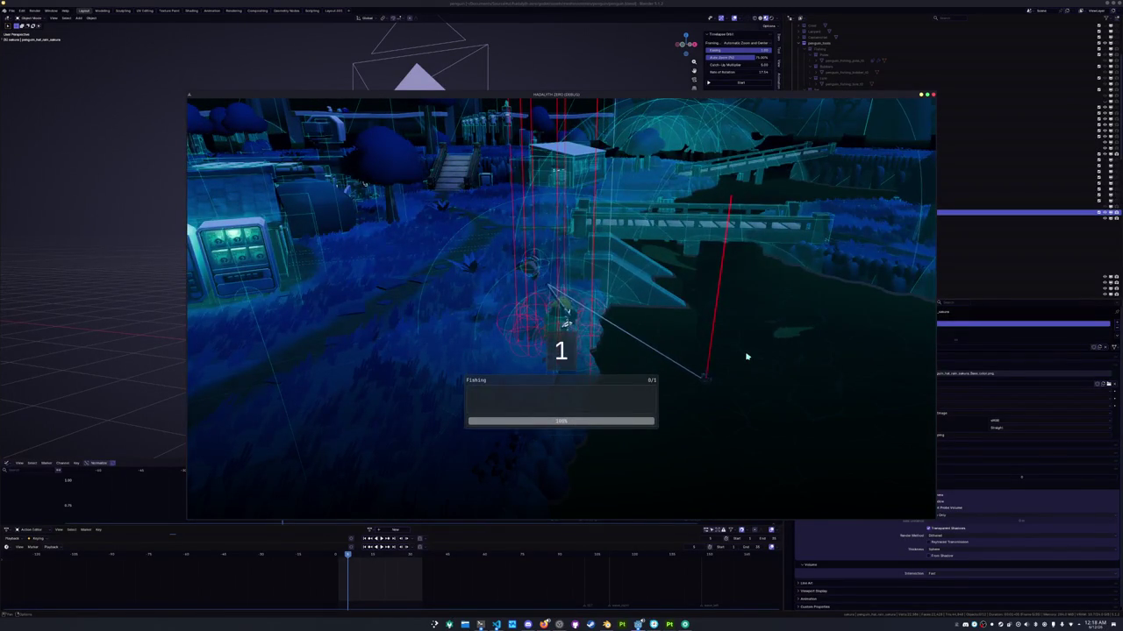
{"action": "key", "text": "Right"}
{"action": "key", "text": "Right"}
{"action": "key", "text": "Up"}
{"action": "key", "text": "Down"}
{"action": "key", "text": "Right"}
{"action": "key", "text": "Right"}
{"action": "key", "text": "Right"}
{"action": "key", "text": "Down"}
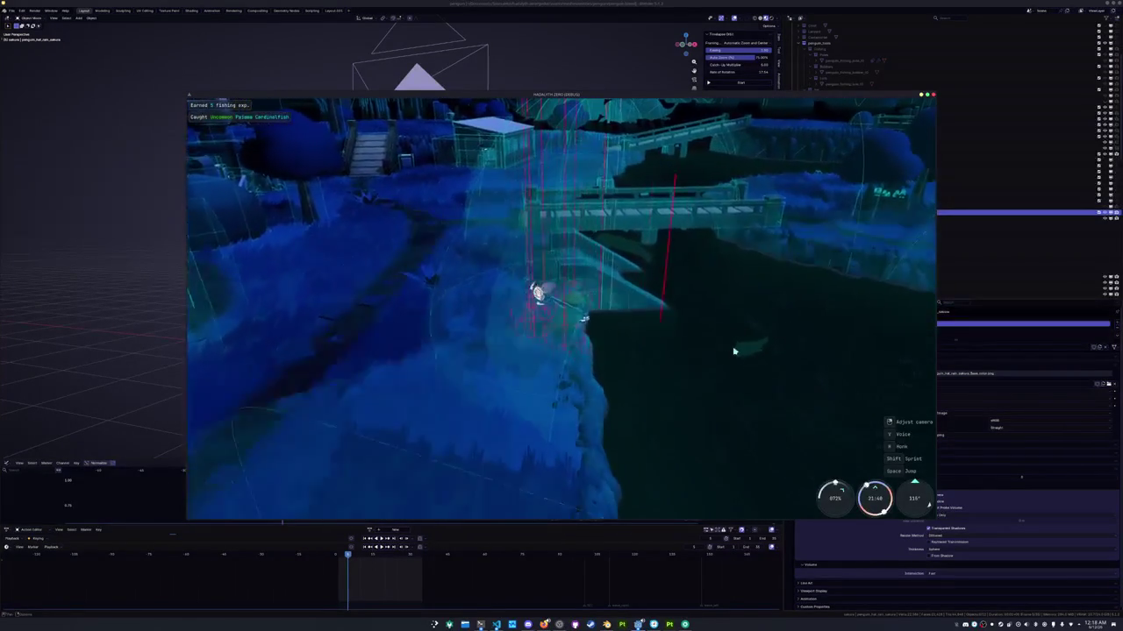
Recast, match the Up, Left, Up arrows to land the Foureye Butterflyfish, and dismiss the catch
{"action": "left_click", "coordinate": [674, 392]}
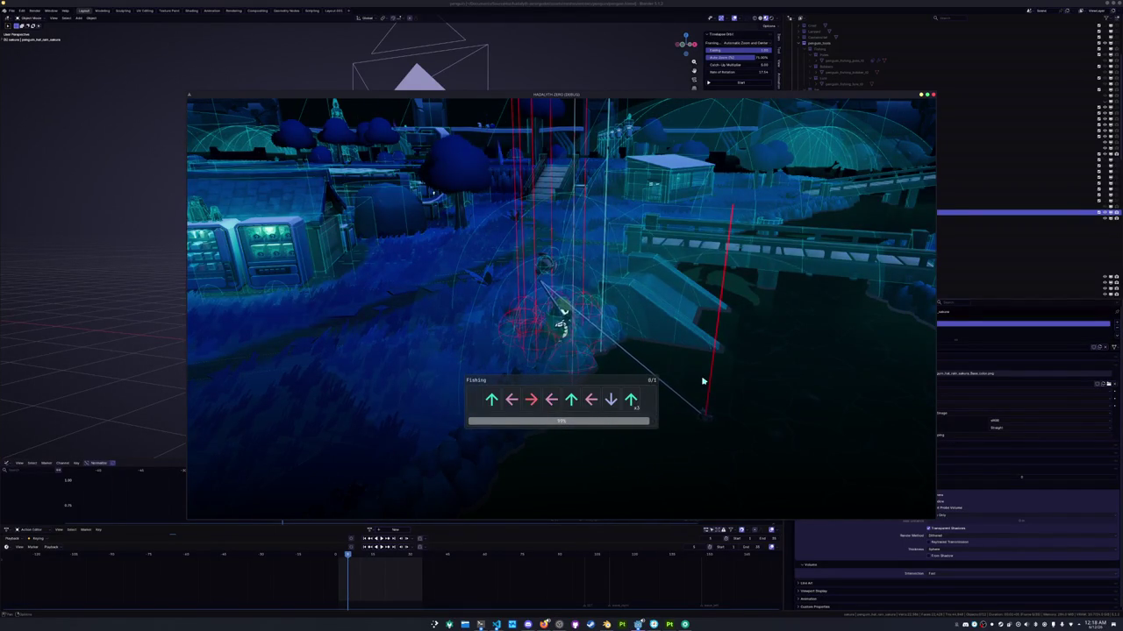
{"action": "key", "text": "Up"}
{"action": "key", "text": "Left"}
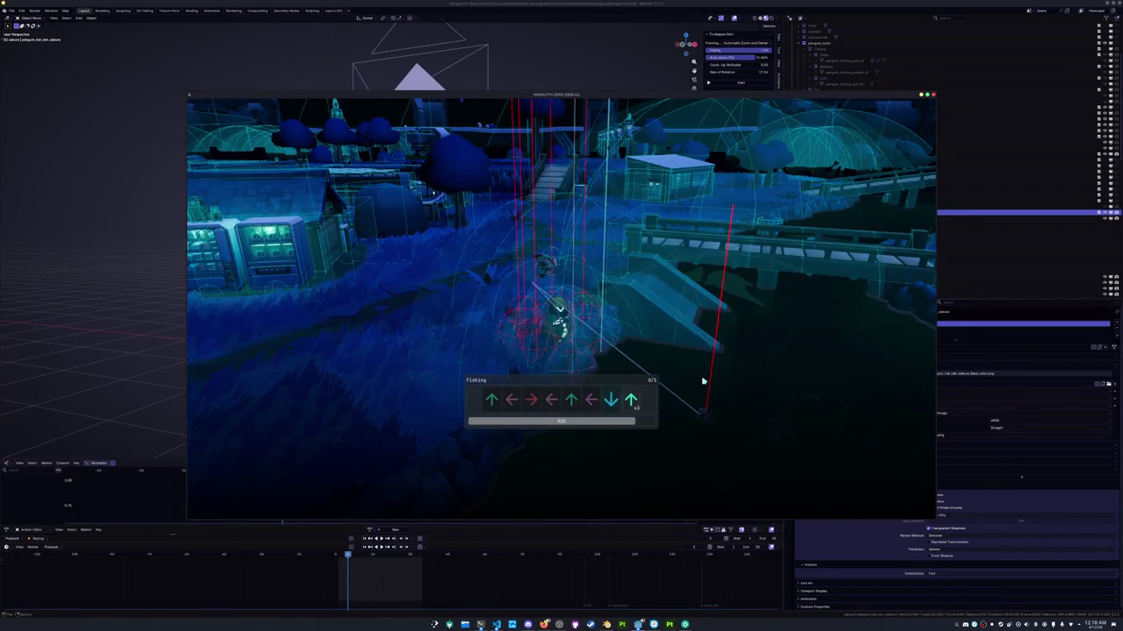
{"action": "key", "text": "Up"}
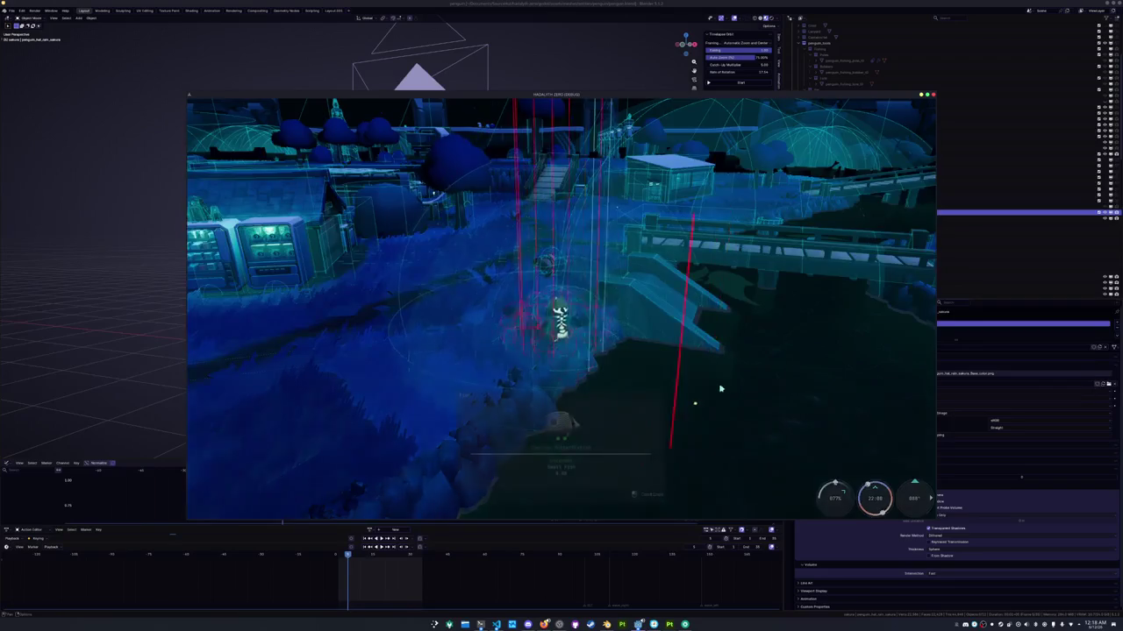
{"action": "left_click", "coordinate": [722, 385]}
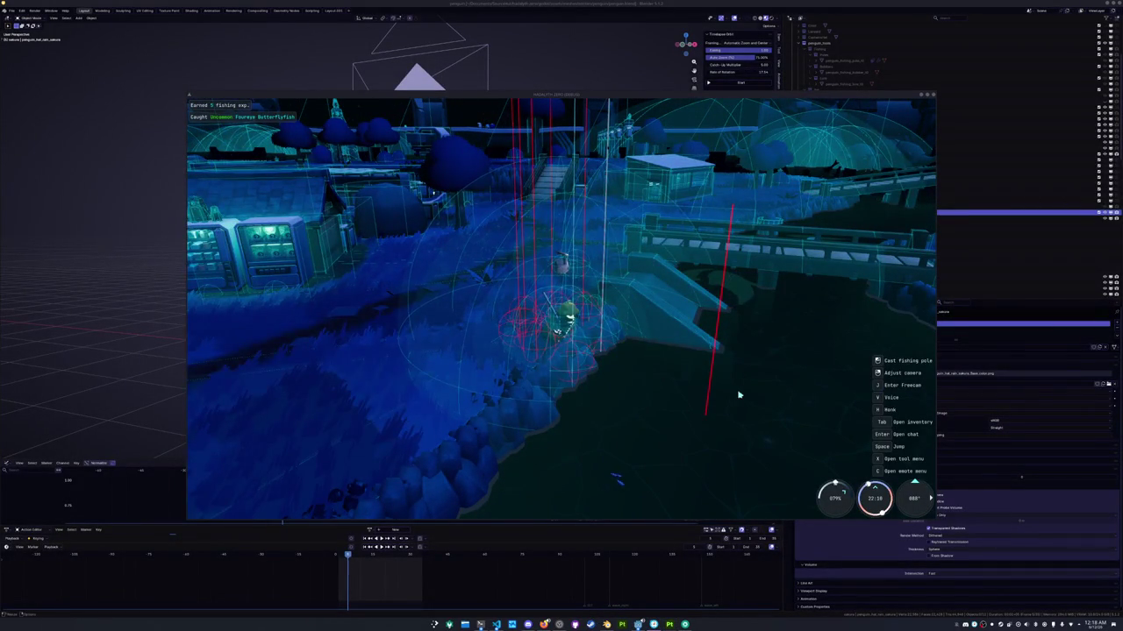
Move the penguin and camera toward the bridge and cast the line there
{"action": "key", "text": "w"}
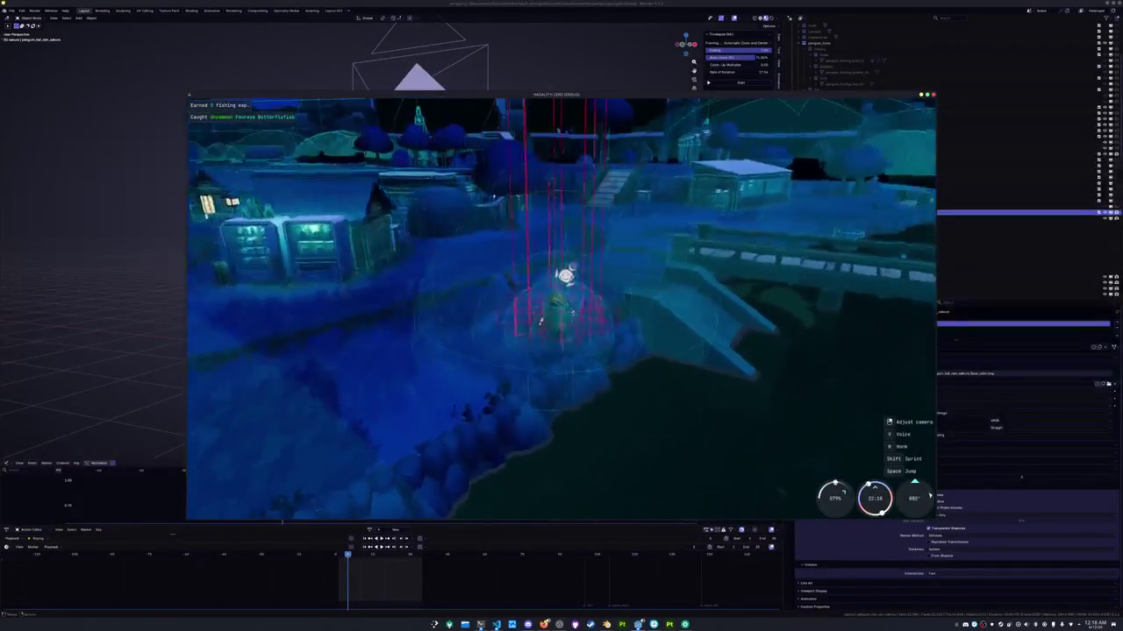
{"action": "key", "text": "s"}
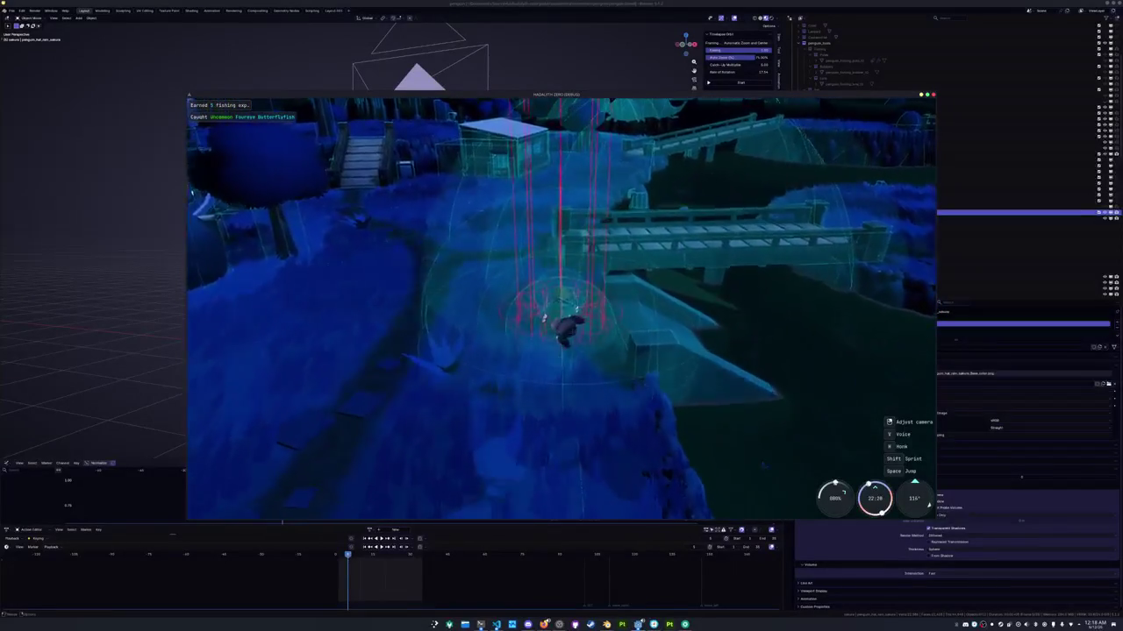
{"action": "right_click_drag", "start_coordinate": [543, 314], "coordinate": [681, 312]}
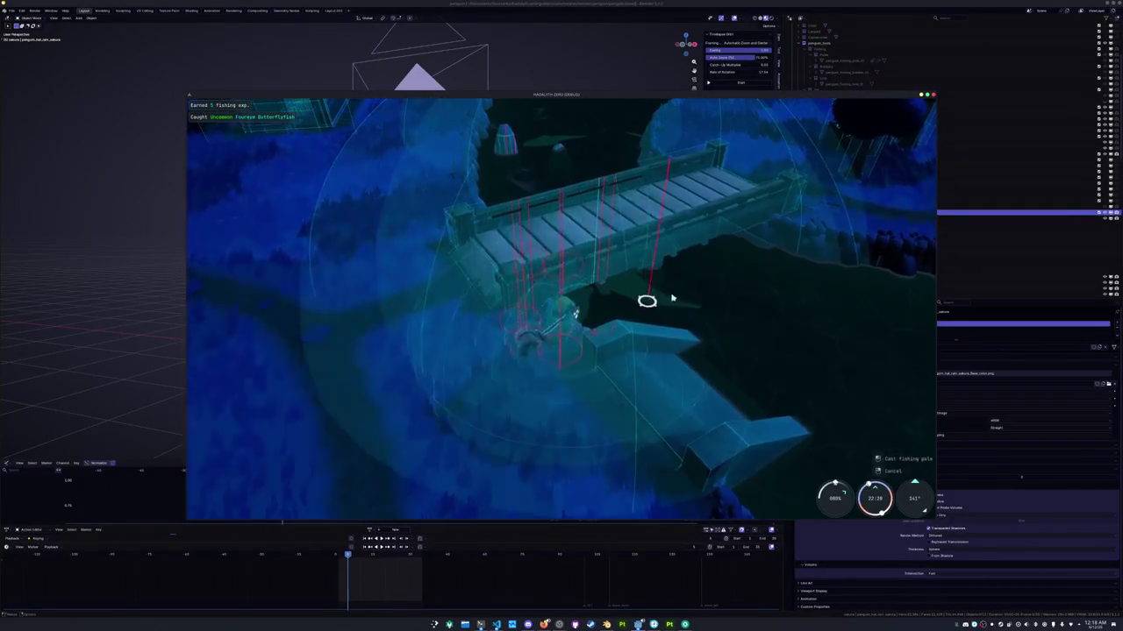
{"action": "left_click", "coordinate": [682, 312]}
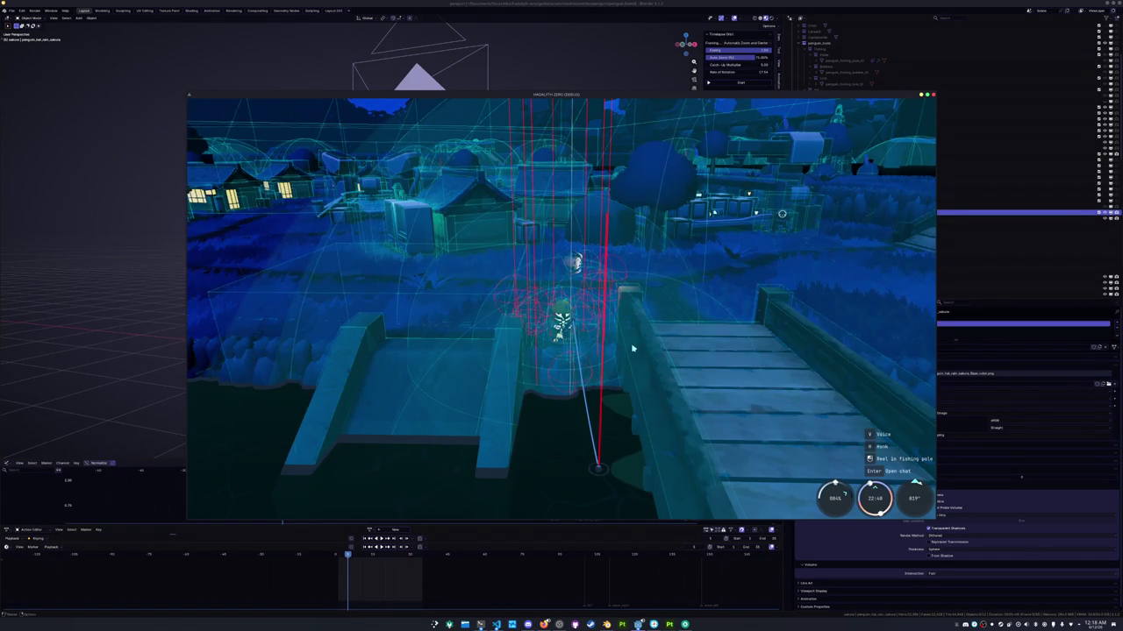
Reel in and complete the arrow sequences to land a North Pacific Right Whale
{"action": "left_click", "coordinate": [631, 348]}
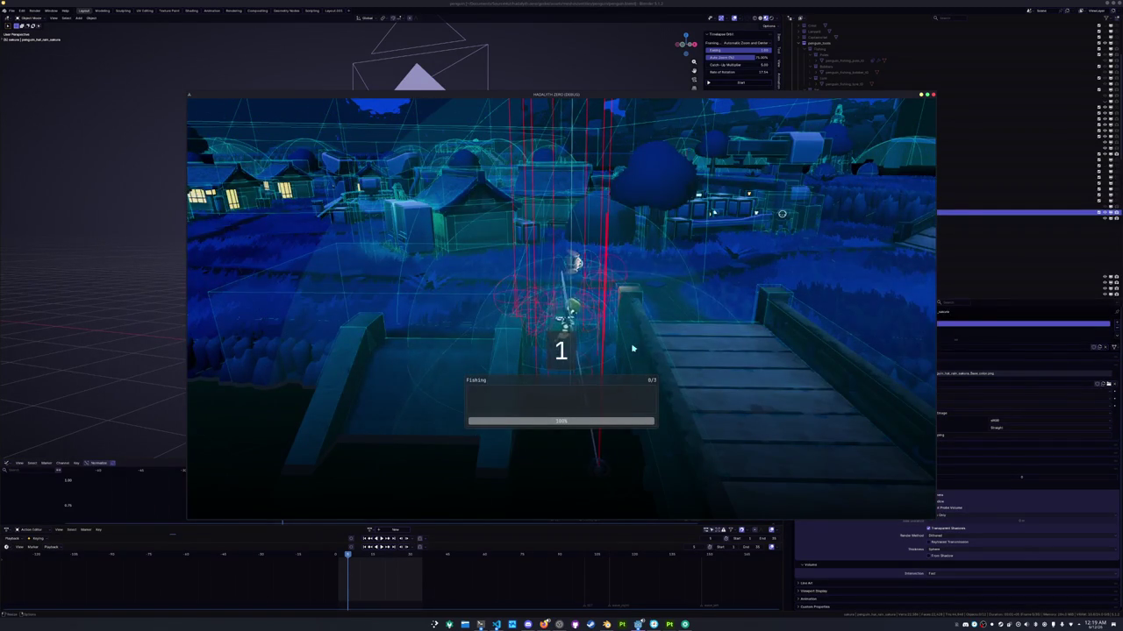
{"action": "key", "text": "Up"}
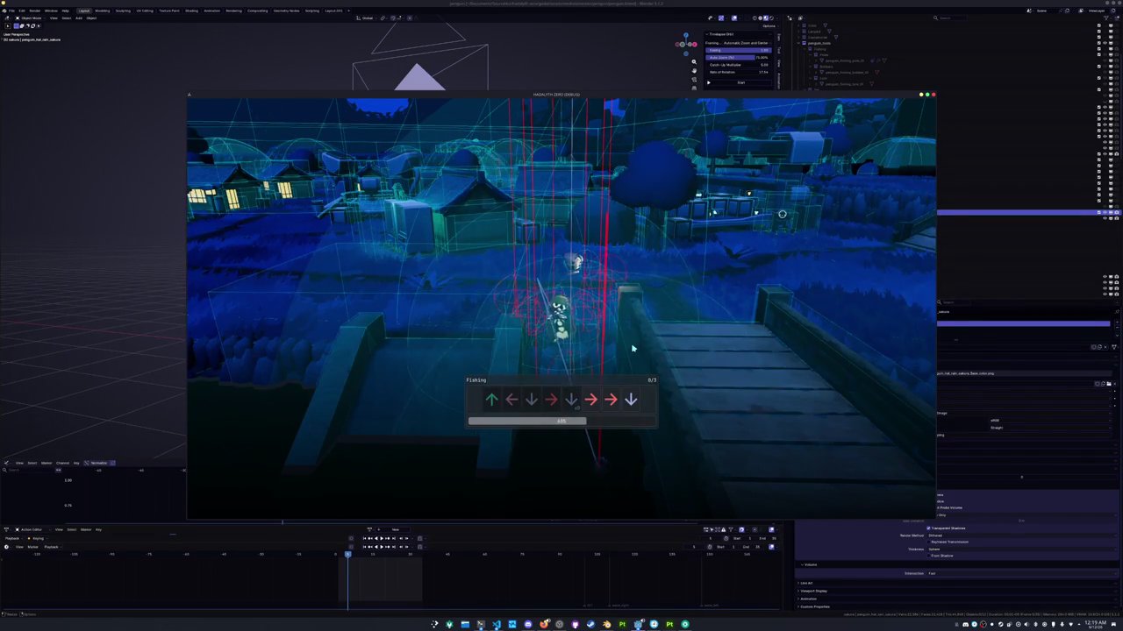
{"action": "key", "text": "Down"}
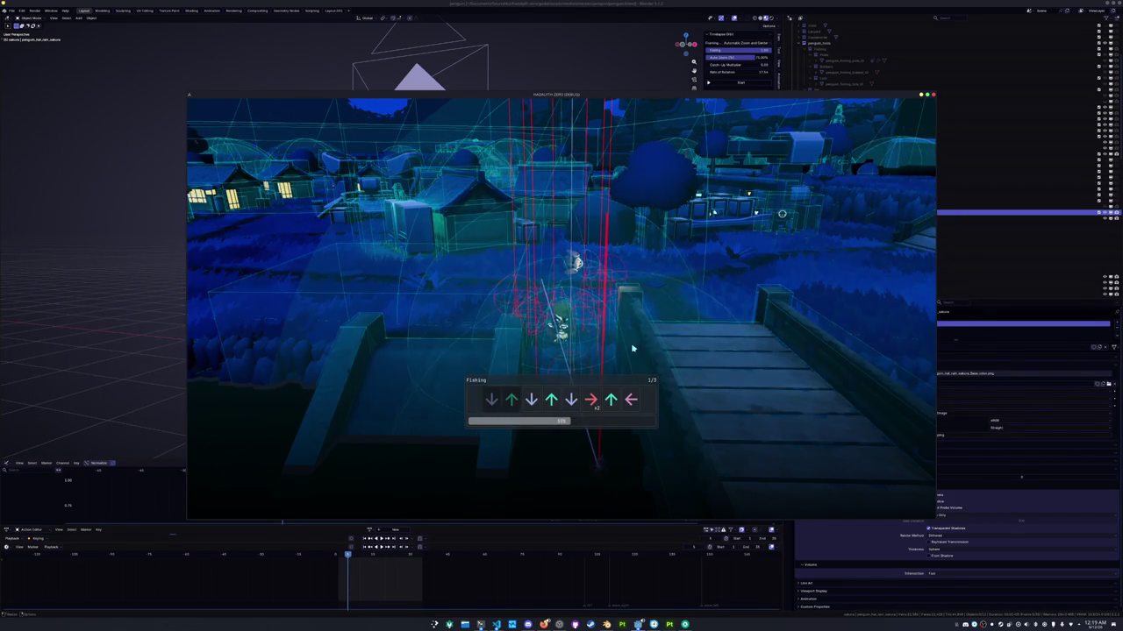
{"action": "key", "text": "Up"}
{"action": "key", "text": "Left"}
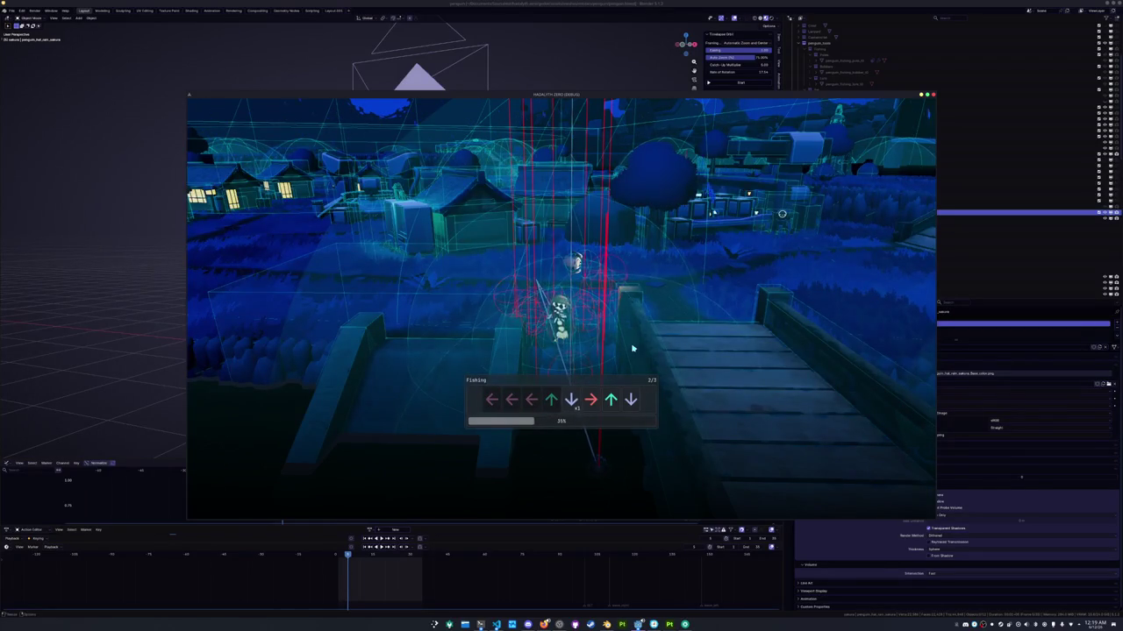
{"action": "key", "text": "Down"}
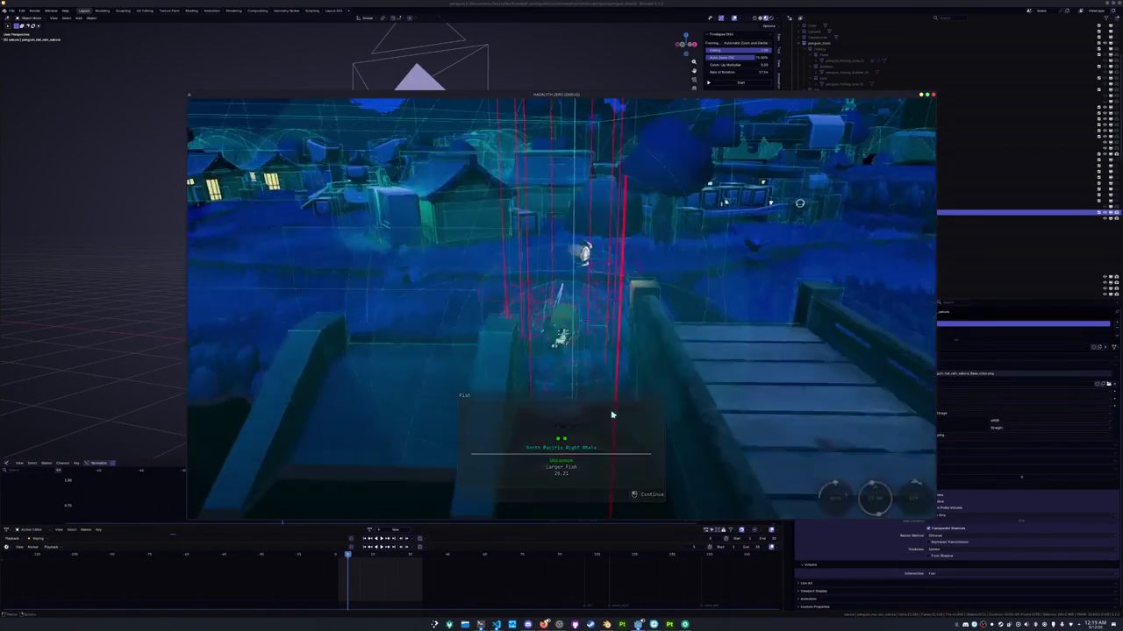
Close the catch card, cast the line again, and switch to VS Code
{"action": "left_click", "coordinate": [613, 414]}
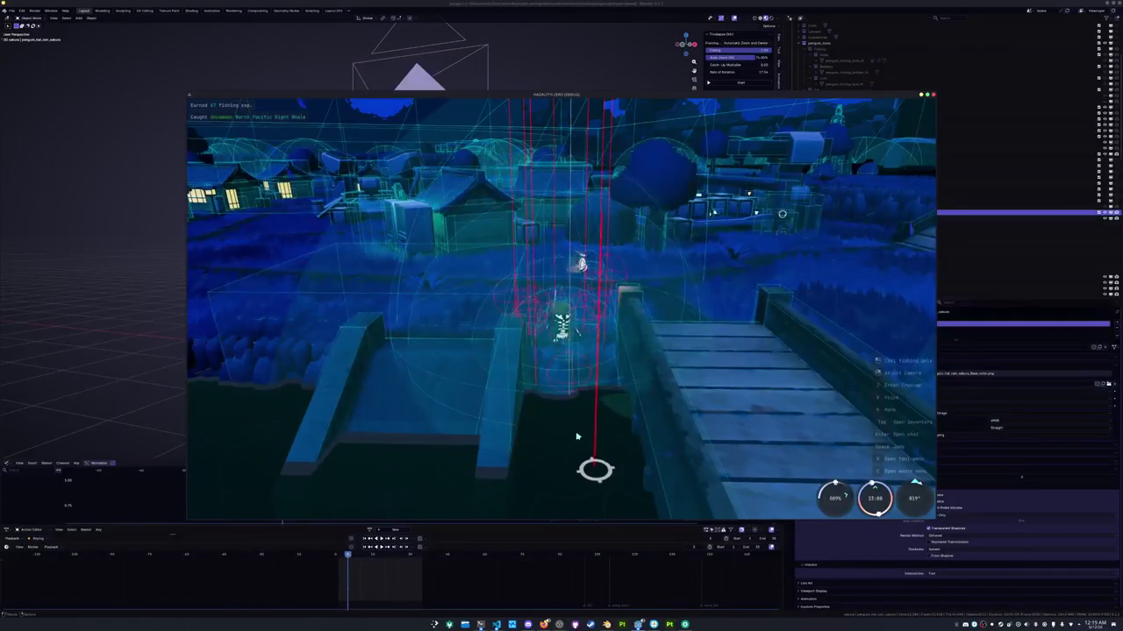
{"action": "left_click", "coordinate": [568, 456]}
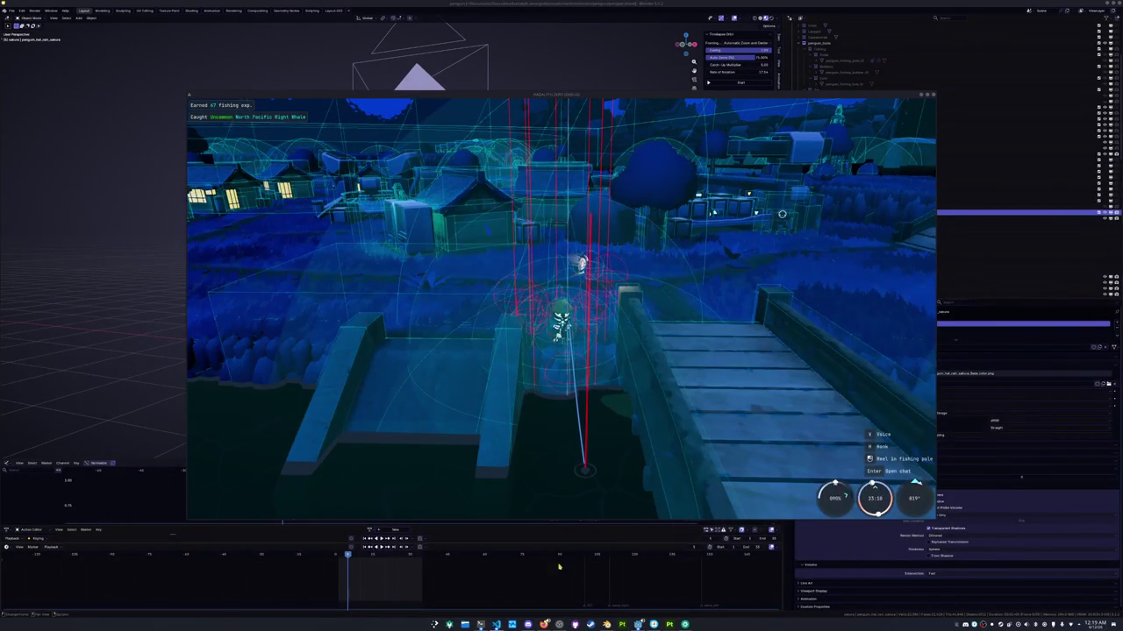
{"action": "left_click", "coordinate": [496, 624]}
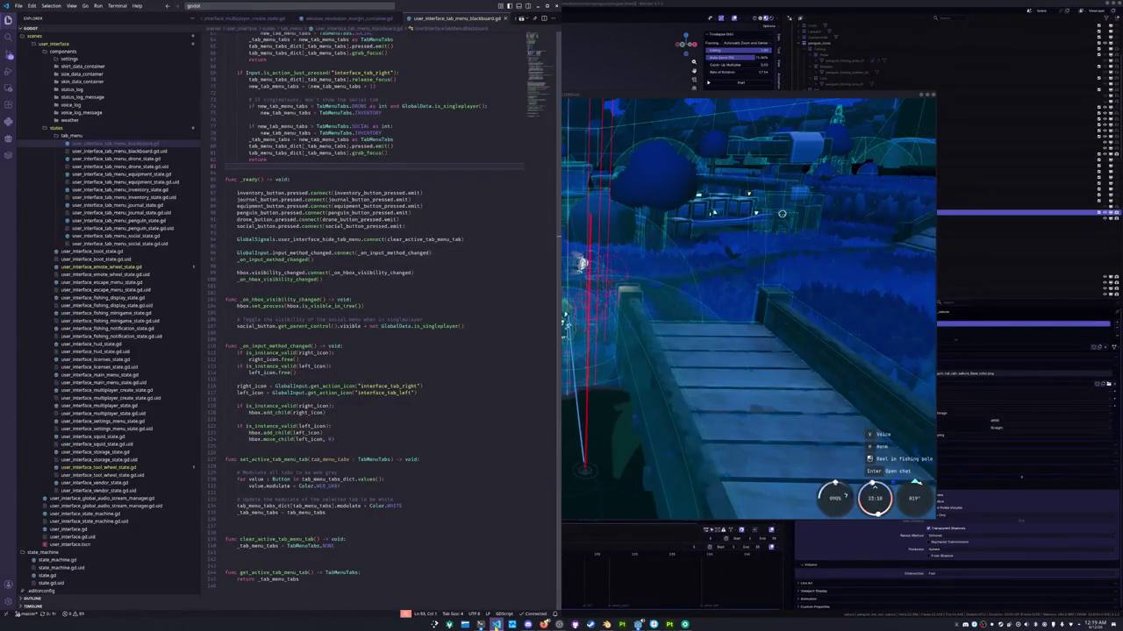
Open main_camera_player_state.gd by file search, then bring the Hadalyth Zero game window forward
{"action": "left_click", "coordinate": [445, 459]}
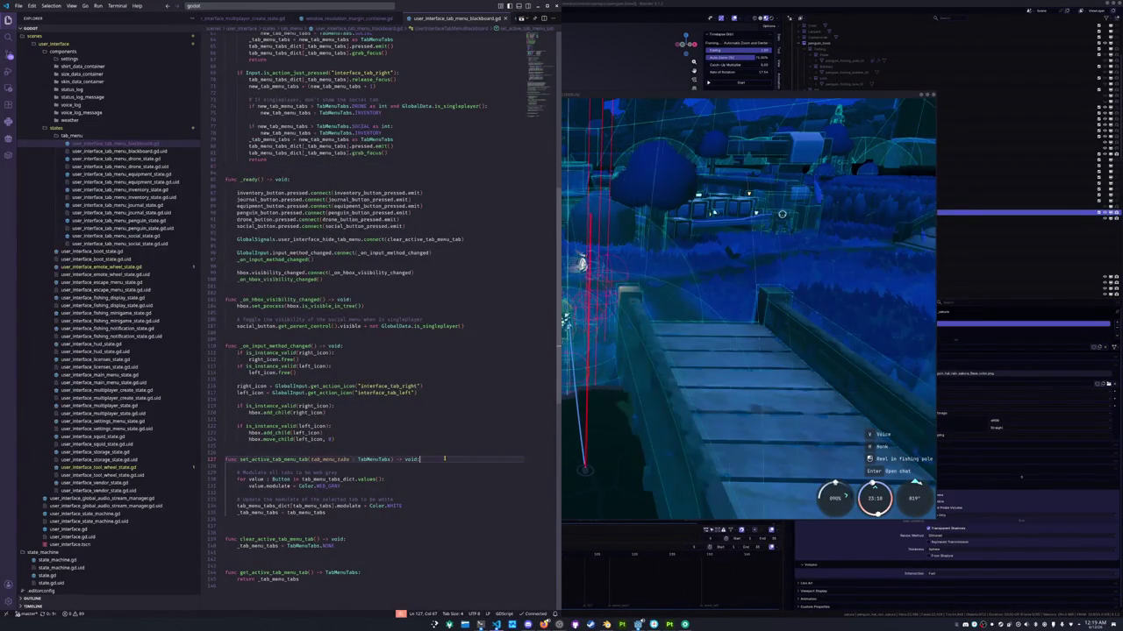
{"action": "key", "text": "ctrl+p"}
{"action": "type", "text": "main_camera"}
{"action": "key", "text": "Down"}
{"action": "key", "text": "Return"}
{"action": "left_click", "coordinate": [443, 387]}
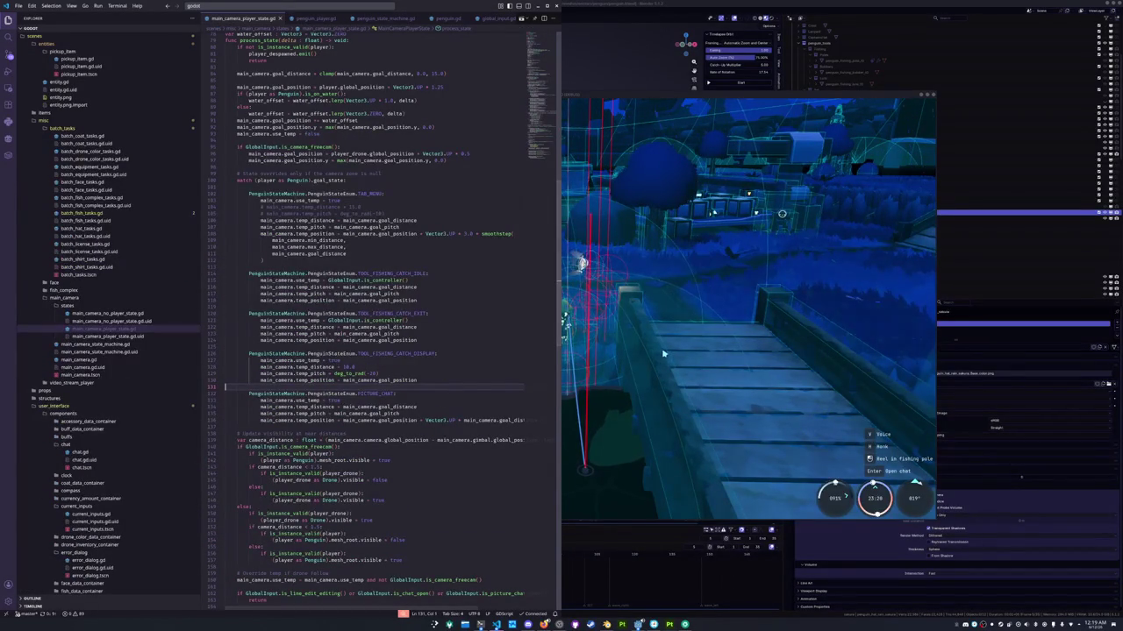
{"action": "left_click", "coordinate": [668, 104]}
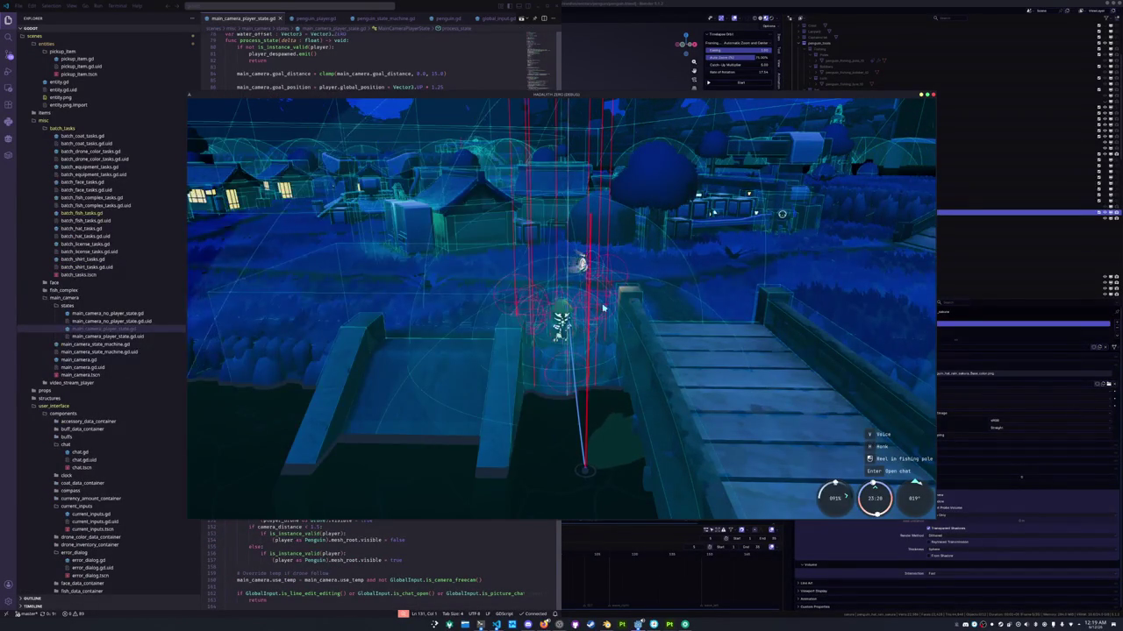
Hook the fish, complete both arrow sequences to land a Dusky Dolphin, and dismiss its card
{"action": "left_click", "coordinate": [659, 307]}
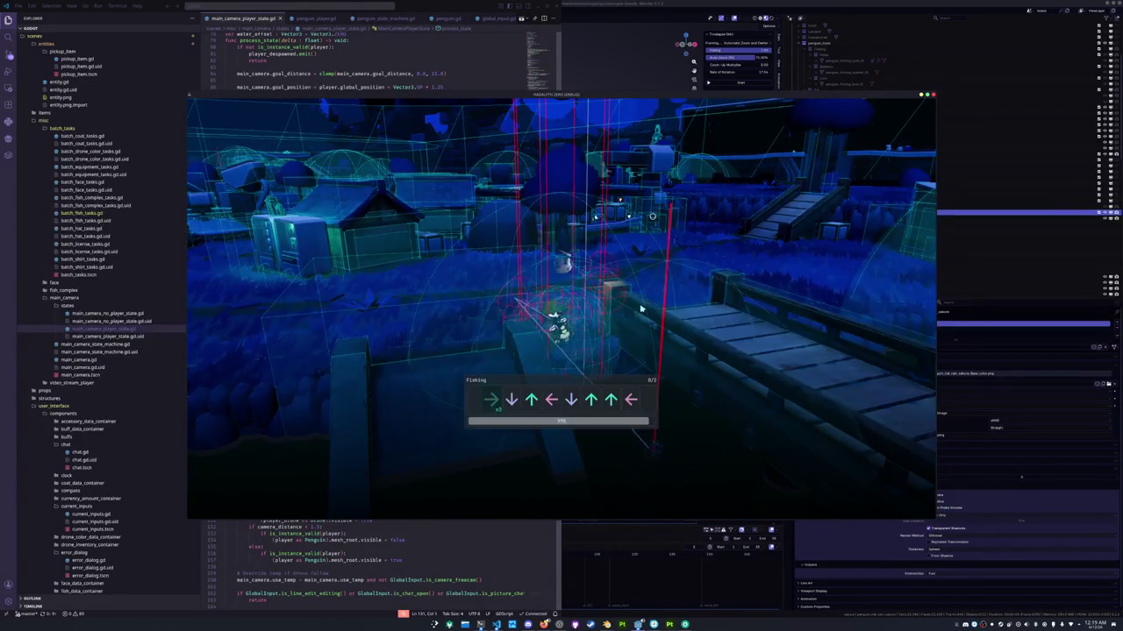
{"action": "key", "text": "Down"}
{"action": "key", "text": "Up"}
{"action": "key", "text": "Up"}
{"action": "key", "text": "Left"}
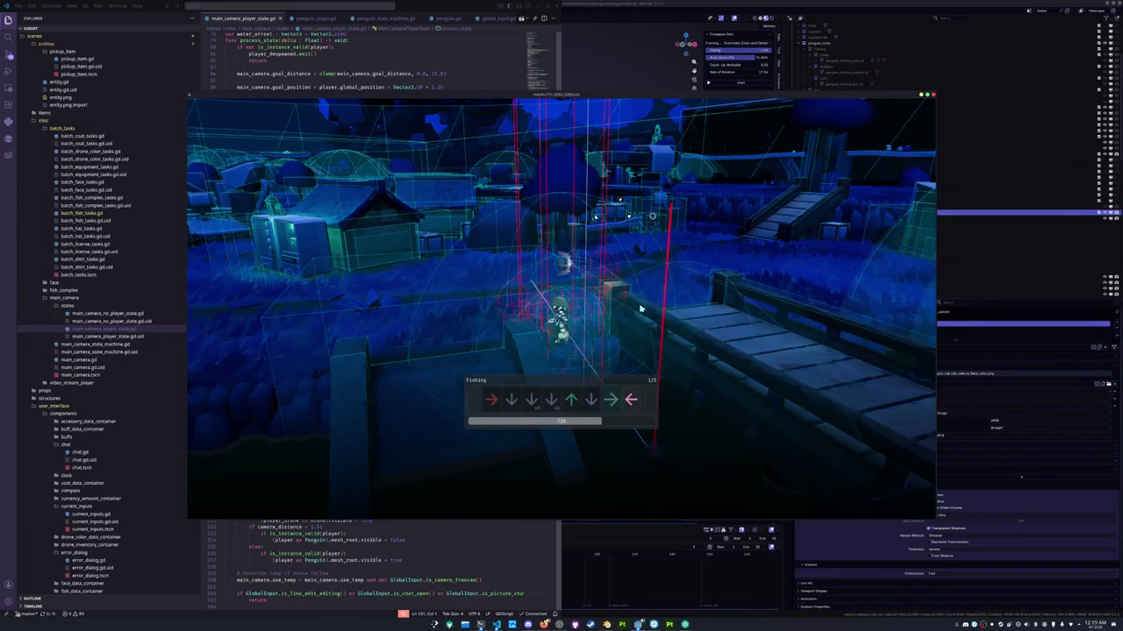
{"action": "key", "text": "Right"}
{"action": "key", "text": "Down"}
{"action": "key", "text": "Down"}
{"action": "key", "text": "Down"}
{"action": "key", "text": "Up"}
{"action": "key", "text": "Down"}
{"action": "key", "text": "Right"}
{"action": "key", "text": "Left"}
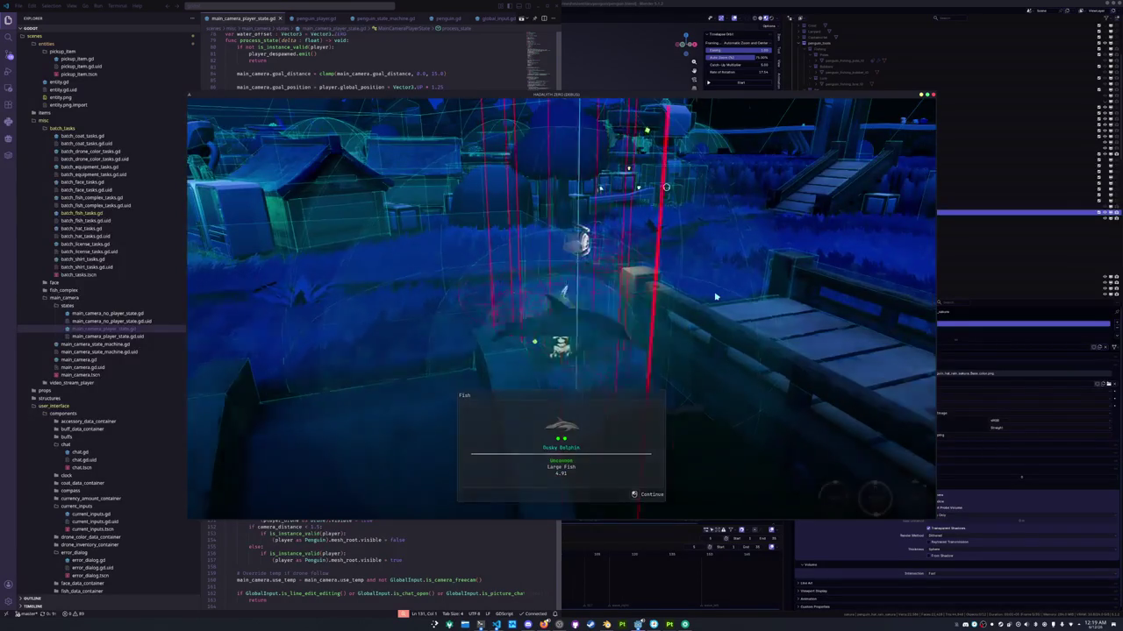
{"action": "left_click", "coordinate": [715, 298]}
Orbit the camera around the dock toward the bridge and hook the next biting fish
{"action": "mouse_move", "coordinate": [652, 216]}
{"action": "right_mouse_down"}
{"action": "mouse_move", "coordinate": [529, 329]}
{"action": "mouse_move", "coordinate": [577, 321]}
{"action": "right_mouse_up"}
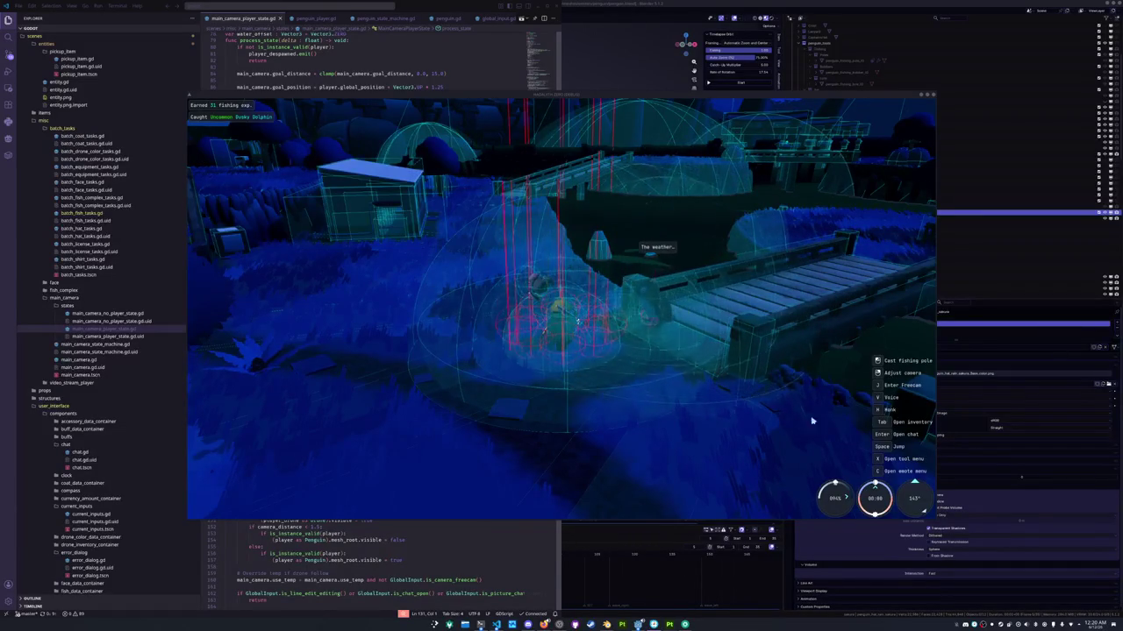
{"action": "mouse_move", "coordinate": [655, 399]}
{"action": "right_mouse_down"}
{"action": "mouse_move", "coordinate": [667, 413]}
{"action": "mouse_move", "coordinate": [572, 317]}
{"action": "mouse_move", "coordinate": [431, 257]}
{"action": "mouse_move", "coordinate": [444, 229]}
{"action": "right_mouse_up"}
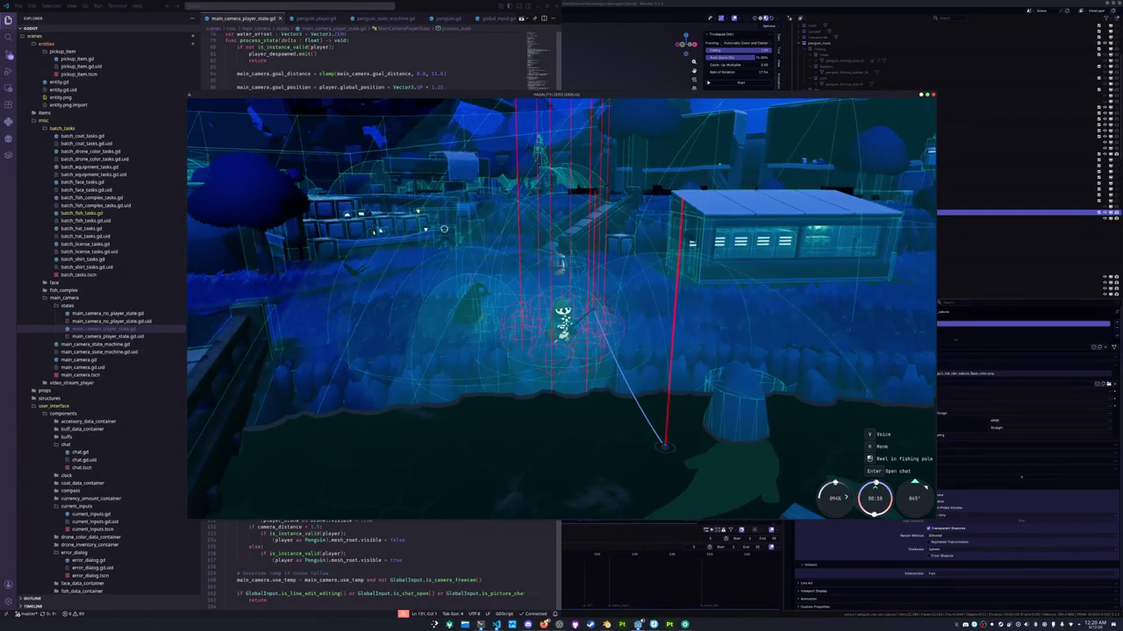
{"action": "left_click", "coordinate": [678, 340]}
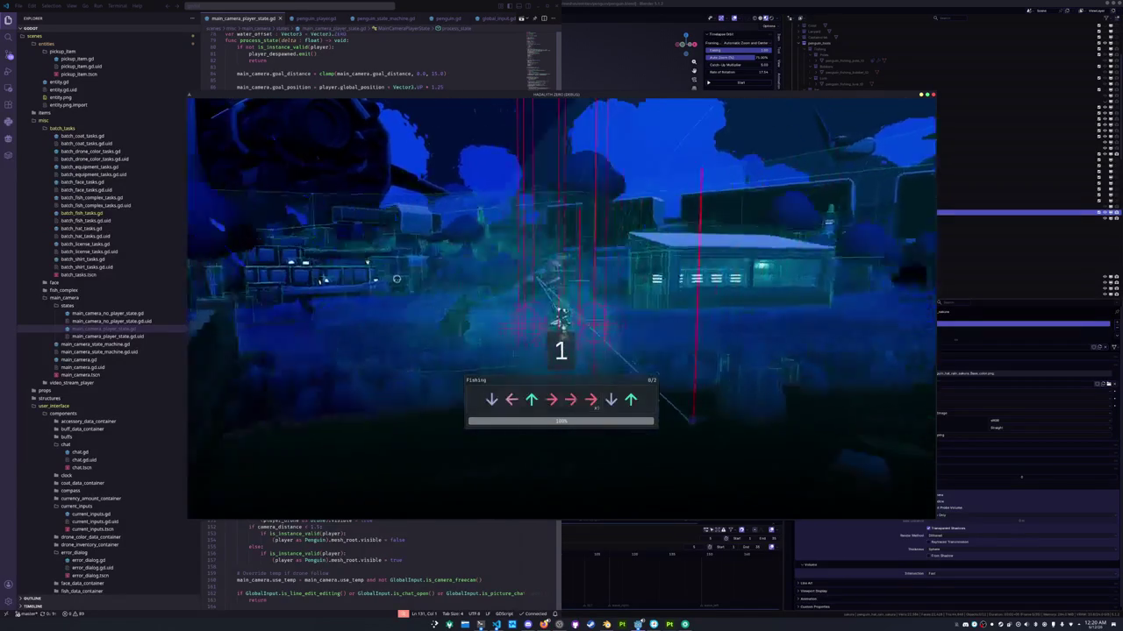
Complete both arrow sequences to land the hooked fish and close its catch card
{"action": "key", "text": "Down"}
{"action": "key", "text": "Left"}
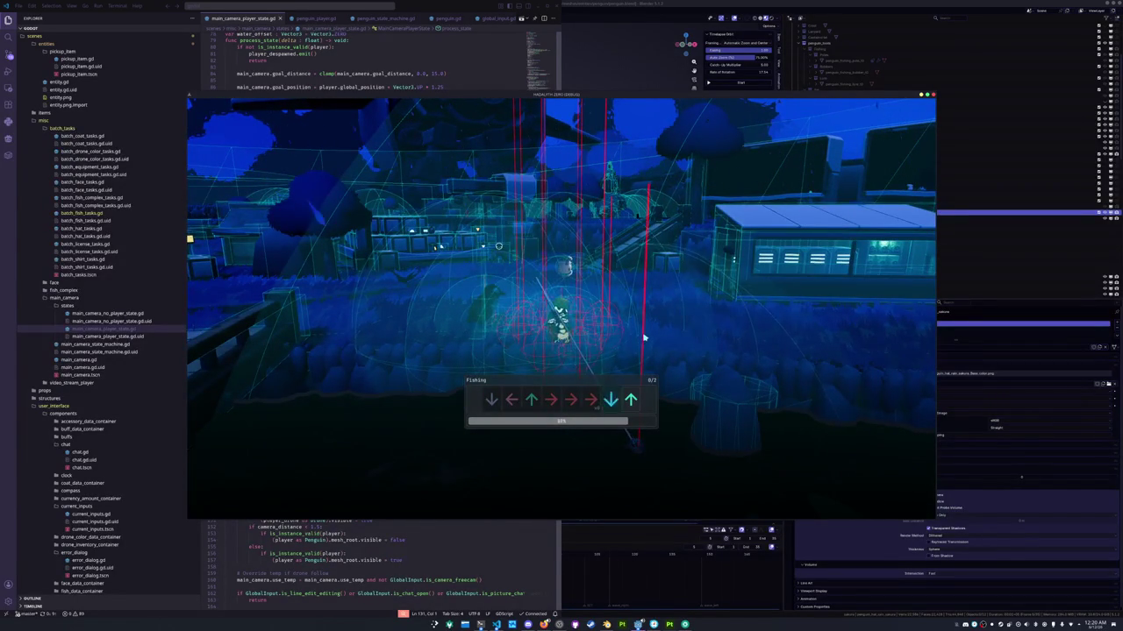
{"action": "key", "text": "Up"}
{"action": "key", "text": "Right"}
{"action": "key", "text": "Right"}
{"action": "key", "text": "Right"}
{"action": "key", "text": "Down"}
{"action": "key", "text": "Up"}
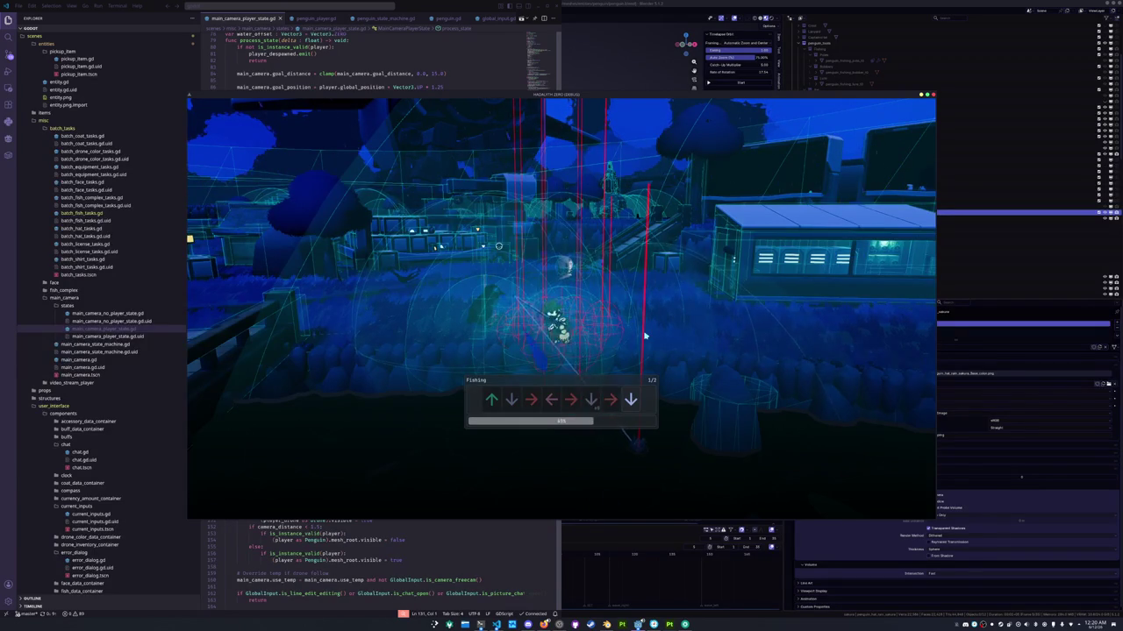
{"action": "key", "text": "Down"}
{"action": "key", "text": "Right"}
{"action": "key", "text": "Left"}
{"action": "key", "text": "Right"}
{"action": "key", "text": "Down"}
{"action": "key", "text": "Right"}
{"action": "key", "text": "Down"}
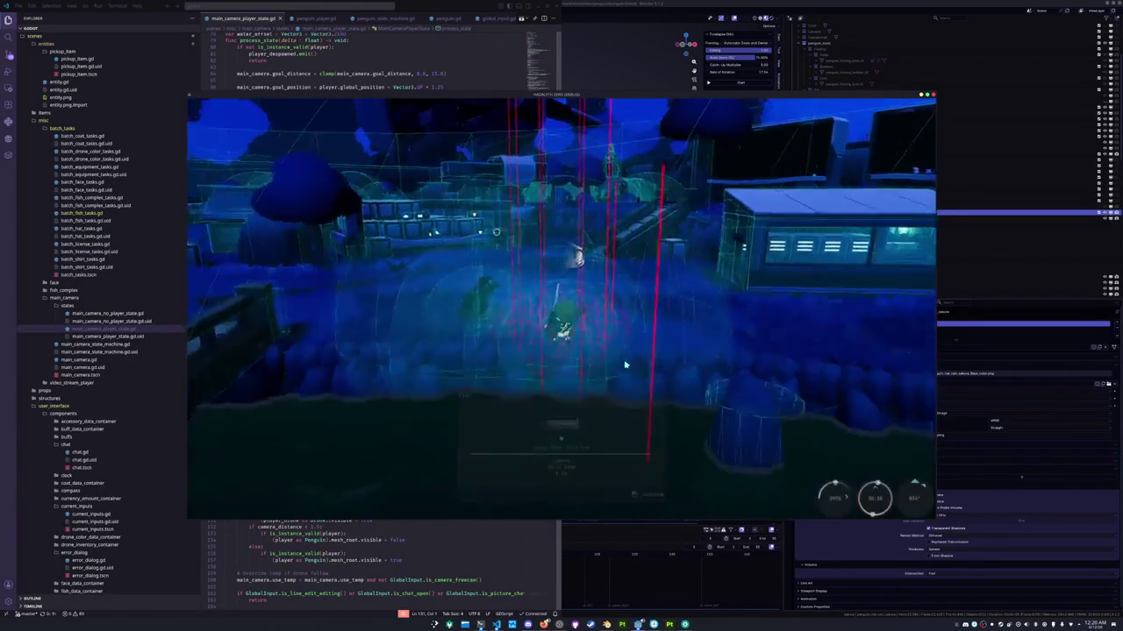
{"action": "left_click", "coordinate": [626, 364]}
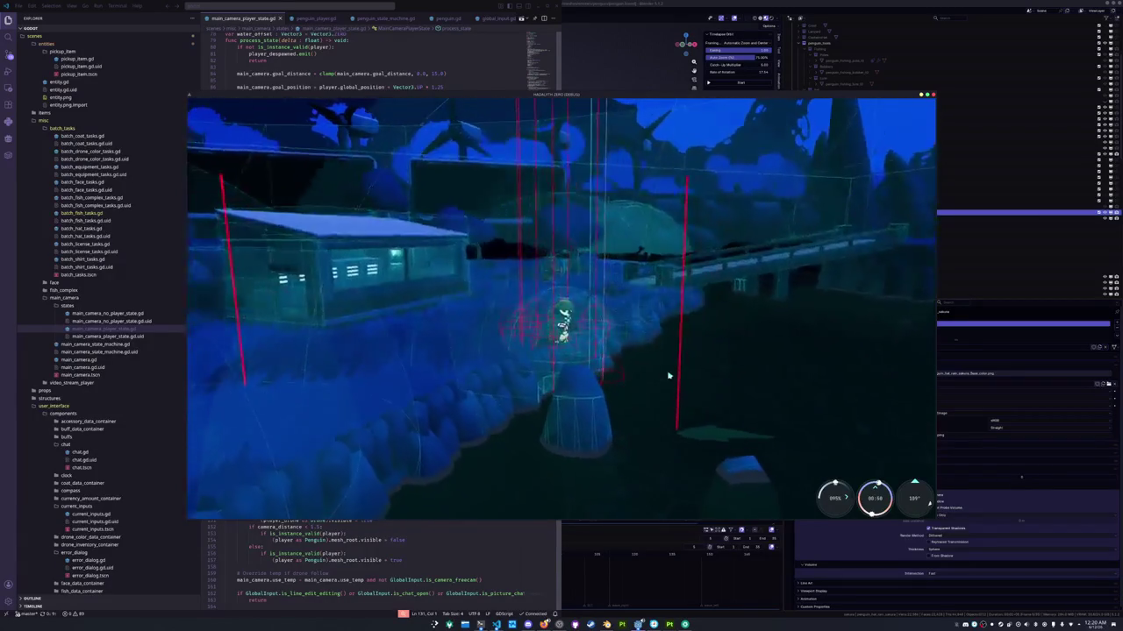
Cast again, land a Common Mexican Tetra for 1 fishing exp, then switch to Blender
{"action": "left_click", "coordinate": [663, 422]}
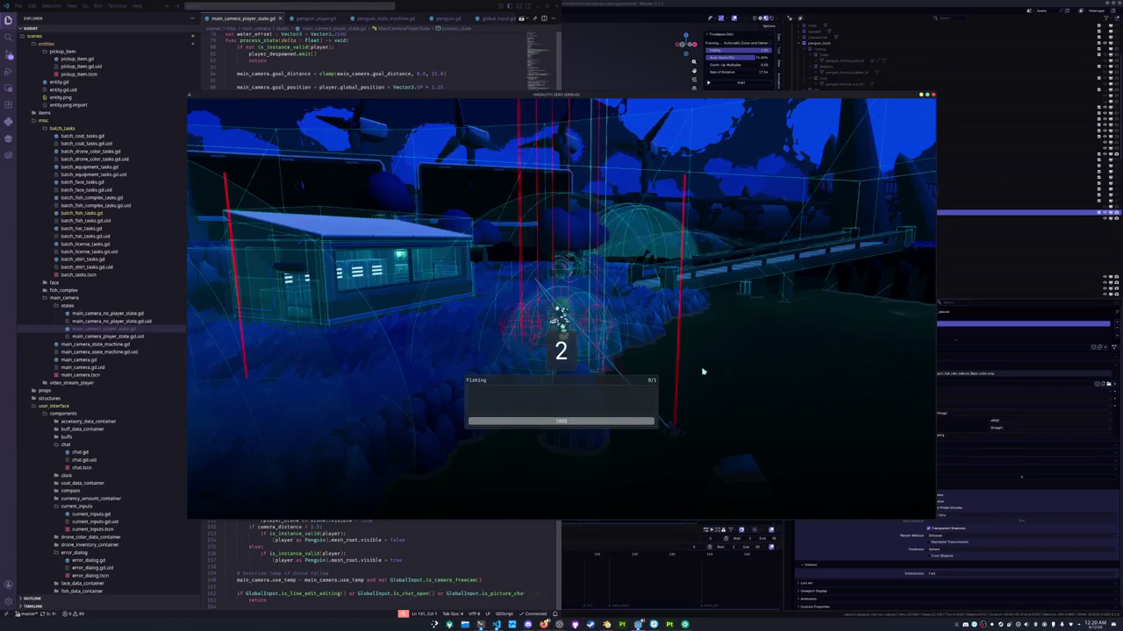
{"action": "key", "text": "Down"}
{"action": "key", "text": "Down"}
{"action": "key", "text": "Left"}
{"action": "key", "text": "Right"}
{"action": "key", "text": "Right"}
{"action": "key", "text": "Right"}
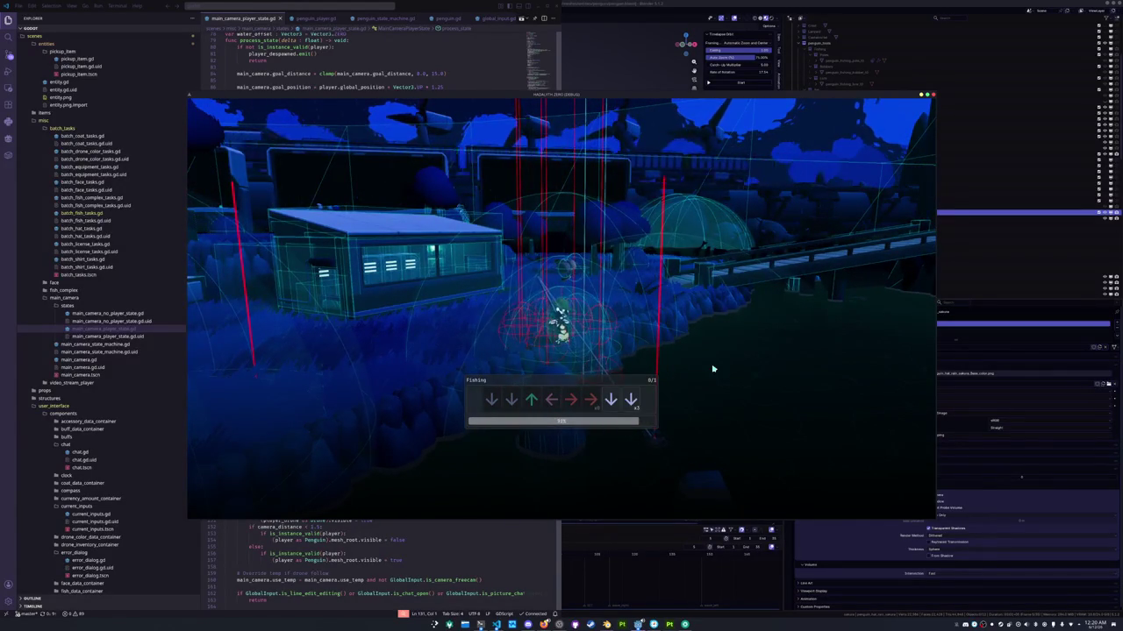
{"action": "key", "text": "Down"}
{"action": "key", "text": "Down"}
{"action": "key", "text": "Down"}
{"action": "key", "text": "Down"}
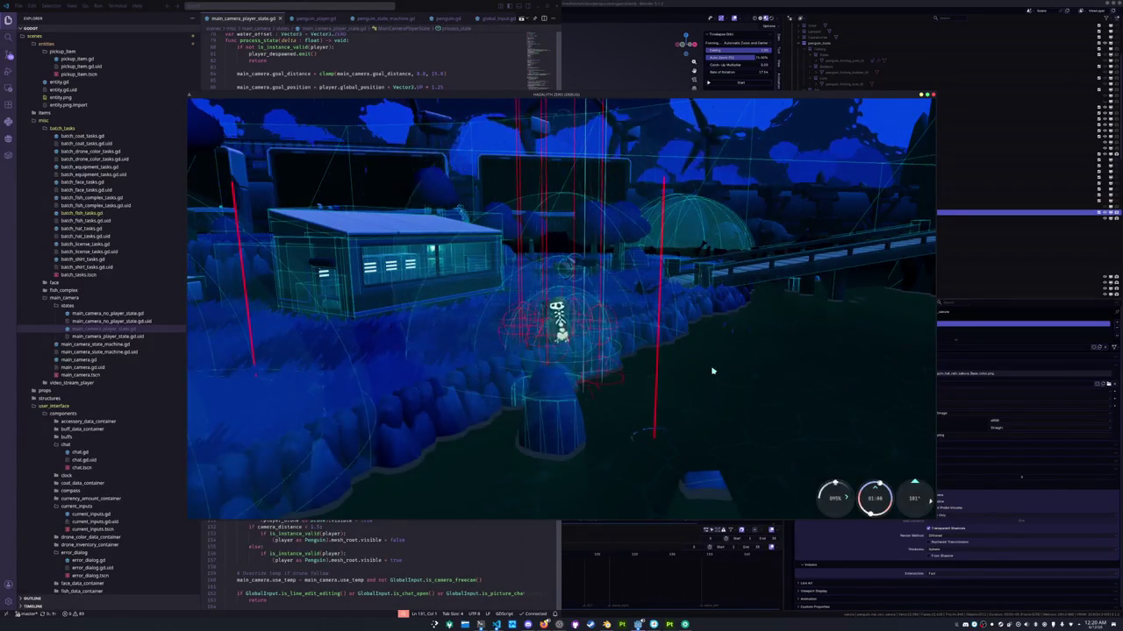
{"action": "left_click", "coordinate": [671, 396]}
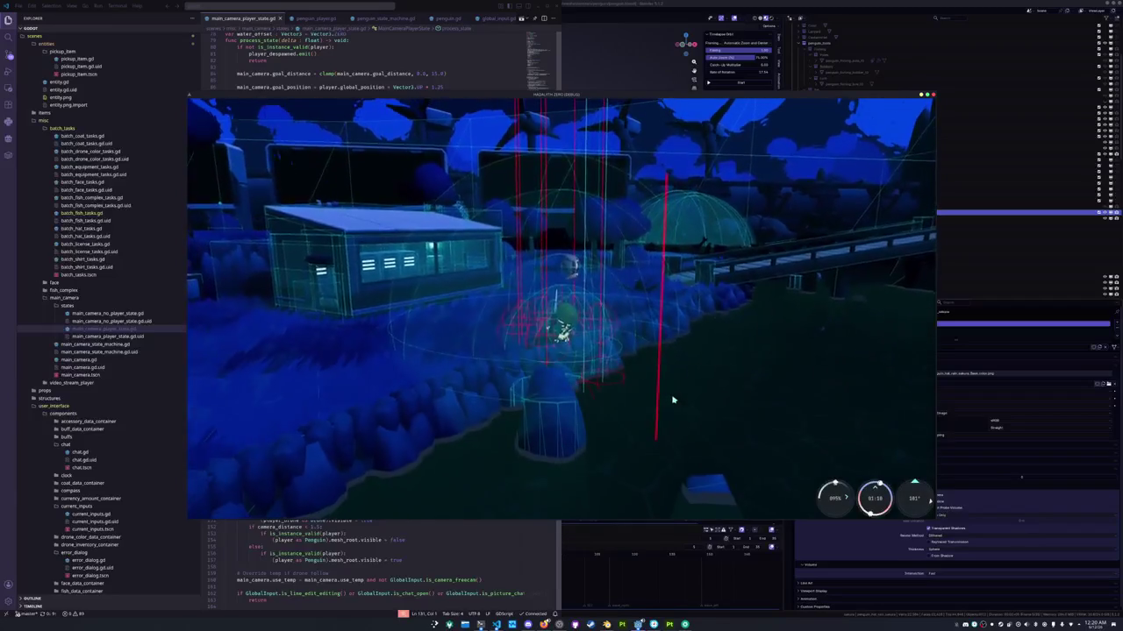
{"action": "left_click", "coordinate": [594, 557]}
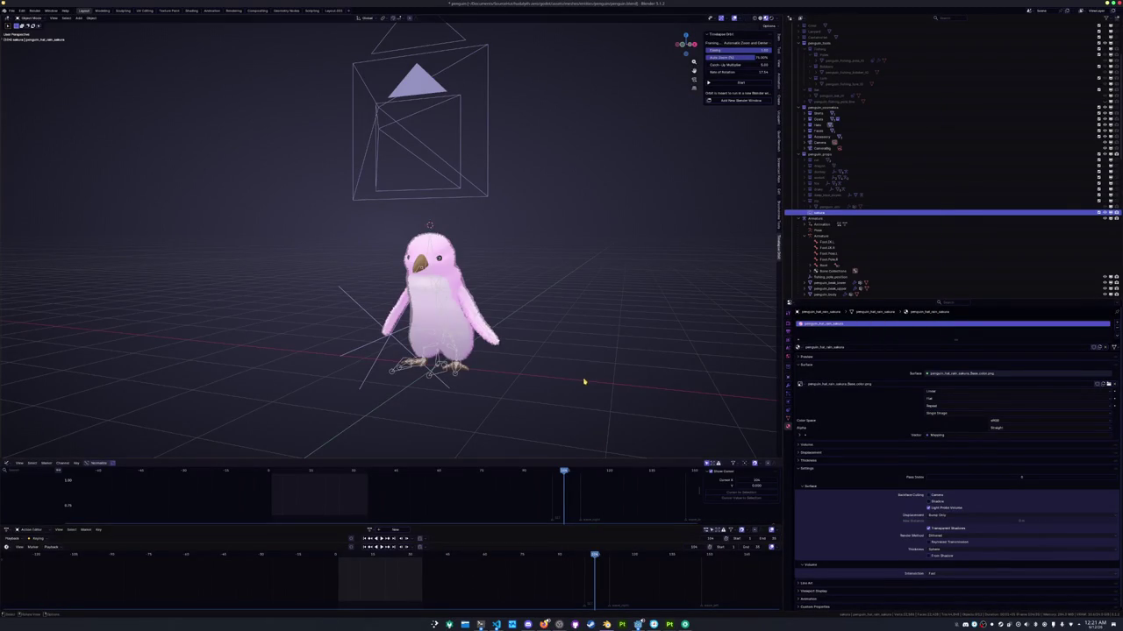
Save the file and frame the penguin in front view with solid shading
{"action": "key", "text": "ctrl+s"}
{"action": "key", "text": "KP_1"}
{"action": "middle_click_drag", "start_coordinate": [596, 321], "coordinate": [430, 263], "text": "shift"}
{"action": "left_click", "coordinate": [765, 20]}
{"action": "scroll", "coordinate": [388, 283], "scroll_direction": "up", "scroll_amount": 4}
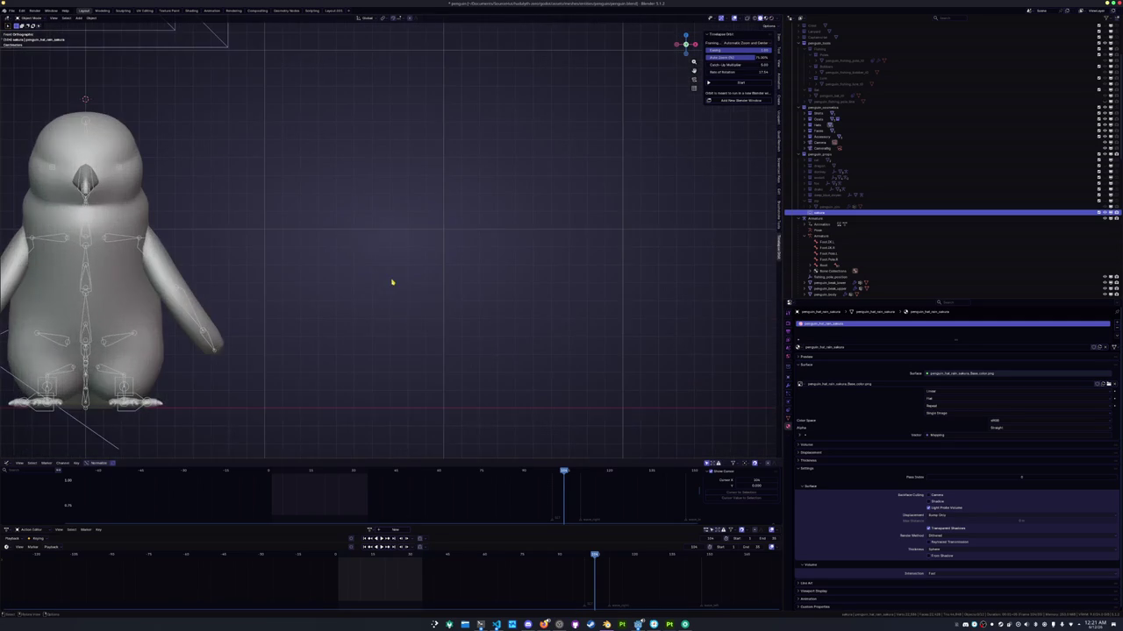
Add a cube, move it right of the penguin along X, and shrink it to 0.2
{"action": "key", "text": "shift+a"}
{"action": "left_click", "coordinate": [415, 277]}
{"action": "scroll", "coordinate": [391, 277], "scroll_direction": "down", "scroll_amount": 4}
{"action": "key", "text": "alt+g"}
{"action": "key", "text": "g"}
{"action": "key", "text": "x"}
{"action": "left_click", "coordinate": [526, 296]}
{"action": "key", "text": "s"}
{"action": "left_click", "coordinate": [439, 319]}
Raise the cube along Z, enter Edit Mode, and select all its geometry
{"action": "key", "text": "g"}
{"action": "key", "text": "z"}
{"action": "left_click", "coordinate": [437, 310]}
{"action": "scroll", "coordinate": [442, 313], "scroll_direction": "up", "scroll_amount": 3}
{"action": "key", "text": "Tab"}
{"action": "left_click_drag", "start_coordinate": [482, 362], "coordinate": [386, 331]}
Stretch the cube upward along Z into a tall bar and thin its width with Shift+Z scaling
{"action": "key", "text": "g"}
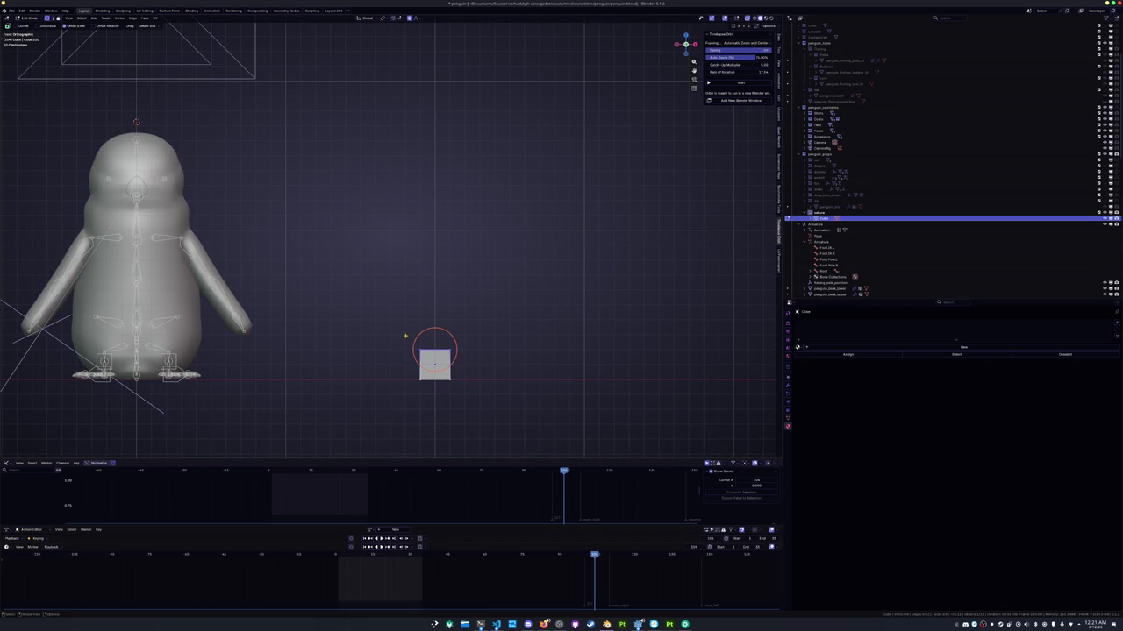
{"action": "key", "text": "z"}
{"action": "scroll", "coordinate": [404, 267], "scroll_direction": "up", "scroll_amount": 5}
{"action": "scroll", "coordinate": [405, 266], "scroll_direction": "up", "scroll_amount": 5}
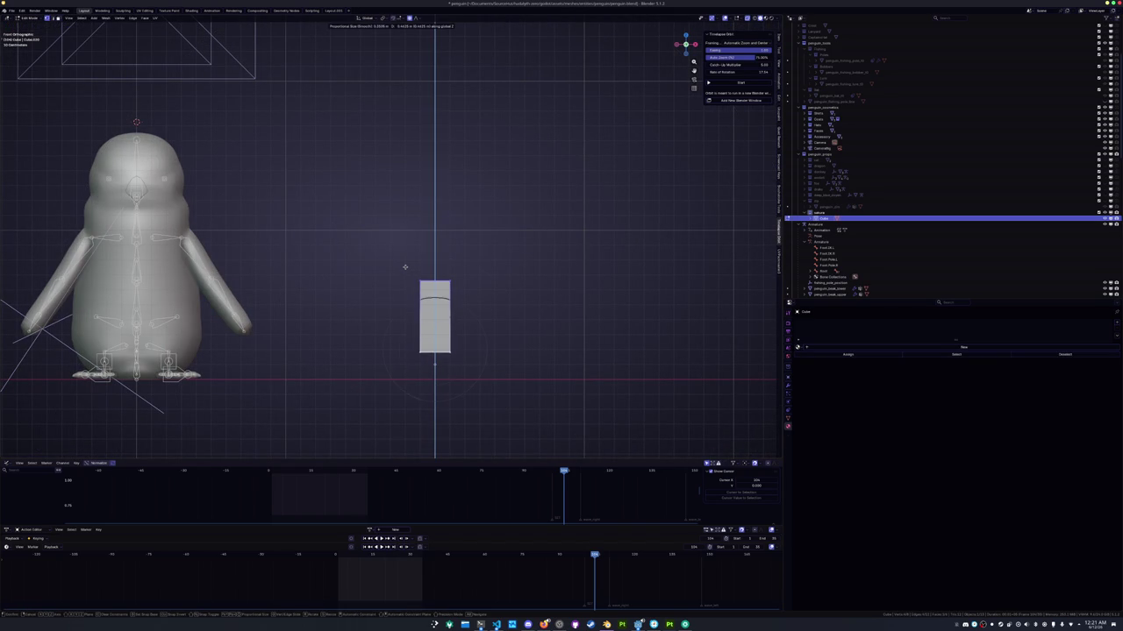
{"action": "scroll", "coordinate": [405, 267], "scroll_direction": "up", "scroll_amount": 5}
{"action": "left_click", "coordinate": [413, 219]}
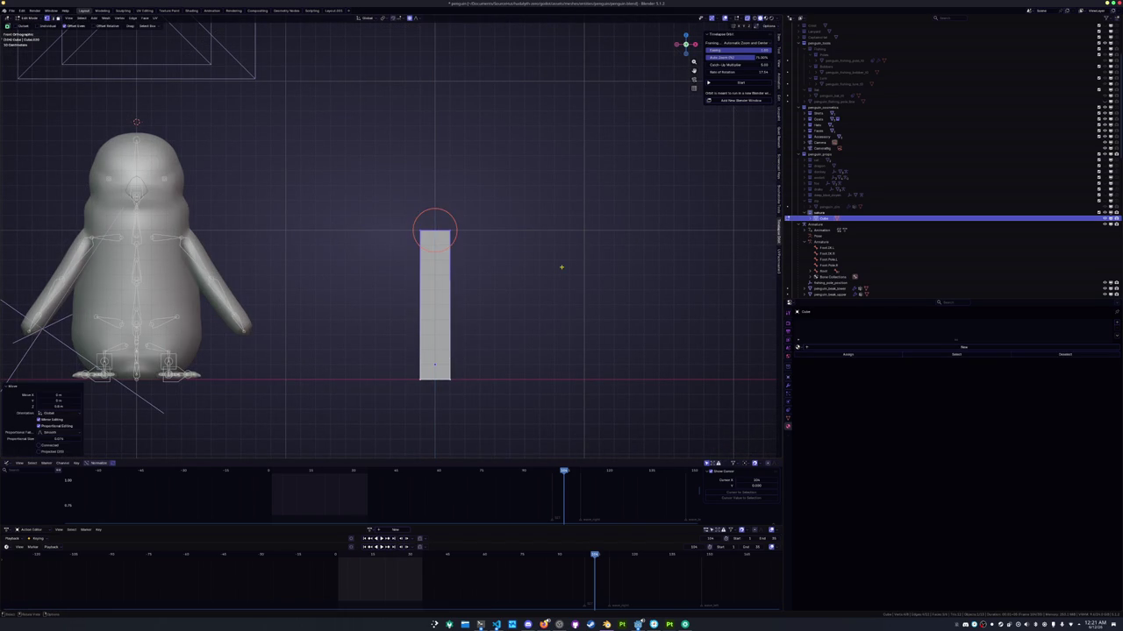
{"action": "key", "text": "s"}
{"action": "key", "text": "shift+z"}
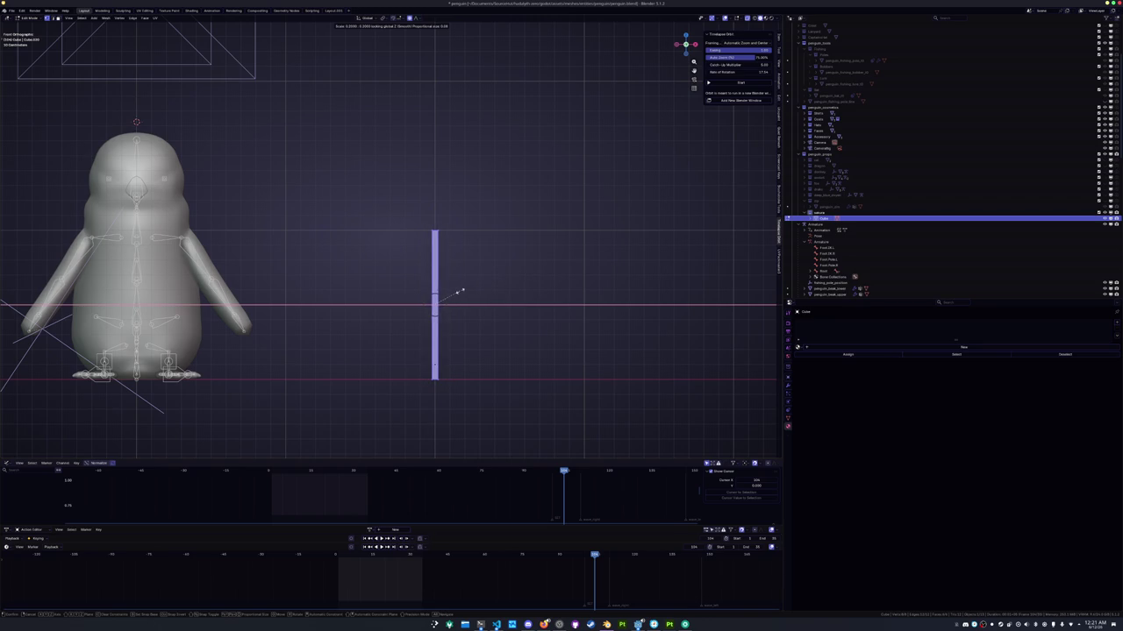
{"action": "left_click", "coordinate": [458, 290]}
Select the top vertices of the bar and scale them narrower
{"action": "key", "text": "alt+a"}
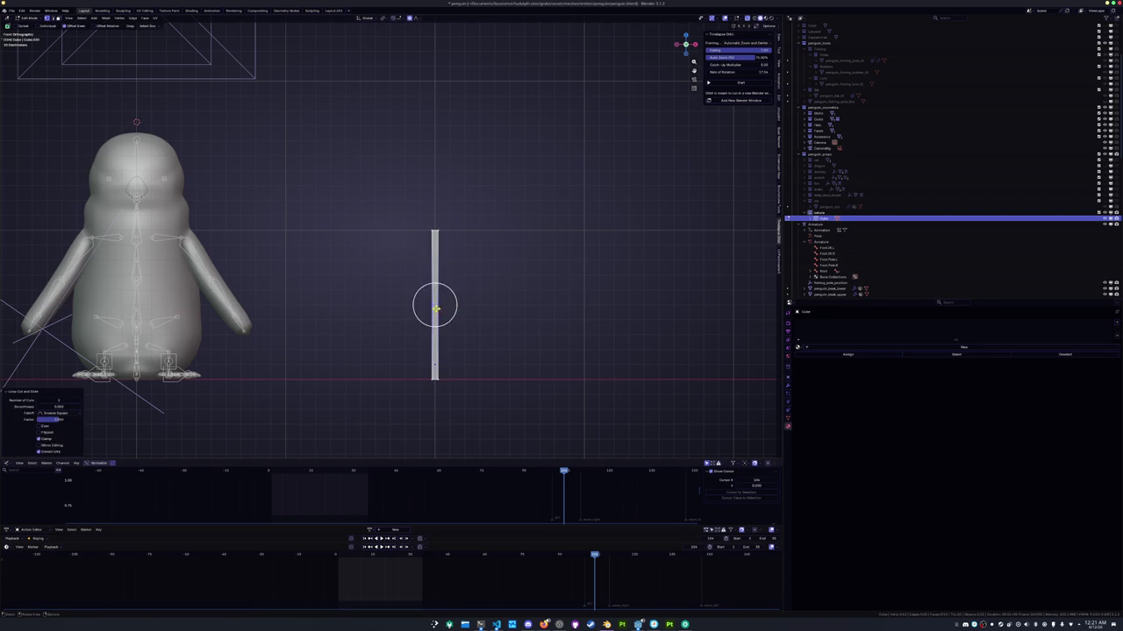
{"action": "left_click_drag", "start_coordinate": [502, 218], "coordinate": [432, 251]}
{"action": "key", "text": "shift+s"}
{"action": "key", "text": "s"}
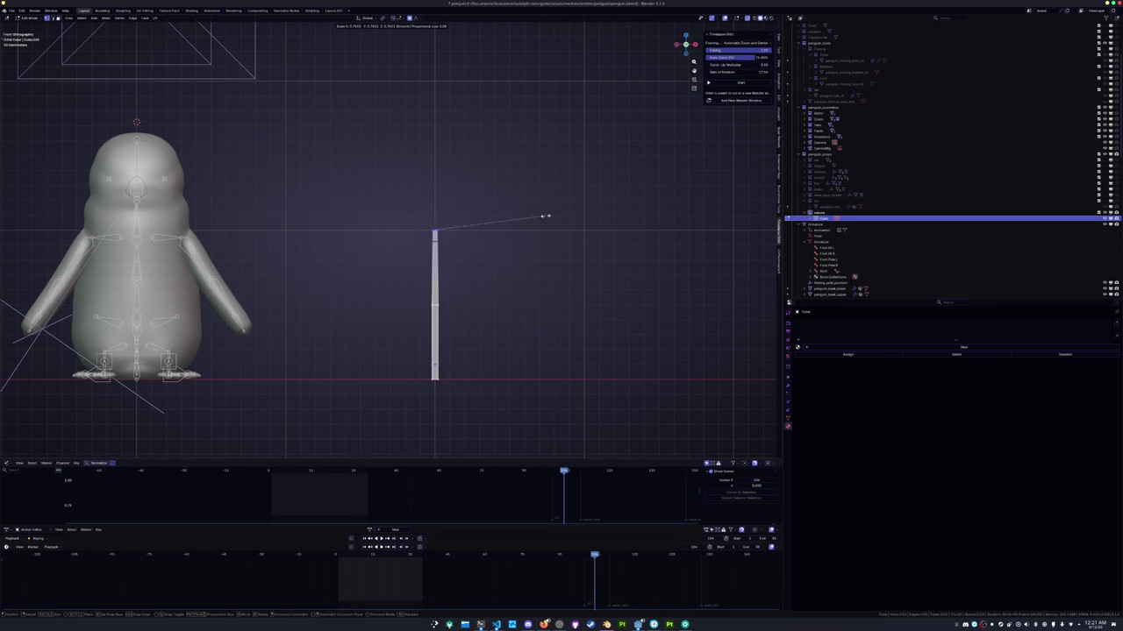
{"action": "left_click", "coordinate": [517, 217]}
Place the 3D cursor at the bar's bottom and return to the front view
{"action": "mouse_move", "coordinate": [436, 371]}
{"action": "middle_mouse_down"}
{"action": "mouse_move", "coordinate": [437, 387]}
{"action": "mouse_move", "coordinate": [426, 376]}
{"action": "middle_mouse_up"}
{"action": "scroll", "coordinate": [426, 376], "scroll_direction": "up", "scroll_amount": 3}
{"action": "right_click", "coordinate": [475, 299], "text": "shift"}
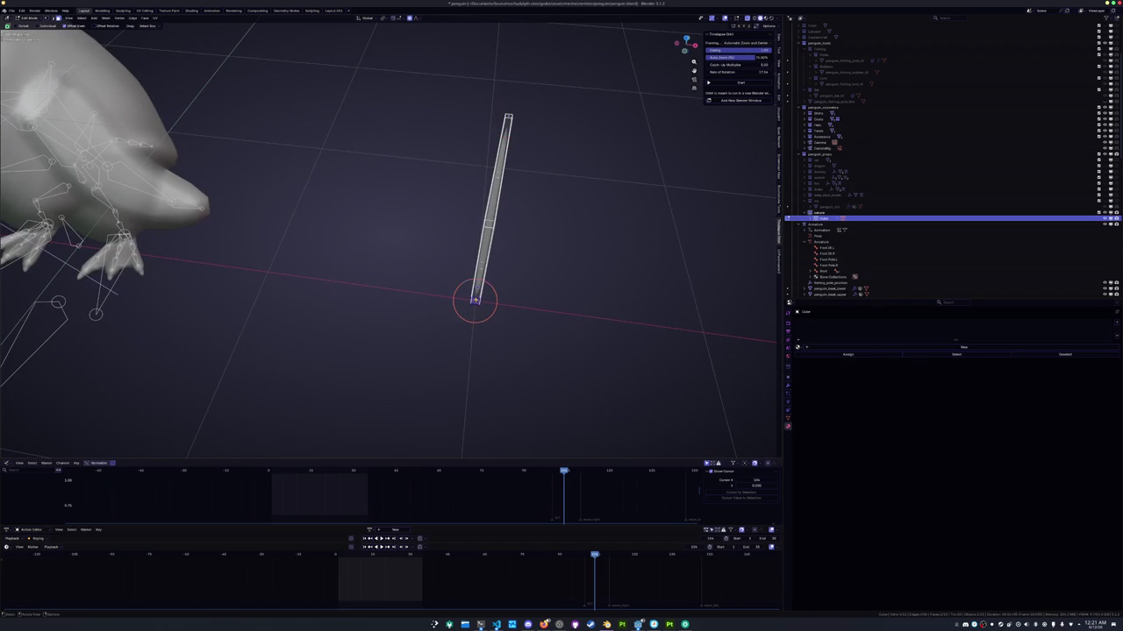
{"action": "key", "text": "x"}
{"action": "left_click", "coordinate": [469, 311]}
{"action": "key", "text": "KP_1"}
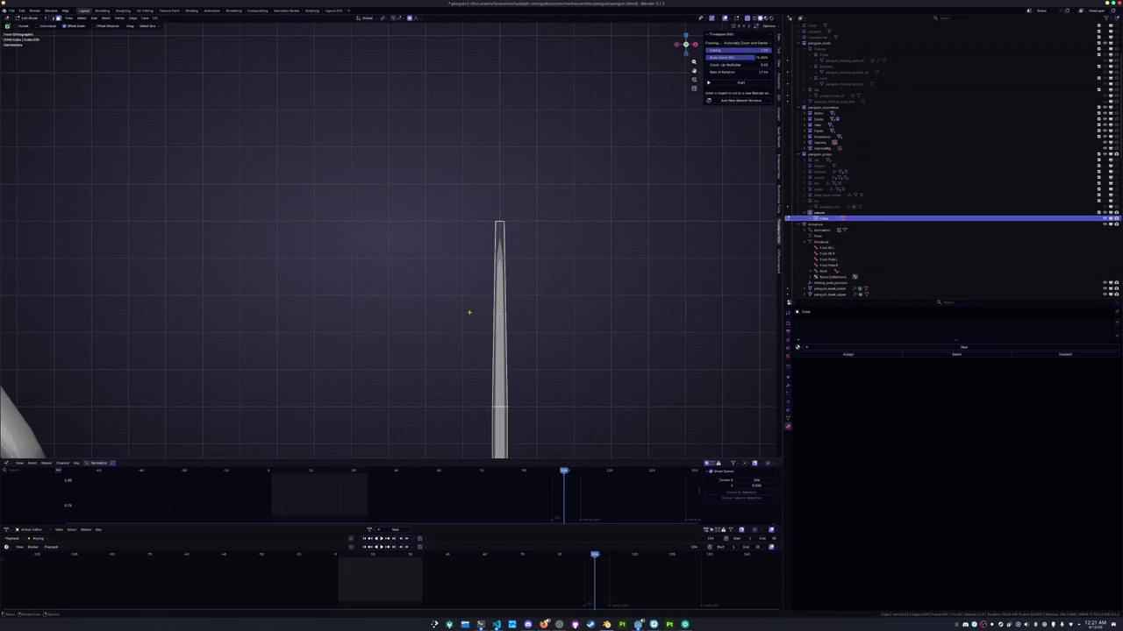
{"action": "middle_click_drag", "start_coordinate": [470, 312], "coordinate": [399, 234], "text": "shift"}
{"action": "scroll", "coordinate": [399, 234], "scroll_direction": "down", "scroll_amount": 2}
Slide an edge loop along the bar and pinch the top vertex into a sharp point
{"action": "key", "text": "g"}
{"action": "key", "text": "g"}
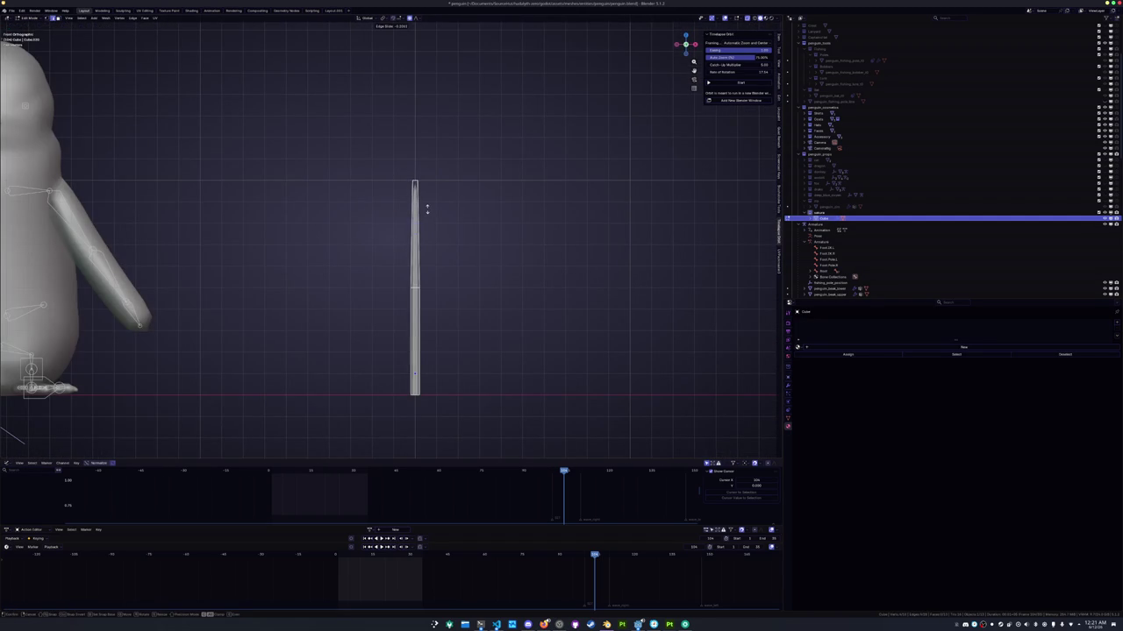
{"action": "left_click", "coordinate": [429, 195]}
{"action": "key", "text": "s"}
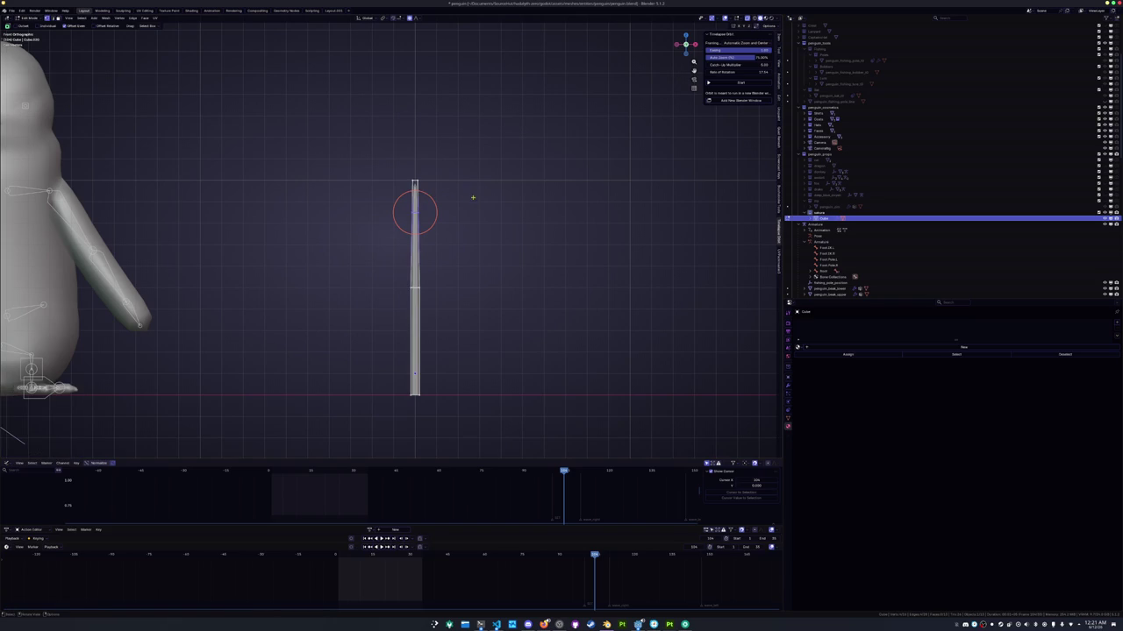
{"action": "left_click", "coordinate": [542, 180]}
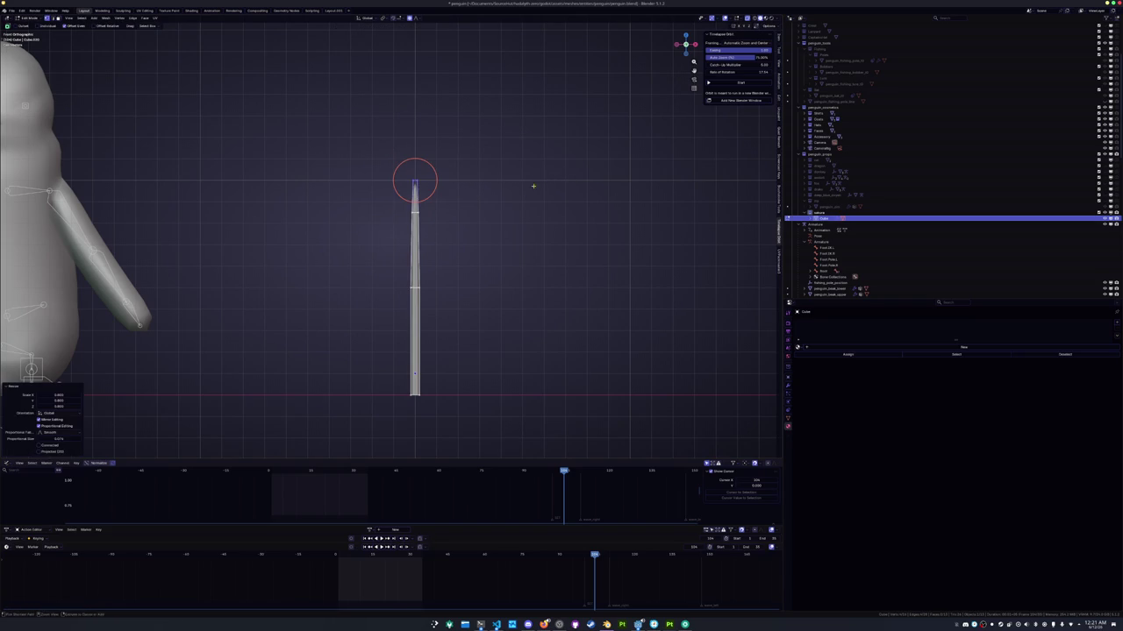
{"action": "left_click_drag", "start_coordinate": [468, 276], "coordinate": [379, 148]}
{"action": "key", "text": "s"}
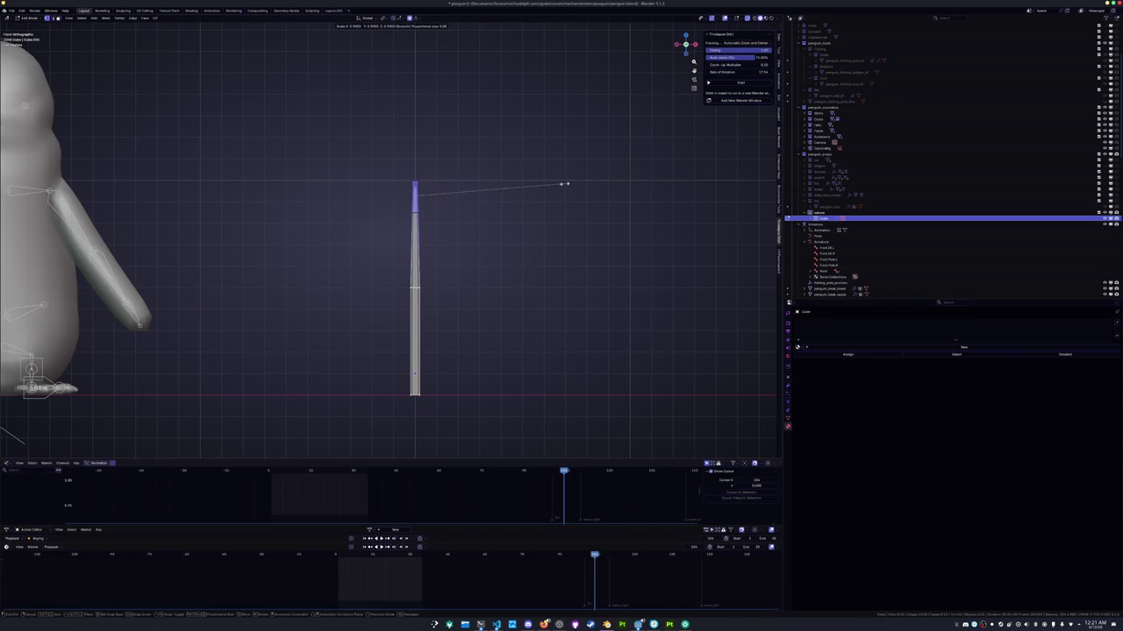
{"action": "key", "text": "shift+z"}
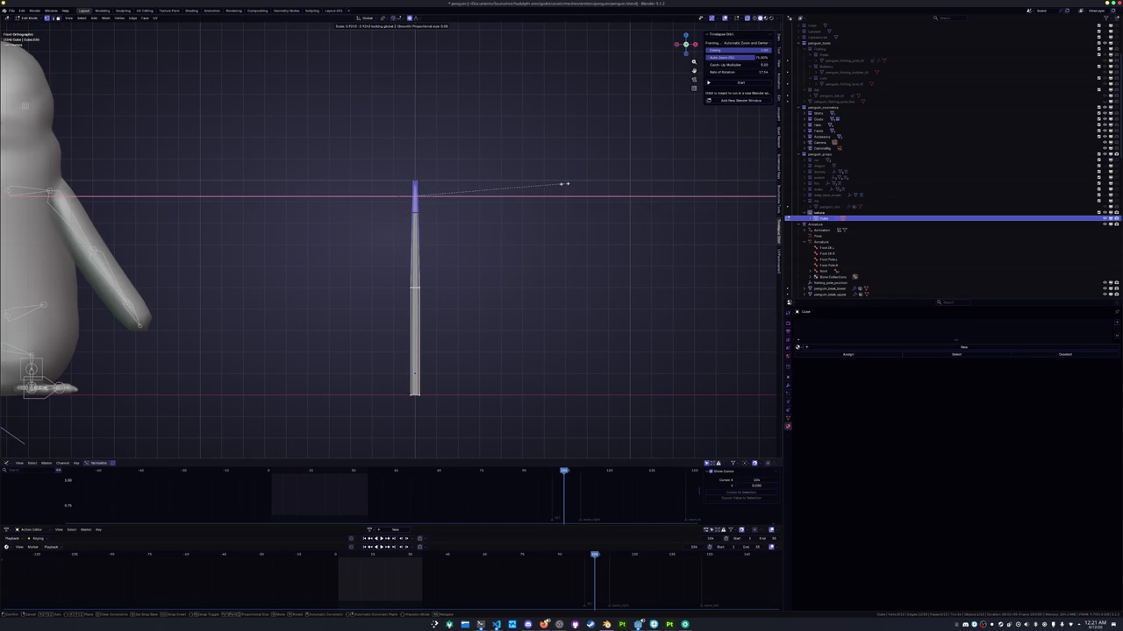
{"action": "left_click", "coordinate": [559, 185]}
Start bending the bar's middle along X with proportional editing
{"action": "scroll", "coordinate": [505, 233], "scroll_direction": "down", "scroll_amount": 2}
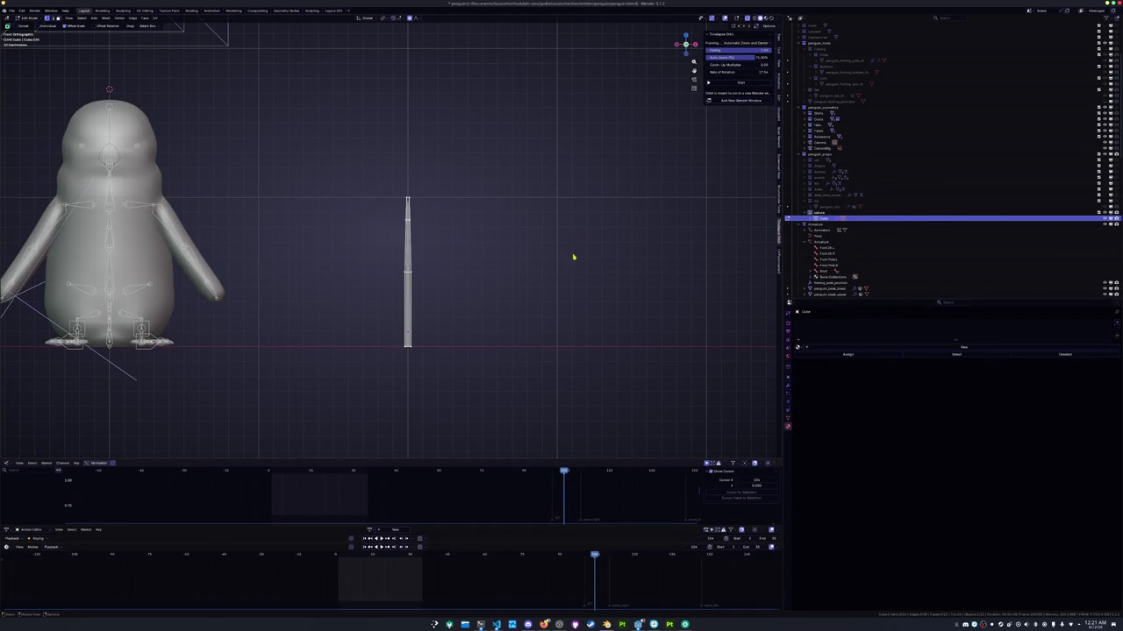
{"action": "scroll", "coordinate": [557, 263], "scroll_direction": "up", "scroll_amount": 2}
{"action": "key", "text": "g"}
{"action": "key", "text": "x"}
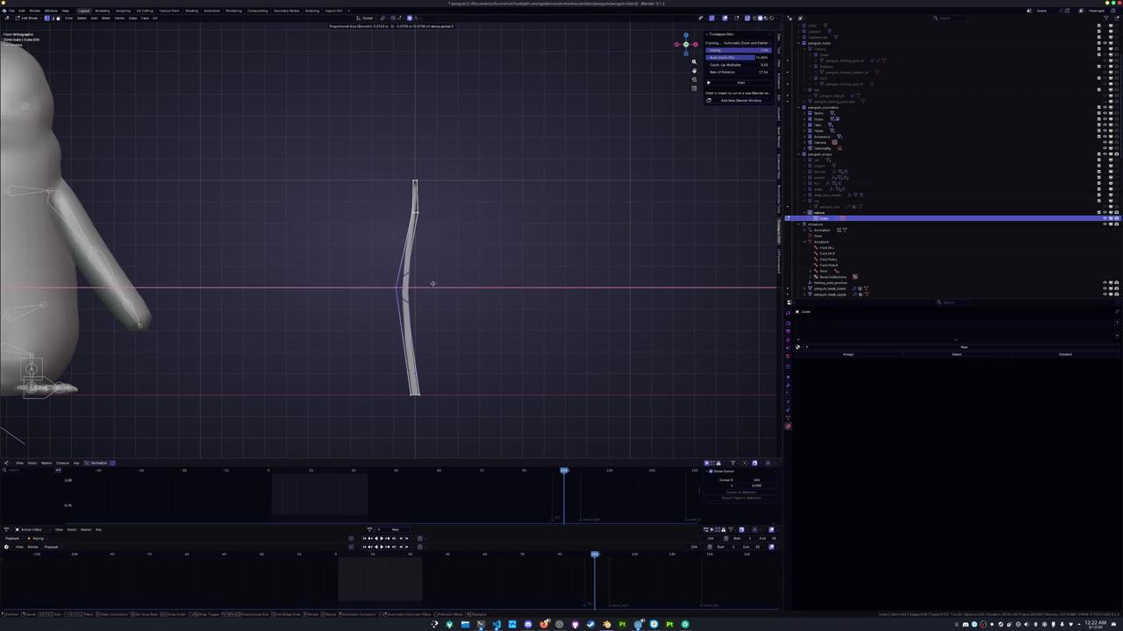
Finish the sideways bend and nudge the barb's tip slightly right along X
{"action": "left_click", "coordinate": [433, 284]}
{"action": "left_click_drag", "start_coordinate": [448, 255], "coordinate": [382, 163]}
{"action": "key", "text": "g"}
{"action": "key", "text": "x"}
{"action": "left_click", "coordinate": [399, 163]}
{"action": "key", "text": "g"}
{"action": "key", "text": "x"}
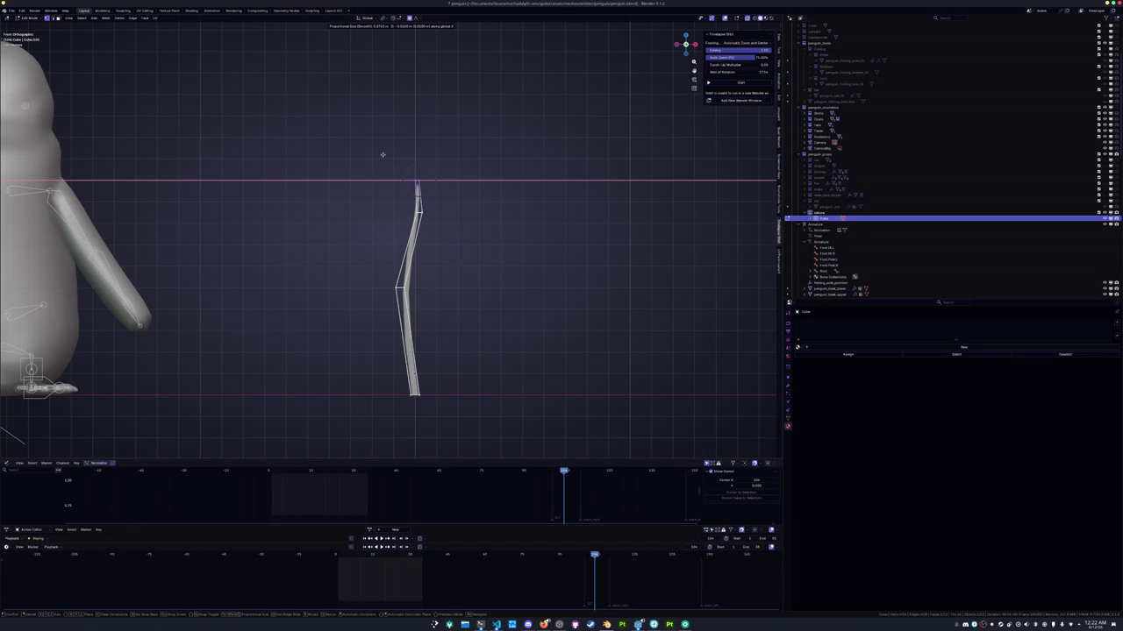
{"action": "left_click", "coordinate": [382, 154]}
Return to Object Mode, delete an accidentally added plane, and reselect the barb
{"action": "key", "text": "Tab"}
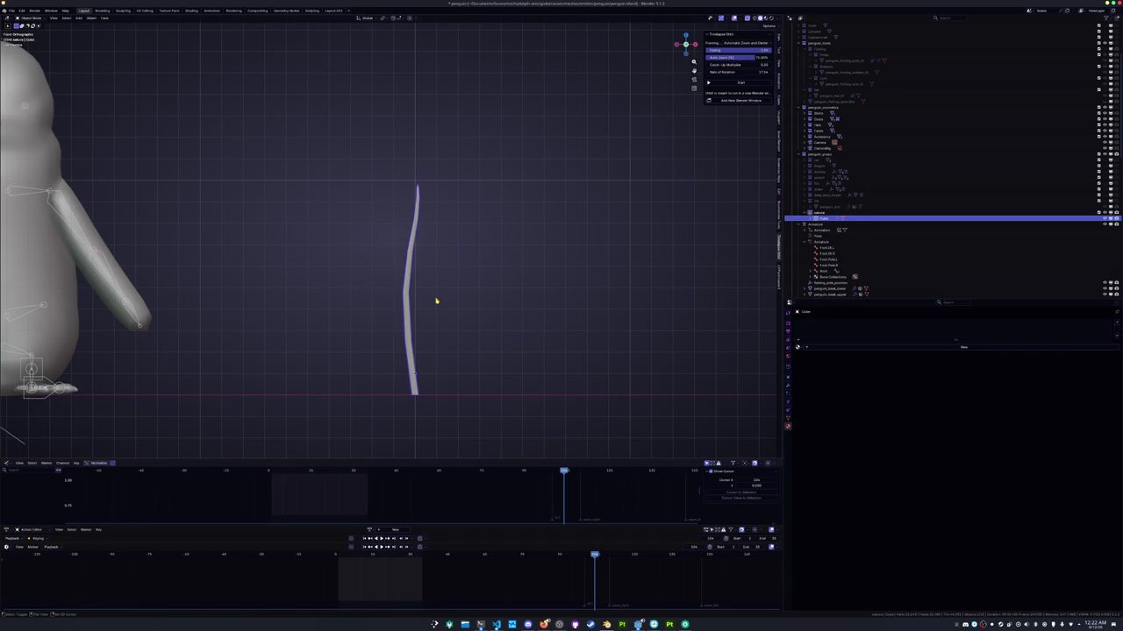
{"action": "key", "text": "shift+a"}
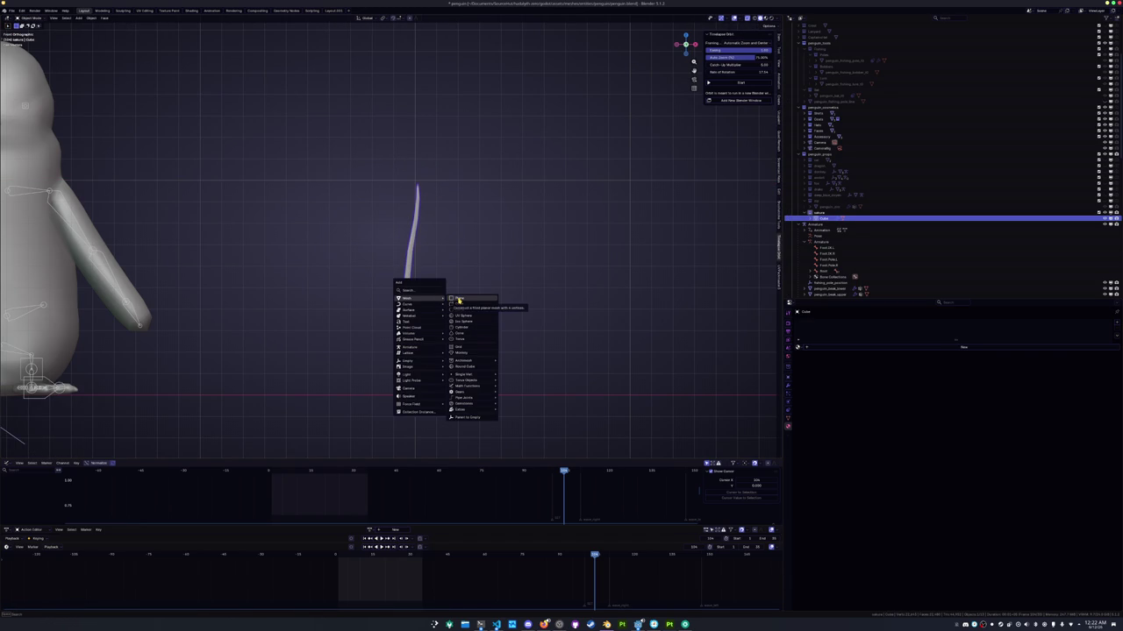
{"action": "left_click", "coordinate": [458, 299]}
{"action": "scroll", "coordinate": [458, 301], "scroll_direction": "down", "scroll_amount": 3}
{"action": "scroll", "coordinate": [457, 300], "scroll_direction": "down", "scroll_amount": 3}
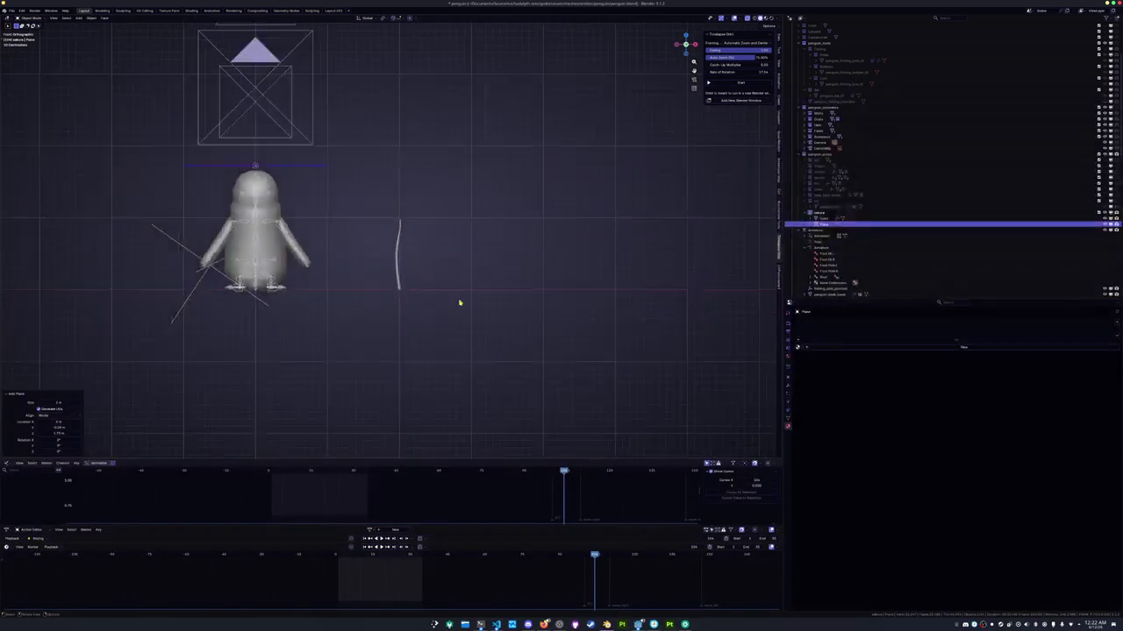
{"action": "key", "text": "x"}
{"action": "left_click", "coordinate": [457, 300]}
{"action": "left_click", "coordinate": [399, 283]}
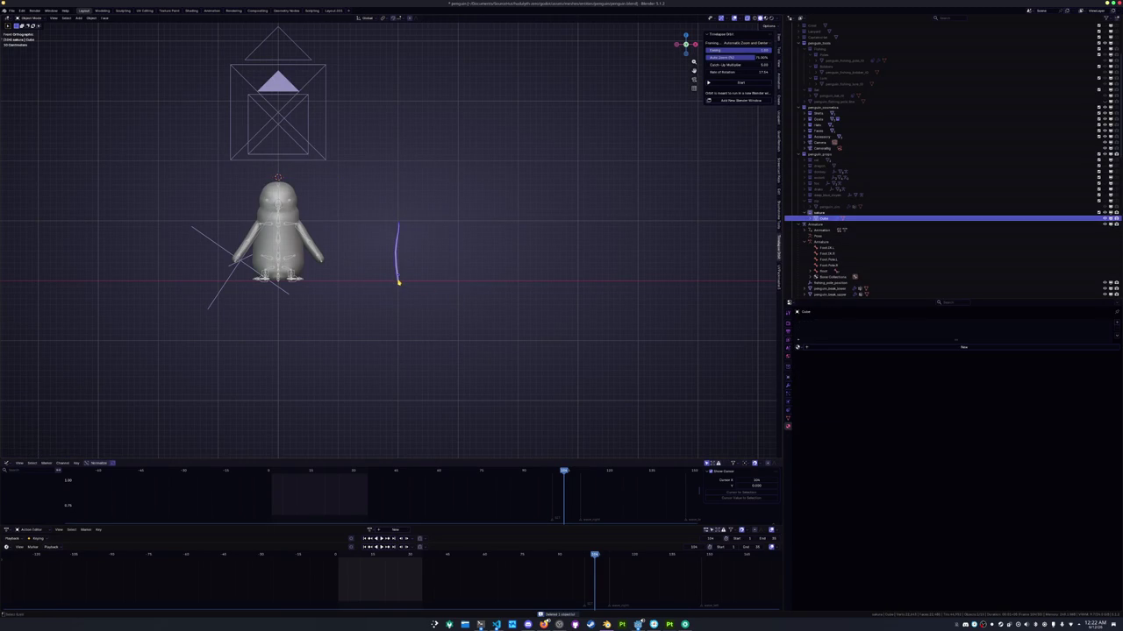
Move the barb -2 along X and apply all its transforms
{"action": "scroll", "coordinate": [436, 300], "scroll_direction": "up", "scroll_amount": 5}
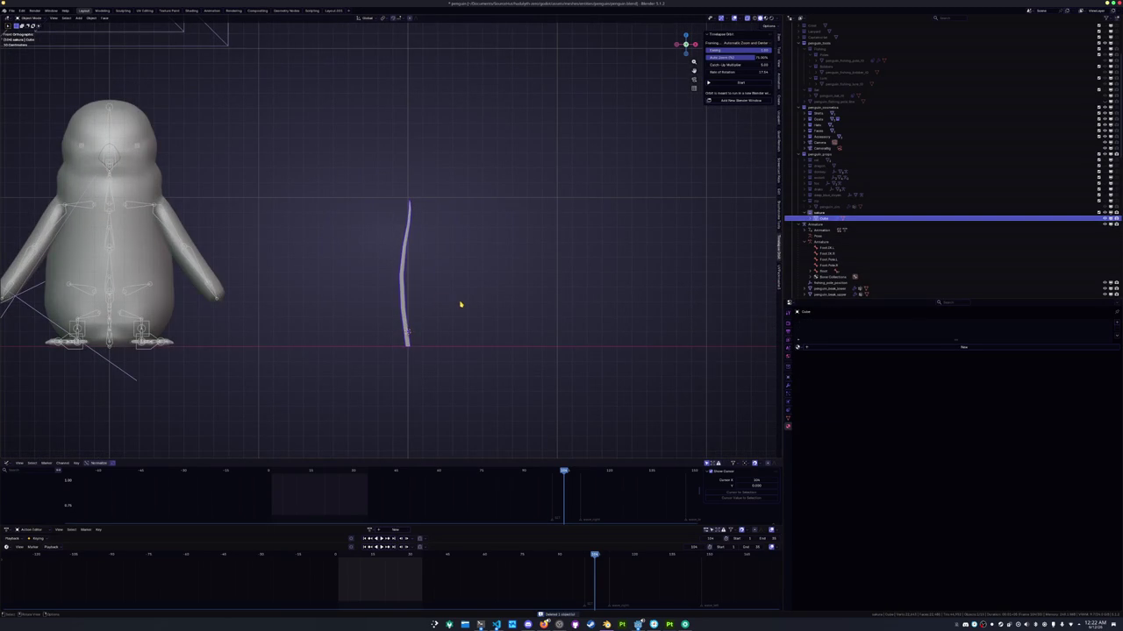
{"action": "scroll", "coordinate": [460, 304], "scroll_direction": "down", "scroll_amount": 3}
{"action": "scroll", "coordinate": [459, 306], "scroll_direction": "down", "scroll_amount": 2}
{"action": "type", "text": "gx-2"}
{"action": "key", "text": "Return"}
{"action": "key", "text": "ctrl+a"}
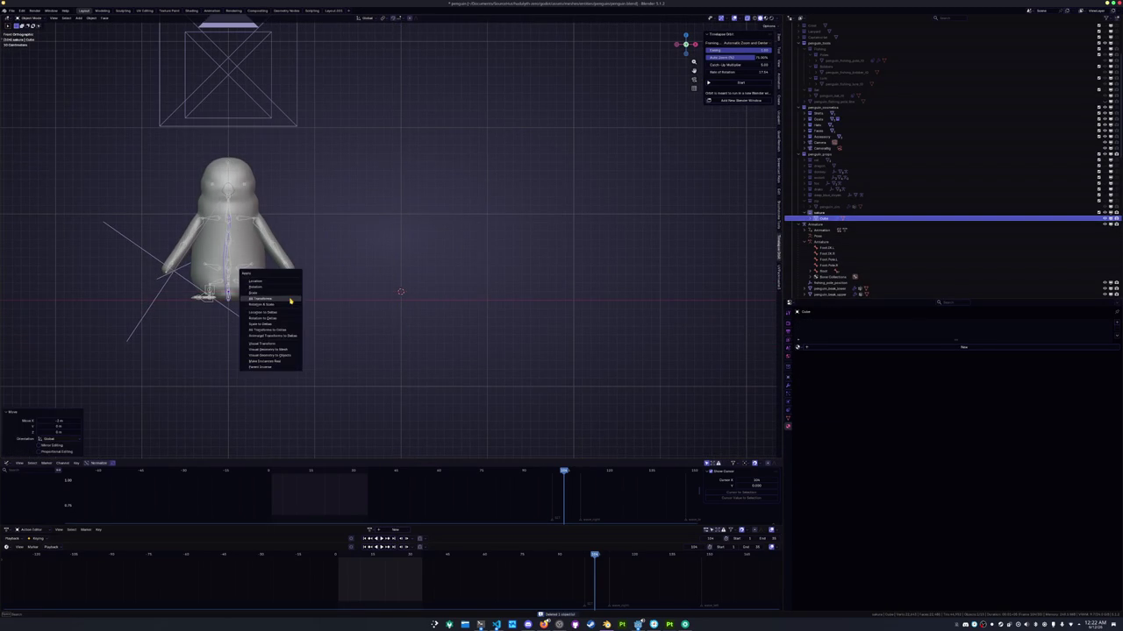
{"action": "left_click", "coordinate": [291, 301]}
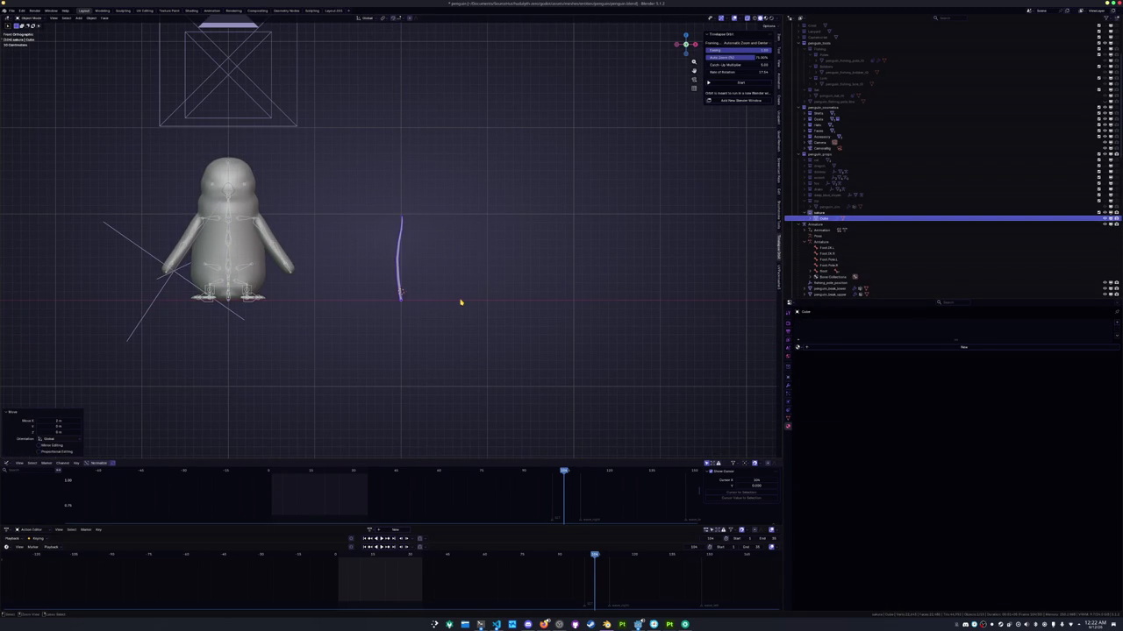
{"action": "scroll", "coordinate": [460, 302], "scroll_direction": "up", "scroll_amount": 4}
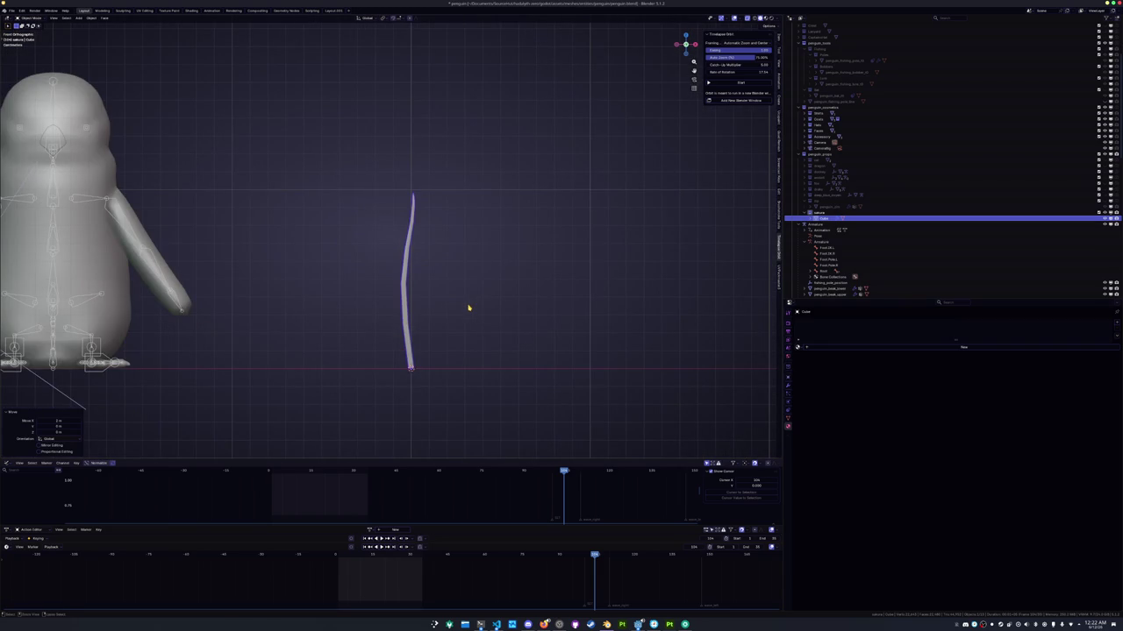
{"action": "key", "text": "shift+a"}
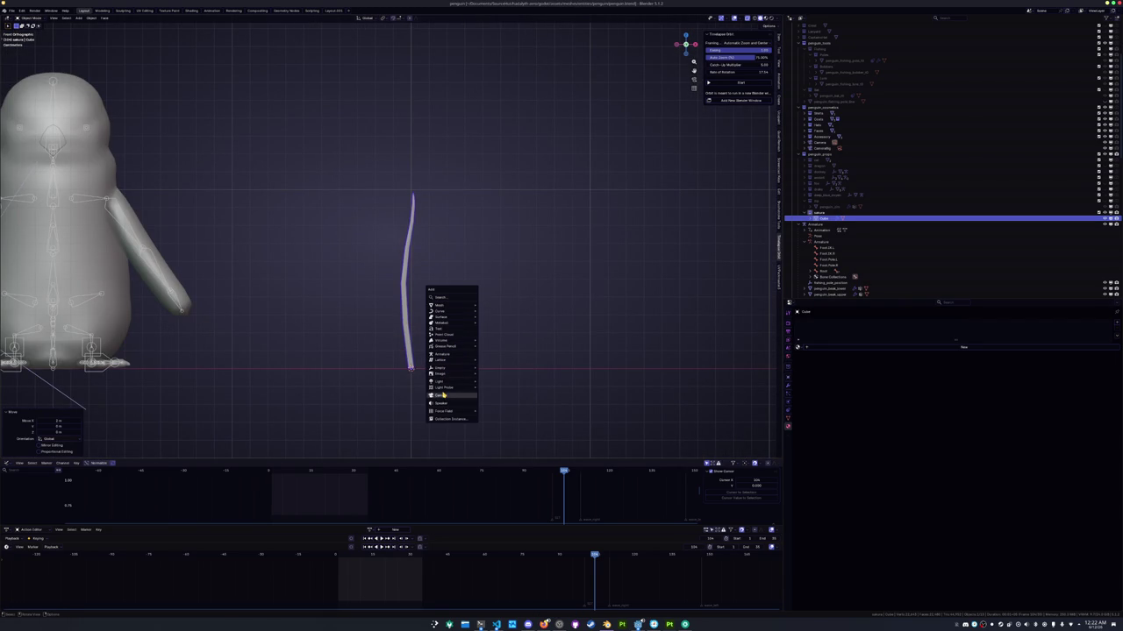
Add a Bezier curve and rotate it 90 degrees around the X axis
{"action": "type", "text": "c"}
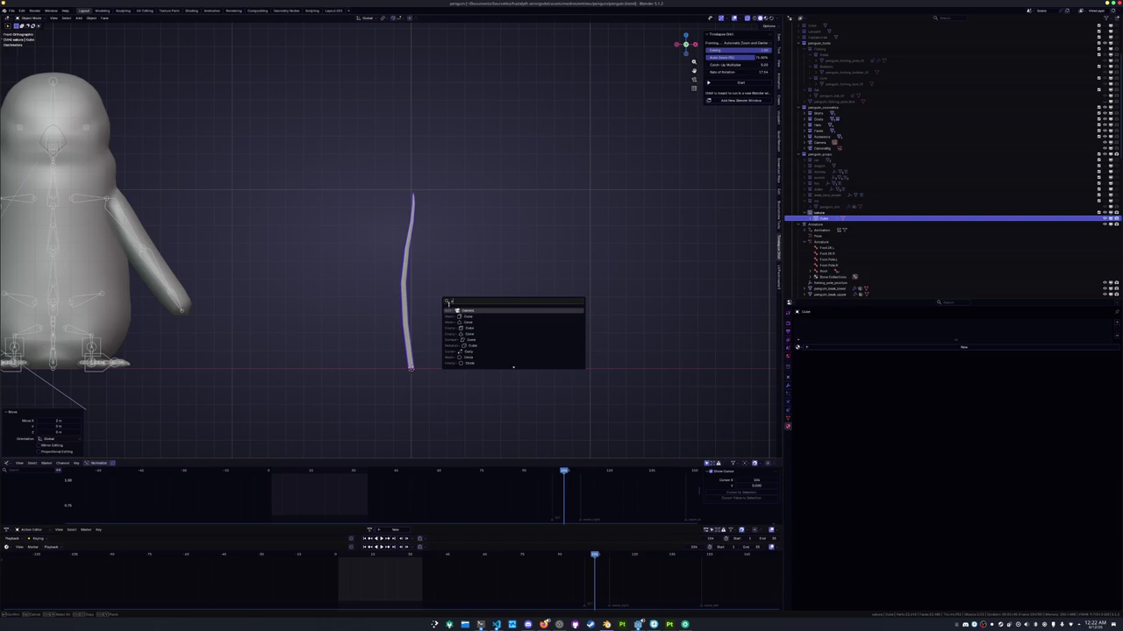
{"action": "type", "text": "u"}
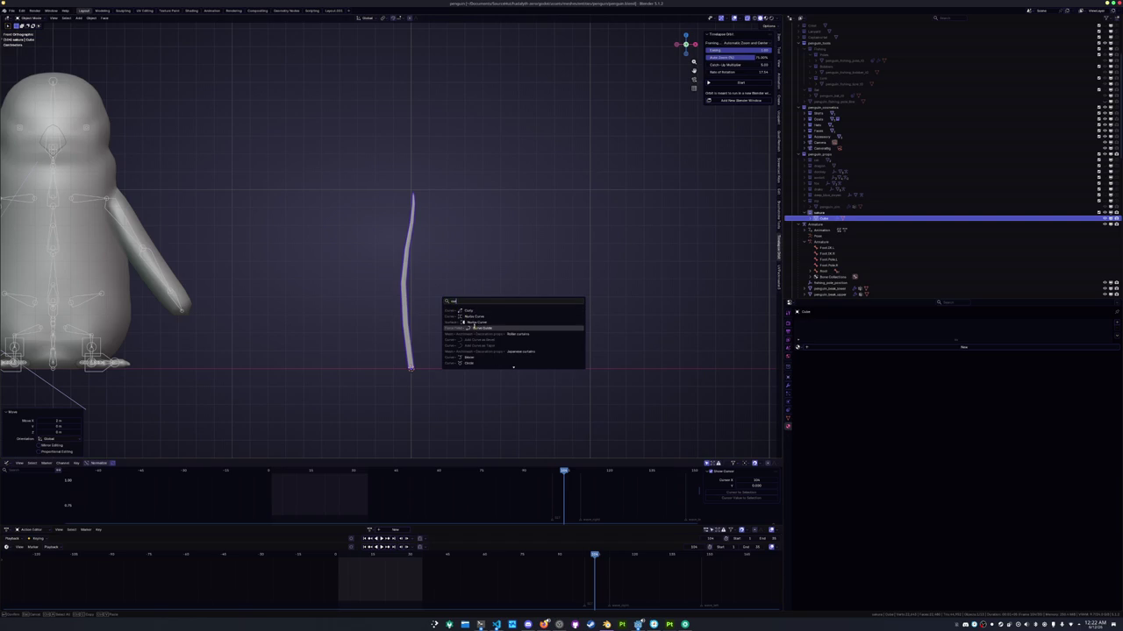
{"action": "left_click", "coordinate": [465, 357]}
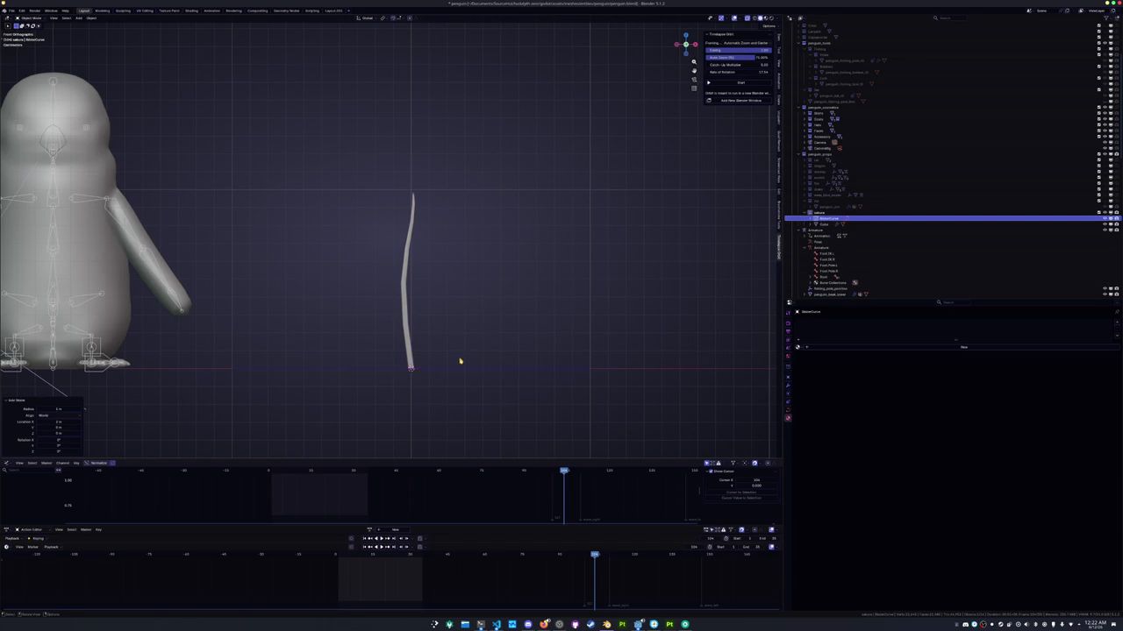
{"action": "scroll", "coordinate": [498, 360], "scroll_direction": "down", "scroll_amount": 1}
{"action": "key", "text": "Tab"}
{"action": "key", "text": "r"}
{"action": "key", "text": "x"}
{"action": "key", "text": "9"}
{"action": "key", "text": "0"}
{"action": "key", "text": "Return"}
Rotate the curve's handle in Edit Mode to start aligning it with the stick
{"action": "key", "text": "Tab"}
{"action": "key", "text": "r"}
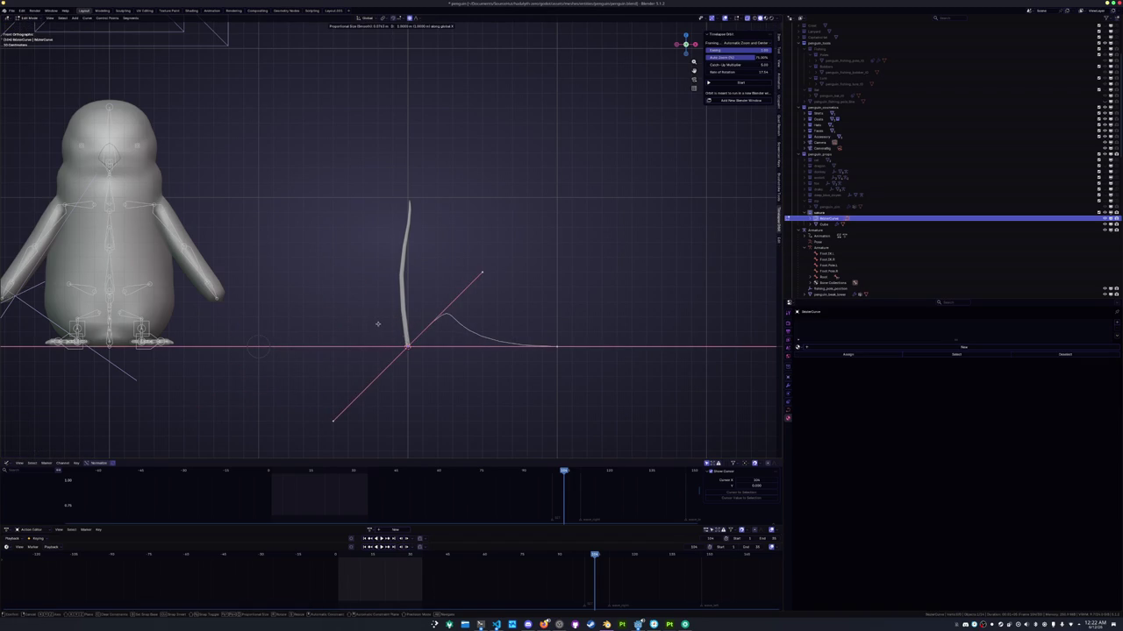
{"action": "left_click", "coordinate": [377, 324]}
{"action": "scroll", "coordinate": [598, 384], "scroll_direction": "up", "scroll_amount": 2}
{"action": "key", "text": "Tab"}
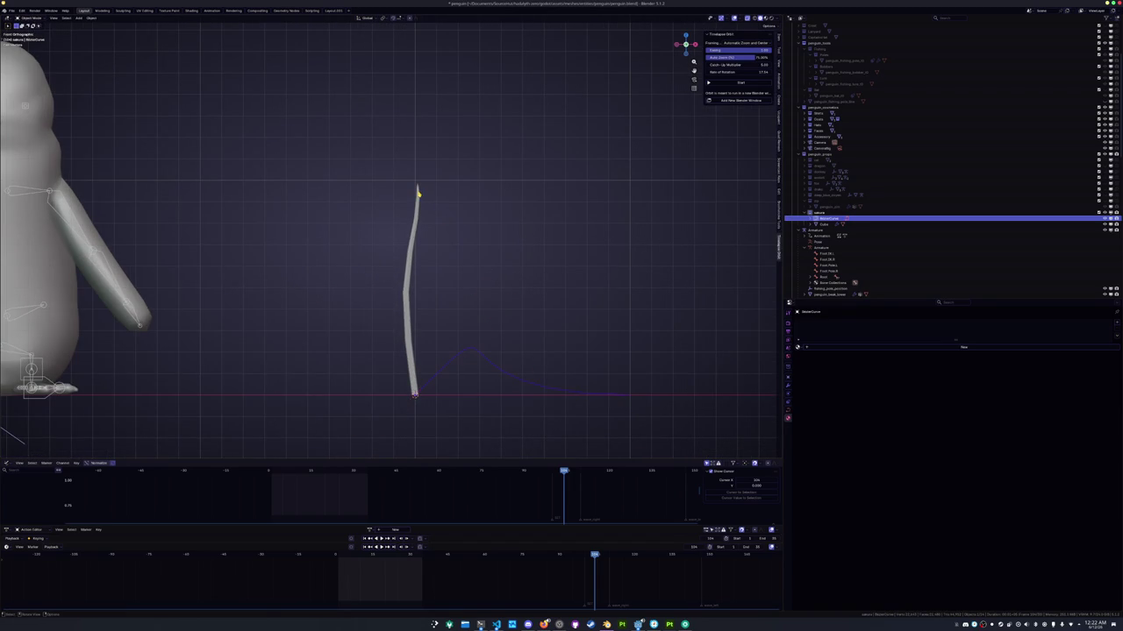
Snap the curve's endpoint to the top of the barb mesh
{"action": "left_click", "coordinate": [418, 191]}
{"action": "key", "text": "Tab"}
{"action": "key", "text": "Tab"}
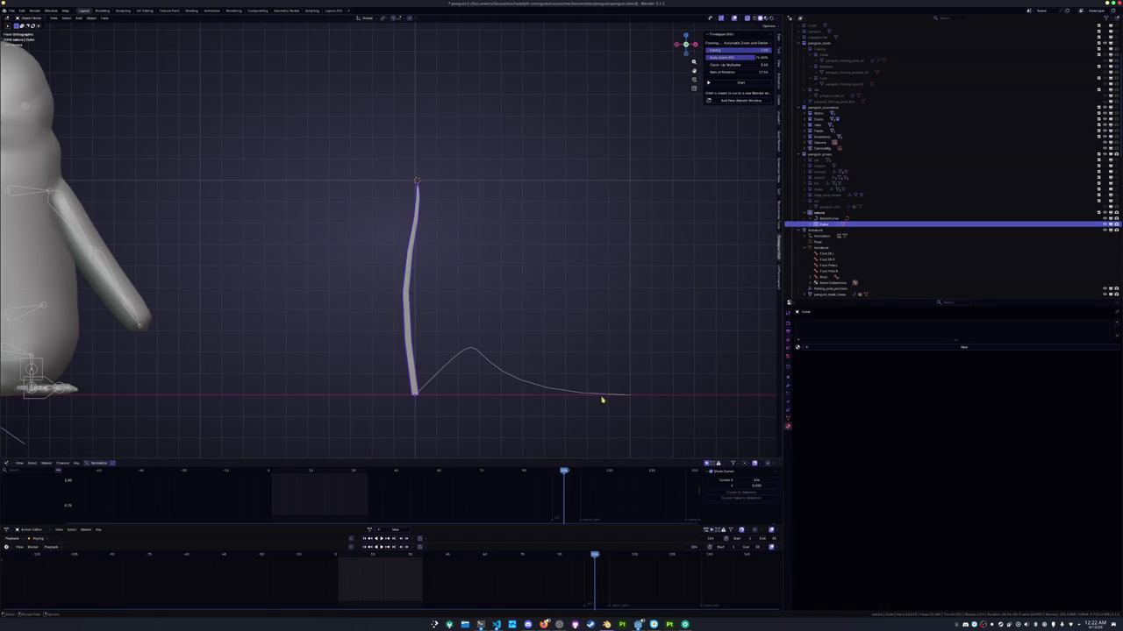
{"action": "left_click", "coordinate": [604, 394]}
{"action": "key", "text": "Tab"}
{"action": "key", "text": "shift+s"}
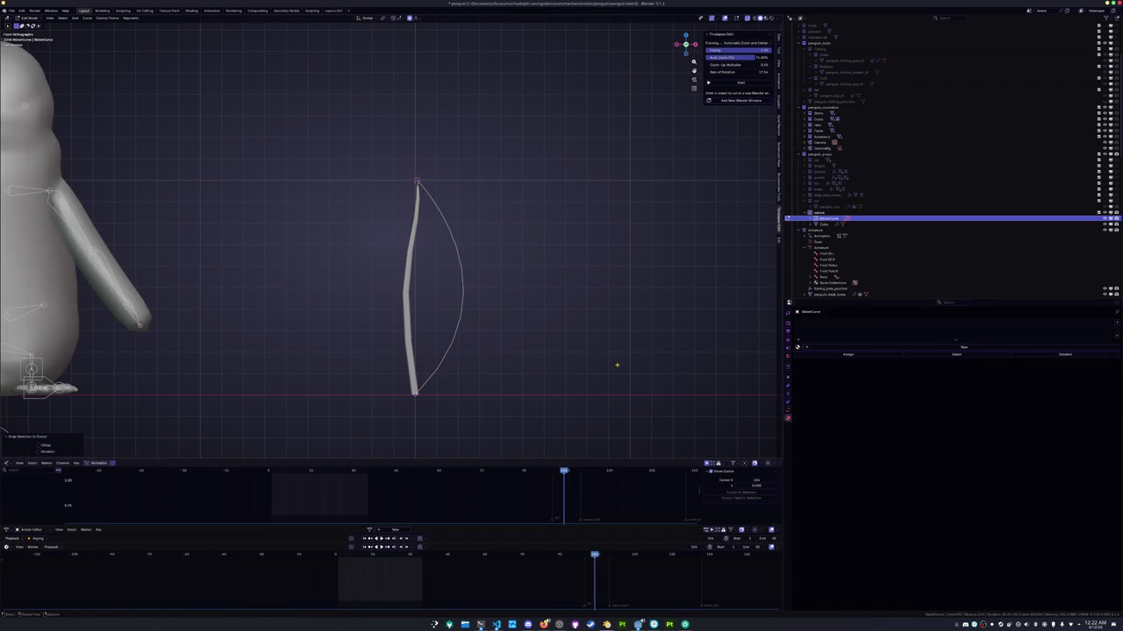
Bend the spine curve by rotating its bottom handle and points with proportional falloff
{"action": "key", "text": "r"}
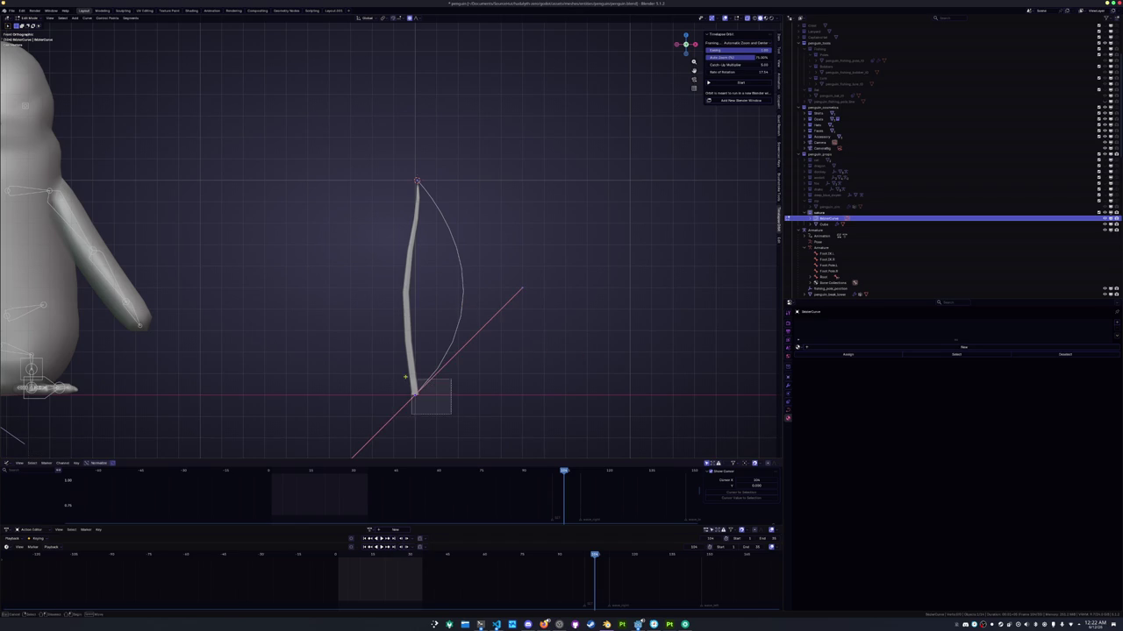
{"action": "left_click", "coordinate": [447, 292]}
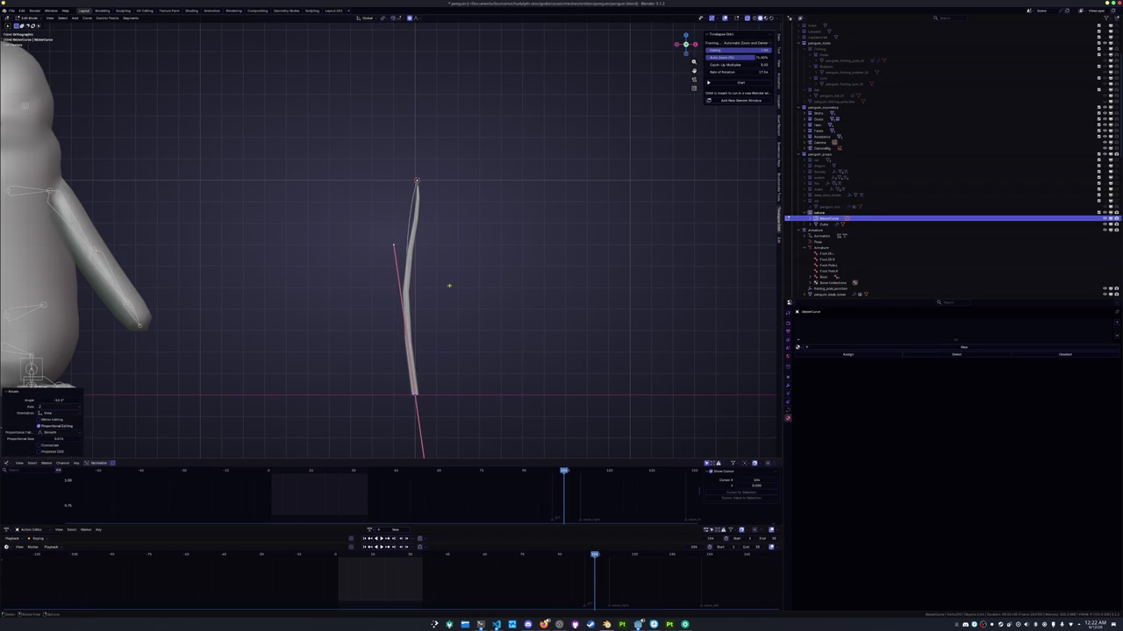
{"action": "key", "text": "r"}
{"action": "left_click", "coordinate": [482, 123]}
{"action": "left_click", "coordinate": [412, 326]}
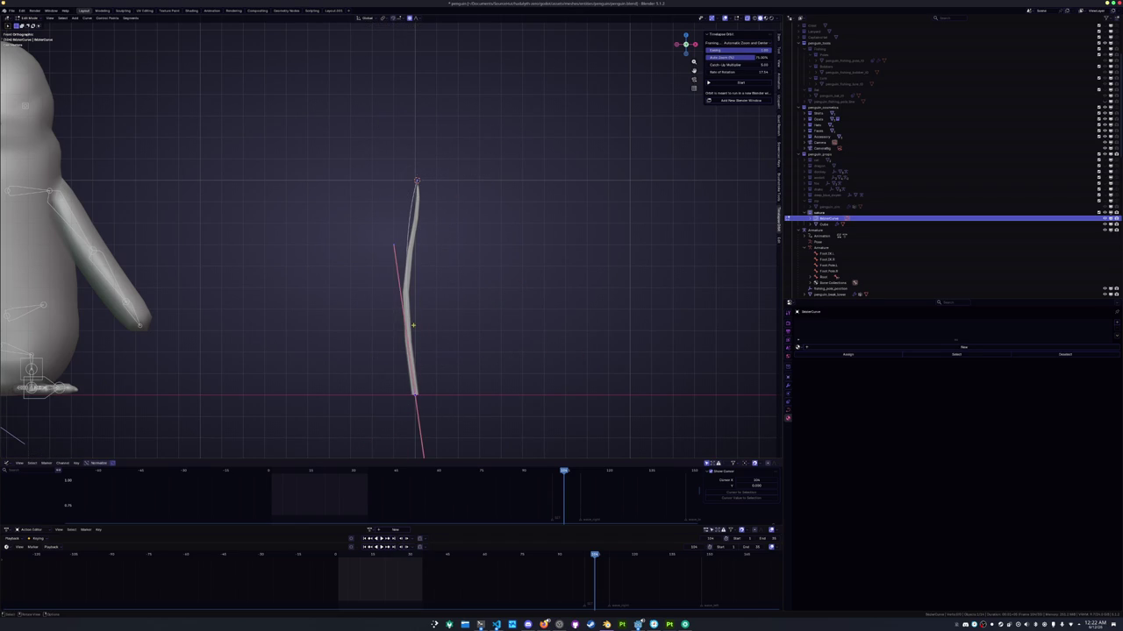
{"action": "left_click", "coordinate": [406, 265]}
{"action": "right_click", "coordinate": [407, 265]}
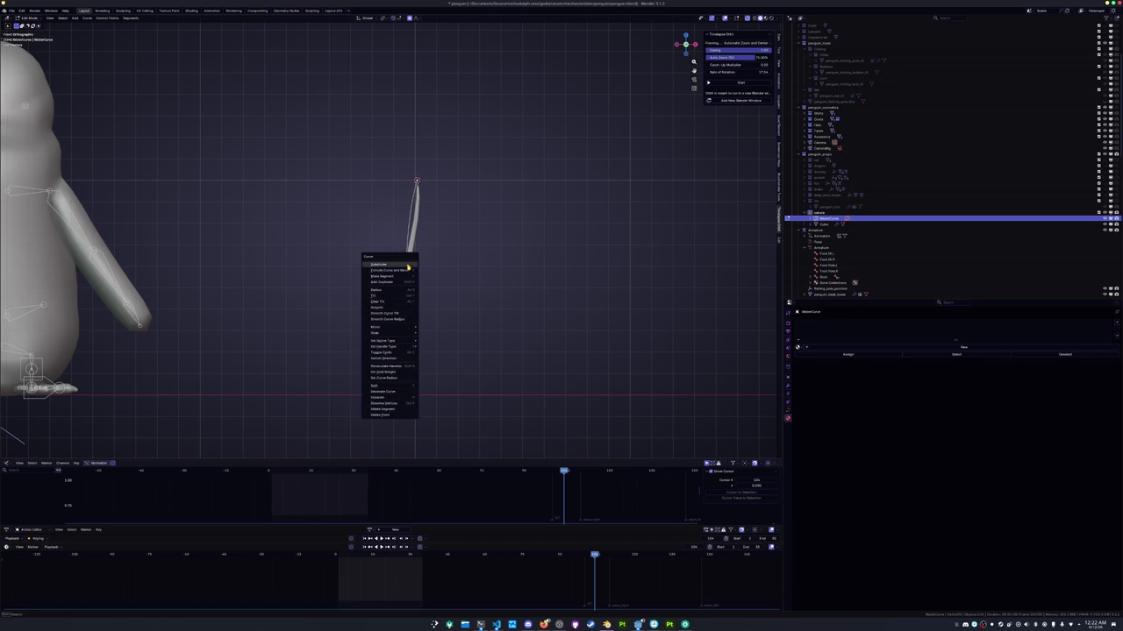
Subdivide the curve to add a middle point and set its handles to Aligned
{"action": "left_click", "coordinate": [407, 265]}
{"action": "right_click", "coordinate": [495, 241]}
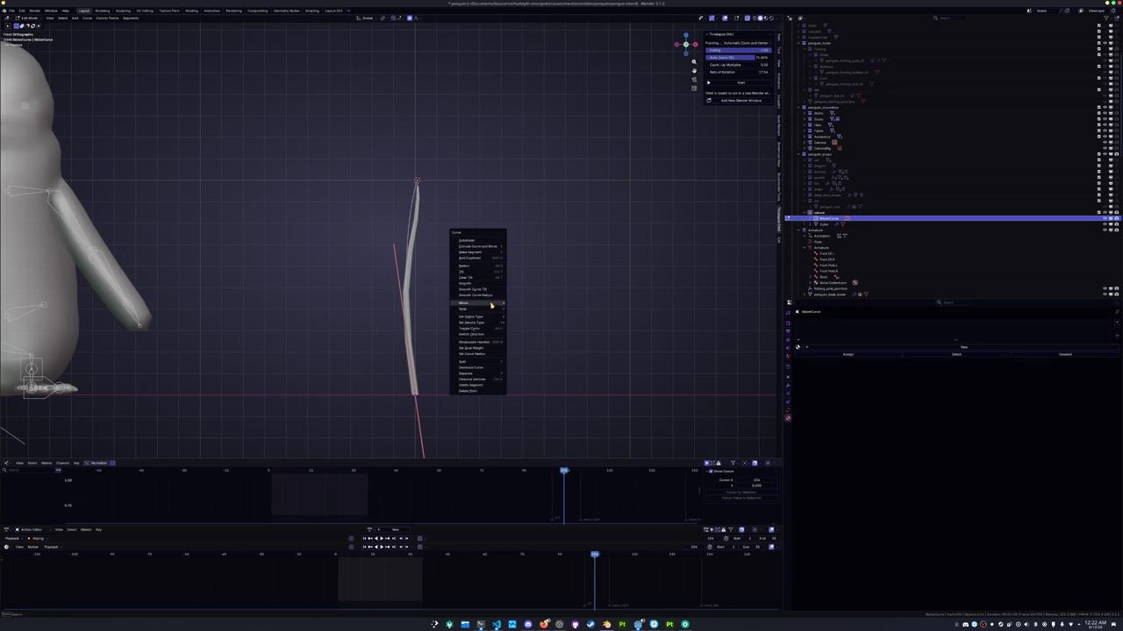
{"action": "mouse_move", "coordinate": [472, 322]}
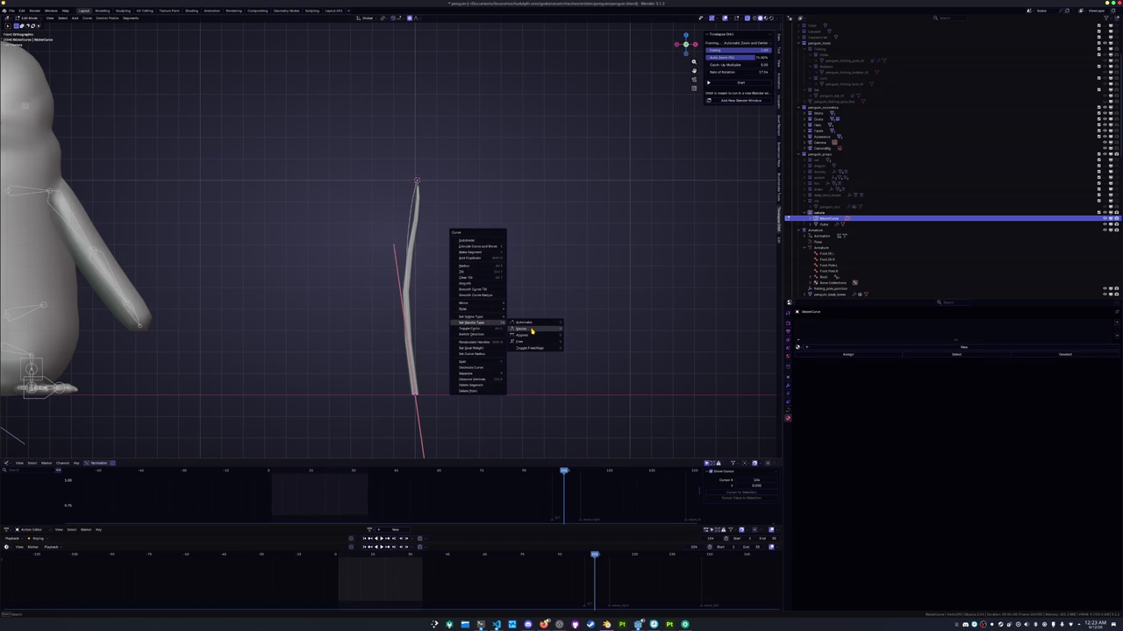
{"action": "left_click", "coordinate": [531, 331]}
{"action": "right_click", "coordinate": [531, 329]}
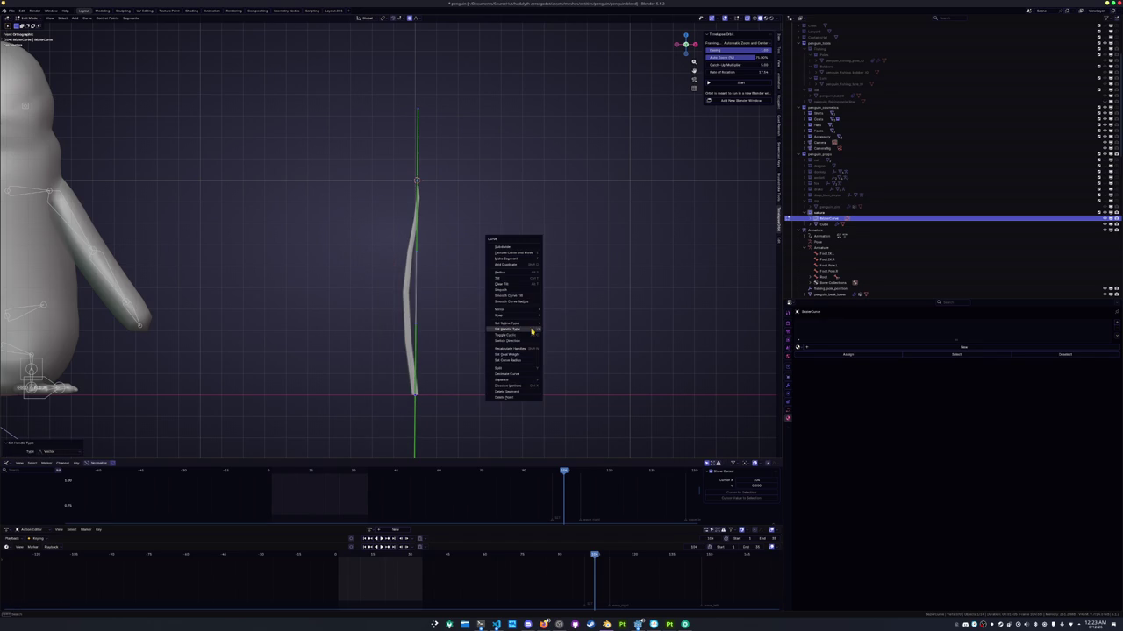
{"action": "left_click", "coordinate": [562, 329]}
{"action": "key", "text": "r"}
{"action": "key", "text": "Escape"}
{"action": "right_click", "coordinate": [526, 299]}
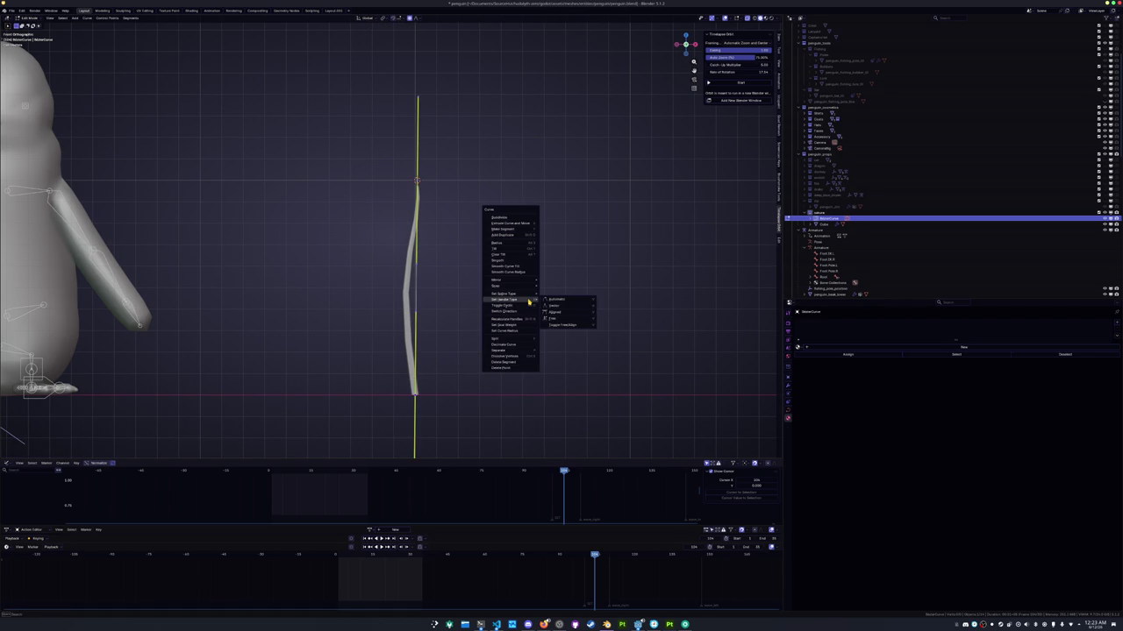
{"action": "left_click", "coordinate": [565, 314]}
Rotate the bottom and top end handles to follow the stick's bend
{"action": "left_click", "coordinate": [369, 368]}
{"action": "key", "text": "r"}
{"action": "left_click", "coordinate": [526, 301]}
{"action": "left_click_drag", "start_coordinate": [484, 230], "coordinate": [400, 147]}
{"action": "key", "text": "r"}
{"action": "left_click", "coordinate": [500, 169]}
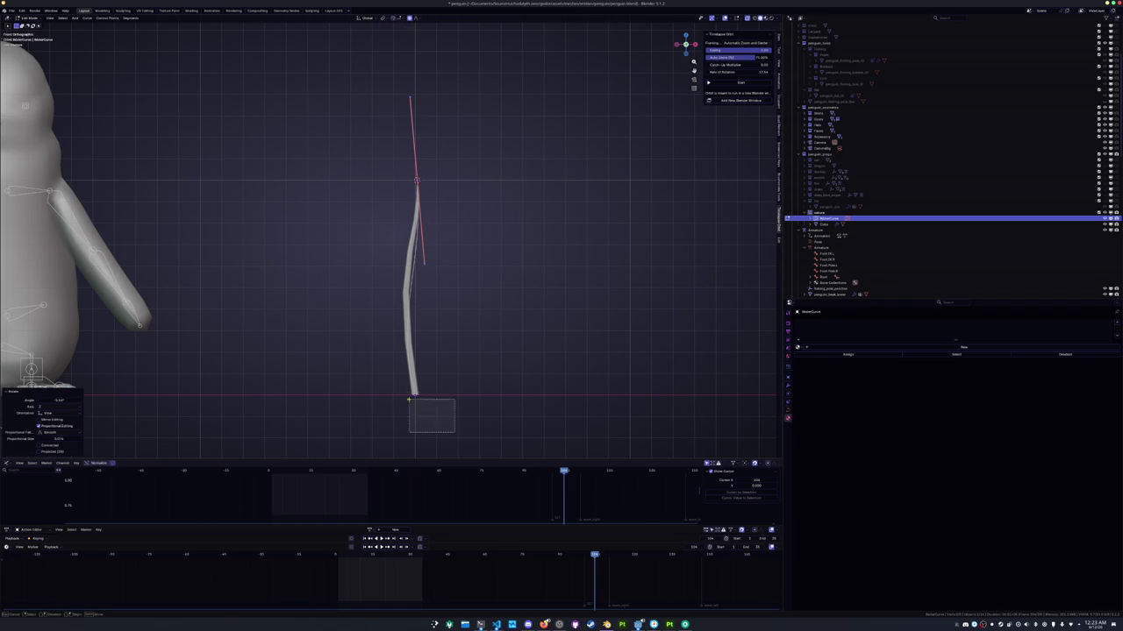
Reposition the bottom and top handles so the curve hugs the stick
{"action": "left_click_drag", "start_coordinate": [439, 421], "coordinate": [399, 369]}
{"action": "key", "text": "g"}
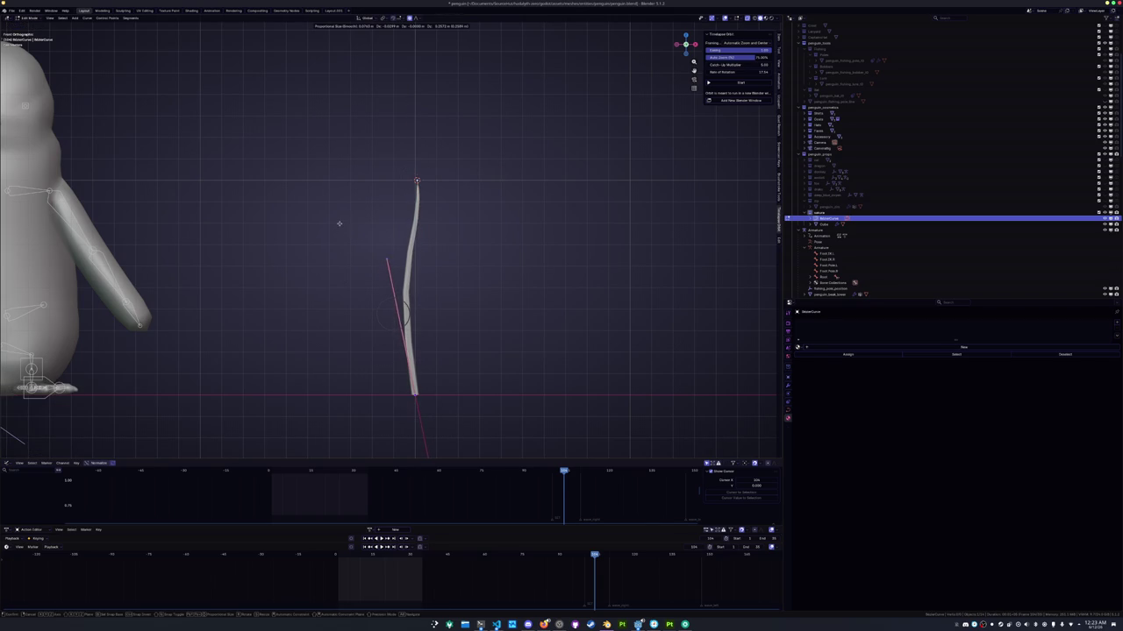
{"action": "left_click", "coordinate": [341, 225]}
{"action": "left_click_drag", "start_coordinate": [463, 200], "coordinate": [411, 161]}
{"action": "left_click_drag", "start_coordinate": [470, 286], "coordinate": [418, 249]}
{"action": "key", "text": "g"}
{"action": "left_click", "coordinate": [409, 229]}
Rotate the bottom handle once more and return to Object Mode
{"action": "left_click_drag", "start_coordinate": [451, 428], "coordinate": [338, 365]}
{"action": "key", "text": "r"}
{"action": "left_click", "coordinate": [297, 304]}
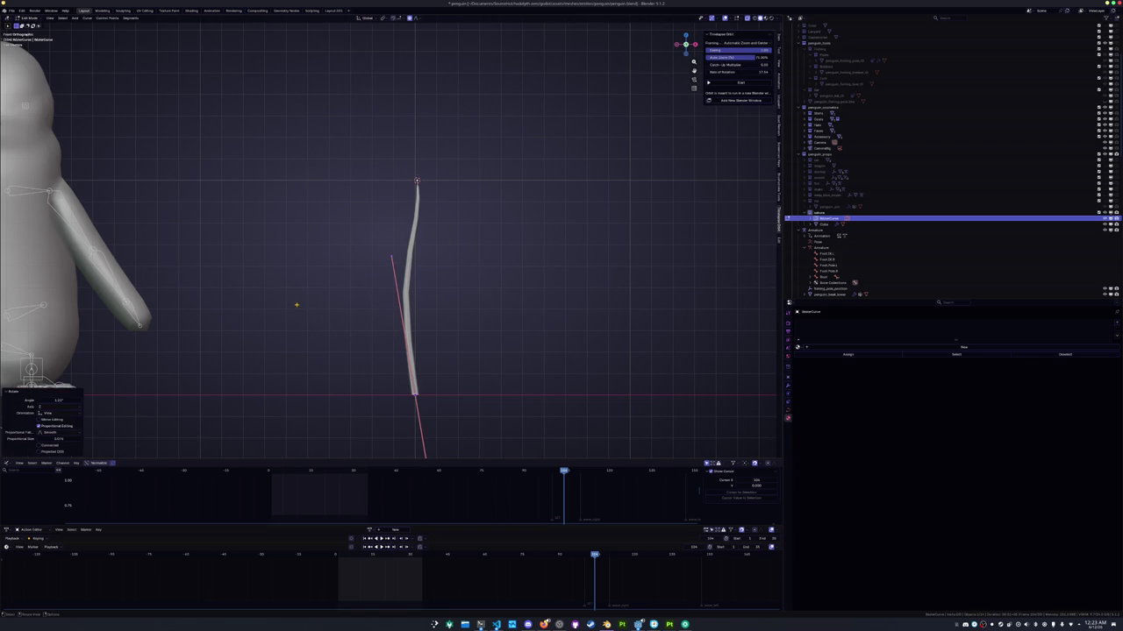
{"action": "key", "text": "Tab"}
{"action": "scroll", "coordinate": [306, 304], "scroll_direction": "down", "scroll_amount": 2}
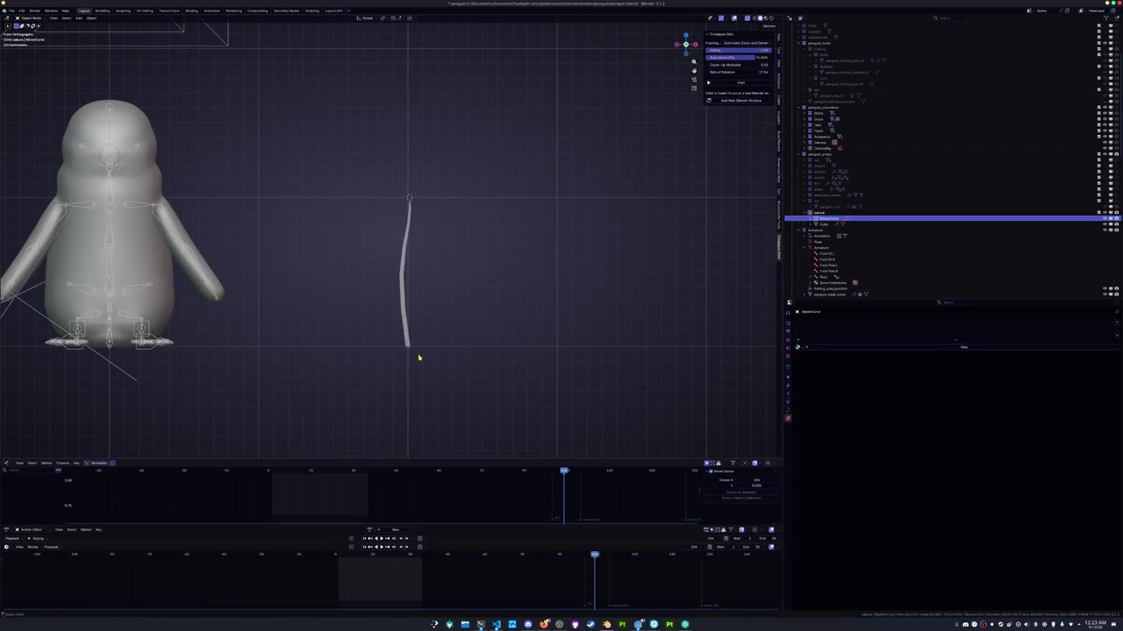
Add a plane mesh and move it up along Z
{"action": "key", "text": "shift+a"}
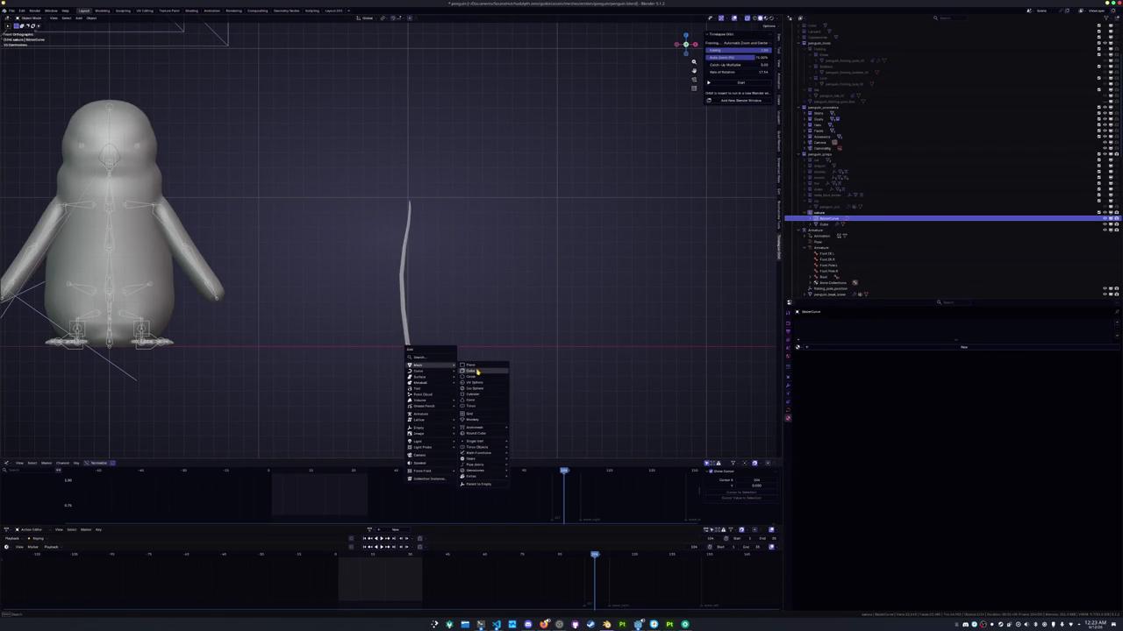
{"action": "left_click", "coordinate": [477, 366]}
{"action": "key", "text": "g"}
{"action": "key", "text": "z"}
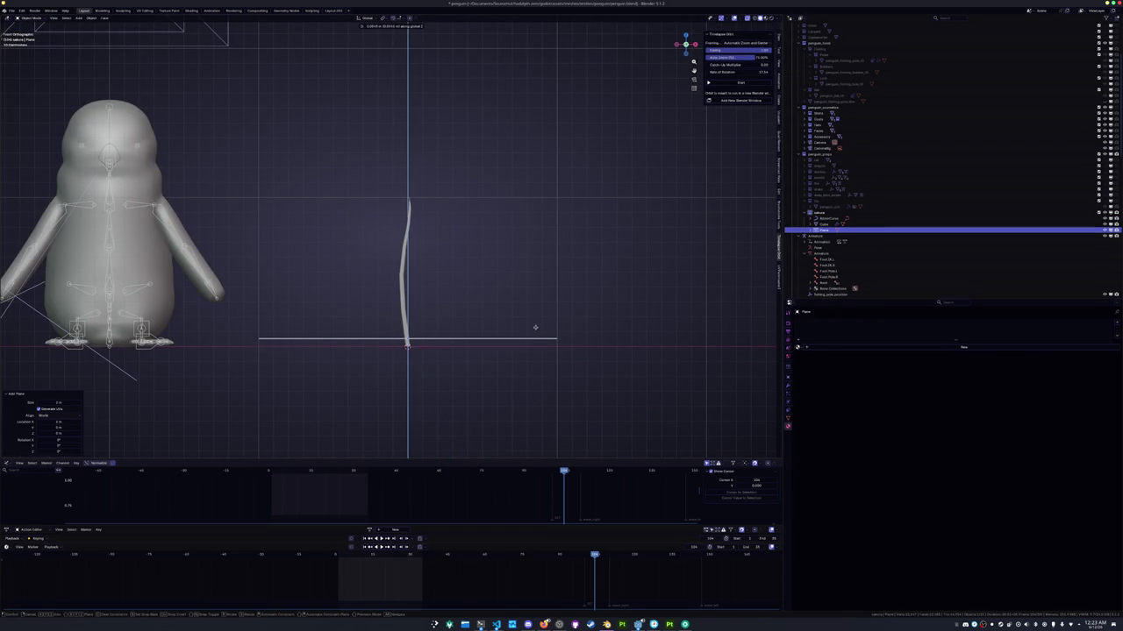
{"action": "left_click", "coordinate": [534, 326]}
Add a Solidify modifier to the plane
{"action": "left_click", "coordinate": [788, 385]}
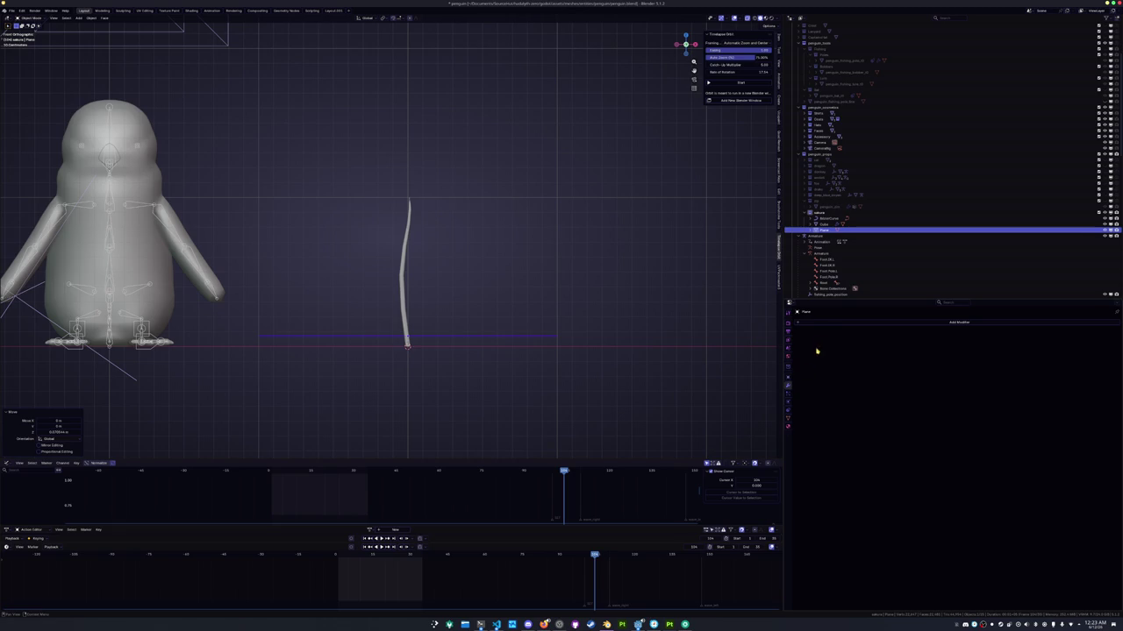
{"action": "left_click", "coordinate": [834, 324]}
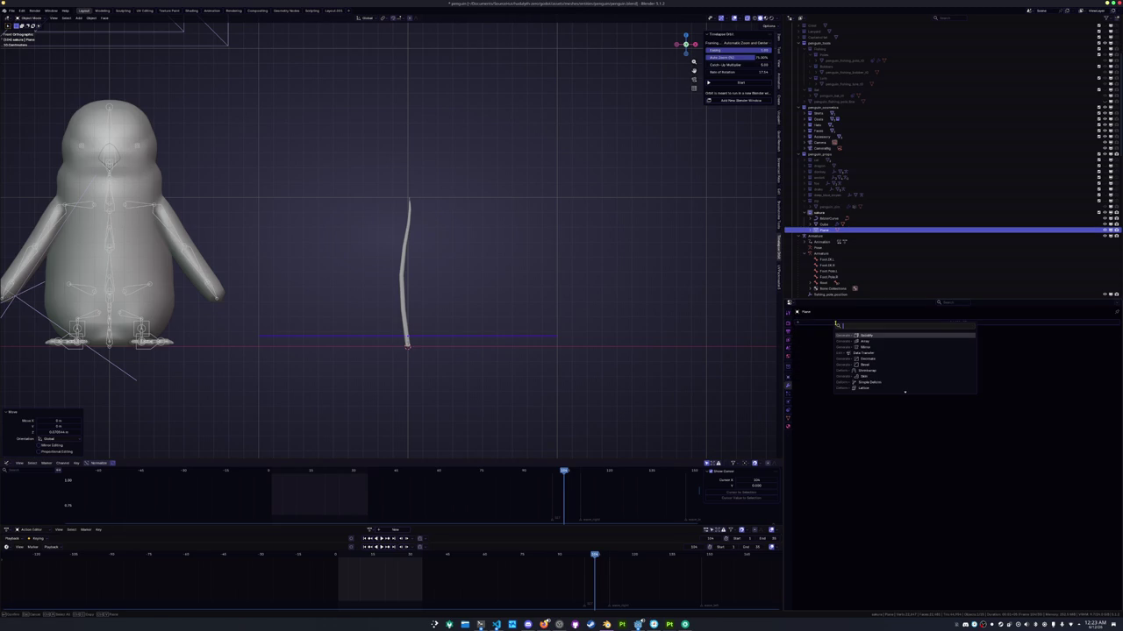
{"action": "type", "text": "s"}
{"action": "left_click", "coordinate": [864, 335]}
{"action": "scroll", "coordinate": [647, 333], "scroll_direction": "up", "scroll_amount": 3}
Apply the plane's scale and shrink it into a short strip
{"action": "key", "text": "ctrl+a"}
{"action": "left_click", "coordinate": [635, 276]}
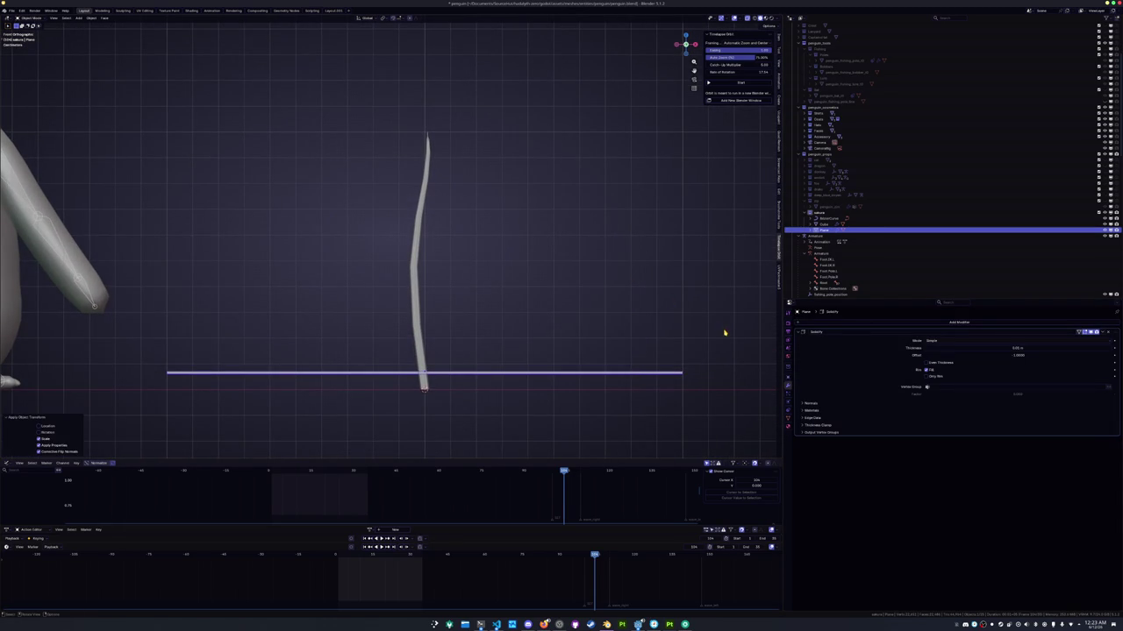
{"action": "key", "text": "s"}
{"action": "right_click", "coordinate": [458, 368]}
{"action": "key", "text": "Escape"}
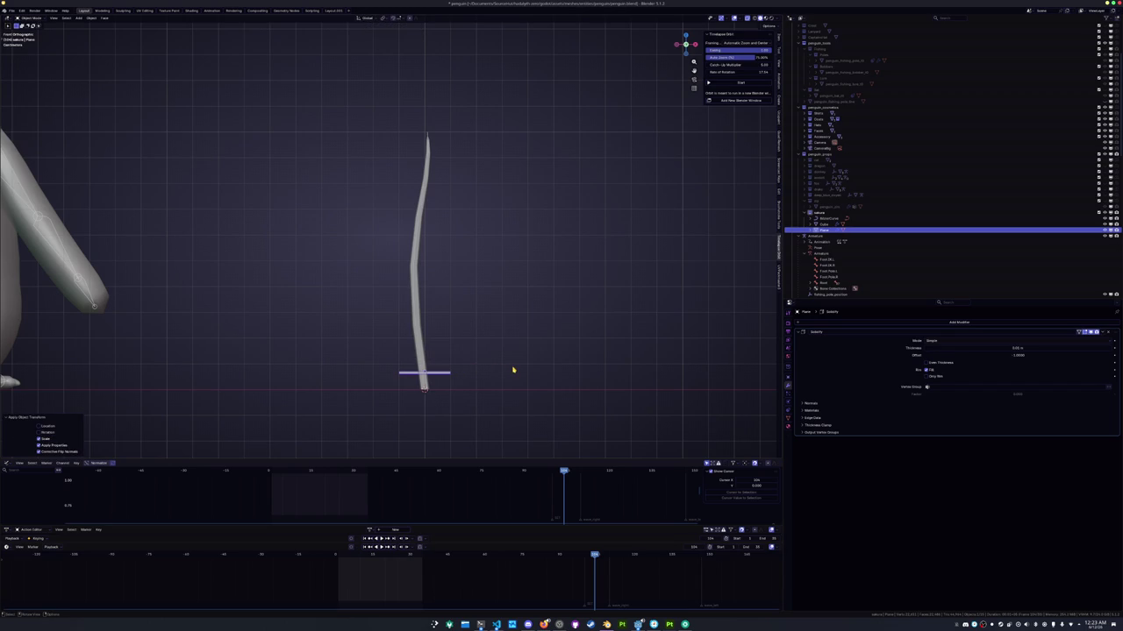
Move the strip down along Z to the base of the spine curve
{"action": "key", "text": "g"}
{"action": "key", "text": "z"}
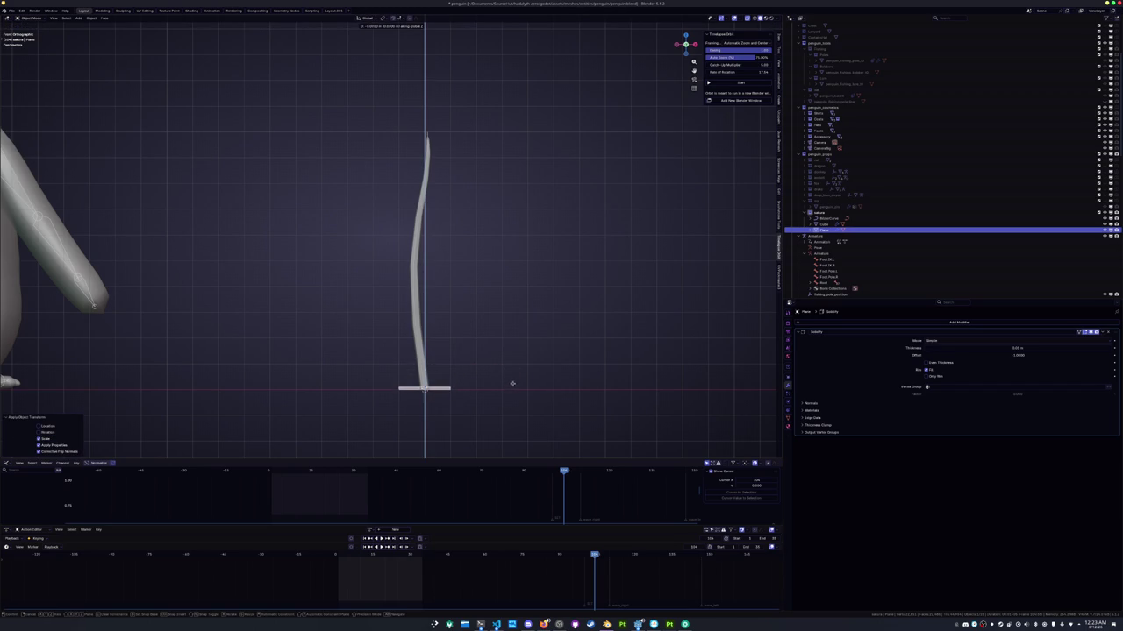
{"action": "left_click", "coordinate": [511, 385]}
{"action": "mouse_move", "coordinate": [512, 385]}
{"action": "middle_mouse_down"}
{"action": "mouse_move", "coordinate": [507, 321]}
{"action": "mouse_move", "coordinate": [488, 354]}
{"action": "mouse_move", "coordinate": [572, 254]}
{"action": "mouse_move", "coordinate": [506, 389]}
{"action": "middle_mouse_up"}
Narrow the strip along the Y axis and view it from the front
{"action": "key", "text": "Tab"}
{"action": "key", "text": "s"}
{"action": "key", "text": "y"}
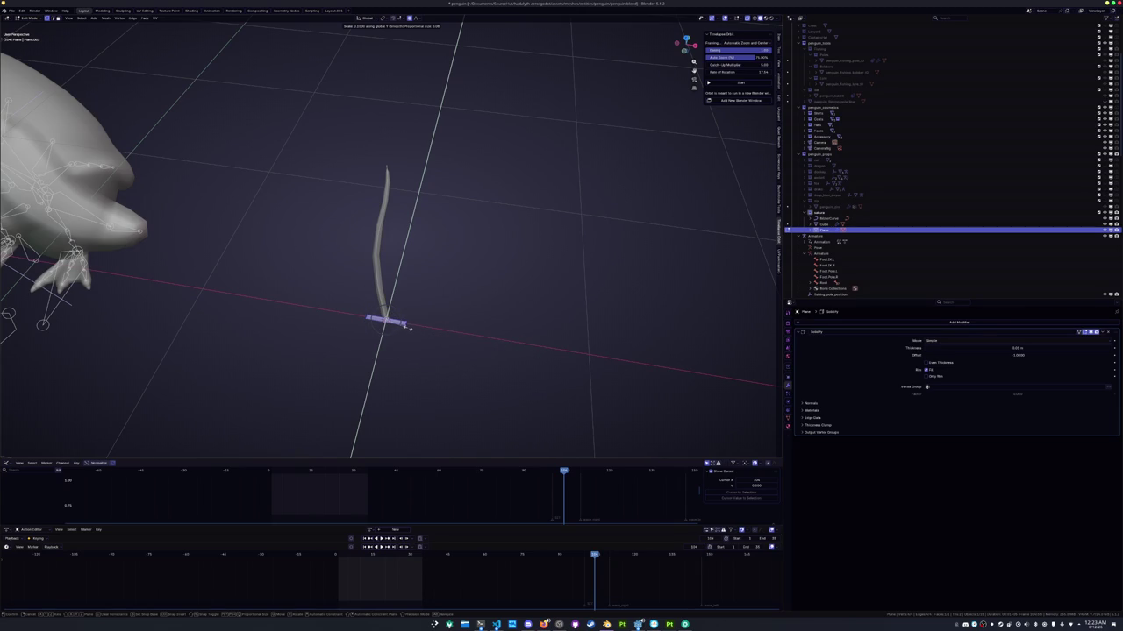
{"action": "left_click", "coordinate": [406, 326]}
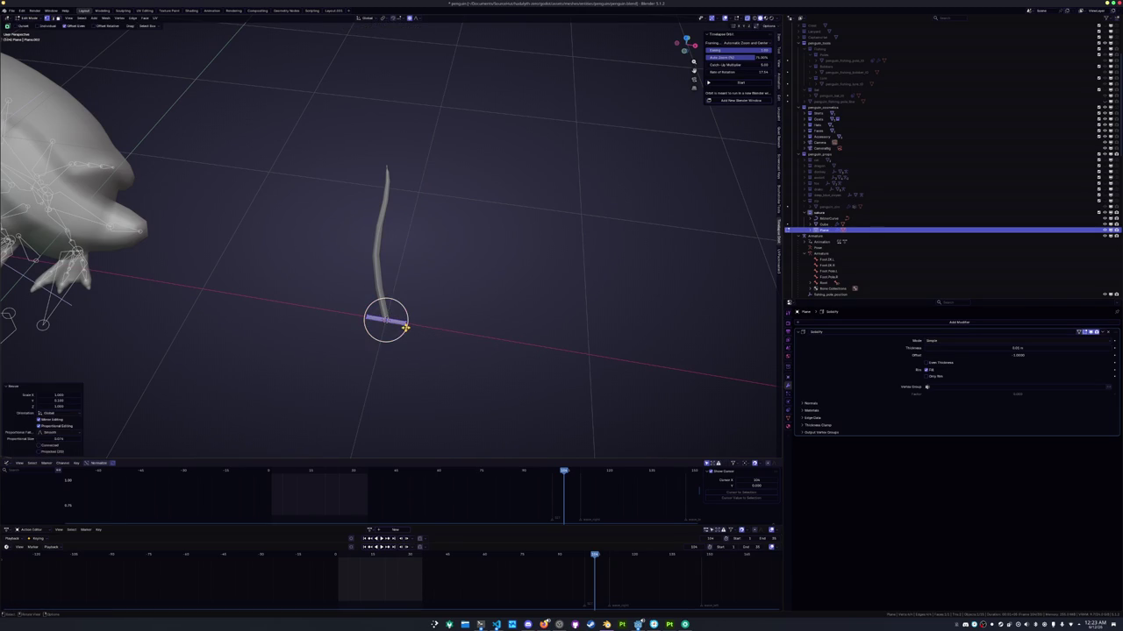
{"action": "key", "text": "KP_1"}
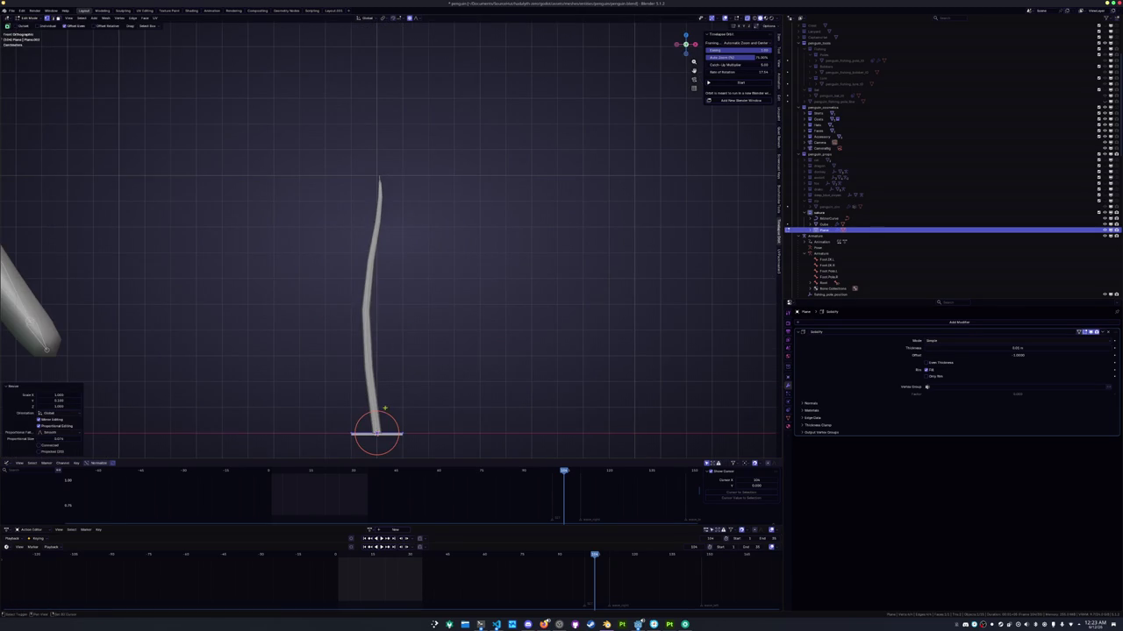
{"action": "scroll", "coordinate": [396, 392], "scroll_direction": "down", "scroll_amount": 3, "text": "shift"}
{"action": "scroll", "coordinate": [392, 386], "scroll_direction": "up", "scroll_amount": 4}
{"action": "key", "text": "Tab"}
{"action": "key", "text": "Tab"}
Add a loop cut across the centre of the strip
{"action": "key", "text": "ctrl+r"}
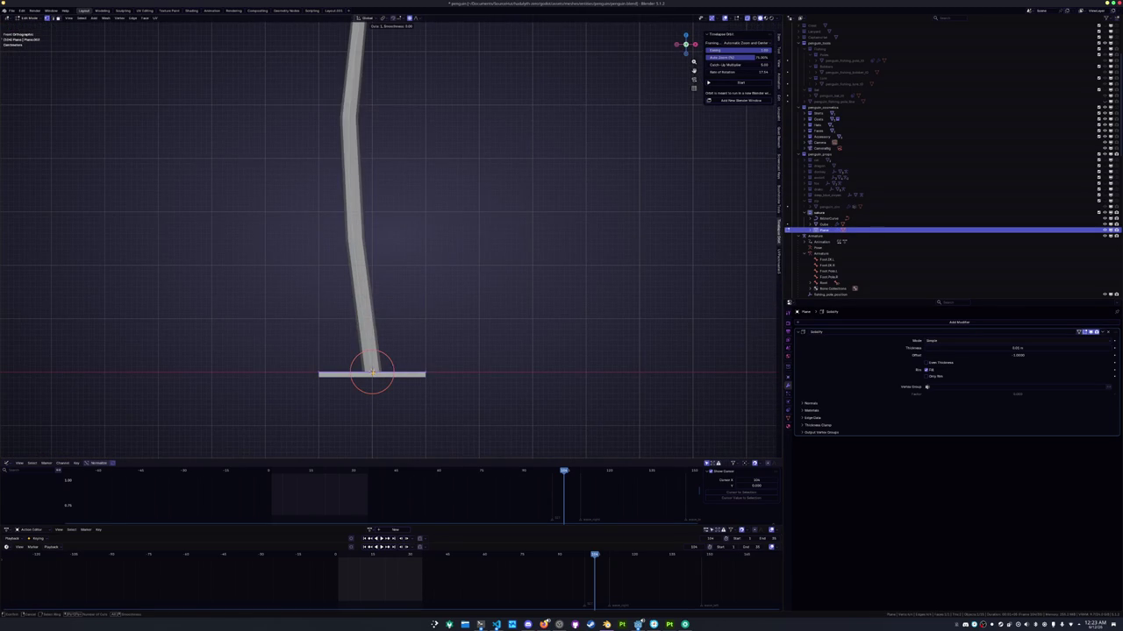
{"action": "left_click", "coordinate": [371, 371]}
{"action": "left_click", "coordinate": [408, 355]}
{"action": "middle_click_drag", "start_coordinate": [408, 355], "coordinate": [410, 356]}
Bend the strip into a shallow V by moving its centre edge -0.075 on Z
{"action": "key", "text": "g"}
{"action": "key", "text": "z"}
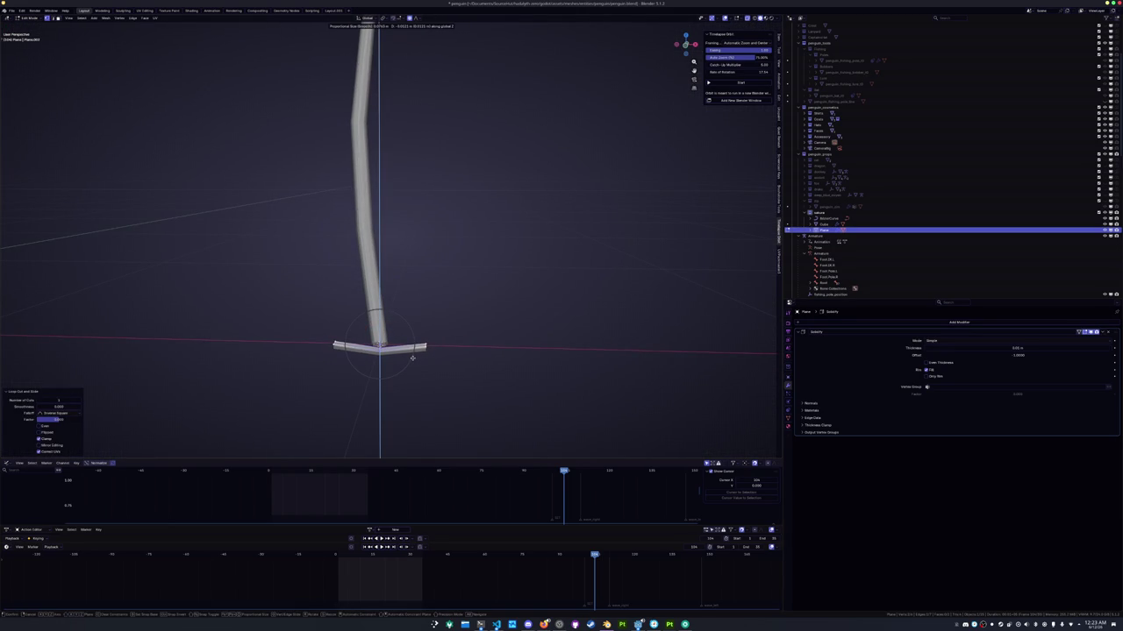
{"action": "type", "text": ".075-"}
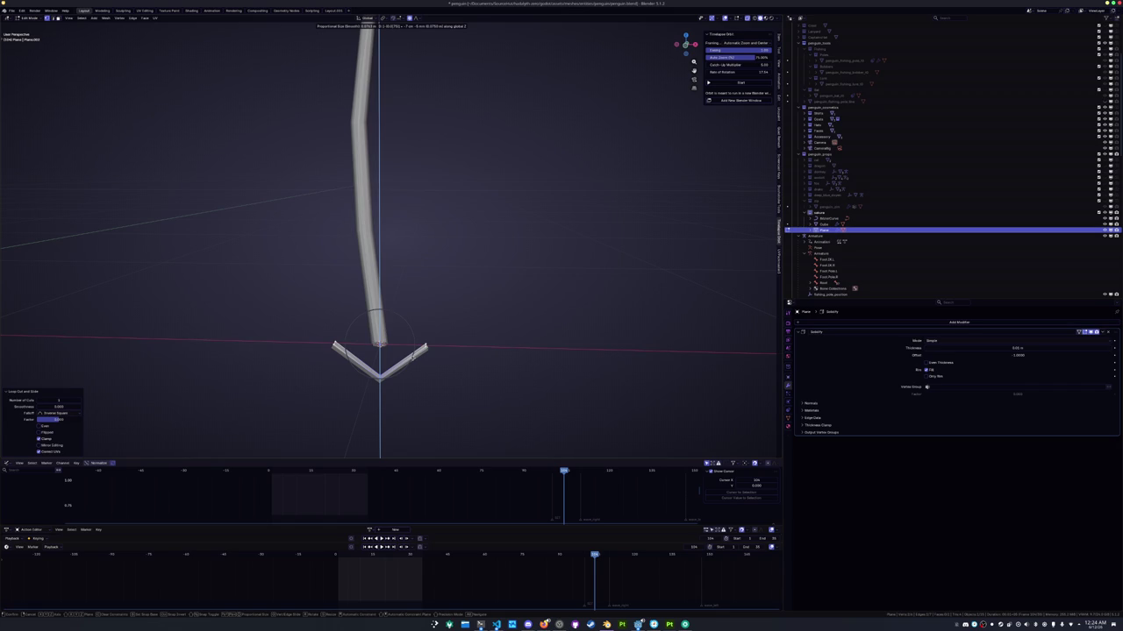
{"action": "key", "text": "Escape"}
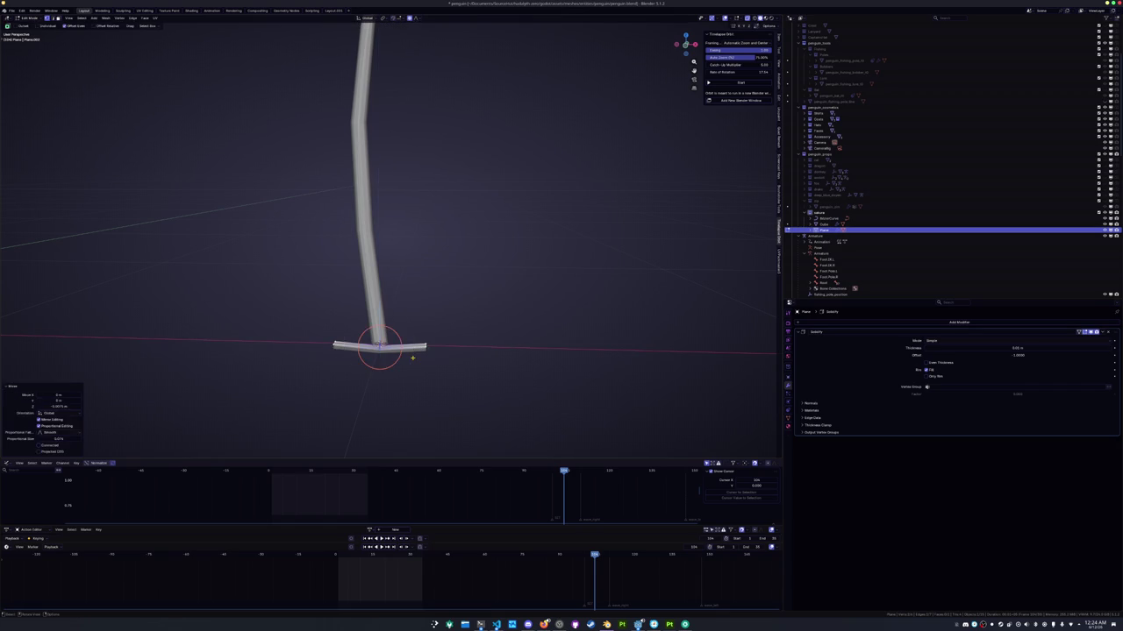
{"action": "key", "text": "Tab"}
{"action": "key", "text": "KP_1"}
{"action": "scroll", "coordinate": [413, 361], "scroll_direction": "down", "scroll_amount": 3}
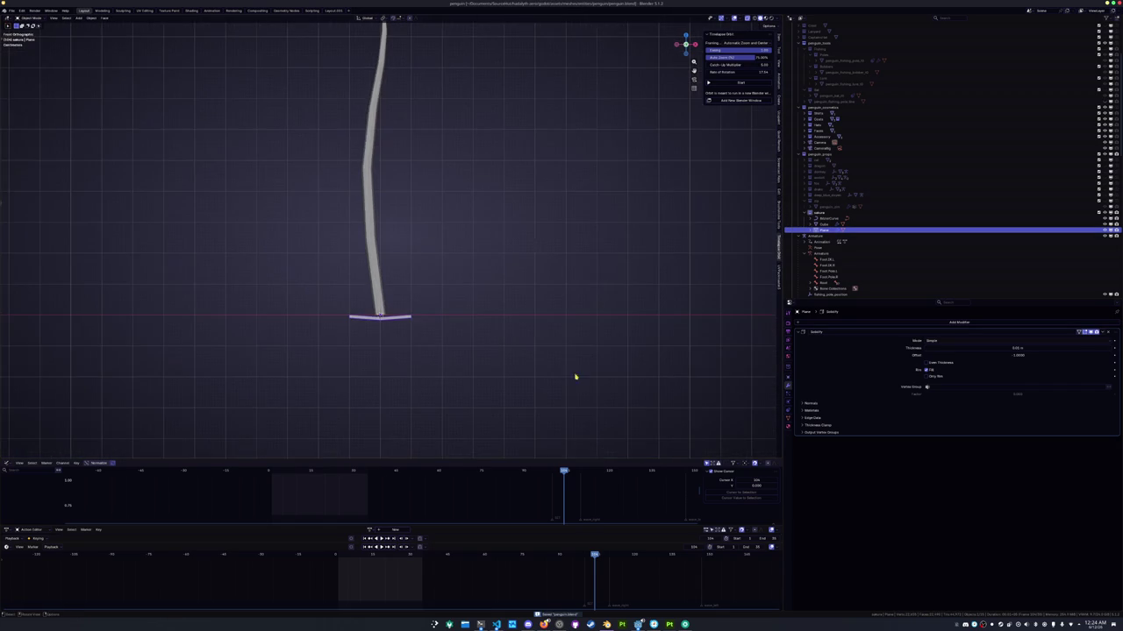
Add an Array modifier with Fit Curve shape, using BezierCurve as the curve object
{"action": "left_click", "coordinate": [857, 324]}
{"action": "left_click", "coordinate": [880, 335]}
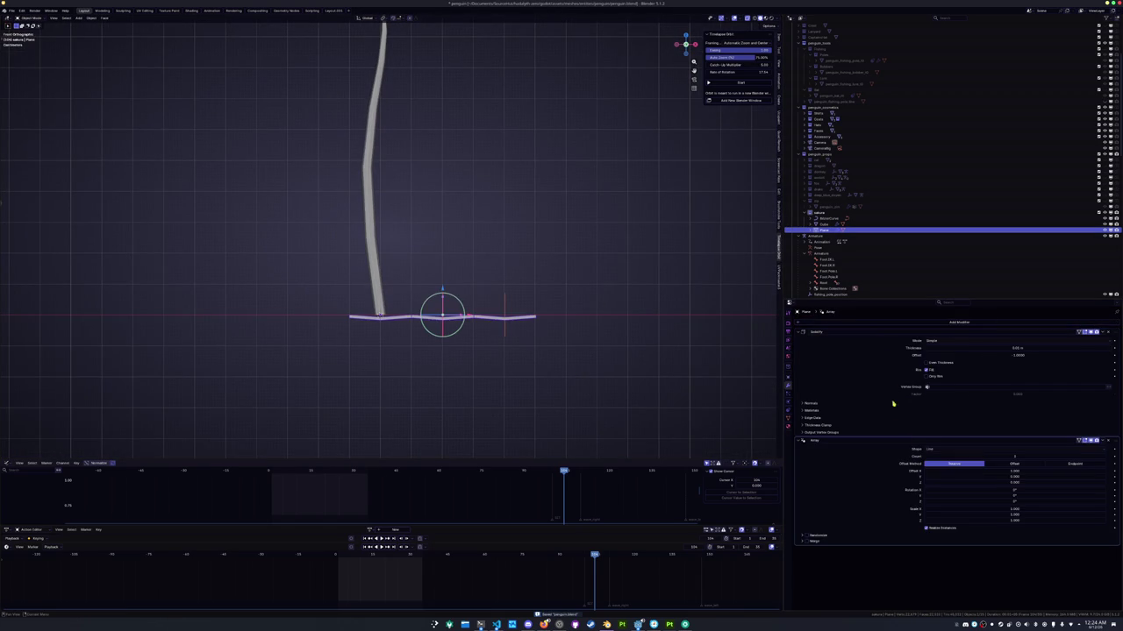
{"action": "left_click", "coordinate": [1087, 449]}
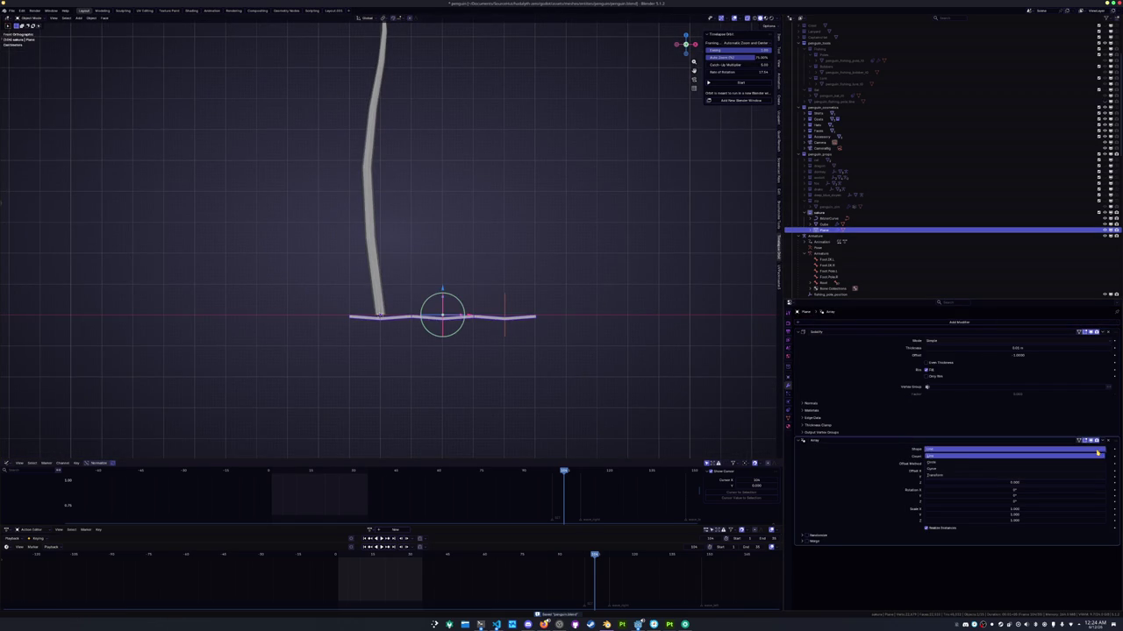
{"action": "left_click", "coordinate": [955, 469]}
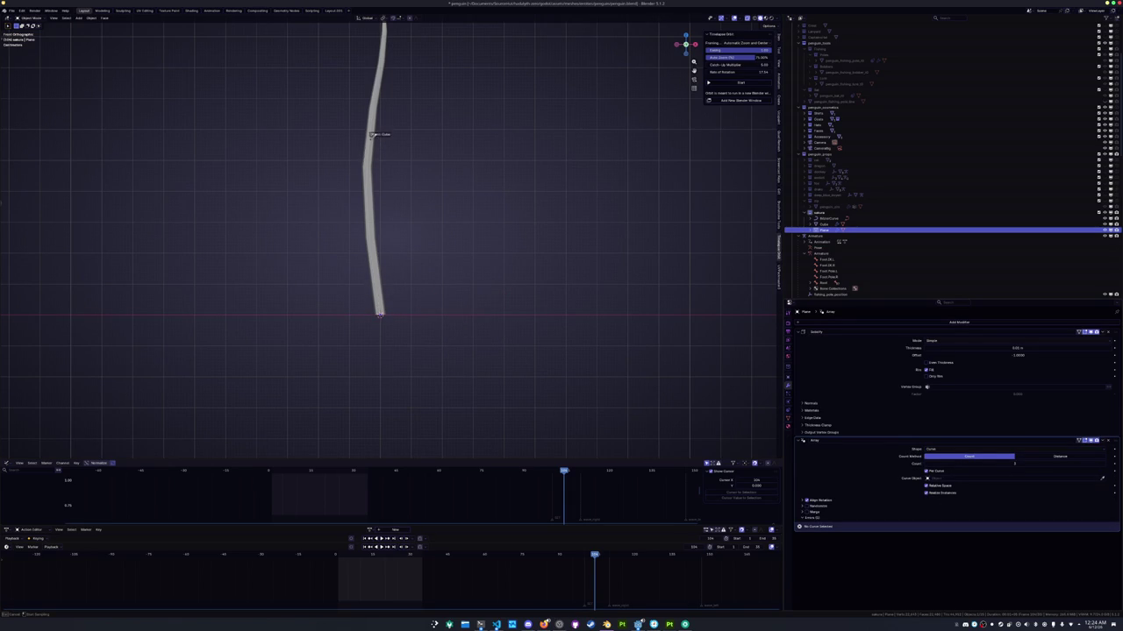
{"action": "left_click", "coordinate": [836, 213]}
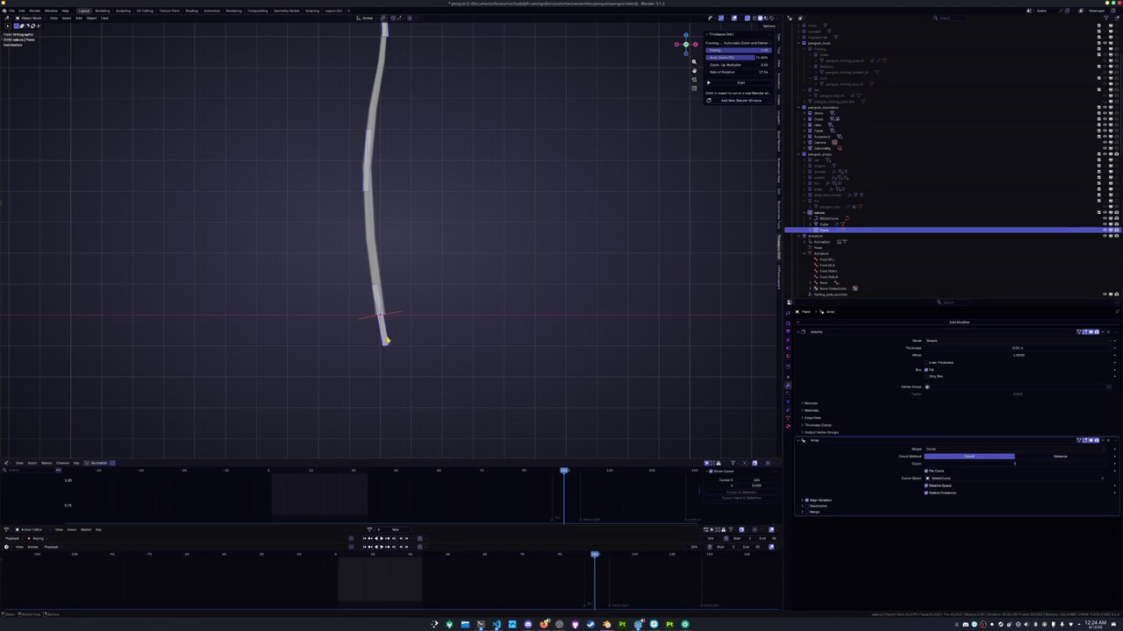
Tilt the bottom barb crossbar with repeated rotations, then open the spine curve in Edit Mode
{"action": "scroll", "coordinate": [521, 325], "scroll_direction": "down", "scroll_amount": 3}
{"action": "key", "text": "Tab"}
{"action": "key", "text": "r"}
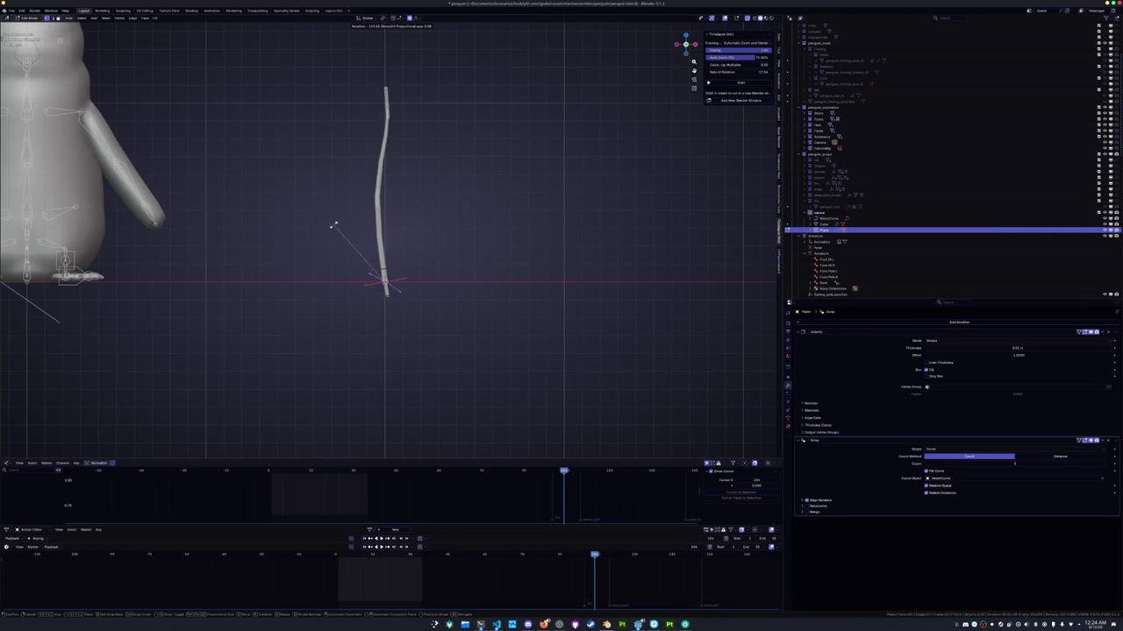
{"action": "left_click", "coordinate": [322, 264]}
{"action": "scroll", "coordinate": [502, 250], "scroll_direction": "up", "scroll_amount": 4}
{"action": "key", "text": "r"}
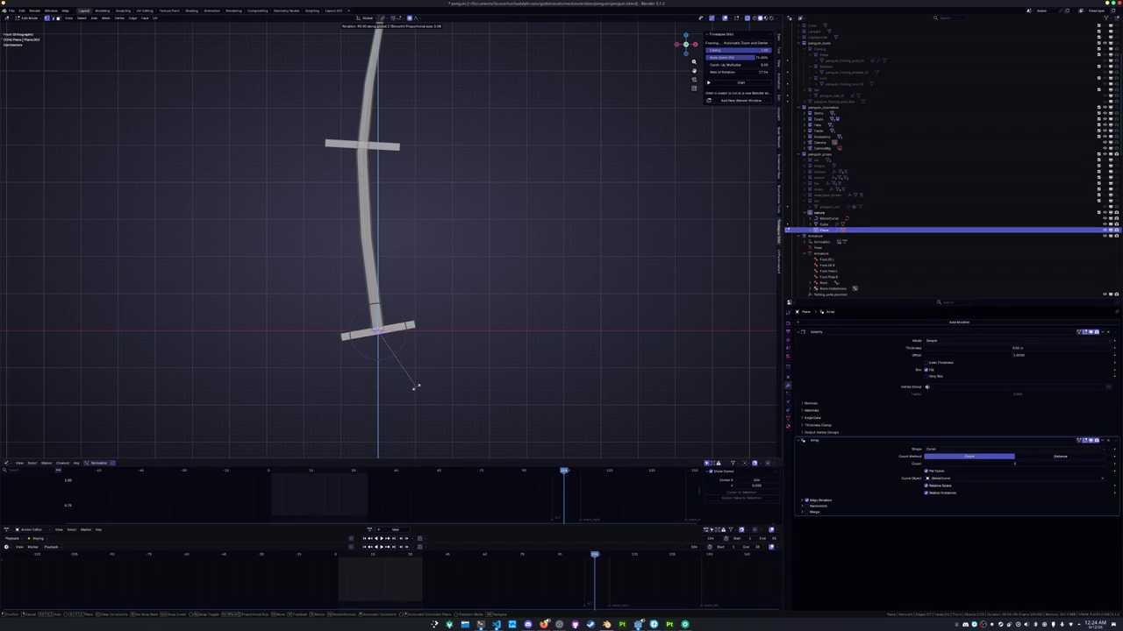
{"action": "left_click", "coordinate": [416, 386]}
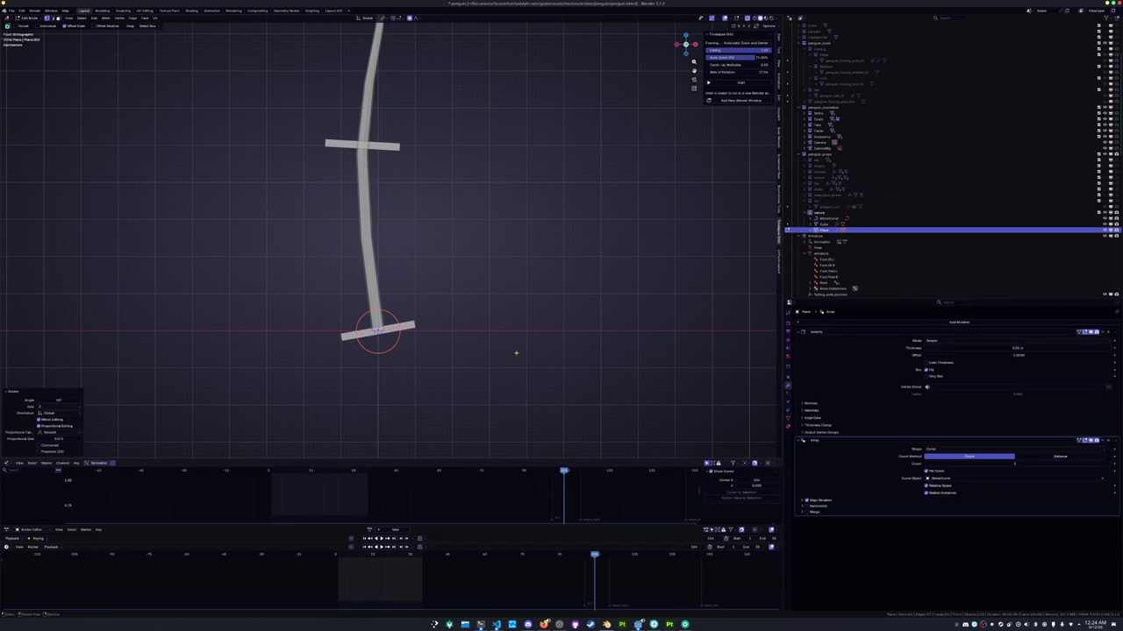
{"action": "key", "text": "r"}
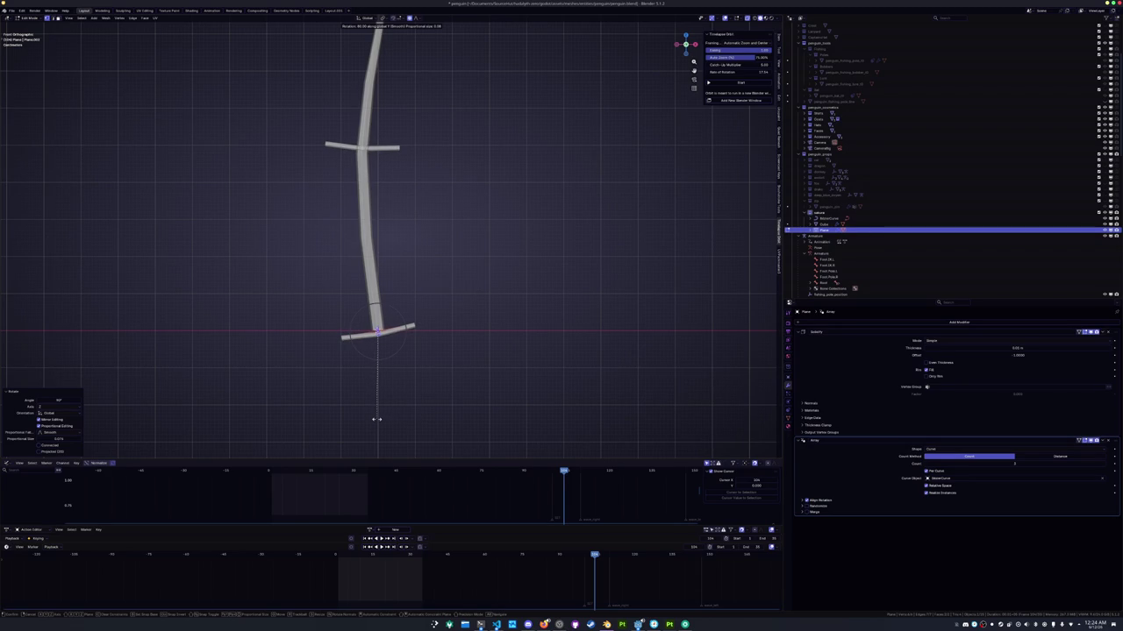
{"action": "left_click", "coordinate": [376, 419]}
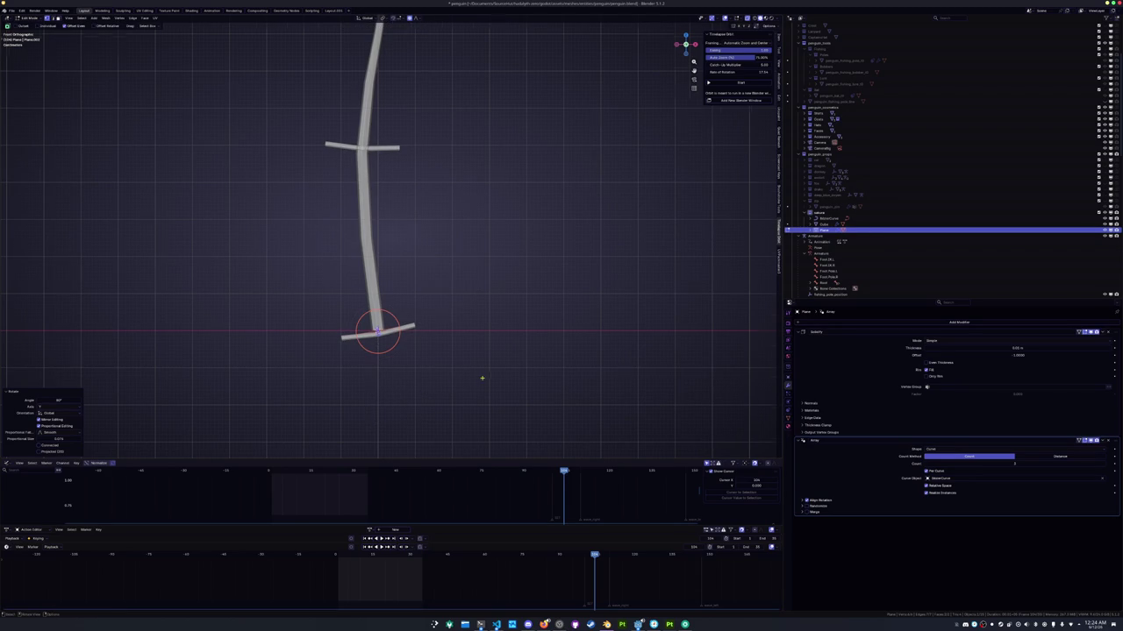
{"action": "key", "text": "Tab"}
{"action": "left_click", "coordinate": [375, 290]}
{"action": "key", "text": "Tab"}
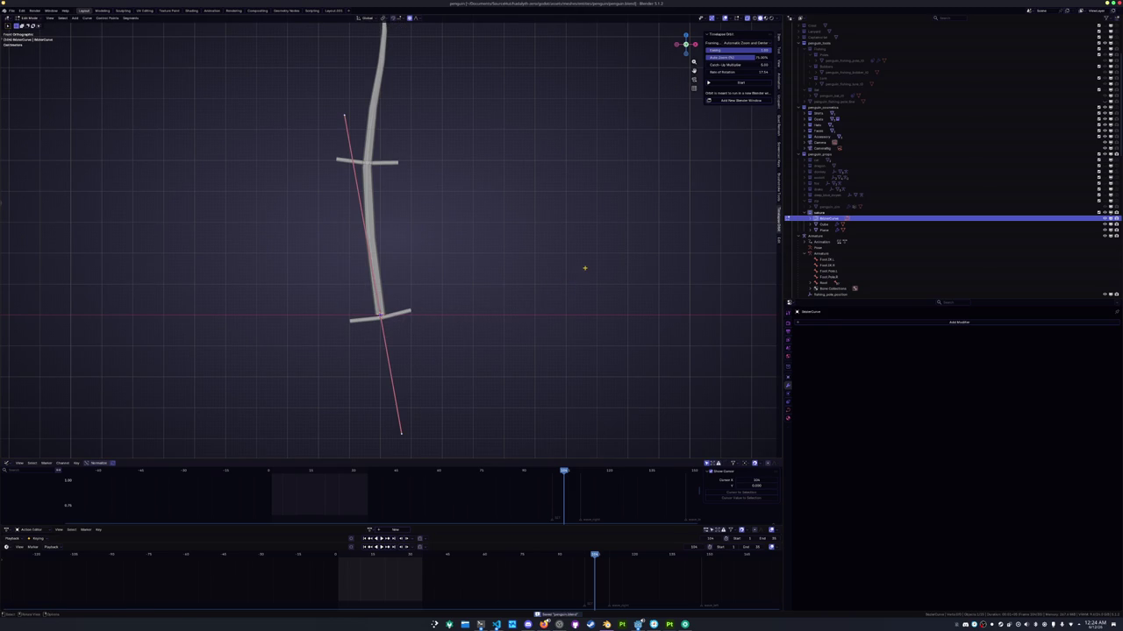
Raise the Plane's Array count until barbs line the spine from base to tip
{"action": "scroll", "coordinate": [557, 285], "scroll_direction": "down", "scroll_amount": 1}
{"action": "key", "text": "Tab"}
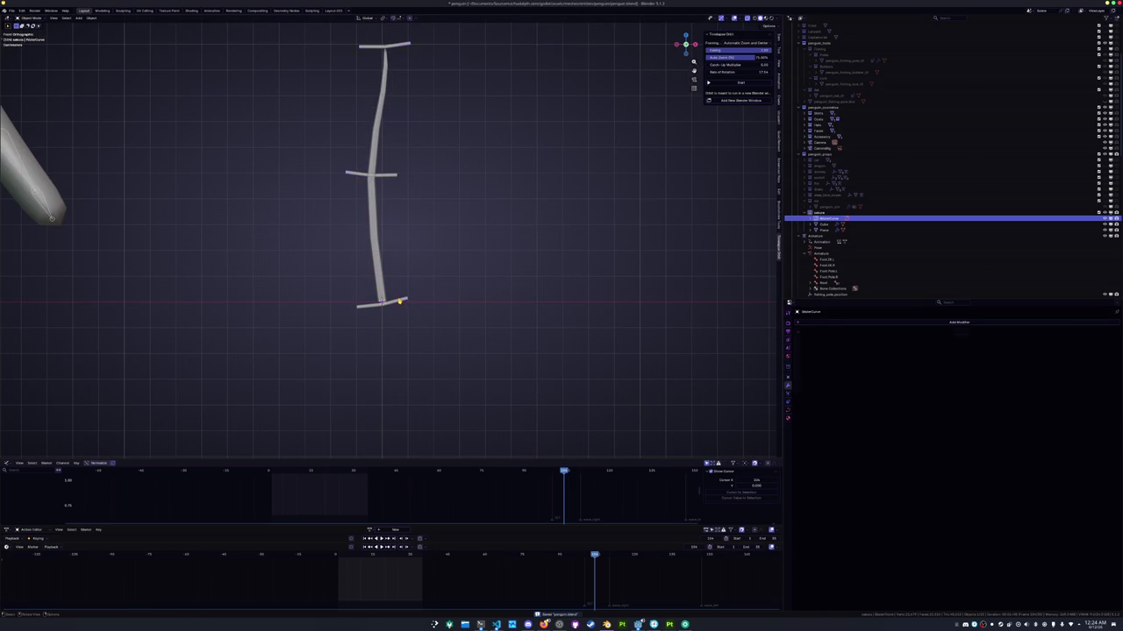
{"action": "left_click", "coordinate": [407, 303]}
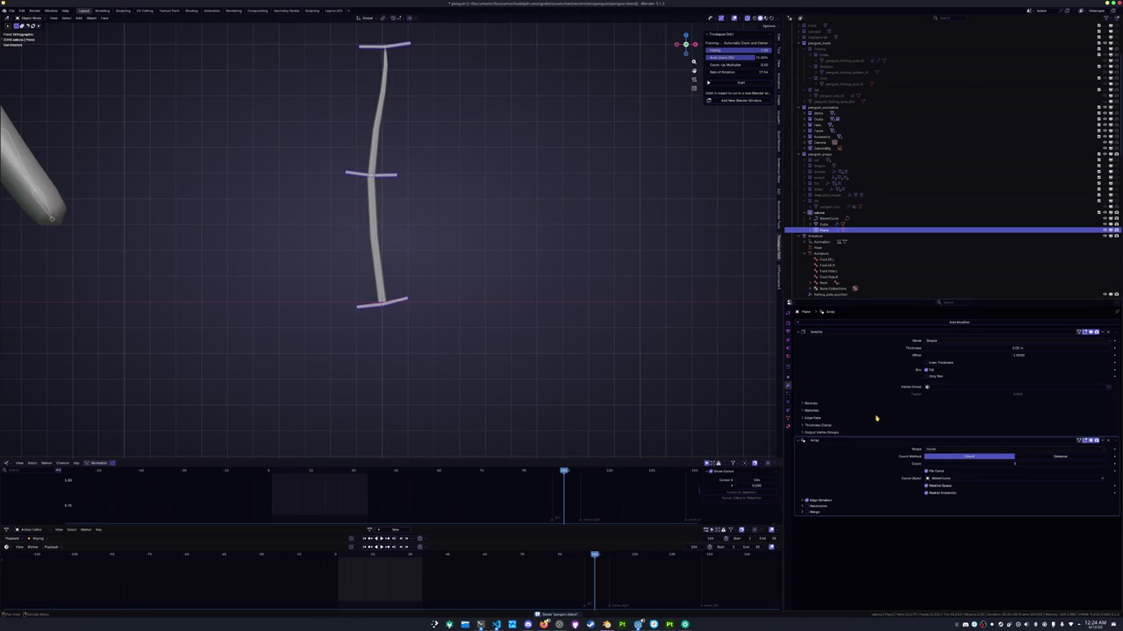
{"action": "left_click_drag", "start_coordinate": [997, 463], "coordinate": [1061, 462]}
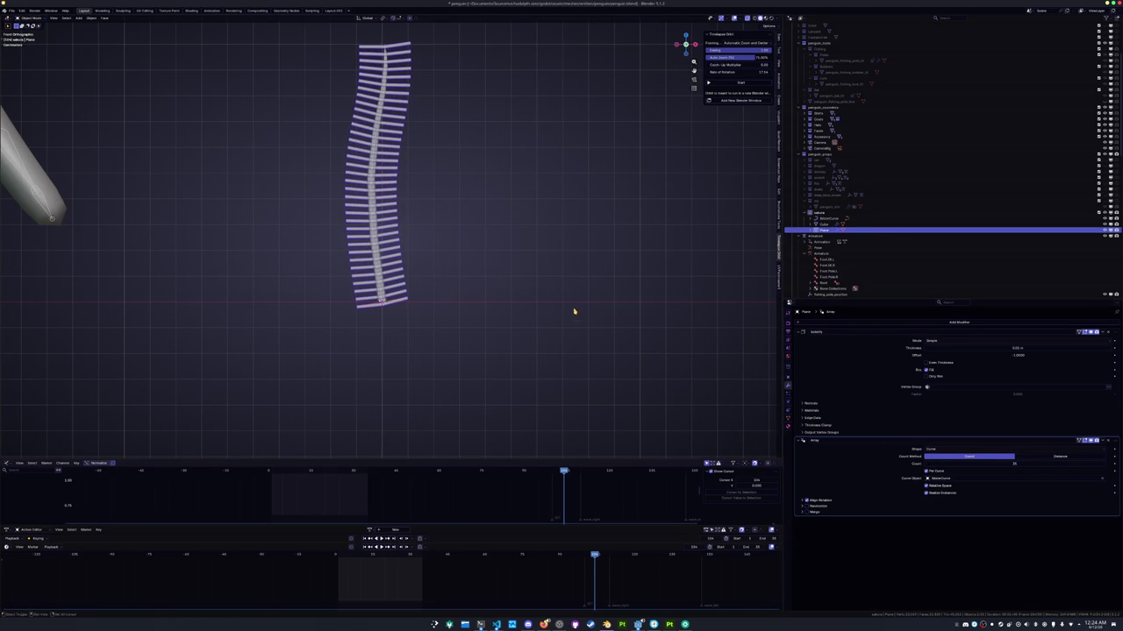
{"action": "left_click", "coordinate": [1008, 464]}
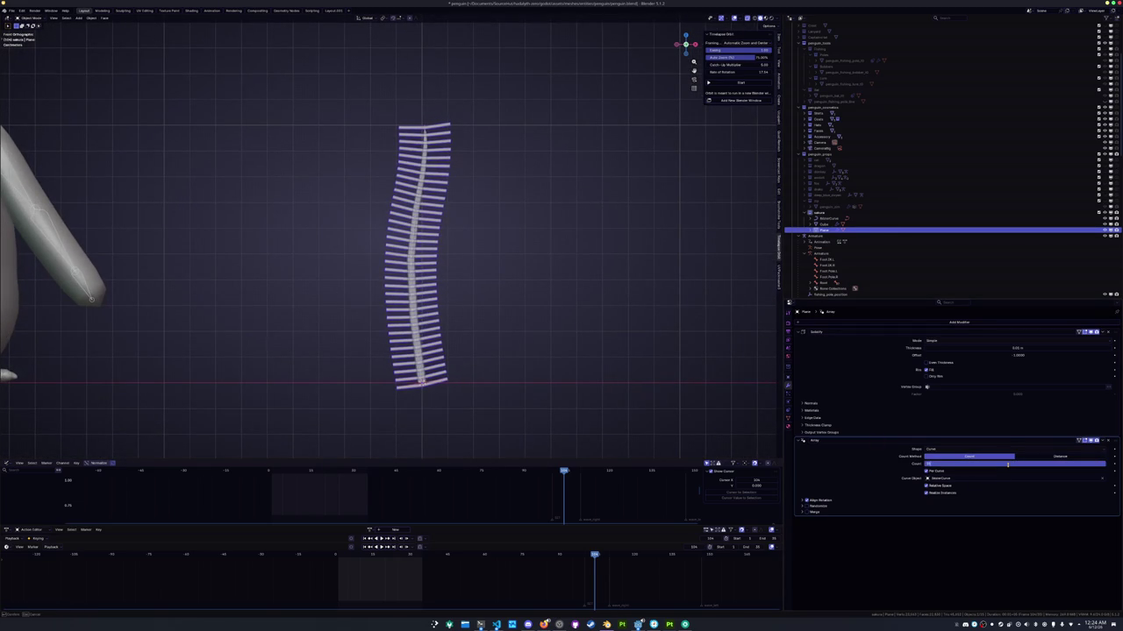
{"action": "left_click_drag", "start_coordinate": [364, 361], "coordinate": [465, 414]}
{"action": "left_click", "coordinate": [439, 384]}
{"action": "key", "text": "Tab"}
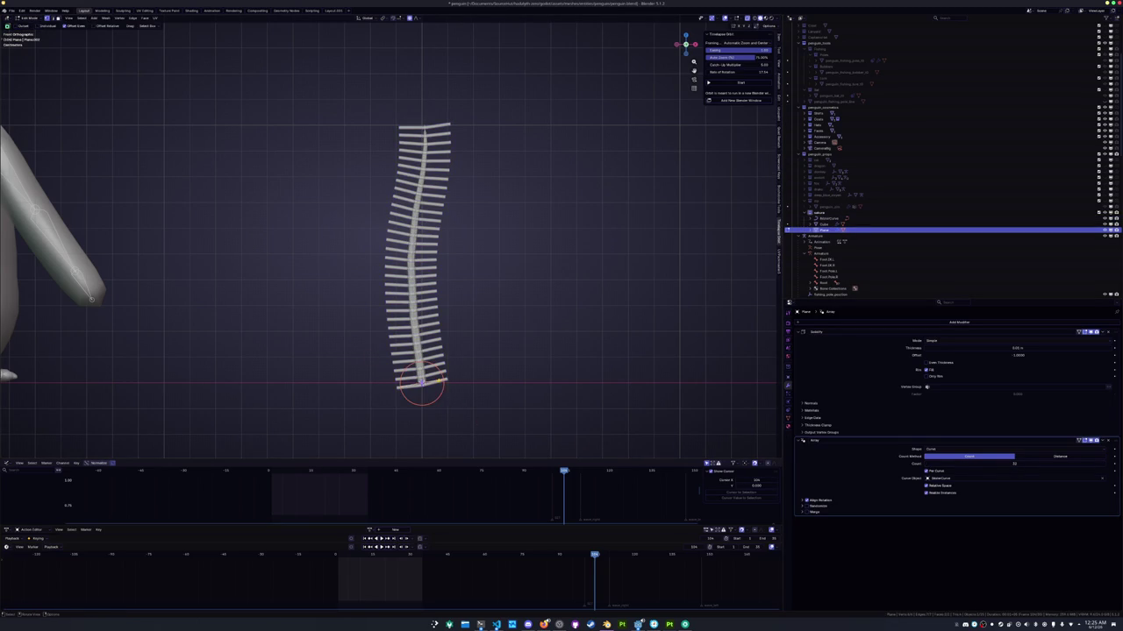
Move and rotate the spine curve's bottom point with falloff to bend the barbs
{"action": "key", "text": "Tab"}
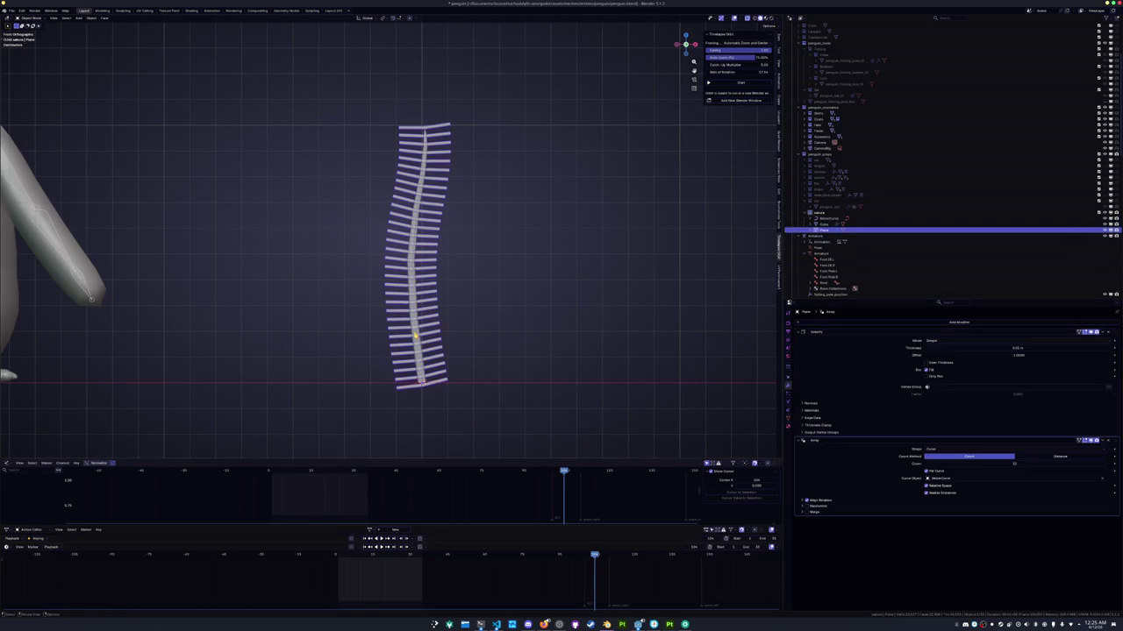
{"action": "left_click", "coordinate": [425, 403]}
{"action": "key", "text": "Tab"}
{"action": "key", "text": "g"}
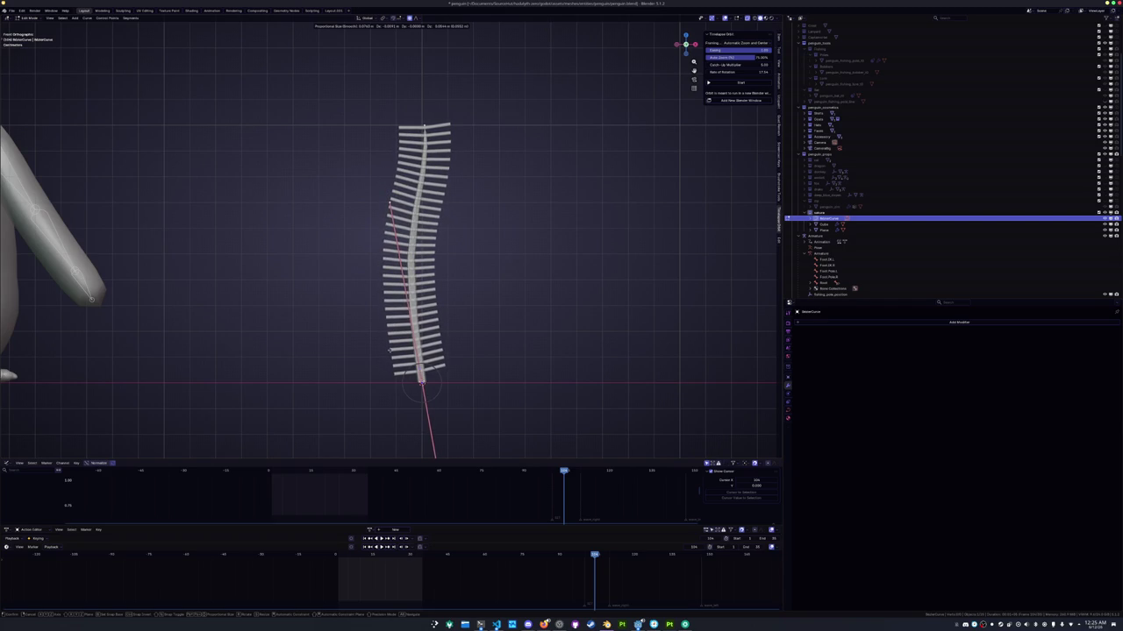
{"action": "key", "text": "Return"}
{"action": "key", "text": "r"}
{"action": "left_click", "coordinate": [504, 336]}
Move the spine curve's top point to even out the bend
{"action": "left_click_drag", "start_coordinate": [463, 180], "coordinate": [402, 106]}
{"action": "key", "text": "g"}
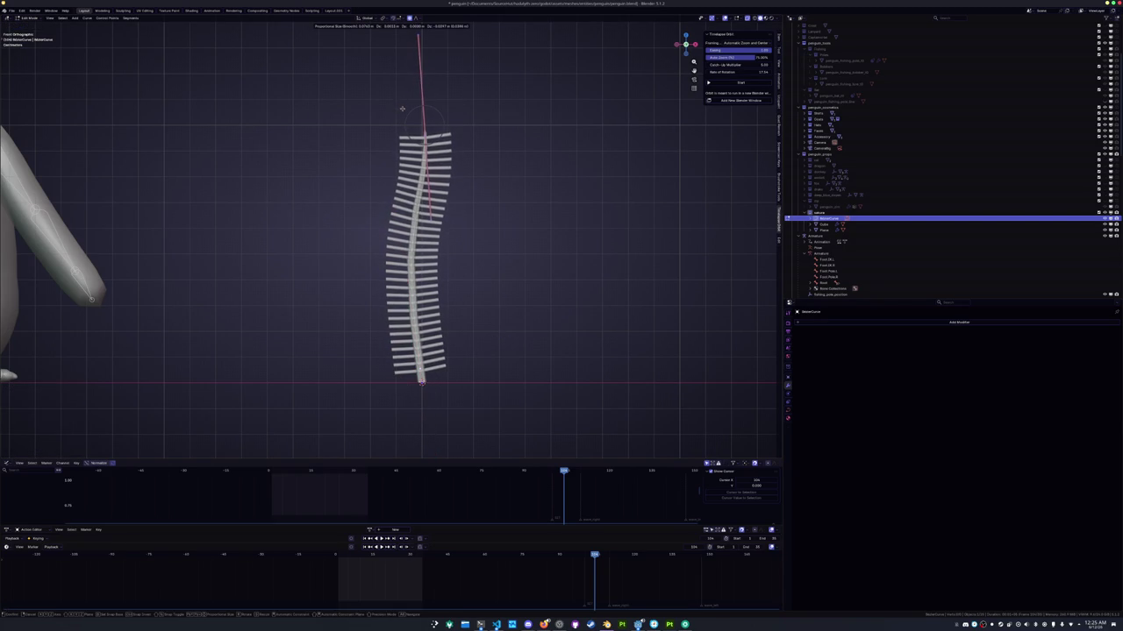
{"action": "key", "text": "Return"}
{"action": "key", "text": "Tab"}
Apply the Array modifier on the barb plane and enter Edit Mode
{"action": "left_click", "coordinate": [434, 292]}
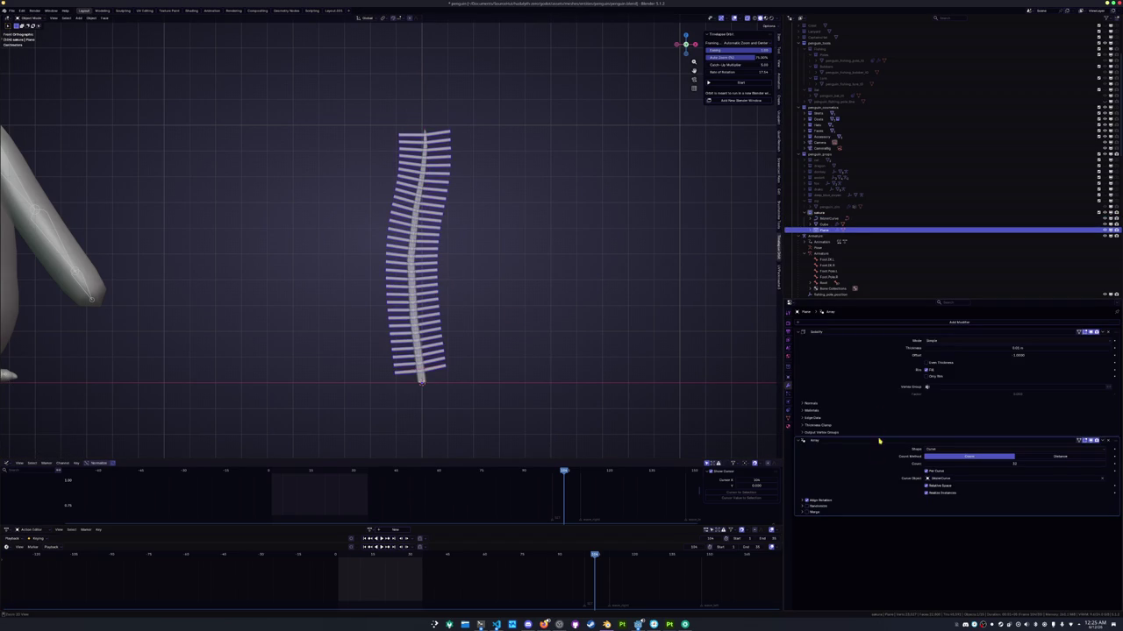
{"action": "key", "text": "ctrl+a"}
{"action": "key", "text": "Tab"}
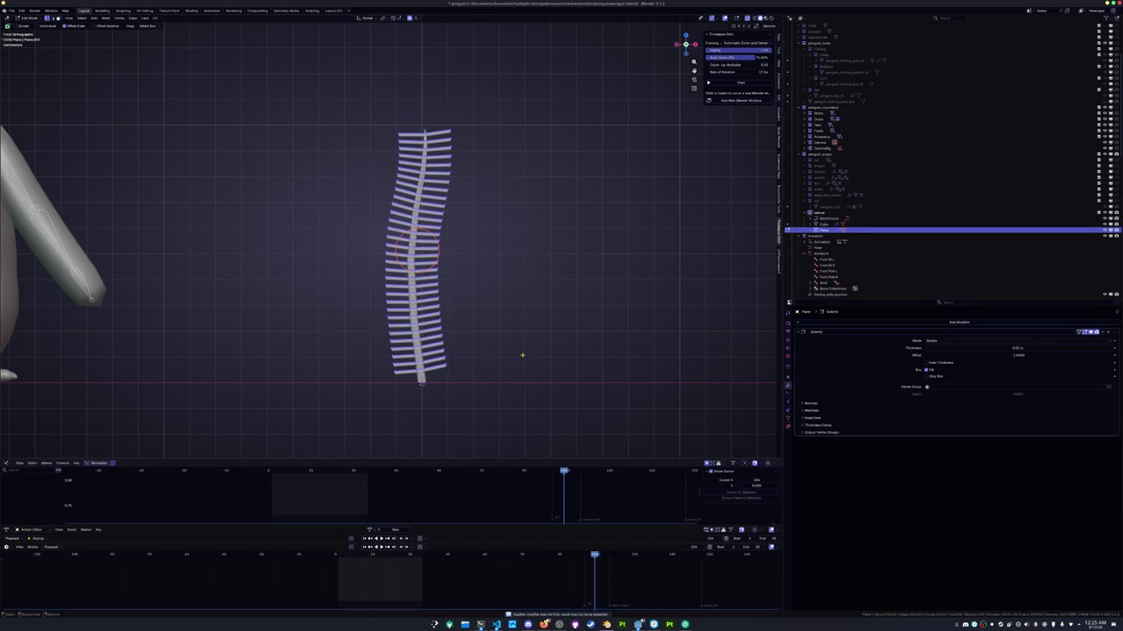
Select the bottom ends of the barbs and scale them inward
{"action": "left_click", "coordinate": [413, 317]}
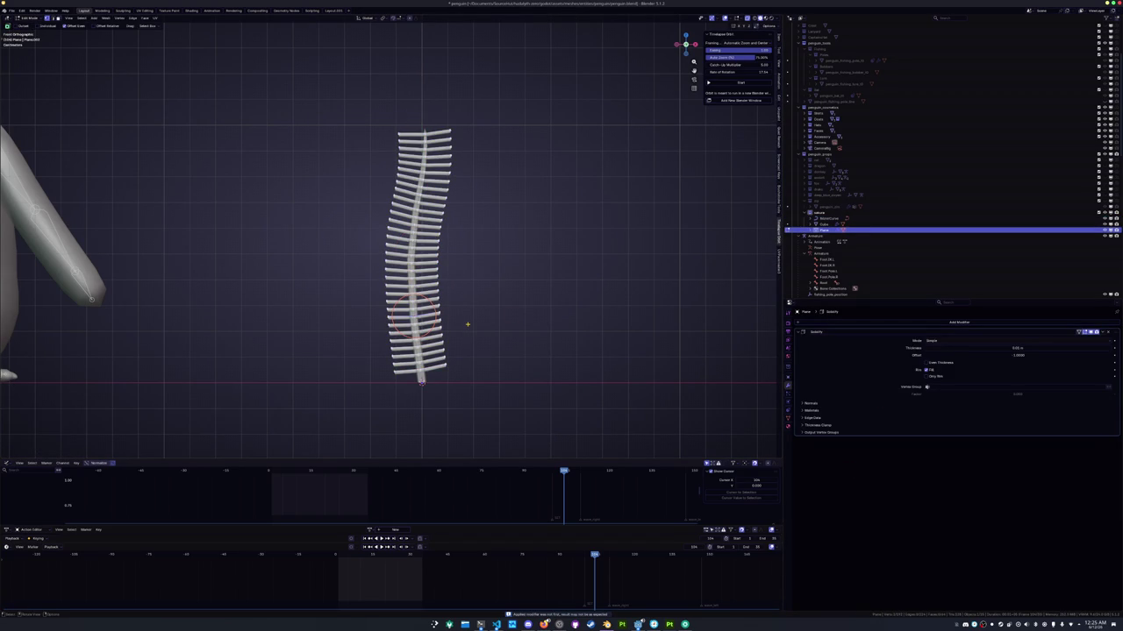
{"action": "left_click", "coordinate": [421, 375]}
{"action": "key", "text": "s"}
{"action": "left_click", "coordinate": [609, 343]}
Try a proportional-falloff scale on the lower barbs, then cancel it
{"action": "key", "text": "s"}
{"action": "scroll", "coordinate": [586, 334], "scroll_direction": "down", "scroll_amount": 8}
{"action": "scroll", "coordinate": [552, 346], "scroll_direction": "up", "scroll_amount": 4}
{"action": "scroll", "coordinate": [548, 348], "scroll_direction": "up", "scroll_amount": 3}
{"action": "scroll", "coordinate": [544, 350], "scroll_direction": "up", "scroll_amount": 4}
{"action": "scroll", "coordinate": [474, 370], "scroll_direction": "down", "scroll_amount": 2}
{"action": "key", "text": "Escape"}
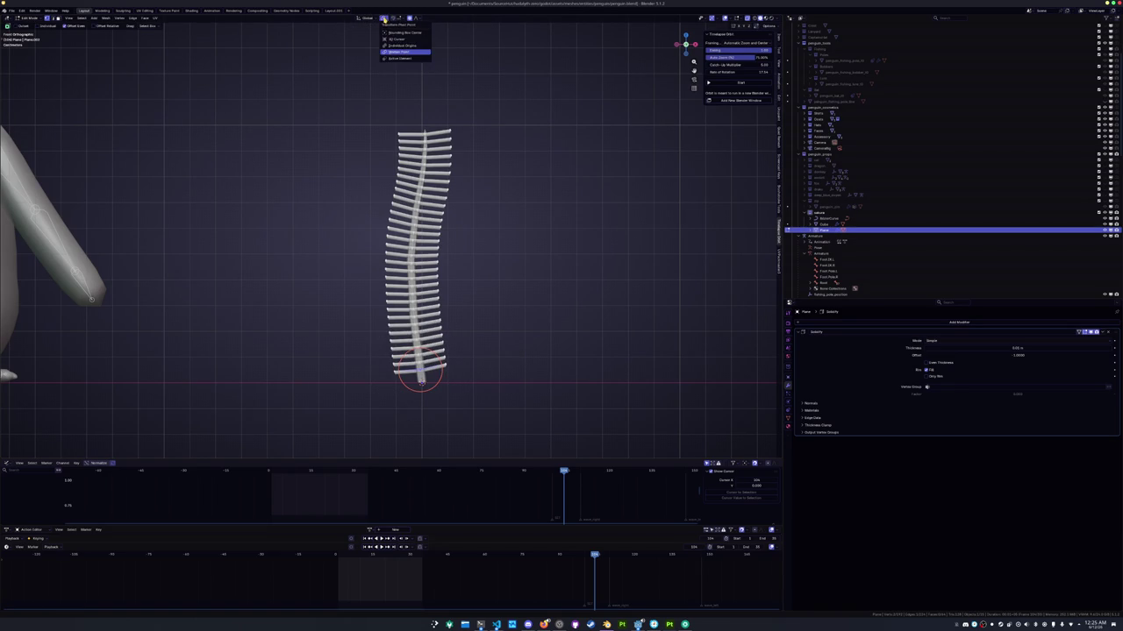
Narrow the lower barbs with a proportional-falloff scale, tuning the falloff radius
{"action": "key", "text": "s"}
{"action": "key", "text": "Escape"}
{"action": "key", "text": "alt+s"}
{"action": "key", "text": "Escape"}
{"action": "key", "text": "s"}
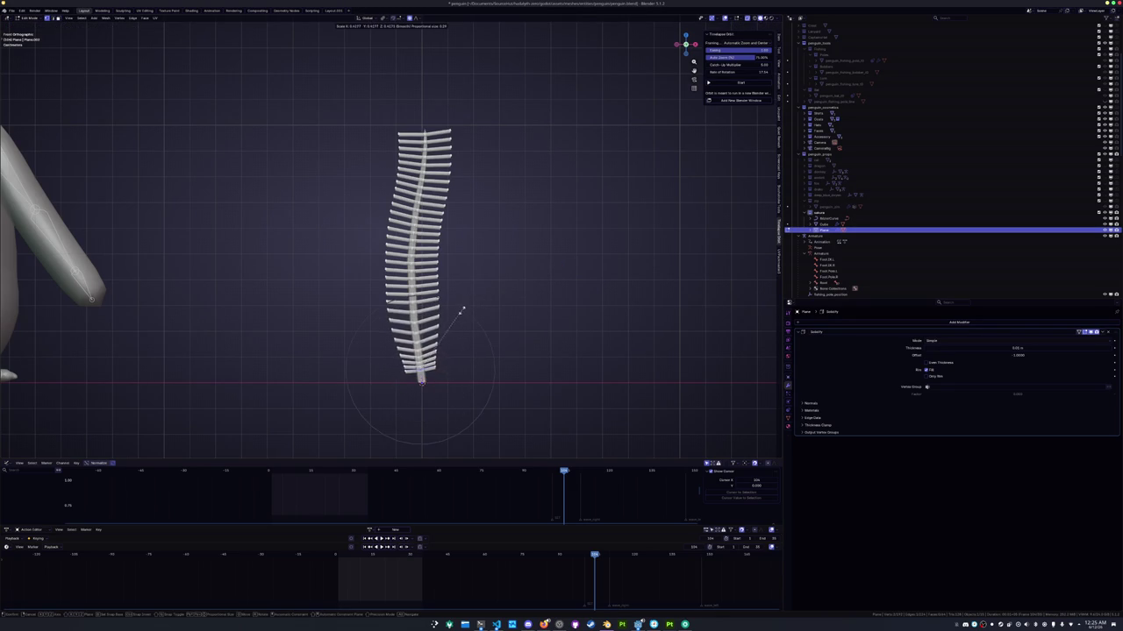
{"action": "scroll", "coordinate": [460, 310], "scroll_direction": "down", "scroll_amount": 2}
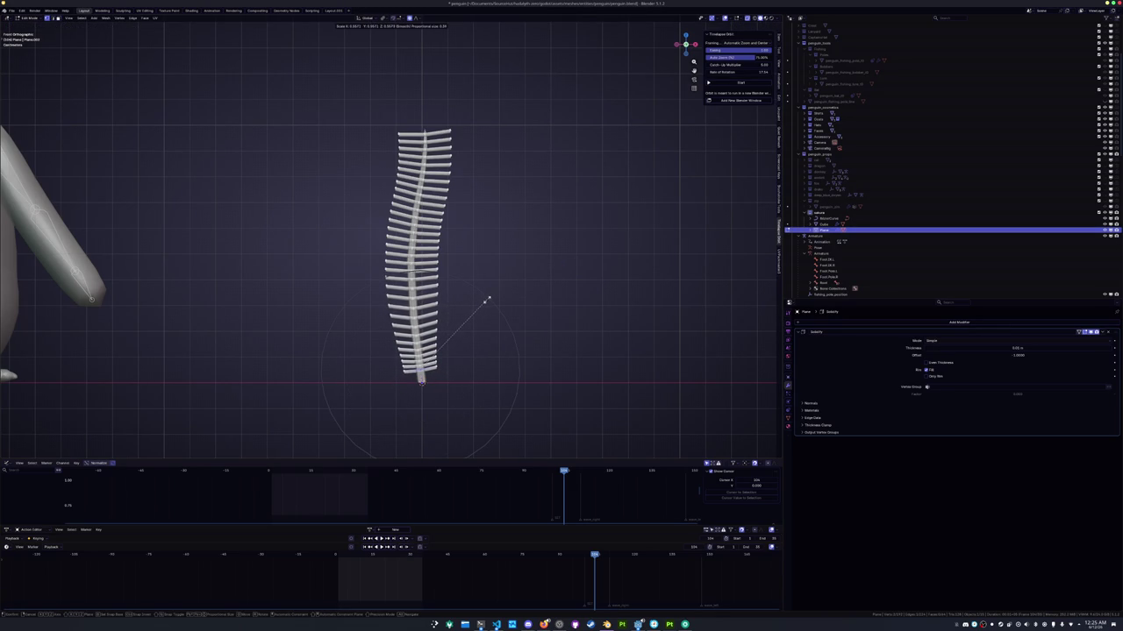
{"action": "scroll", "coordinate": [479, 307], "scroll_direction": "up", "scroll_amount": 1}
{"action": "scroll", "coordinate": [479, 306], "scroll_direction": "up", "scroll_amount": 2}
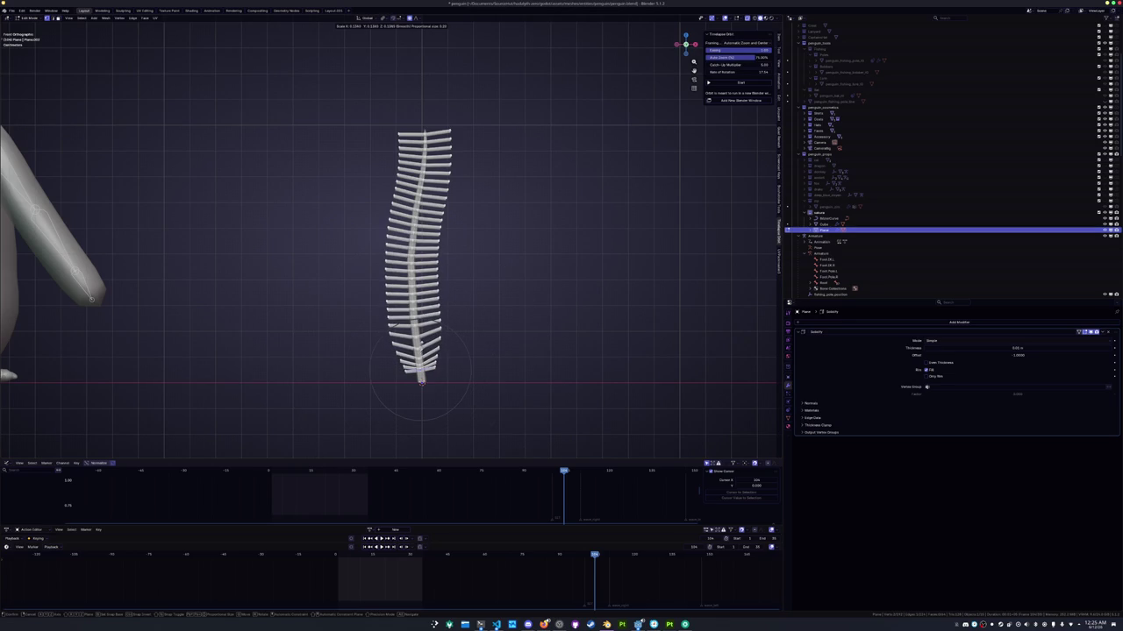
{"action": "left_click", "coordinate": [424, 268]}
Widen the middle barbs, excluding the Z and Y axes from the scale
{"action": "key", "text": "s"}
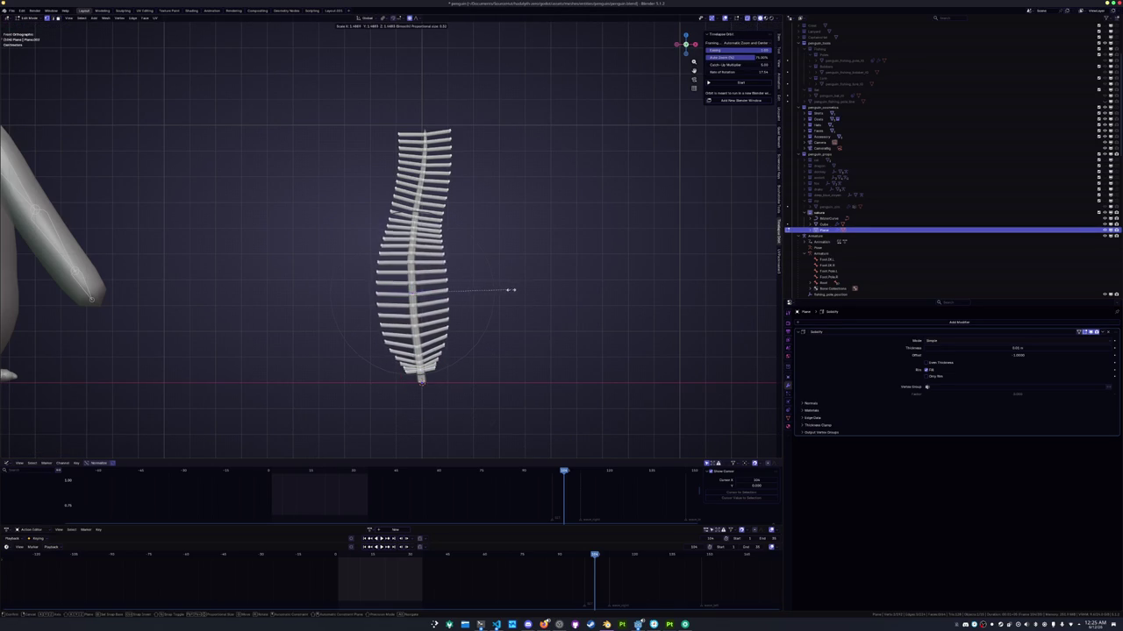
{"action": "key", "text": "z"}
{"action": "key", "text": "shift+z"}
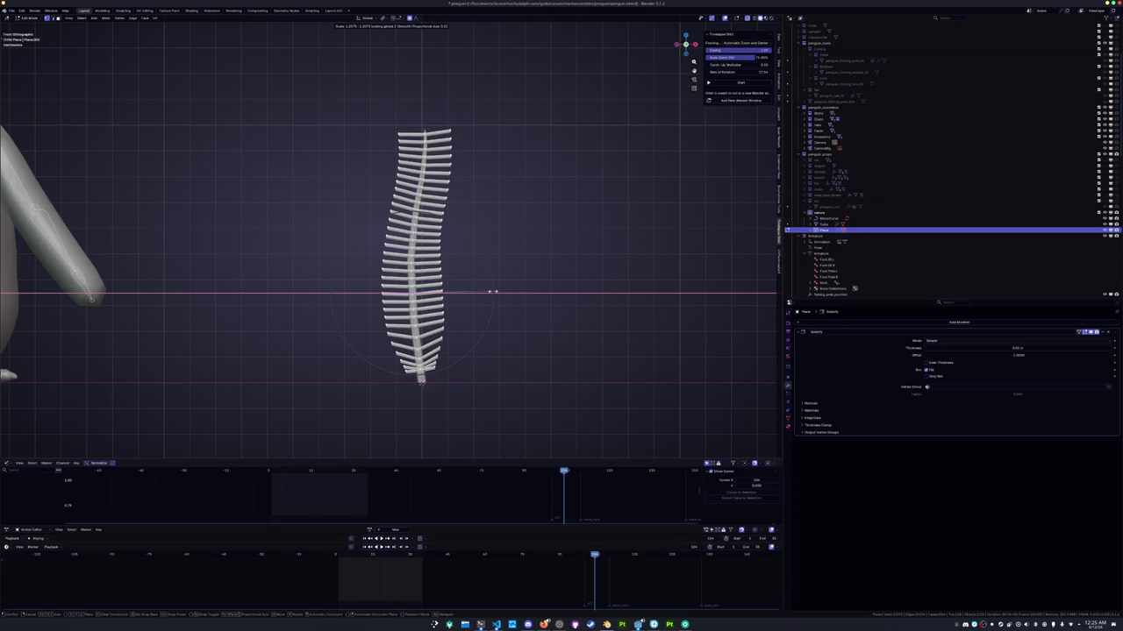
{"action": "key", "text": "shift+y"}
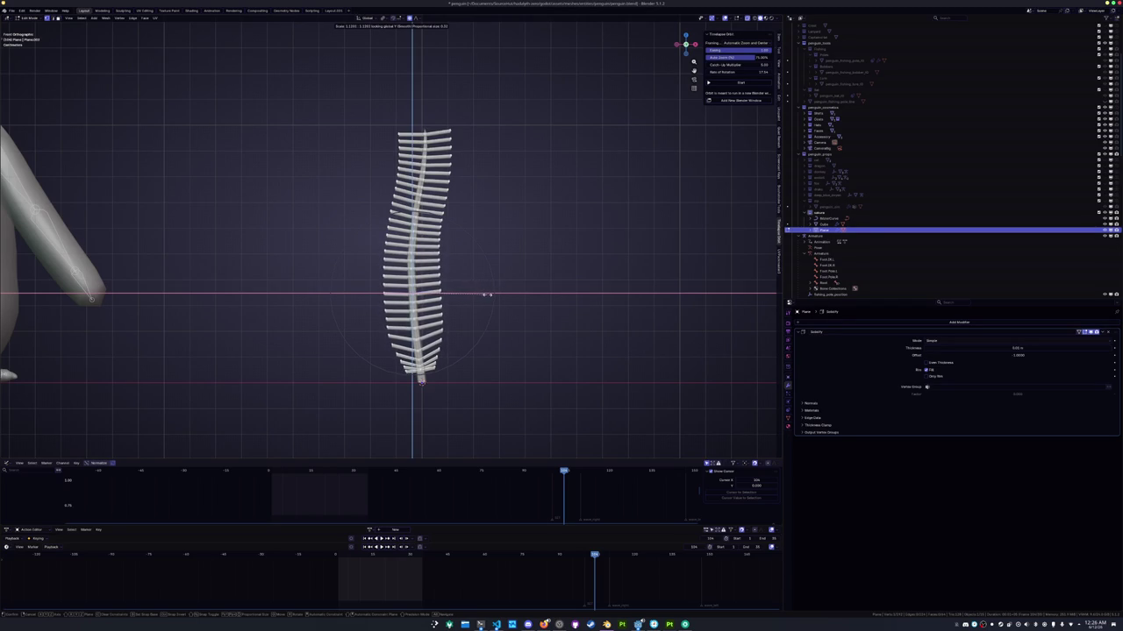
{"action": "left_click", "coordinate": [489, 295]}
Snap the 3D cursor to the selection and rescale the middle barbs excluding the Y axis
{"action": "key", "text": "shift+s"}
{"action": "key", "text": "2"}
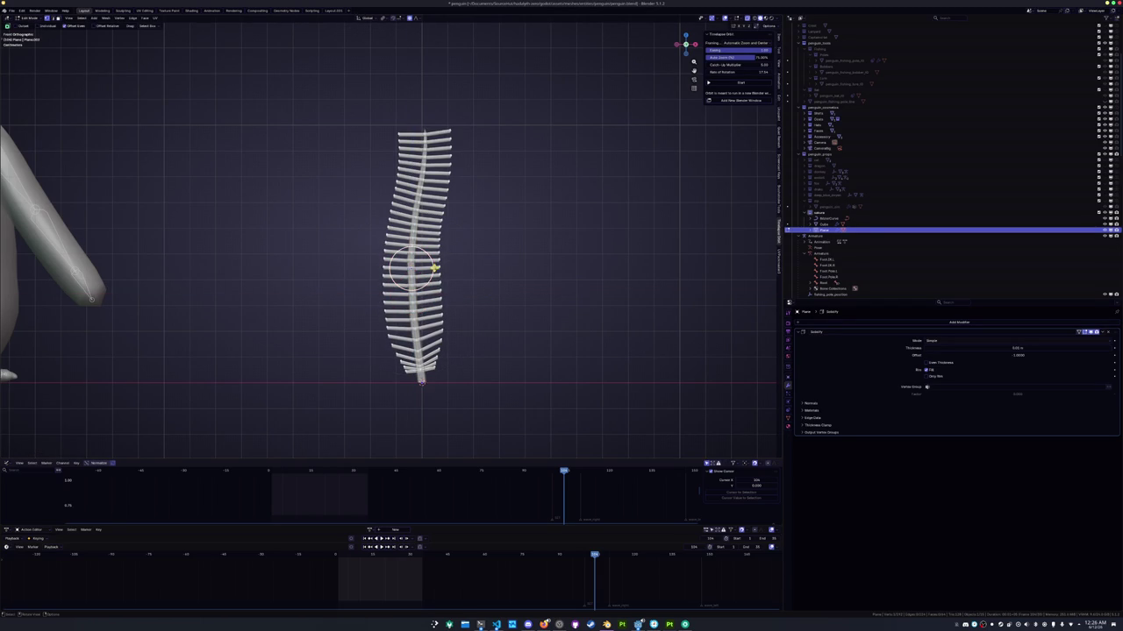
{"action": "key", "text": "s"}
{"action": "key", "text": "shift+x"}
{"action": "key", "text": "shift+y"}
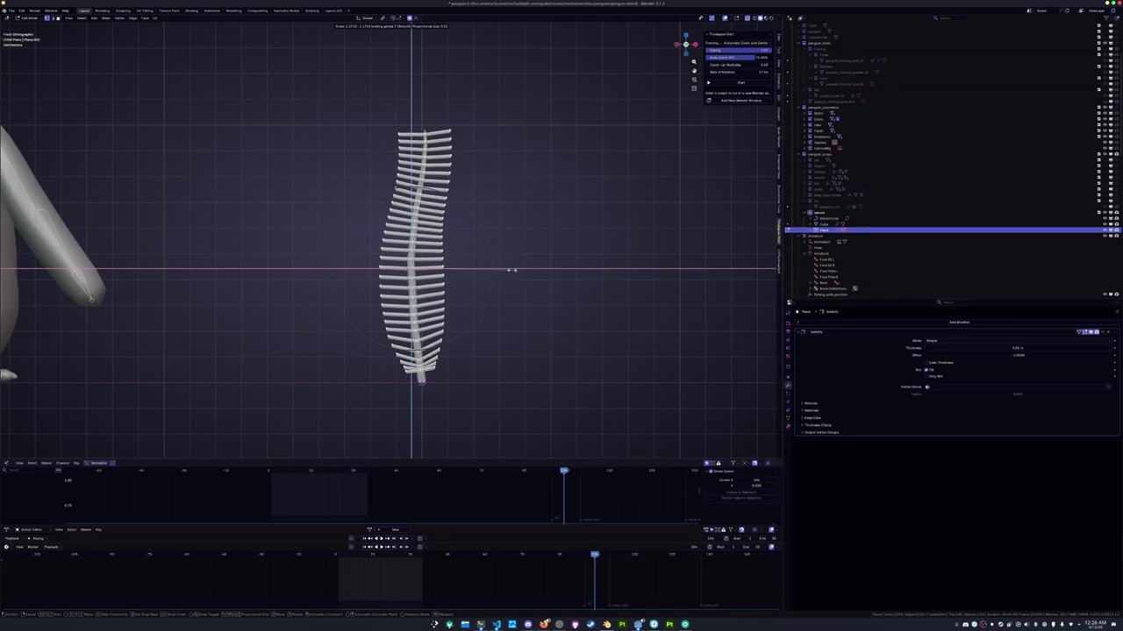
{"action": "left_click", "coordinate": [499, 256]}
Select the top barb ends and narrow them, excluding the Z and Y axes
{"action": "left_click", "coordinate": [425, 133]}
{"action": "key", "text": "s"}
{"action": "key", "text": "z"}
{"action": "key", "text": "shift+z"}
{"action": "key", "text": "shift+y"}
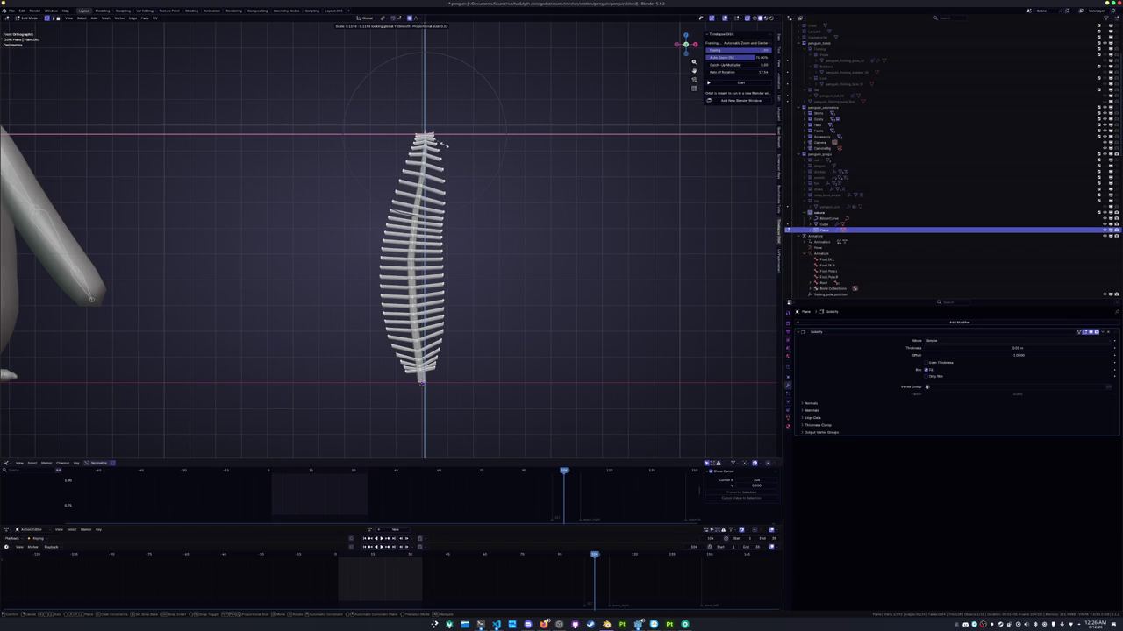
Narrow the top into a point and nudge the feather tip with falloff
{"action": "left_click", "coordinate": [446, 144]}
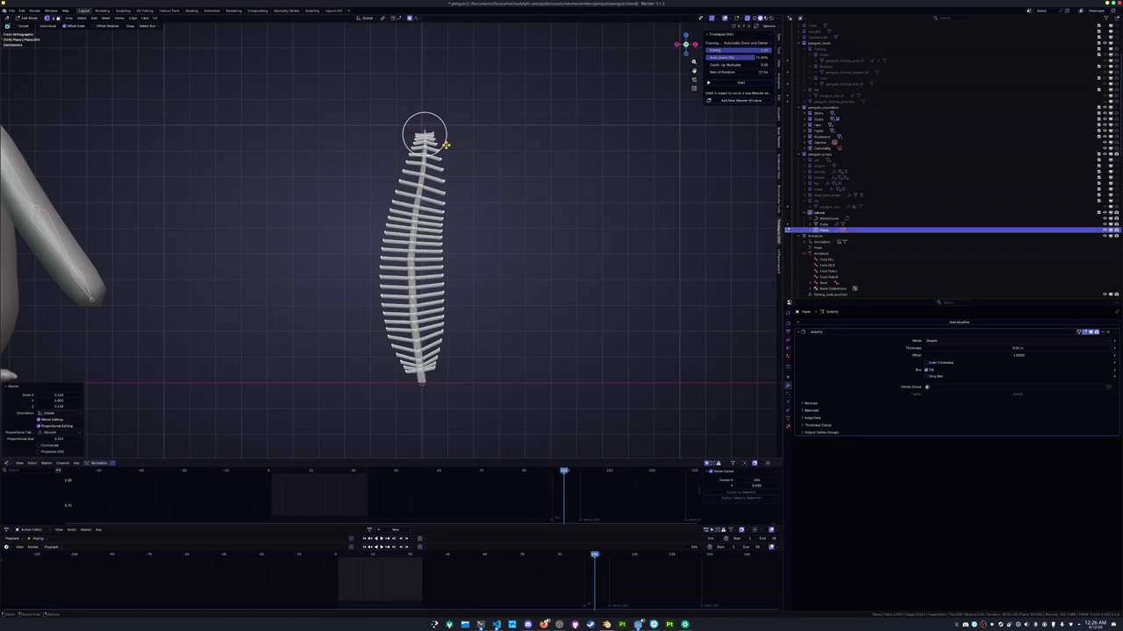
{"action": "key", "text": "g"}
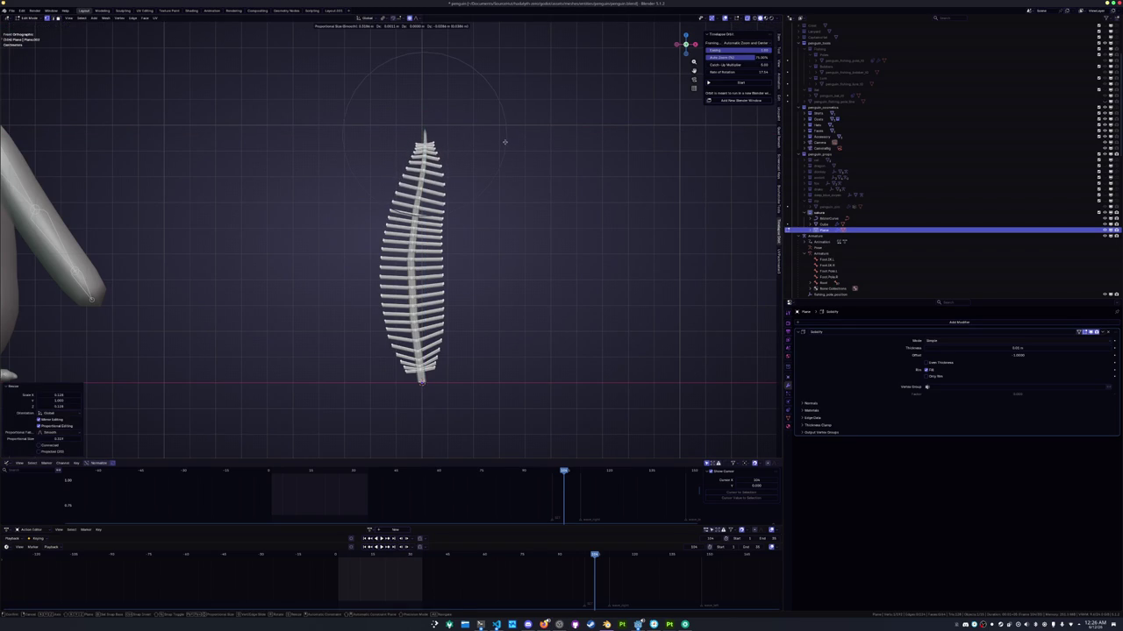
{"action": "left_click", "coordinate": [505, 134]}
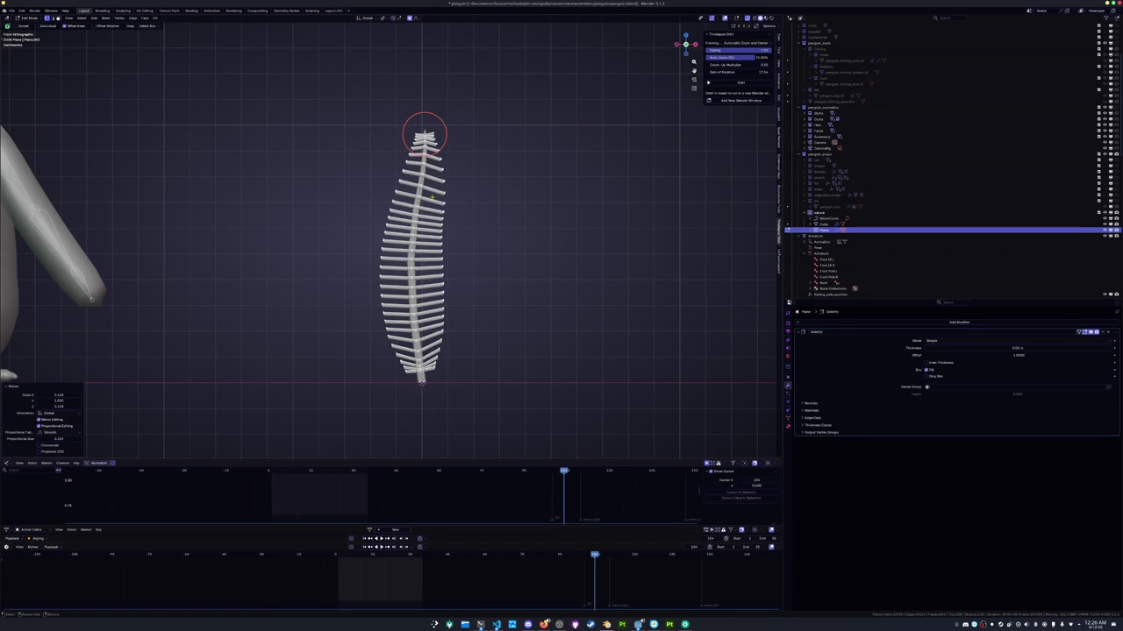
Move the 3D cursor to the feather's middle and rescale the middle barbs with falloff
{"action": "key", "text": "shift+s"}
{"action": "scroll", "coordinate": [460, 211], "scroll_direction": "up", "scroll_amount": 1}
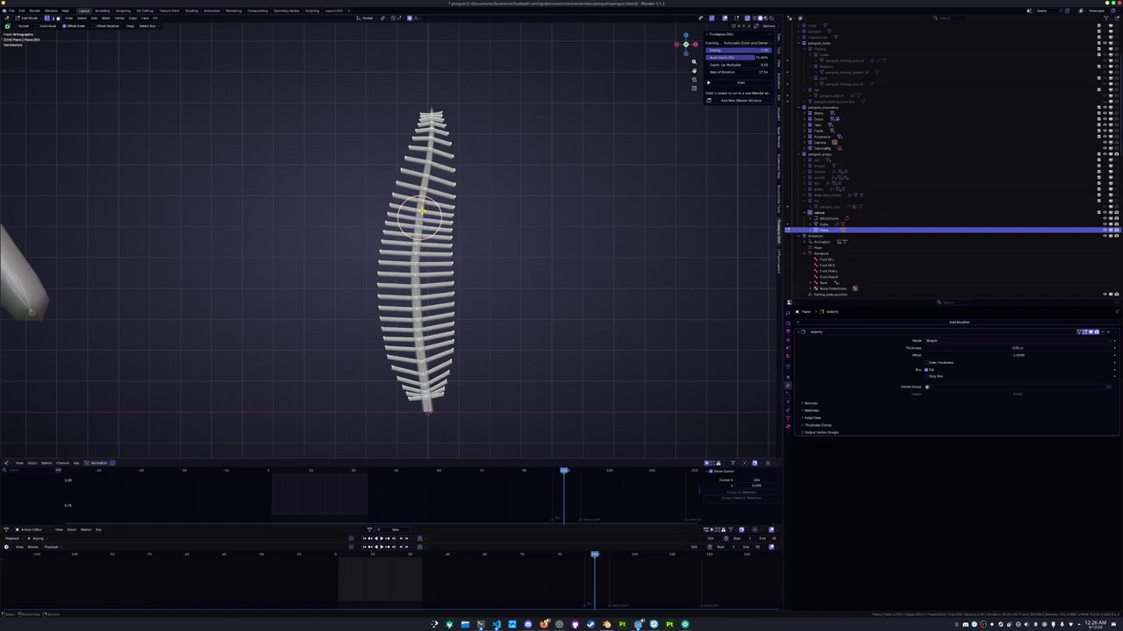
{"action": "key", "text": "s"}
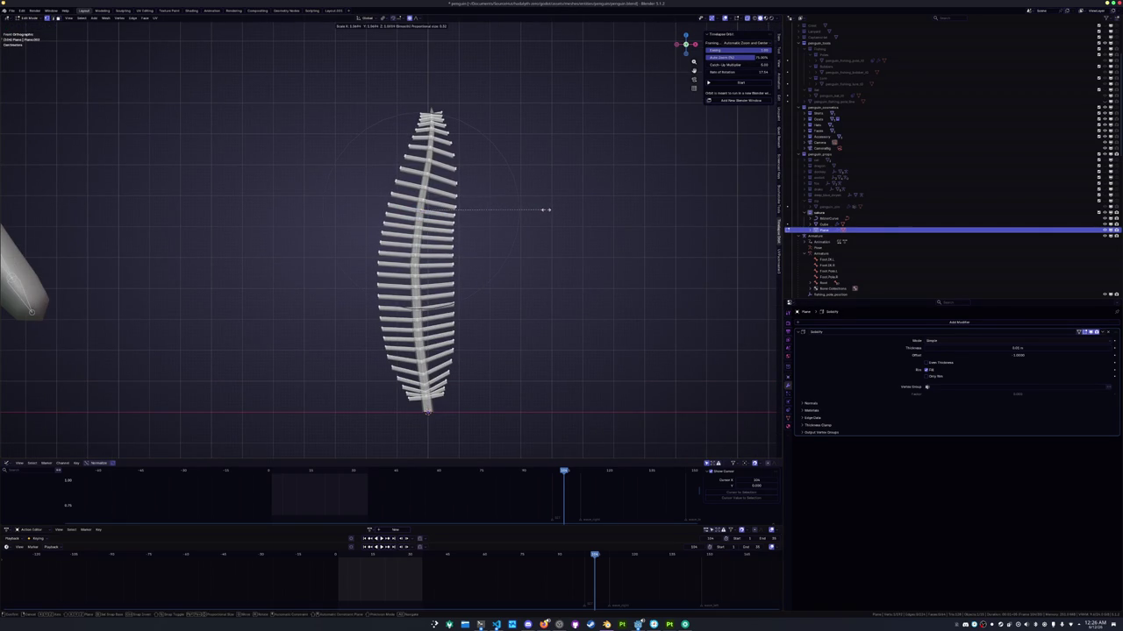
{"action": "left_click", "coordinate": [546, 210]}
Soft-move the ribs with smooth falloff and zoom in on the lower ribs
{"action": "key", "text": "g"}
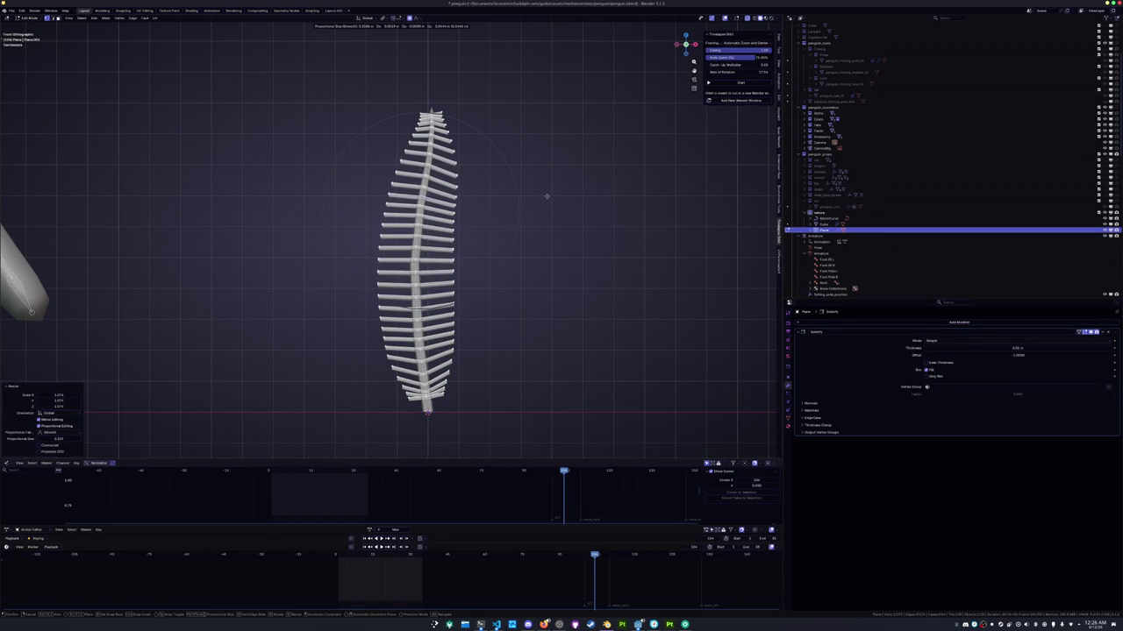
{"action": "left_click", "coordinate": [546, 197]}
{"action": "scroll", "coordinate": [544, 195], "scroll_direction": "up", "scroll_amount": 2}
{"action": "scroll", "coordinate": [544, 195], "scroll_direction": "up", "scroll_amount": 3}
{"action": "scroll", "coordinate": [543, 196], "scroll_direction": "up", "scroll_amount": 3}
{"action": "key", "text": "g"}
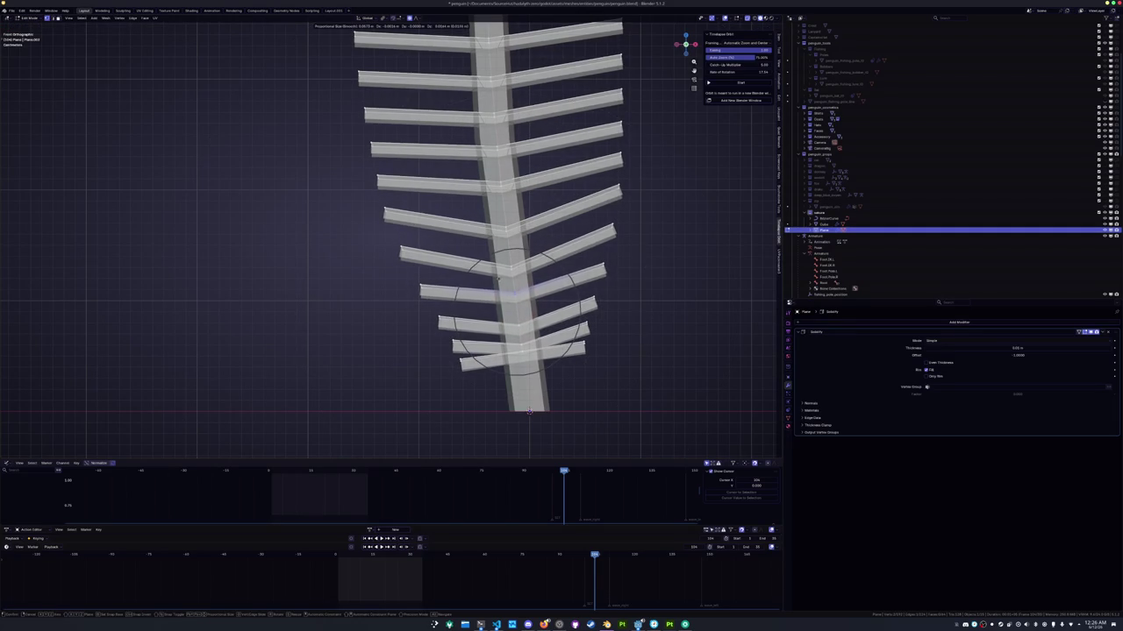
Pull the lower ribs down with several proportional-falloff moves
{"action": "left_click", "coordinate": [501, 282]}
{"action": "key", "text": "g"}
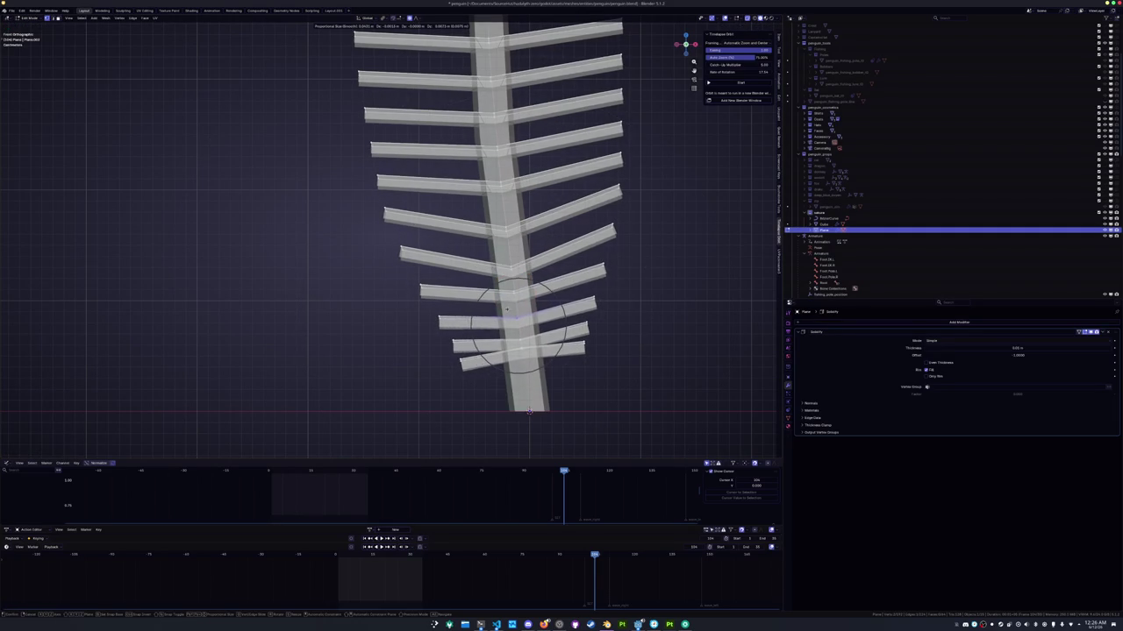
{"action": "left_click", "coordinate": [517, 321]}
{"action": "key", "text": "g"}
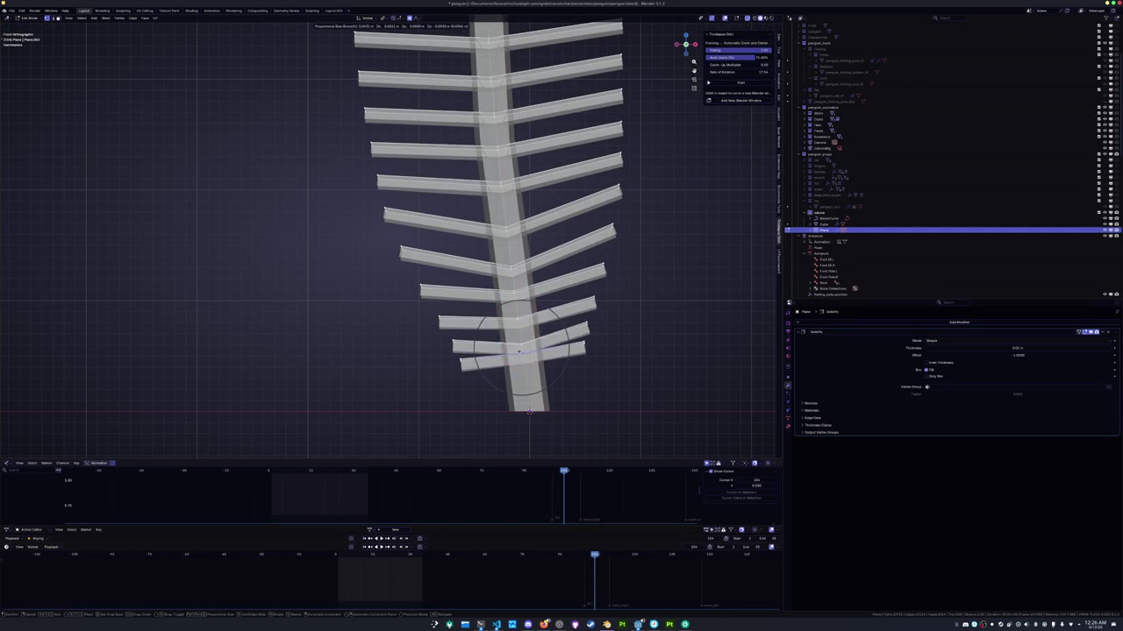
{"action": "left_click", "coordinate": [520, 348]}
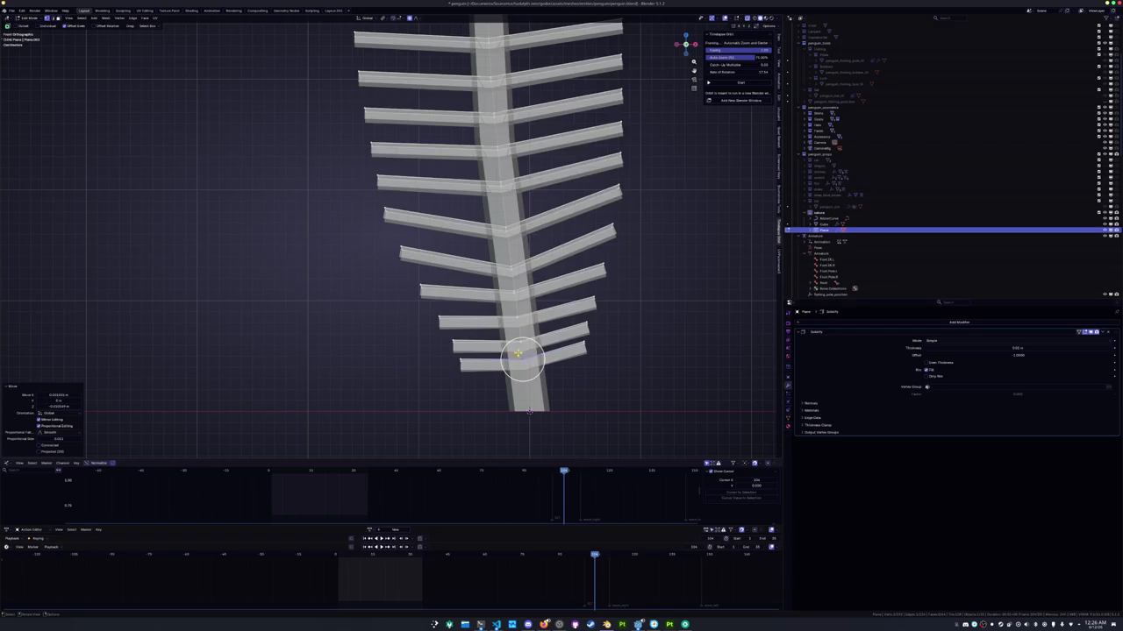
Select the tip faces with linked and circle selection and reposition them
{"action": "mouse_move", "coordinate": [450, 280]}
{"action": "middle_mouse_down"}
{"action": "mouse_move", "coordinate": [427, 284]}
{"action": "mouse_move", "coordinate": [458, 264]}
{"action": "middle_mouse_up"}
{"action": "scroll", "coordinate": [427, 284], "scroll_direction": "up", "scroll_amount": 2}
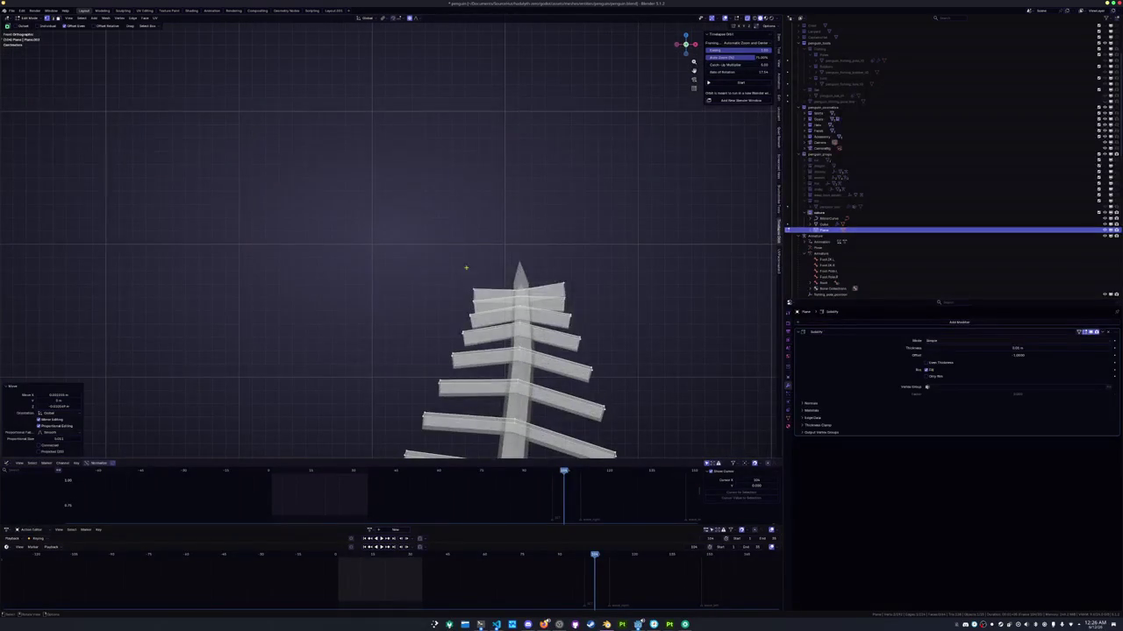
{"action": "key", "text": "ctrl+l"}
{"action": "key", "text": "c"}
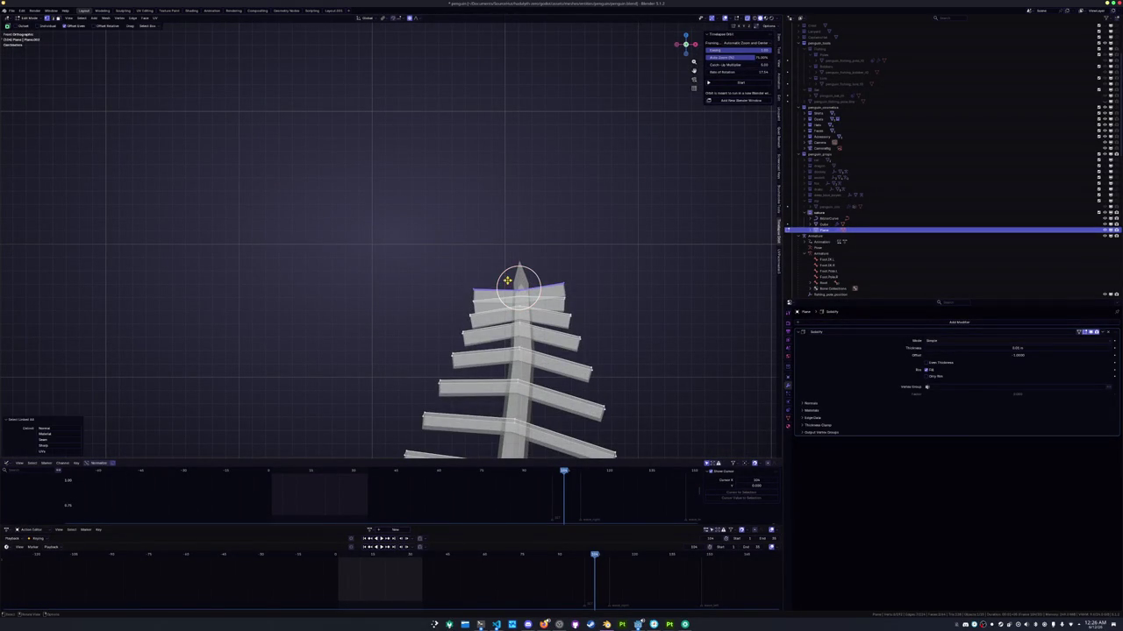
{"action": "key", "text": "g"}
{"action": "left_click", "coordinate": [521, 274]}
{"action": "left_click_drag", "start_coordinate": [521, 274], "coordinate": [458, 301]}
{"action": "key", "text": "Escape"}
{"action": "key", "text": "g"}
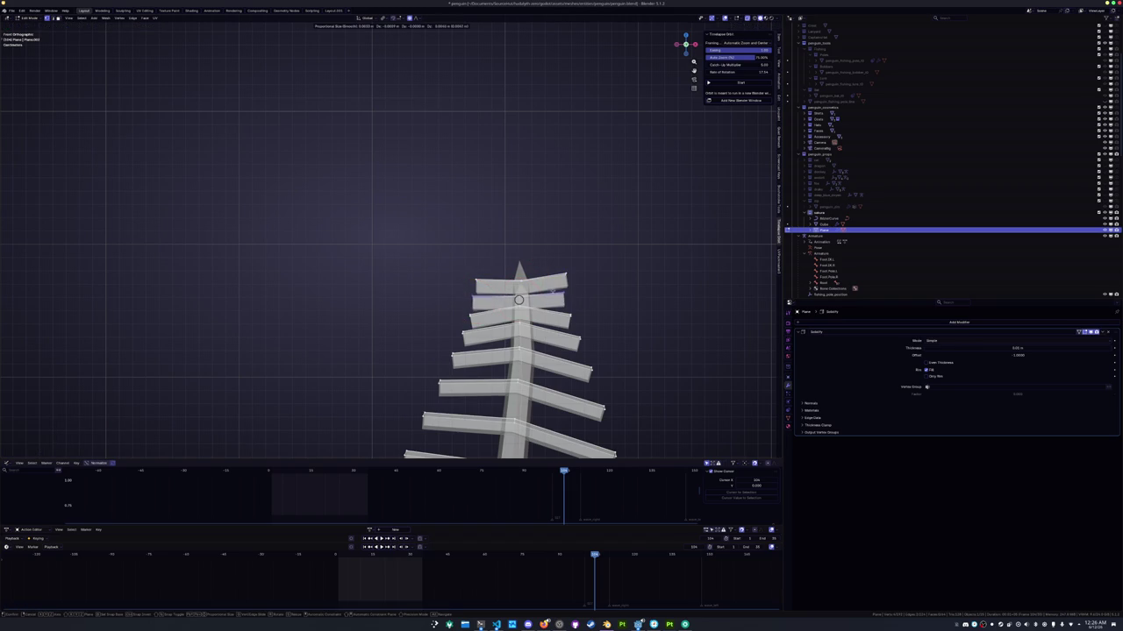
{"action": "left_click", "coordinate": [518, 300]}
Inset the tip faces and raise the tip along Z into a point
{"action": "key", "text": "i"}
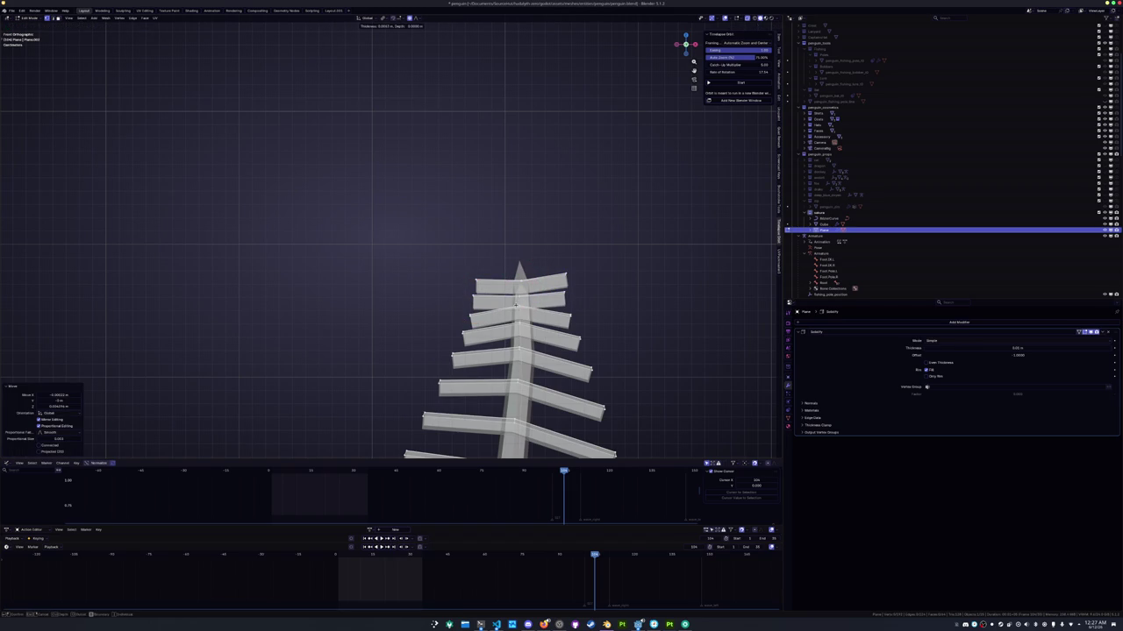
{"action": "key", "text": "g"}
{"action": "key", "text": "z"}
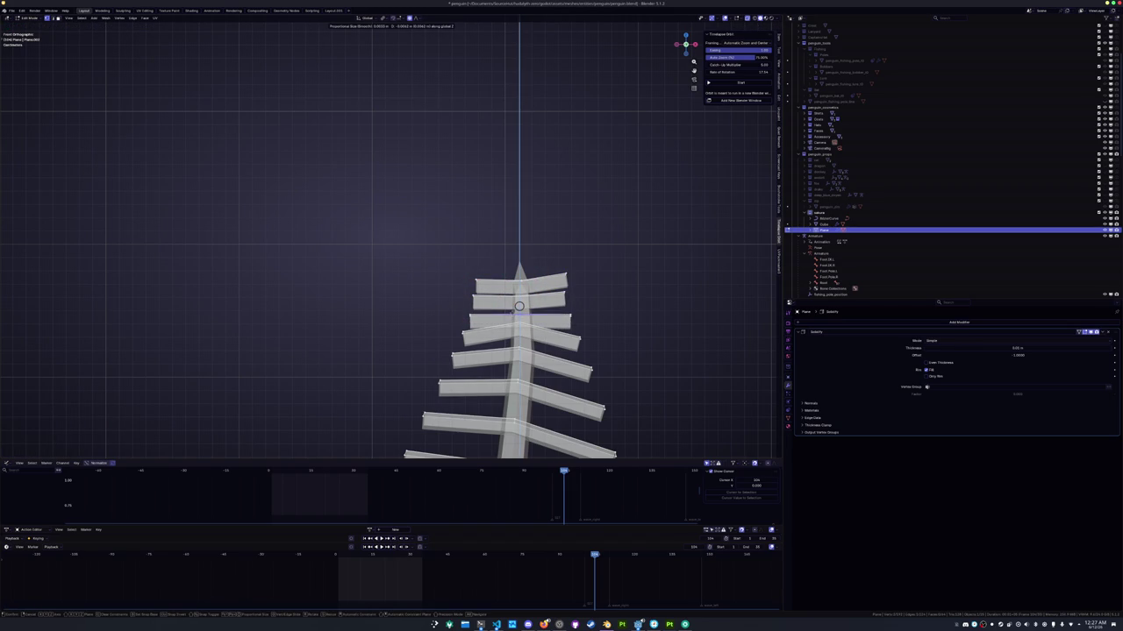
{"action": "left_click", "coordinate": [519, 306]}
{"action": "key", "text": "g"}
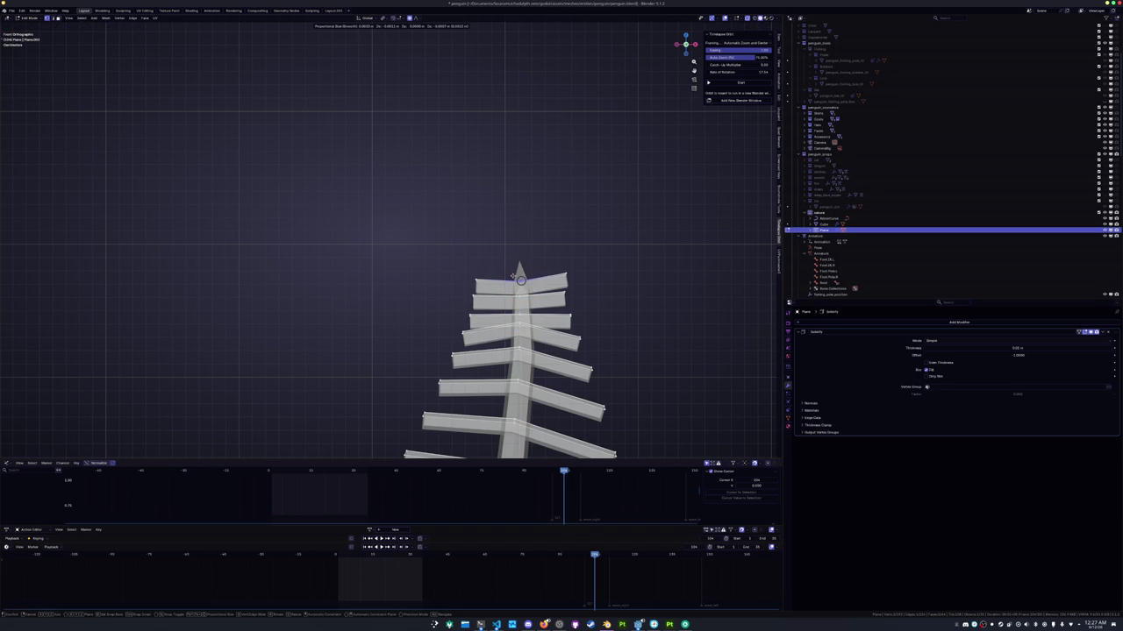
{"action": "left_click", "coordinate": [520, 279]}
Lower the upper edge loop and tilt the upper ribs with a rotate
{"action": "middle_click_drag", "start_coordinate": [521, 281], "coordinate": [511, 210], "text": "shift"}
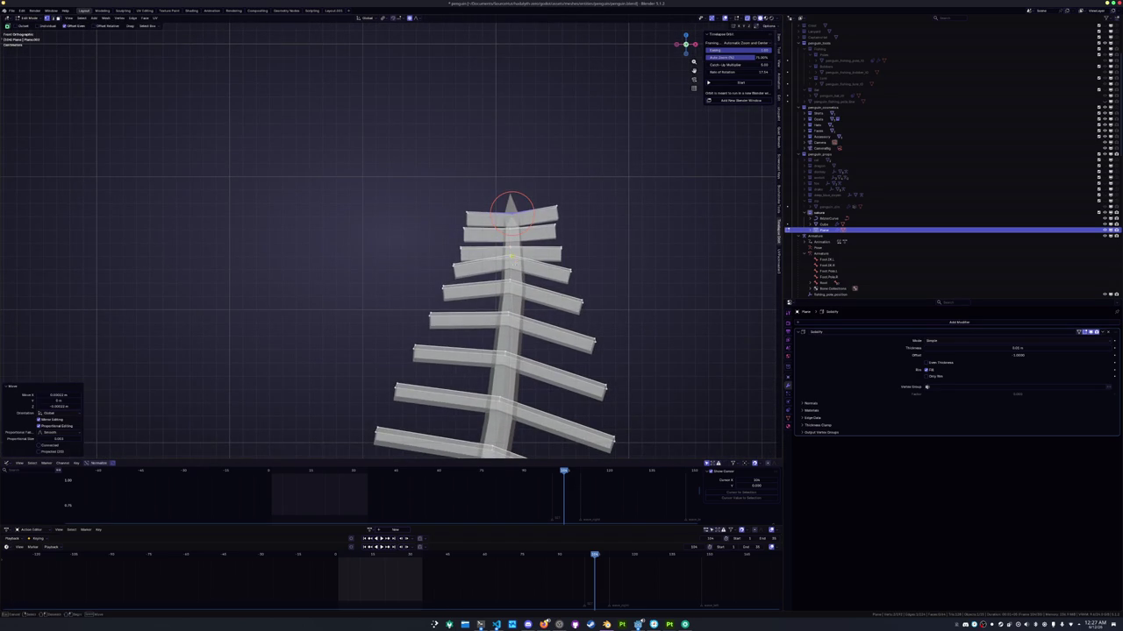
{"action": "key", "text": "g"}
{"action": "left_click", "coordinate": [511, 273]}
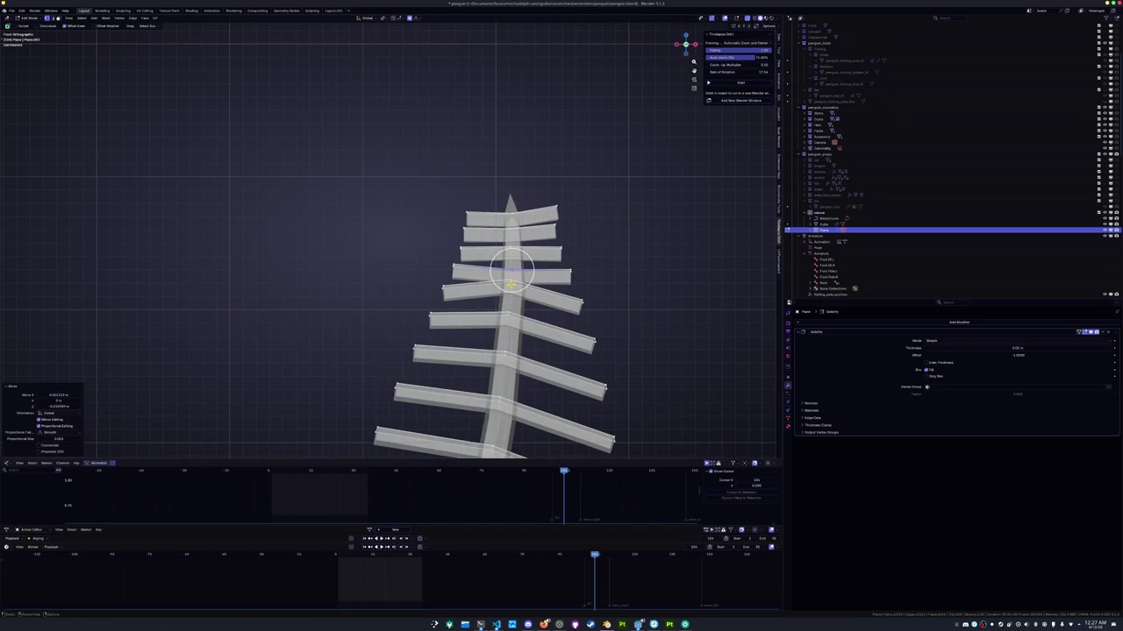
{"action": "key", "text": "g"}
{"action": "key", "text": "r"}
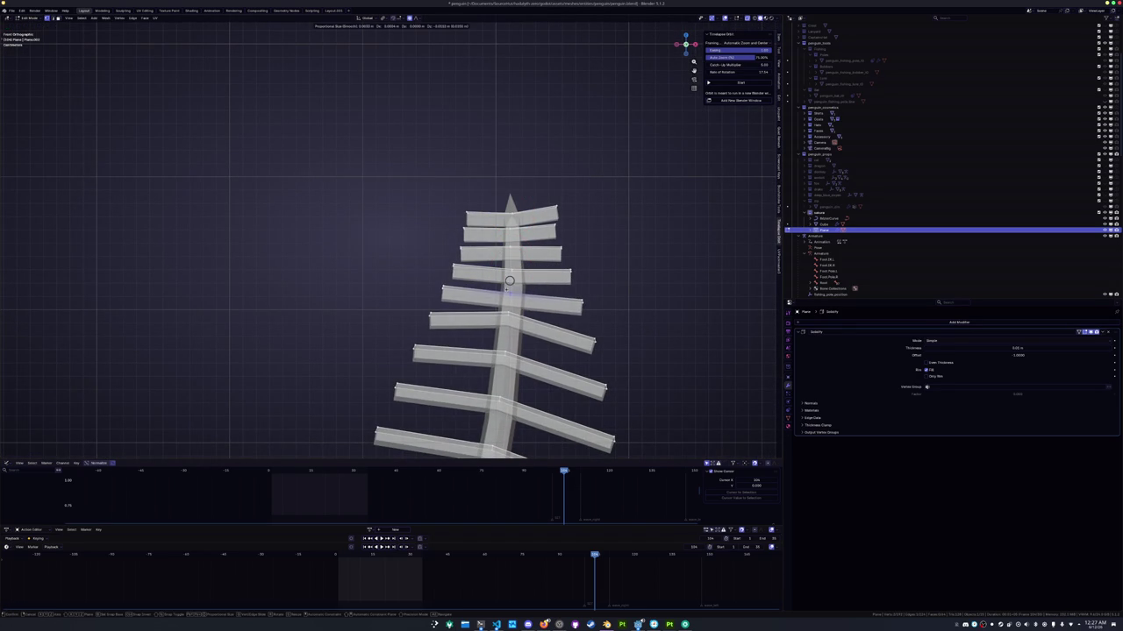
{"action": "left_click", "coordinate": [510, 296]}
Try soft moves on the upper ribs, cancelling and undoing the unwanted ones
{"action": "scroll", "coordinate": [571, 271], "scroll_direction": "down", "scroll_amount": 2}
{"action": "scroll", "coordinate": [526, 205], "scroll_direction": "down", "scroll_amount": 4, "text": "shift"}
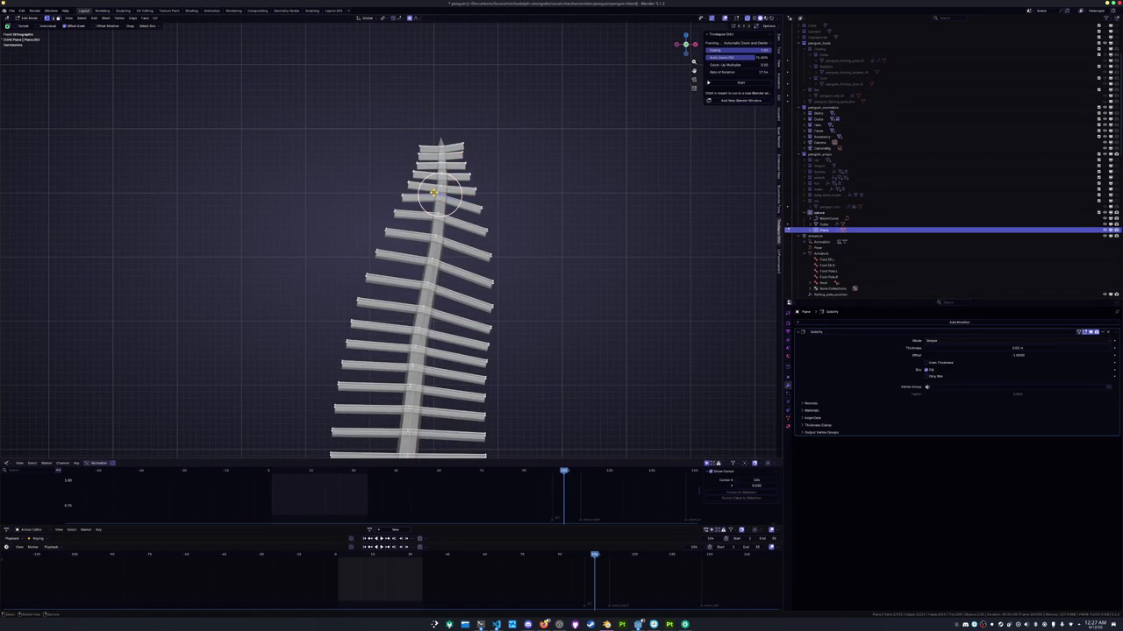
{"action": "key", "text": "g"}
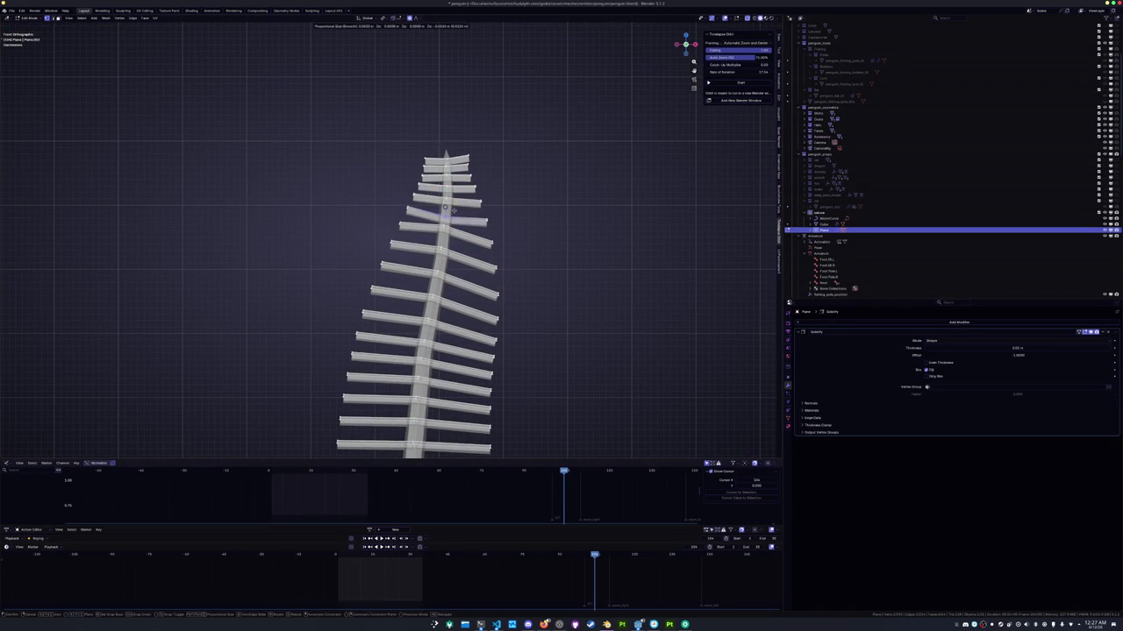
{"action": "key", "text": "Escape"}
{"action": "key", "text": "Escape"}
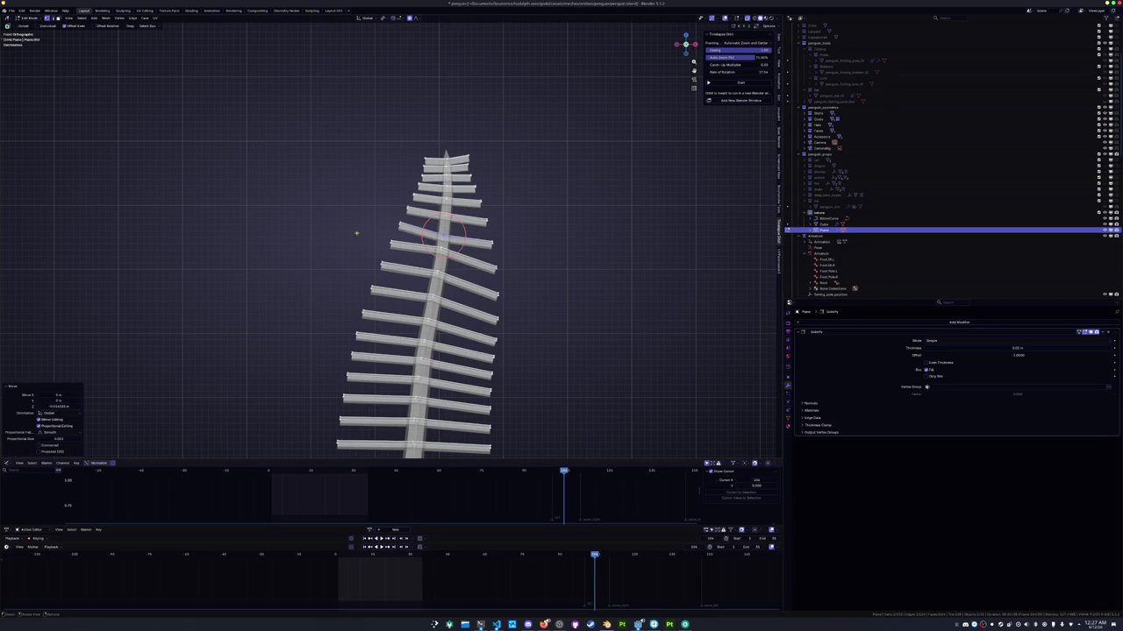
{"action": "key", "text": "g"}
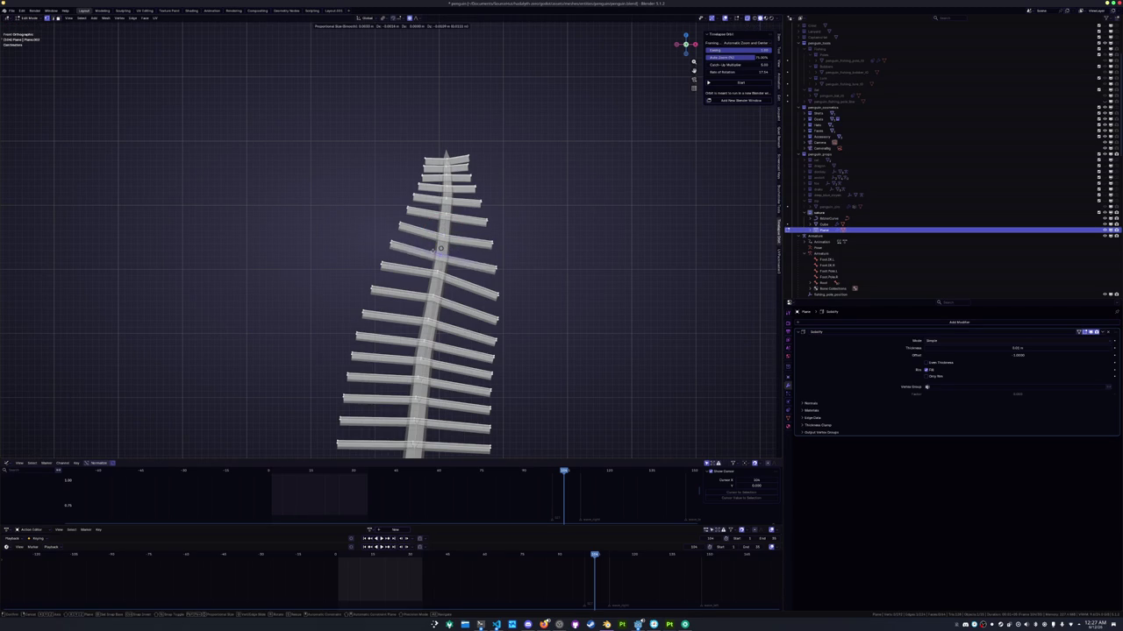
{"action": "left_click", "coordinate": [438, 254]}
{"action": "key", "text": "ctrl+z"}
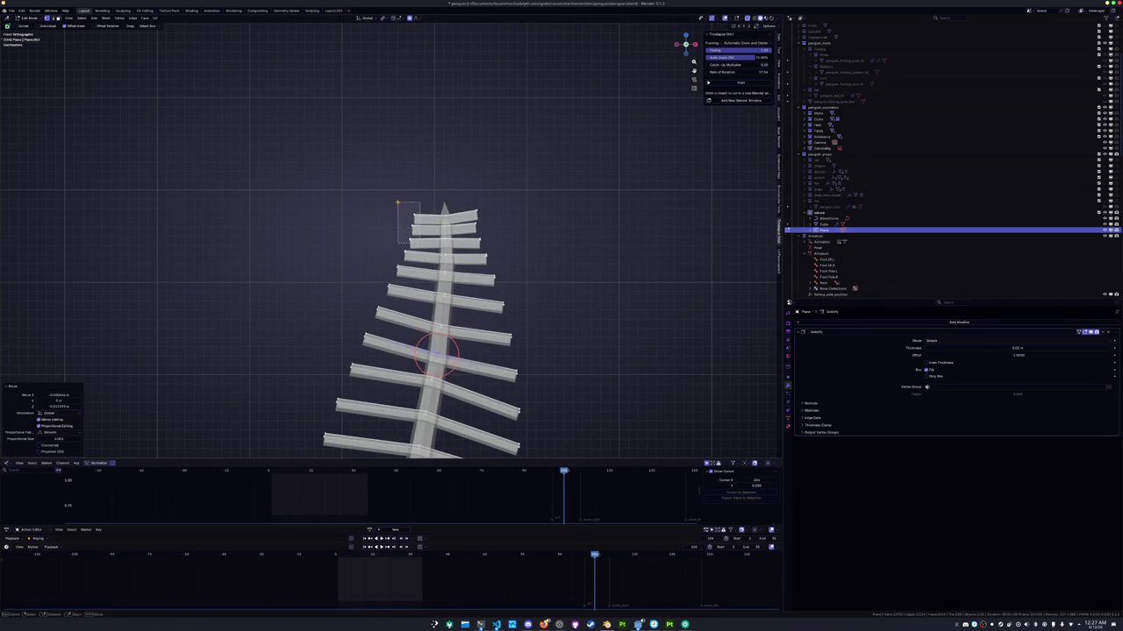
Soft-shift the upper ribs near the tip in several passes
{"action": "key", "text": "g"}
{"action": "left_click", "coordinate": [400, 198]}
{"action": "key", "text": "g"}
{"action": "left_click", "coordinate": [478, 223]}
{"action": "key", "text": "g"}
{"action": "left_click", "coordinate": [485, 255]}
{"action": "left_click", "coordinate": [401, 249]}
{"action": "key", "text": "g"}
{"action": "key", "text": "g"}
{"action": "scroll", "coordinate": [399, 242], "scroll_direction": "down", "scroll_amount": 5}
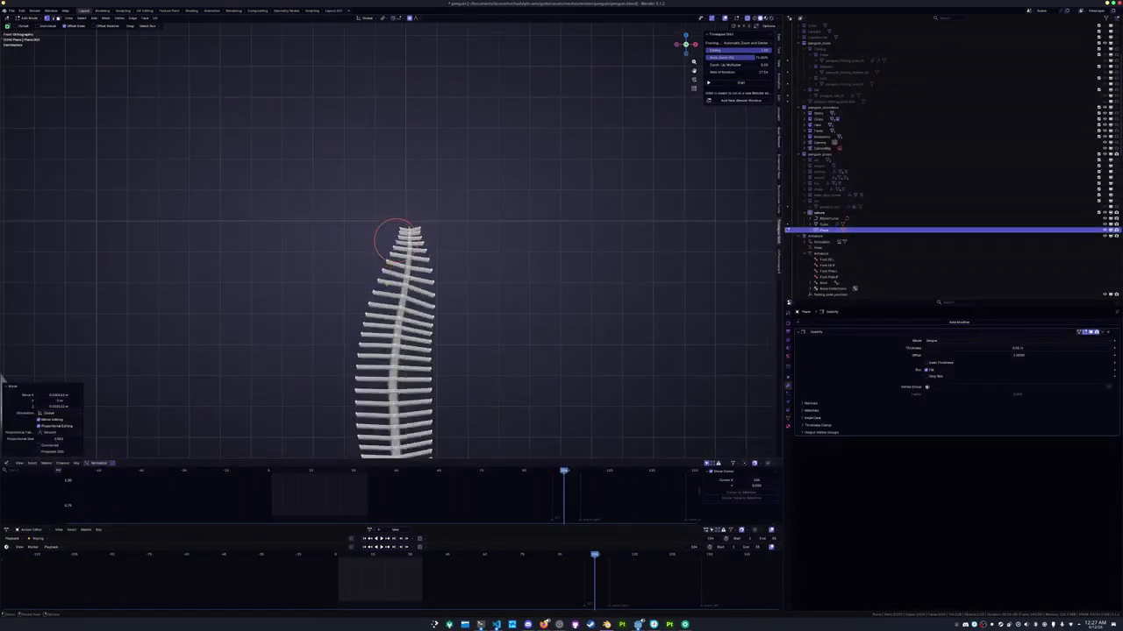
Finish the upper-rib move and bend the mid spine with a soft-falloff move
{"action": "left_click", "coordinate": [389, 238]}
{"action": "key", "text": "Tab"}
{"action": "key", "text": "Tab"}
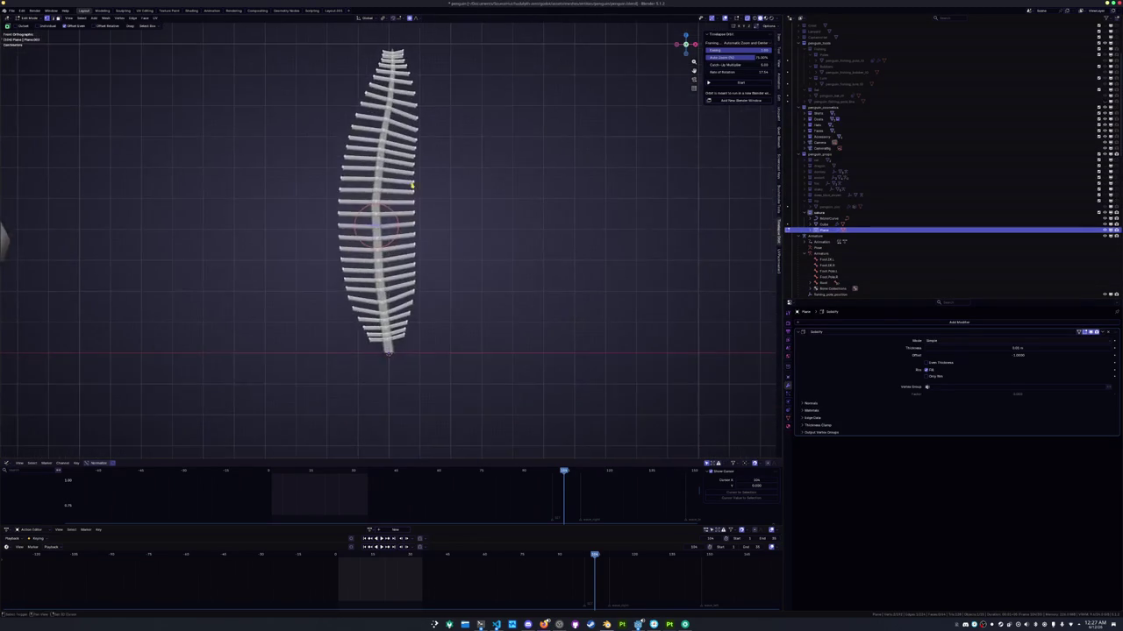
{"action": "key", "text": "g"}
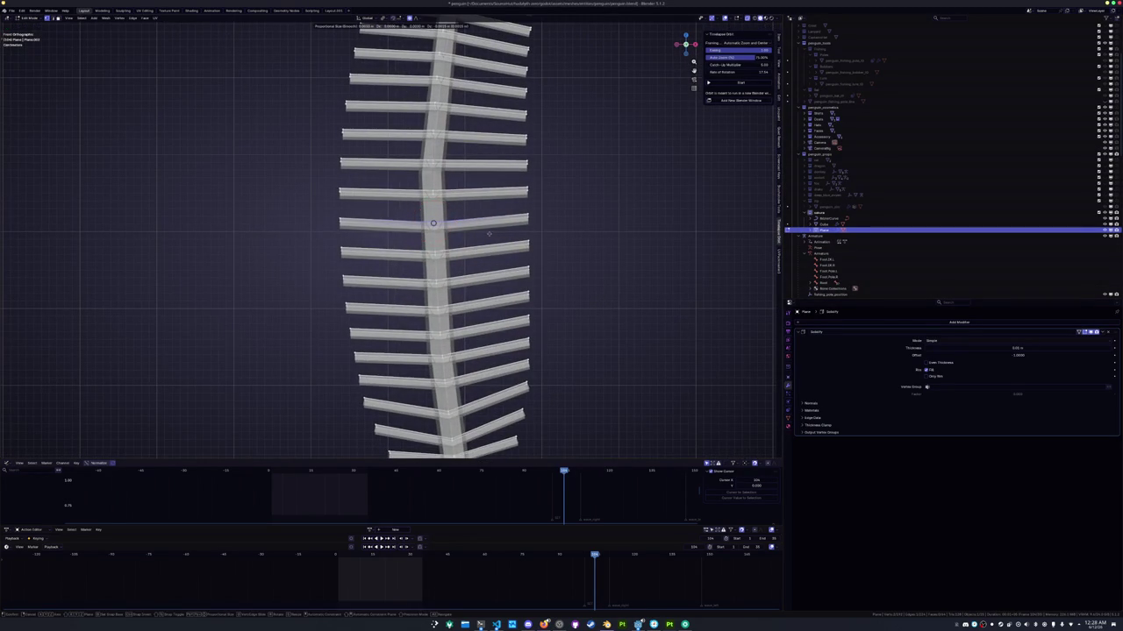
{"action": "scroll", "coordinate": [489, 236], "scroll_direction": "up", "scroll_amount": 5}
{"action": "scroll", "coordinate": [489, 236], "scroll_direction": "up", "scroll_amount": 10}
{"action": "scroll", "coordinate": [490, 237], "scroll_direction": "up", "scroll_amount": 12}
{"action": "scroll", "coordinate": [490, 236], "scroll_direction": "down", "scroll_amount": 1}
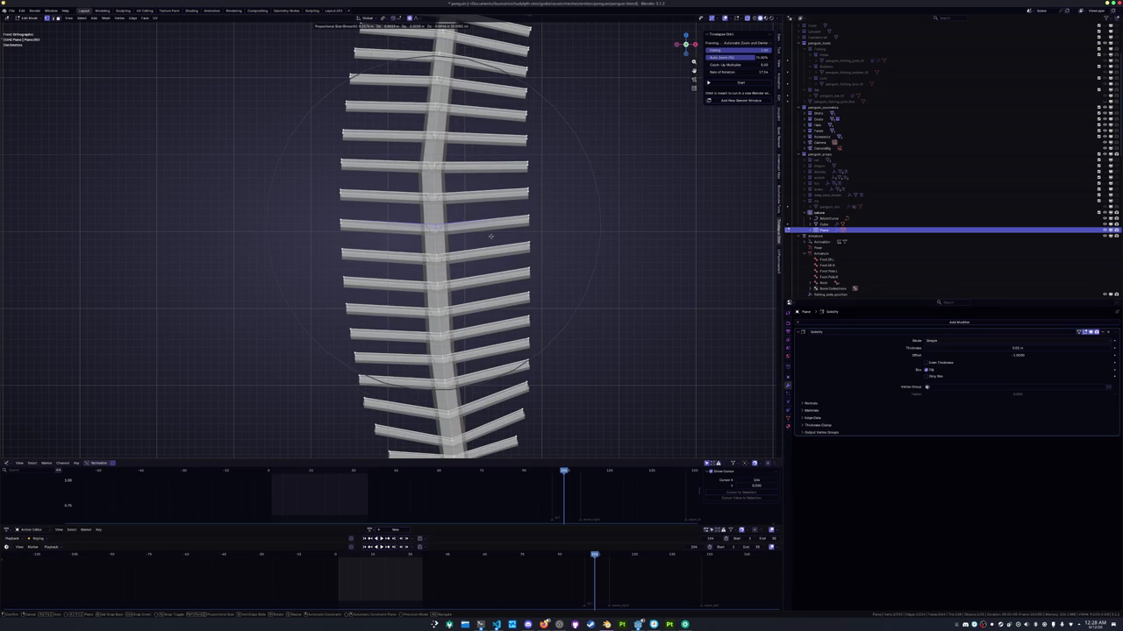
{"action": "left_click", "coordinate": [490, 236]}
Select a point near the spine's base and soft-move the lower spine
{"action": "scroll", "coordinate": [490, 236], "scroll_direction": "down", "scroll_amount": 2}
{"action": "scroll", "coordinate": [489, 237], "scroll_direction": "down", "scroll_amount": 2}
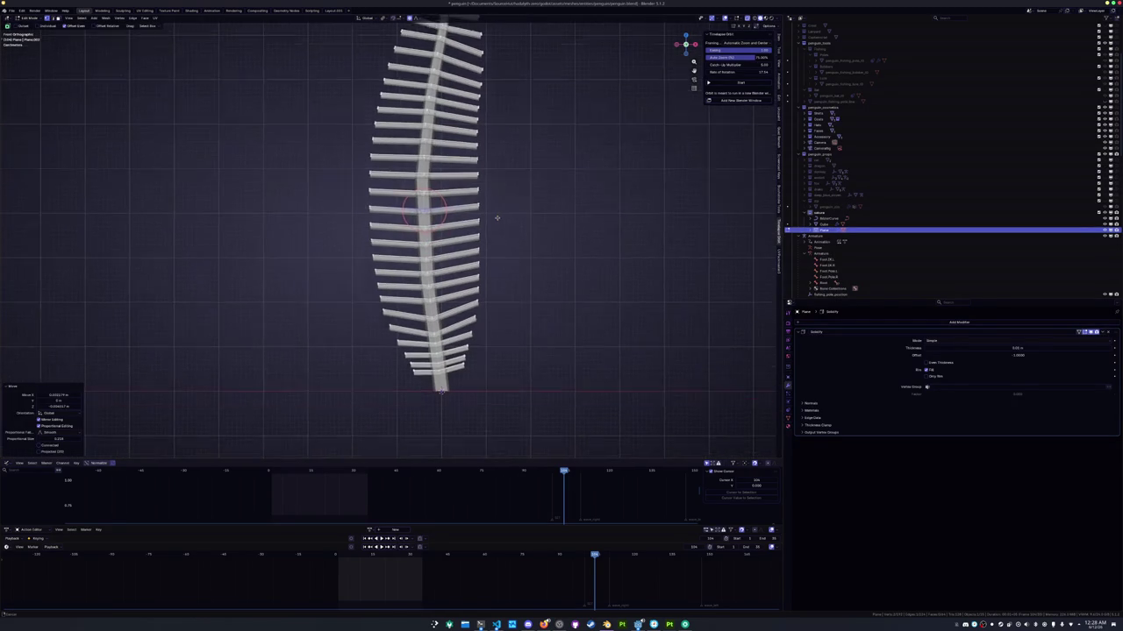
{"action": "scroll", "coordinate": [501, 212], "scroll_direction": "up", "scroll_amount": 1}
{"action": "scroll", "coordinate": [500, 176], "scroll_direction": "up", "scroll_amount": 3}
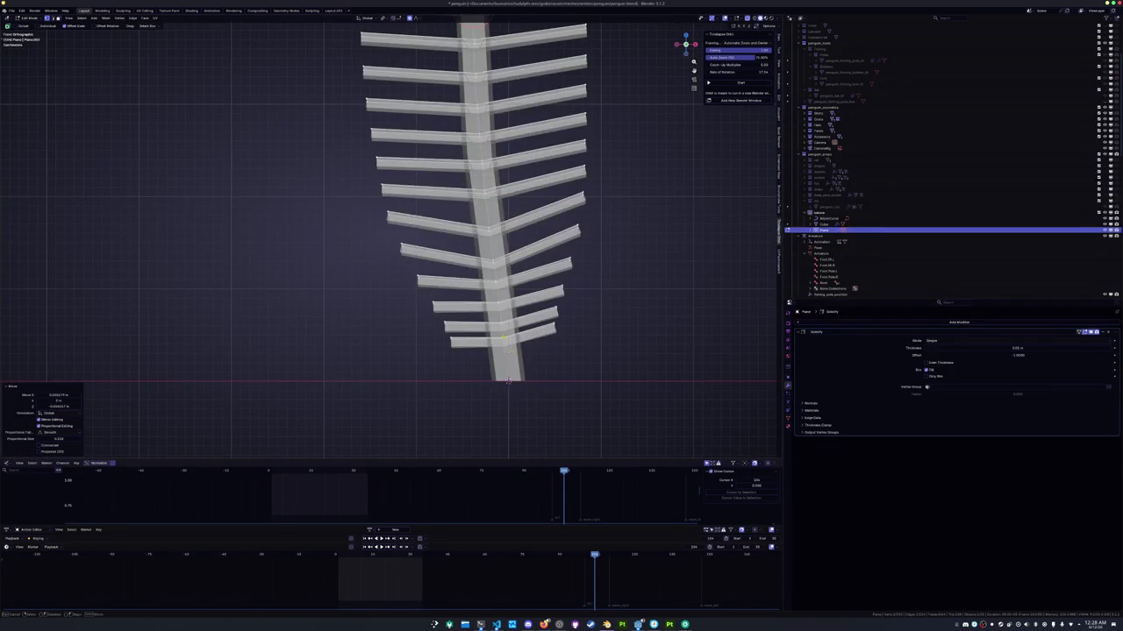
{"action": "left_click", "coordinate": [500, 334]}
{"action": "key", "text": "g"}
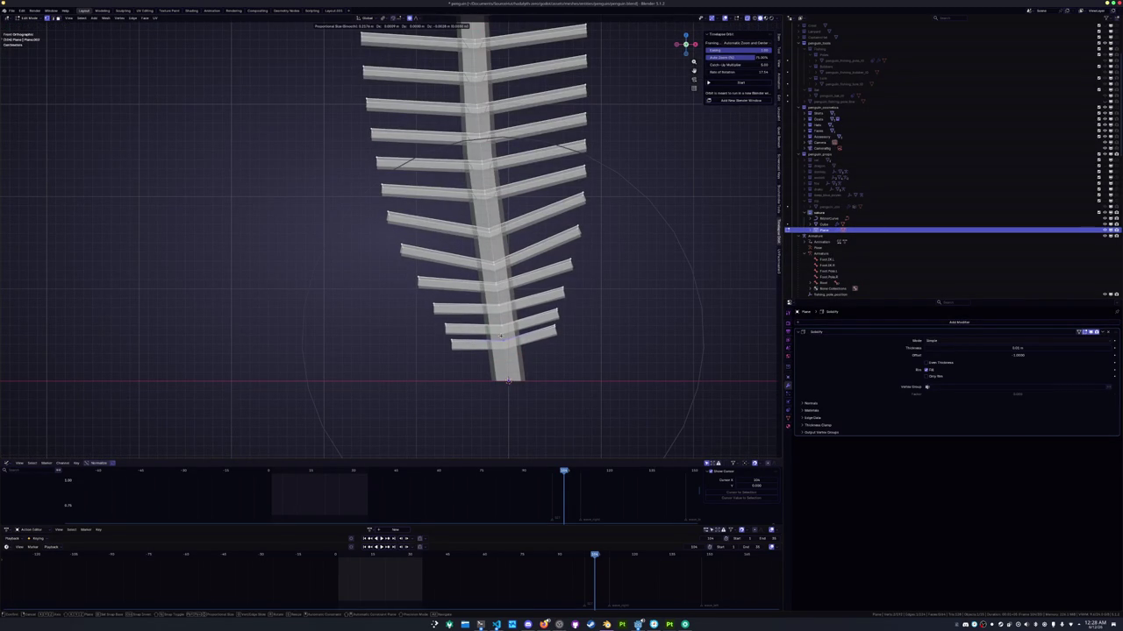
{"action": "left_click", "coordinate": [500, 336]}
Narrow the lowest ribs toward the base with another falloff move
{"action": "middle_click_drag", "start_coordinate": [501, 336], "coordinate": [486, 278]}
{"action": "scroll", "coordinate": [486, 277], "scroll_direction": "up", "scroll_amount": 3}
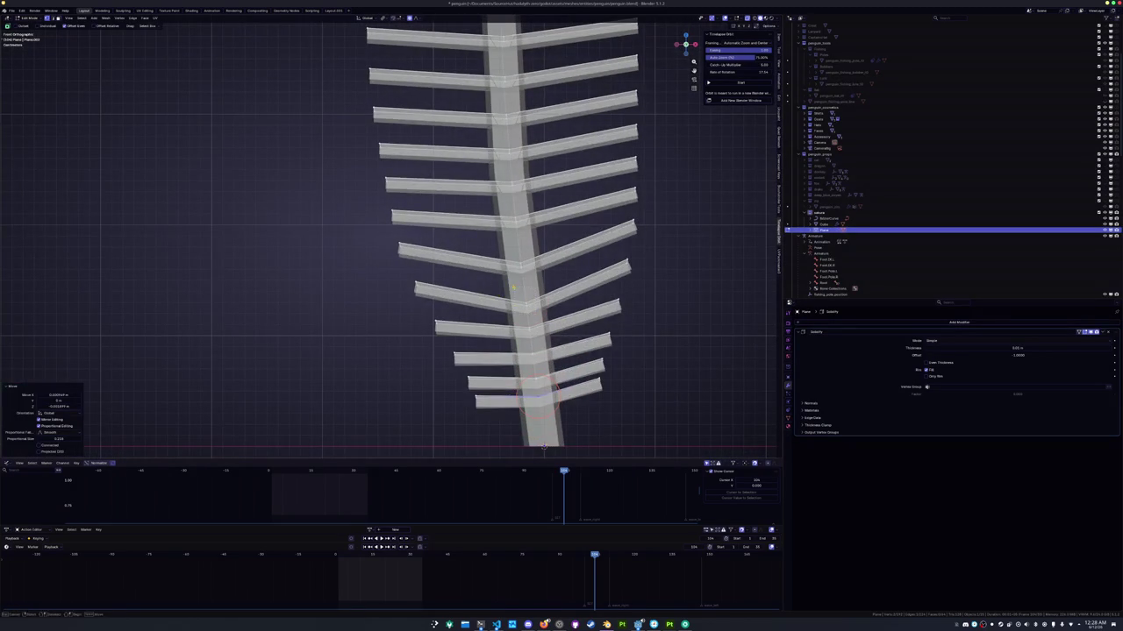
{"action": "key", "text": "g"}
{"action": "scroll", "coordinate": [513, 285], "scroll_direction": "up", "scroll_amount": 3}
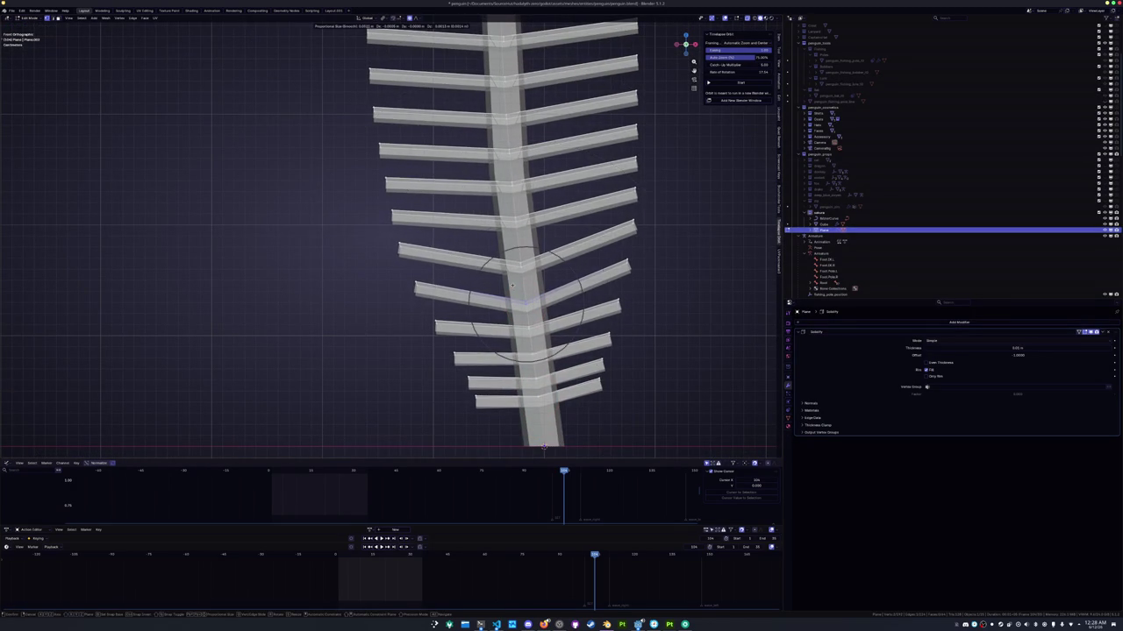
{"action": "scroll", "coordinate": [512, 283], "scroll_direction": "up", "scroll_amount": 3}
{"action": "left_click", "coordinate": [525, 303]}
{"action": "scroll", "coordinate": [512, 278], "scroll_direction": "down", "scroll_amount": 3}
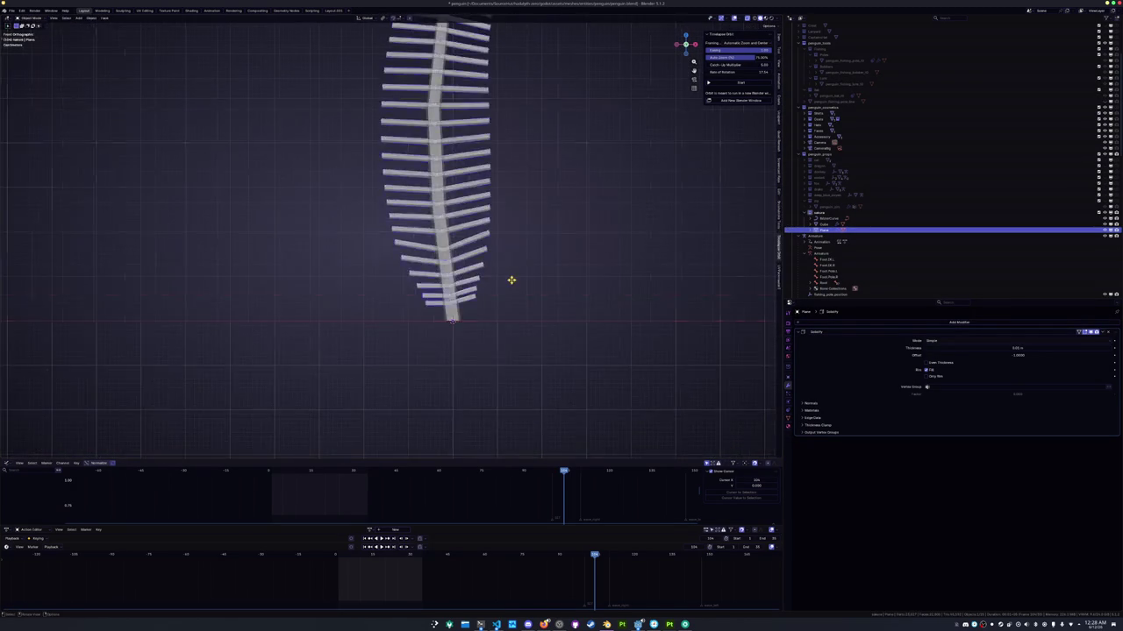
Widen the upper barbs with a smooth-falloff scale, redoing the first unsatisfying attempt
{"action": "scroll", "coordinate": [465, 240], "scroll_direction": "down", "scroll_amount": 3}
{"action": "key", "text": "Tab"}
{"action": "key", "text": "Tab"}
{"action": "scroll", "coordinate": [481, 279], "scroll_direction": "up", "scroll_amount": 1}
{"action": "scroll", "coordinate": [481, 279], "scroll_direction": "up", "scroll_amount": 4}
{"action": "right_click", "coordinate": [478, 171], "text": "shift"}
{"action": "key", "text": "s"}
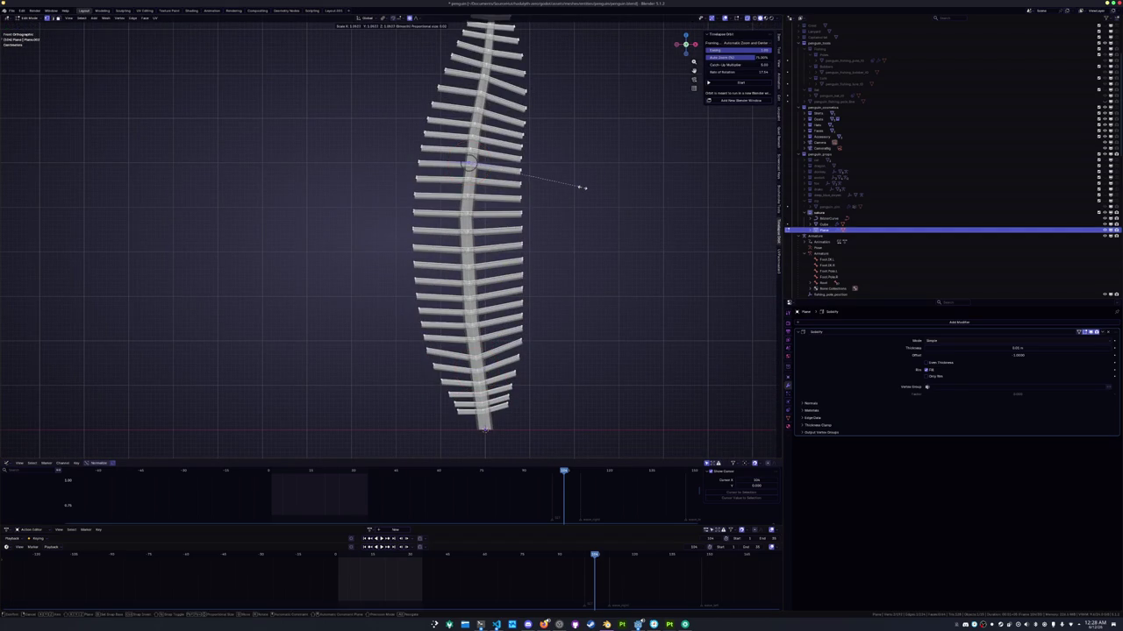
{"action": "scroll", "coordinate": [587, 188], "scroll_direction": "down", "scroll_amount": 3}
{"action": "scroll", "coordinate": [590, 188], "scroll_direction": "down", "scroll_amount": 2}
{"action": "scroll", "coordinate": [591, 189], "scroll_direction": "down", "scroll_amount": 3}
{"action": "scroll", "coordinate": [594, 190], "scroll_direction": "down", "scroll_amount": 4}
{"action": "scroll", "coordinate": [595, 189], "scroll_direction": "down", "scroll_amount": 1}
{"action": "scroll", "coordinate": [594, 189], "scroll_direction": "down", "scroll_amount": 1}
{"action": "scroll", "coordinate": [594, 189], "scroll_direction": "down", "scroll_amount": 1}
{"action": "scroll", "coordinate": [595, 189], "scroll_direction": "down", "scroll_amount": 1}
{"action": "scroll", "coordinate": [595, 190], "scroll_direction": "up", "scroll_amount": 2}
{"action": "scroll", "coordinate": [599, 190], "scroll_direction": "up", "scroll_amount": 2}
{"action": "scroll", "coordinate": [599, 191], "scroll_direction": "up", "scroll_amount": 1}
{"action": "scroll", "coordinate": [599, 191], "scroll_direction": "up", "scroll_amount": 2}
{"action": "right_click", "coordinate": [597, 190]}
{"action": "key", "text": "s"}
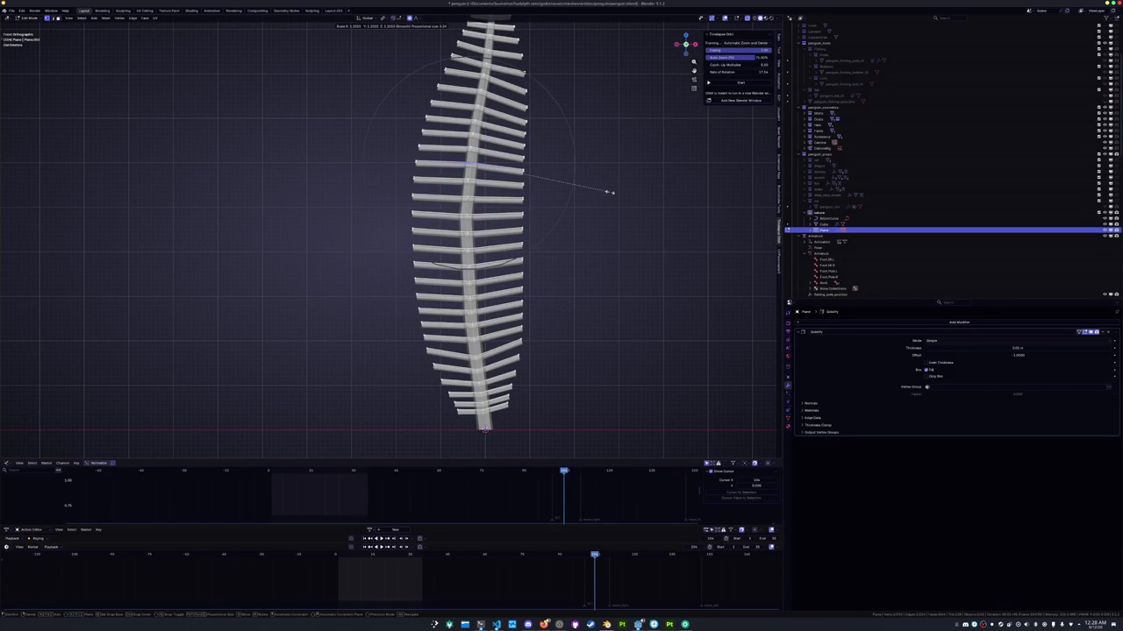
{"action": "left_click", "coordinate": [608, 192]}
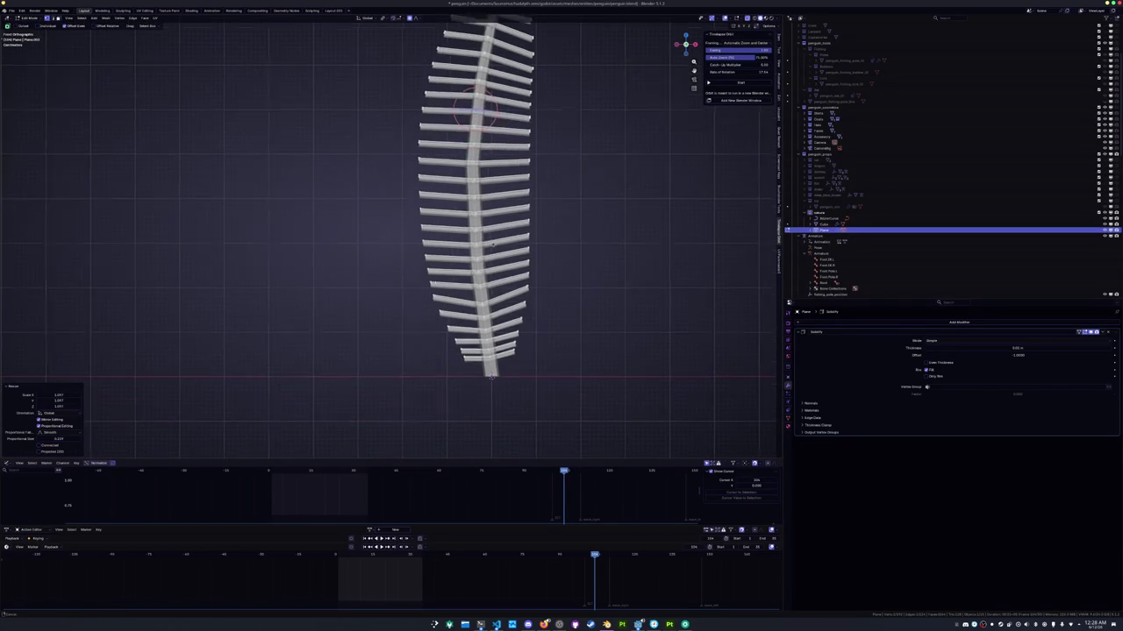
Widen the lower barbs, then slightly widen the circle-selected middle barbs, and restore the full scene
{"action": "left_click", "coordinate": [480, 266]}
{"action": "key", "text": "s"}
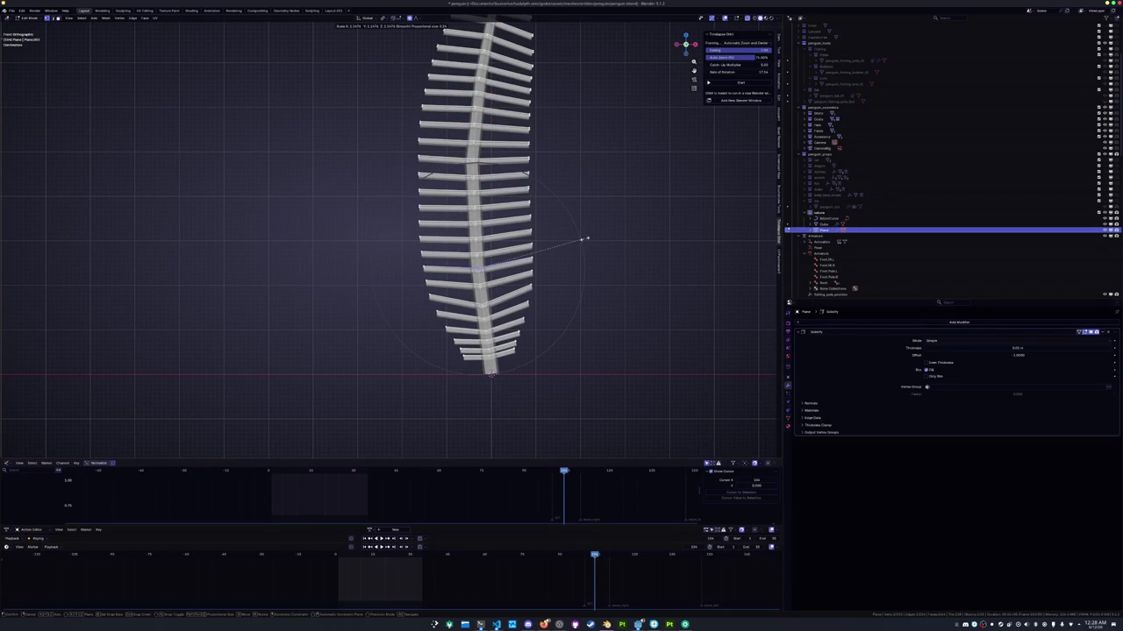
{"action": "left_click", "coordinate": [584, 238]}
{"action": "key", "text": "c"}
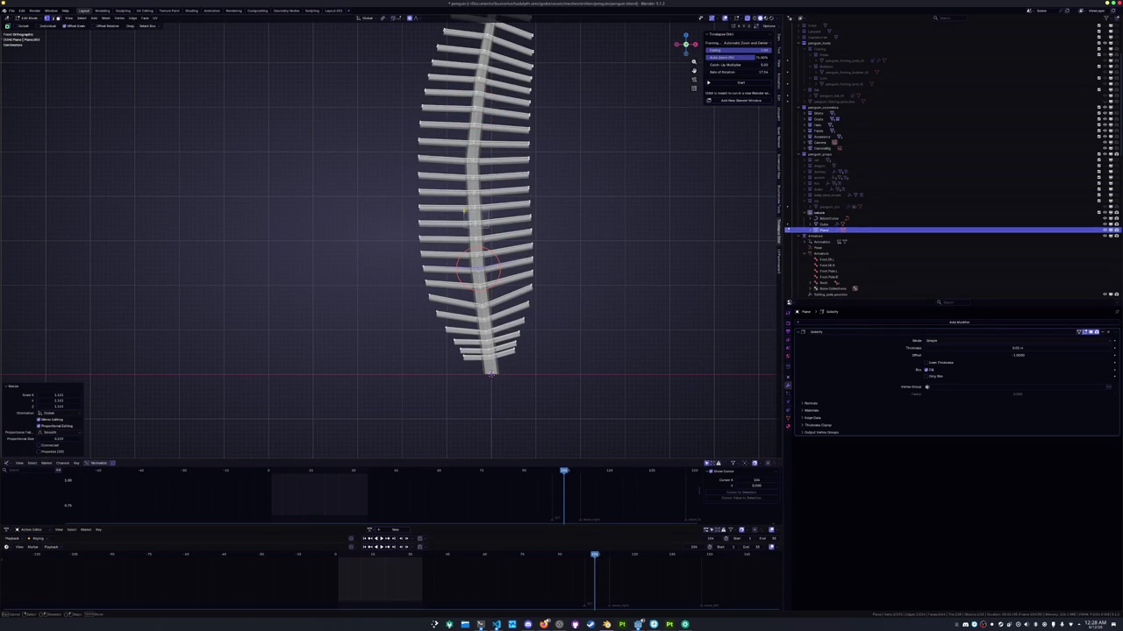
{"action": "right_click", "coordinate": [474, 211], "text": "shift"}
{"action": "key", "text": "s"}
{"action": "left_click", "coordinate": [580, 203]}
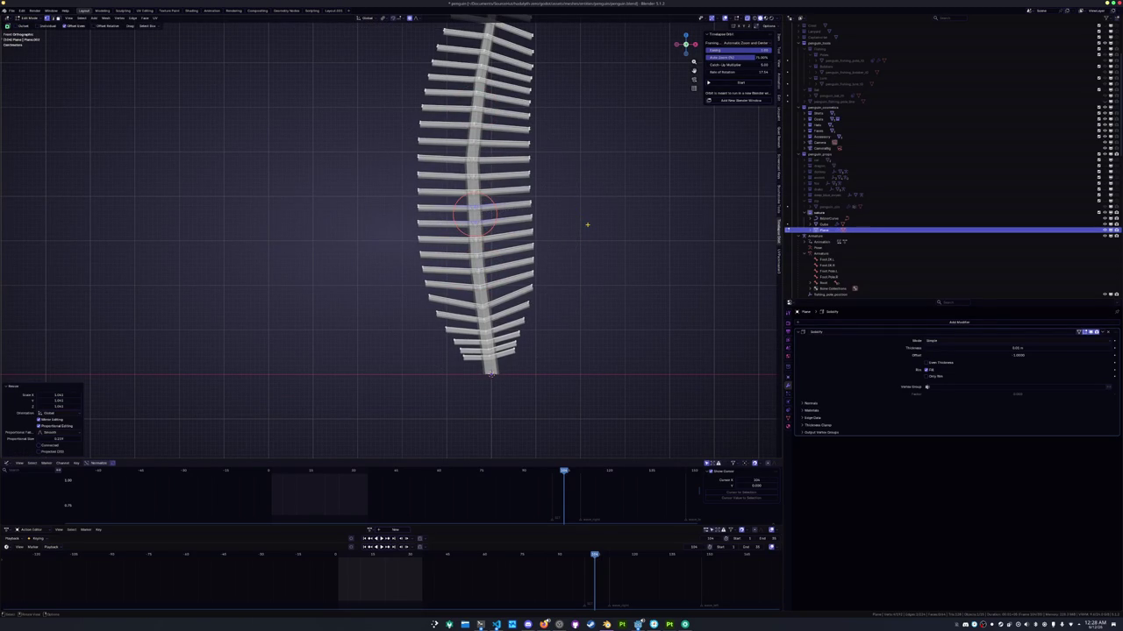
{"action": "key", "text": "KP_Divide"}
Nudge an edge loop across the feather strip vertically with soft falloff
{"action": "scroll", "coordinate": [434, 360], "scroll_direction": "down", "scroll_amount": 2}
{"action": "scroll", "coordinate": [433, 360], "scroll_direction": "down", "scroll_amount": 1}
{"action": "scroll", "coordinate": [433, 361], "scroll_direction": "down", "scroll_amount": 1}
{"action": "scroll", "coordinate": [433, 361], "scroll_direction": "up", "scroll_amount": 2}
{"action": "scroll", "coordinate": [434, 361], "scroll_direction": "up", "scroll_amount": 1}
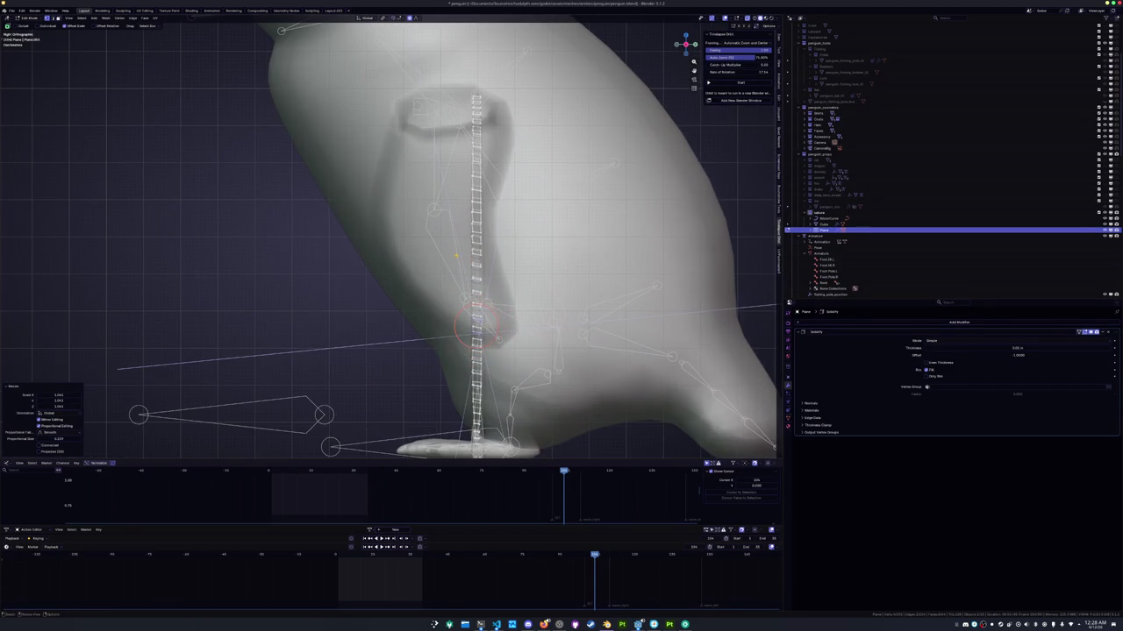
{"action": "key", "text": "2"}
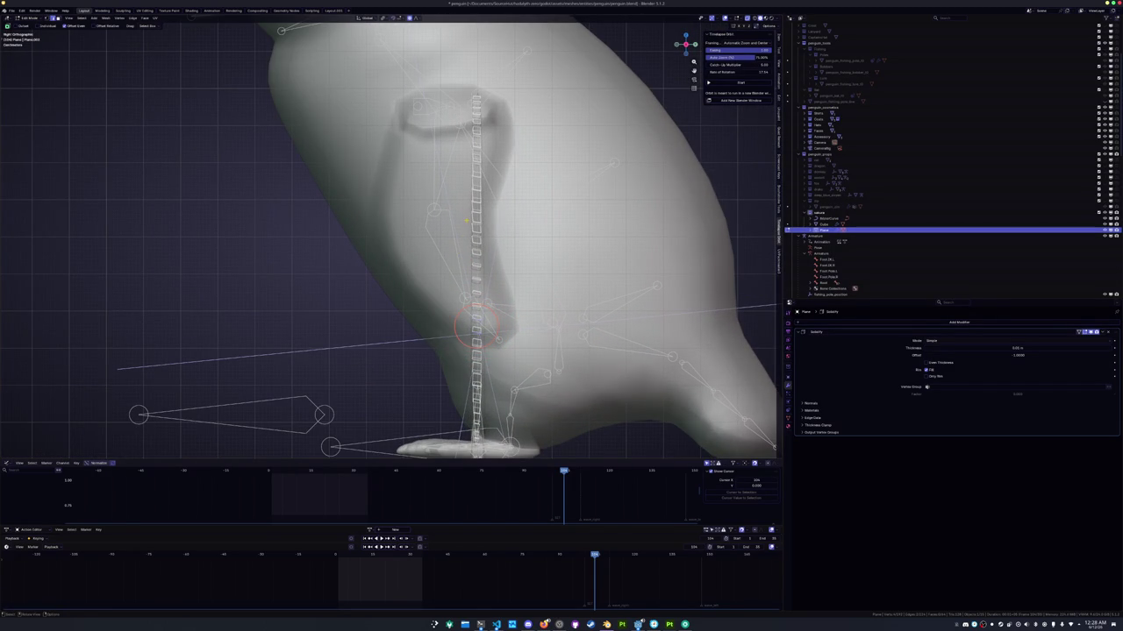
{"action": "left_click", "coordinate": [562, 227], "text": "alt"}
{"action": "key", "text": "g"}
{"action": "key", "text": "z"}
{"action": "scroll", "coordinate": [561, 226], "scroll_direction": "up", "scroll_amount": 3}
{"action": "scroll", "coordinate": [561, 226], "scroll_direction": "up", "scroll_amount": 3}
{"action": "left_click", "coordinate": [561, 226]}
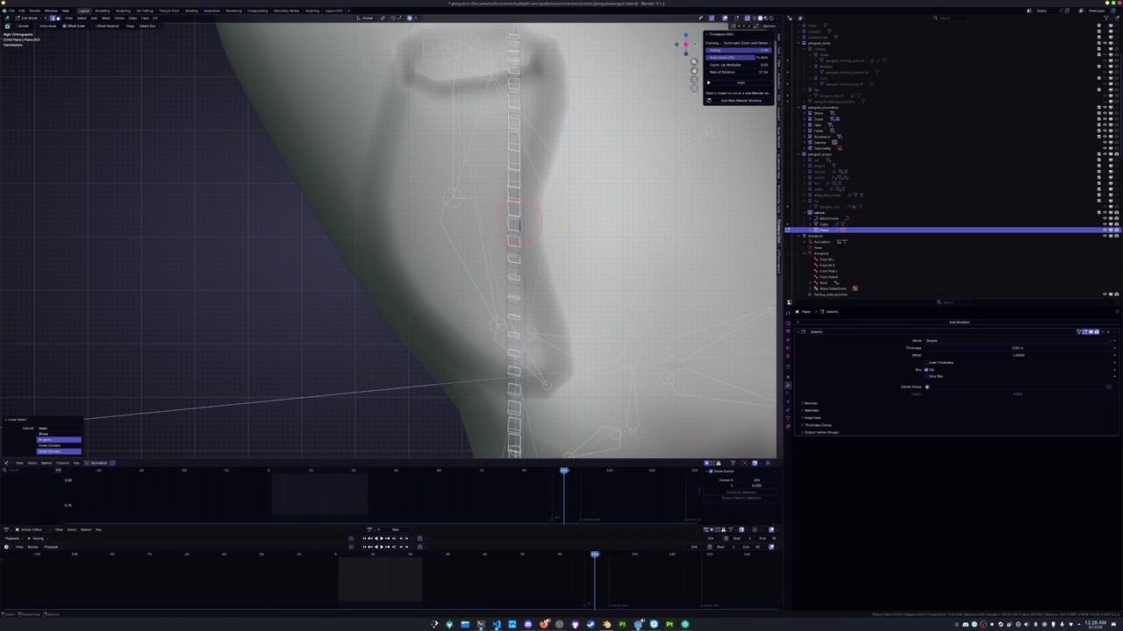
Flatten the whole feather object along its Y depth axis
{"action": "key", "text": "Tab"}
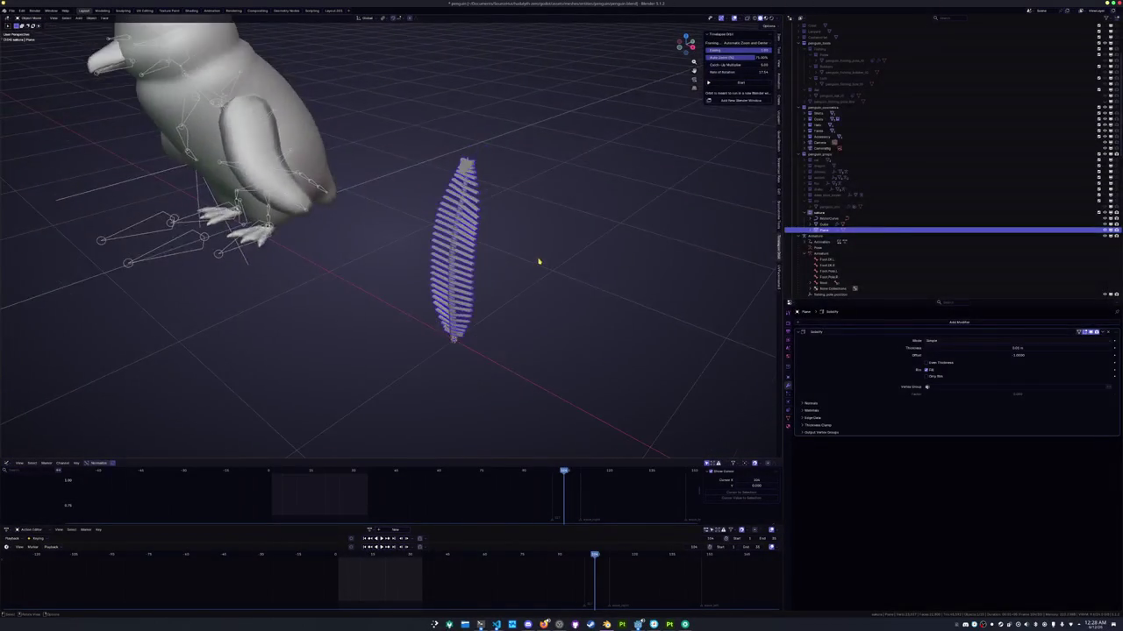
{"action": "mouse_move", "coordinate": [538, 260]}
{"action": "middle_mouse_down"}
{"action": "mouse_move", "coordinate": [541, 248]}
{"action": "mouse_move", "coordinate": [576, 243]}
{"action": "middle_mouse_up"}
{"action": "key", "text": "s"}
{"action": "key", "text": "y"}
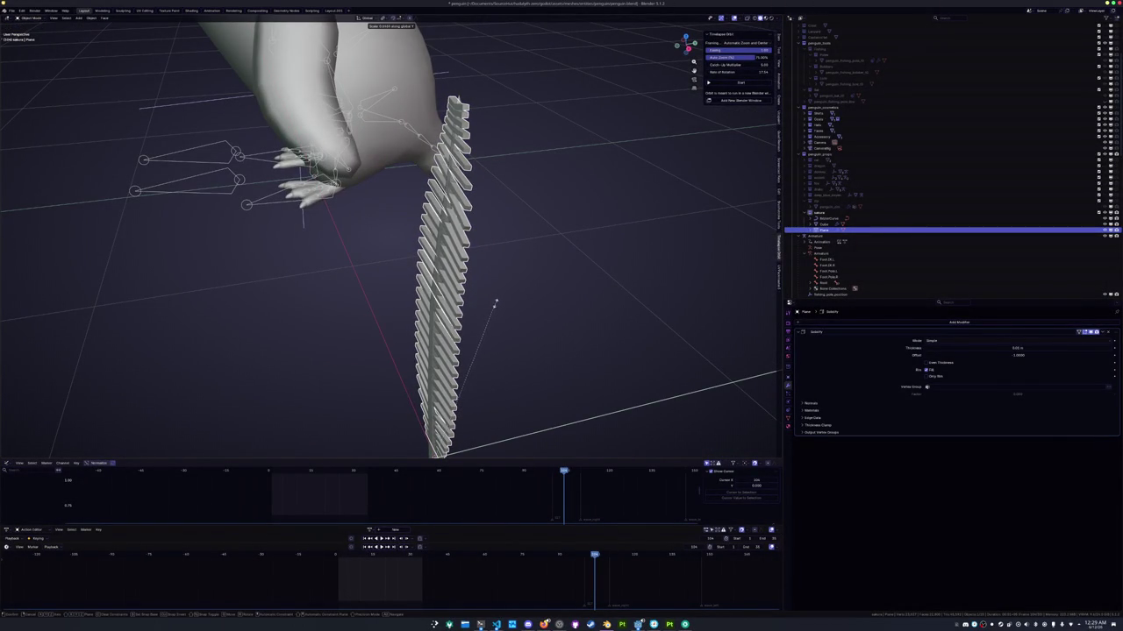
{"action": "left_click", "coordinate": [574, 253]}
In Right Ortho with X-ray on, scale the feather mesh to zero Y depth
{"action": "mouse_move", "coordinate": [564, 269]}
{"action": "middle_mouse_down"}
{"action": "mouse_move", "coordinate": [518, 265]}
{"action": "mouse_move", "coordinate": [506, 233]}
{"action": "middle_mouse_up"}
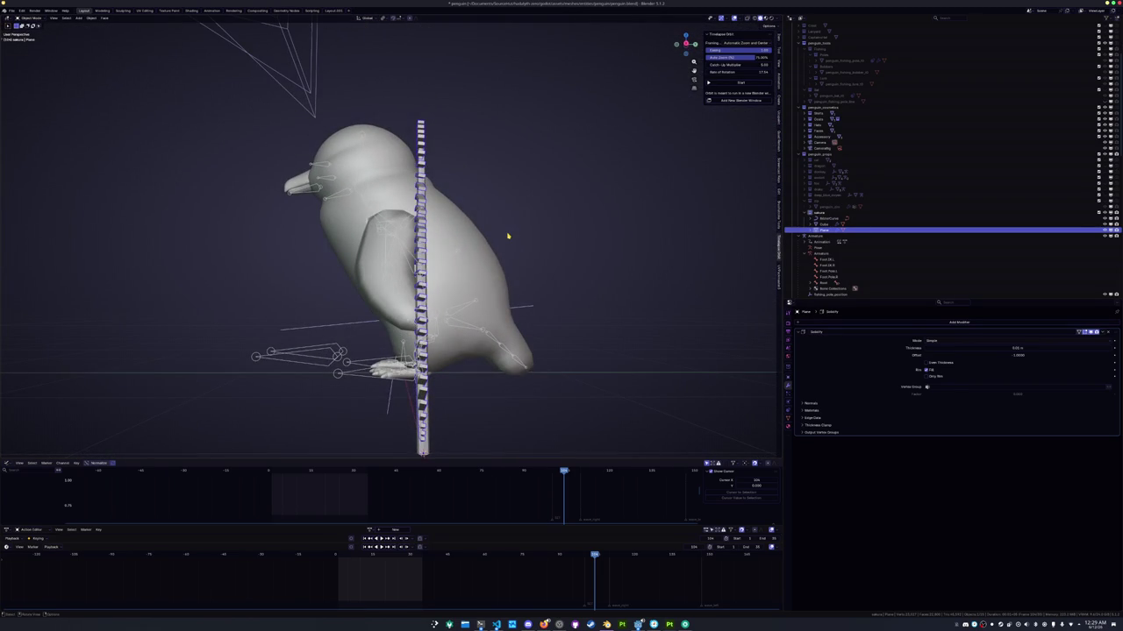
{"action": "key", "text": "KP_Decimal"}
{"action": "key", "text": "KP_3"}
{"action": "key", "text": "Tab"}
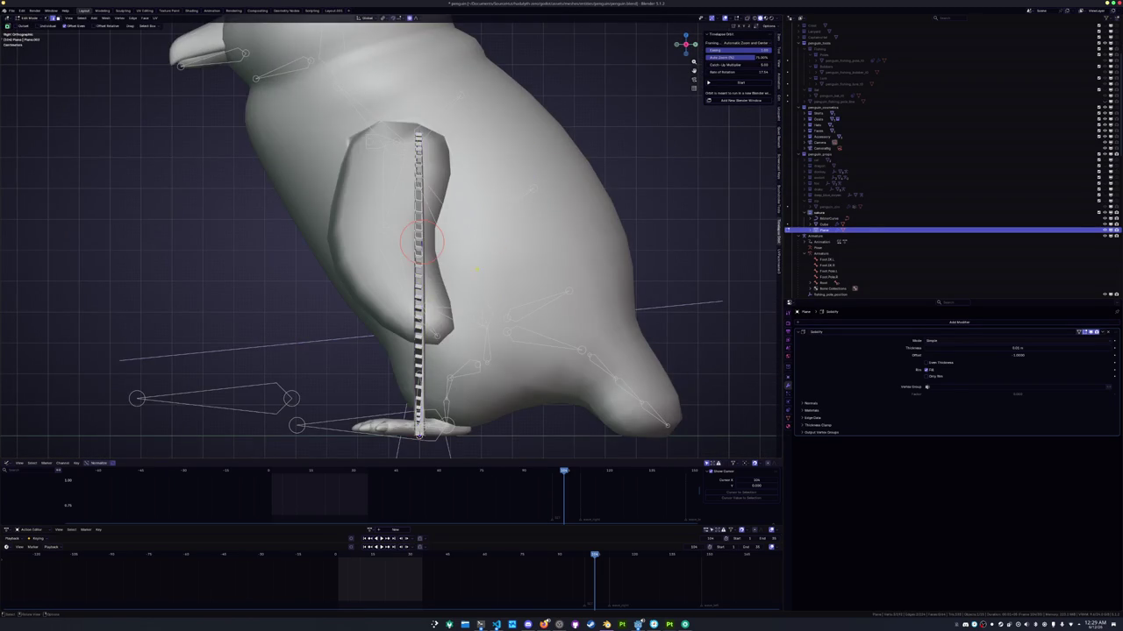
{"action": "key", "text": "alt+z"}
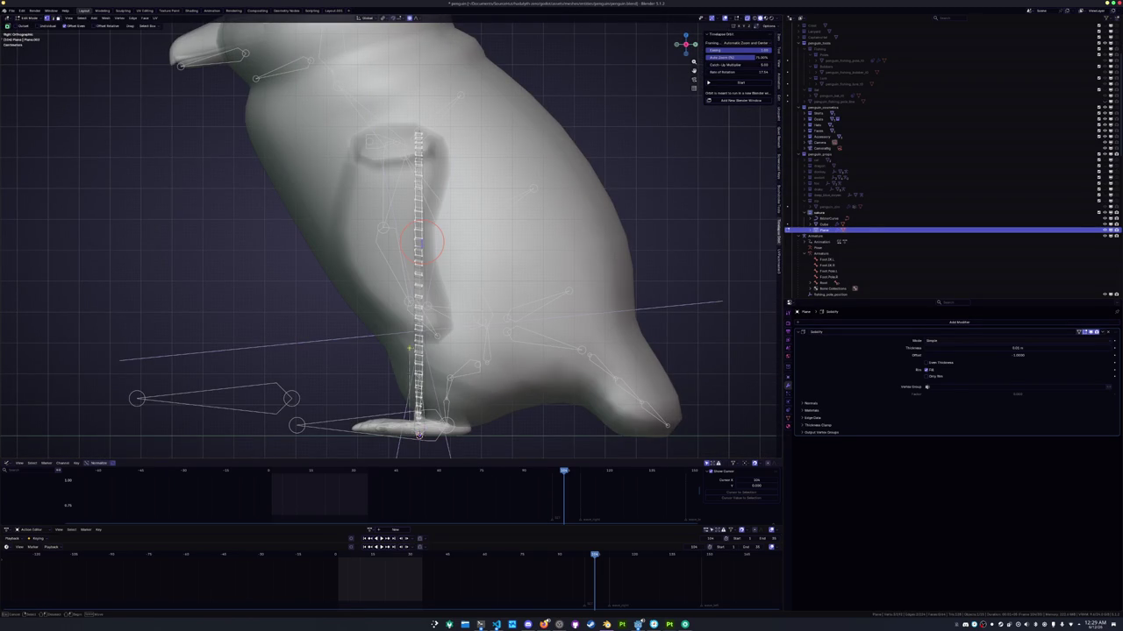
{"action": "scroll", "coordinate": [403, 194], "scroll_direction": "up", "scroll_amount": 3}
{"action": "scroll", "coordinate": [478, 271], "scroll_direction": "down", "scroll_amount": 3}
{"action": "key", "text": "s"}
{"action": "key", "text": "y"}
{"action": "key", "text": "0"}
{"action": "key", "text": "Return"}
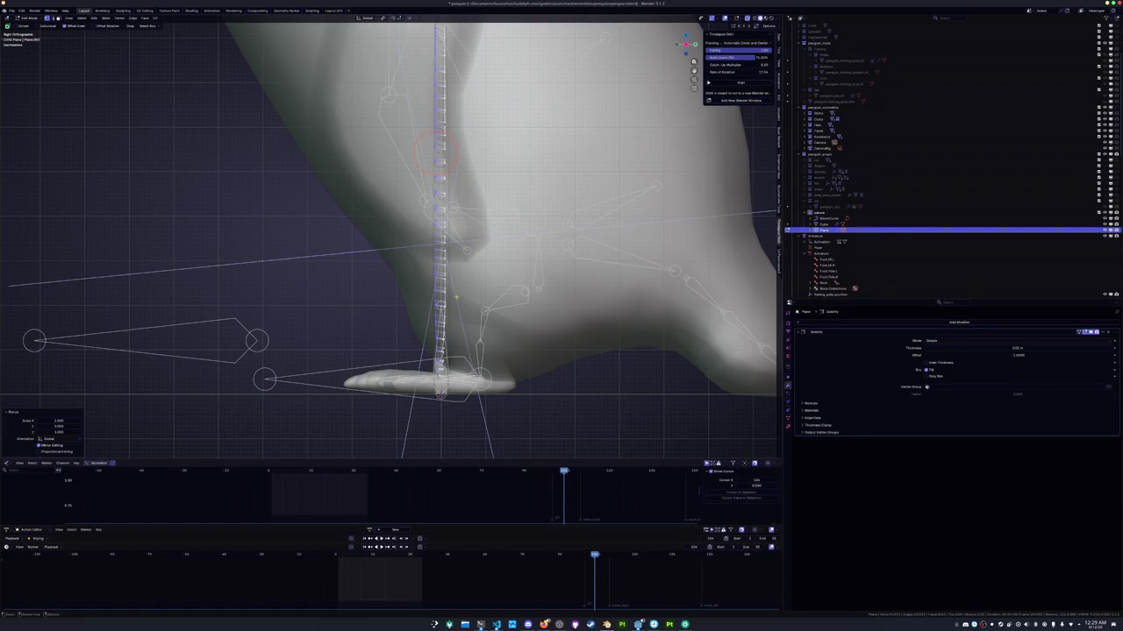
Frame the wing area and narrow the feather strip along Y again
{"action": "middle_click_drag", "start_coordinate": [465, 282], "coordinate": [474, 319], "text": "shift"}
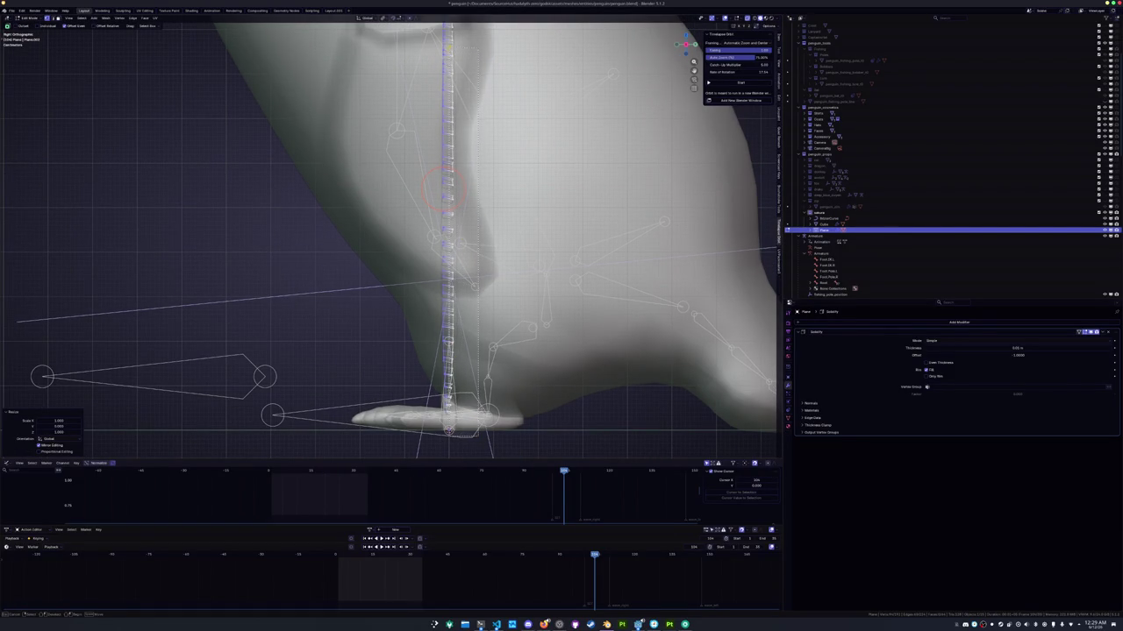
{"action": "middle_click_drag", "start_coordinate": [473, 210], "coordinate": [481, 442], "text": "shift"}
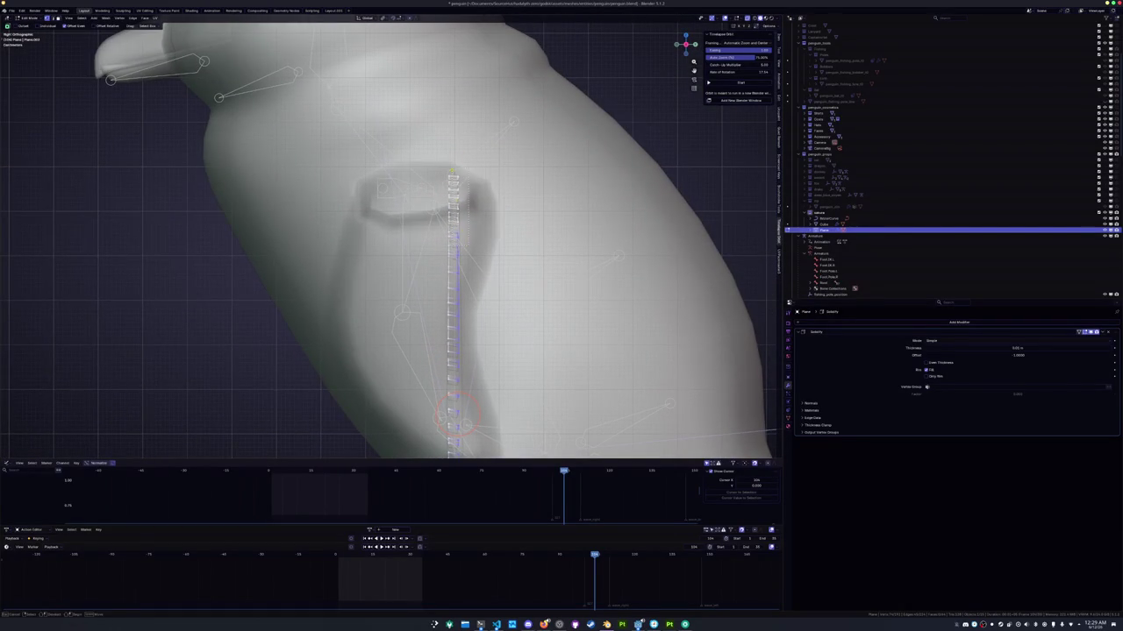
{"action": "key", "text": "s"}
{"action": "key", "text": "y"}
{"action": "key", "text": "Return"}
Move the entire feather strip along Y to sit inside the penguin's wing
{"action": "scroll", "coordinate": [398, 229], "scroll_direction": "up", "scroll_amount": 3}
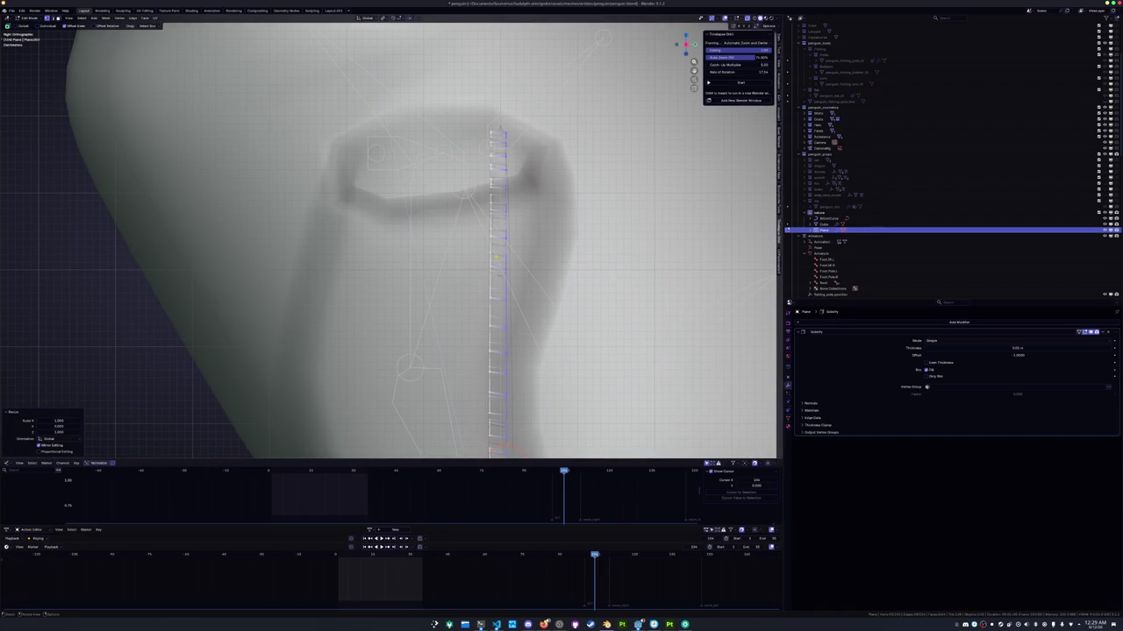
{"action": "key", "text": "a"}
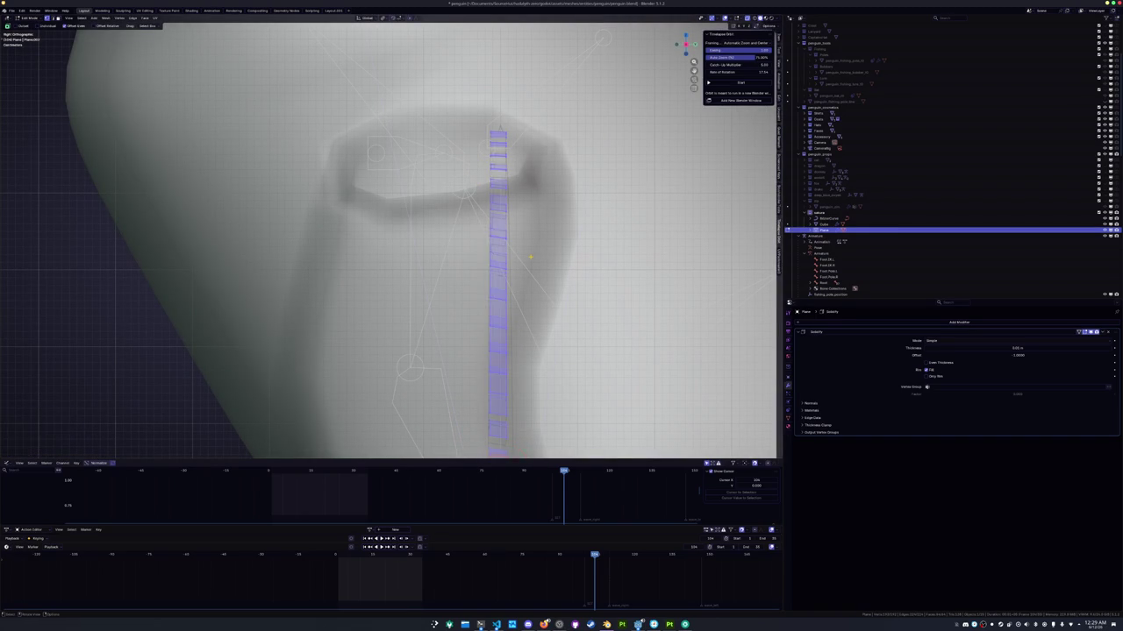
{"action": "key", "text": "g"}
{"action": "key", "text": "y"}
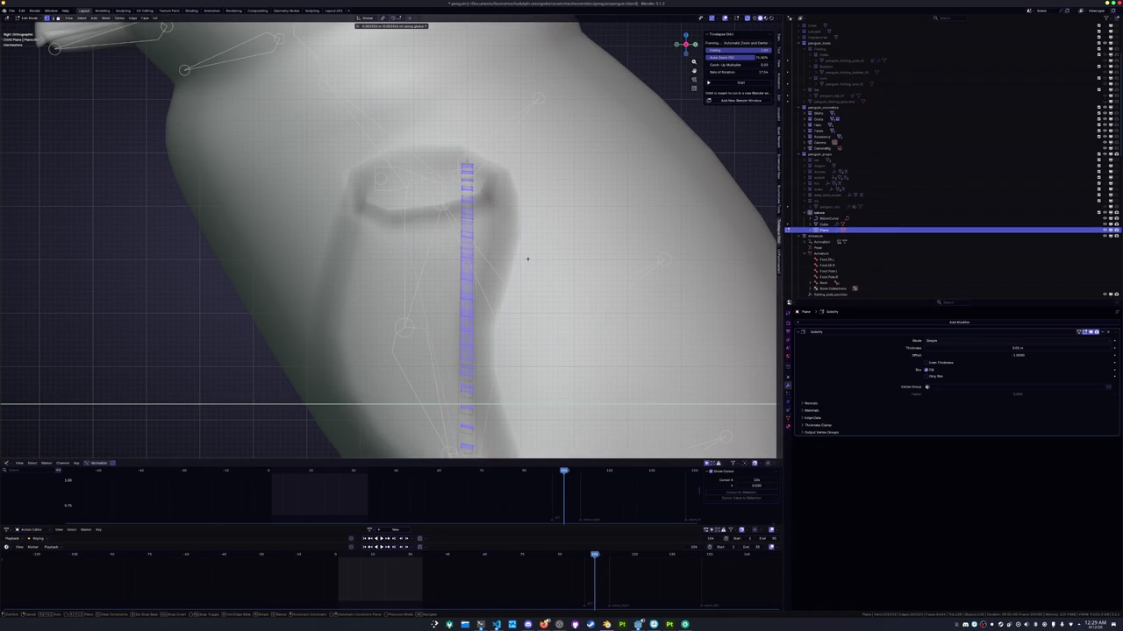
{"action": "key", "text": "Return"}
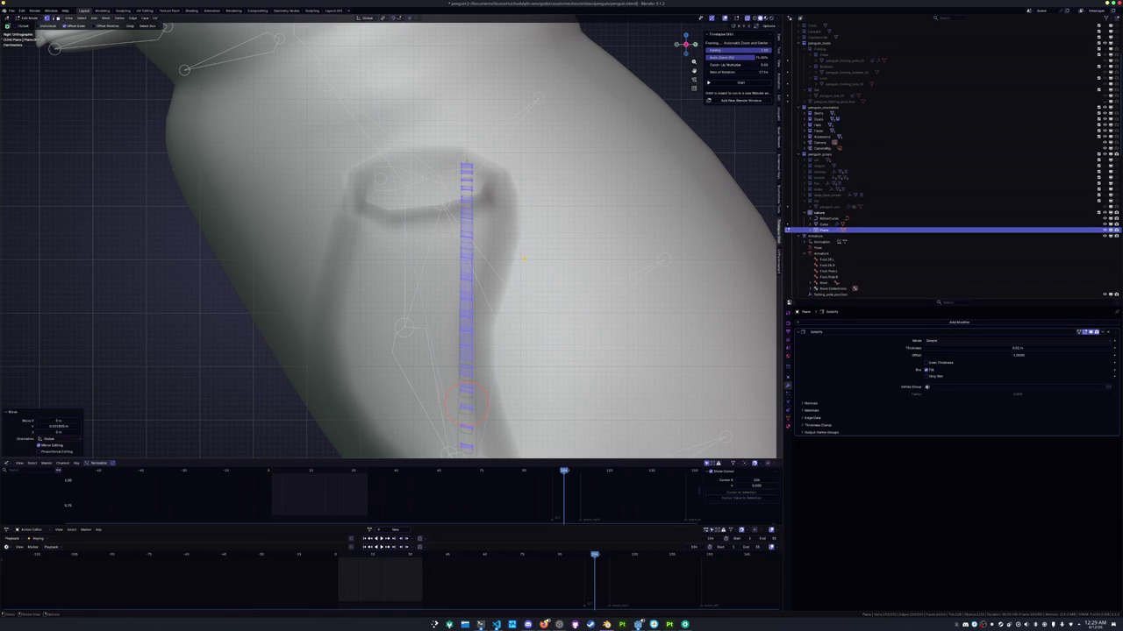
Check the feather in front view, then select its topmost barb in Edit Mode
{"action": "key", "text": "Tab"}
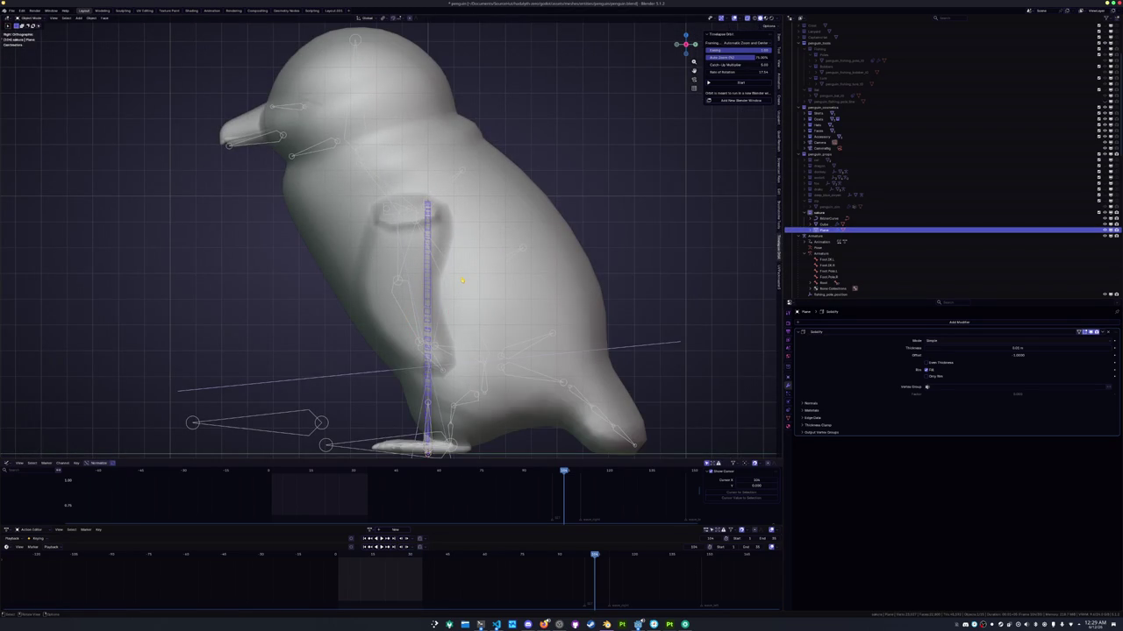
{"action": "key", "text": "KP_1"}
{"action": "key", "text": "Tab"}
{"action": "scroll", "coordinate": [461, 277], "scroll_direction": "up", "scroll_amount": 3}
{"action": "key", "text": "Tab"}
{"action": "scroll", "coordinate": [492, 146], "scroll_direction": "up", "scroll_amount": 2}
{"action": "key", "text": "Tab"}
{"action": "left_click", "coordinate": [474, 204]}
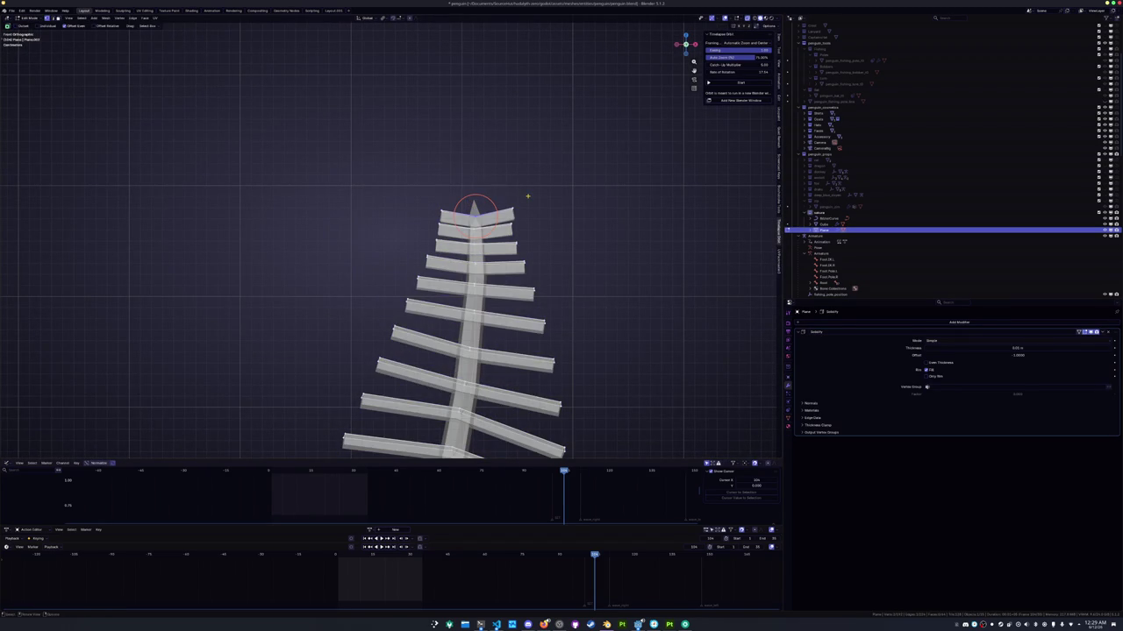
Shrink the top barb and the second barb, each selected as linked geometry
{"action": "key", "text": "ctrl+l"}
{"action": "key", "text": "s"}
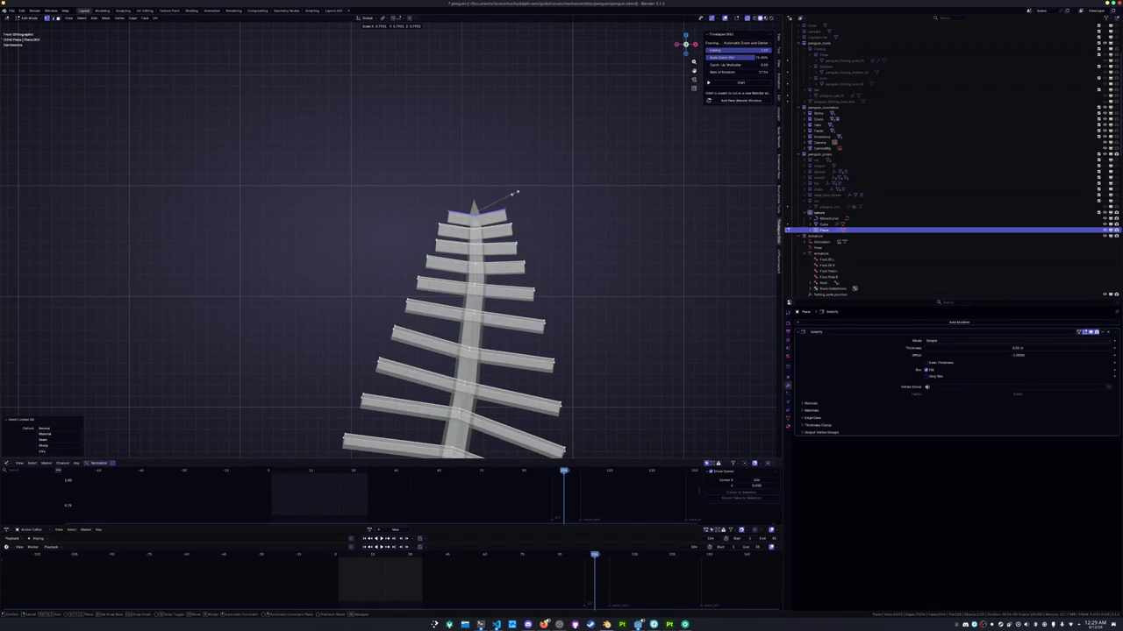
{"action": "left_click", "coordinate": [480, 212]}
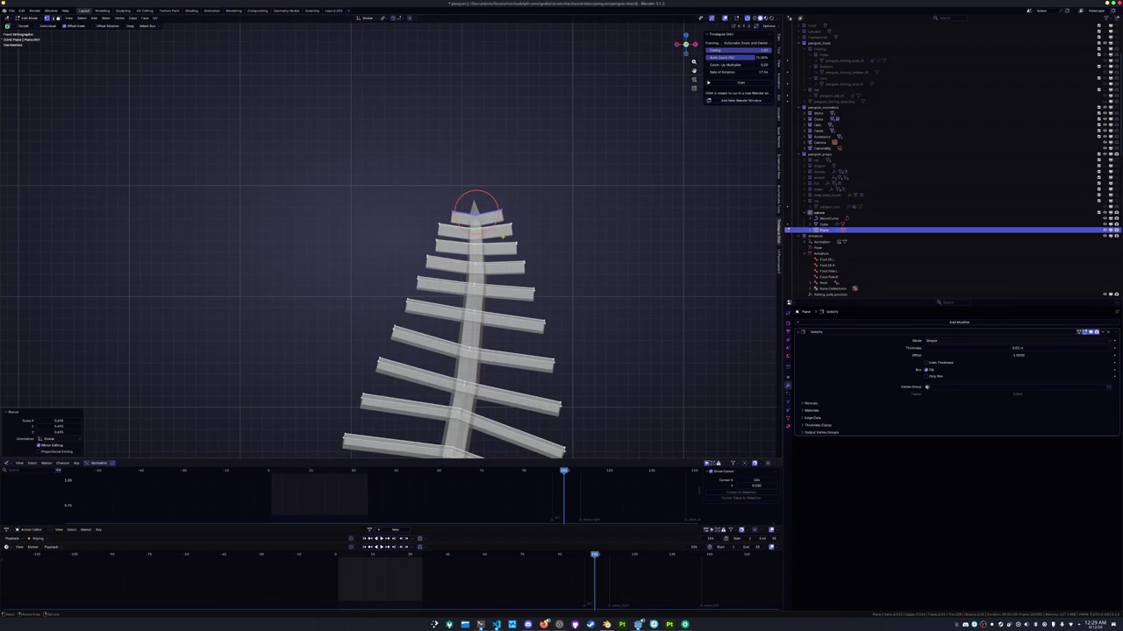
{"action": "left_click", "coordinate": [516, 241]}
{"action": "left_click", "coordinate": [472, 227]}
{"action": "key", "text": "ctrl+l"}
{"action": "key", "text": "s"}
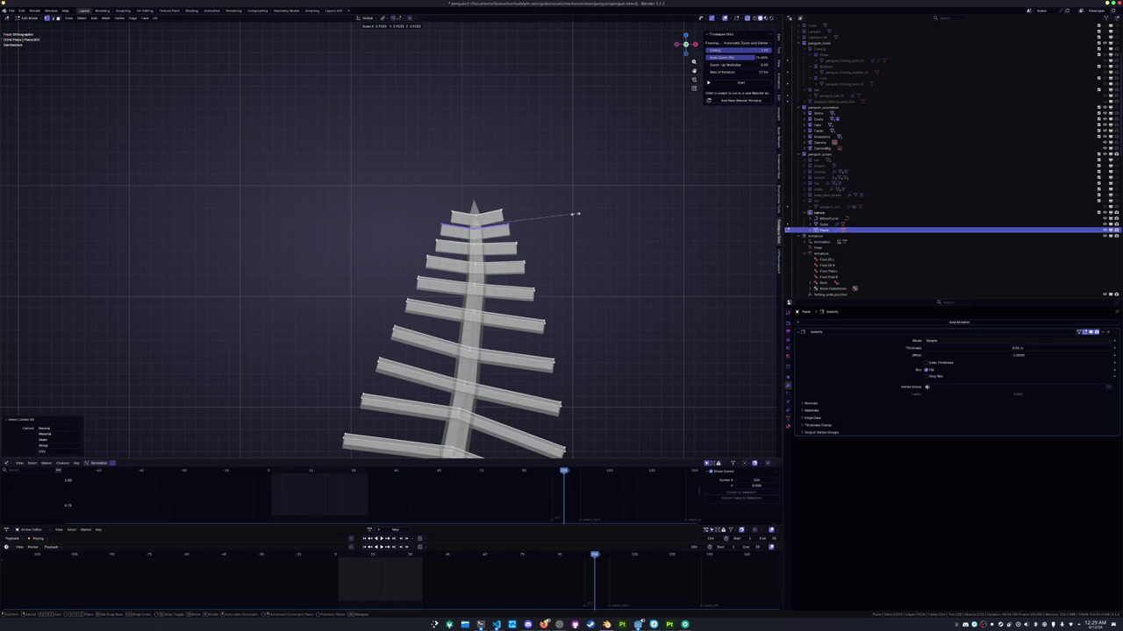
{"action": "left_click", "coordinate": [577, 213]}
Return to Object Mode in the full penguin scene and select the other feather object for resizing
{"action": "key", "text": "Tab"}
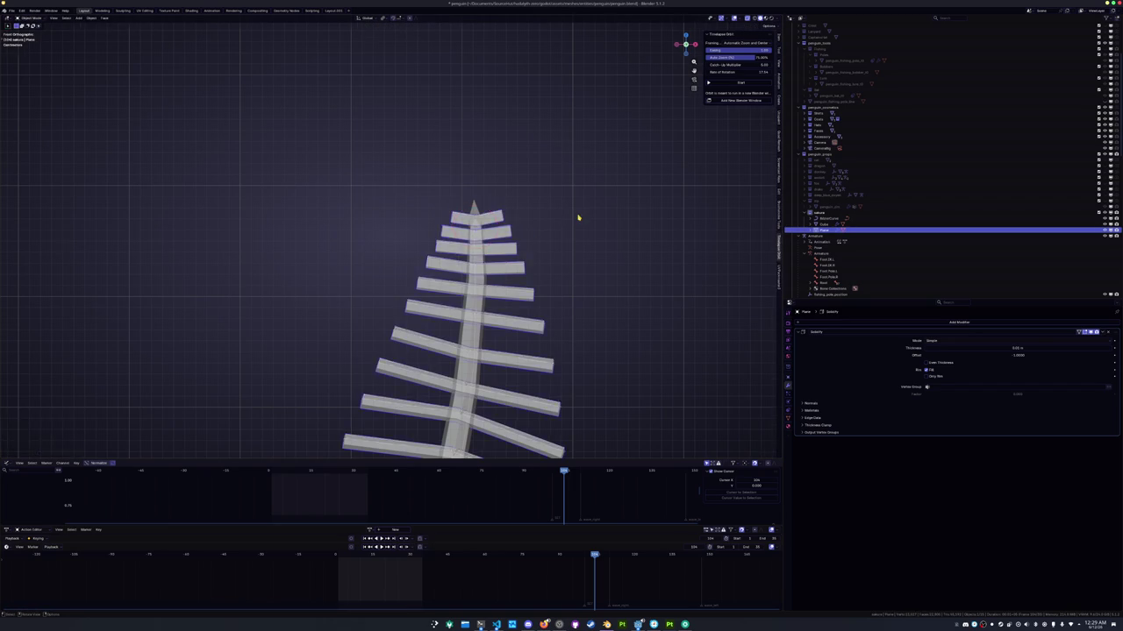
{"action": "key", "text": "KP_Divide"}
{"action": "middle_click_drag", "start_coordinate": [503, 294], "coordinate": [489, 255], "text": "shift"}
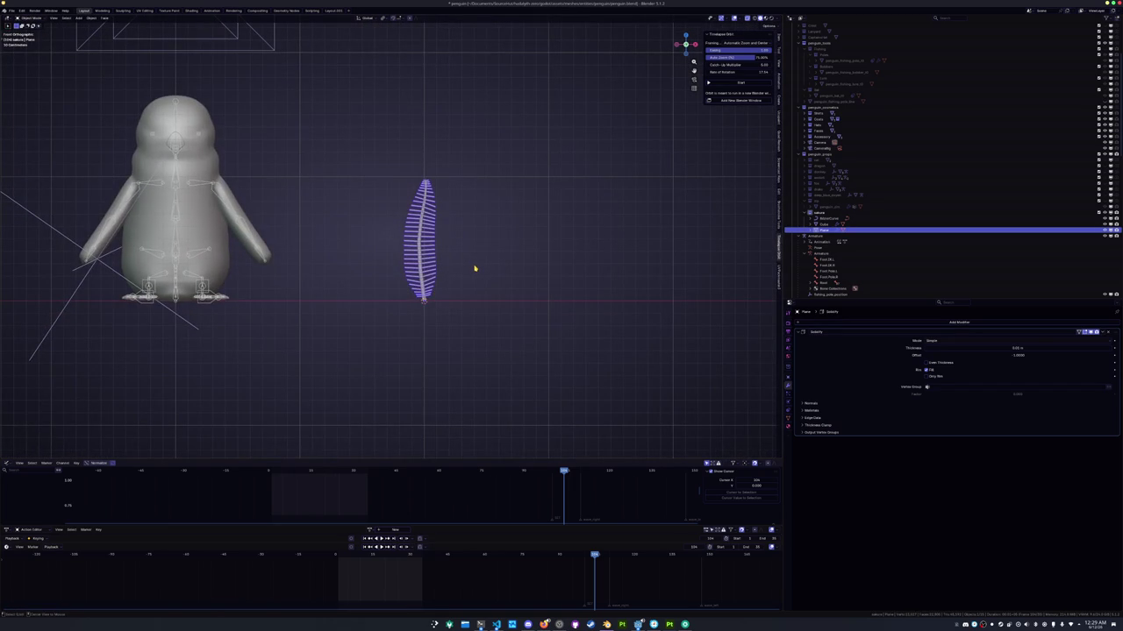
{"action": "scroll", "coordinate": [456, 268], "scroll_direction": "up", "scroll_amount": 2}
{"action": "left_click", "coordinate": [436, 268]}
{"action": "key", "text": "s"}
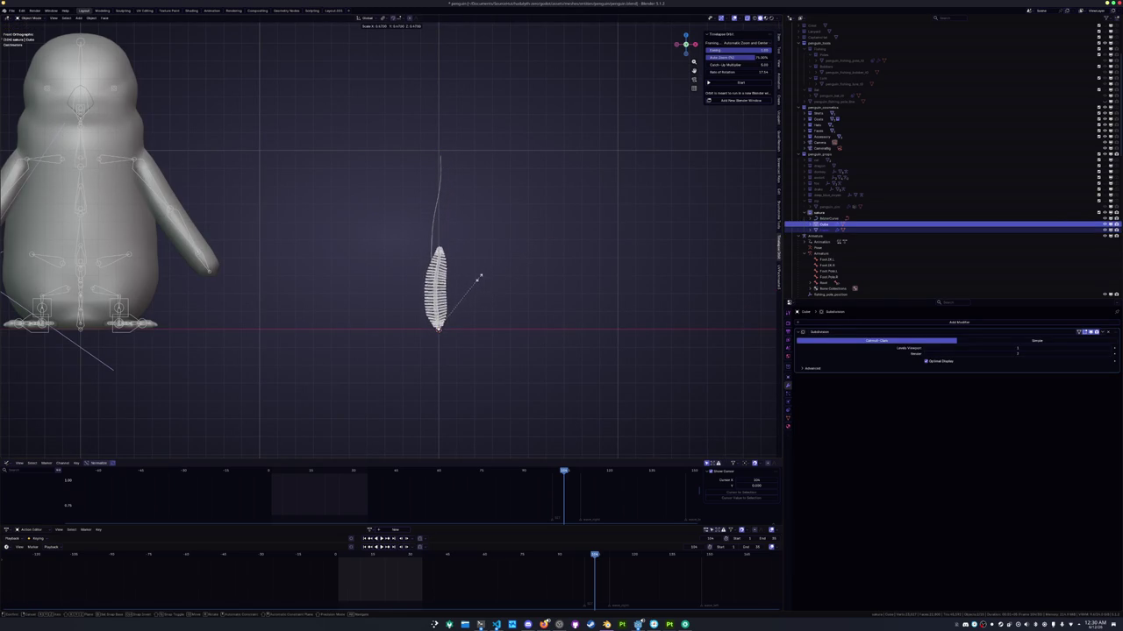
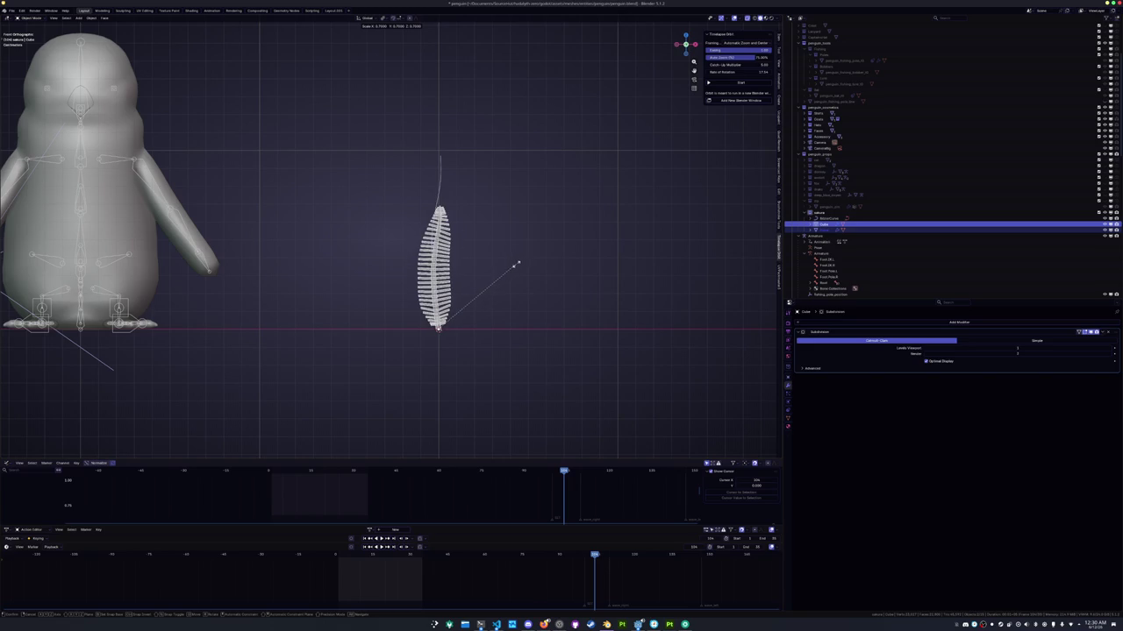
Apply the feather's scale and give it smooth shading
{"action": "left_click", "coordinate": [521, 261]}
{"action": "key", "text": "ctrl+a"}
{"action": "left_click", "coordinate": [522, 263]}
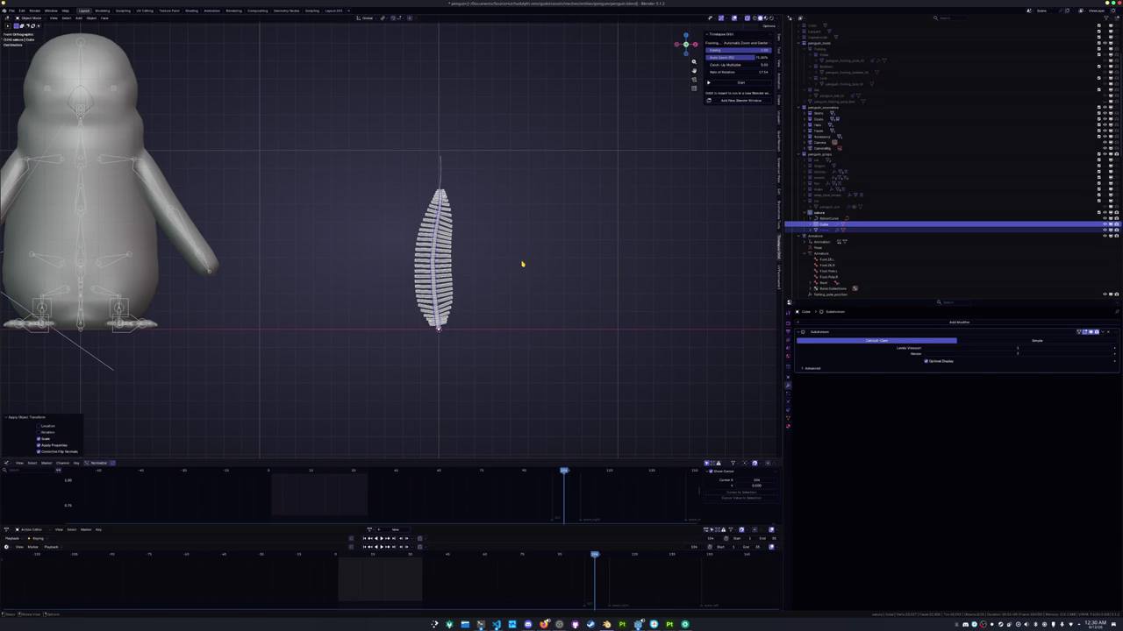
{"action": "right_click", "coordinate": [512, 266]}
{"action": "scroll", "coordinate": [535, 250], "scroll_direction": "up", "scroll_amount": 4}
{"action": "mouse_move", "coordinate": [526, 260]}
{"action": "middle_mouse_down"}
{"action": "mouse_move", "coordinate": [497, 266]}
{"action": "mouse_move", "coordinate": [498, 252]}
{"action": "middle_mouse_up"}
{"action": "right_click", "coordinate": [499, 249]}
{"action": "left_click", "coordinate": [506, 248]}
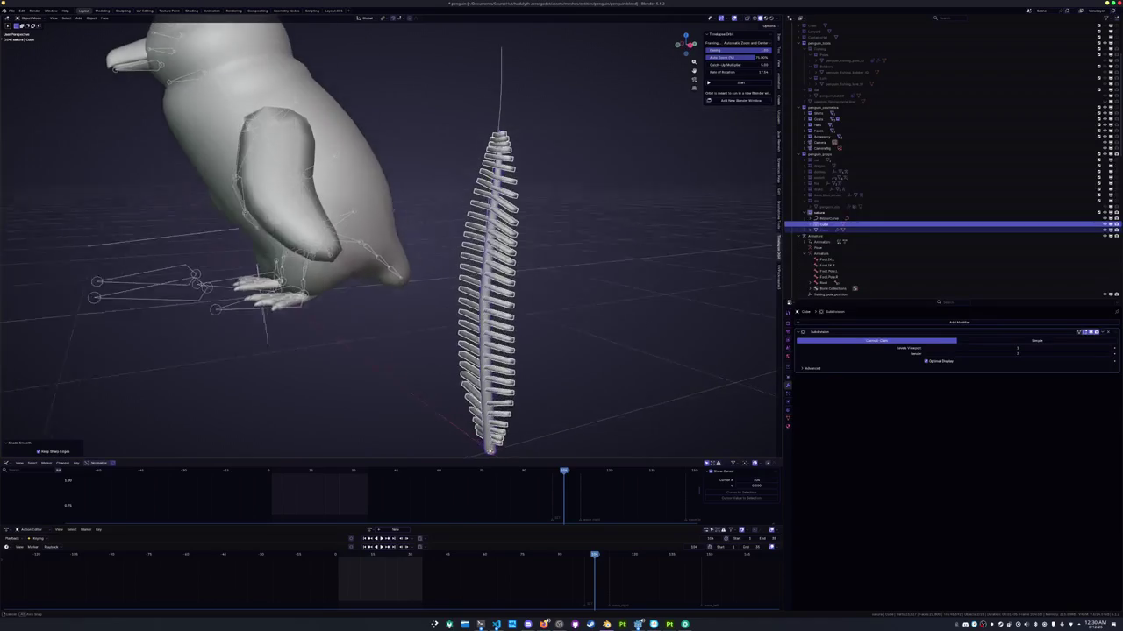
Nudge the selected feather geometry slightly along the Y axis in Edit Mode, then join the objects
{"action": "key", "text": "alt+a"}
{"action": "middle_click_drag", "start_coordinate": [491, 265], "coordinate": [485, 276]}
{"action": "key", "text": "Tab"}
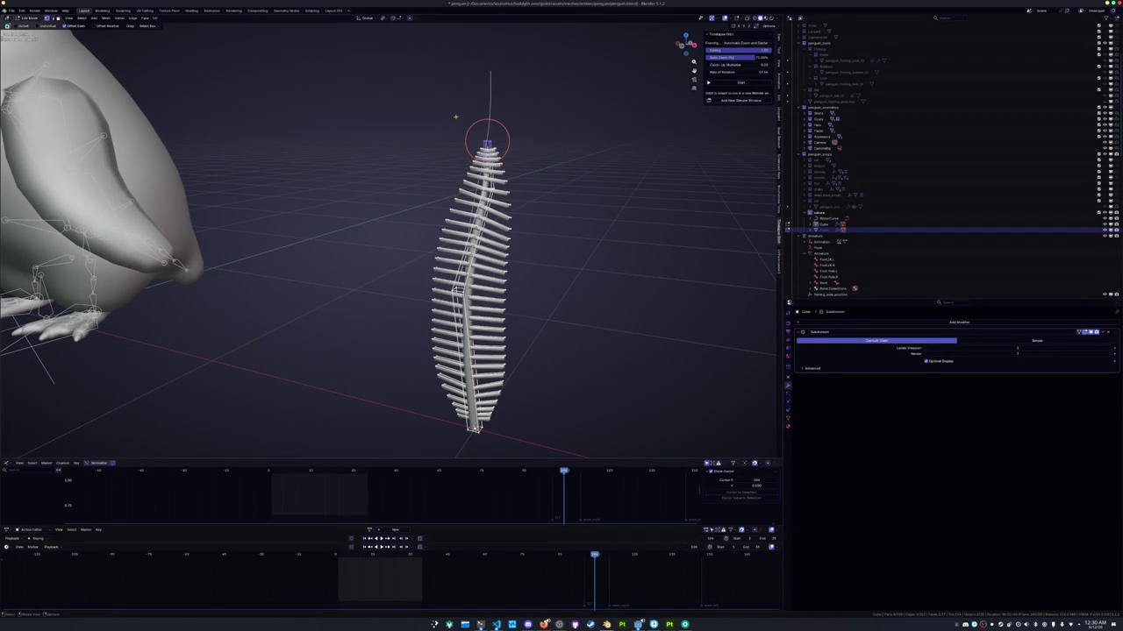
{"action": "middle_click_drag", "start_coordinate": [453, 115], "coordinate": [471, 149]}
{"action": "key", "text": "g"}
{"action": "key", "text": "y"}
{"action": "left_click", "coordinate": [485, 155]}
{"action": "key", "text": "Tab"}
{"action": "key", "text": "ctrl+j"}
{"action": "right_click", "coordinate": [472, 300]}
{"action": "mouse_move", "coordinate": [435, 318]}
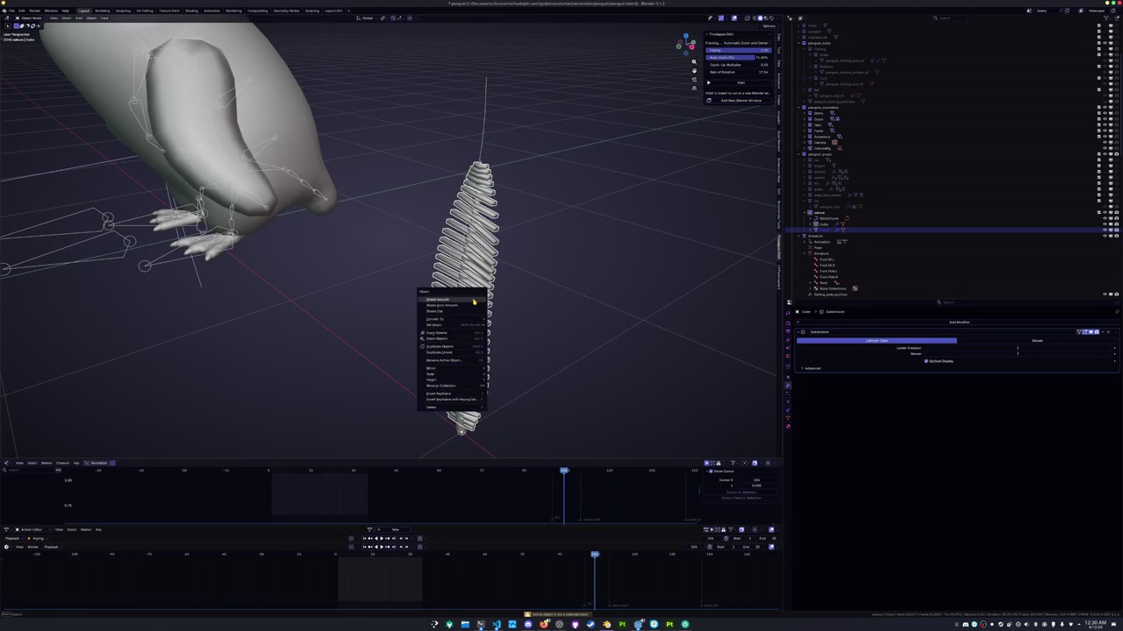
Convert the feather to a mesh, delete its thick-tube Cube object, and reselect the feather
{"action": "left_click", "coordinate": [499, 320]}
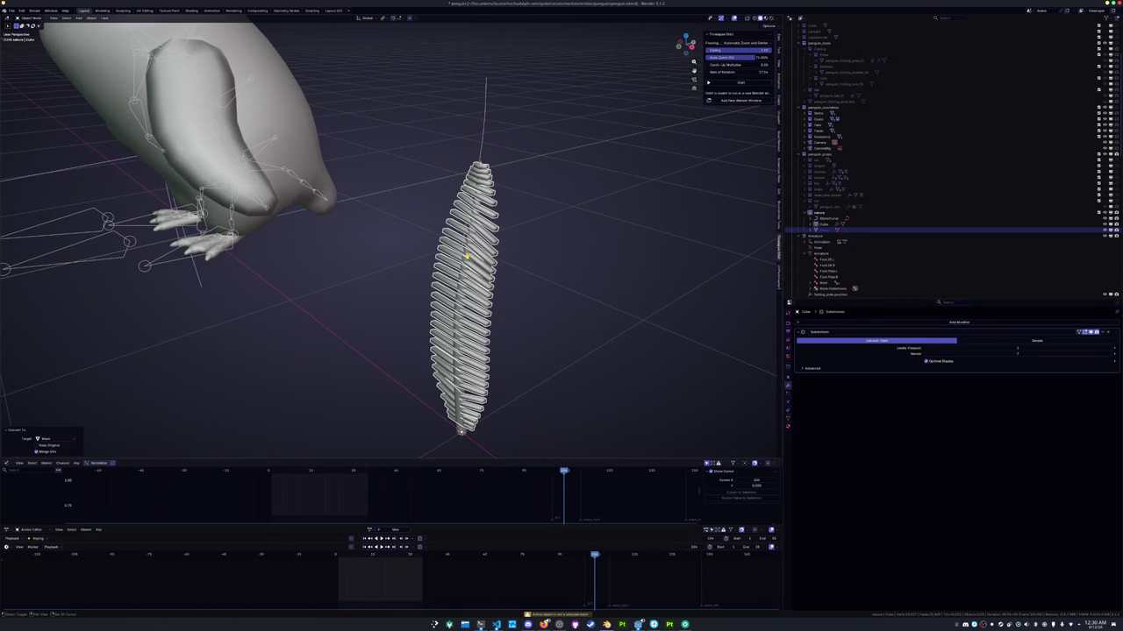
{"action": "left_click", "coordinate": [825, 224]}
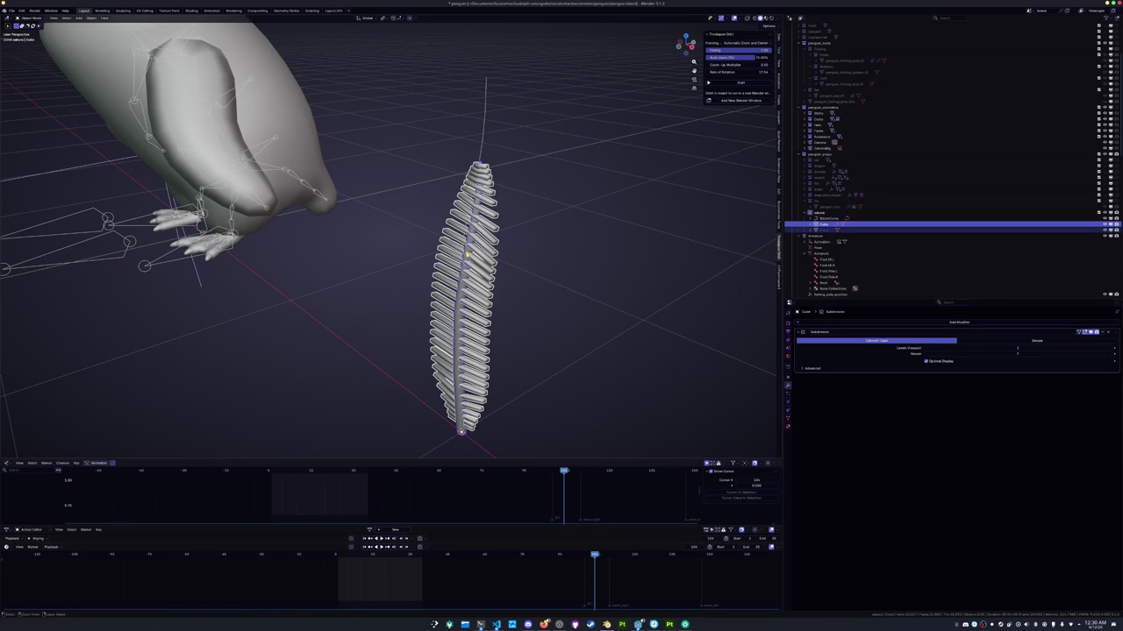
{"action": "key", "text": "Delete"}
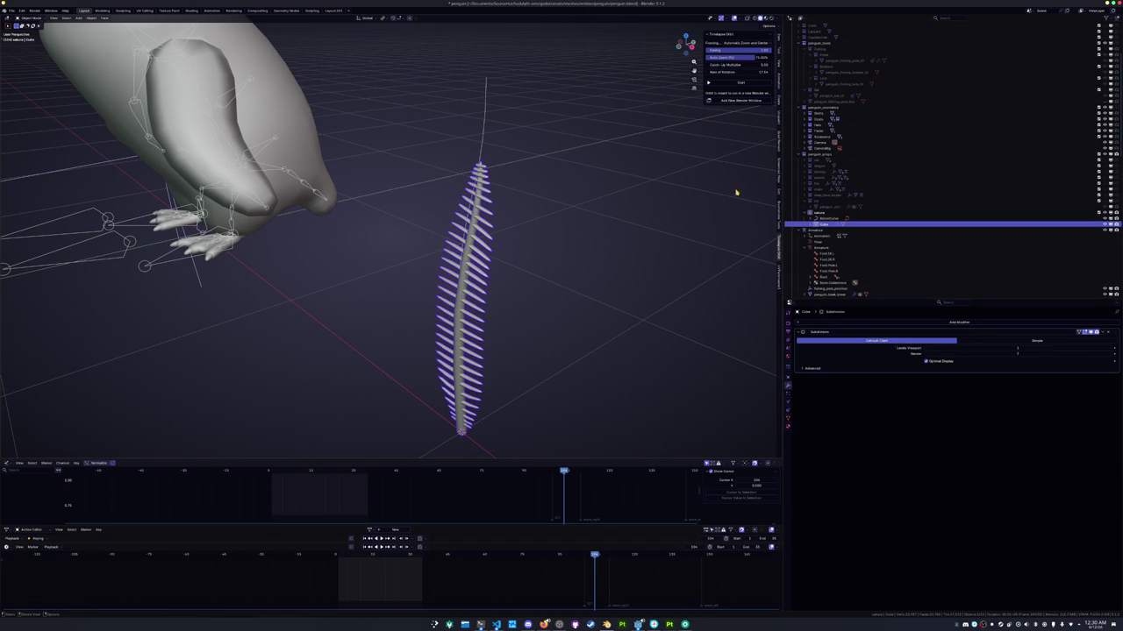
{"action": "left_click", "coordinate": [664, 233]}
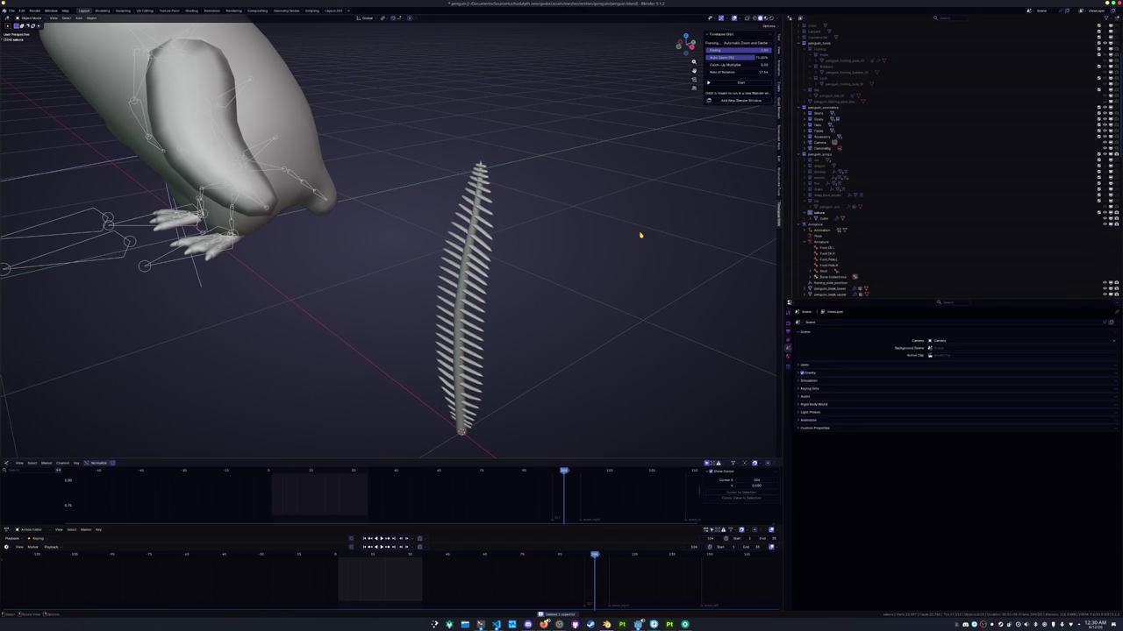
{"action": "left_click", "coordinate": [467, 226]}
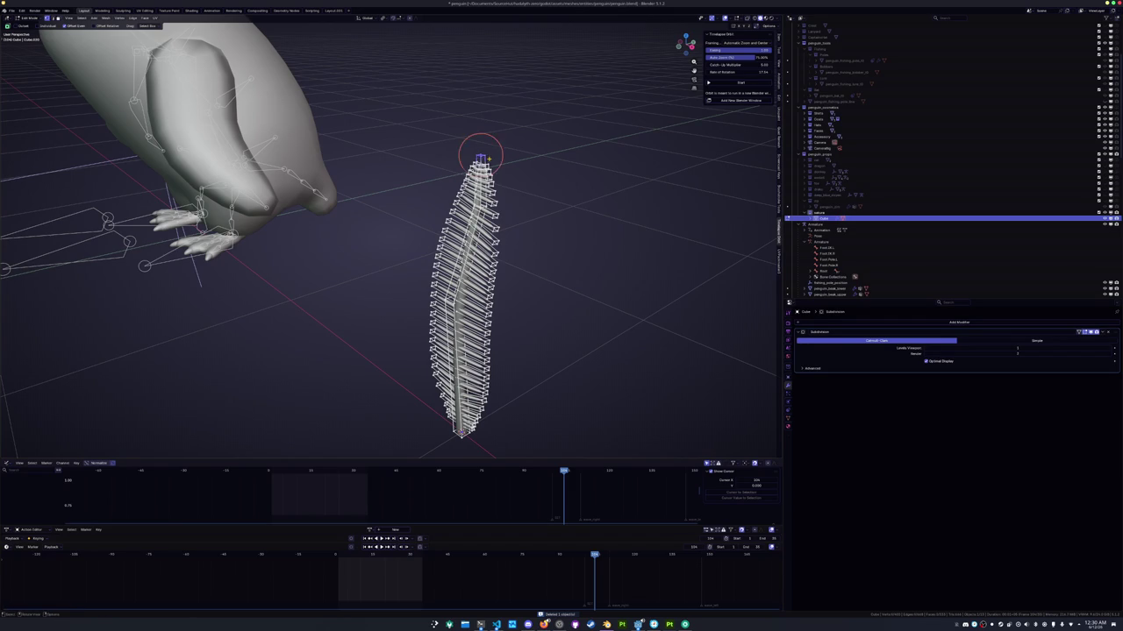
Undo back to the feather's earlier BezierCurve setup
{"action": "key", "text": "Tab"}
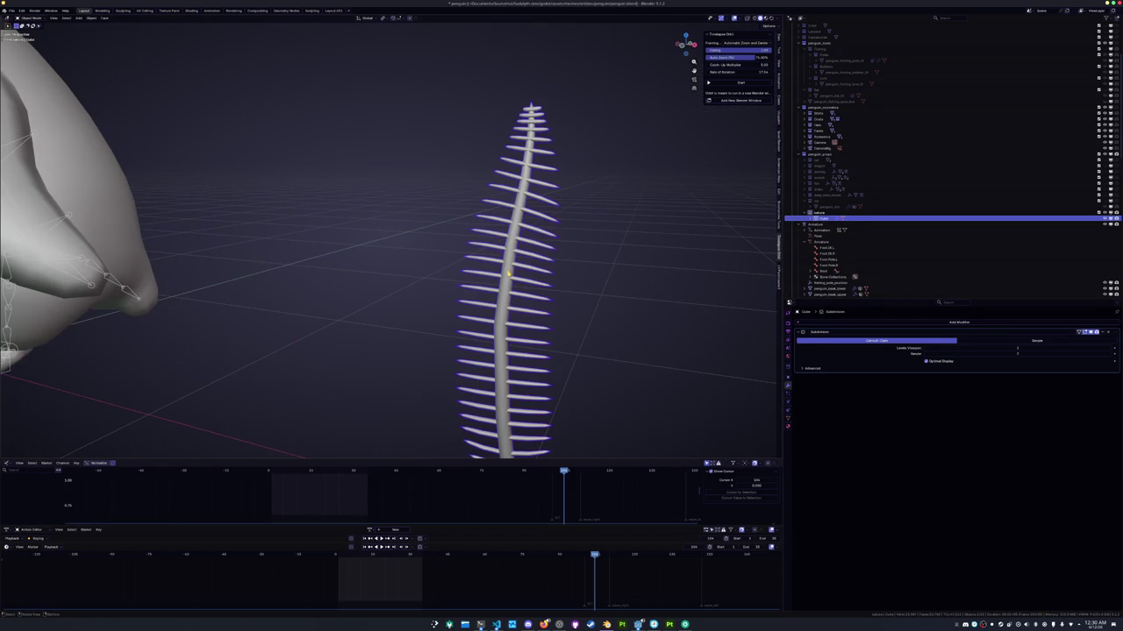
{"action": "key", "text": "Tab"}
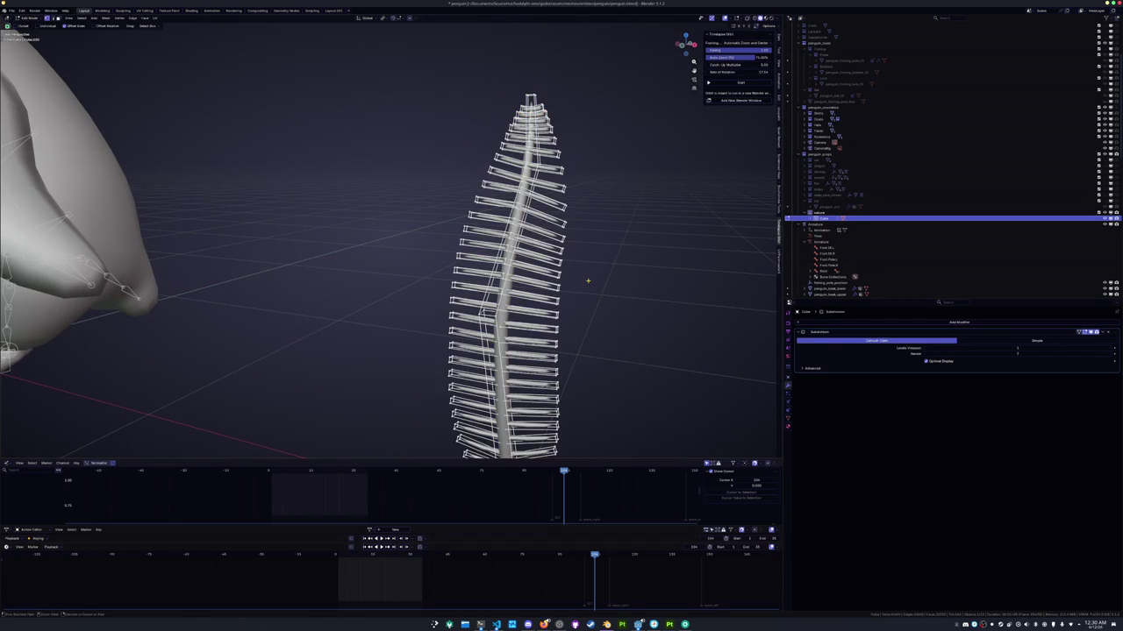
{"action": "key", "text": "ctrl+z"}
{"action": "key", "text": "ctrl+z"}
{"action": "key", "text": "ctrl+z"}
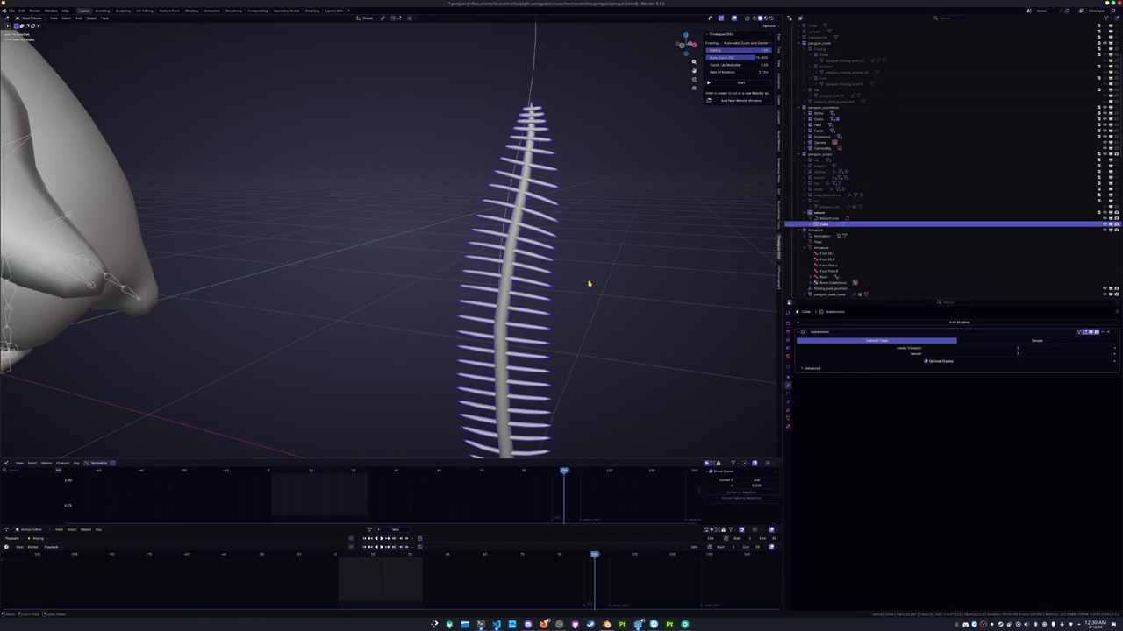
{"action": "key", "text": "ctrl+z"}
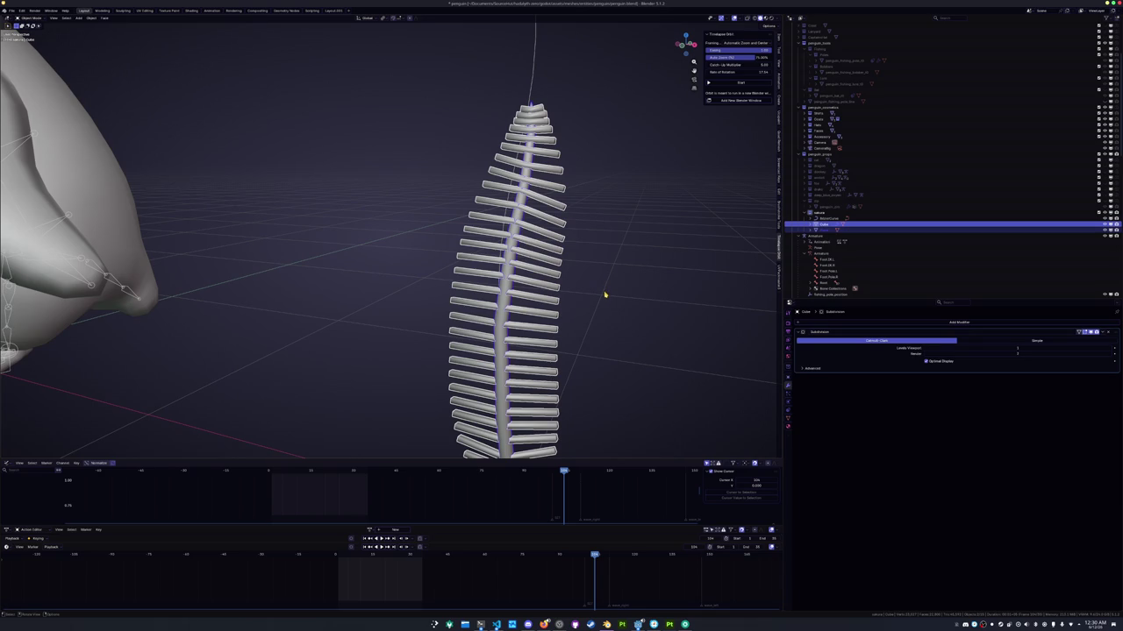
{"action": "key", "text": "ctrl+z"}
{"action": "key", "text": "ctrl+z"}
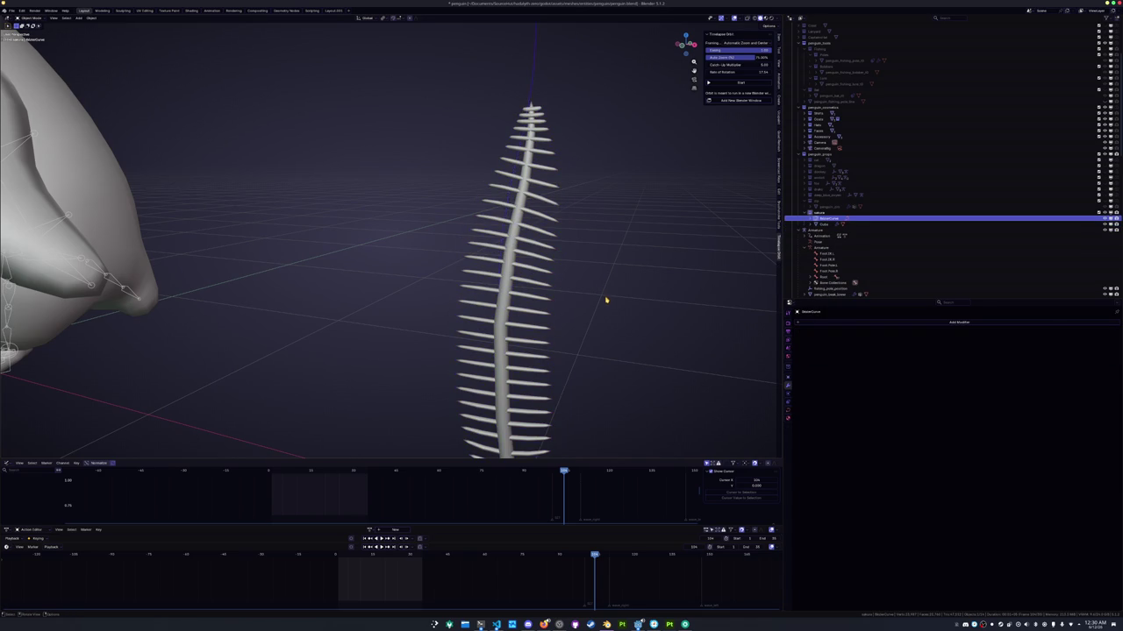
{"action": "key", "text": "ctrl+z"}
{"action": "key", "text": "ctrl+z"}
{"action": "mouse_move", "coordinate": [489, 322]}
{"action": "middle_mouse_down"}
{"action": "mouse_move", "coordinate": [529, 318]}
{"action": "mouse_move", "coordinate": [623, 344]}
{"action": "middle_mouse_up"}
{"action": "key", "text": "ctrl+z"}
{"action": "key", "text": "ctrl+z"}
Add a loop cut across the feather's lower stem
{"action": "scroll", "coordinate": [498, 331], "scroll_direction": "up", "scroll_amount": 2}
{"action": "scroll", "coordinate": [497, 331], "scroll_direction": "up", "scroll_amount": 2}
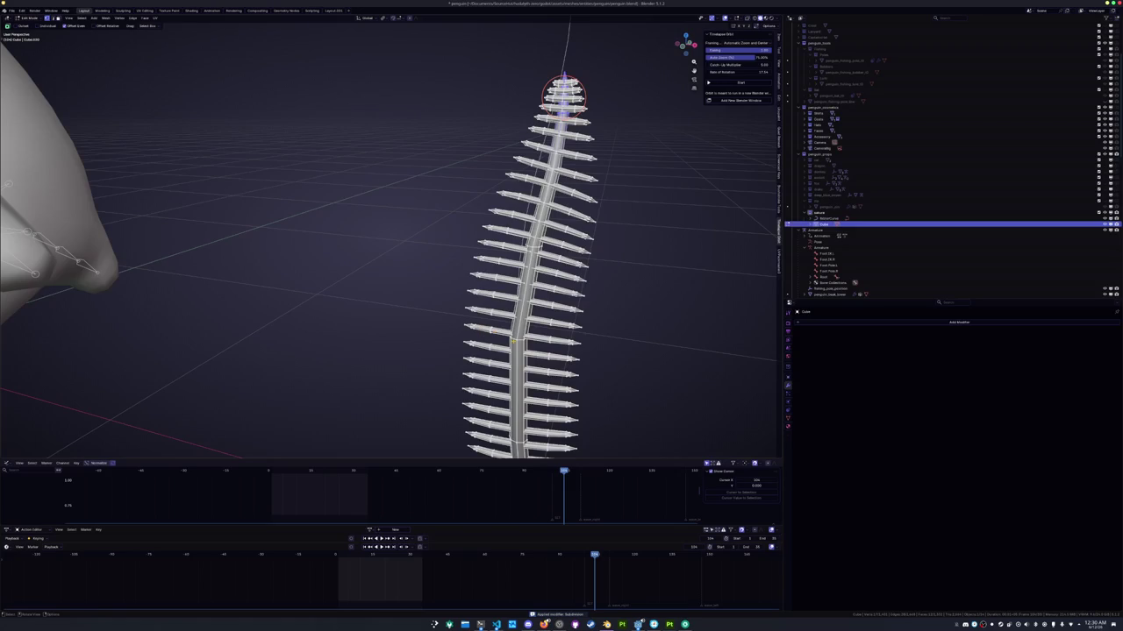
{"action": "left_click", "coordinate": [529, 294]}
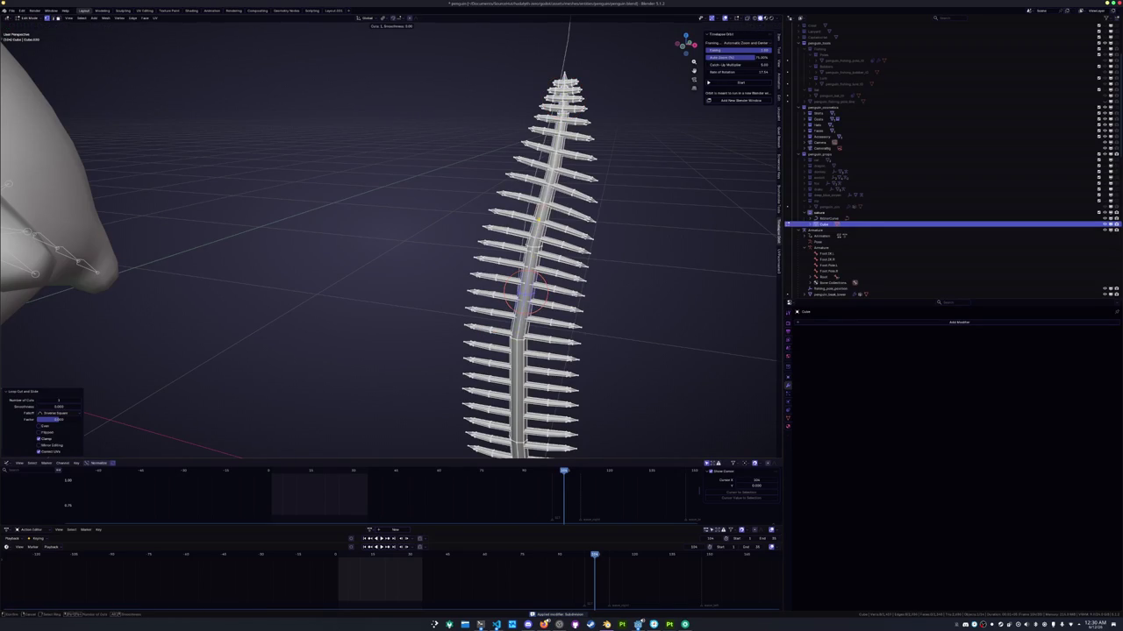
{"action": "middle_click_drag", "start_coordinate": [557, 142], "coordinate": [526, 210]}
{"action": "middle_click_drag", "start_coordinate": [500, 254], "coordinate": [513, 368]}
{"action": "key", "text": "ctrl+z"}
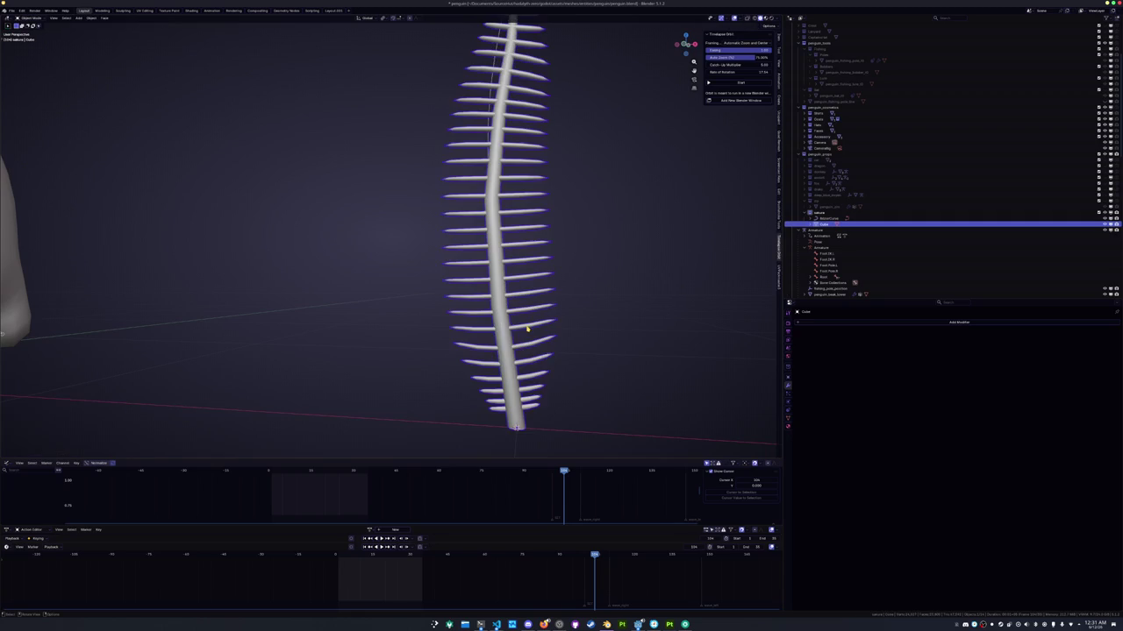
{"action": "key", "text": "ctrl+shift+z"}
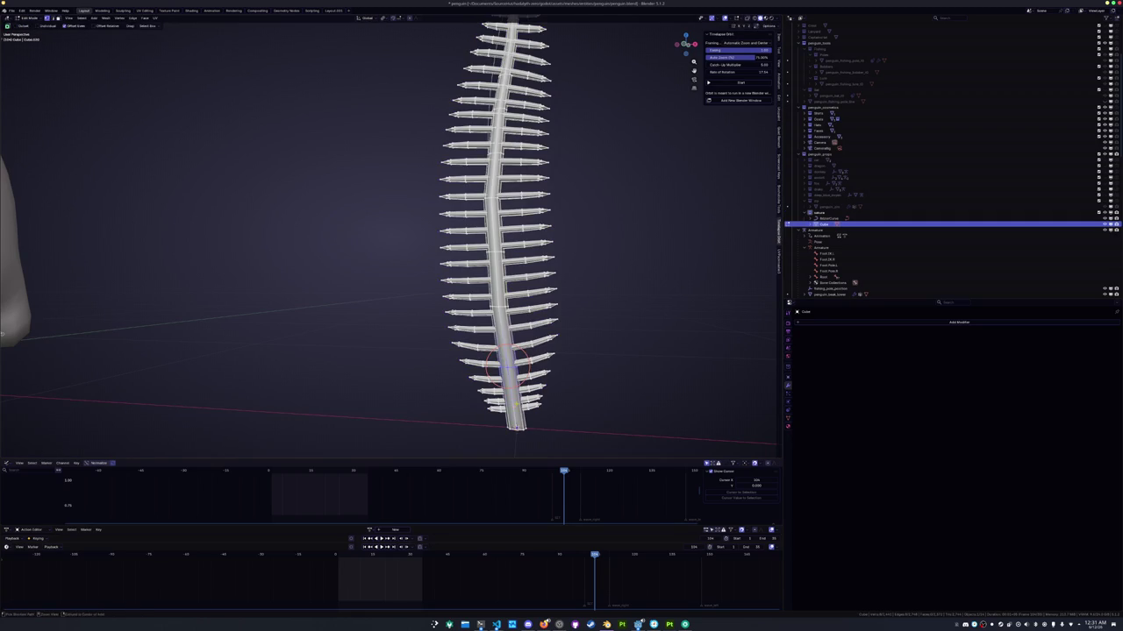
{"action": "right_click", "coordinate": [496, 253], "text": "shift"}
{"action": "key", "text": "ctrl+r"}
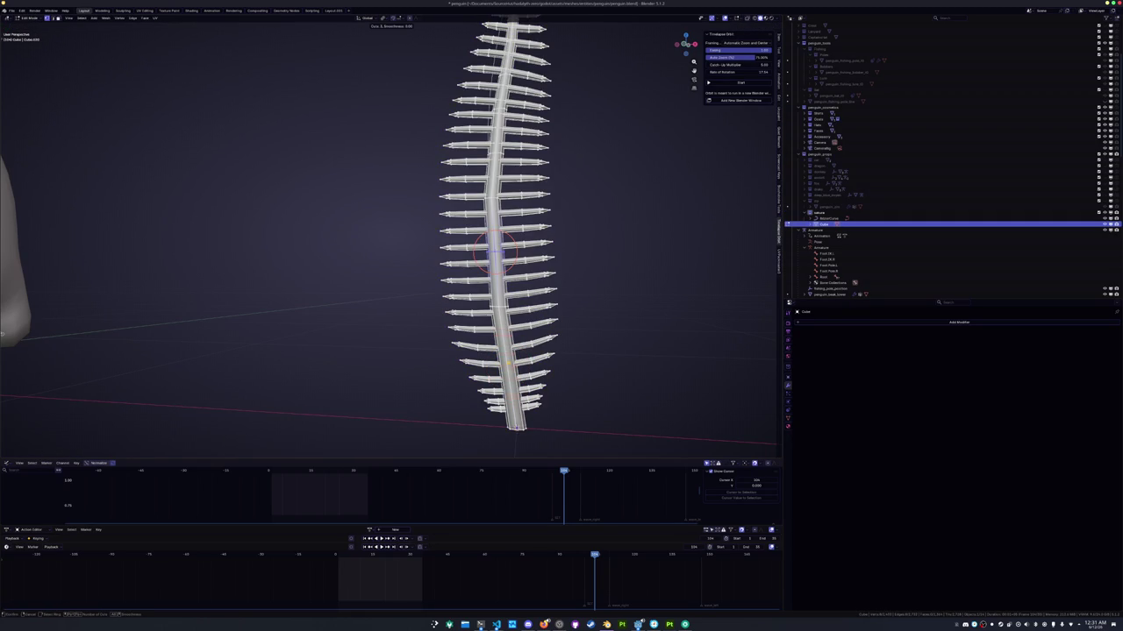
{"action": "left_click", "coordinate": [512, 363]}
{"action": "scroll", "coordinate": [511, 363], "scroll_direction": "up", "scroll_amount": 2}
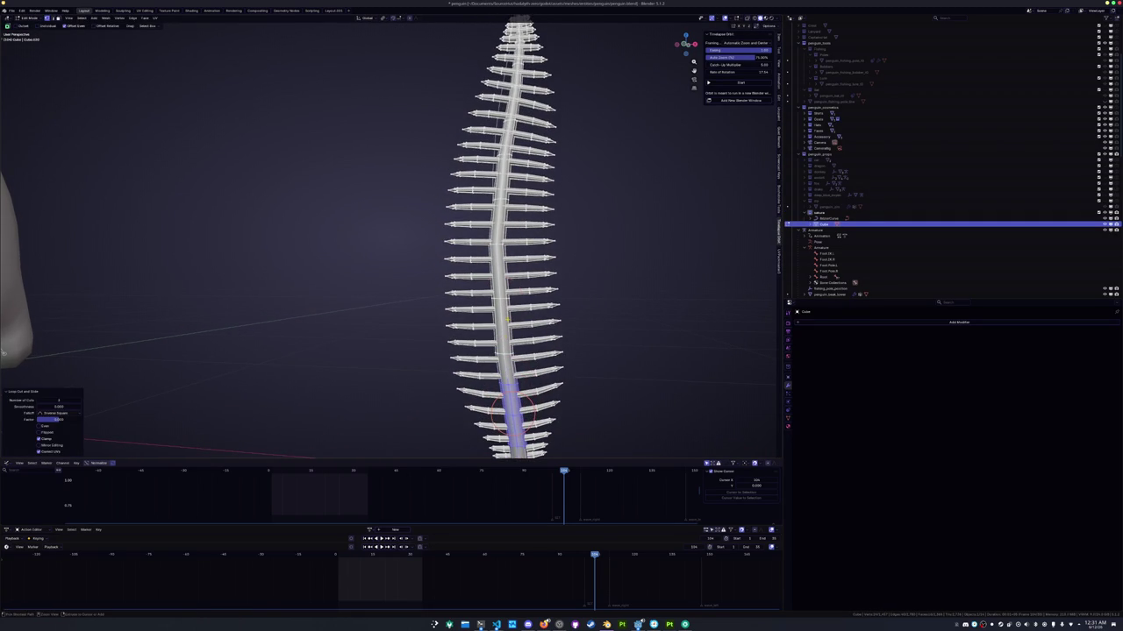
{"action": "left_click", "coordinate": [509, 123]}
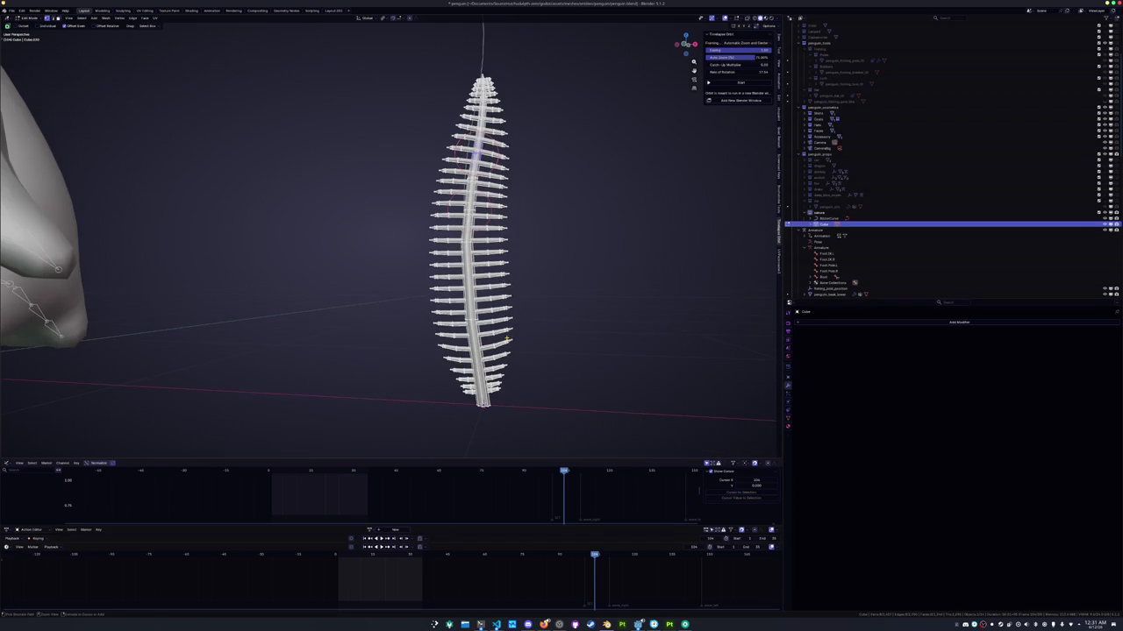
Try a second loop cut on the lower feather, cancel it, and return to Object Mode
{"action": "key", "text": "ctrl+r"}
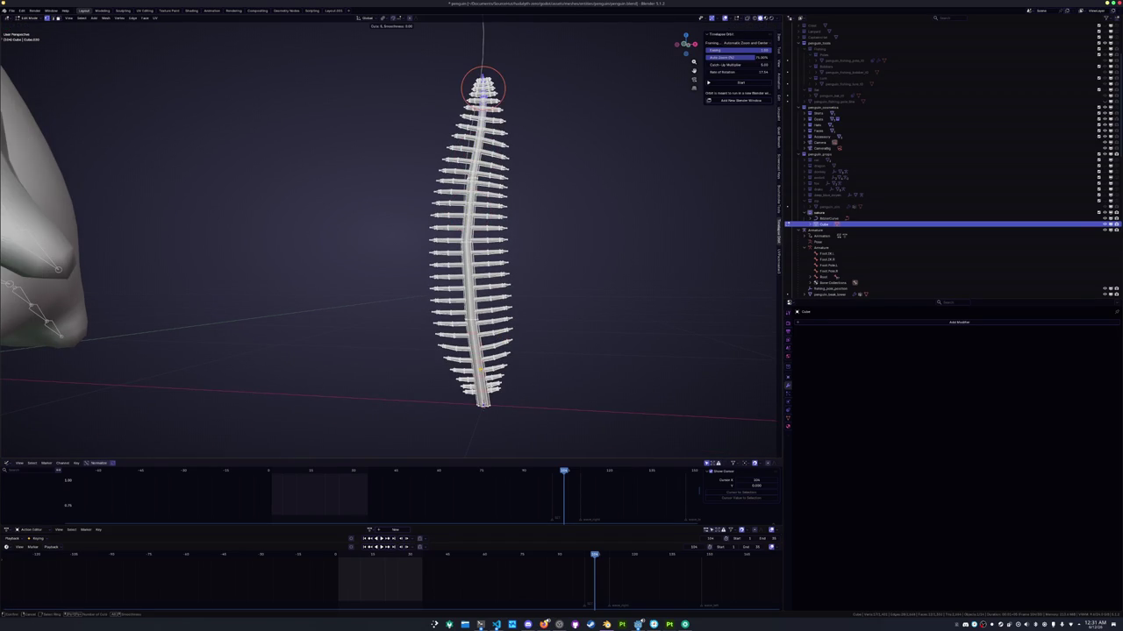
{"action": "left_click", "coordinate": [478, 359]}
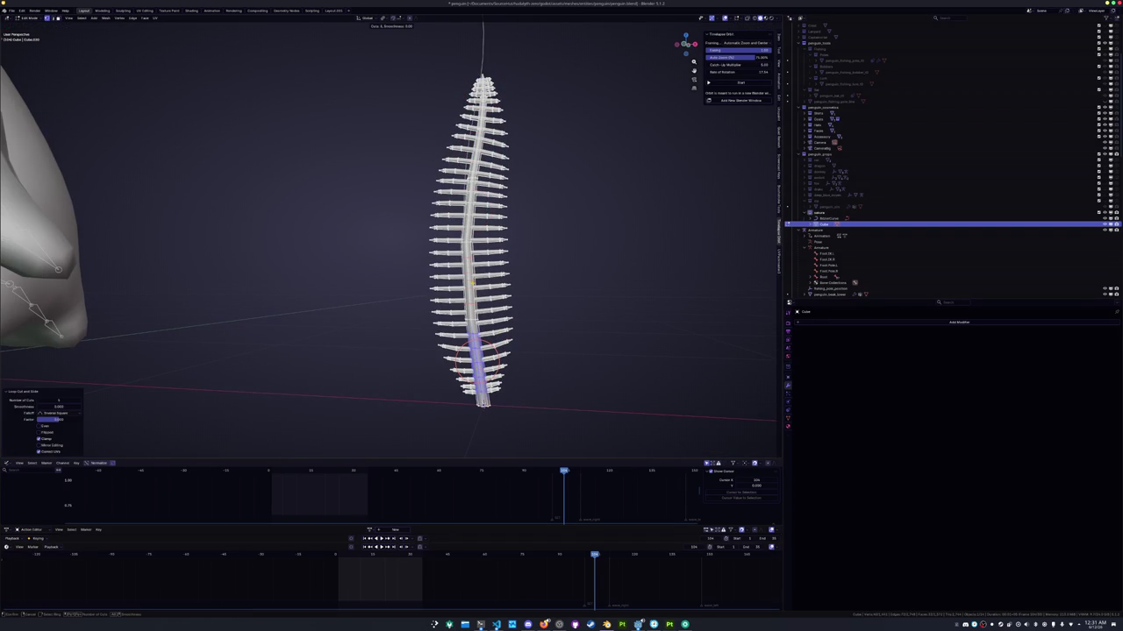
{"action": "middle_click_drag", "start_coordinate": [479, 360], "coordinate": [474, 337]}
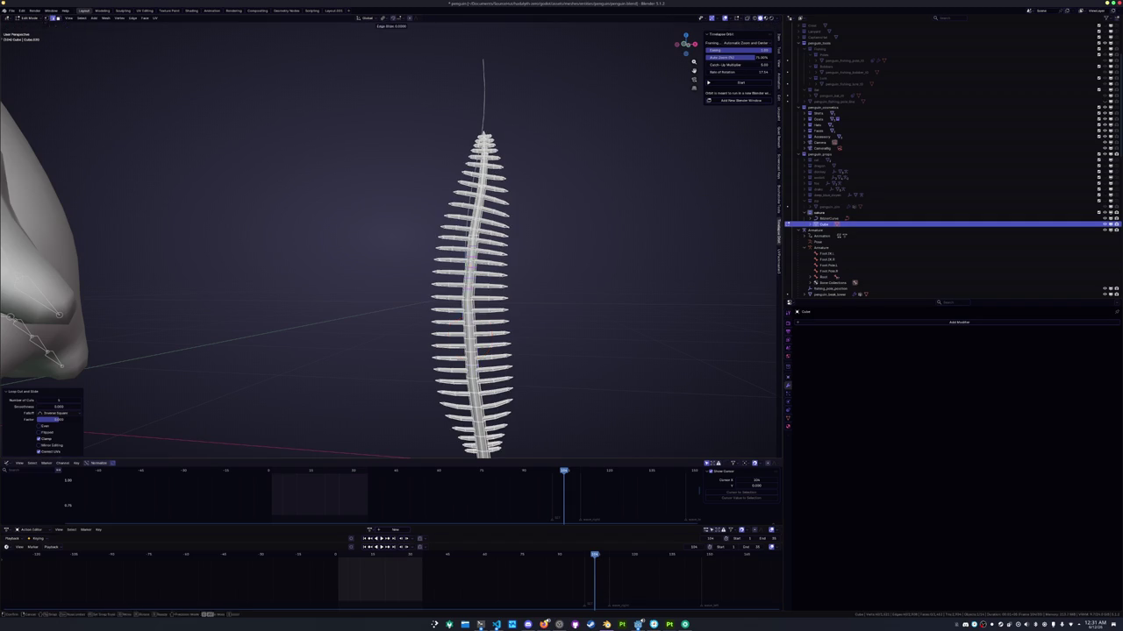
{"action": "middle_click_drag", "start_coordinate": [470, 338], "coordinate": [491, 311]}
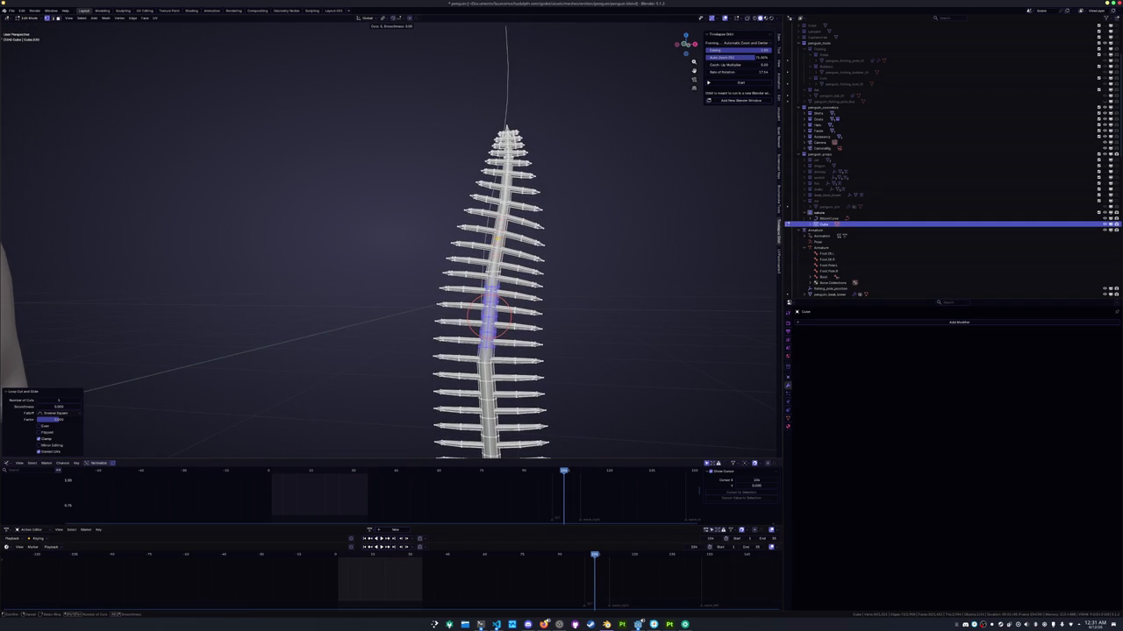
{"action": "right_click", "coordinate": [504, 239]}
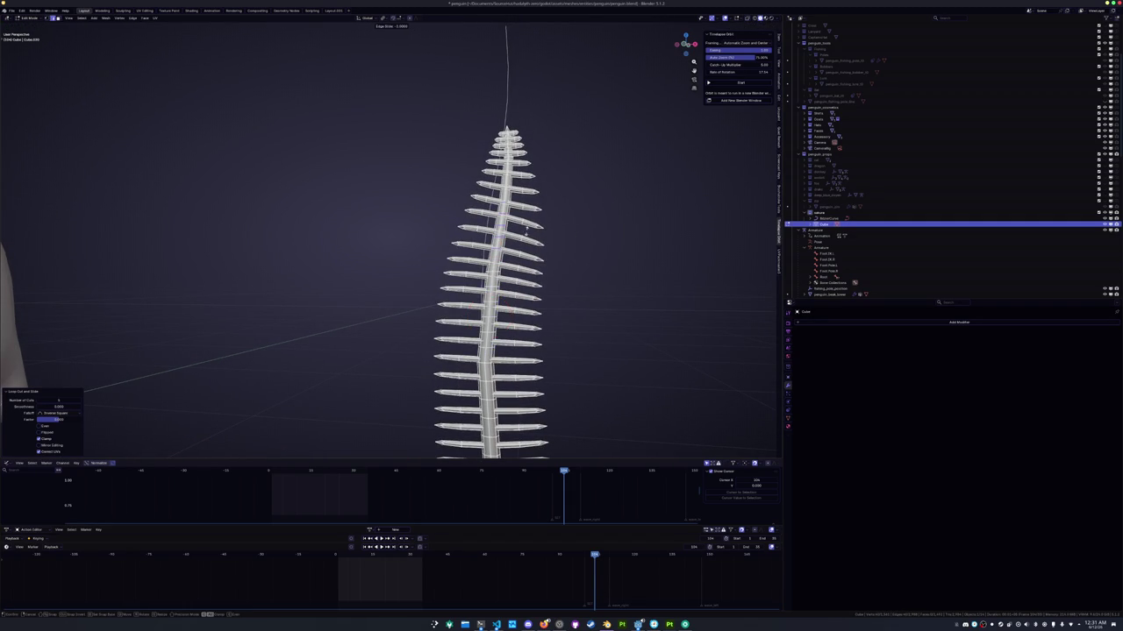
{"action": "middle_click_drag", "start_coordinate": [584, 196], "coordinate": [546, 234]}
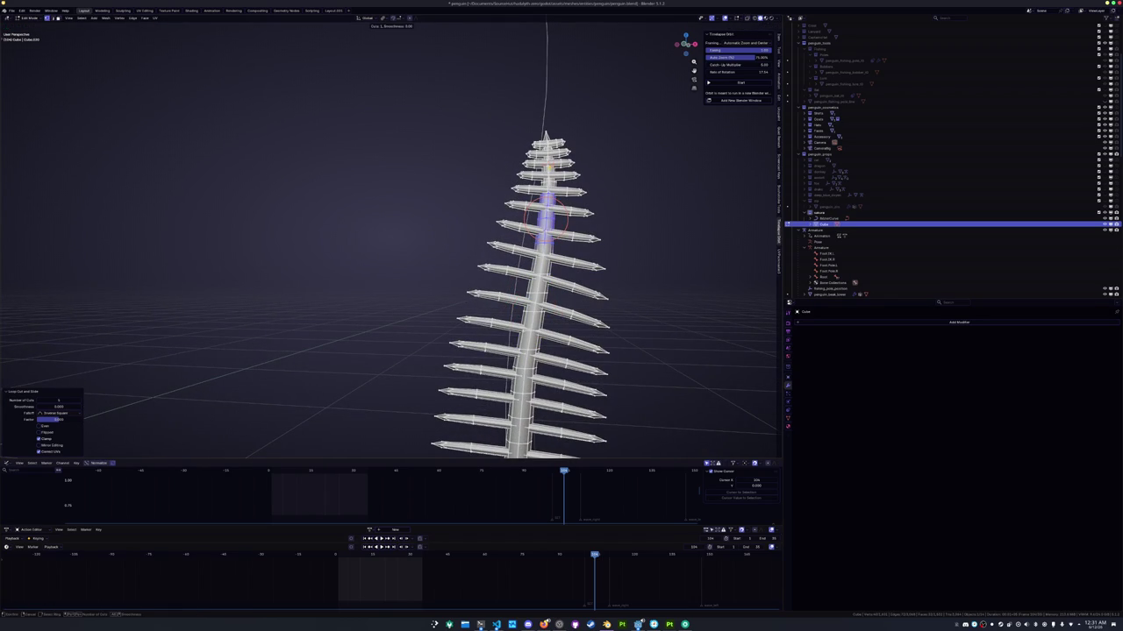
{"action": "key", "text": "Tab"}
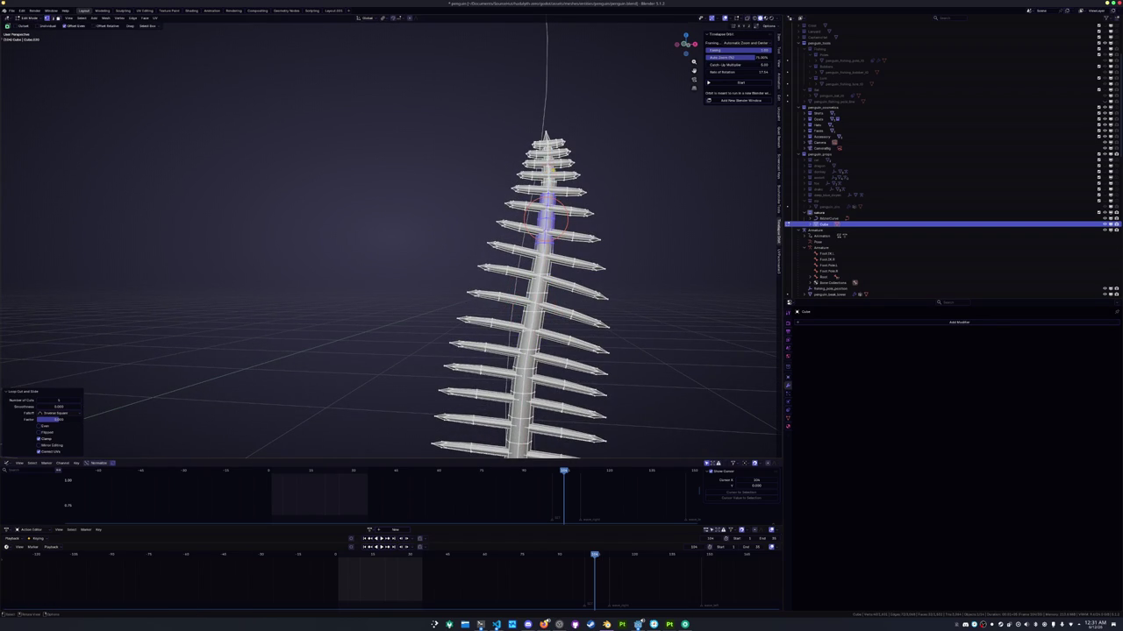
{"action": "scroll", "coordinate": [514, 276], "scroll_direction": "down", "scroll_amount": 3}
{"action": "scroll", "coordinate": [483, 363], "scroll_direction": "down", "scroll_amount": 3}
{"action": "scroll", "coordinate": [444, 170], "scroll_direction": "down", "scroll_amount": 2}
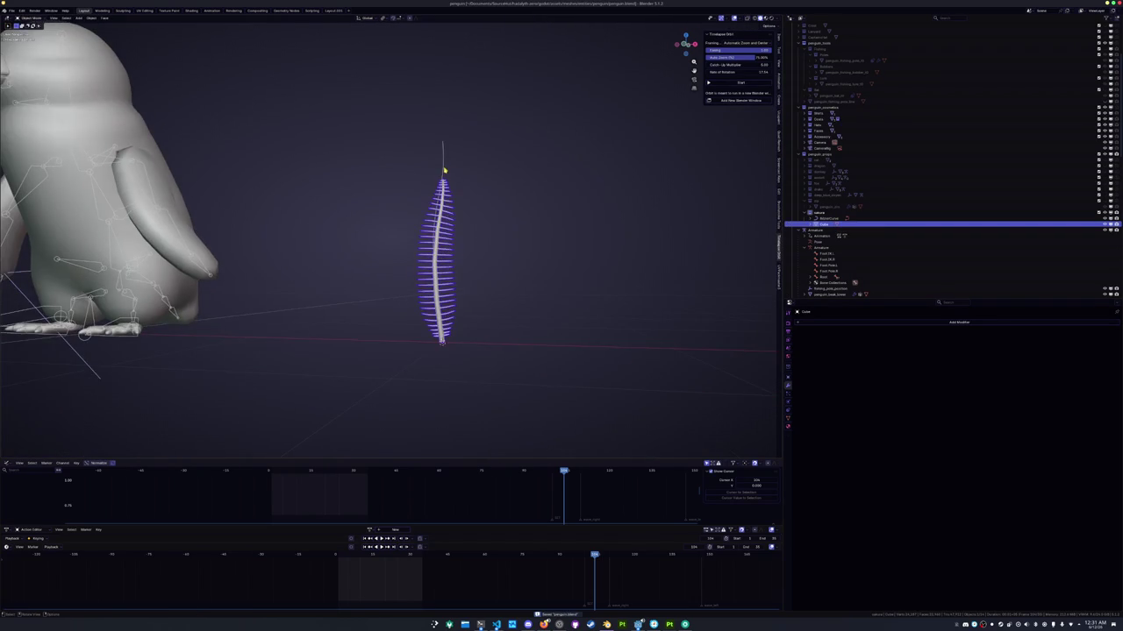
Delete the leftover BezierCurve object
{"action": "scroll", "coordinate": [444, 171], "scroll_direction": "down", "scroll_amount": 2}
{"action": "left_click", "coordinate": [436, 173]}
{"action": "key", "text": "x"}
{"action": "left_click", "coordinate": [436, 173]}
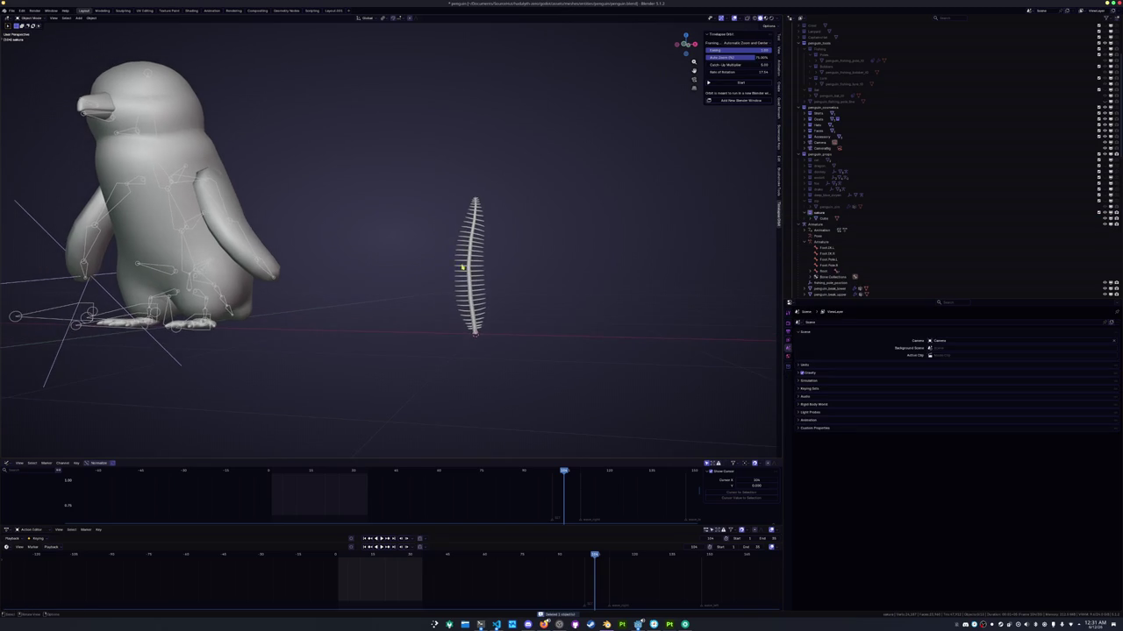
Stretch the feather vertically along Z and apply its scale
{"action": "left_click", "coordinate": [474, 272]}
{"action": "key", "text": "s"}
{"action": "key", "text": "z"}
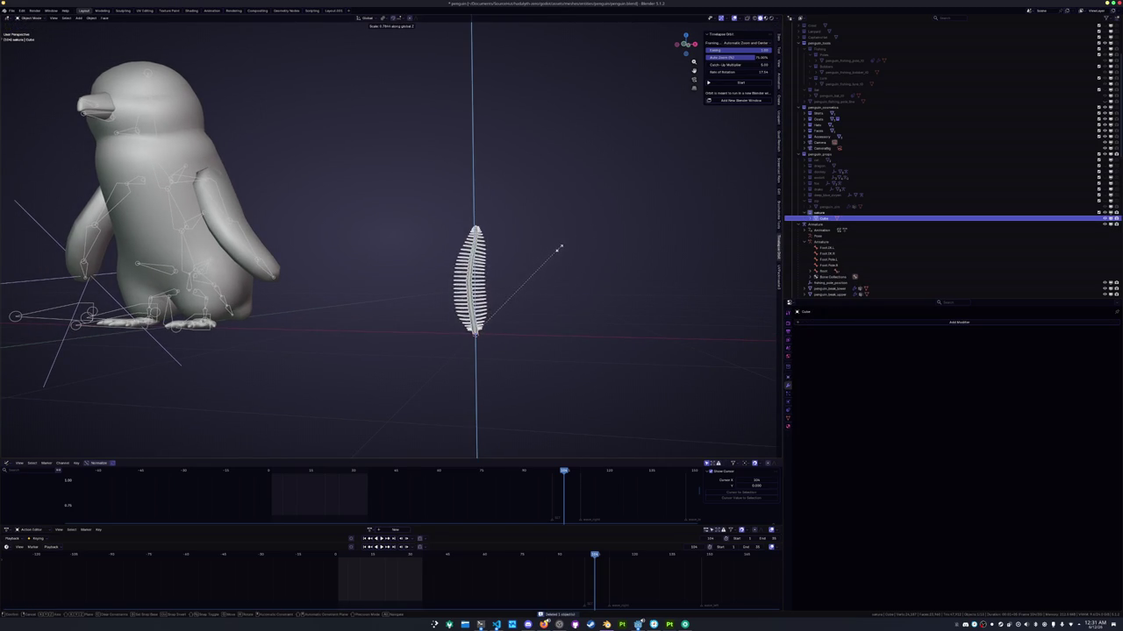
{"action": "left_click", "coordinate": [561, 250]}
{"action": "key", "text": "ctrl+a"}
{"action": "left_click", "coordinate": [561, 250]}
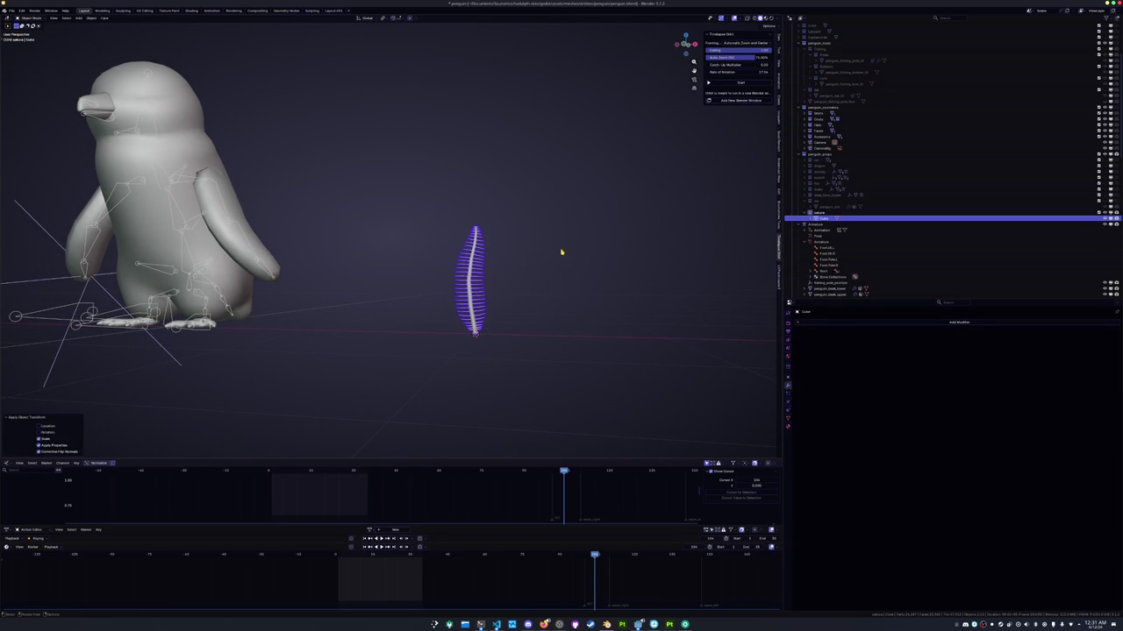
In front view Edit Mode, frame the feather and set the pivot at its middle
{"action": "key", "text": "KP_1"}
{"action": "key", "text": "Tab"}
{"action": "key", "text": "KP_Decimal"}
{"action": "right_click", "coordinate": [543, 326], "text": "shift"}
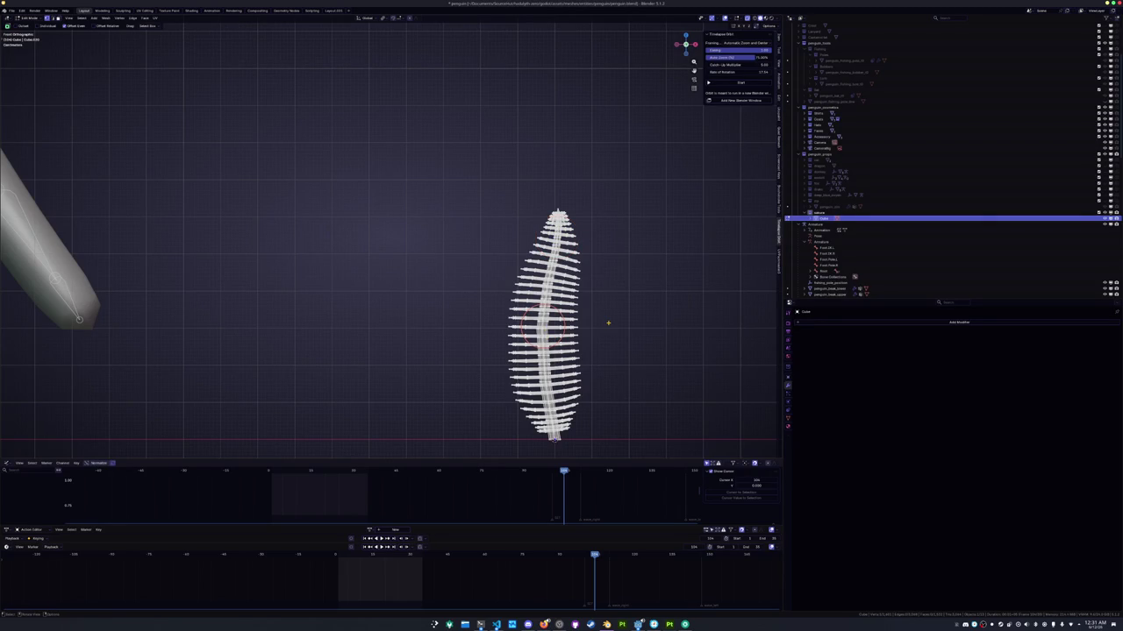
{"action": "scroll", "coordinate": [620, 323], "scroll_direction": "up", "scroll_amount": 3}
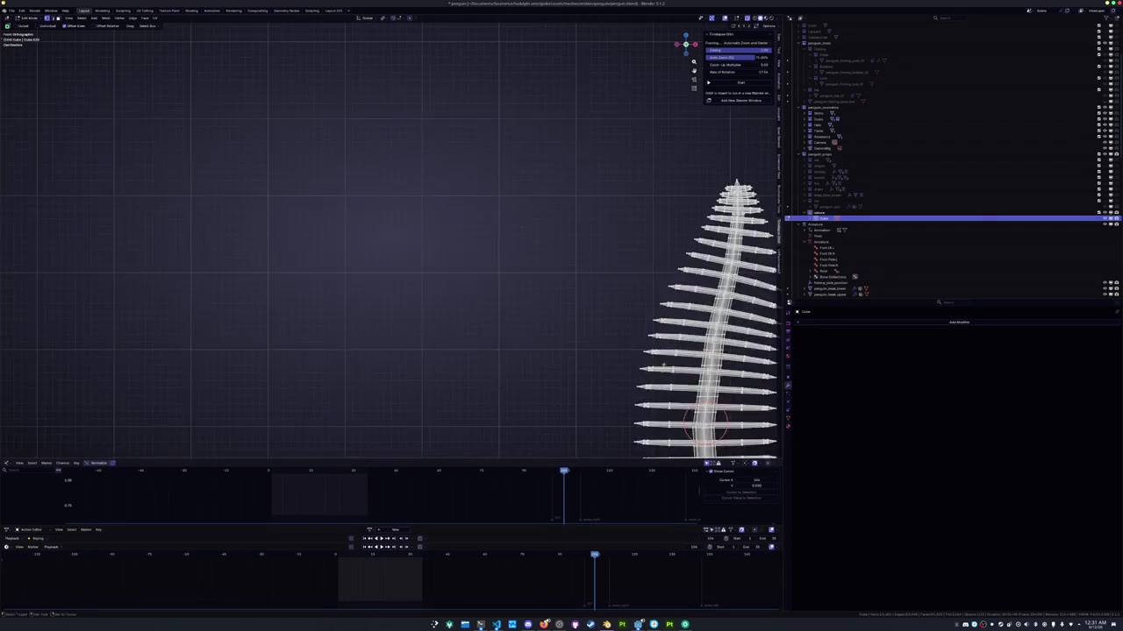
{"action": "middle_click_drag", "start_coordinate": [544, 325], "coordinate": [326, 299], "text": "shift"}
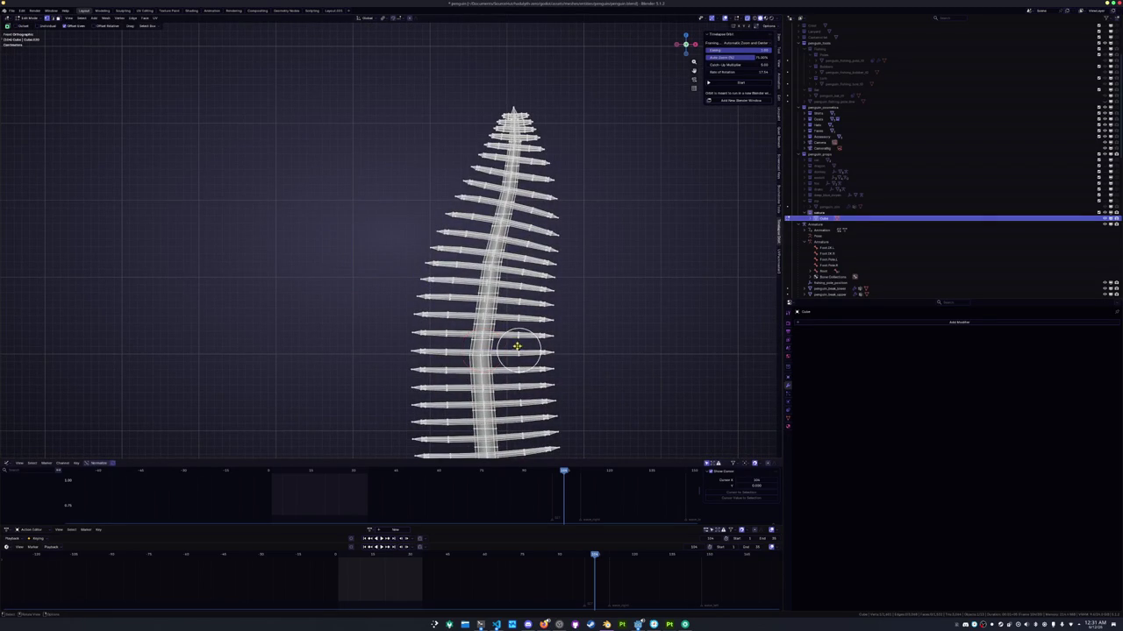
Scale the feather's geometry into a narrower, symmetric leaf and return to Object Mode
{"action": "key", "text": "ctrl+z"}
{"action": "key", "text": "s"}
{"action": "key", "text": "Escape"}
{"action": "key", "text": "s"}
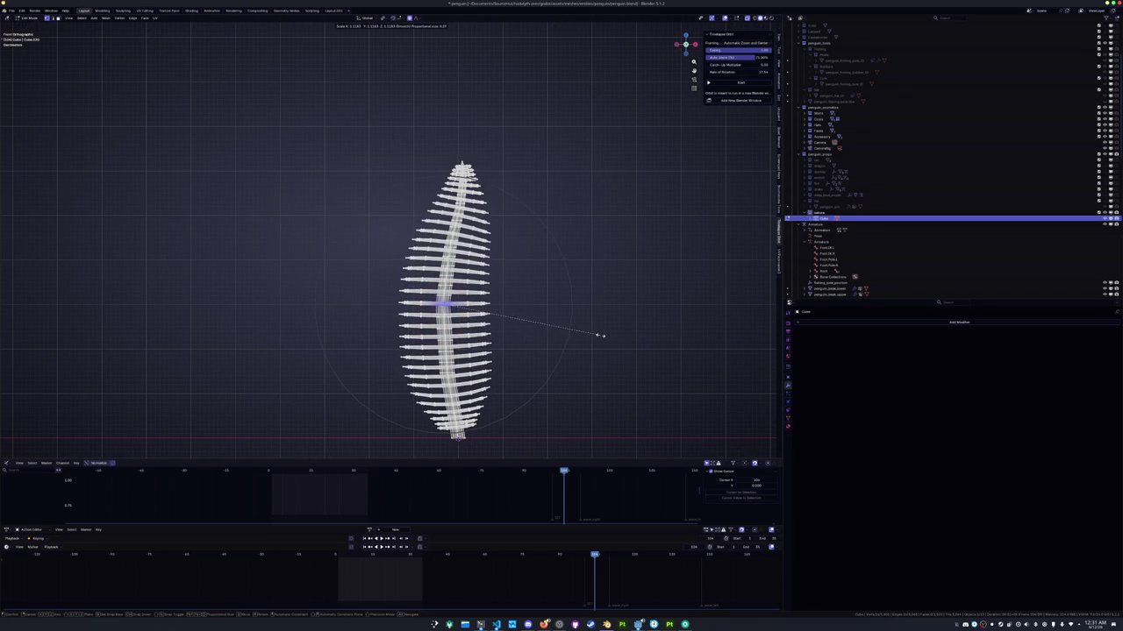
{"action": "left_click", "coordinate": [597, 335]}
{"action": "key", "text": "Tab"}
{"action": "scroll", "coordinate": [597, 339], "scroll_direction": "down", "scroll_amount": 4}
{"action": "key", "text": "KP_1"}
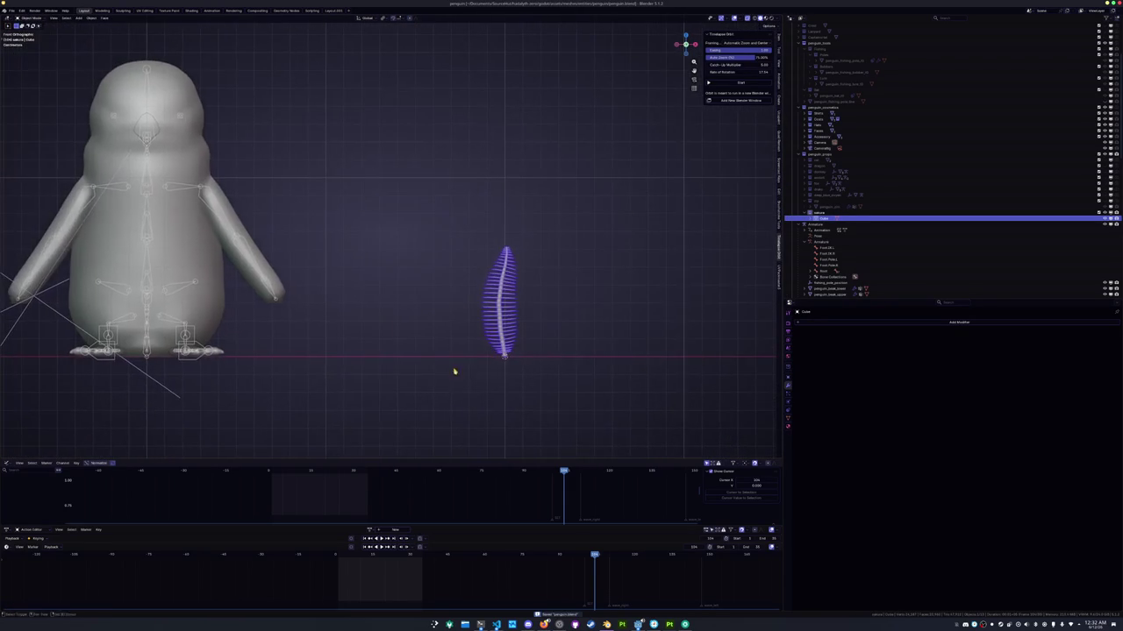
Move the feather onto the penguin's head, tilt it, and scale it down
{"action": "key", "text": "g"}
{"action": "left_click", "coordinate": [256, 133]}
{"action": "mouse_move", "coordinate": [286, 147]}
{"action": "middle_mouse_down", "text": "shift"}
{"action": "mouse_move", "coordinate": [387, 244]}
{"action": "mouse_move", "coordinate": [504, 288]}
{"action": "middle_mouse_up", "text": "shift"}
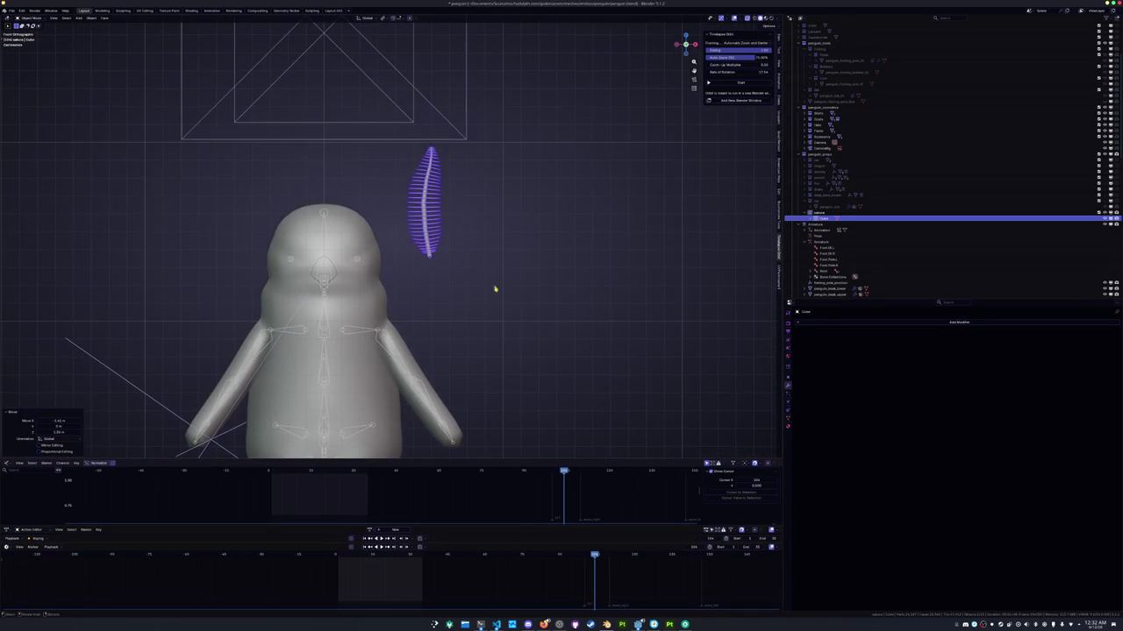
{"action": "key", "text": "r"}
{"action": "left_click", "coordinate": [516, 295]}
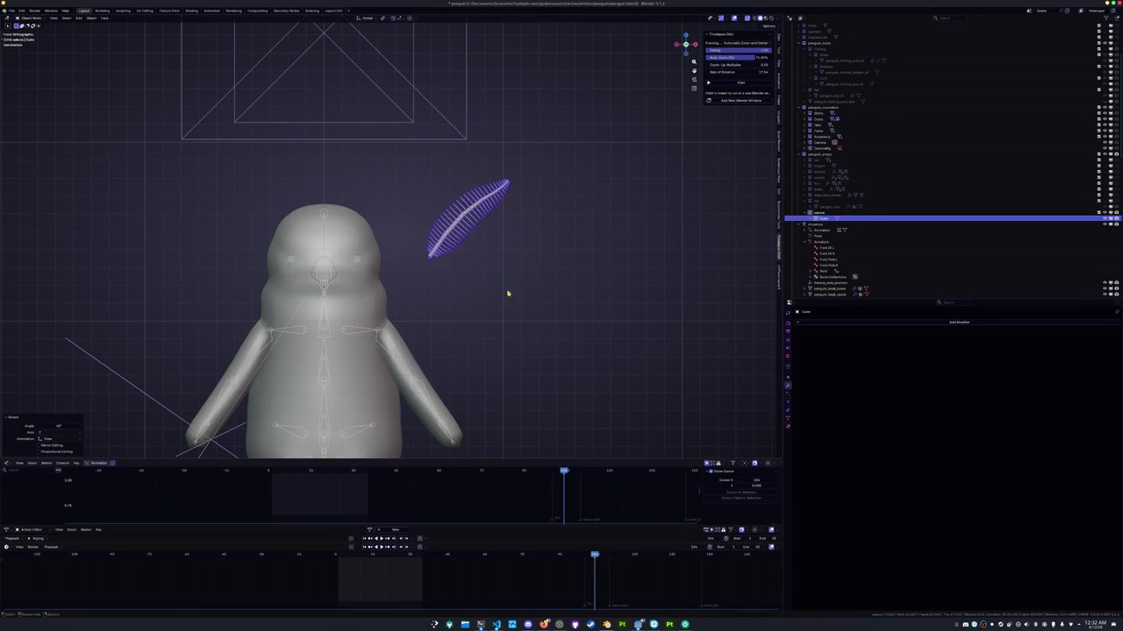
{"action": "key", "text": "g"}
{"action": "left_click", "coordinate": [414, 253]}
{"action": "key", "text": "s"}
{"action": "left_click", "coordinate": [443, 253]}
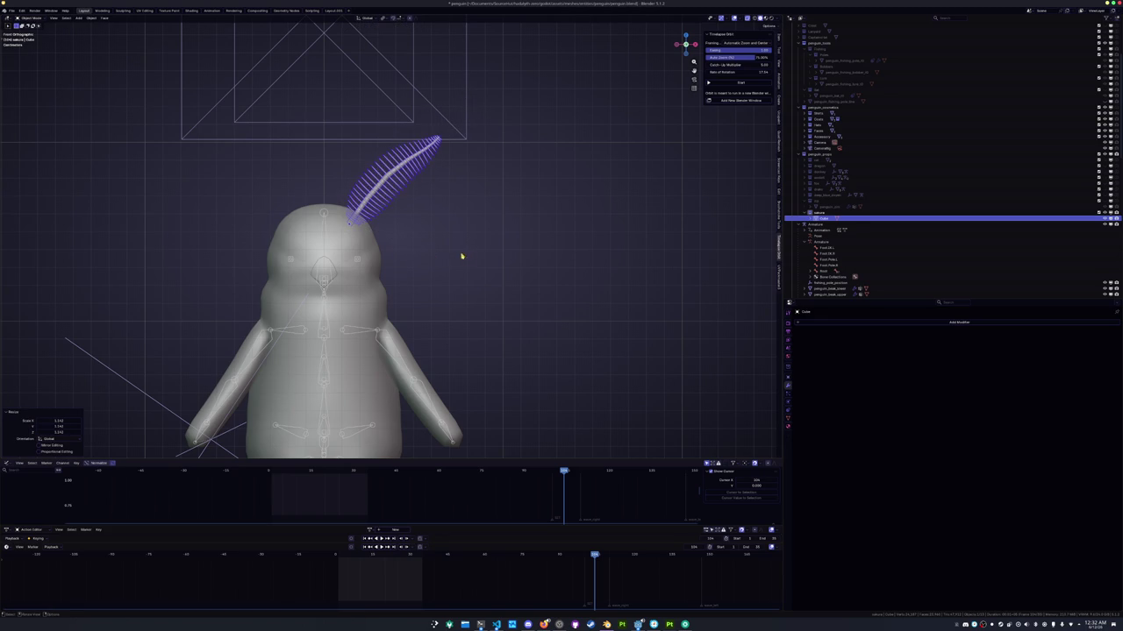
Shift the feather sideways along X and turn it around the Z axis
{"action": "middle_click_drag", "start_coordinate": [483, 258], "coordinate": [509, 306]}
{"action": "key", "text": "g"}
{"action": "key", "text": "x"}
{"action": "left_click", "coordinate": [360, 228]}
{"action": "mouse_move", "coordinate": [360, 228]}
{"action": "middle_mouse_down"}
{"action": "mouse_move", "coordinate": [378, 296]}
{"action": "mouse_move", "coordinate": [392, 201]}
{"action": "middle_mouse_up"}
{"action": "key", "text": "r"}
{"action": "key", "text": "z"}
{"action": "left_click", "coordinate": [342, 304]}
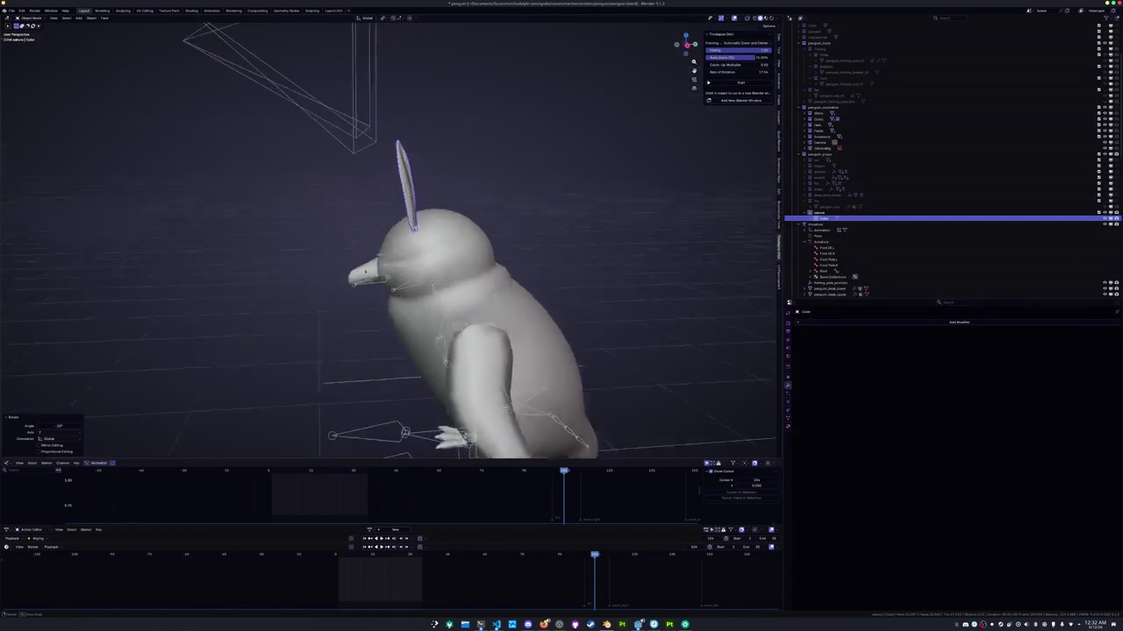
Bend the feather tip along Y with proportional editing into a gentle curve
{"action": "key", "text": "Tab"}
{"action": "scroll", "coordinate": [393, 200], "scroll_direction": "up", "scroll_amount": 3}
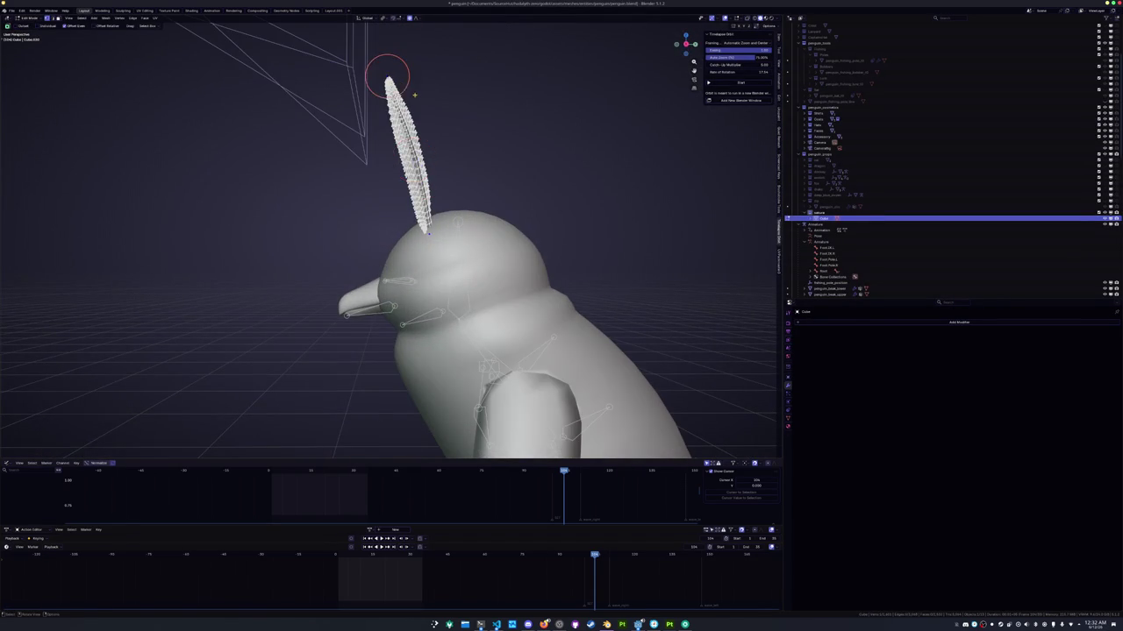
{"action": "middle_click_drag", "start_coordinate": [412, 92], "coordinate": [439, 105]}
{"action": "key", "text": "g"}
{"action": "key", "text": "y"}
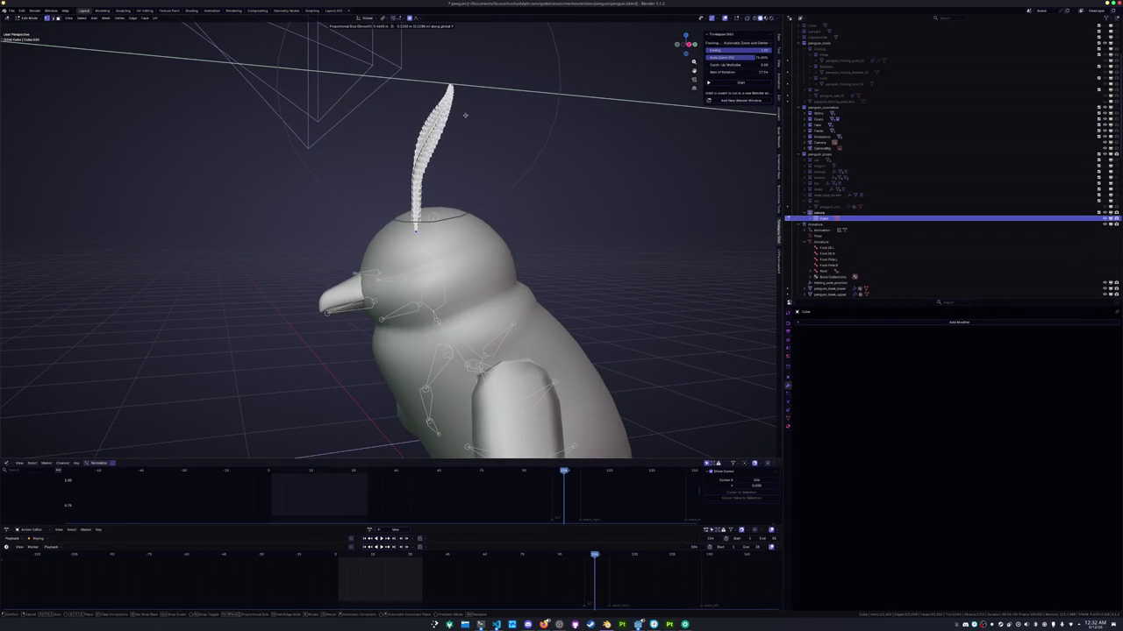
{"action": "left_click", "coordinate": [467, 123]}
{"action": "mouse_move", "coordinate": [468, 123]}
{"action": "middle_mouse_down"}
{"action": "mouse_move", "coordinate": [470, 166]}
{"action": "mouse_move", "coordinate": [499, 167]}
{"action": "mouse_move", "coordinate": [458, 176]}
{"action": "mouse_move", "coordinate": [455, 166]}
{"action": "mouse_move", "coordinate": [421, 243]}
{"action": "middle_mouse_up"}
{"action": "key", "text": "Tab"}
{"action": "key", "text": "Tab"}
Slide an edge loop toward the feather's base and add a loop cut there
{"action": "scroll", "coordinate": [421, 243], "scroll_direction": "up", "scroll_amount": 3}
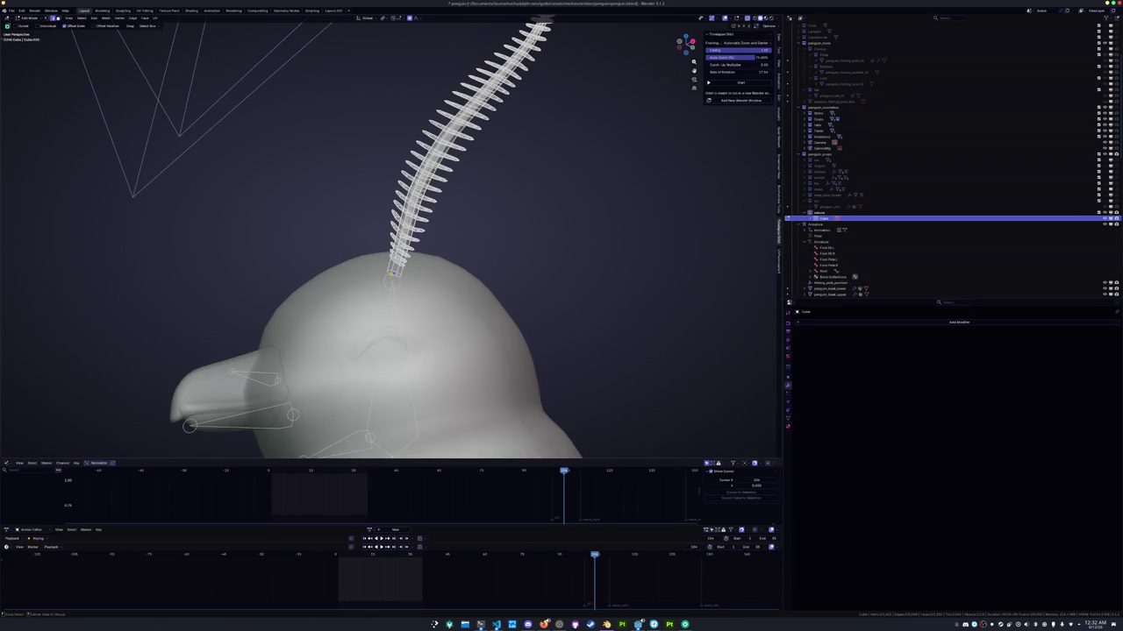
{"action": "left_click", "coordinate": [392, 273], "text": "alt"}
{"action": "scroll", "coordinate": [394, 276], "scroll_direction": "up", "scroll_amount": 2}
{"action": "key", "text": "shift+e"}
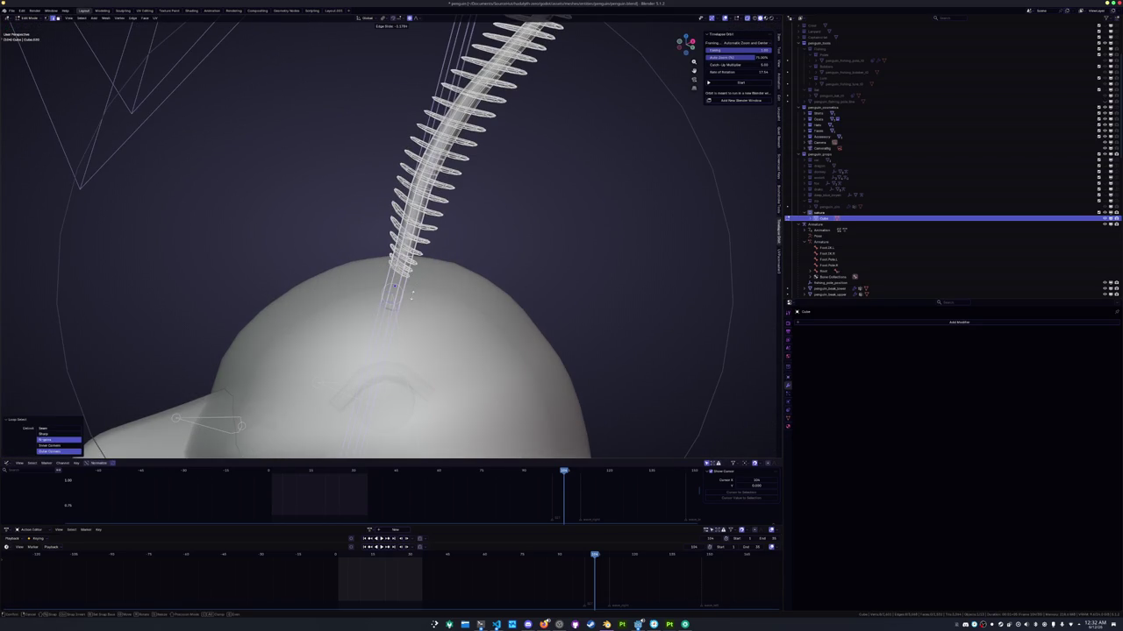
{"action": "left_click", "coordinate": [410, 296]}
{"action": "key", "text": "ctrl+r"}
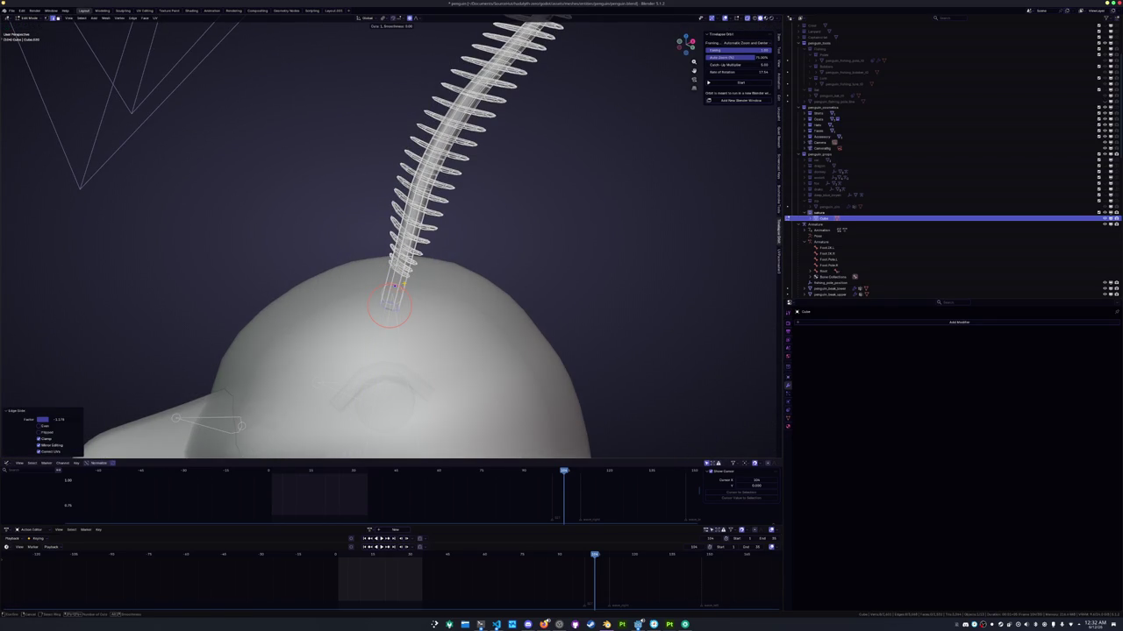
{"action": "left_click", "coordinate": [394, 290]}
{"action": "key", "text": "Tab"}
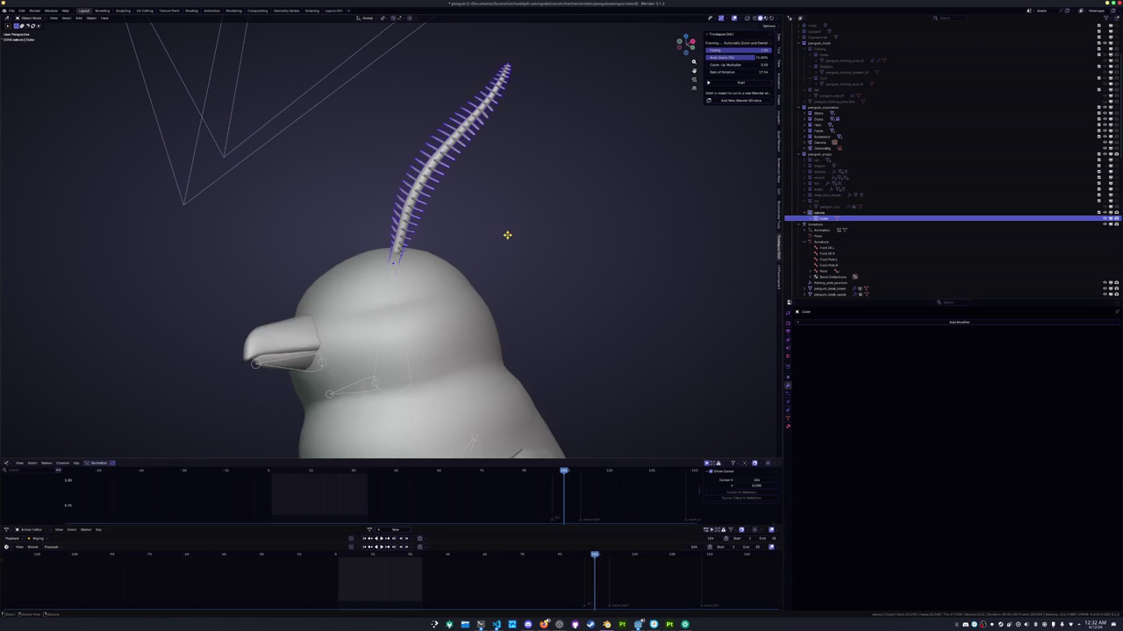
Reselect the feather with the penguin viewed from the front
{"action": "left_click", "coordinate": [508, 235]}
{"action": "middle_click_drag", "start_coordinate": [519, 252], "coordinate": [469, 265]}
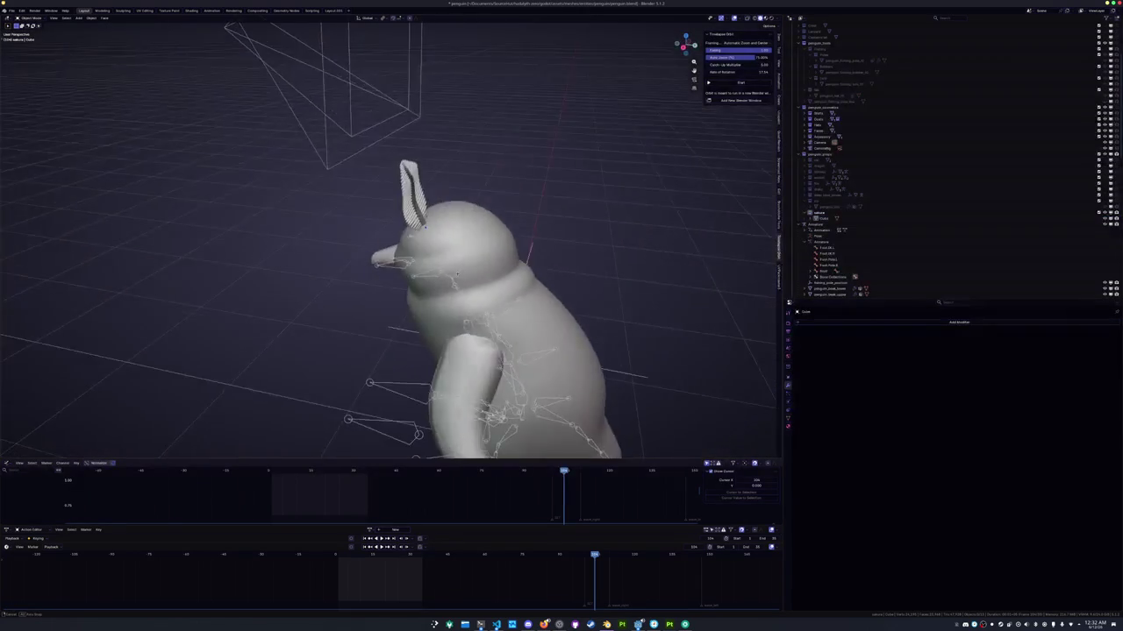
{"action": "left_click", "coordinate": [409, 198]}
{"action": "middle_click_drag", "start_coordinate": [408, 198], "coordinate": [694, 304]}
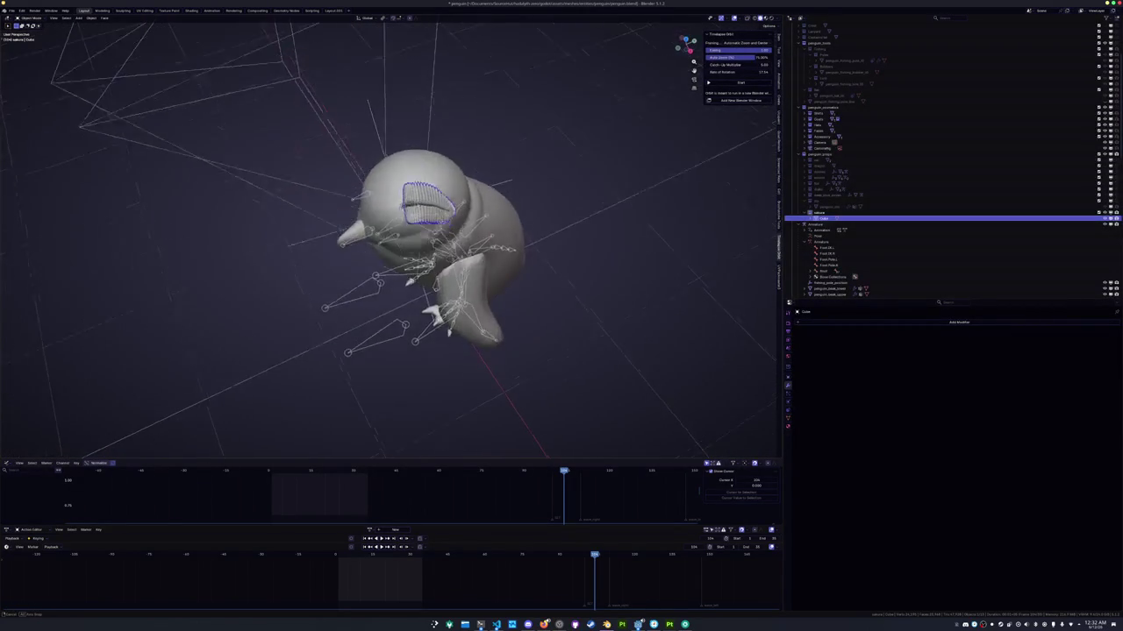
{"action": "left_click", "coordinate": [817, 326]}
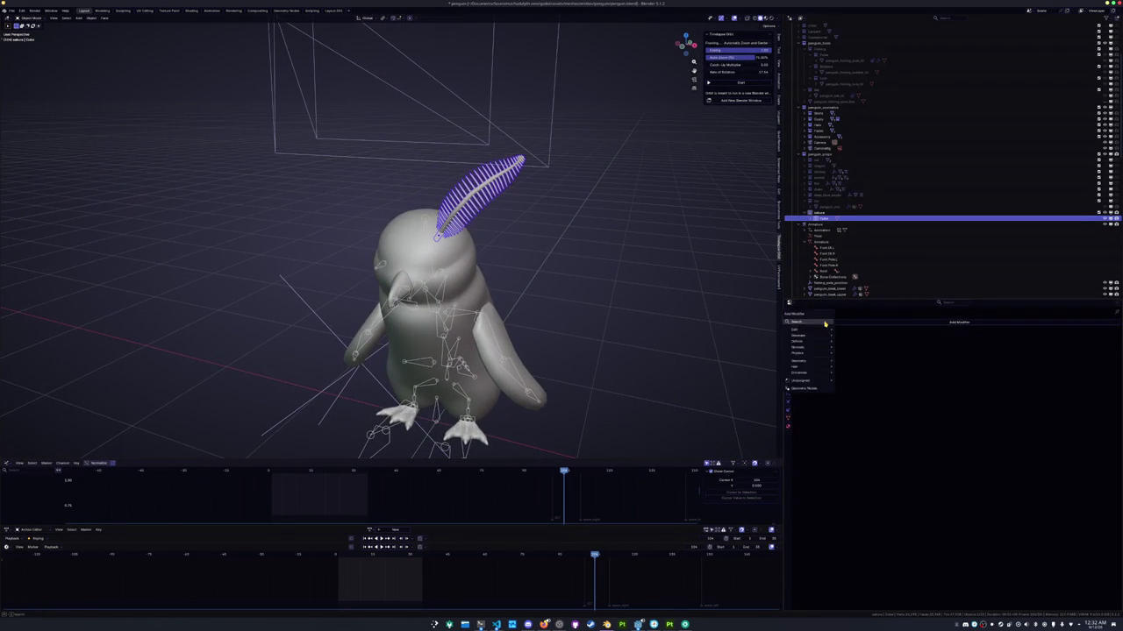
Add a Mirror modifier to the feather with the Armature as mirror object
{"action": "left_click", "coordinate": [864, 346]}
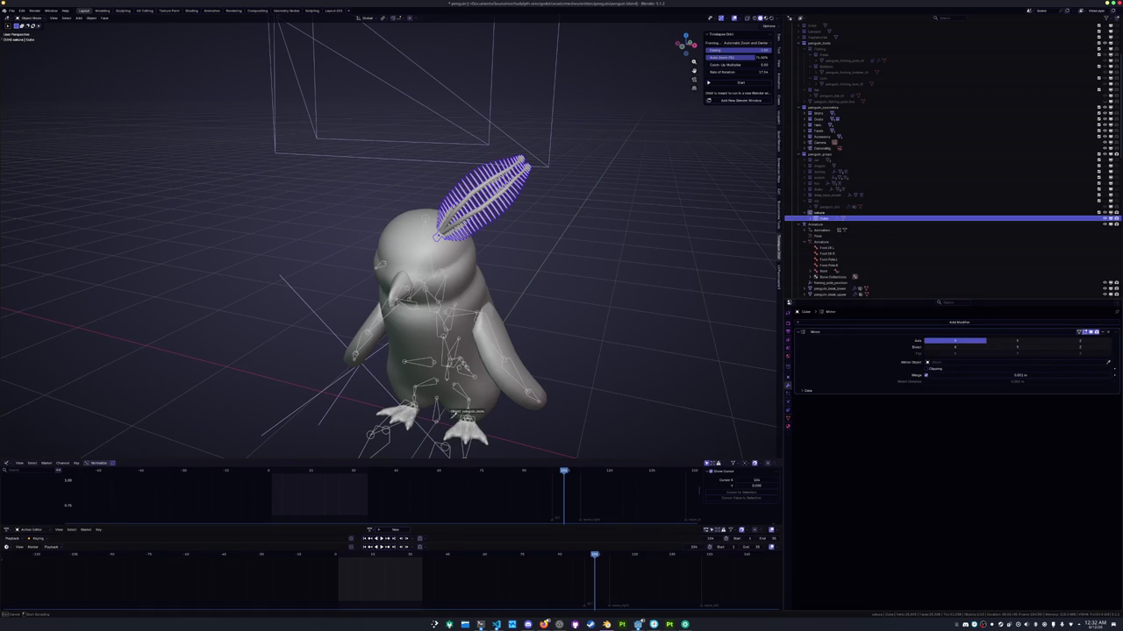
{"action": "left_click", "coordinate": [438, 414]}
{"action": "mouse_move", "coordinate": [572, 326]}
{"action": "middle_mouse_down"}
{"action": "mouse_move", "coordinate": [499, 259]}
{"action": "mouse_move", "coordinate": [579, 276]}
{"action": "middle_mouse_up"}
Rotate the mirrored feathers around Z so they tilt apart into a V
{"action": "key", "text": "r"}
{"action": "key", "text": "z"}
{"action": "key", "text": "z"}
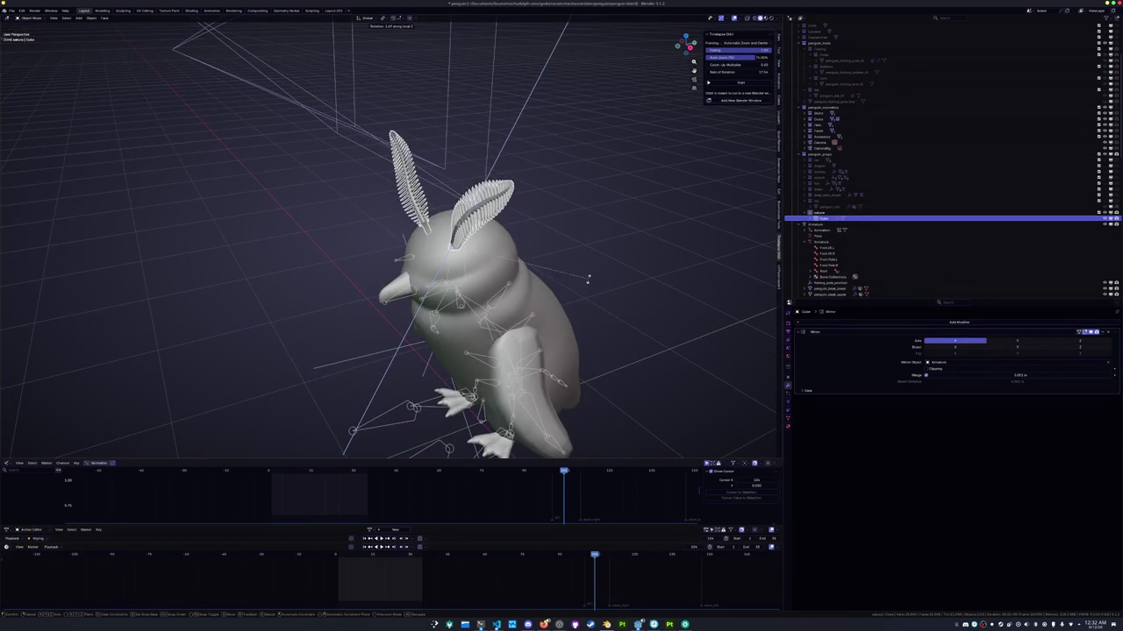
{"action": "left_click", "coordinate": [566, 220]}
{"action": "mouse_move", "coordinate": [566, 231]}
{"action": "middle_mouse_down"}
{"action": "mouse_move", "coordinate": [574, 210]}
{"action": "mouse_move", "coordinate": [566, 236]}
{"action": "middle_mouse_up"}
{"action": "key", "text": "z"}
{"action": "key", "text": "z"}
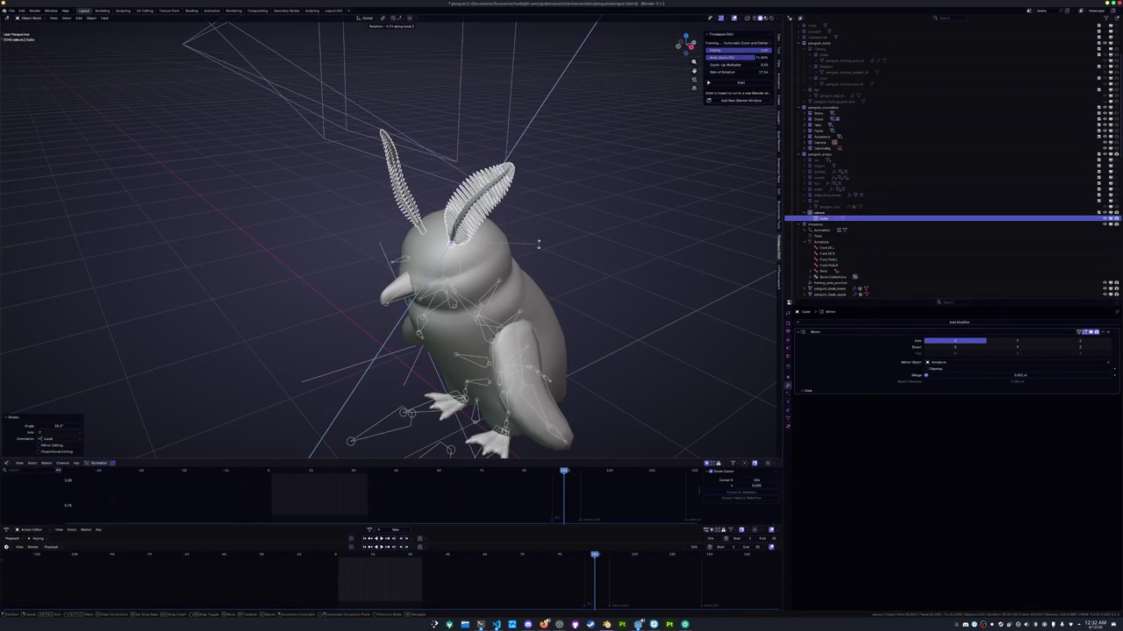
{"action": "middle_click_drag", "start_coordinate": [538, 245], "coordinate": [526, 250]}
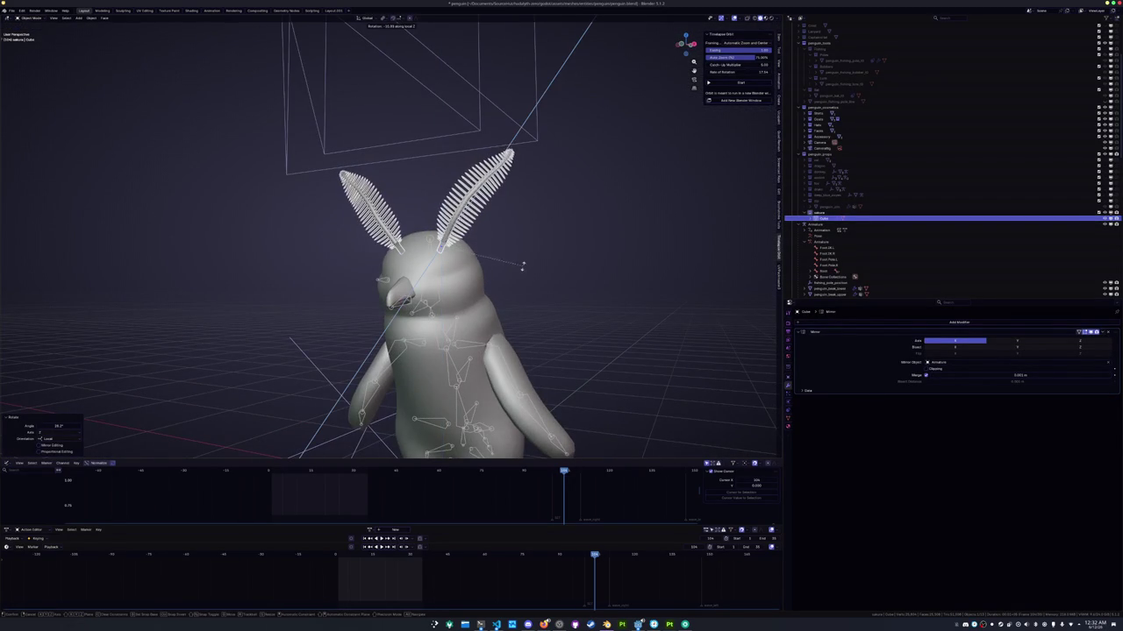
{"action": "left_click", "coordinate": [515, 275]}
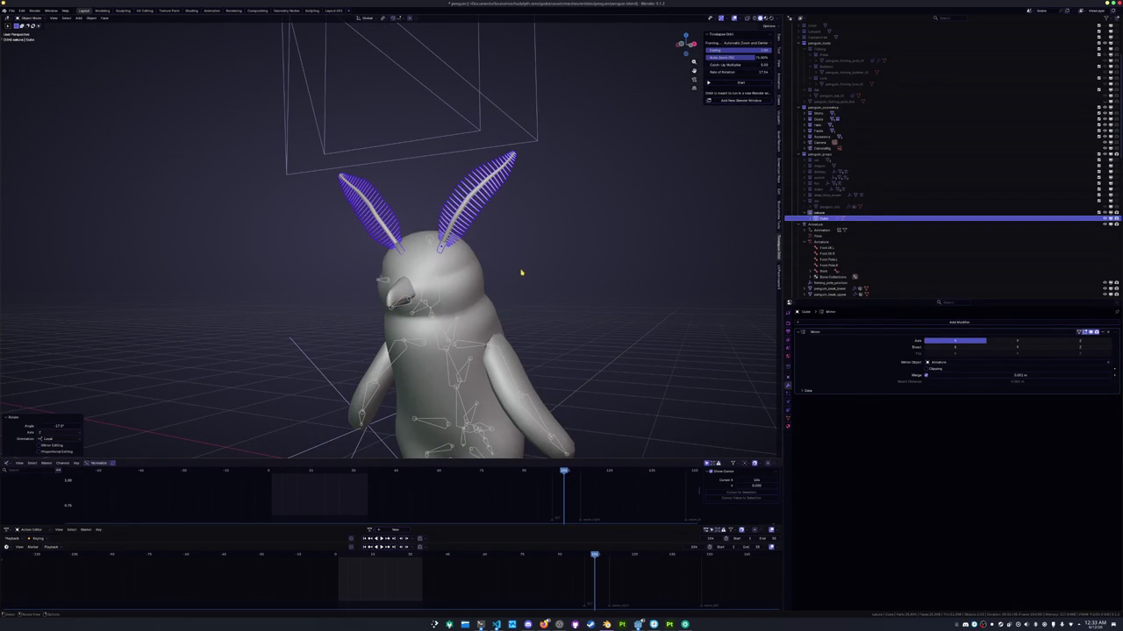
In front view, reduce the feathers' outward tilt and adjust their height along Z
{"action": "key", "text": "KP_1"}
{"action": "key", "text": "g"}
{"action": "key", "text": "x"}
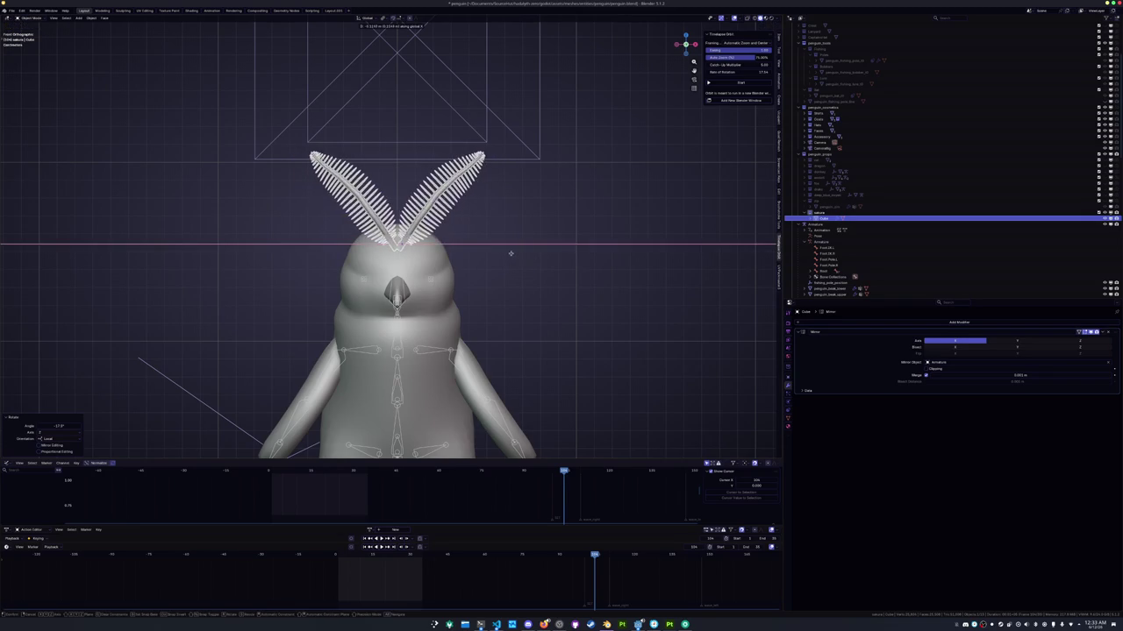
{"action": "key", "text": "Escape"}
{"action": "key", "text": "g"}
{"action": "key", "text": "x"}
{"action": "key", "text": "r"}
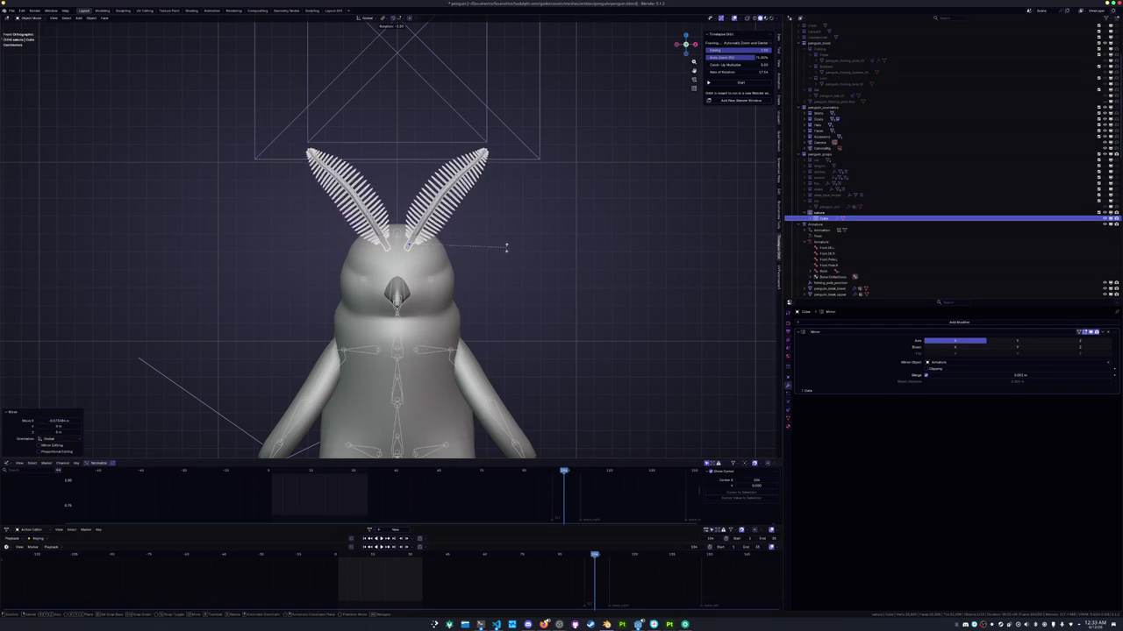
{"action": "left_click", "coordinate": [502, 237]}
{"action": "key", "text": "g"}
{"action": "key", "text": "z"}
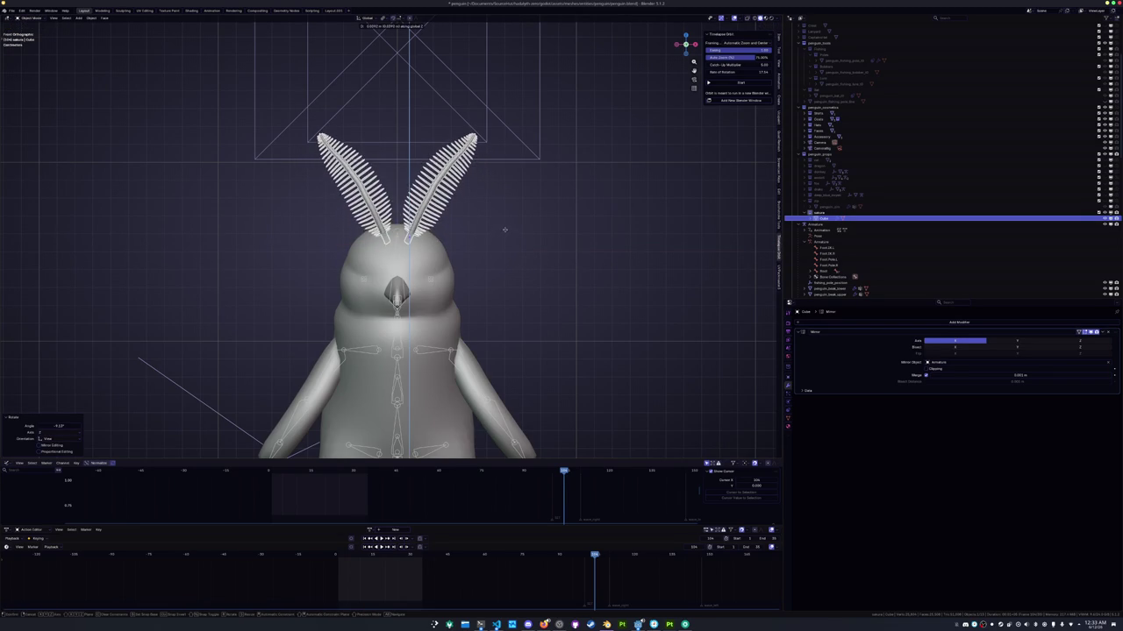
{"action": "left_click", "coordinate": [501, 235]}
Fine-tune the feathers' final height in Material Preview, then return to Solid shading
{"action": "left_click", "coordinate": [762, 18]}
{"action": "scroll", "coordinate": [529, 223], "scroll_direction": "up", "scroll_amount": 2}
{"action": "key", "text": "g"}
{"action": "key", "text": "z"}
{"action": "left_click", "coordinate": [543, 226]}
{"action": "scroll", "coordinate": [519, 252], "scroll_direction": "down", "scroll_amount": 3}
{"action": "left_click", "coordinate": [519, 252]}
{"action": "scroll", "coordinate": [519, 252], "scroll_direction": "down", "scroll_amount": 2}
{"action": "scroll", "coordinate": [574, 226], "scroll_direction": "down", "scroll_amount": 1}
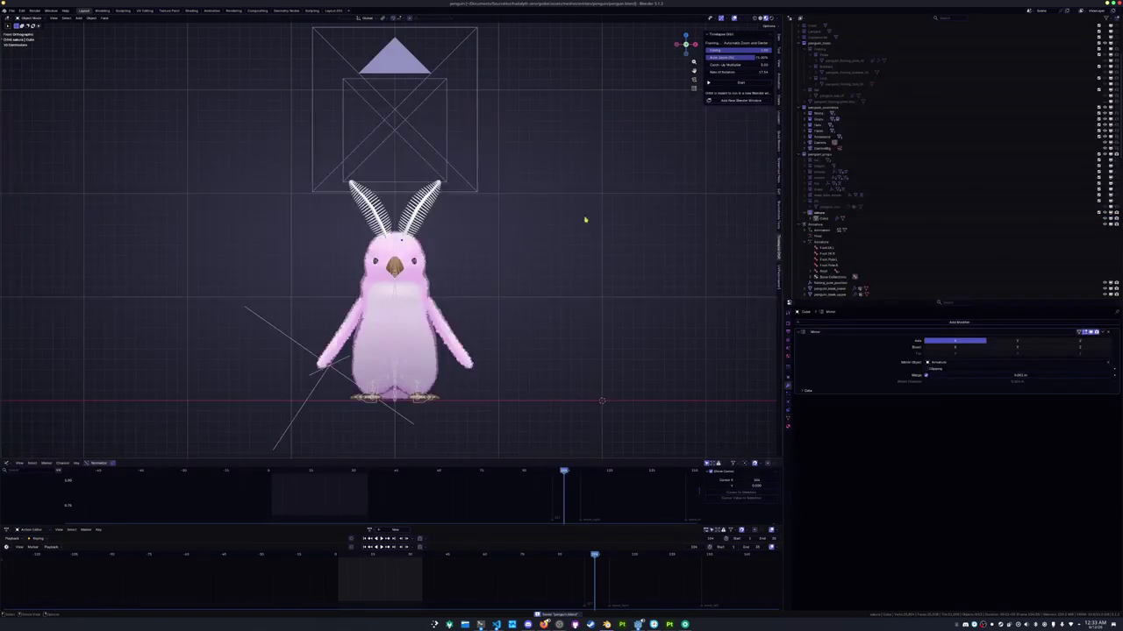
{"action": "left_click", "coordinate": [756, 18]}
Add a cube at the world origin and shrink it to about 0.111 scale
{"action": "mouse_move", "coordinate": [553, 298]}
{"action": "middle_mouse_down", "text": "shift"}
{"action": "mouse_move", "coordinate": [564, 191]}
{"action": "mouse_move", "coordinate": [548, 237]}
{"action": "middle_mouse_up", "text": "shift"}
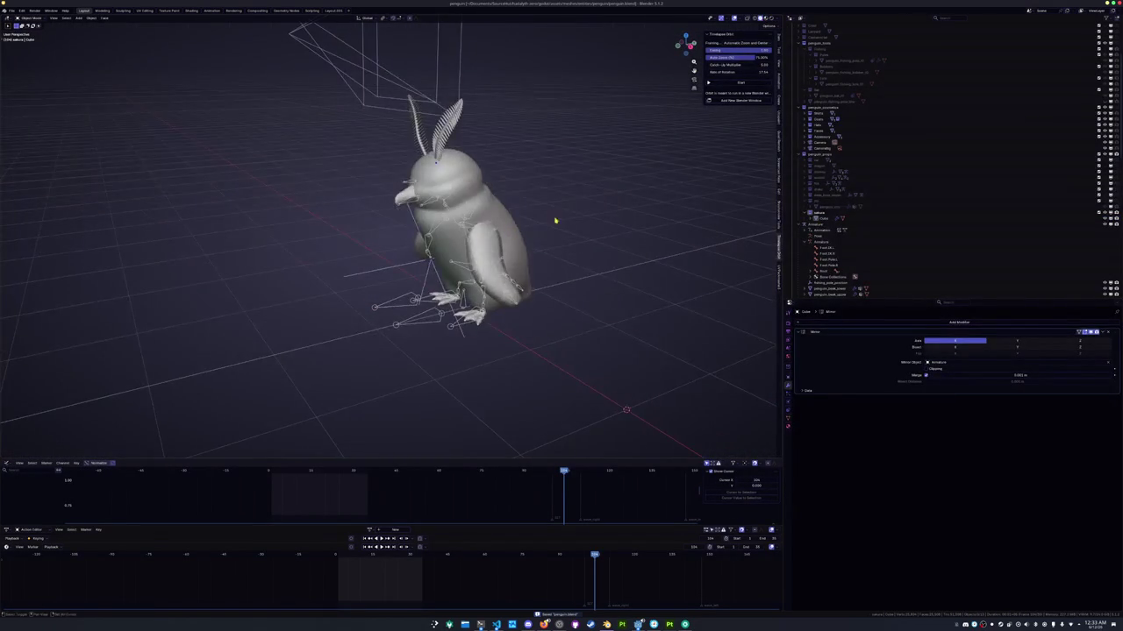
{"action": "key", "text": "shift+a"}
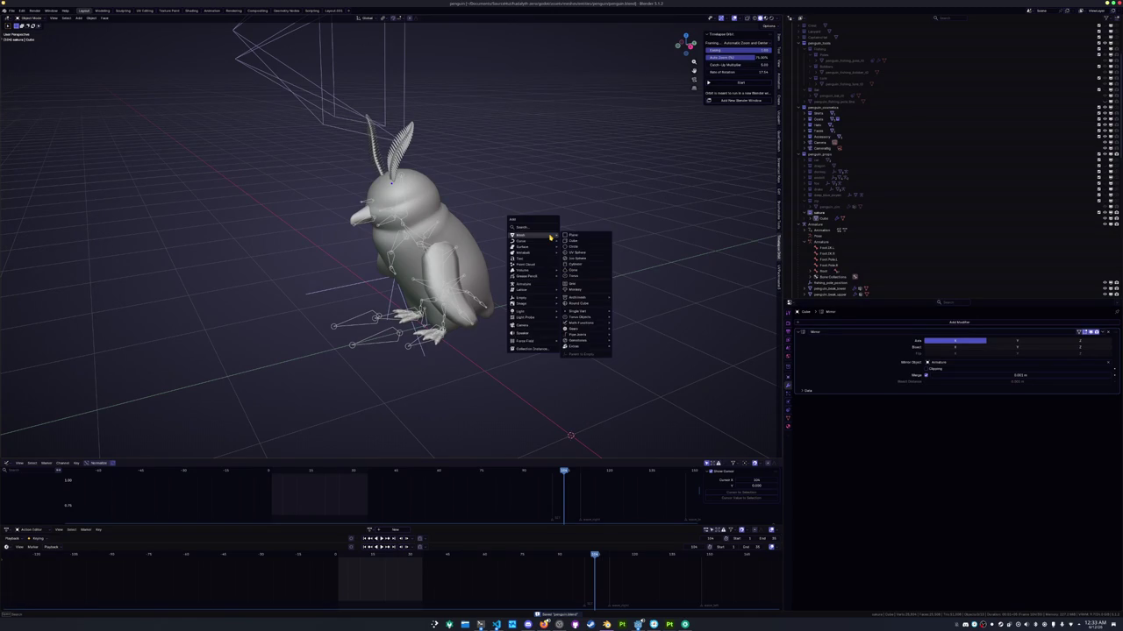
{"action": "left_click", "coordinate": [575, 243]}
{"action": "key", "text": "alt+g"}
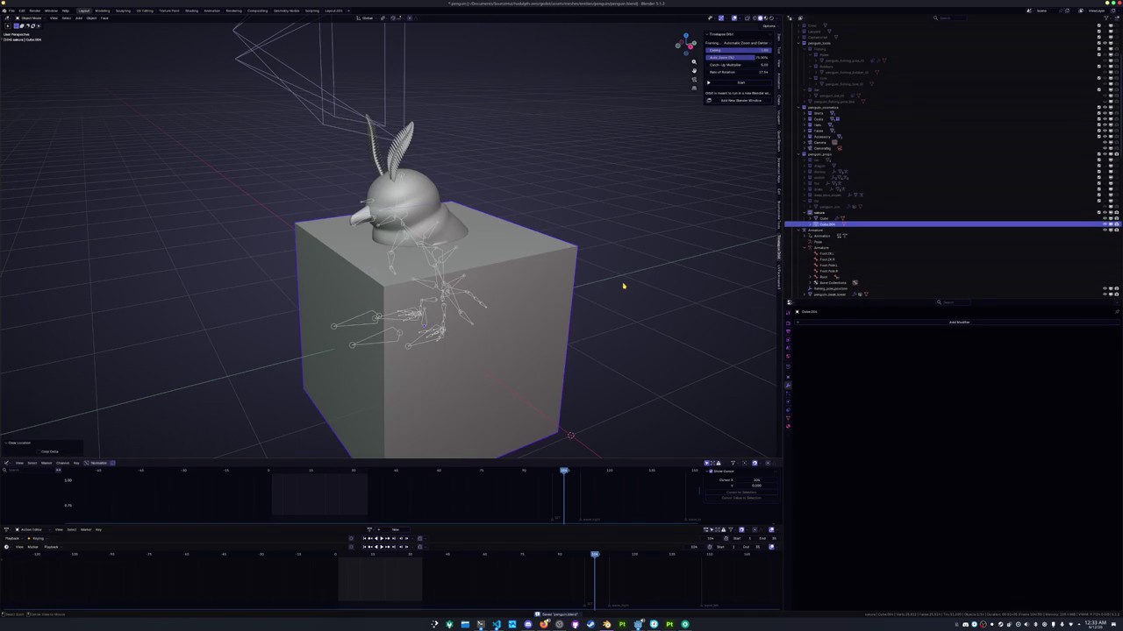
{"action": "key", "text": "KP_1"}
{"action": "key", "text": "s"}
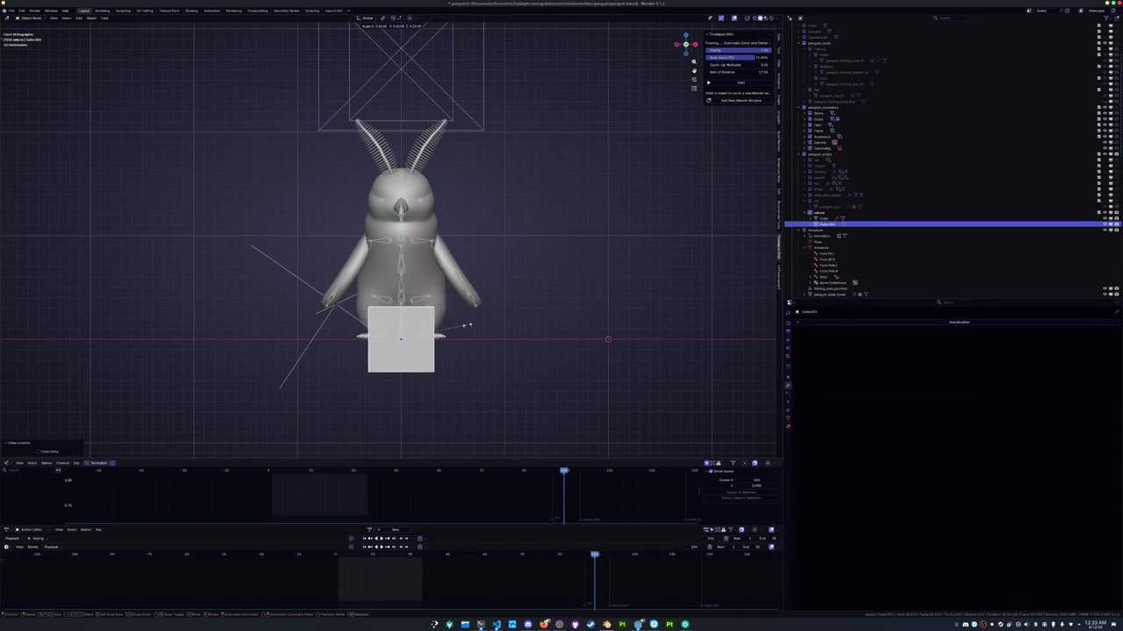
{"action": "left_click", "coordinate": [427, 335]}
Raise the cube along Z and position it at the penguin's neck from the side
{"action": "key", "text": "g"}
{"action": "key", "text": "z"}
{"action": "left_click", "coordinate": [428, 219]}
{"action": "key", "text": "KP_3"}
{"action": "scroll", "coordinate": [491, 228], "scroll_direction": "up", "scroll_amount": 3}
{"action": "key", "text": "g"}
{"action": "left_click", "coordinate": [526, 223]}
Rotate the box and scale it wider along X to span the neck
{"action": "key", "text": "r"}
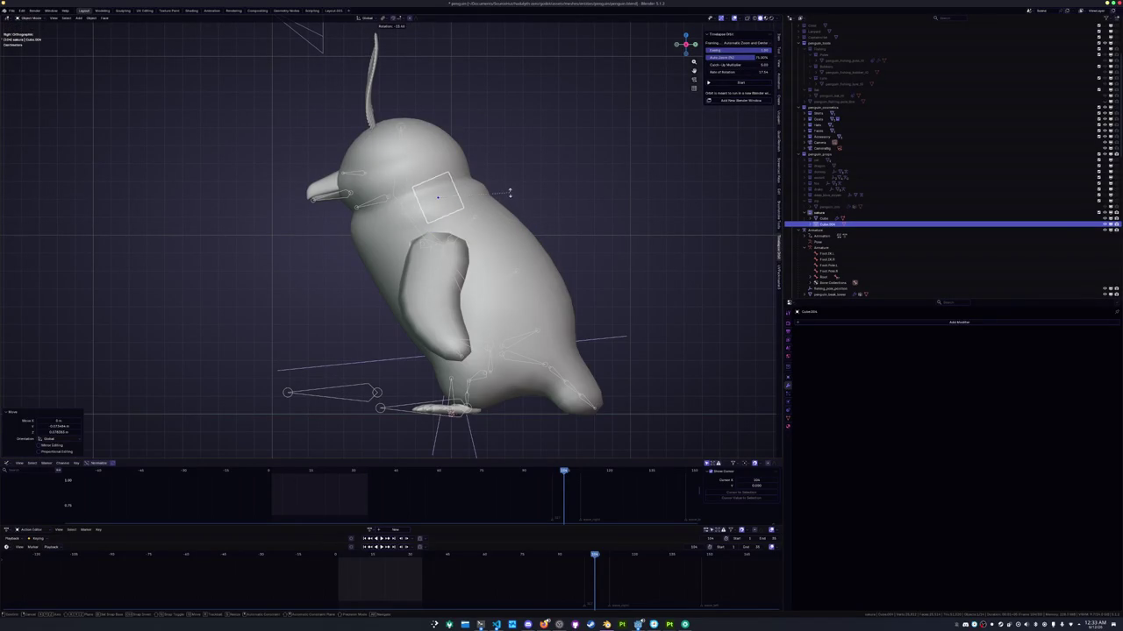
{"action": "left_click", "coordinate": [511, 194]}
{"action": "key", "text": "KP_1"}
{"action": "key", "text": "s"}
{"action": "key", "text": "x"}
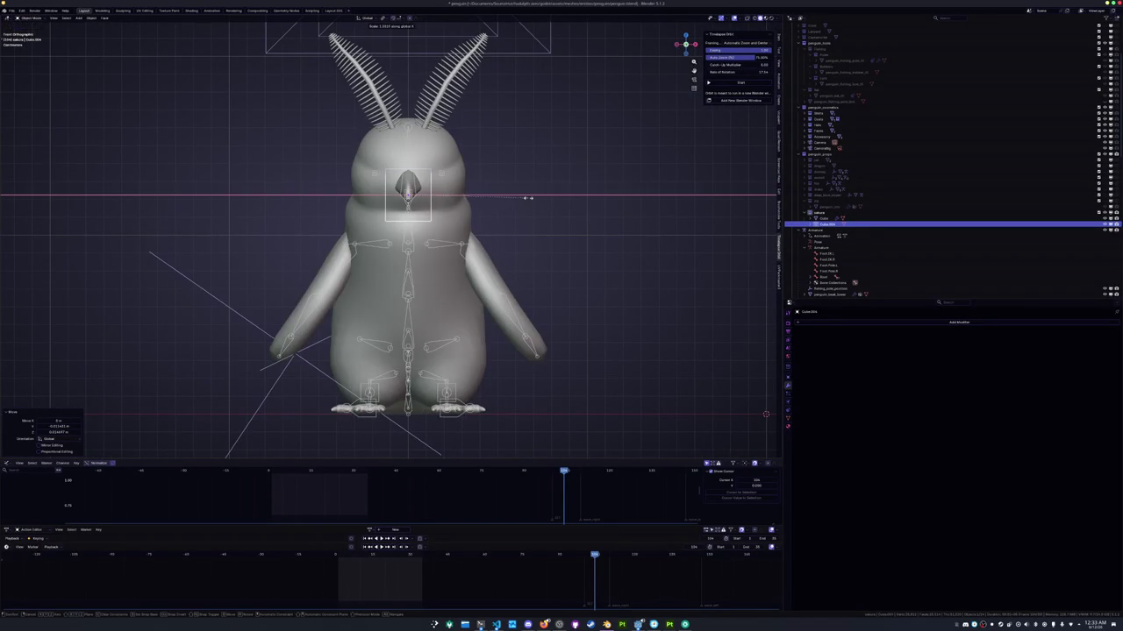
{"action": "left_click", "coordinate": [706, 220]}
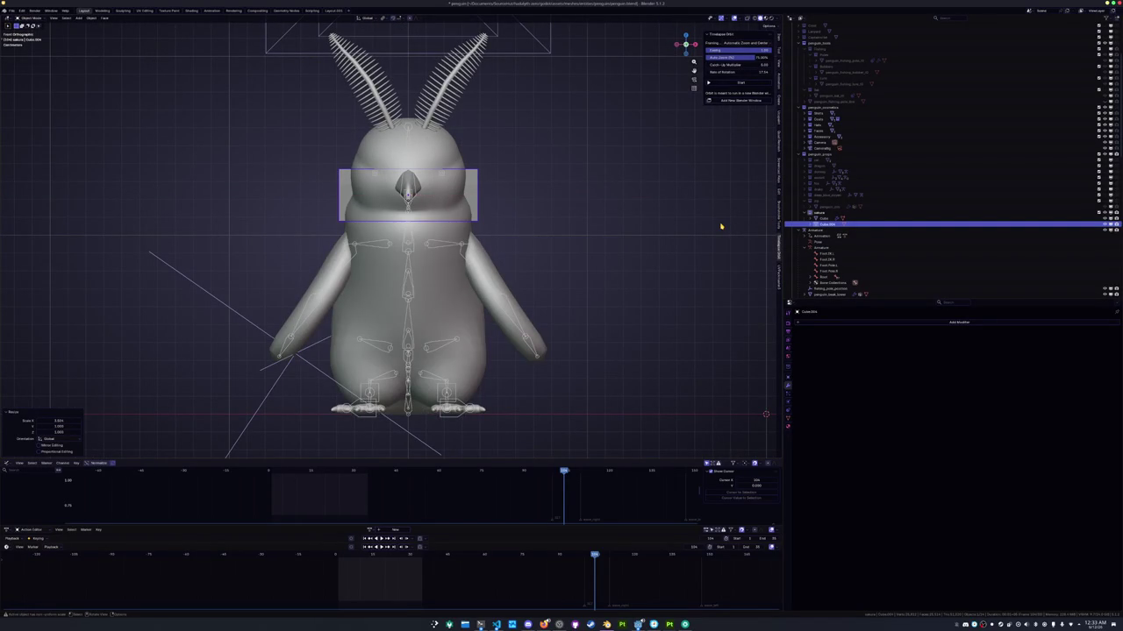
{"action": "key", "text": "KP_3"}
{"action": "key", "text": "Tab"}
With X-ray on, move the box's geometry lower onto the penguin's neck
{"action": "key", "text": "alt+z"}
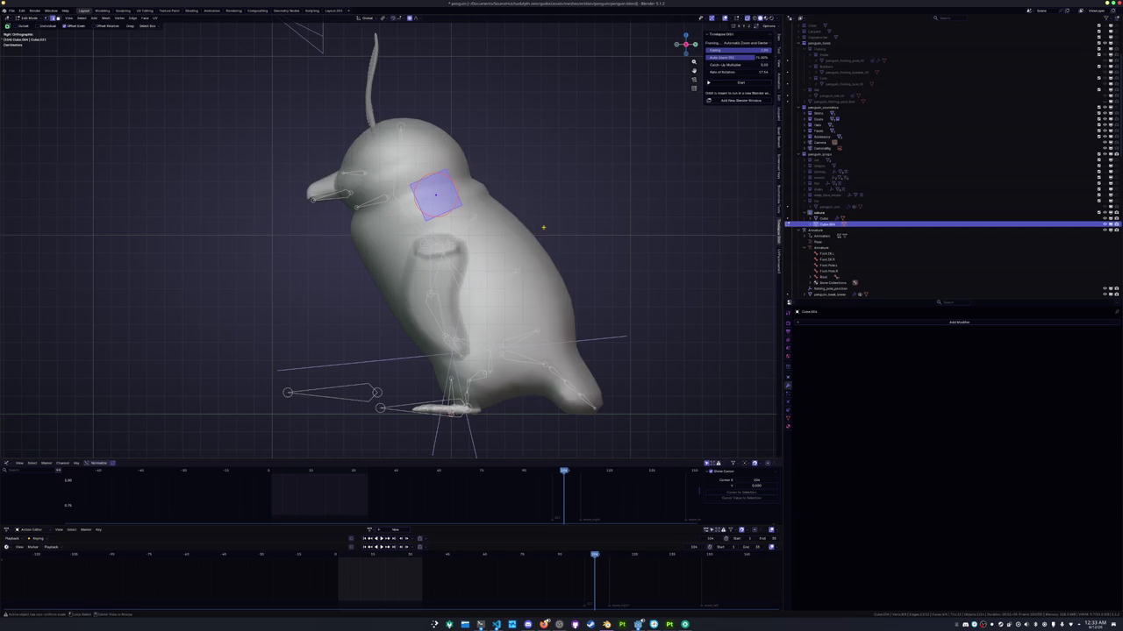
{"action": "key", "text": "g"}
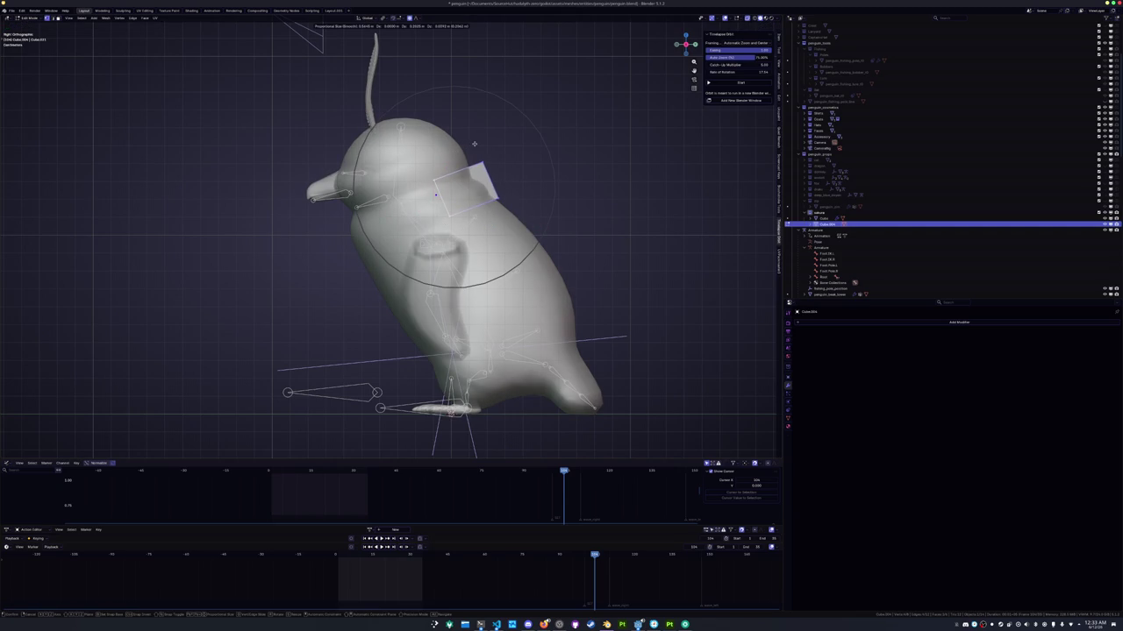
{"action": "scroll", "coordinate": [476, 143], "scroll_direction": "up", "scroll_amount": 5}
{"action": "scroll", "coordinate": [476, 144], "scroll_direction": "up", "scroll_amount": 10}
{"action": "scroll", "coordinate": [474, 145], "scroll_direction": "up", "scroll_amount": 9}
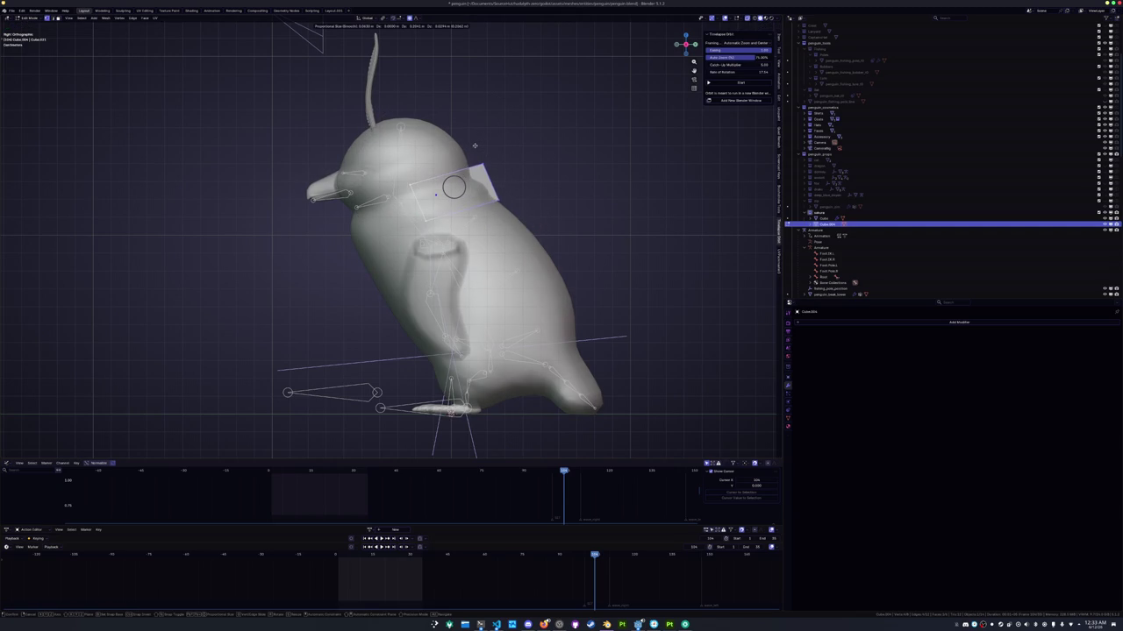
{"action": "left_click", "coordinate": [474, 143]}
{"action": "key", "text": "g"}
{"action": "left_click", "coordinate": [373, 219]}
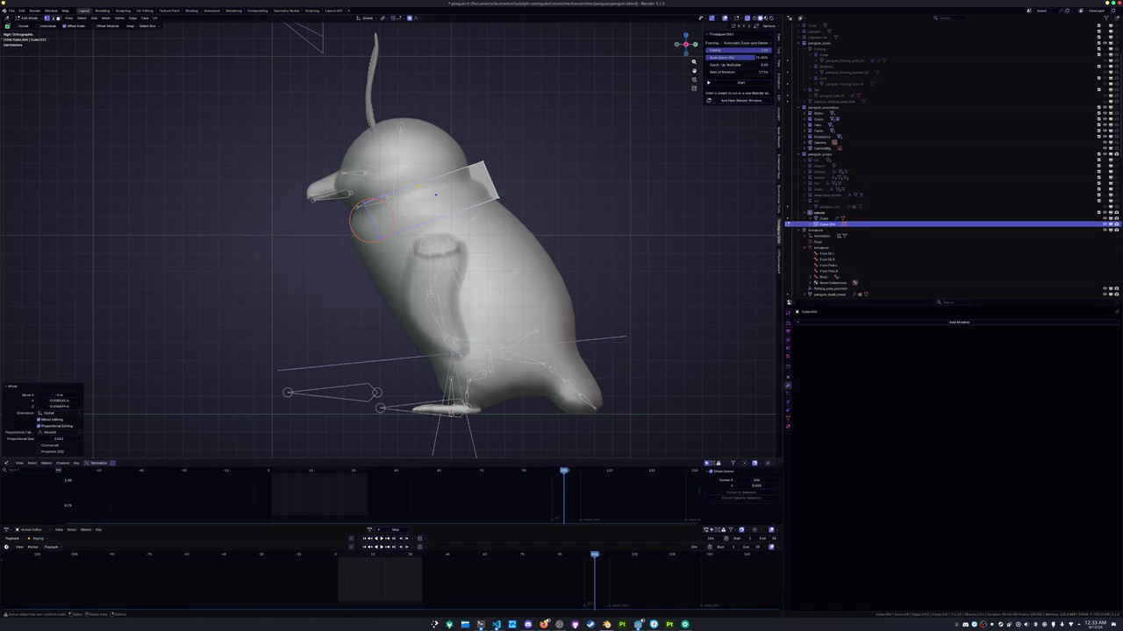
Widen the box along the X axis in front view
{"action": "key", "text": "KP_1"}
{"action": "key", "text": "s"}
{"action": "key", "text": "x"}
{"action": "left_click", "coordinate": [431, 191]}
{"action": "middle_click_drag", "start_coordinate": [431, 191], "coordinate": [436, 193]}
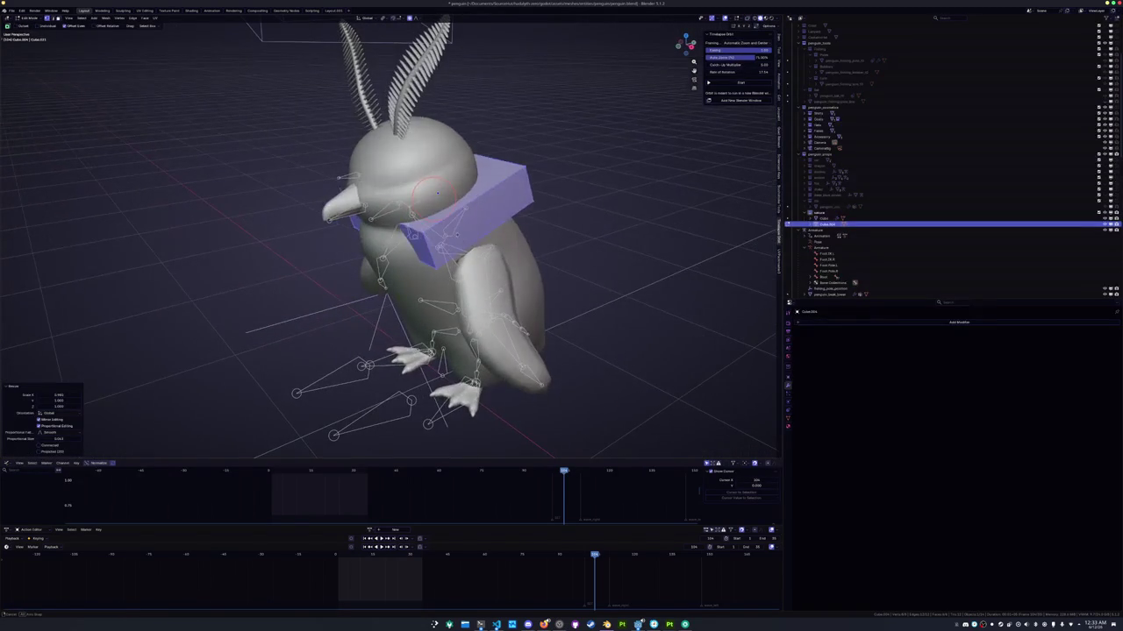
{"action": "key", "text": "Tab"}
{"action": "key", "text": "Tab"}
{"action": "key", "text": "Tab"}
{"action": "key", "text": "Tab"}
{"action": "key", "text": "Tab"}
{"action": "key", "text": "Tab"}
Slide an edge loop along the box, then return to Object Mode
{"action": "mouse_move", "coordinate": [605, 276]}
{"action": "middle_mouse_down"}
{"action": "mouse_move", "coordinate": [585, 225]}
{"action": "mouse_move", "coordinate": [553, 219]}
{"action": "middle_mouse_up"}
{"action": "key", "text": "g"}
{"action": "key", "text": "g"}
{"action": "left_click", "coordinate": [571, 205]}
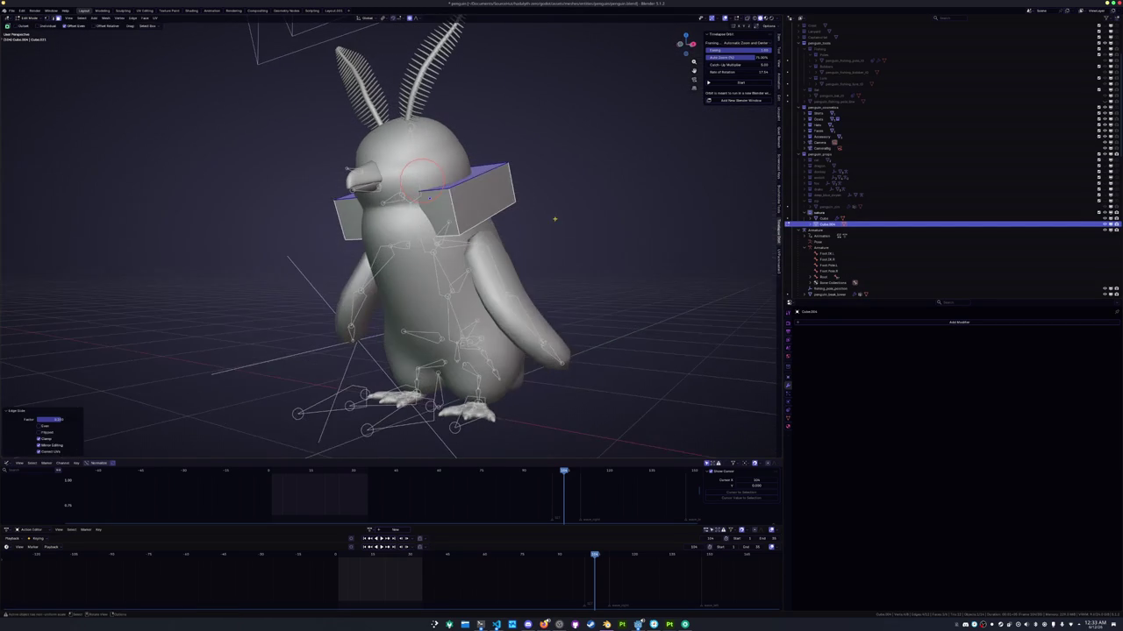
{"action": "key", "text": "Tab"}
Add a Geometry Nodes modifier to the box through the modifier search
{"action": "mouse_move", "coordinate": [601, 261]}
{"action": "middle_mouse_down"}
{"action": "mouse_move", "coordinate": [631, 263]}
{"action": "mouse_move", "coordinate": [619, 293]}
{"action": "mouse_move", "coordinate": [607, 277]}
{"action": "middle_mouse_up"}
{"action": "type", "text": "ar"}
{"action": "key", "text": "Return"}
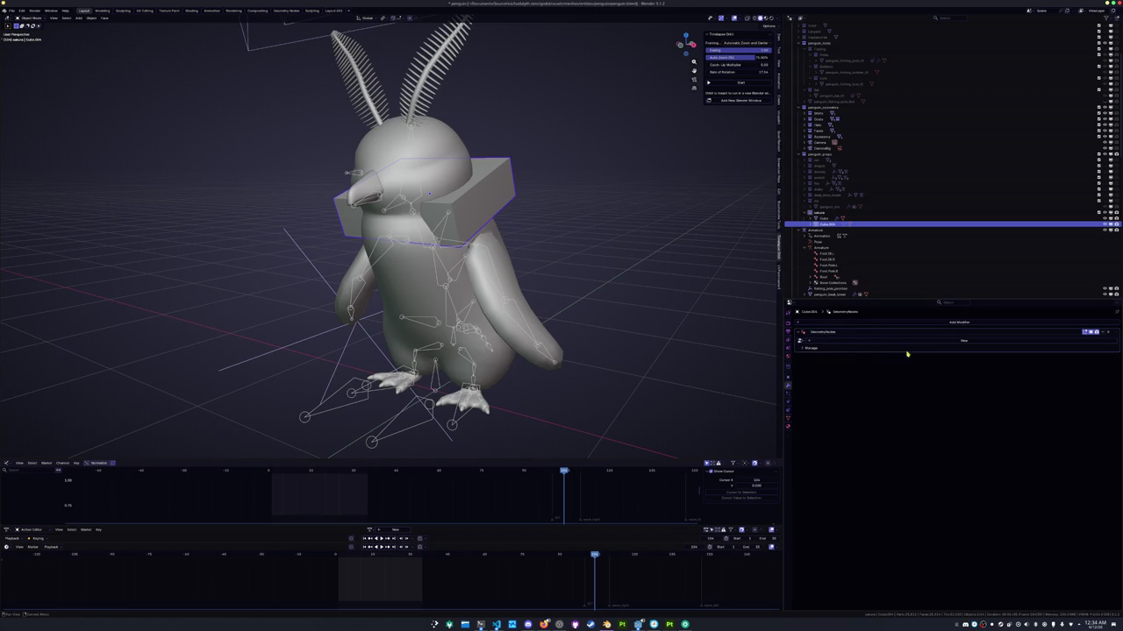
Assign the Geometry Nodes.001 node group and apply the box's scale
{"action": "left_click", "coordinate": [801, 340]}
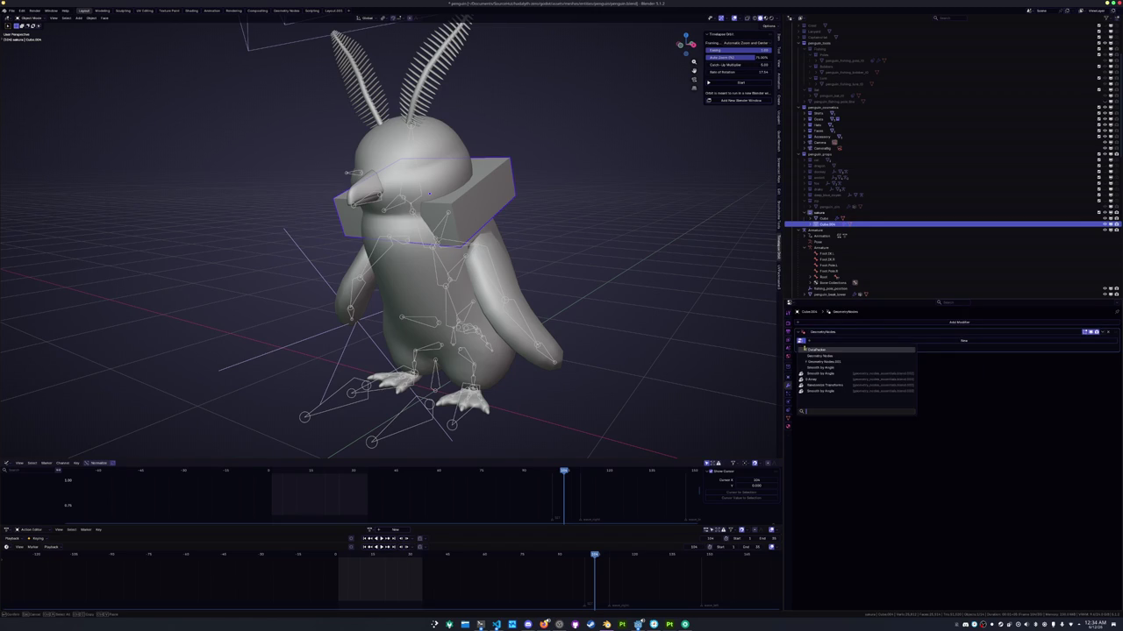
{"action": "left_click", "coordinate": [812, 361]}
{"action": "key", "text": "ctrl+a"}
{"action": "left_click", "coordinate": [644, 298]}
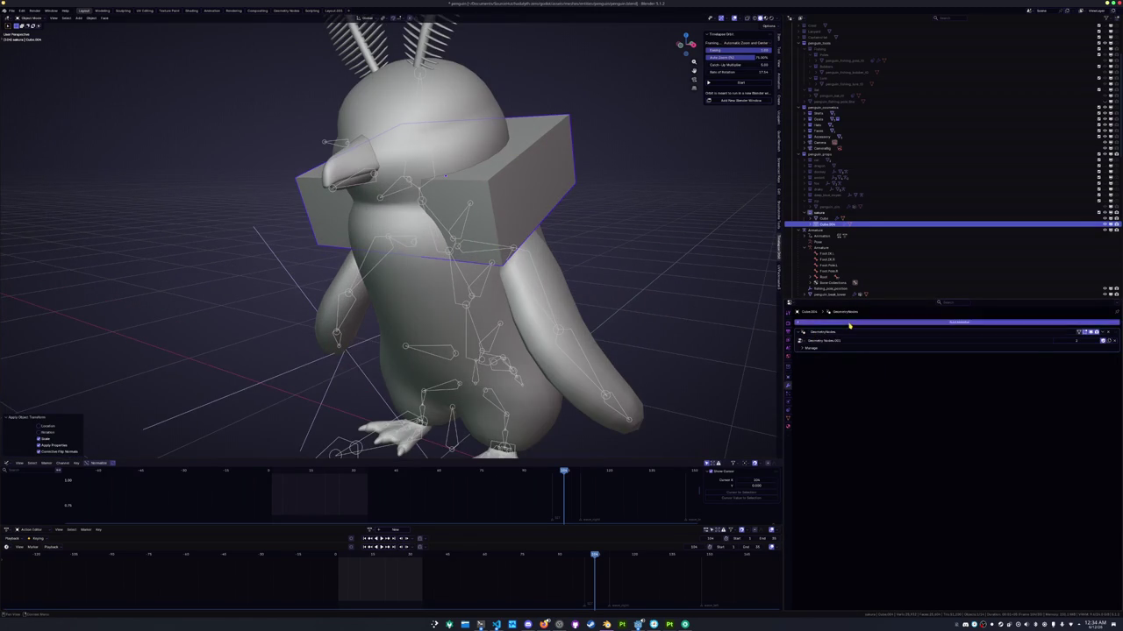
Add a second Geometry Nodes modifier and assign its node group
{"action": "left_click", "coordinate": [850, 322]}
{"action": "left_click", "coordinate": [875, 337]}
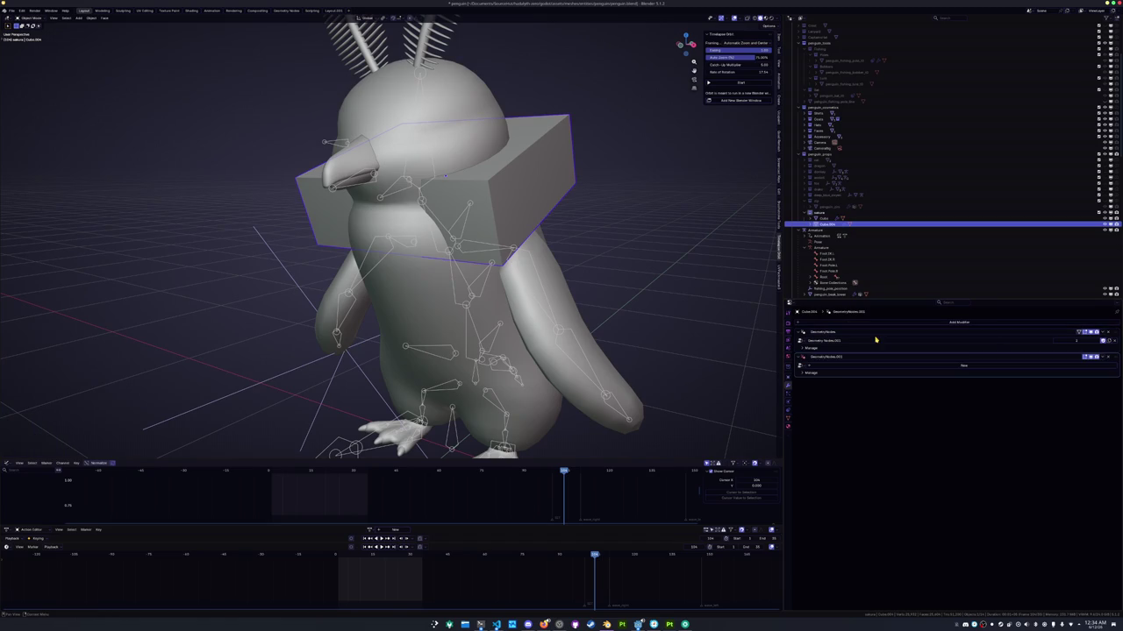
{"action": "left_click", "coordinate": [800, 365]}
{"action": "left_click", "coordinate": [816, 375]}
Shade the box smooth and view the scarf in Rendered shading
{"action": "right_click", "coordinate": [523, 142]}
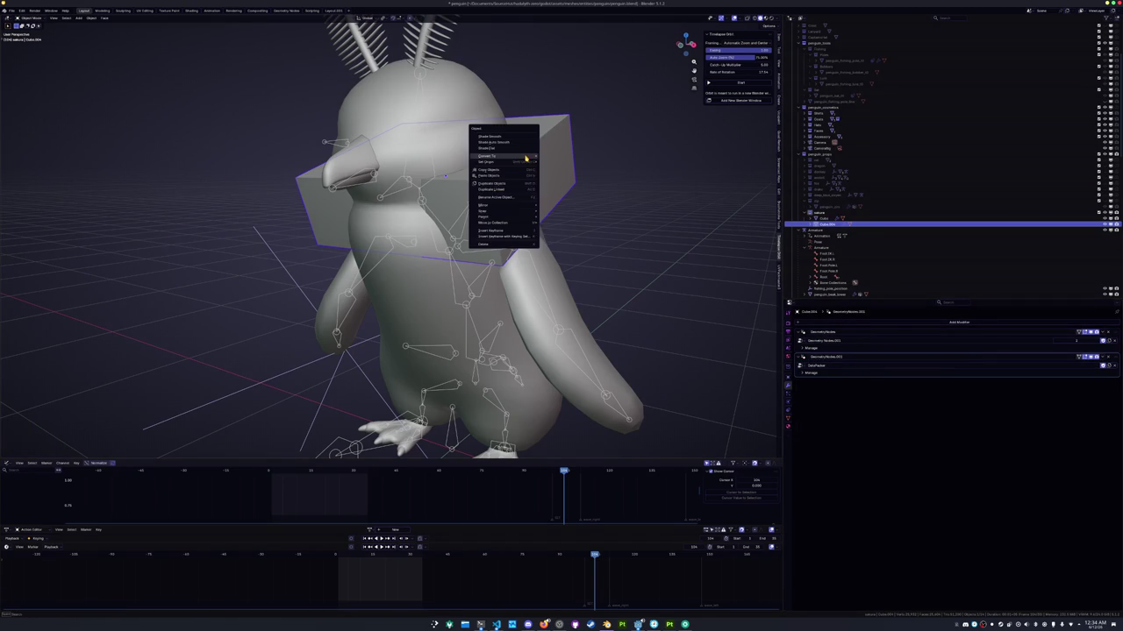
{"action": "left_click", "coordinate": [524, 145]}
{"action": "right_click", "coordinate": [524, 143]}
{"action": "left_click", "coordinate": [525, 137]}
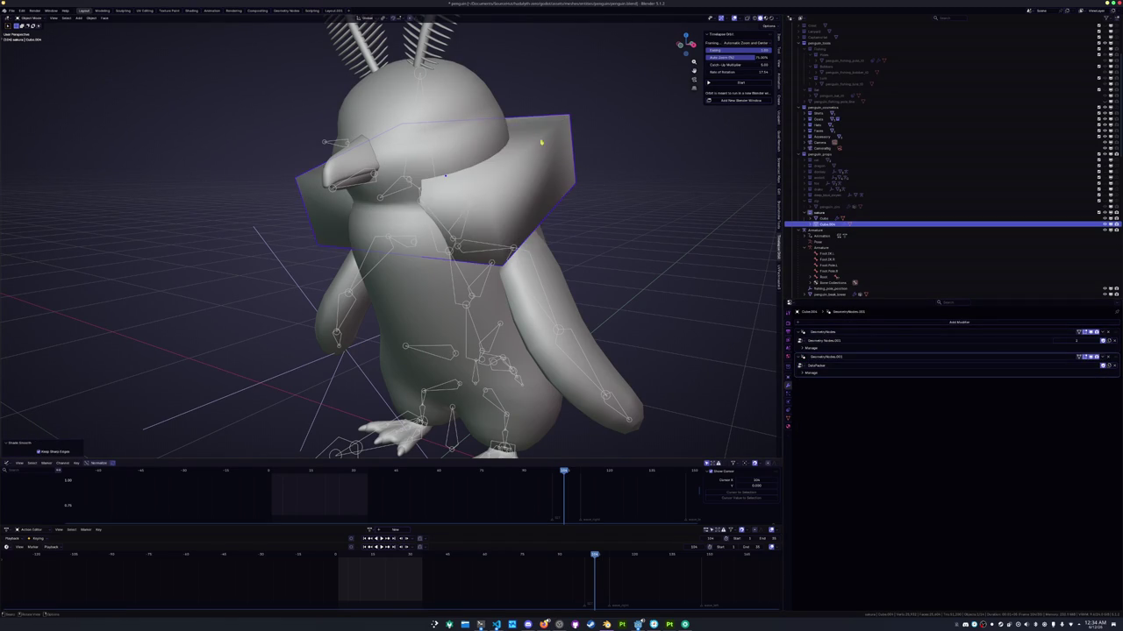
{"action": "middle_click_drag", "start_coordinate": [524, 136], "coordinate": [551, 193]}
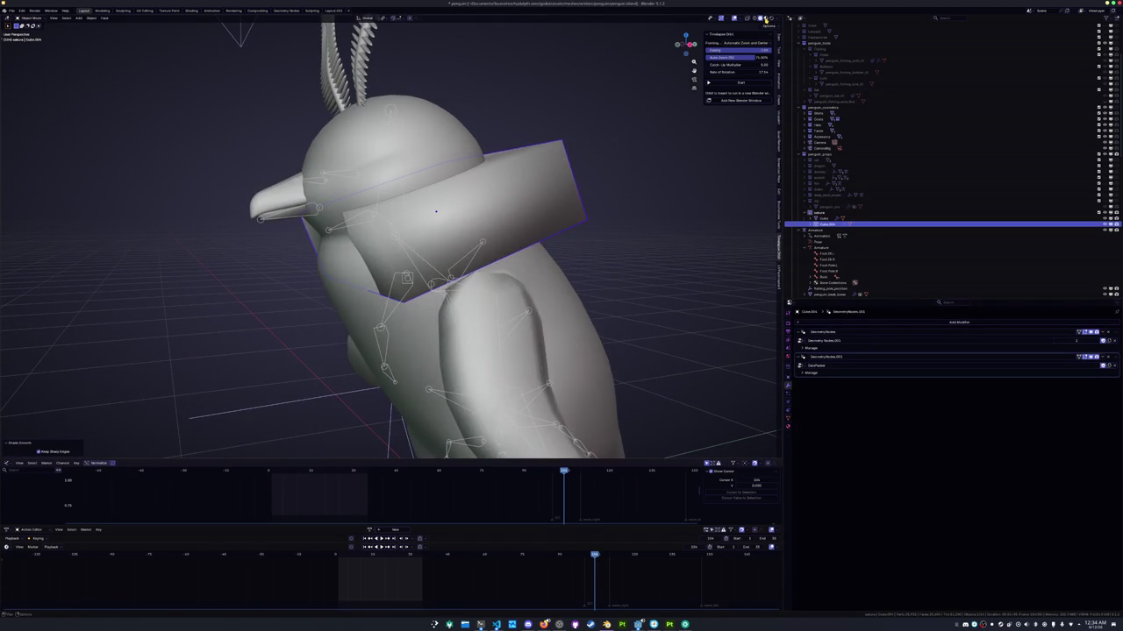
{"action": "left_click", "coordinate": [766, 17]}
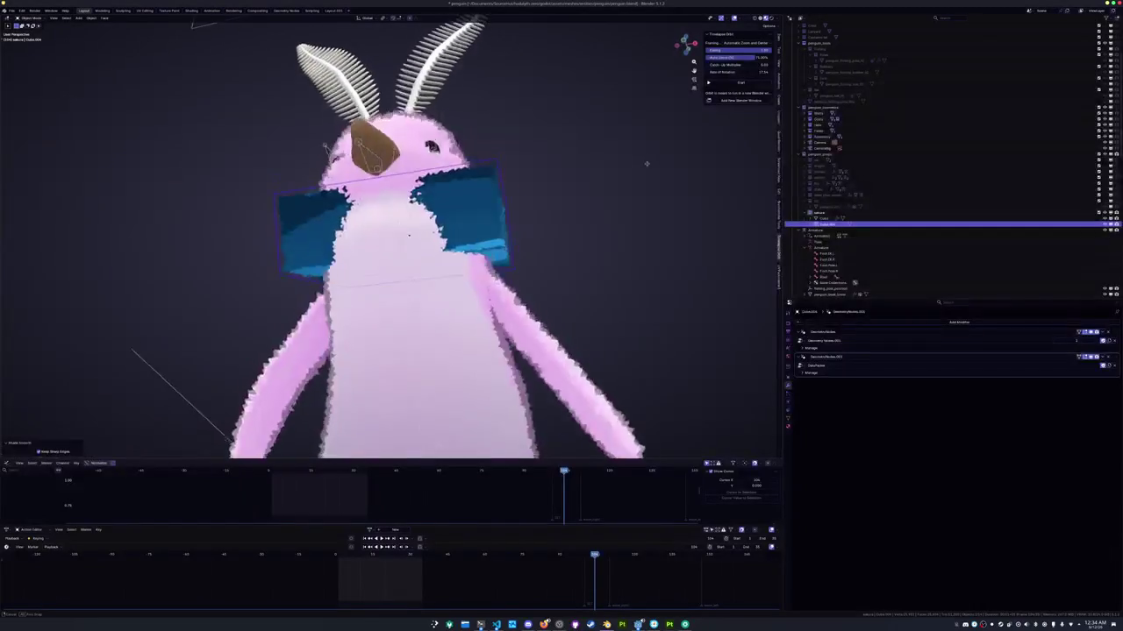
Add a Subdivision modifier with Ctrl+1 and halve and mirror the scarf with Auto Mirror
{"action": "key", "text": "Tab"}
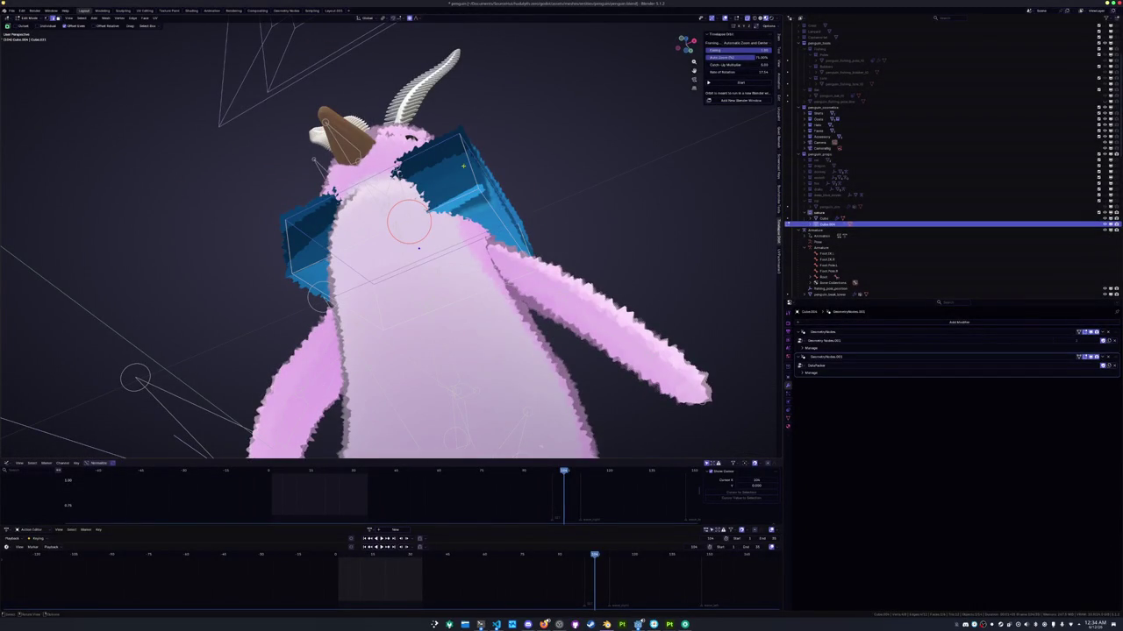
{"action": "key", "text": "Tab"}
{"action": "key", "text": "ctrl+1"}
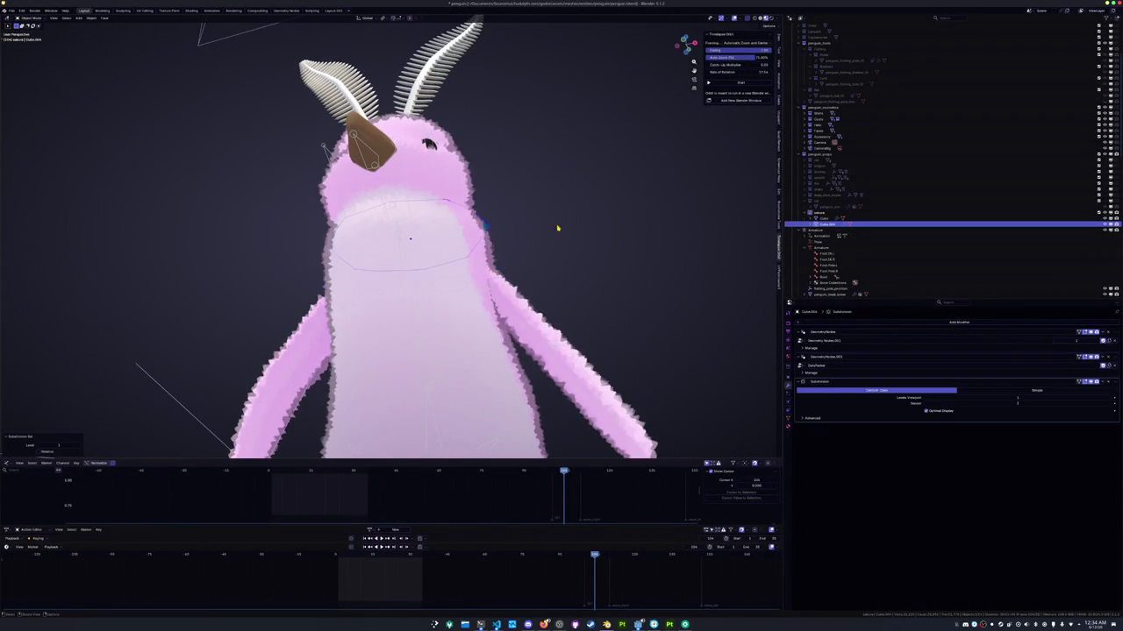
{"action": "key", "text": "Tab"}
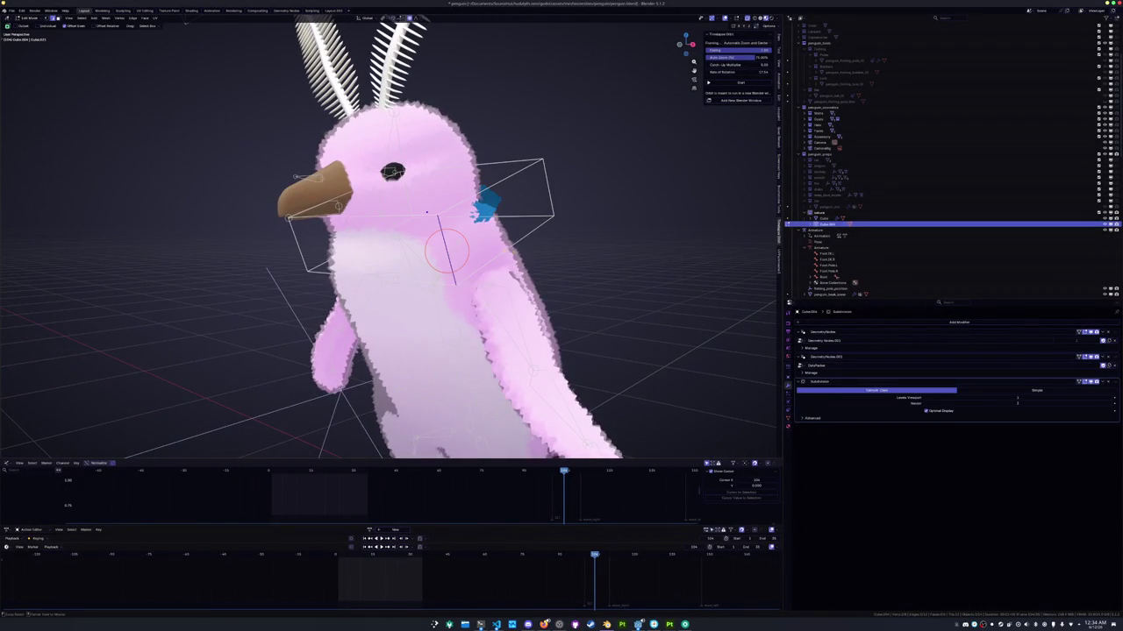
{"action": "key", "text": "a"}
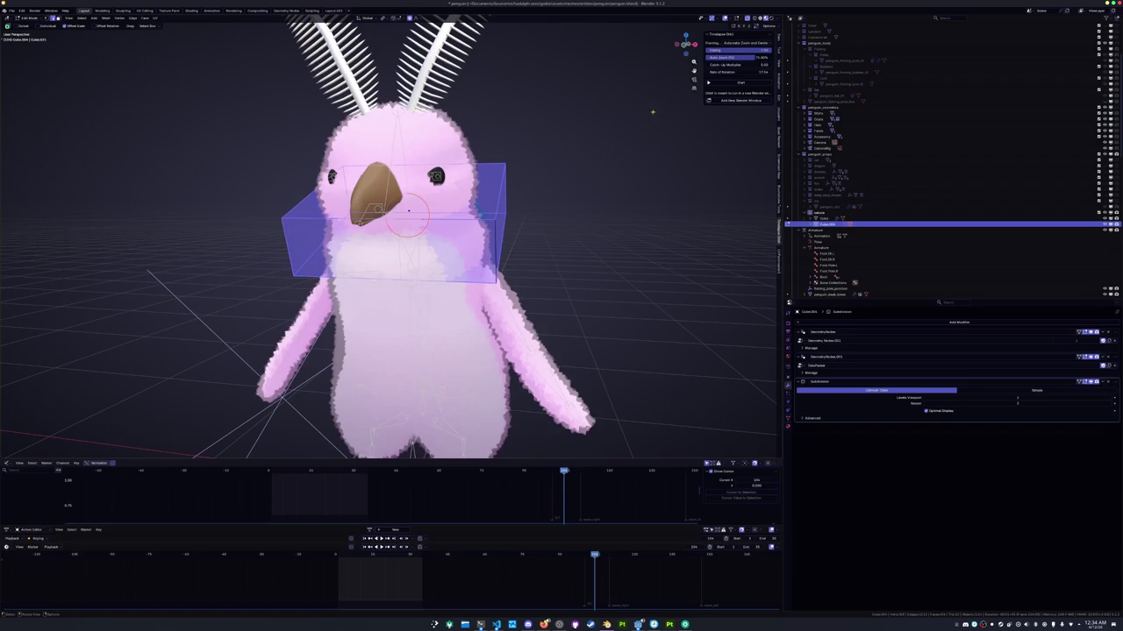
{"action": "left_click", "coordinate": [779, 101]}
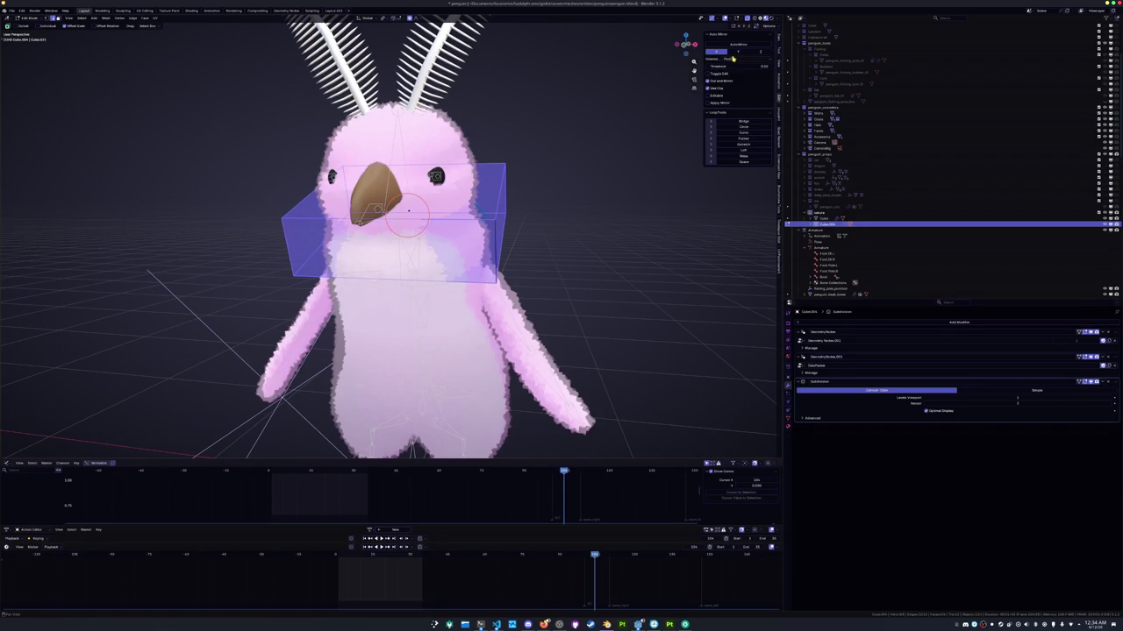
{"action": "left_click", "coordinate": [739, 44]}
Move Mirror to the top of the modifier stack with Subdivision directly below
{"action": "middle_click_drag", "start_coordinate": [546, 212], "coordinate": [495, 218]}
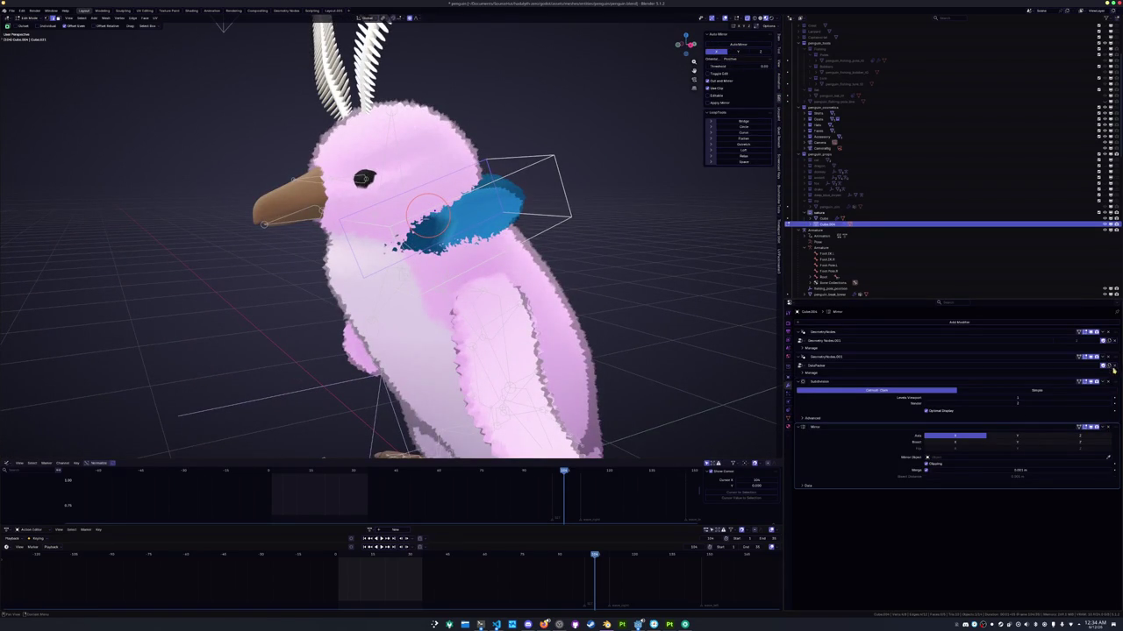
{"action": "left_click_drag", "start_coordinate": [1110, 408], "coordinate": [1104, 333]}
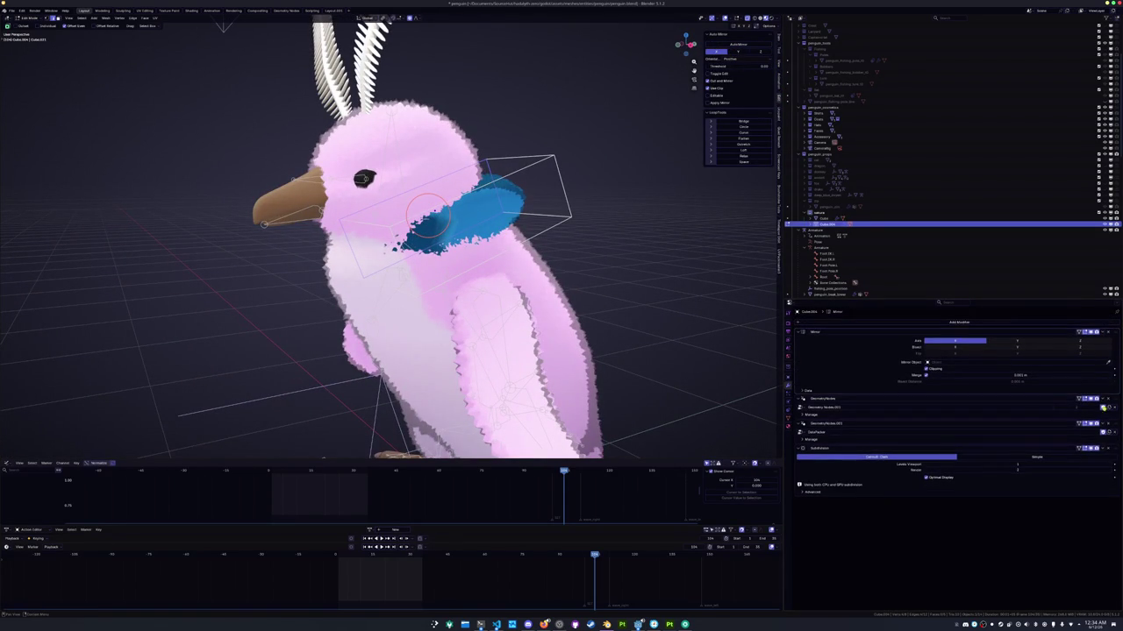
{"action": "left_click_drag", "start_coordinate": [1116, 450], "coordinate": [1114, 400]}
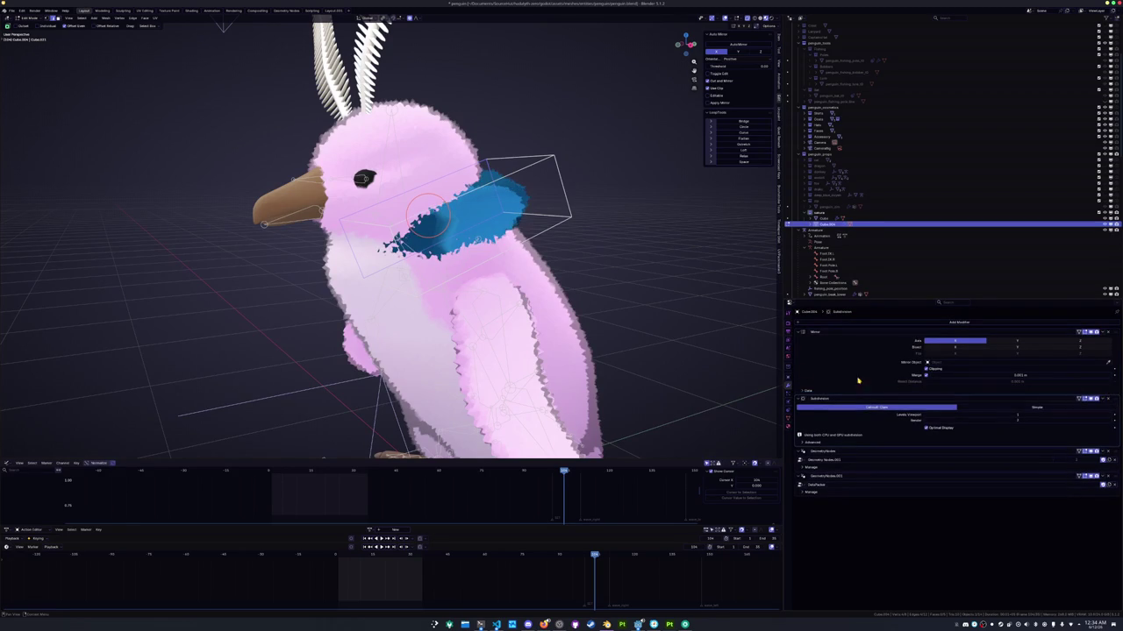
Edge-slide the scarf's neck loop to a new position
{"action": "middle_click_drag", "start_coordinate": [574, 286], "coordinate": [558, 184]}
{"action": "key", "text": "g"}
{"action": "key", "text": "g"}
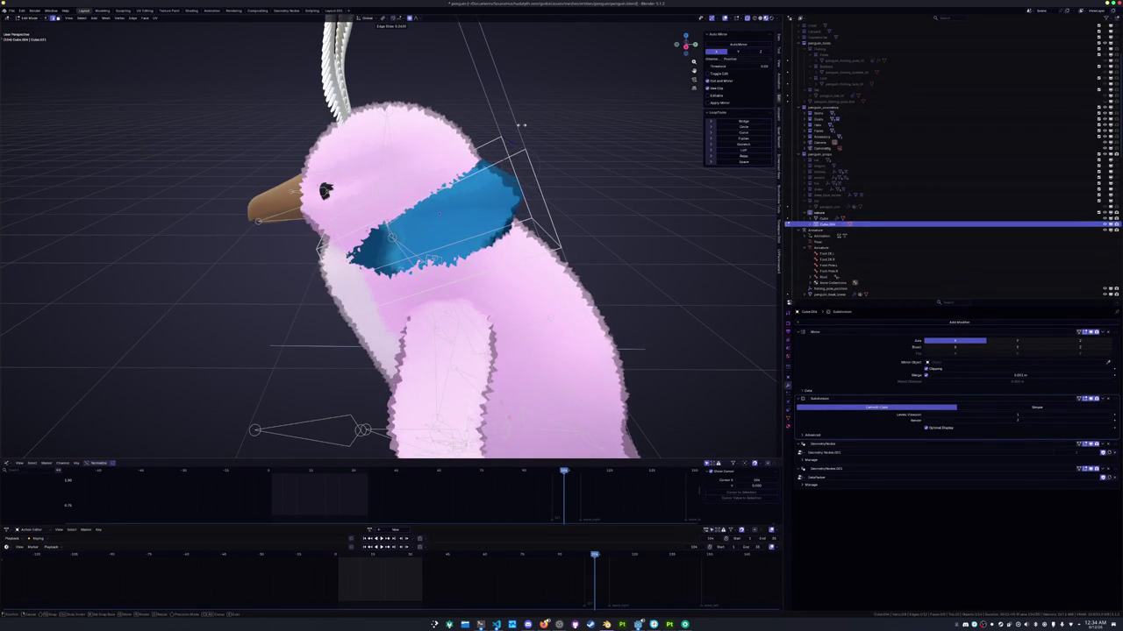
{"action": "left_click", "coordinate": [537, 167]}
{"action": "mouse_move", "coordinate": [538, 167]}
{"action": "middle_mouse_down"}
{"action": "mouse_move", "coordinate": [302, 98]}
{"action": "mouse_move", "coordinate": [526, 219]}
{"action": "middle_mouse_up"}
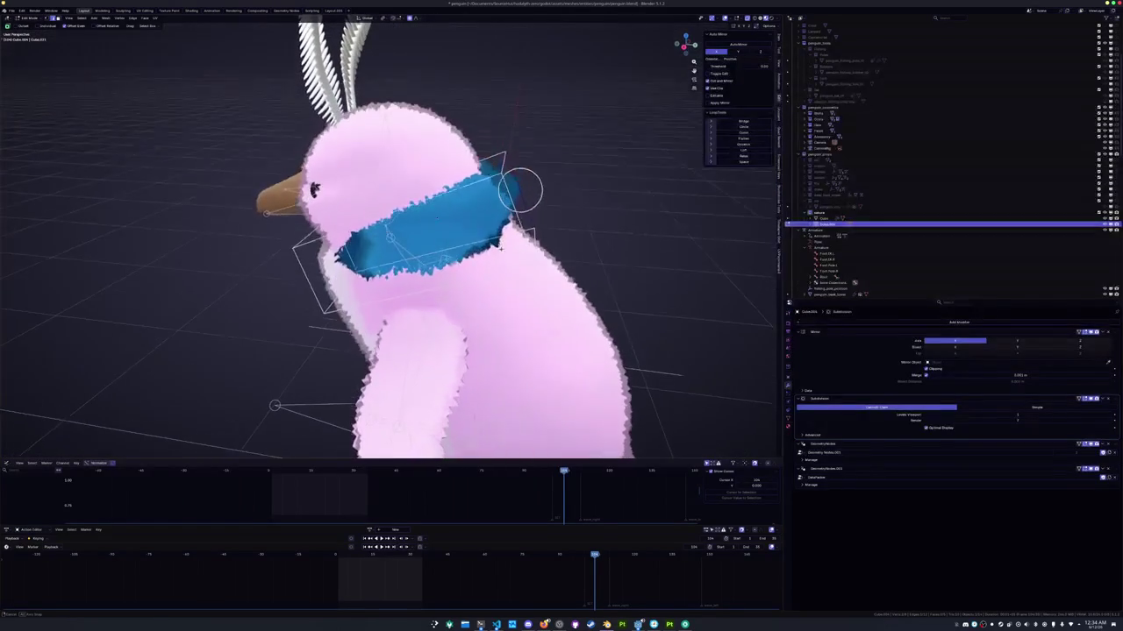
Fatten the scarf's neck loop outward with Shrink/Fatten
{"action": "key", "text": "shift+e"}
{"action": "key", "text": "Escape"}
{"action": "key", "text": "alt+s"}
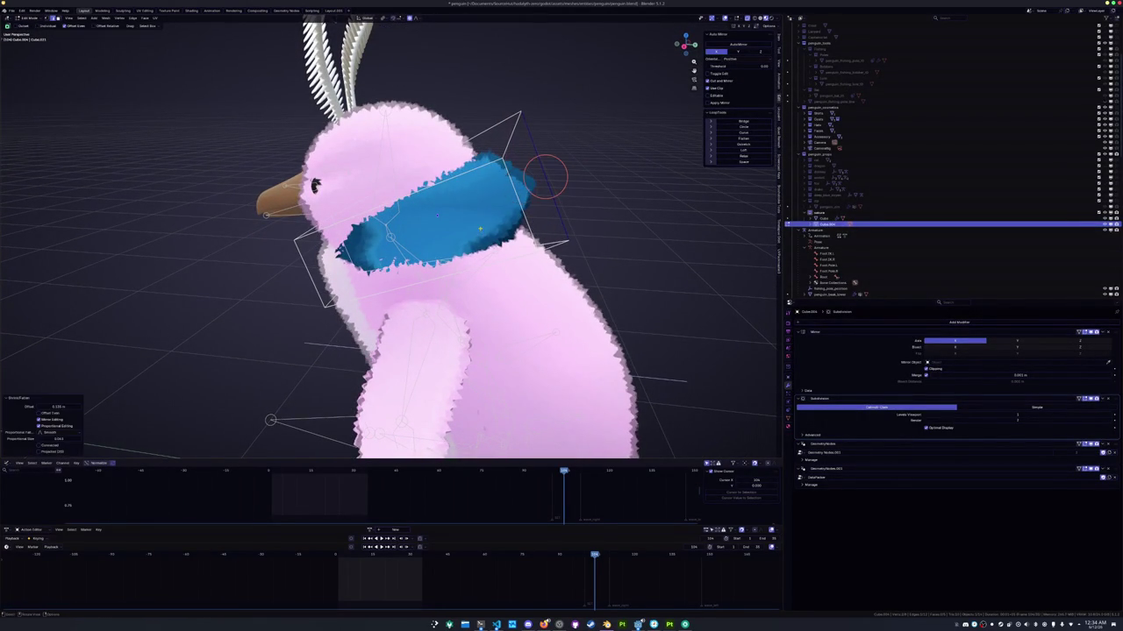
{"action": "left_click", "coordinate": [515, 186]}
{"action": "middle_click_drag", "start_coordinate": [515, 186], "coordinate": [526, 144]}
{"action": "left_click", "coordinate": [526, 144]}
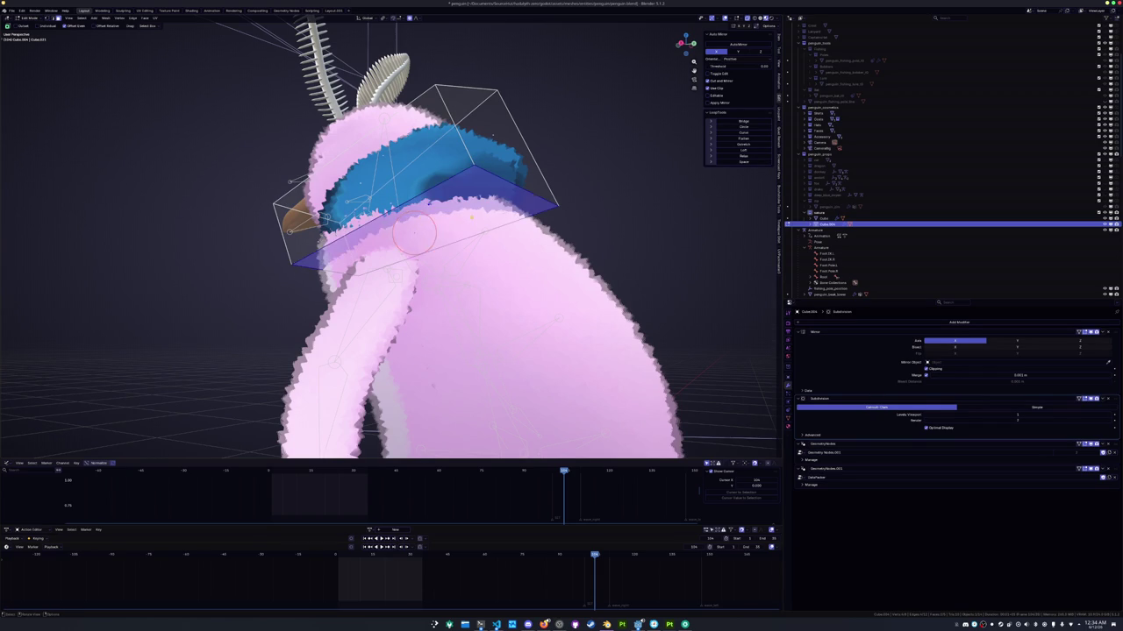
Move and slide the scarf's edges so the band wraps snugly around the neck
{"action": "middle_click_drag", "start_coordinate": [491, 228], "coordinate": [506, 236]}
{"action": "key", "text": "g"}
{"action": "key", "text": "g"}
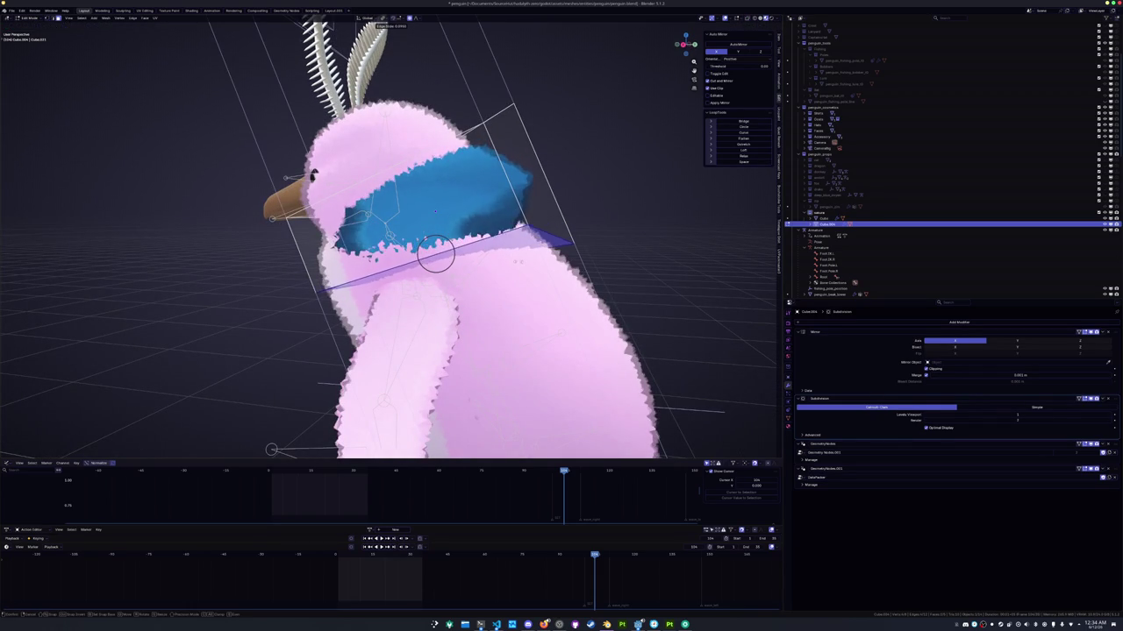
{"action": "left_click", "coordinate": [438, 215]}
{"action": "middle_click_drag", "start_coordinate": [438, 215], "coordinate": [491, 250]}
{"action": "key", "text": "g"}
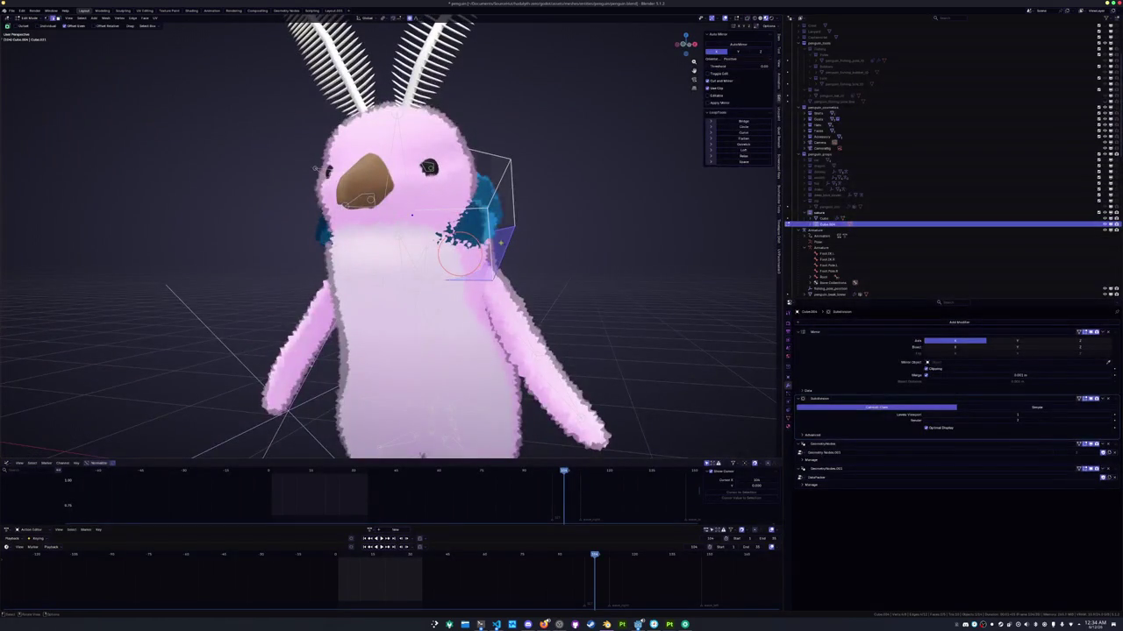
{"action": "key", "text": "g"}
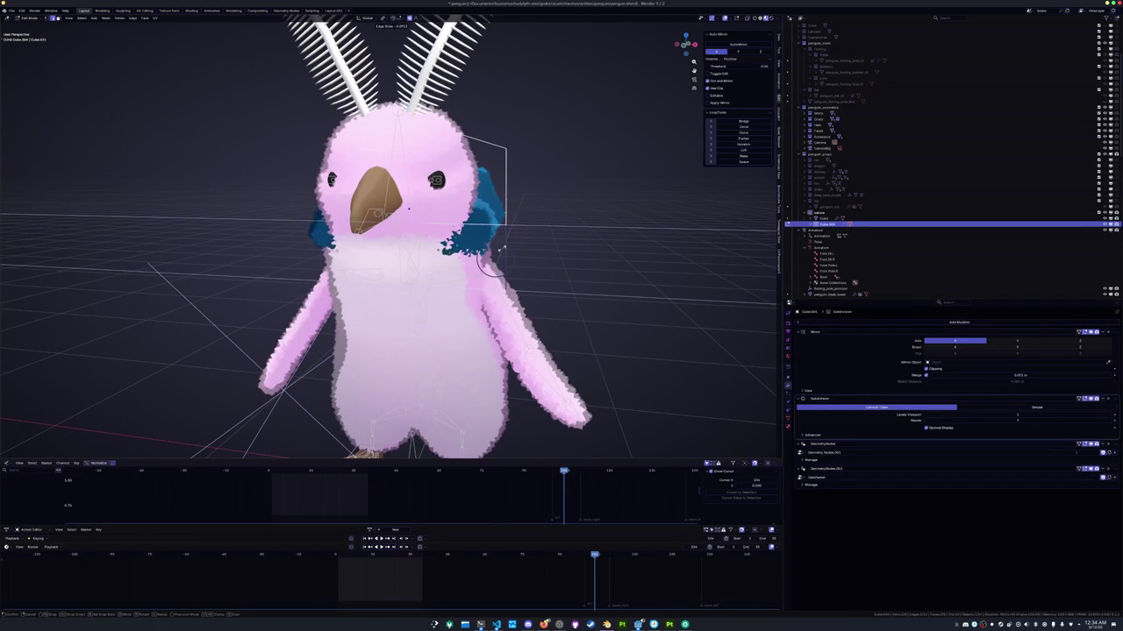
{"action": "left_click", "coordinate": [503, 261]}
{"action": "mouse_move", "coordinate": [500, 260]}
{"action": "middle_mouse_down"}
{"action": "mouse_move", "coordinate": [324, 263]}
{"action": "mouse_move", "coordinate": [343, 251]}
{"action": "middle_mouse_up"}
{"action": "key", "text": "g"}
Move parts of the scarf cage down and forward under the beak
{"action": "left_click", "coordinate": [284, 253]}
{"action": "mouse_move", "coordinate": [283, 254]}
{"action": "middle_mouse_down"}
{"action": "mouse_move", "coordinate": [361, 229]}
{"action": "mouse_move", "coordinate": [380, 241]}
{"action": "middle_mouse_up"}
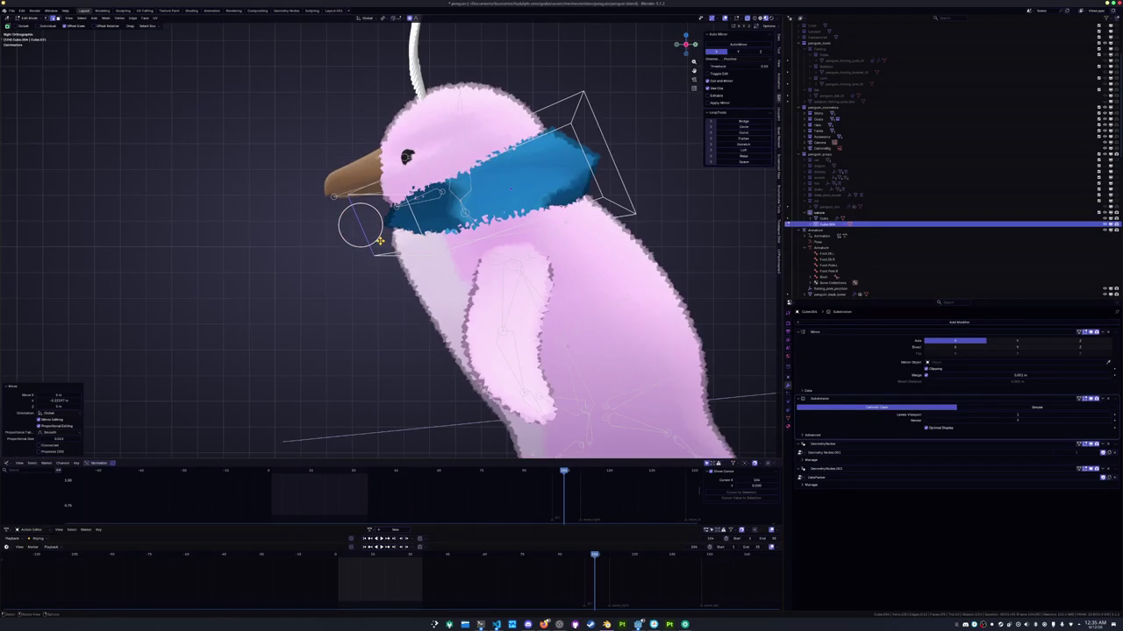
{"action": "key", "text": "g"}
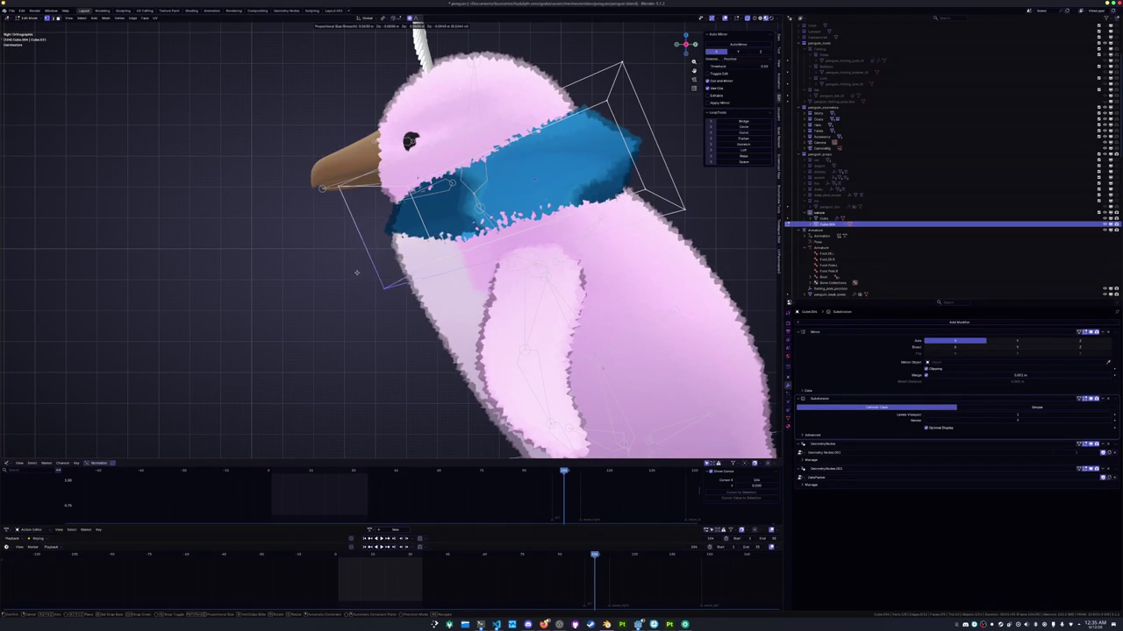
{"action": "left_click", "coordinate": [354, 271]}
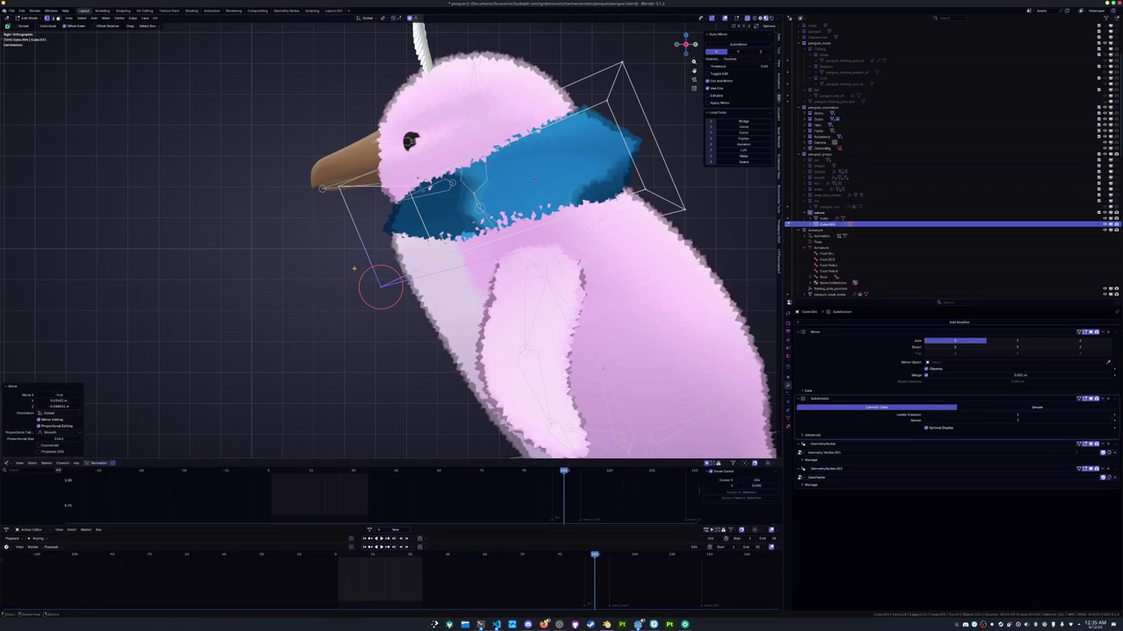
{"action": "key", "text": "g"}
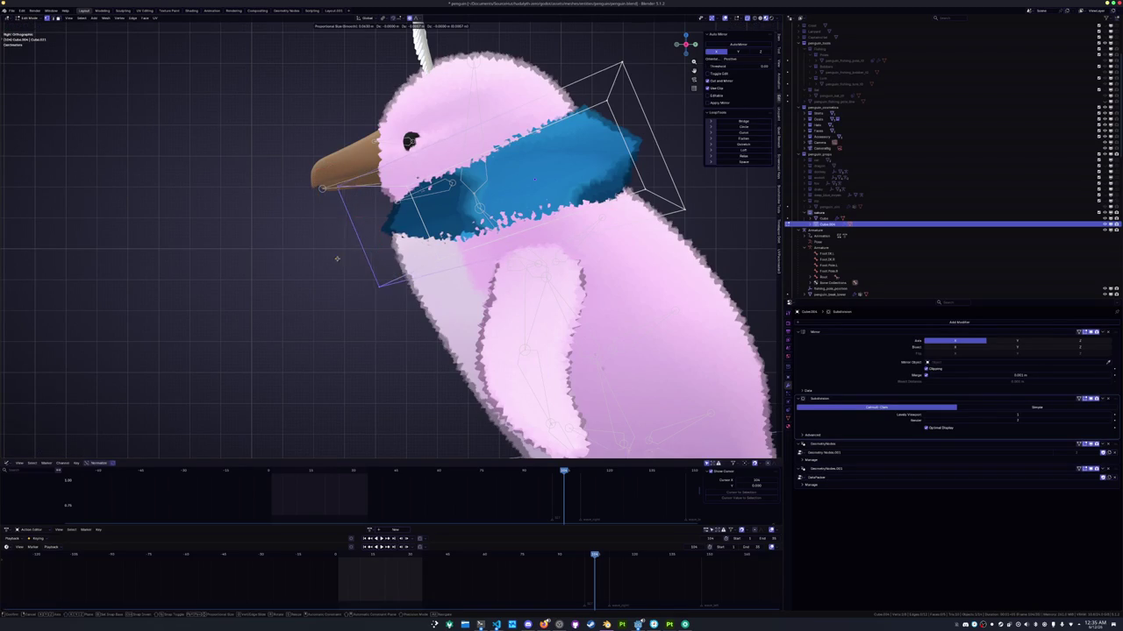
{"action": "left_click", "coordinate": [334, 245]}
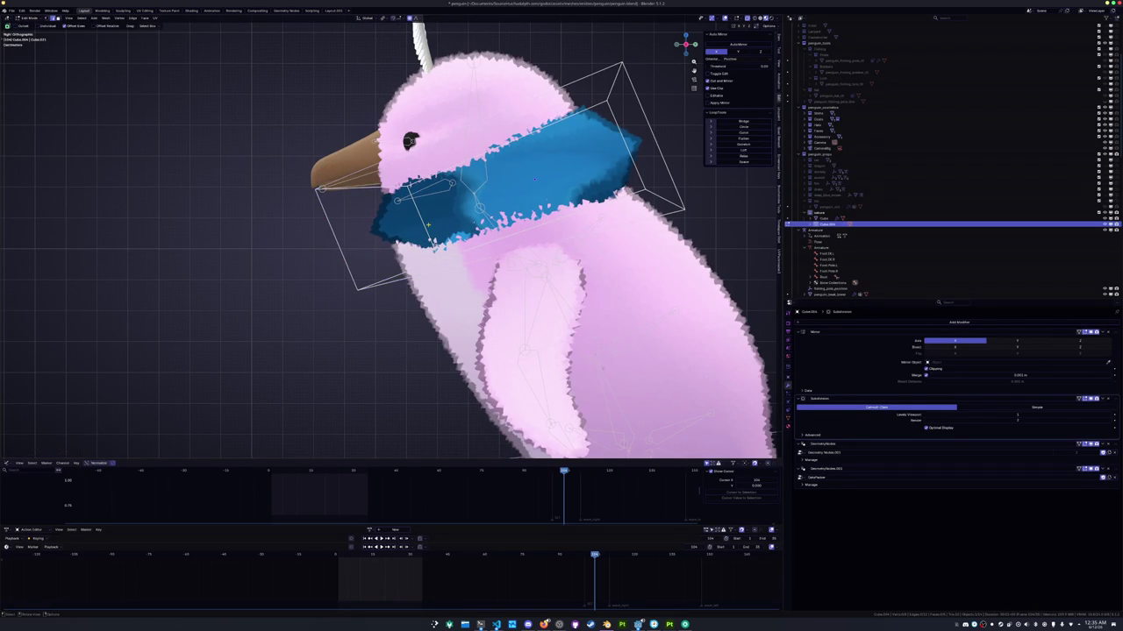
{"action": "key", "text": "g"}
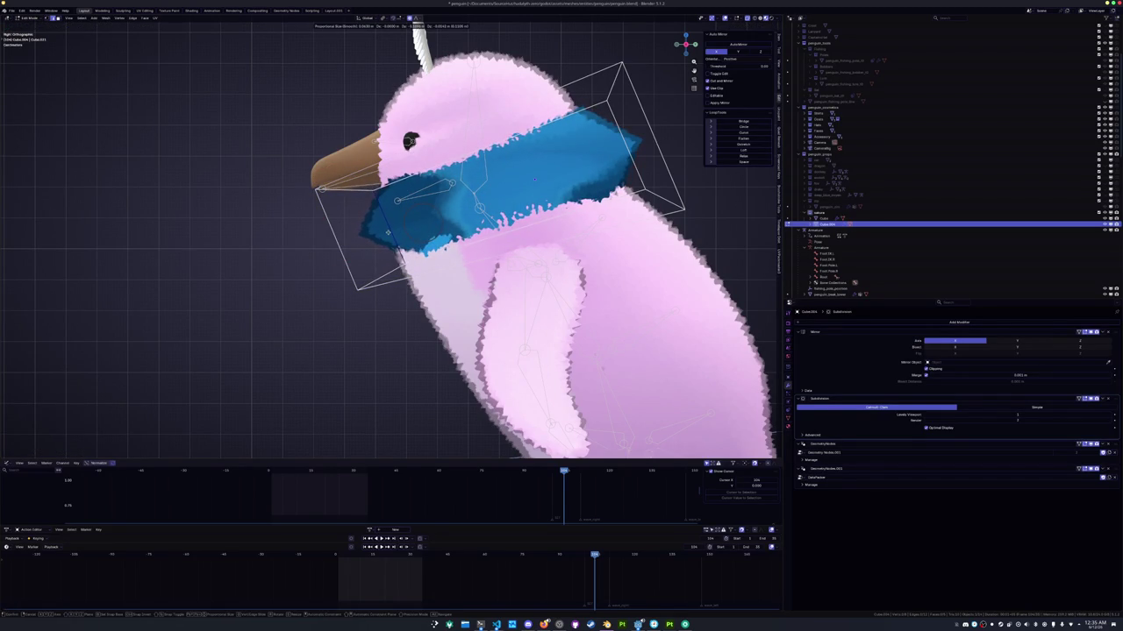
{"action": "left_click", "coordinate": [388, 232]}
Bend the scarf front with soft falloff, undo back to straight, and start thickening it
{"action": "middle_click_drag", "start_coordinate": [389, 225], "coordinate": [527, 211]}
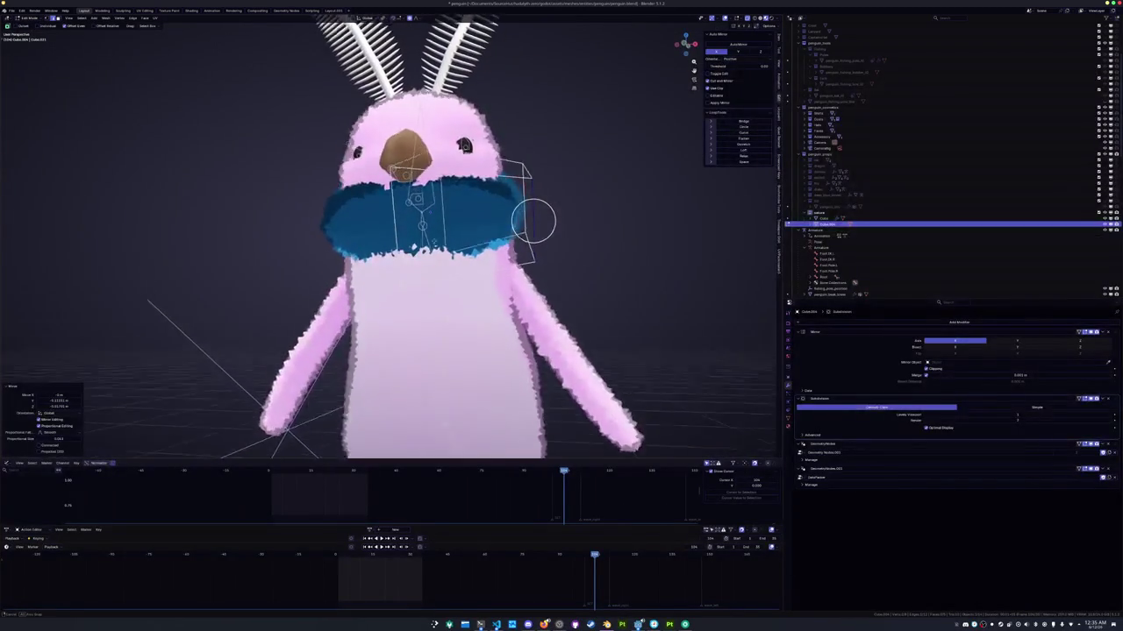
{"action": "key", "text": "g"}
{"action": "key", "text": "KP_3"}
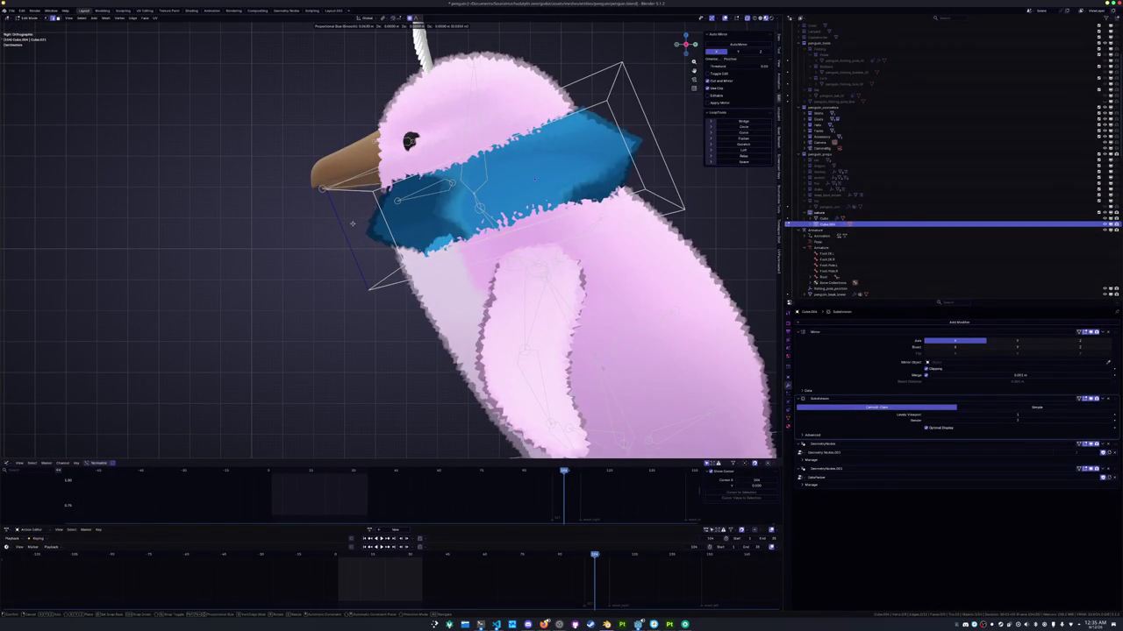
{"action": "left_click", "coordinate": [401, 231]}
{"action": "key", "text": "ctrl+z"}
{"action": "key", "text": "alt+s"}
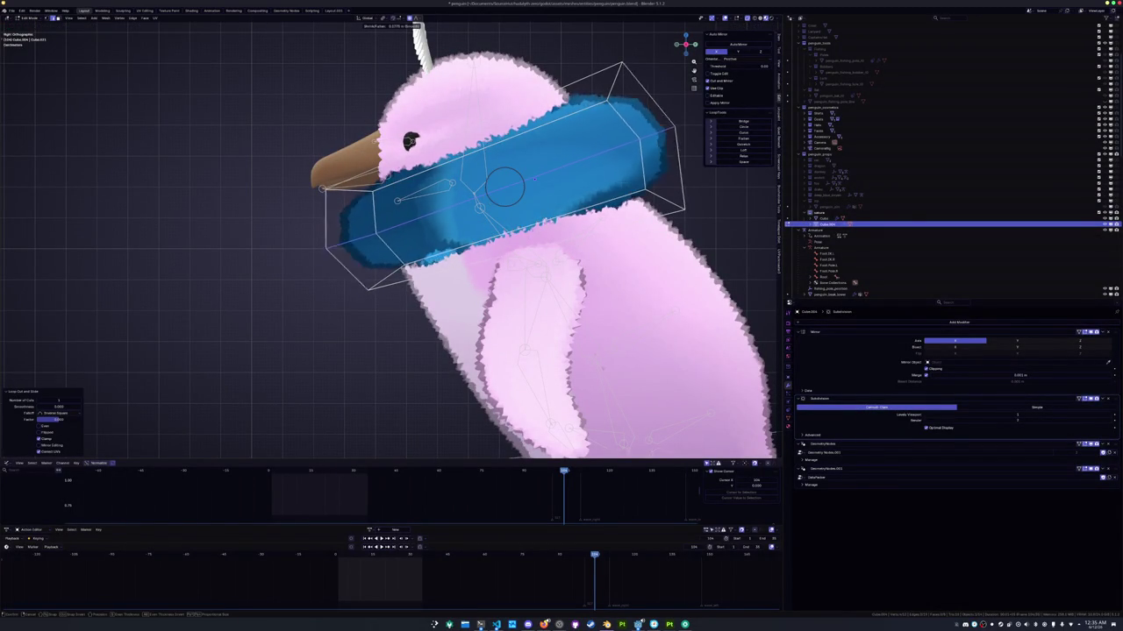
Confirm the thicker scarf, then shift selected lower scarf loops vertically
{"action": "left_click", "coordinate": [505, 187]}
{"action": "scroll", "coordinate": [504, 187], "scroll_direction": "down", "scroll_amount": 2}
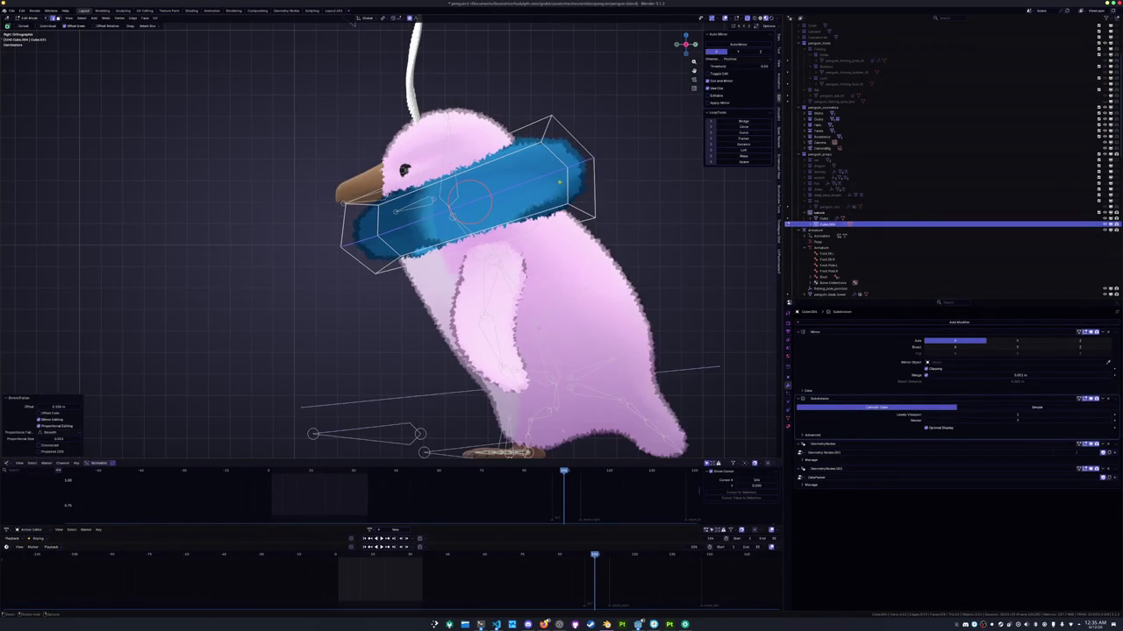
{"action": "left_click", "coordinate": [504, 160], "text": "alt"}
{"action": "left_click", "coordinate": [449, 223], "text": "alt"}
{"action": "middle_click_drag", "start_coordinate": [492, 193], "coordinate": [516, 204]}
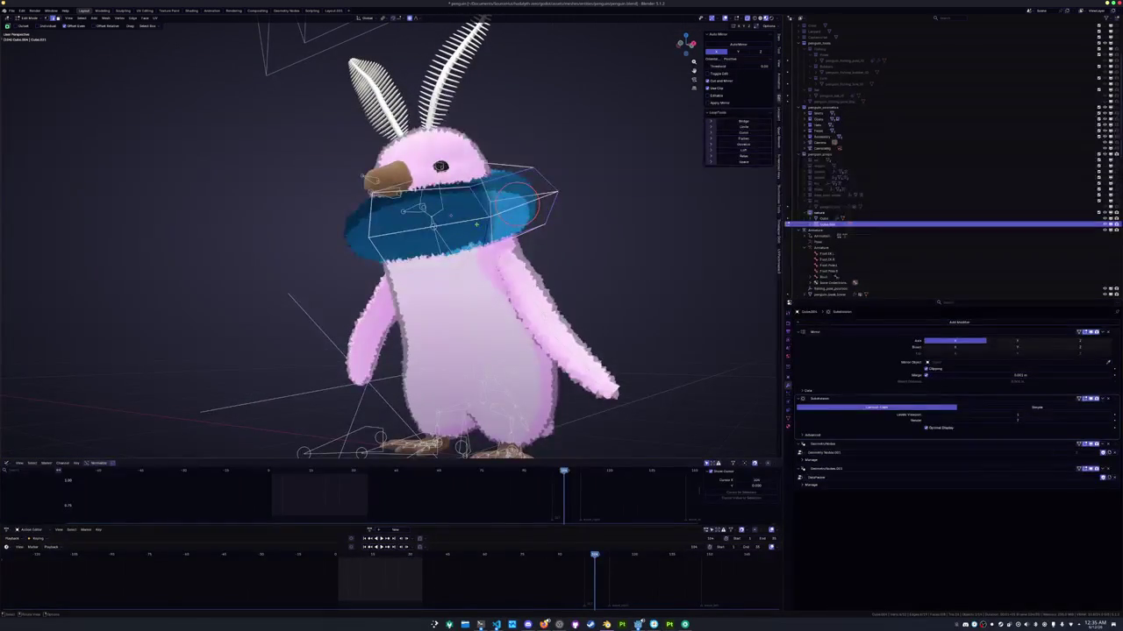
{"action": "key", "text": "g"}
{"action": "key", "text": "z"}
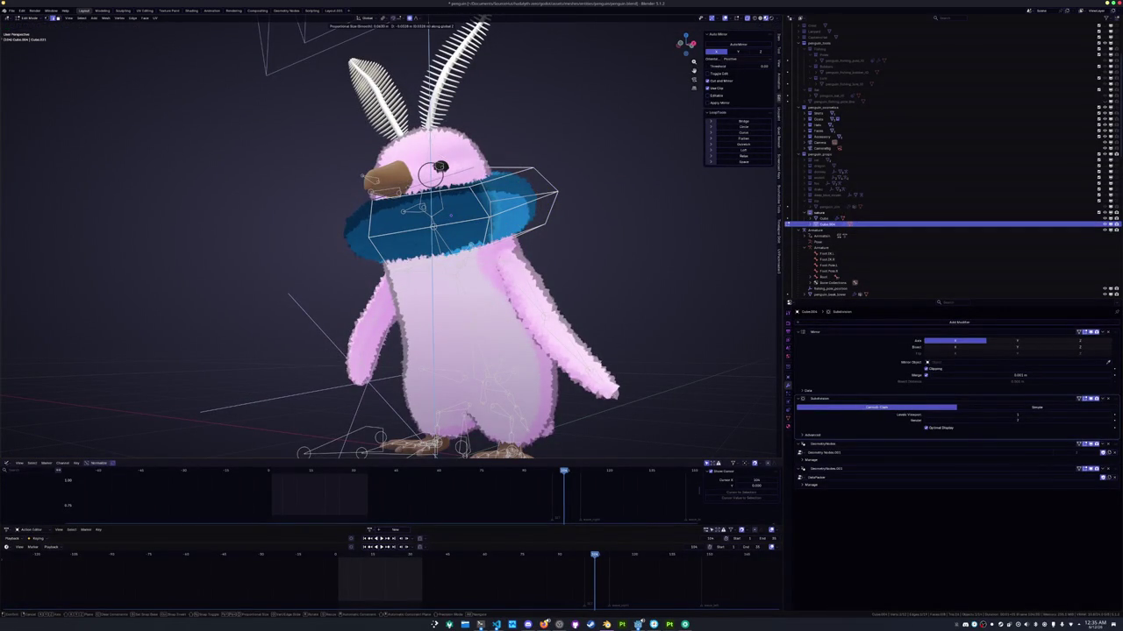
{"action": "left_click", "coordinate": [430, 174]}
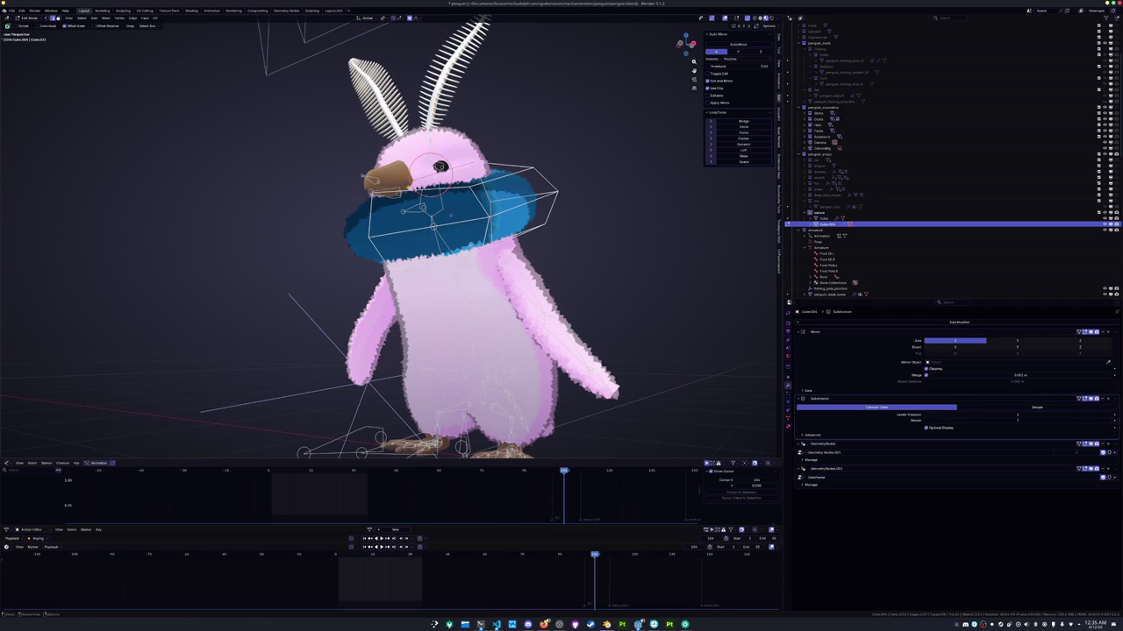
{"action": "key", "text": "KP_3"}
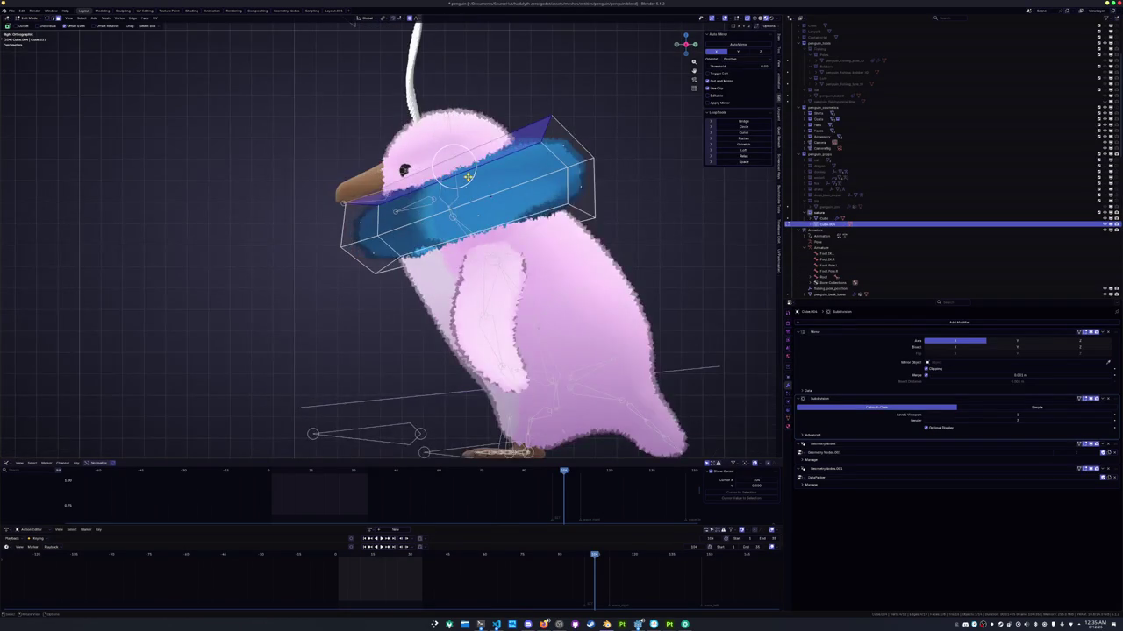
{"action": "scroll", "coordinate": [466, 175], "scroll_direction": "up", "scroll_amount": 3}
{"action": "key", "text": "g"}
{"action": "key", "text": "Return"}
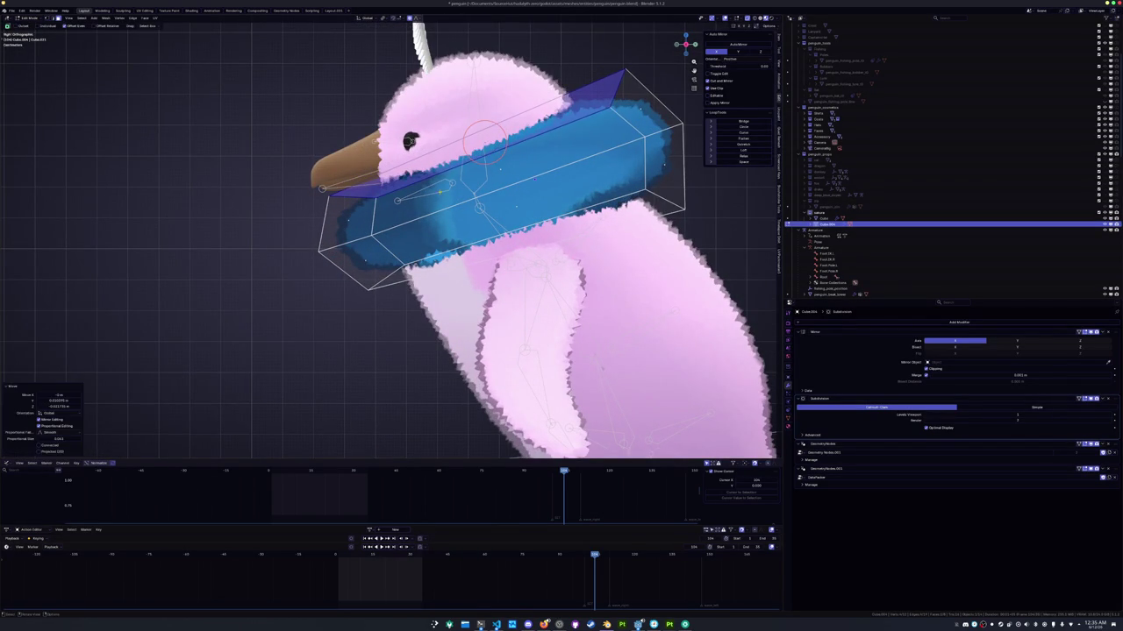
Narrow the scarf's front end along Y, then rotate, move and enlarge it
{"action": "left_click_drag", "start_coordinate": [377, 312], "coordinate": [272, 171]}
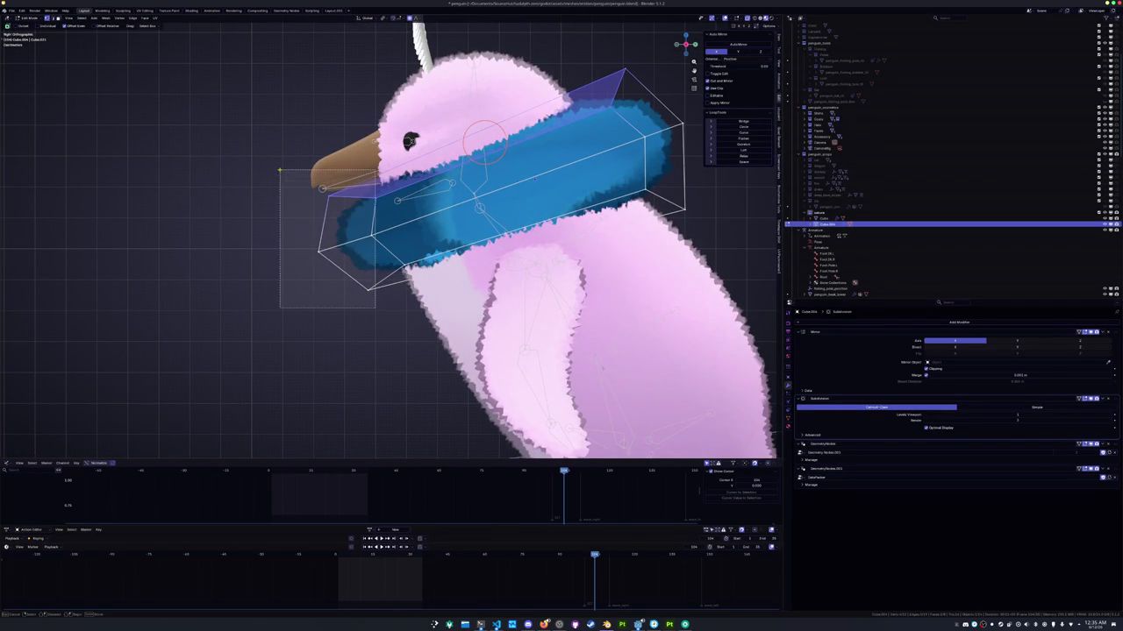
{"action": "key", "text": "s"}
{"action": "key", "text": "y"}
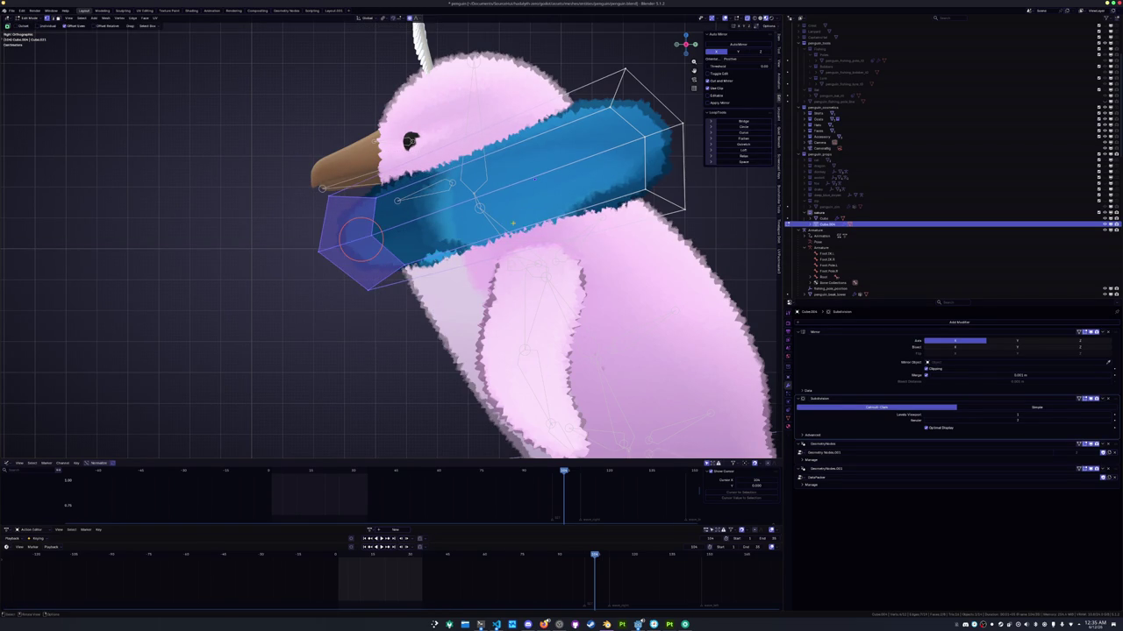
{"action": "left_click", "coordinate": [485, 225]}
{"action": "key", "text": "r"}
{"action": "key", "text": "Return"}
{"action": "key", "text": "g"}
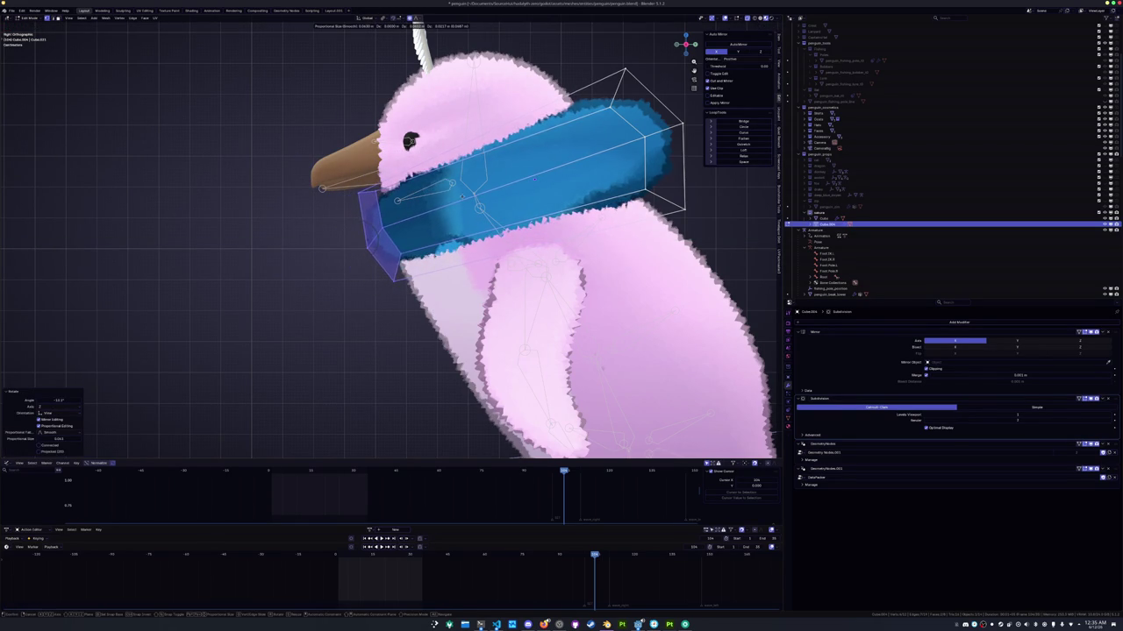
{"action": "left_click", "coordinate": [372, 235]}
{"action": "key", "text": "s"}
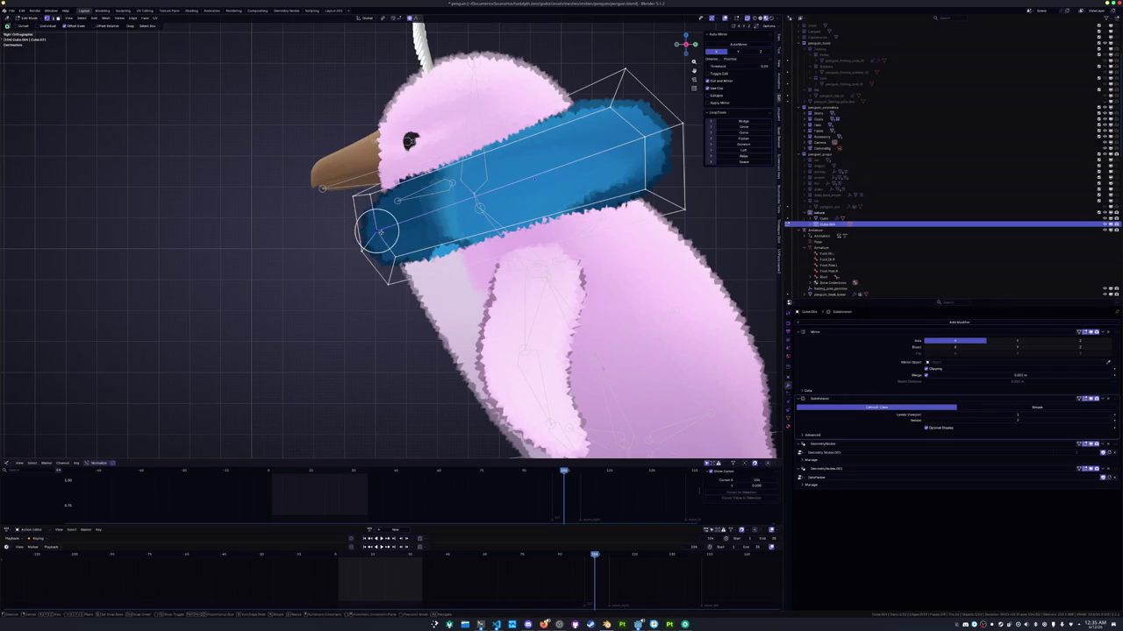
{"action": "left_click", "coordinate": [394, 255]}
Lower a small face at the scarf's front so it dips under the beak
{"action": "left_click", "coordinate": [392, 268]}
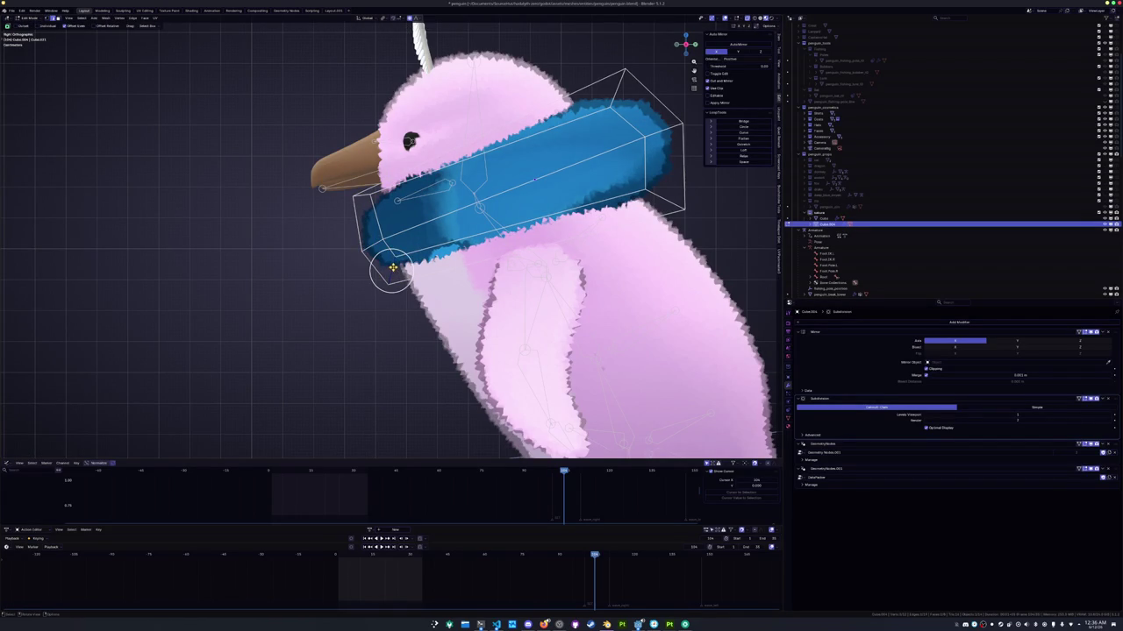
{"action": "scroll", "coordinate": [397, 272], "scroll_direction": "up", "scroll_amount": 1}
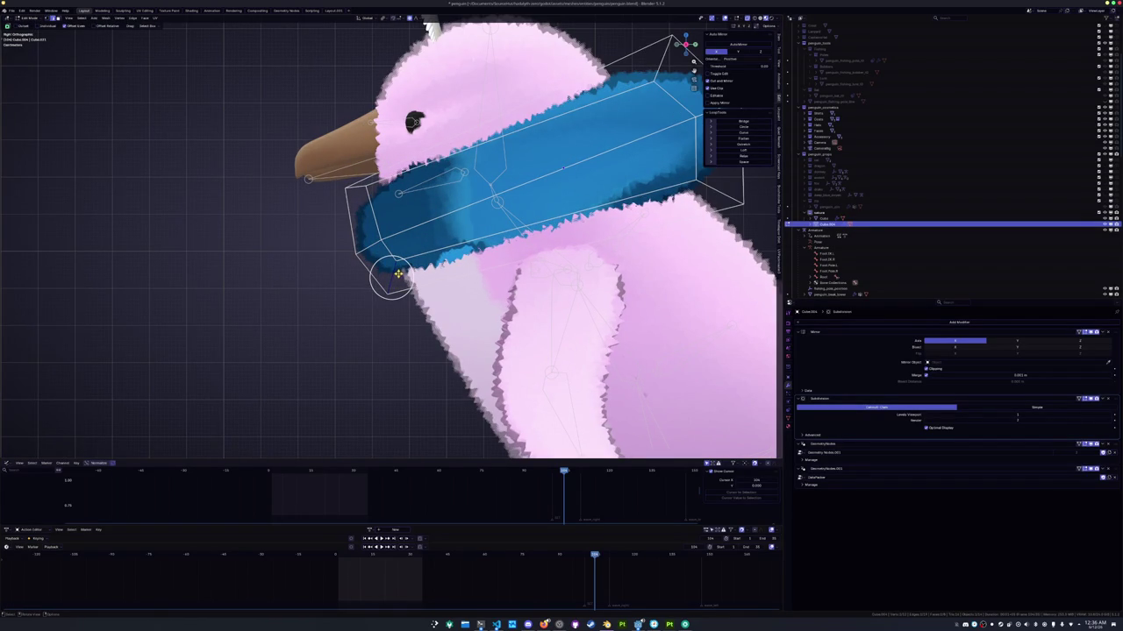
{"action": "key", "text": "g"}
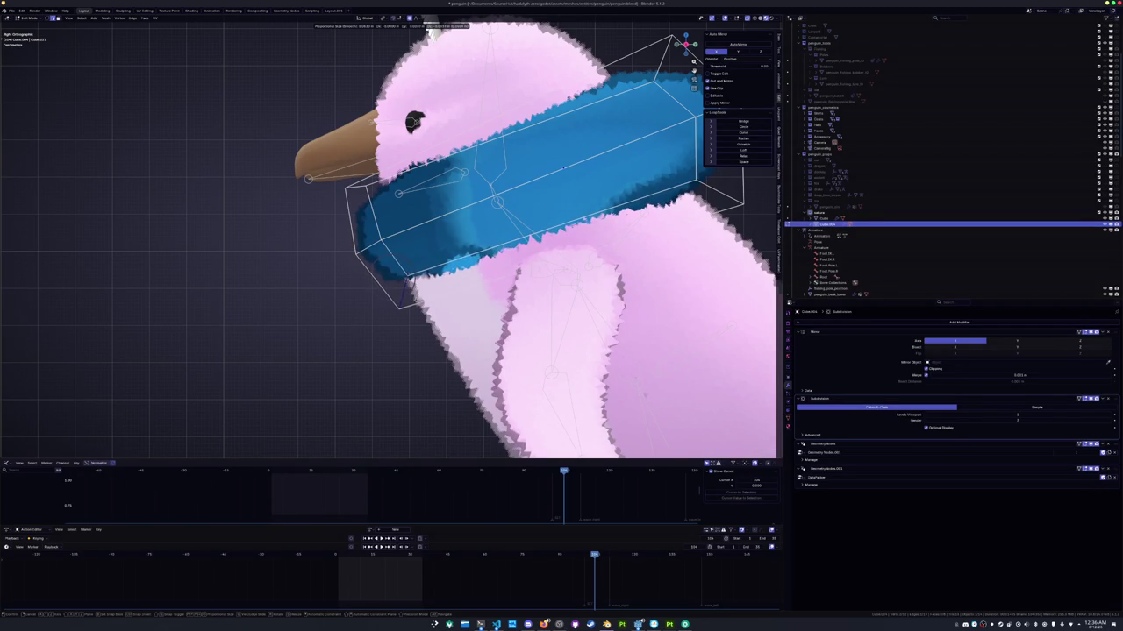
{"action": "left_click", "coordinate": [395, 279]}
Slide the scarf's back top corner down and left, then preview the smoothed scarf
{"action": "scroll", "coordinate": [394, 278], "scroll_direction": "down", "scroll_amount": 2}
{"action": "middle_click_drag", "start_coordinate": [395, 279], "coordinate": [305, 322], "text": "shift"}
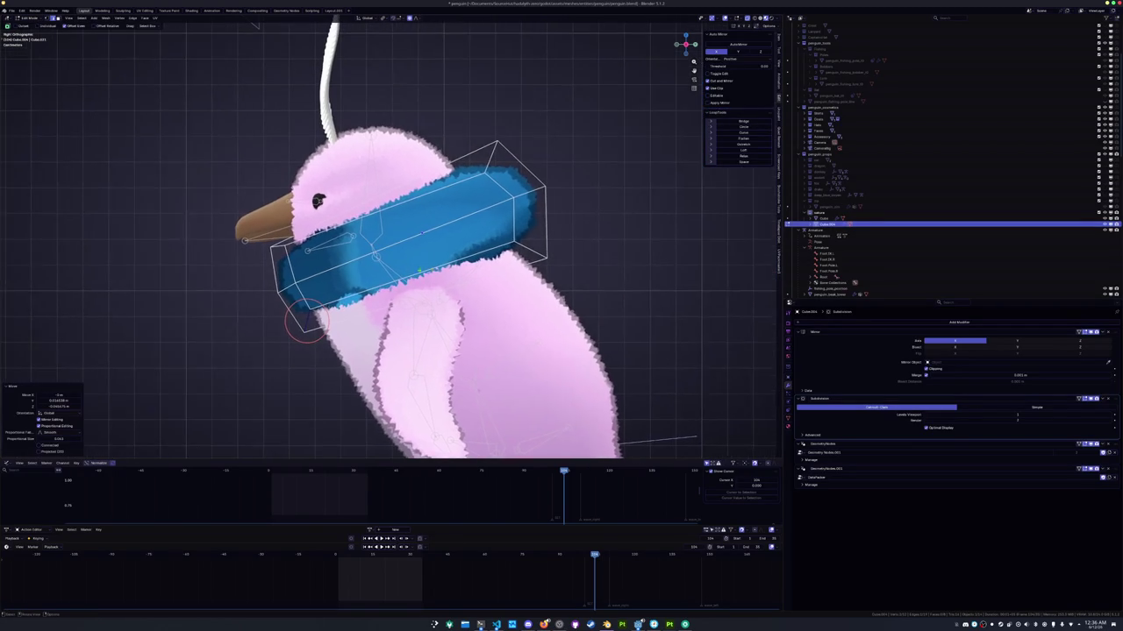
{"action": "left_click", "coordinate": [526, 248]}
{"action": "left_click_drag", "start_coordinate": [529, 249], "coordinate": [511, 171]}
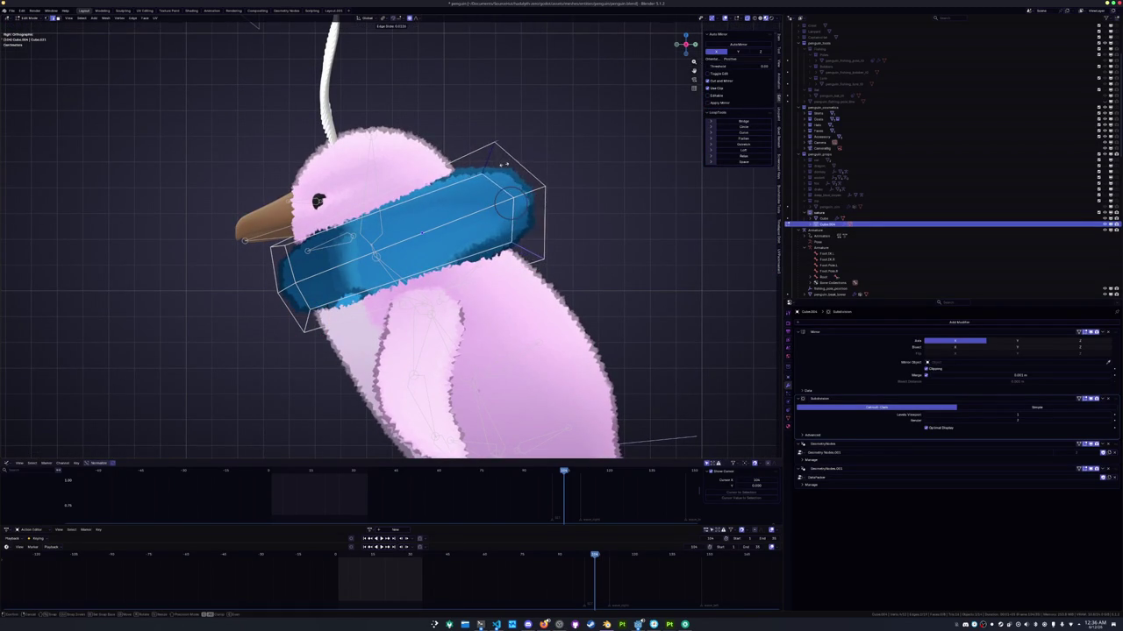
{"action": "key", "text": "g"}
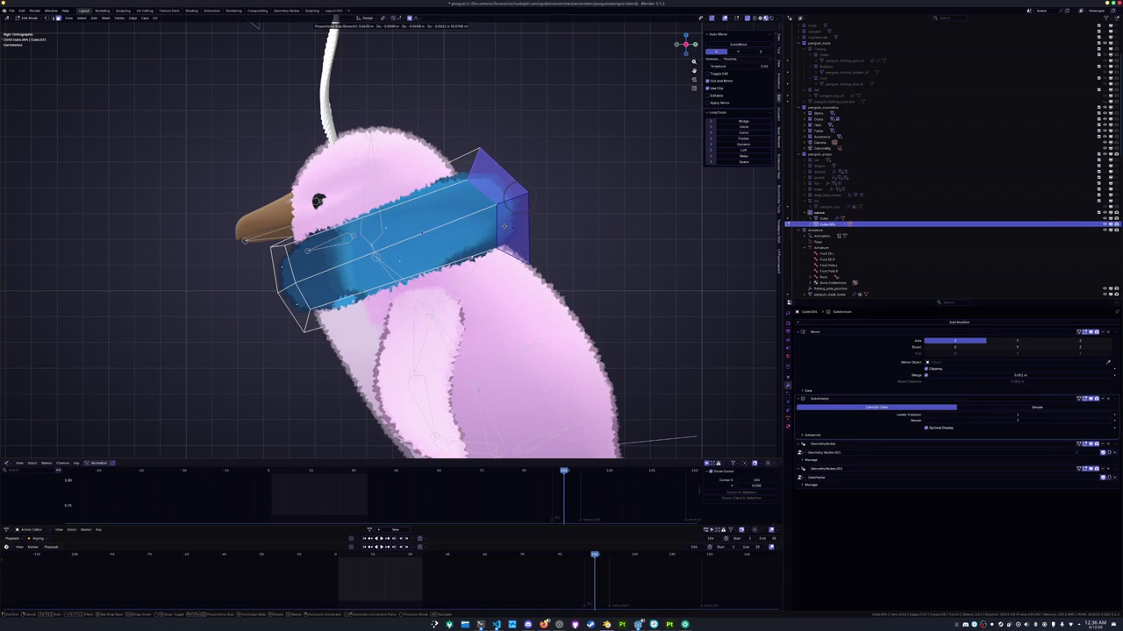
{"action": "left_click", "coordinate": [505, 226]}
{"action": "scroll", "coordinate": [504, 226], "scroll_direction": "down", "scroll_amount": 3}
{"action": "mouse_move", "coordinate": [504, 227]}
{"action": "middle_mouse_down"}
{"action": "mouse_move", "coordinate": [457, 259]}
{"action": "mouse_move", "coordinate": [478, 254]}
{"action": "mouse_move", "coordinate": [456, 250]}
{"action": "mouse_move", "coordinate": [474, 239]}
{"action": "middle_mouse_up"}
{"action": "key", "text": "Tab"}
{"action": "key", "text": "Tab"}
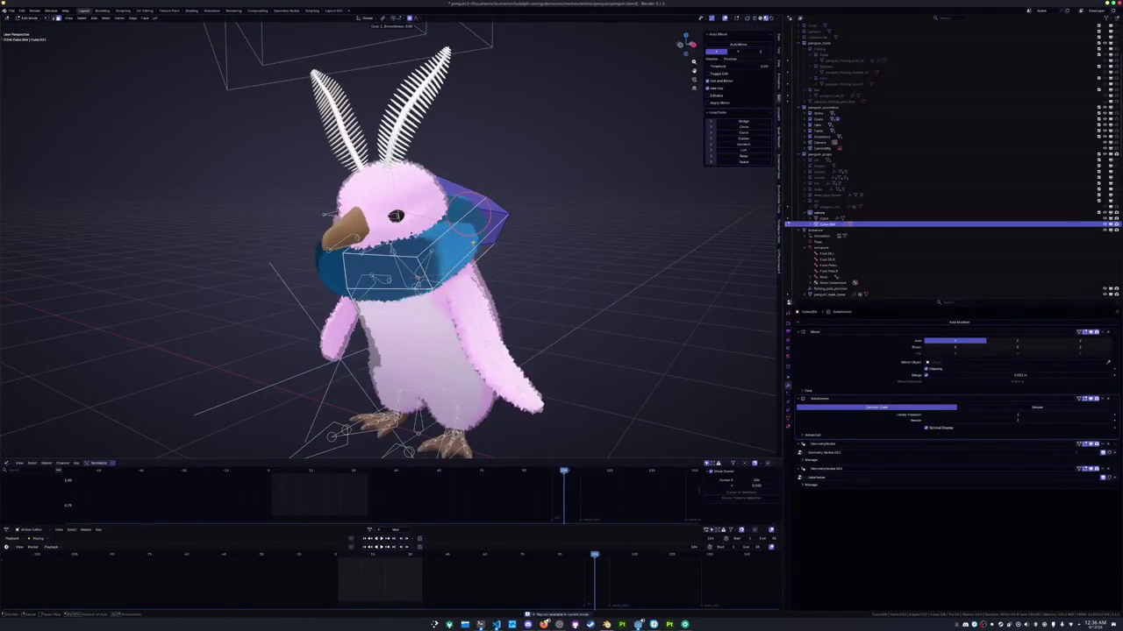
Add a relaxed loop cut around the scarf, then scale the loop and shift it along X
{"action": "left_click", "coordinate": [474, 241]}
{"action": "key", "text": "shift+r"}
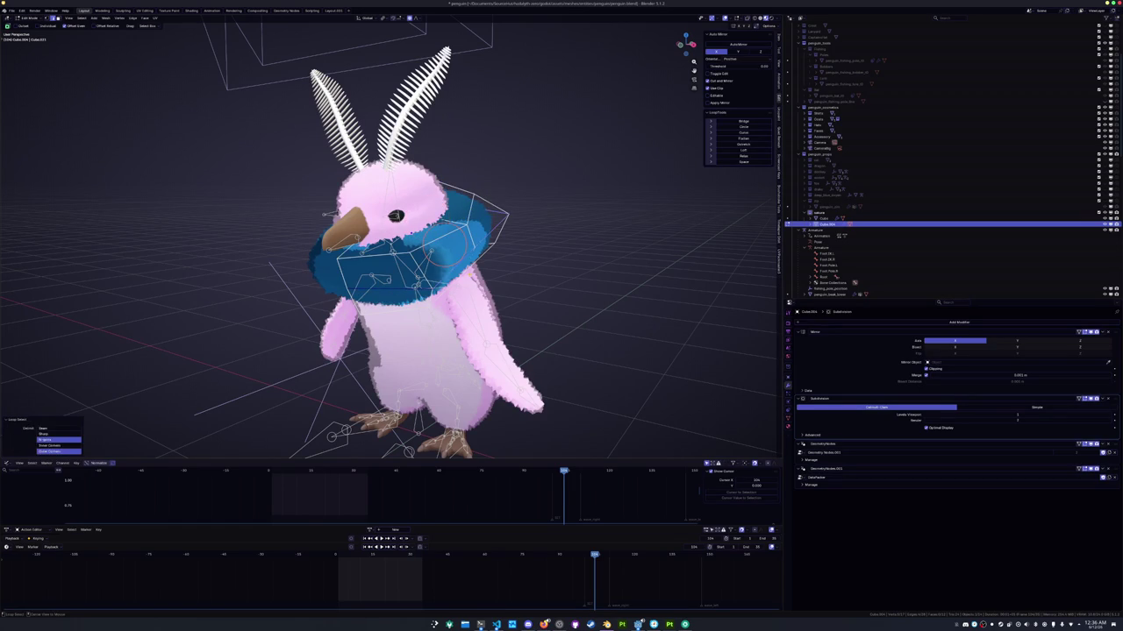
{"action": "middle_click_drag", "start_coordinate": [426, 216], "coordinate": [431, 226]}
{"action": "left_click", "coordinate": [368, 263], "text": "alt"}
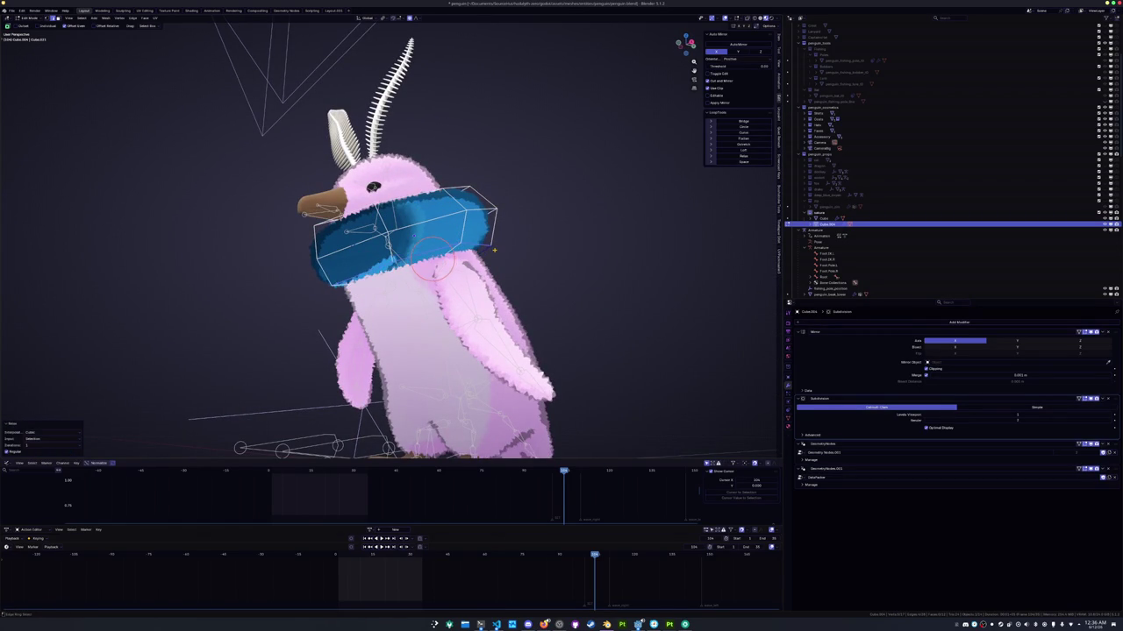
{"action": "middle_click_drag", "start_coordinate": [494, 250], "coordinate": [517, 272]}
{"action": "key", "text": "s"}
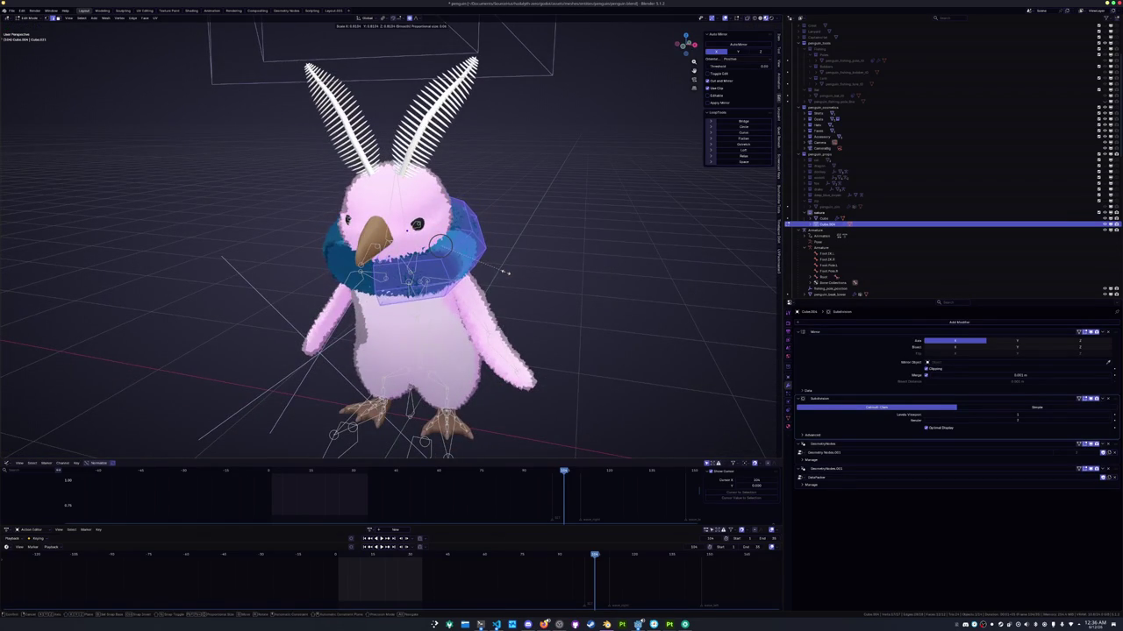
{"action": "left_click", "coordinate": [510, 273]}
{"action": "key", "text": "g"}
{"action": "key", "text": "x"}
{"action": "left_click", "coordinate": [507, 272]}
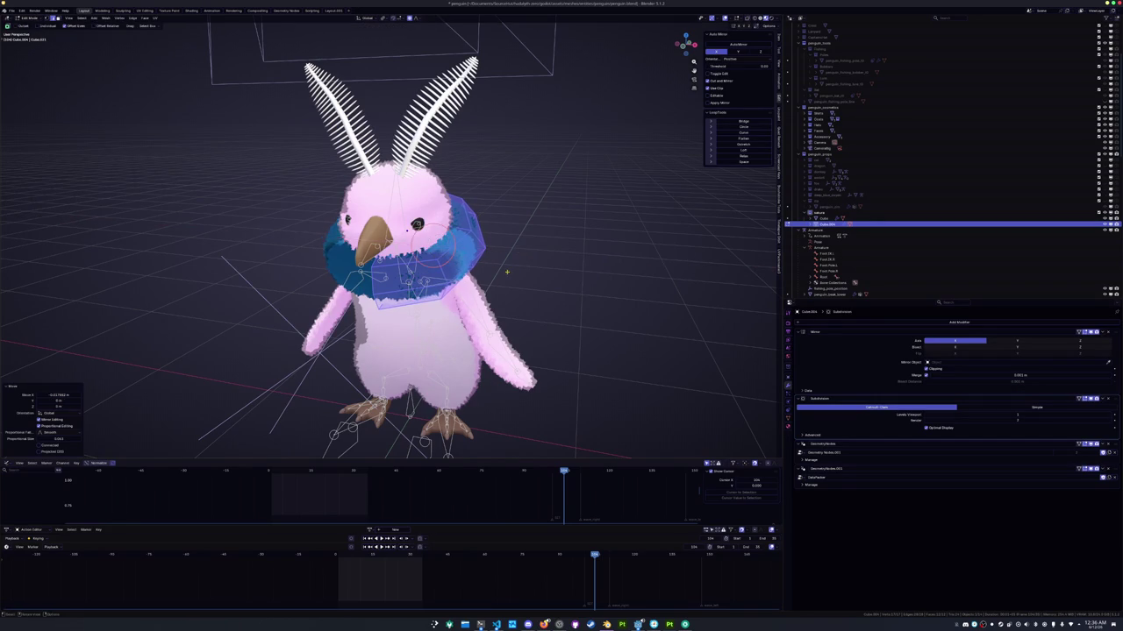
From the right side view, nudge the scarf mesh slightly along the Y depth axis
{"action": "middle_click_drag", "start_coordinate": [507, 273], "coordinate": [570, 254]}
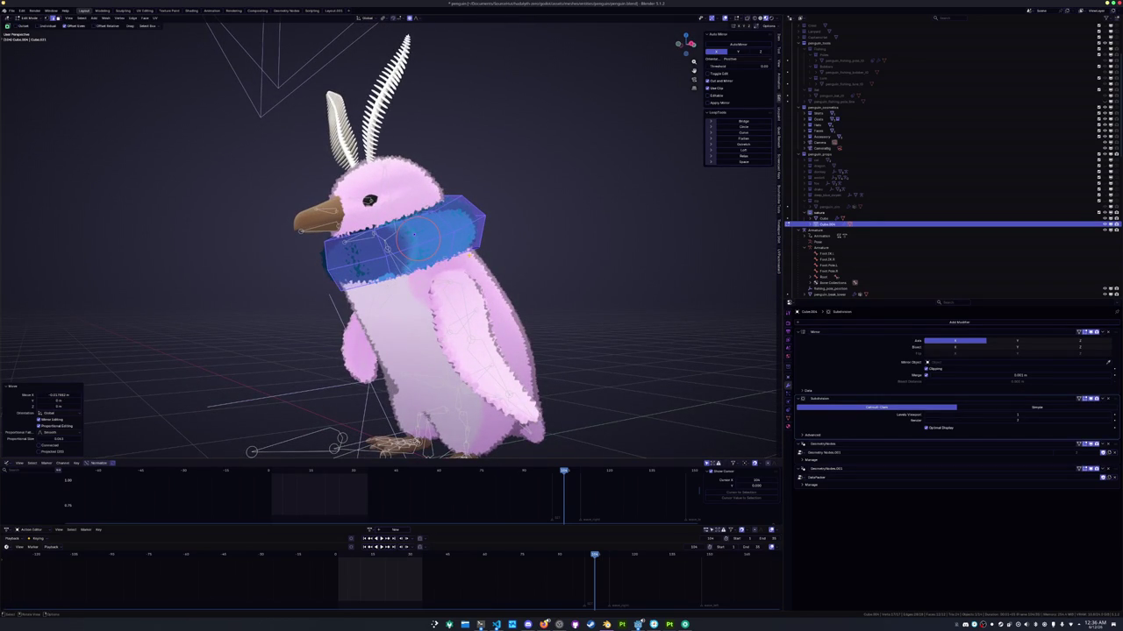
{"action": "key", "text": "KP_3"}
{"action": "scroll", "coordinate": [388, 241], "scroll_direction": "up", "scroll_amount": 3}
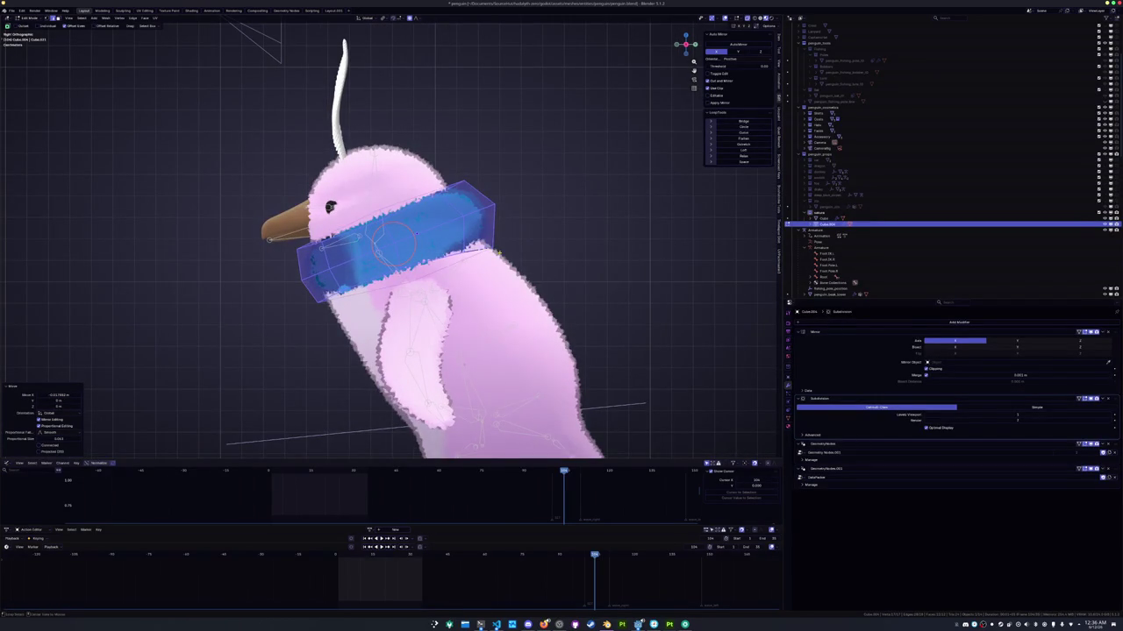
{"action": "key", "text": "g"}
{"action": "key", "text": "y"}
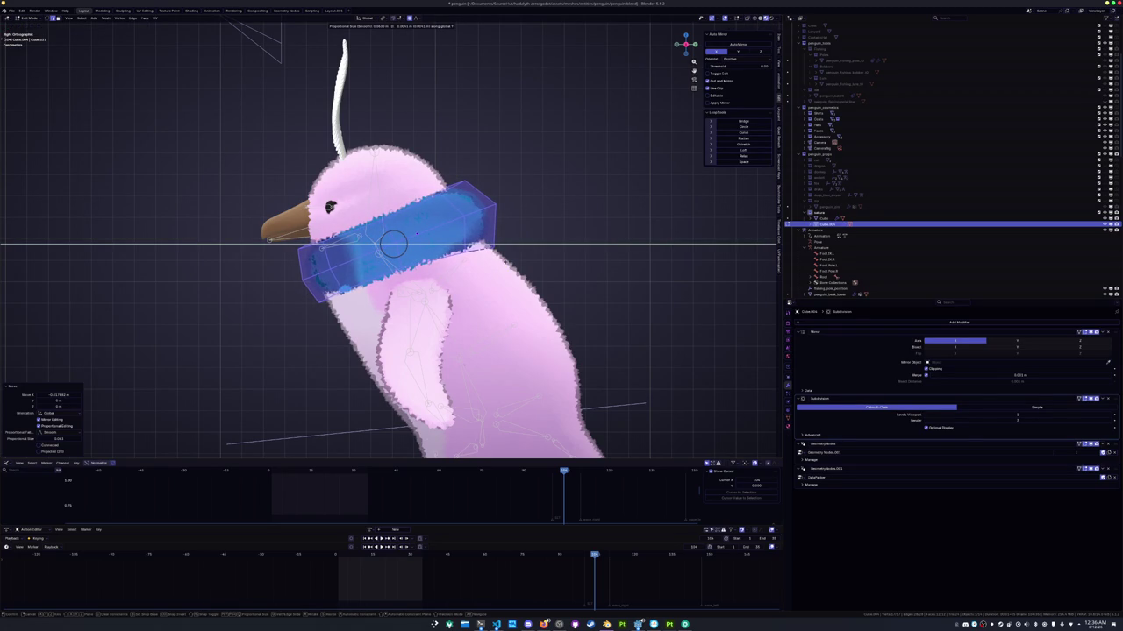
{"action": "key", "text": "y"}
{"action": "key", "text": "y"}
{"action": "key", "text": "Return"}
{"action": "key", "text": "g"}
{"action": "key", "text": "x"}
{"action": "key", "text": "Escape"}
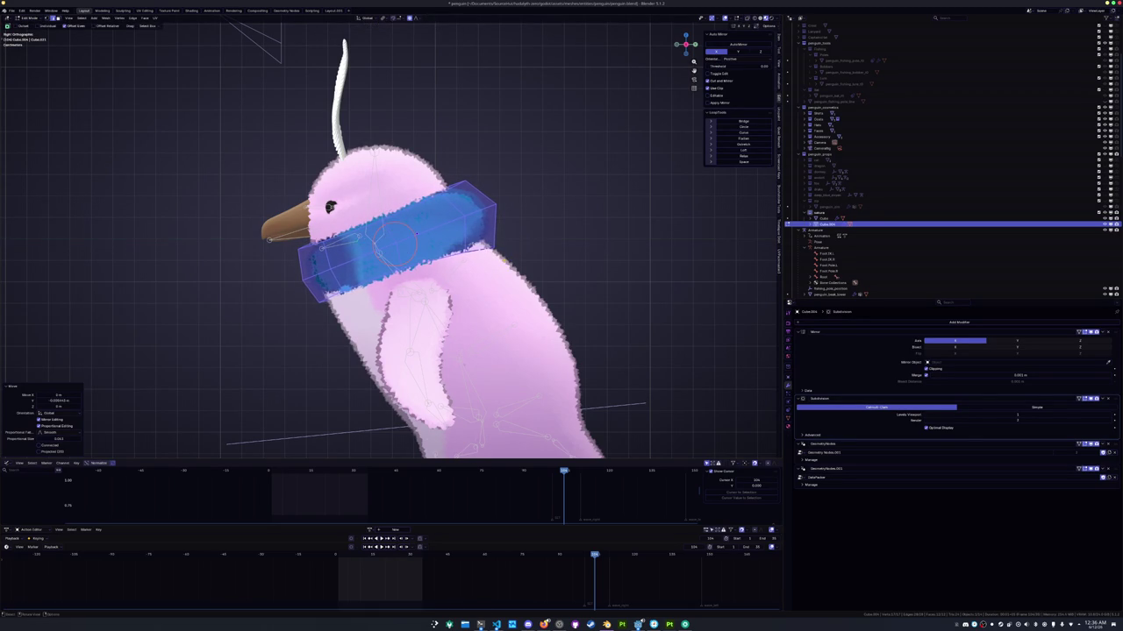
{"action": "scroll", "coordinate": [566, 205], "scroll_direction": "up", "scroll_amount": 1}
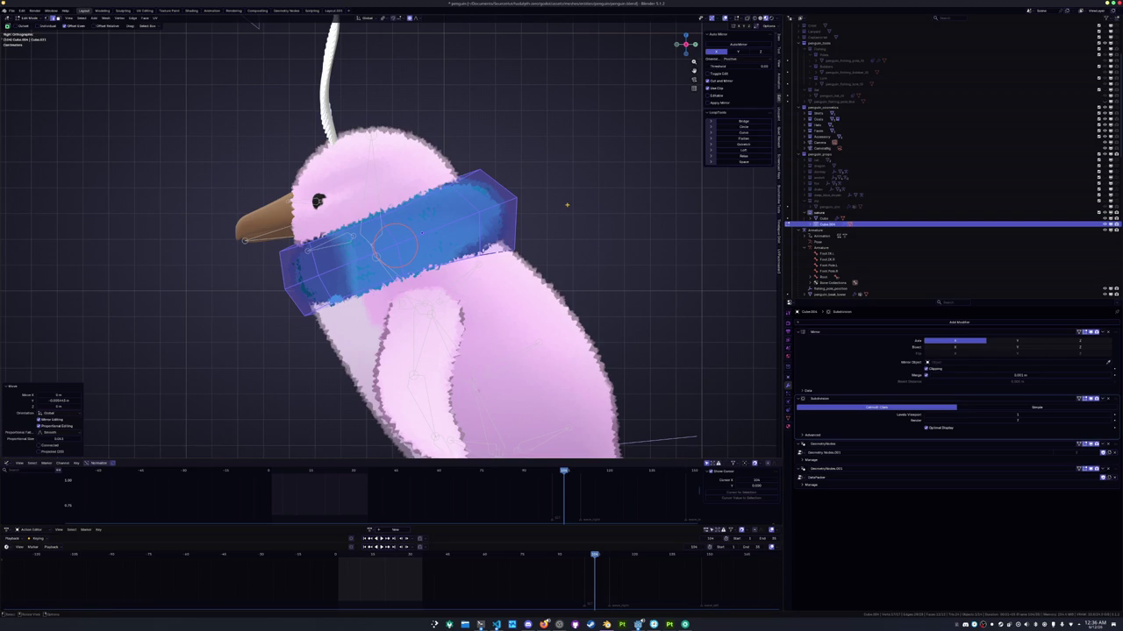
Return to Object Mode and apply all of the scarf's transforms
{"action": "key", "text": "Tab"}
{"action": "key", "text": "ctrl+a"}
{"action": "left_click", "coordinate": [567, 211]}
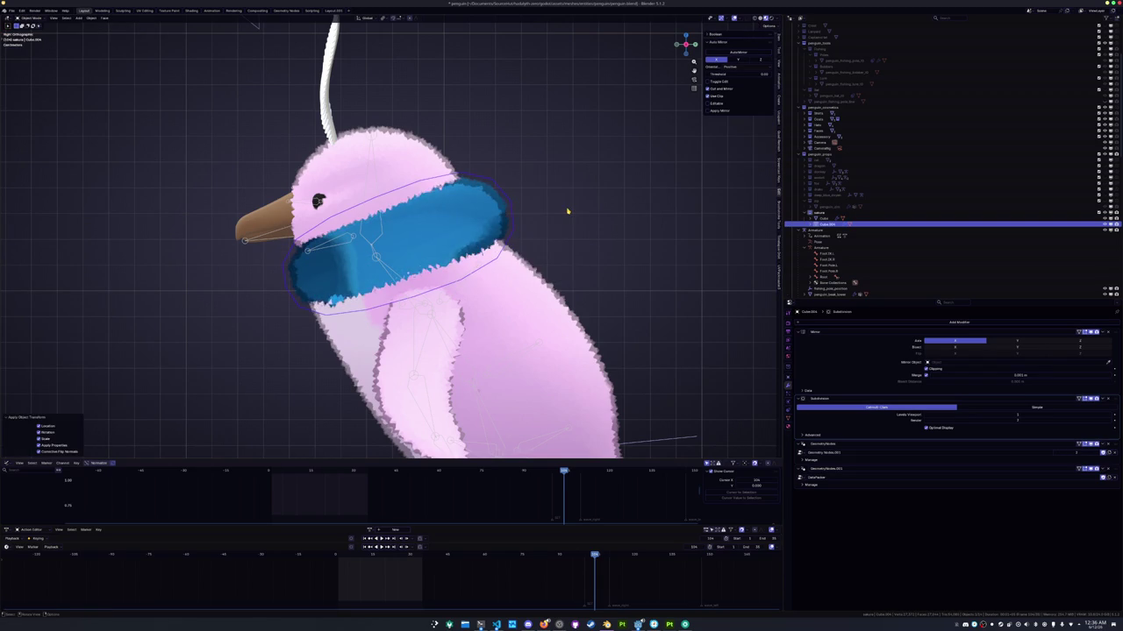
Select the scarf's lower edge strip and adjust it through the Ctrl+E edge menu
{"action": "scroll", "coordinate": [567, 212], "scroll_direction": "down", "scroll_amount": 2}
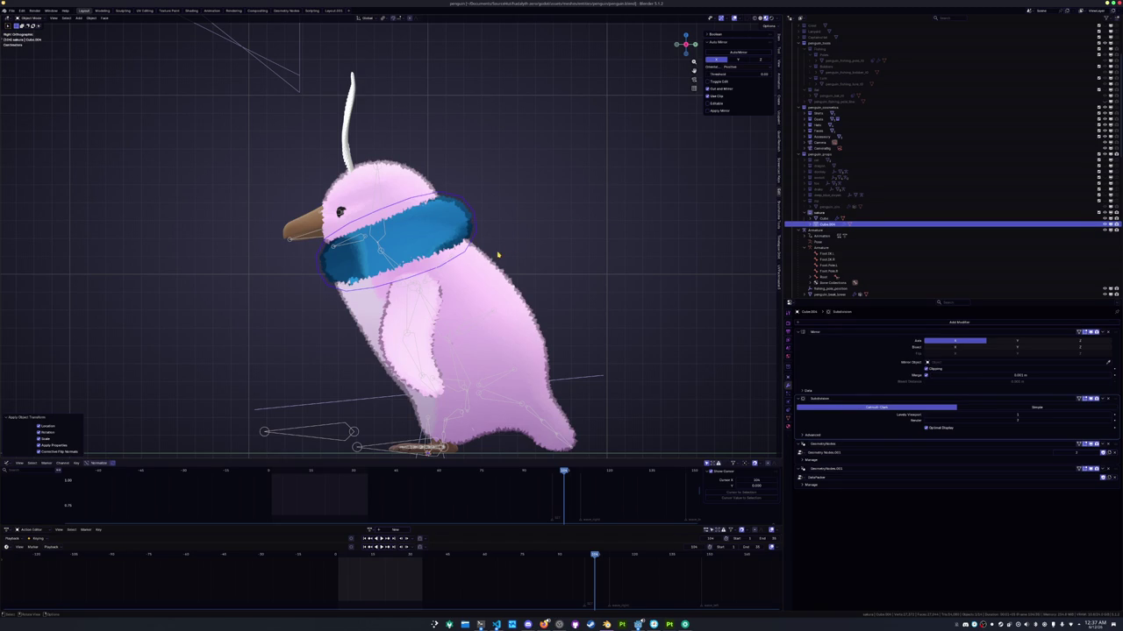
{"action": "key", "text": "Tab"}
{"action": "scroll", "coordinate": [497, 255], "scroll_direction": "up", "scroll_amount": 2}
{"action": "scroll", "coordinate": [497, 253], "scroll_direction": "up", "scroll_amount": 1}
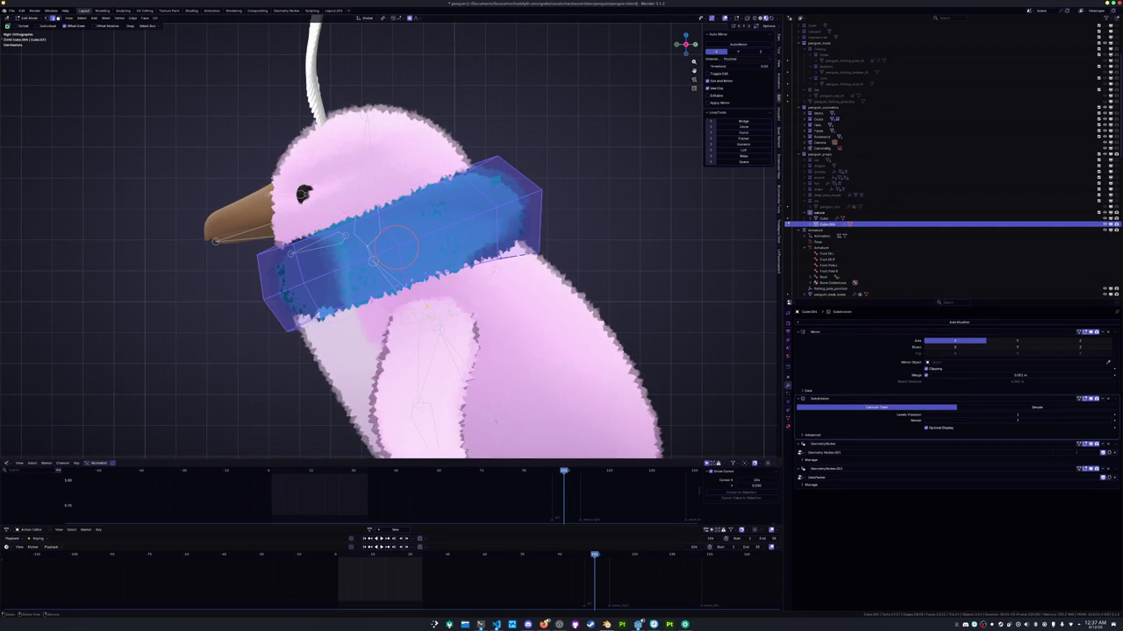
{"action": "mouse_move", "coordinate": [394, 263]}
{"action": "middle_mouse_down"}
{"action": "mouse_move", "coordinate": [456, 246]}
{"action": "mouse_move", "coordinate": [473, 281]}
{"action": "middle_mouse_up"}
{"action": "left_click_drag", "start_coordinate": [427, 279], "coordinate": [462, 281]}
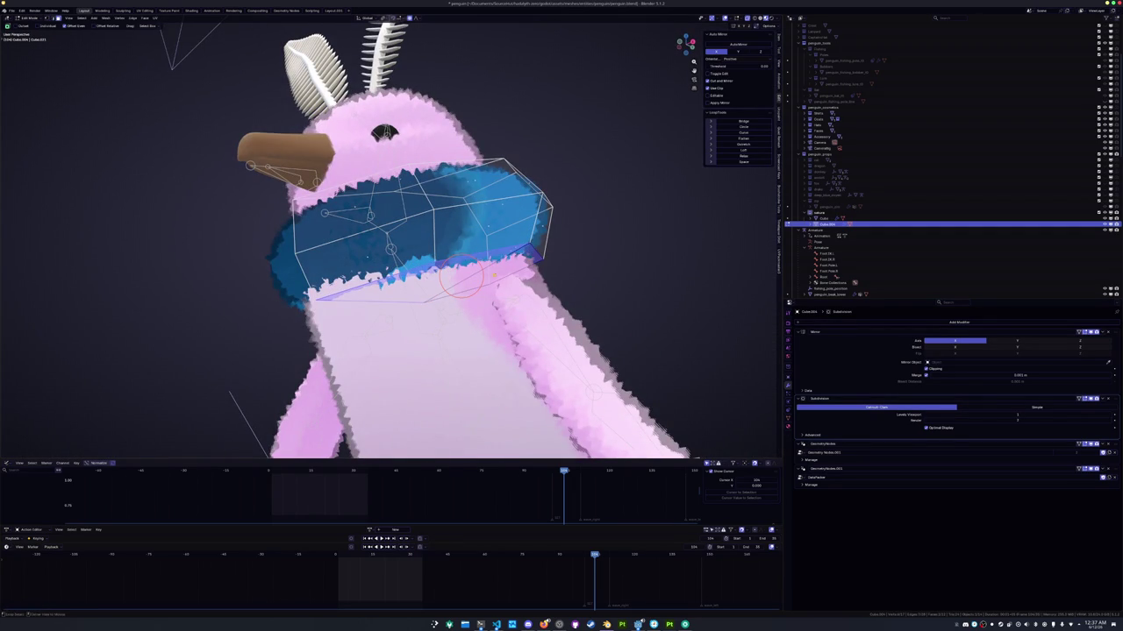
{"action": "key", "text": "ctrl+e"}
{"action": "mouse_move", "coordinate": [526, 289]}
{"action": "middle_mouse_down"}
{"action": "mouse_move", "coordinate": [550, 283]}
{"action": "mouse_move", "coordinate": [552, 304]}
{"action": "mouse_move", "coordinate": [529, 245]}
{"action": "middle_mouse_up"}
{"action": "key", "text": "Tab"}
Fatten the head feather meshes slightly with Shrink/Fatten (Alt+S)
{"action": "scroll", "coordinate": [551, 285], "scroll_direction": "down", "scroll_amount": 3}
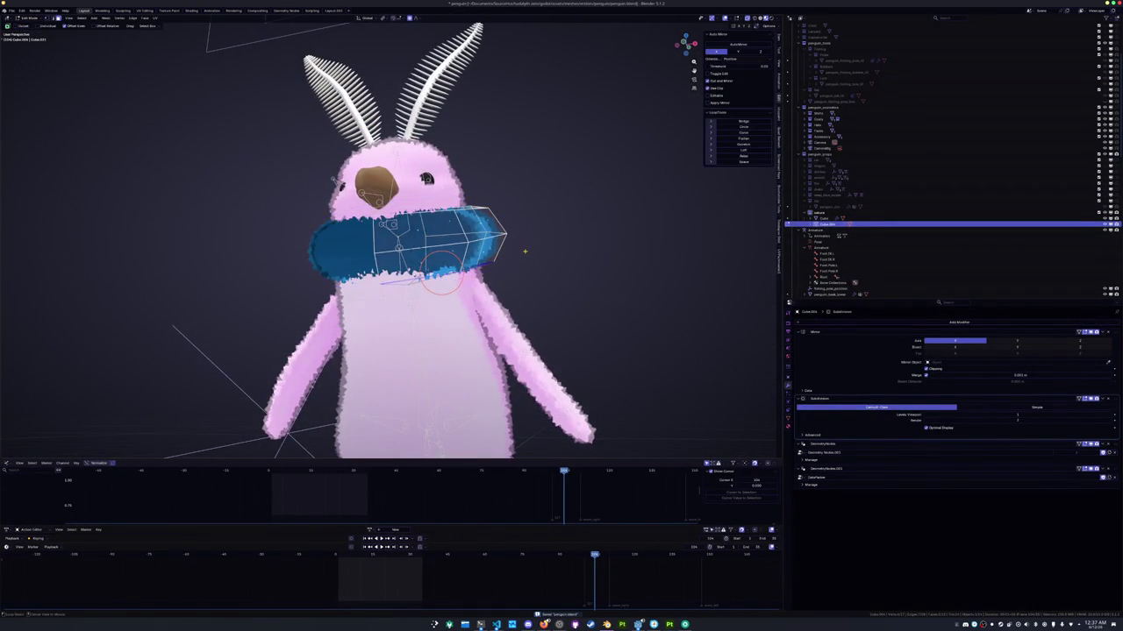
{"action": "key", "text": "KP_3"}
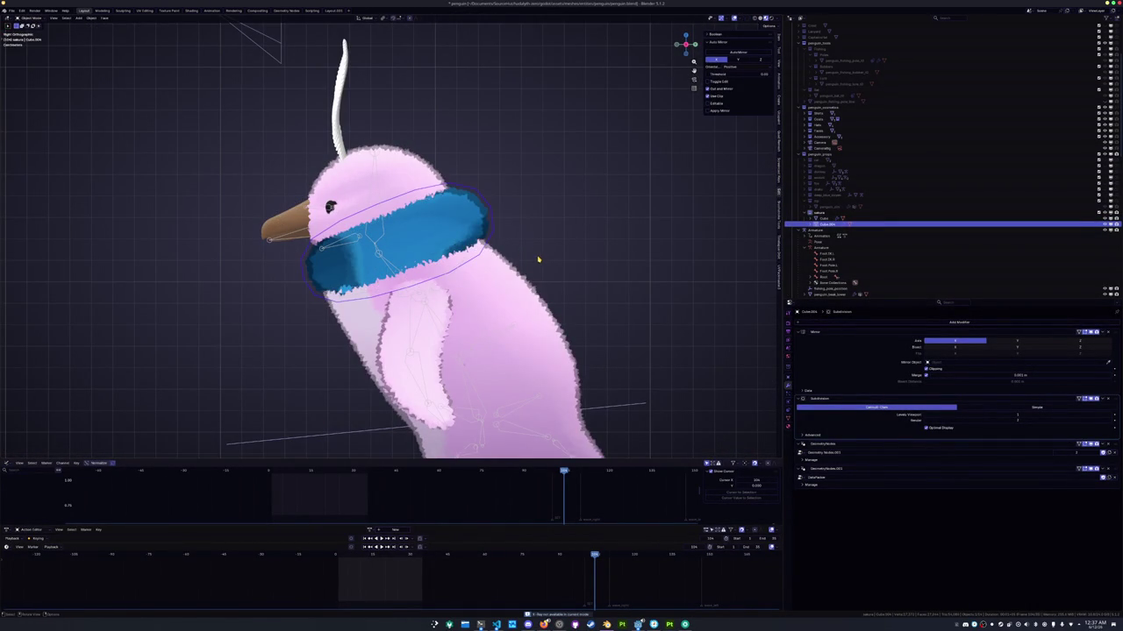
{"action": "mouse_move", "coordinate": [551, 247]}
{"action": "middle_mouse_down"}
{"action": "mouse_move", "coordinate": [580, 255]}
{"action": "mouse_move", "coordinate": [581, 234]}
{"action": "mouse_move", "coordinate": [611, 231]}
{"action": "mouse_move", "coordinate": [684, 241]}
{"action": "mouse_move", "coordinate": [544, 243]}
{"action": "mouse_move", "coordinate": [468, 181]}
{"action": "middle_mouse_up"}
{"action": "left_click", "coordinate": [419, 158]}
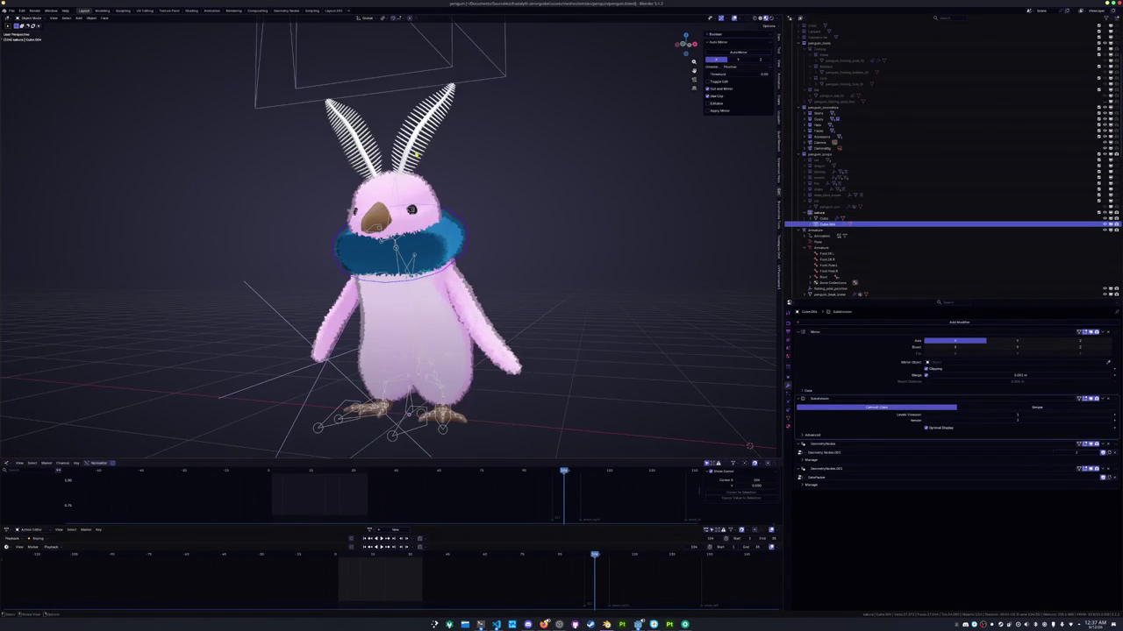
{"action": "key", "text": "Tab"}
{"action": "key", "text": "alt+s"}
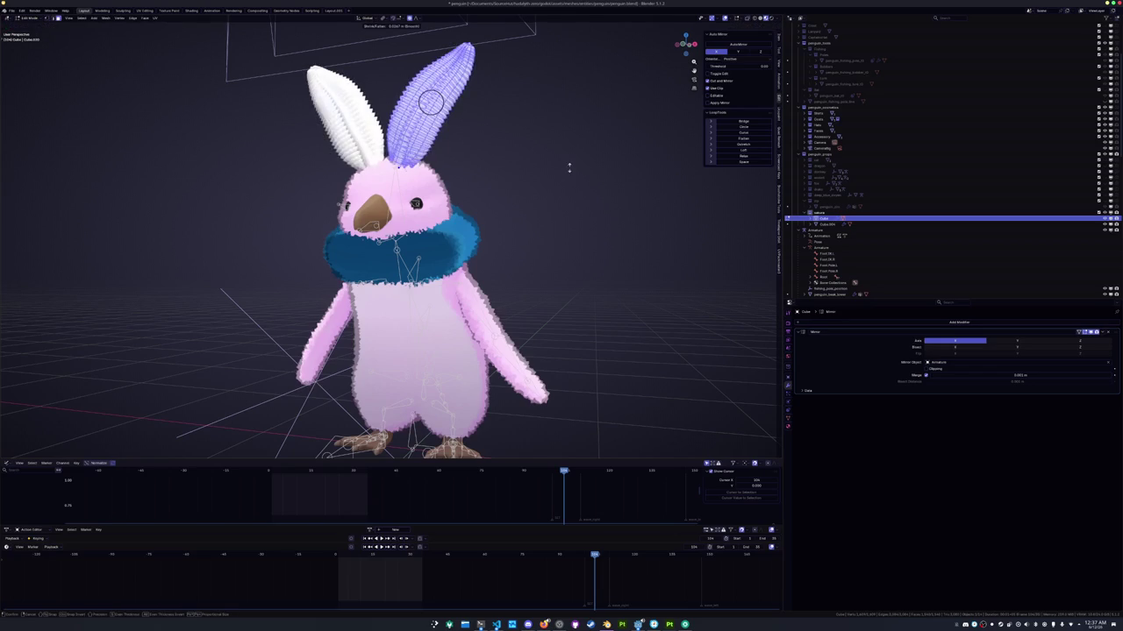
{"action": "left_click", "coordinate": [566, 169]}
{"action": "key", "text": "Tab"}
Clear the selection and save the file
{"action": "mouse_move", "coordinate": [546, 175]}
{"action": "middle_mouse_down"}
{"action": "mouse_move", "coordinate": [500, 181]}
{"action": "mouse_move", "coordinate": [553, 199]}
{"action": "mouse_move", "coordinate": [558, 237]}
{"action": "middle_mouse_up"}
{"action": "scroll", "coordinate": [559, 237], "scroll_direction": "down", "scroll_amount": 2}
{"action": "key", "text": "ctrl+s"}
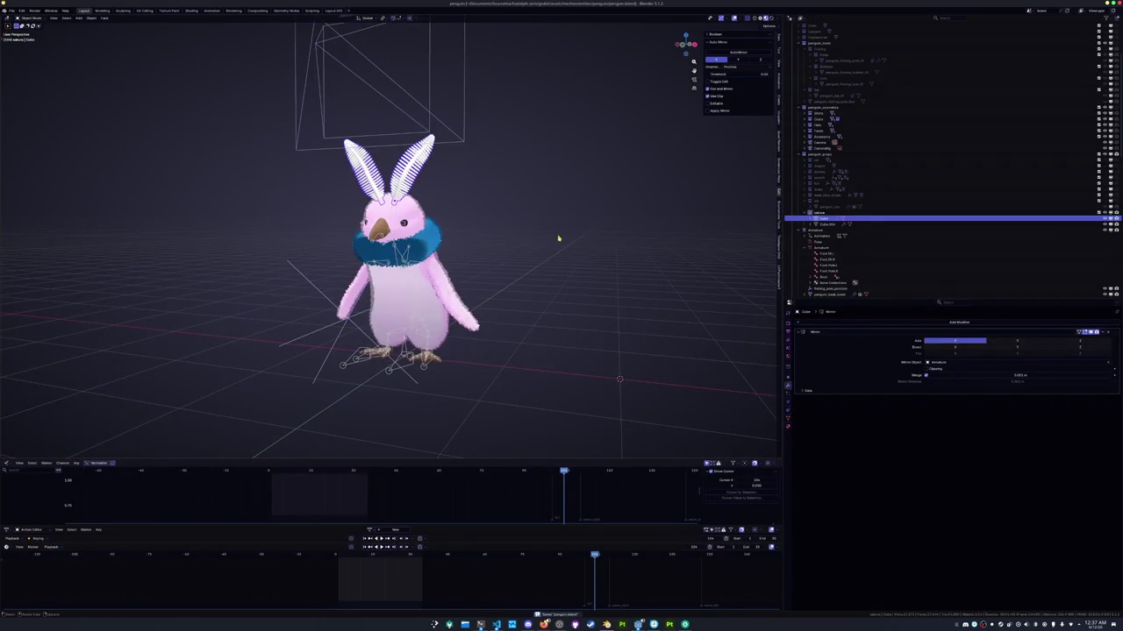
{"action": "mouse_move", "coordinate": [543, 625]}
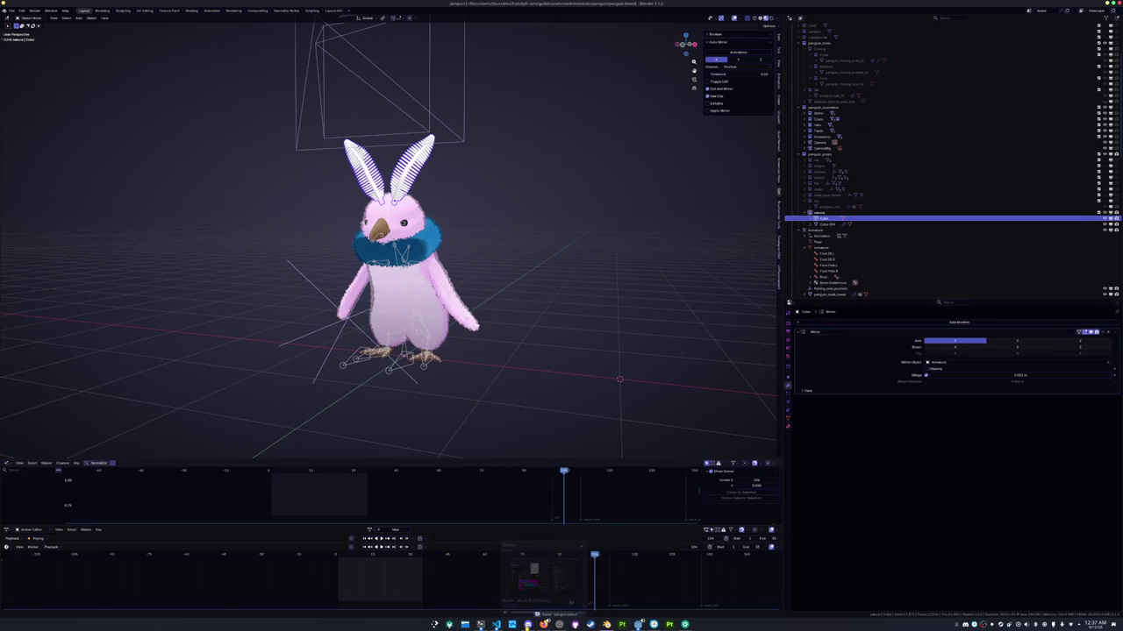
{"action": "left_click", "coordinate": [593, 397]}
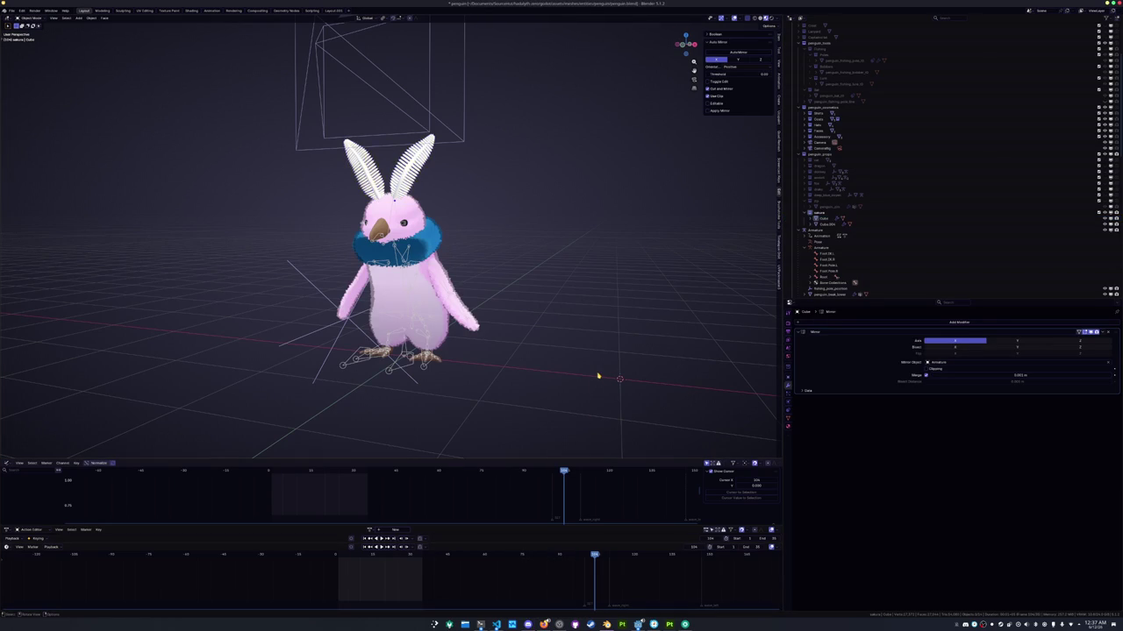
{"action": "scroll", "coordinate": [604, 374], "scroll_direction": "up", "scroll_amount": 2}
{"action": "key", "text": "ctrl+s"}
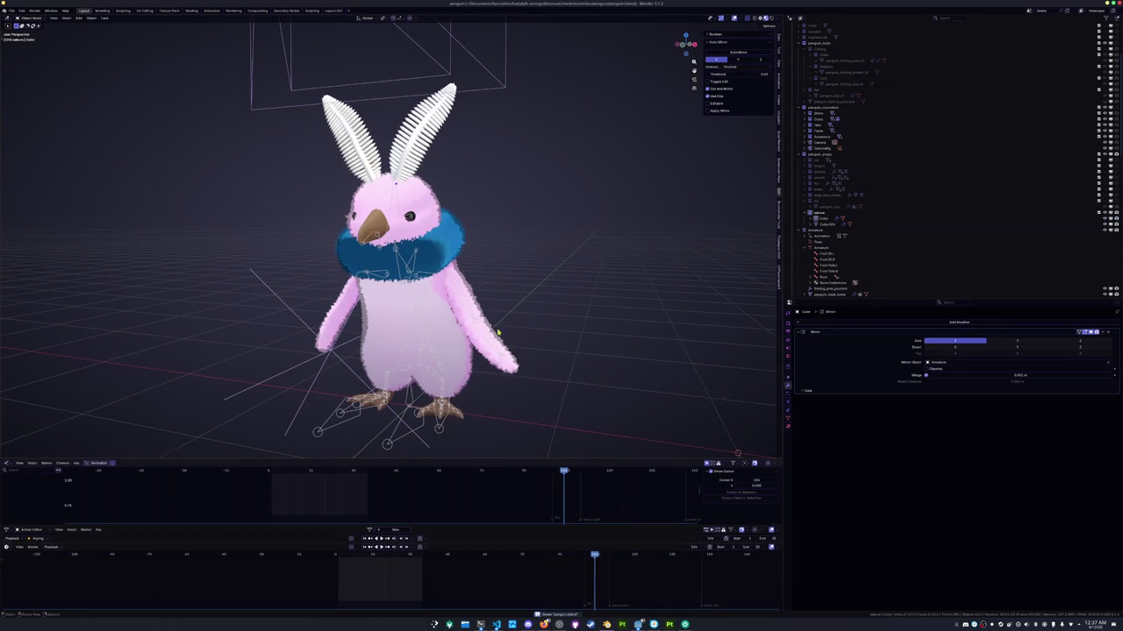
{"action": "middle_click_drag", "start_coordinate": [506, 331], "coordinate": [518, 318]}
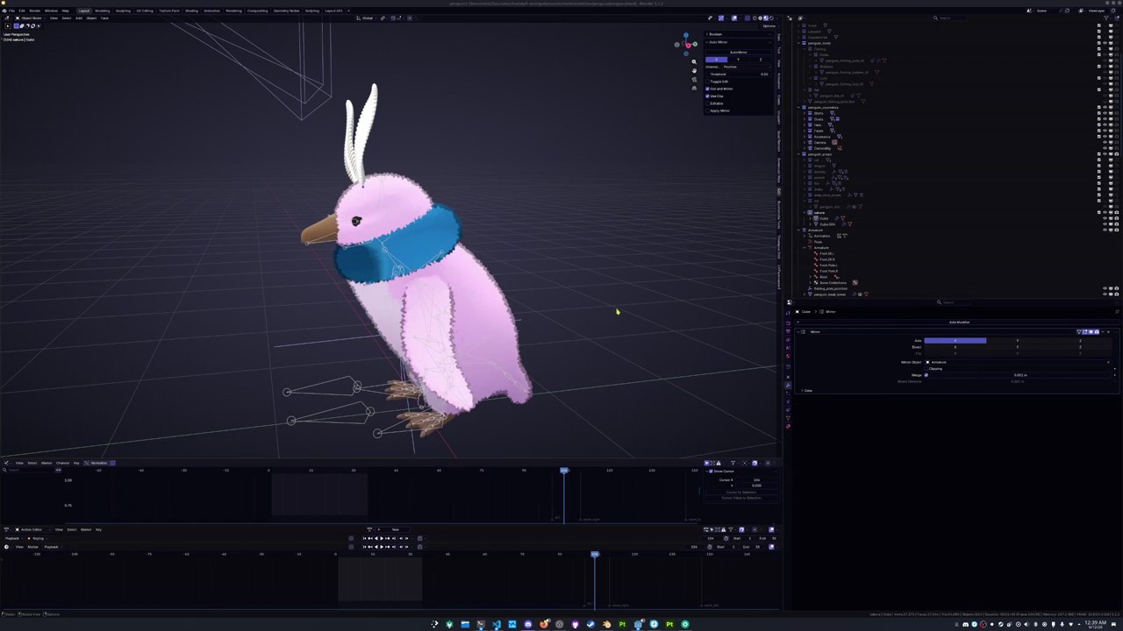
{"action": "middle_click_drag", "start_coordinate": [599, 307], "coordinate": [517, 272]}
Apply all transforms to the feather object
{"action": "left_click", "coordinate": [502, 263]}
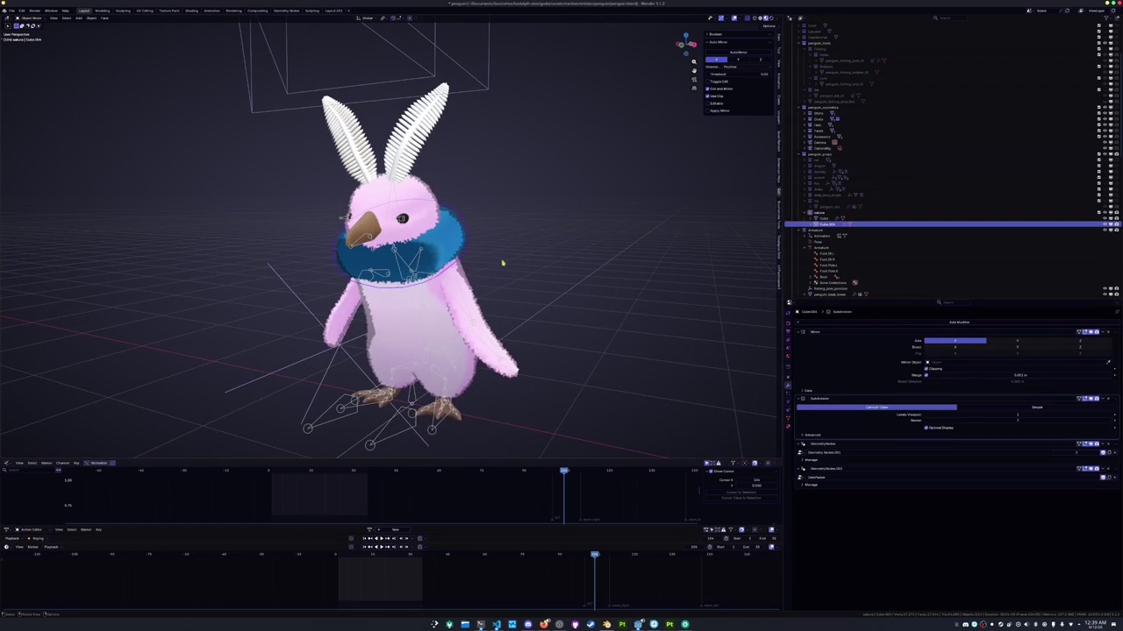
{"action": "left_click", "coordinate": [824, 218]}
{"action": "key", "text": "ctrl+a"}
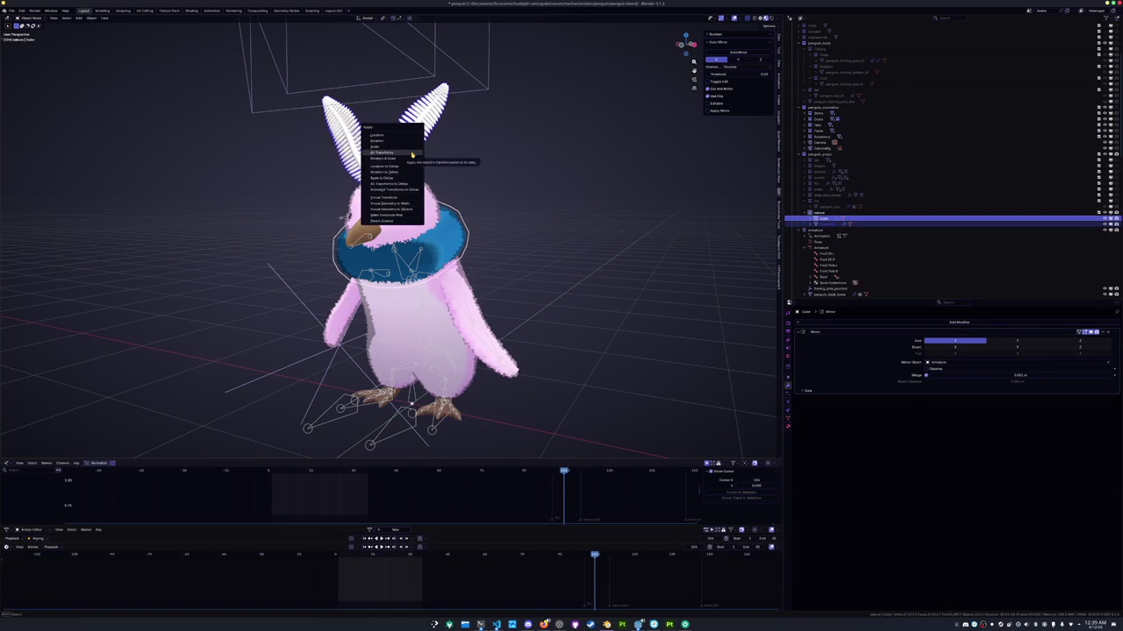
{"action": "left_click", "coordinate": [471, 161]}
{"action": "left_click", "coordinate": [471, 161]}
{"action": "left_click", "coordinate": [418, 160]}
{"action": "scroll", "coordinate": [414, 175], "scroll_direction": "up", "scroll_amount": 3}
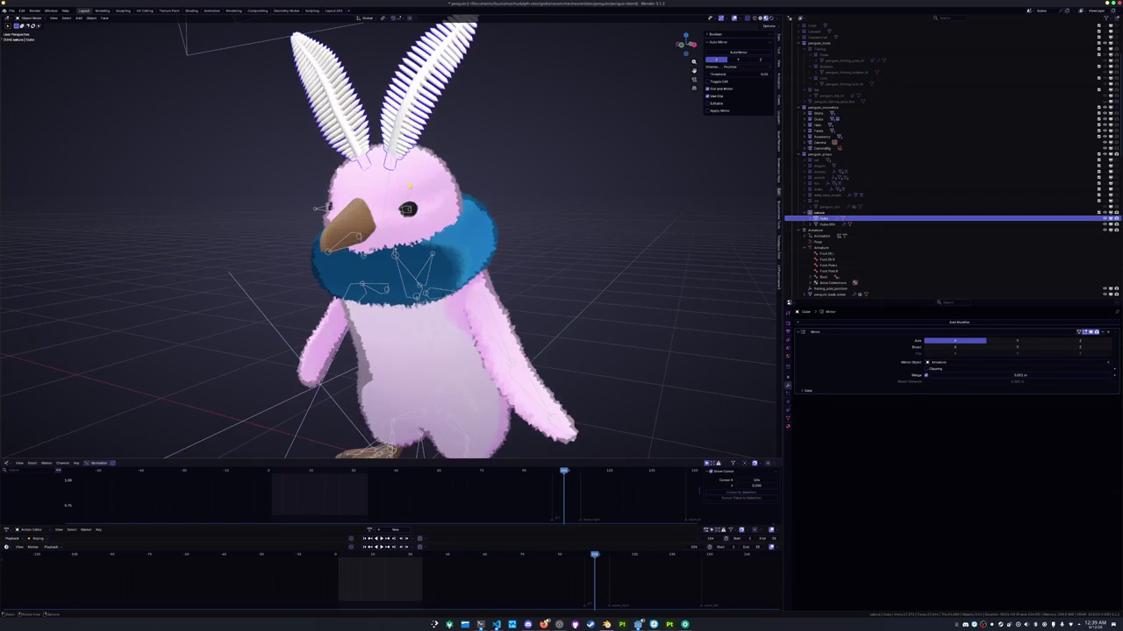
Check the armature in Edit Mode, return to Object Mode and save the file
{"action": "left_click", "coordinate": [825, 229]}
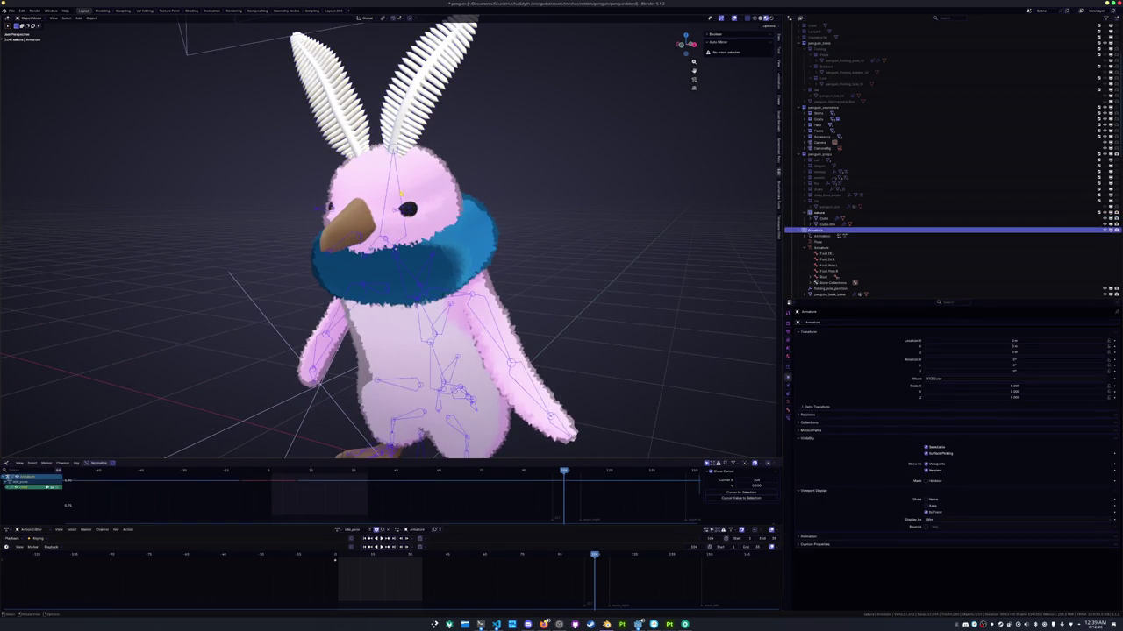
{"action": "key", "text": "Tab"}
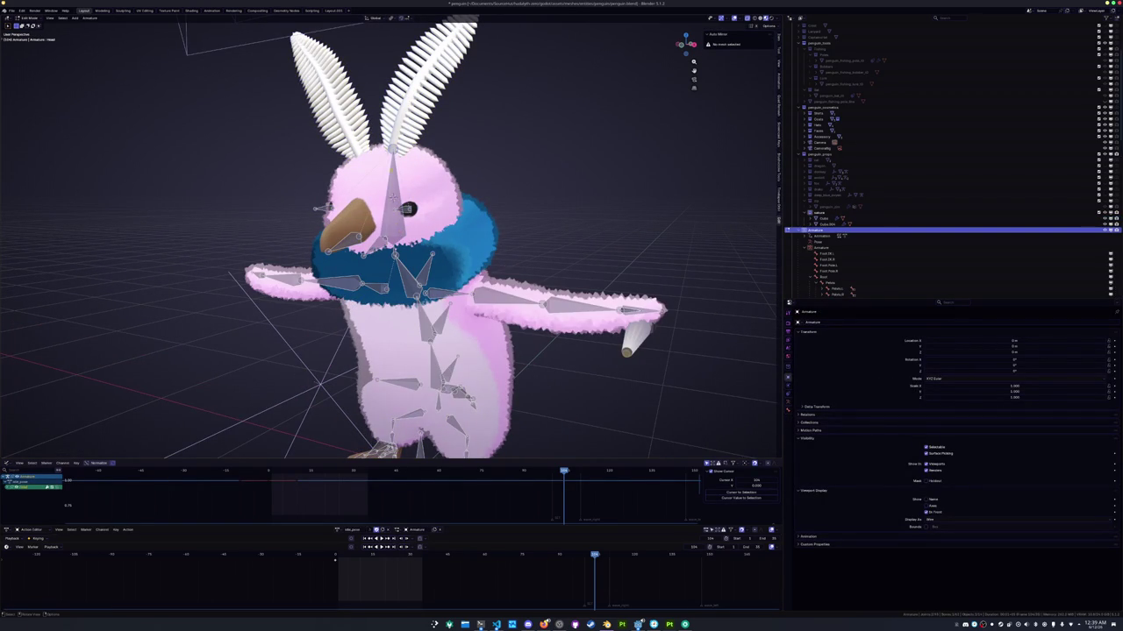
{"action": "key", "text": "Tab"}
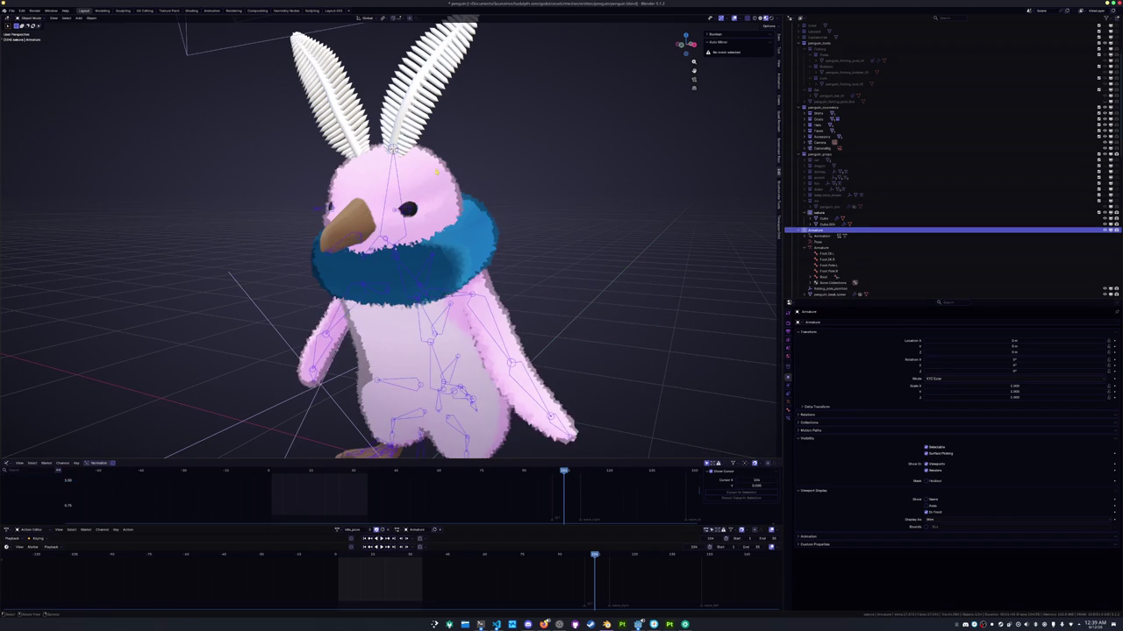
{"action": "key", "text": "ctrl+s"}
Expand a scene collection, recheck the armature, and bring up the Add menu
{"action": "mouse_move", "coordinate": [579, 198]}
{"action": "middle_mouse_down"}
{"action": "mouse_move", "coordinate": [552, 210]}
{"action": "mouse_move", "coordinate": [587, 210]}
{"action": "middle_mouse_up"}
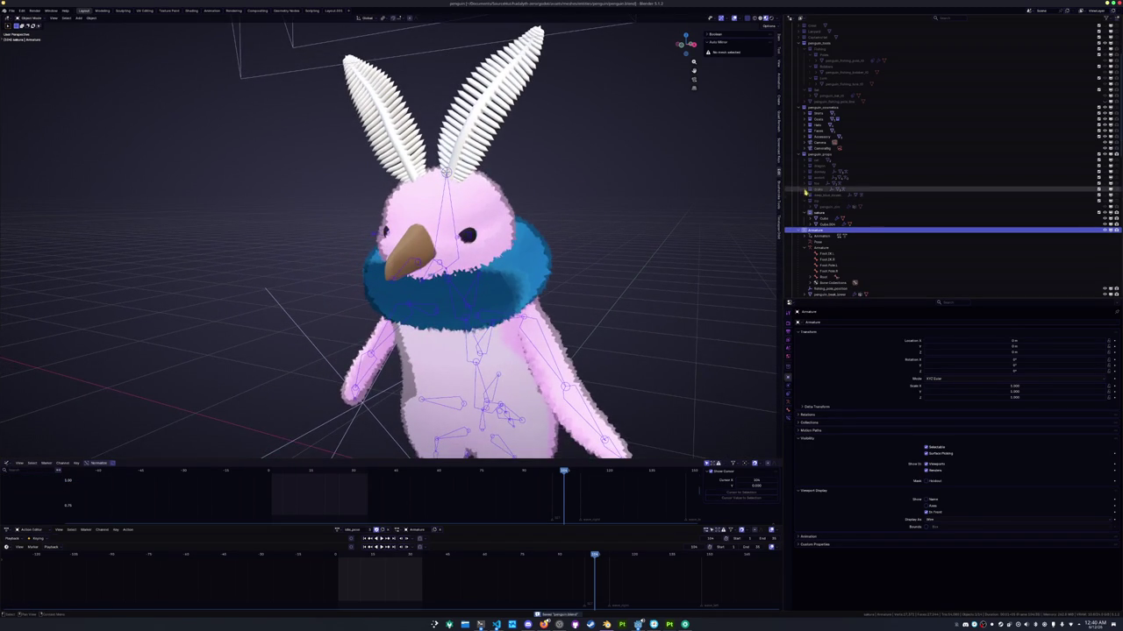
{"action": "left_click", "coordinate": [805, 184]}
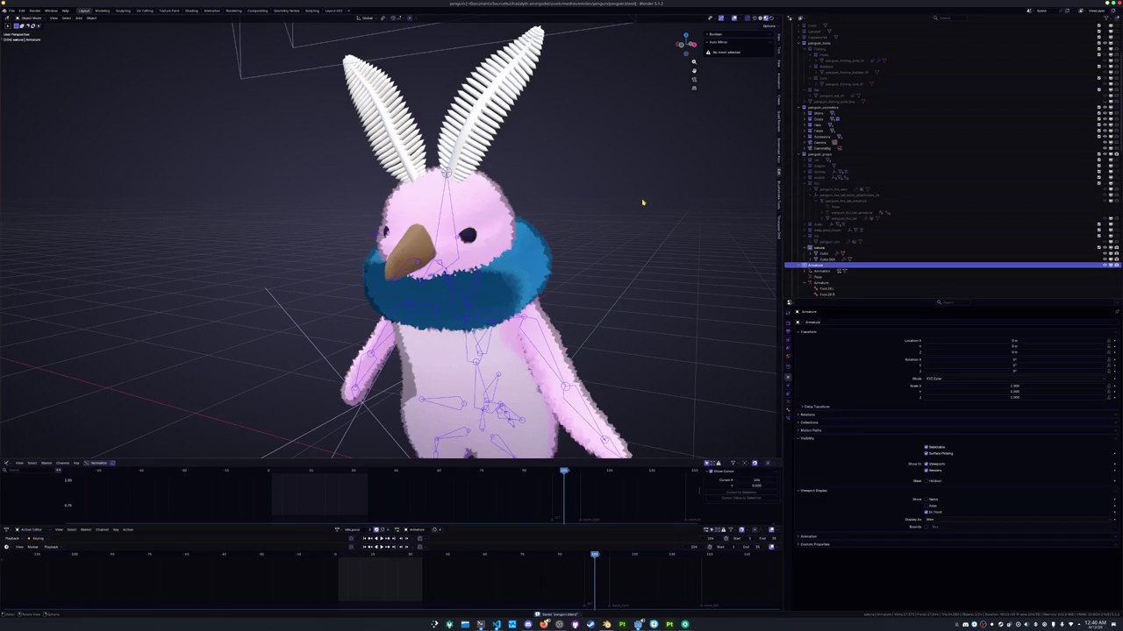
{"action": "key", "text": "Tab"}
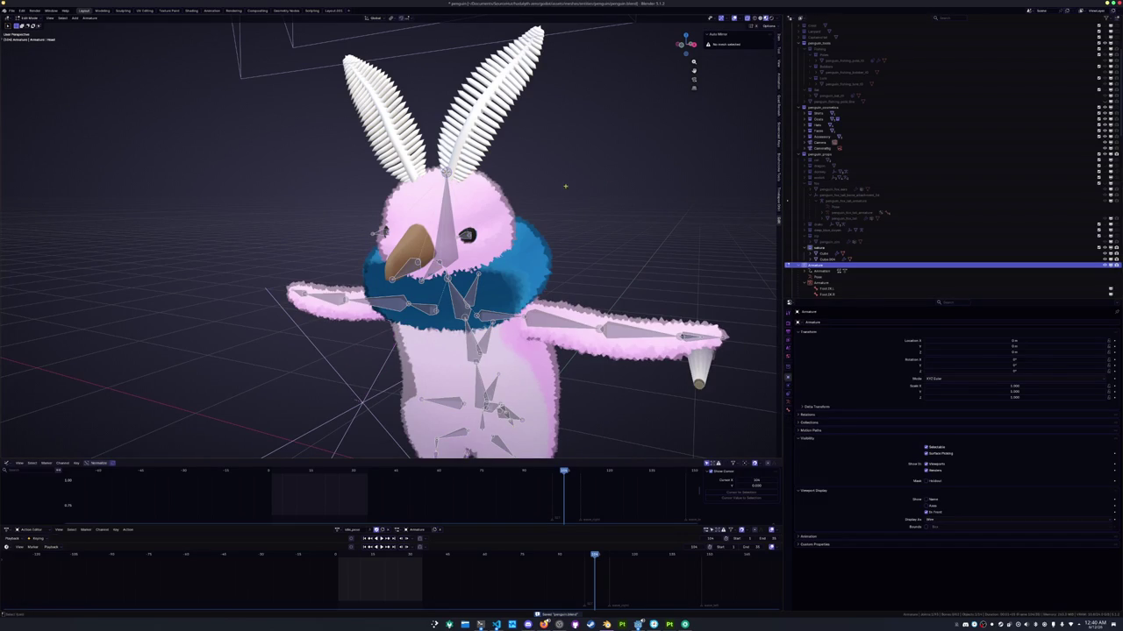
{"action": "key", "text": "Tab"}
{"action": "key", "text": "shift+a"}
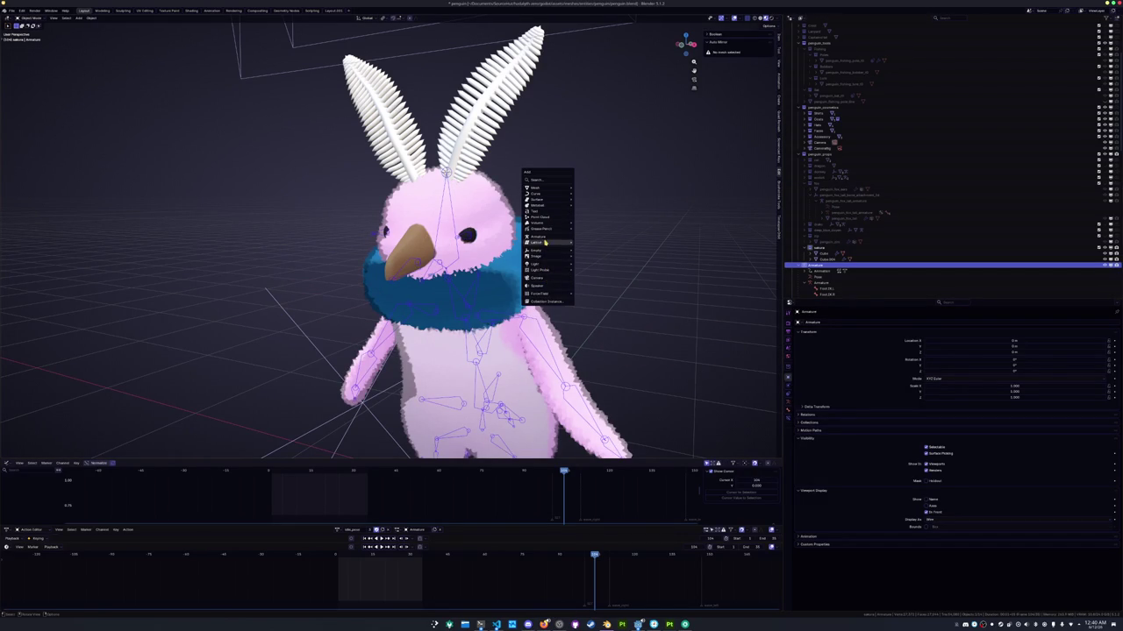
Add a Plain Axes empty by searching 'em' in the Add menu
{"action": "left_click", "coordinate": [539, 180]}
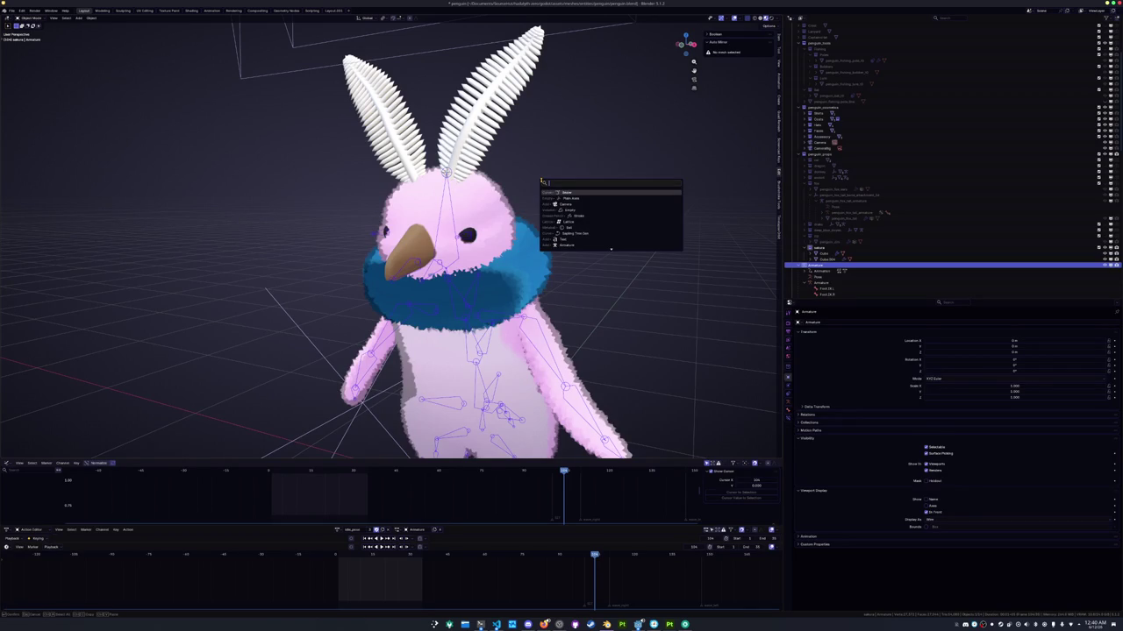
{"action": "type", "text": "em"}
{"action": "key", "text": "Down"}
{"action": "key", "text": "Down"}
{"action": "key", "text": "Down"}
{"action": "key", "text": "Down"}
{"action": "key", "text": "Down"}
{"action": "key", "text": "Down"}
{"action": "key", "text": "Down"}
{"action": "key", "text": "Down"}
{"action": "key", "text": "Return"}
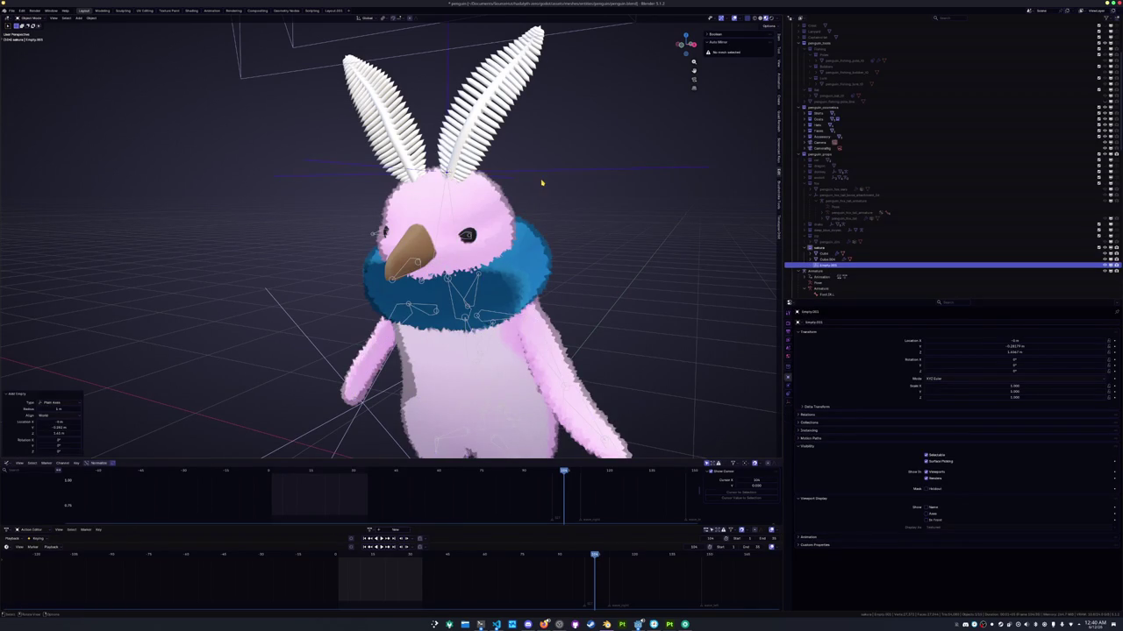
{"action": "scroll", "coordinate": [548, 185], "scroll_direction": "down", "scroll_amount": 3}
{"action": "scroll", "coordinate": [561, 190], "scroll_direction": "down", "scroll_amount": 2}
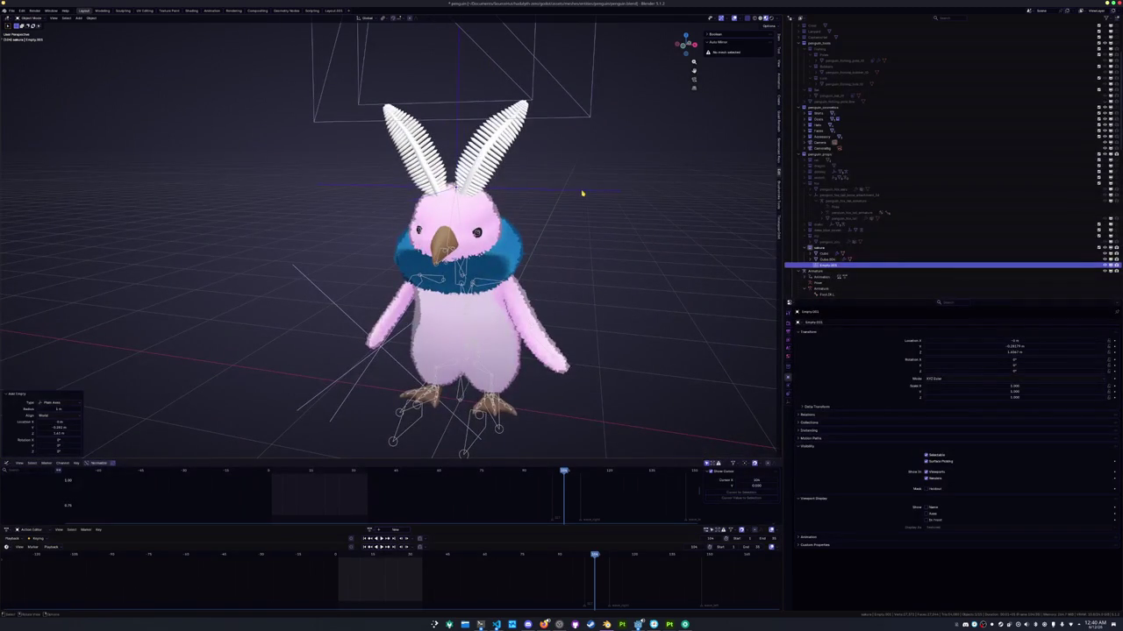
{"action": "key", "text": "F2"}
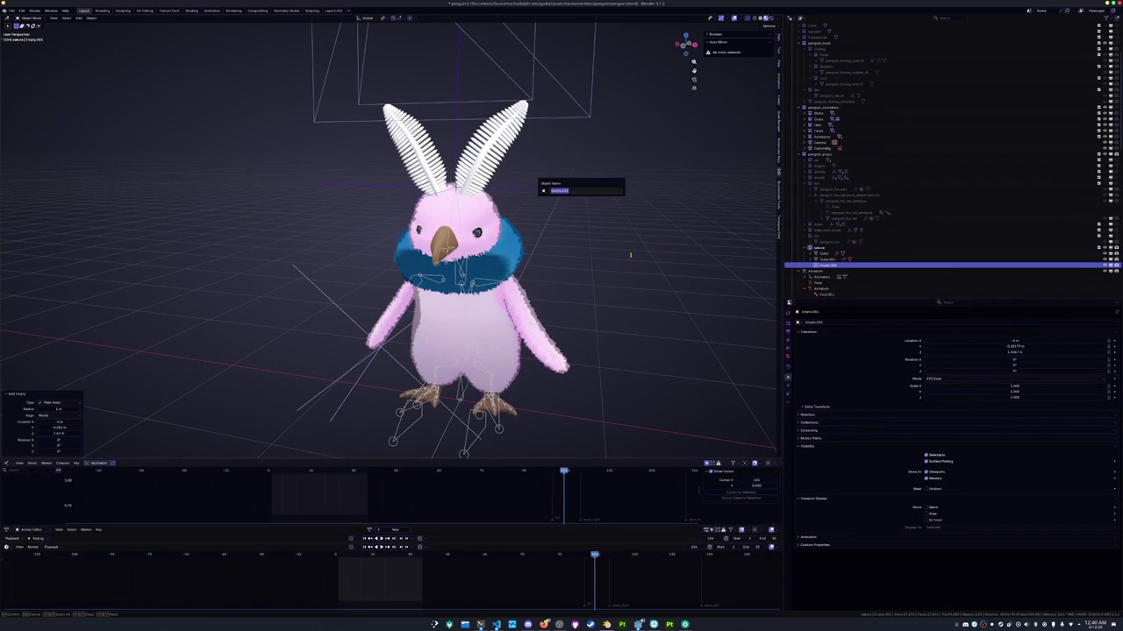
{"action": "key", "text": "Return"}
Toggle the armature between Rest Position and Pose Position in its data settings
{"action": "left_click", "coordinate": [458, 410]}
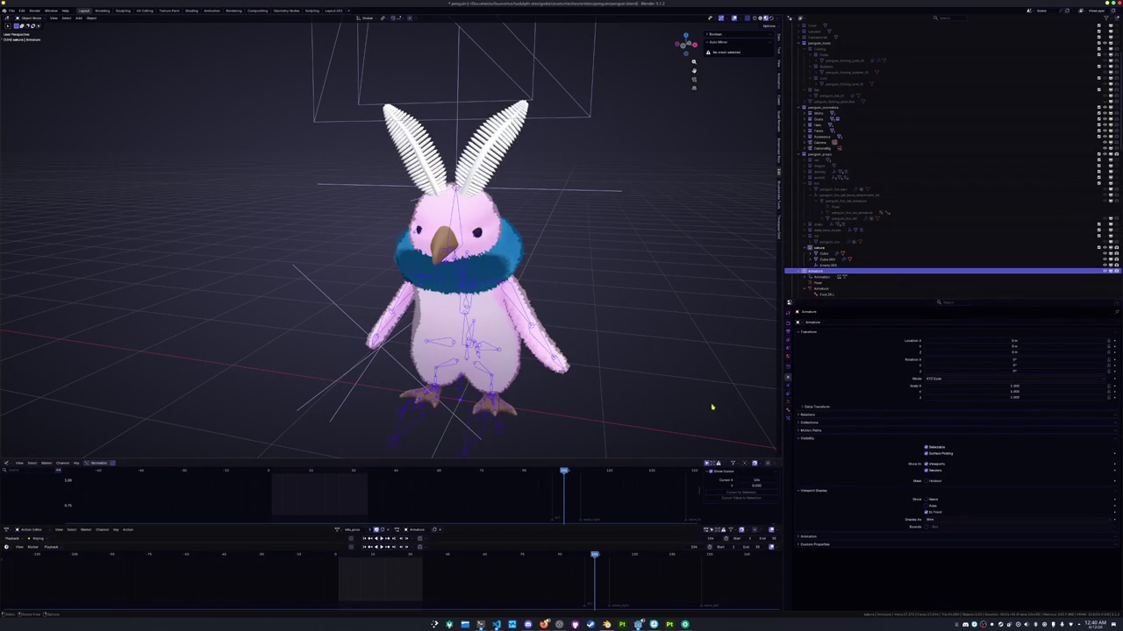
{"action": "left_click", "coordinate": [787, 401]}
{"action": "left_click", "coordinate": [1011, 341]}
{"action": "left_click", "coordinate": [912, 340]}
{"action": "middle_click_drag", "start_coordinate": [572, 317], "coordinate": [557, 314]}
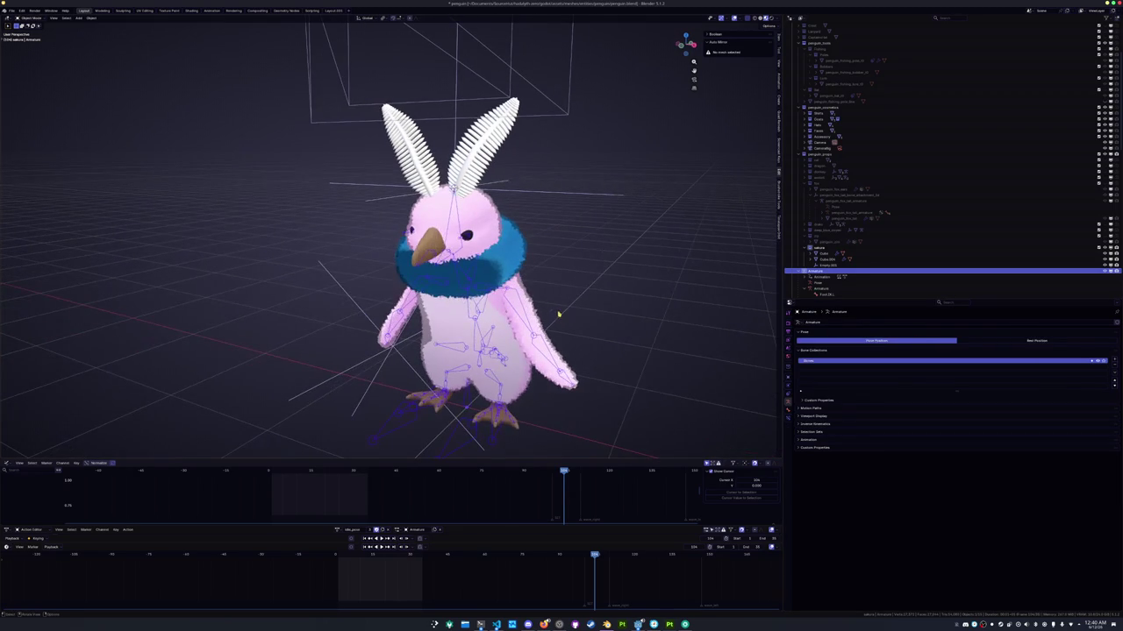
Rename the empty as the penguin's head bone attachment
{"action": "key", "text": "shift+a"}
{"action": "left_click", "coordinate": [540, 188]}
{"action": "scroll", "coordinate": [539, 192], "scroll_direction": "up", "scroll_amount": 2}
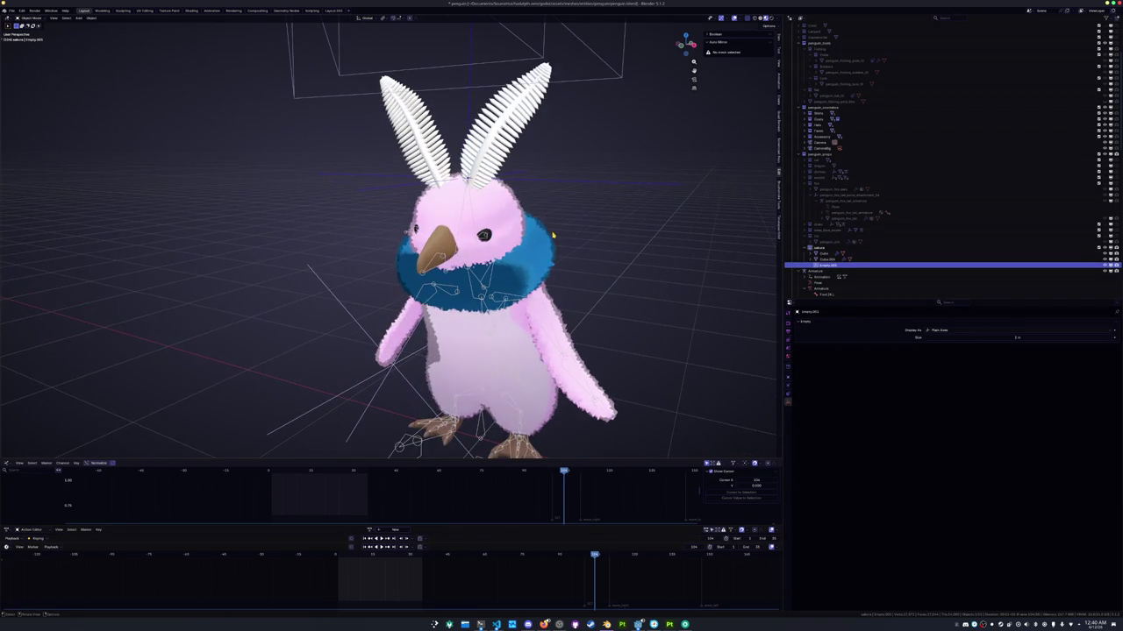
{"action": "key", "text": "F2"}
{"action": "type", "text": "penguin_sakura_hat_bone_armatures"}
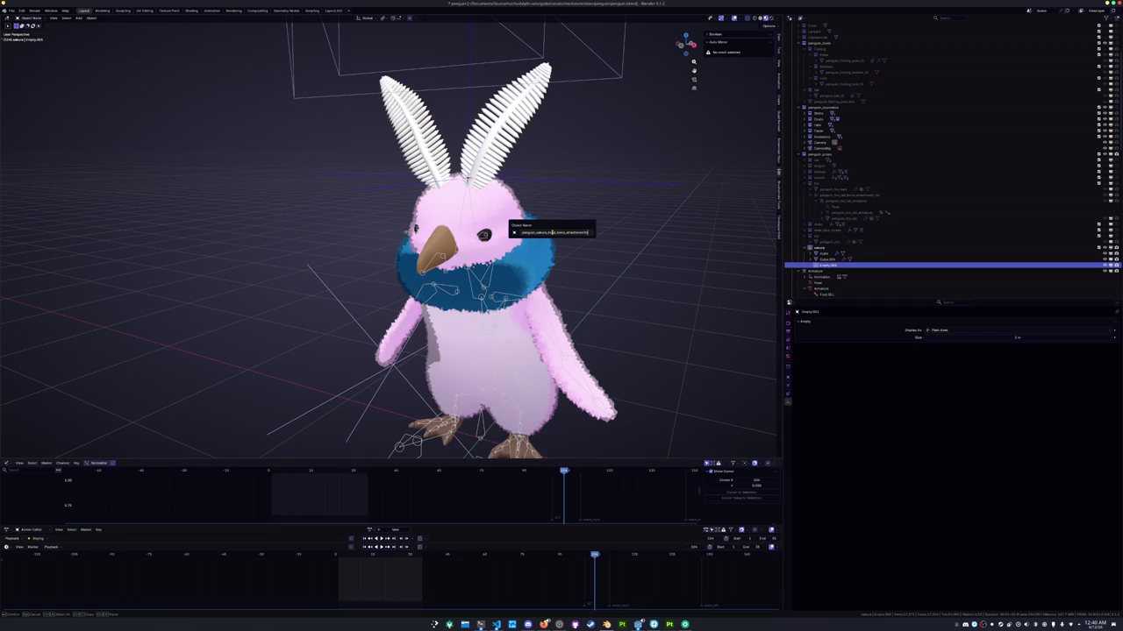
{"action": "key", "text": "Return"}
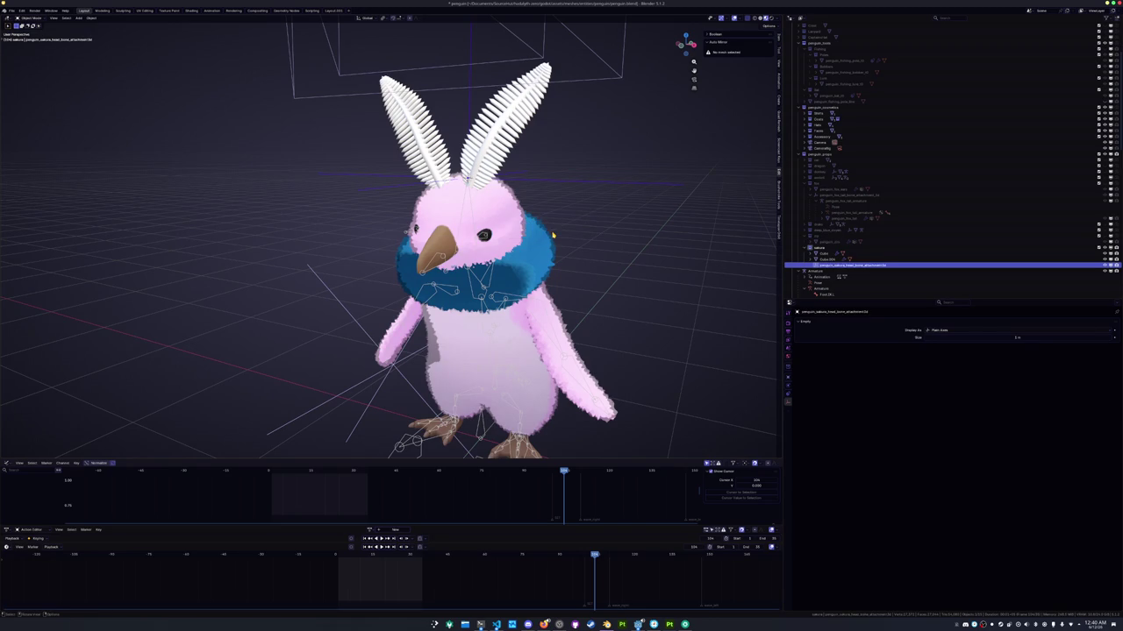
{"action": "mouse_move", "coordinate": [556, 228]}
{"action": "middle_mouse_down"}
{"action": "mouse_move", "coordinate": [577, 226]}
{"action": "mouse_move", "coordinate": [576, 200]}
{"action": "mouse_move", "coordinate": [547, 214]}
{"action": "middle_mouse_up"}
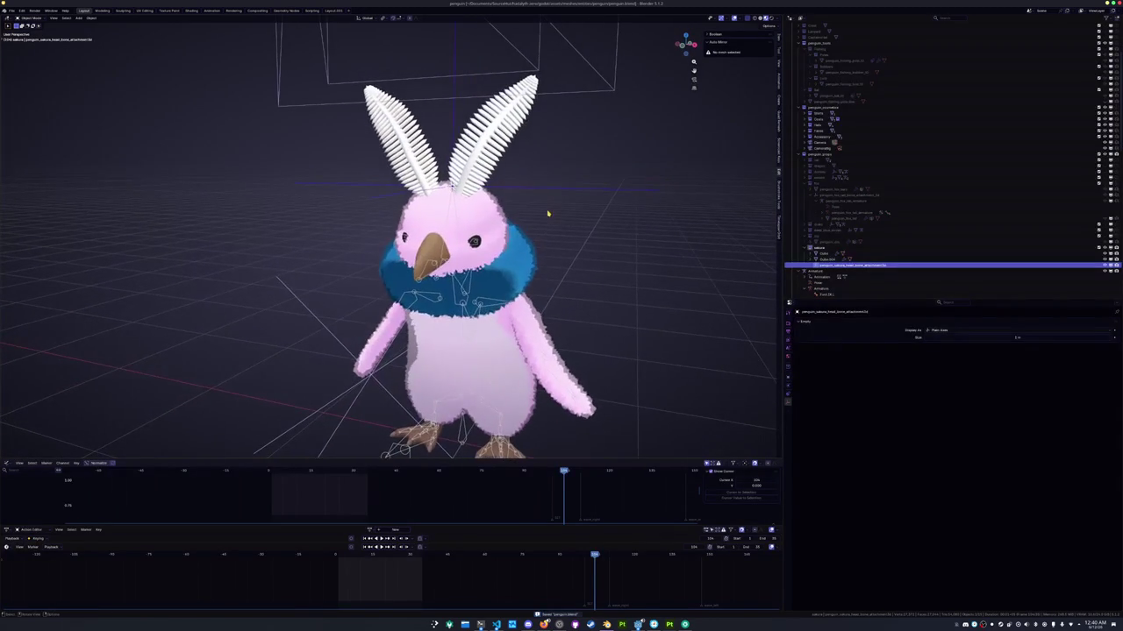
{"action": "key", "text": "shift+a"}
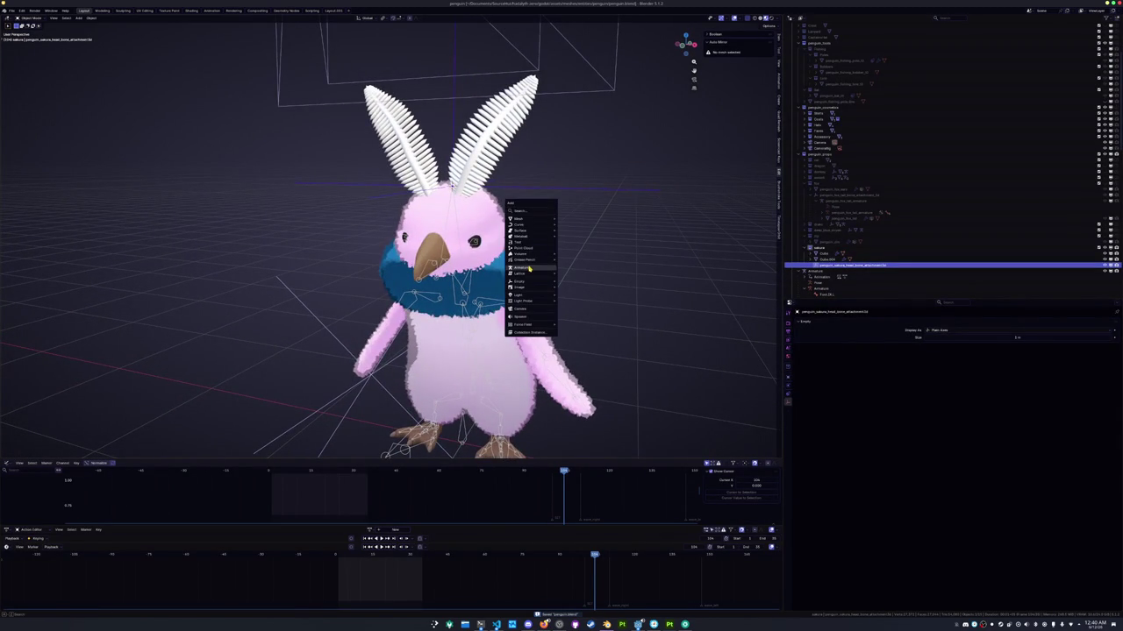
Add an armature and extend its bone tip straight up along Z in front view
{"action": "left_click", "coordinate": [543, 256]}
{"action": "key", "text": "KP_1"}
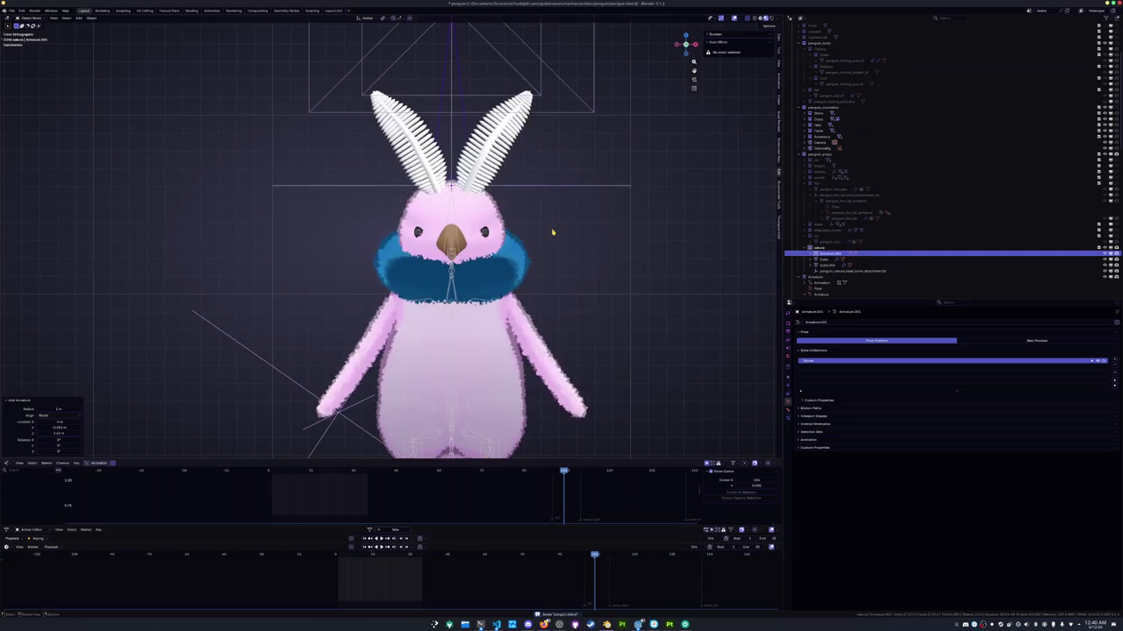
{"action": "key", "text": "Tab"}
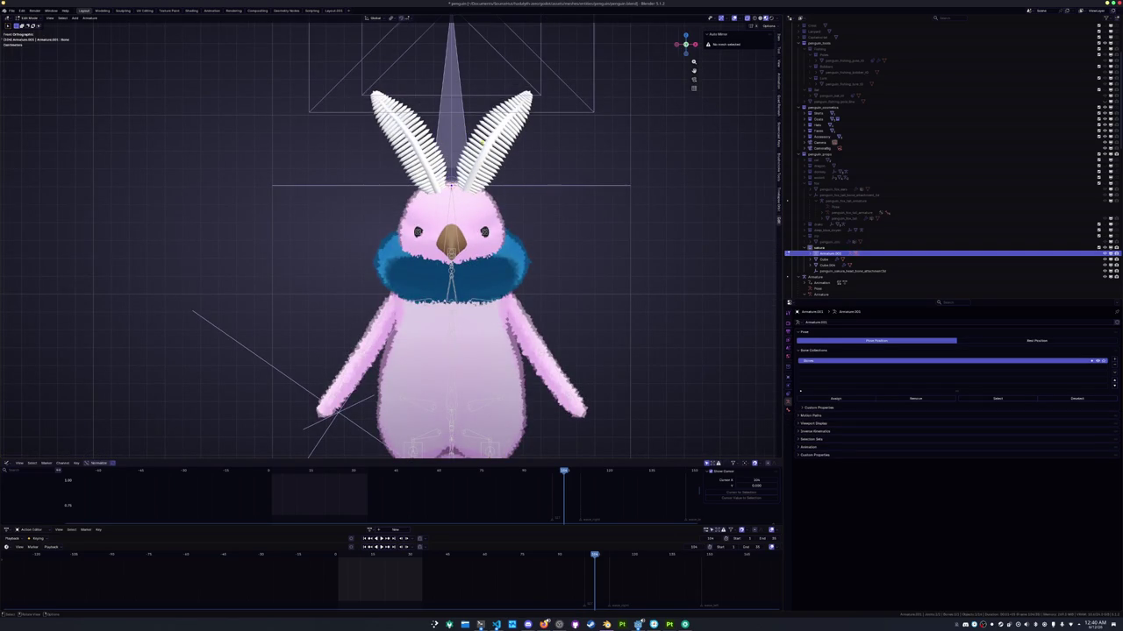
{"action": "scroll", "coordinate": [557, 224], "scroll_direction": "up", "scroll_amount": 2}
{"action": "key", "text": "g"}
{"action": "key", "text": "z"}
{"action": "left_click", "coordinate": [602, 162]}
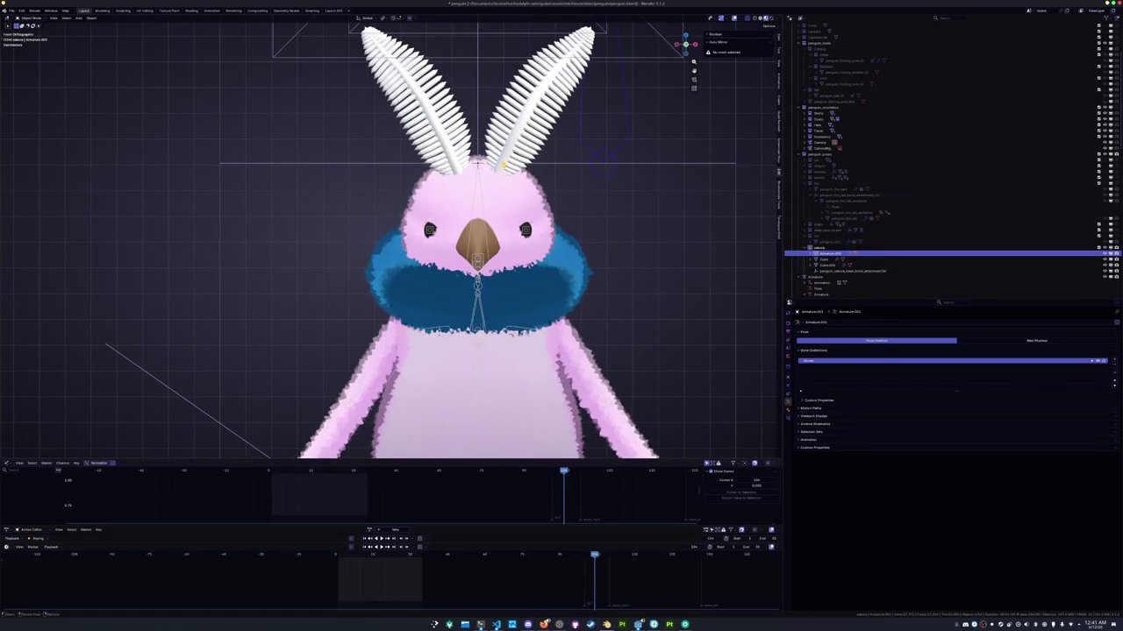
Select the edge loop at the base of the right feather mesh
{"action": "key", "text": "alt+q"}
{"action": "scroll", "coordinate": [393, 237], "scroll_direction": "up", "scroll_amount": 3}
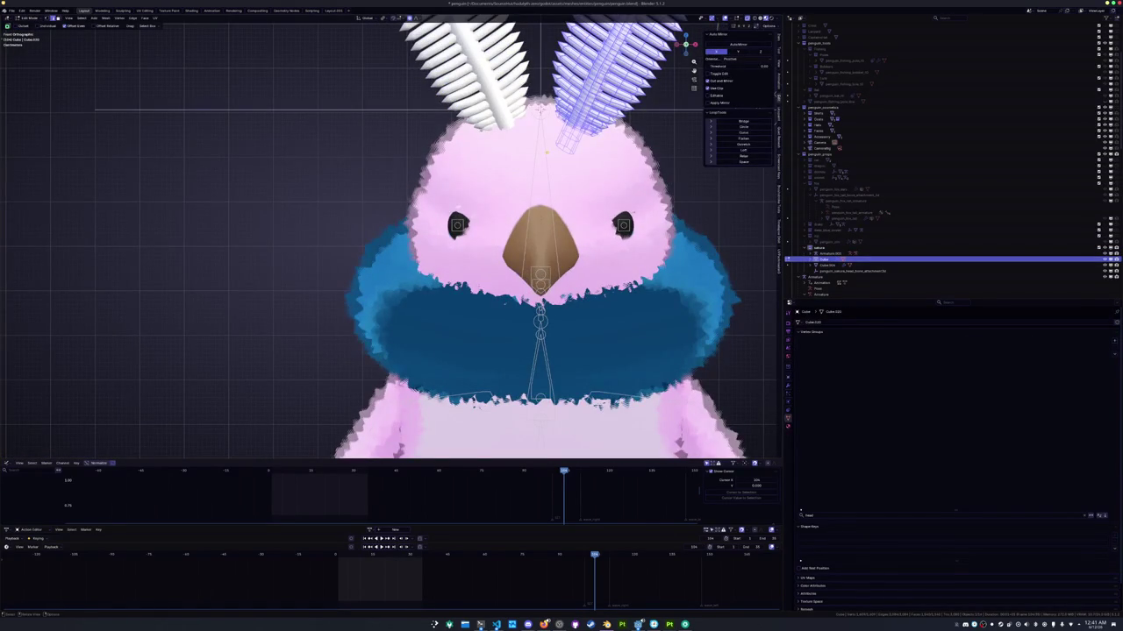
{"action": "left_click", "coordinate": [558, 148], "text": "alt"}
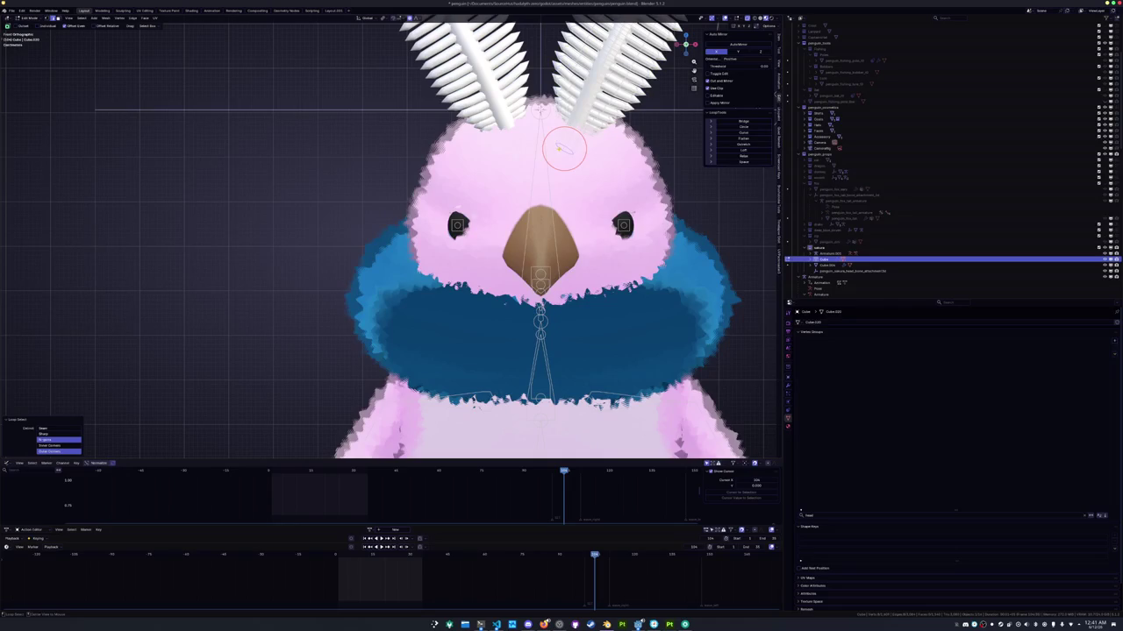
{"action": "scroll", "coordinate": [554, 170], "scroll_direction": "down", "scroll_amount": 3}
{"action": "scroll", "coordinate": [553, 169], "scroll_direction": "up", "scroll_amount": 1}
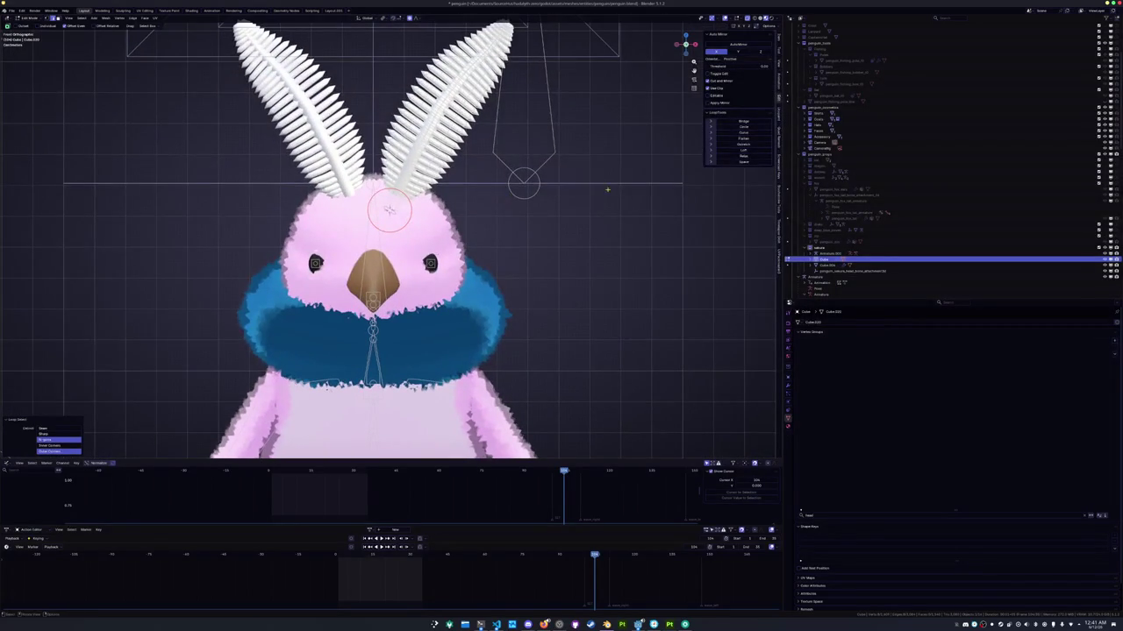
Subdivide the armature's feather bone with an increased number of cuts
{"action": "key", "text": "alt+q"}
{"action": "key", "text": "Tab"}
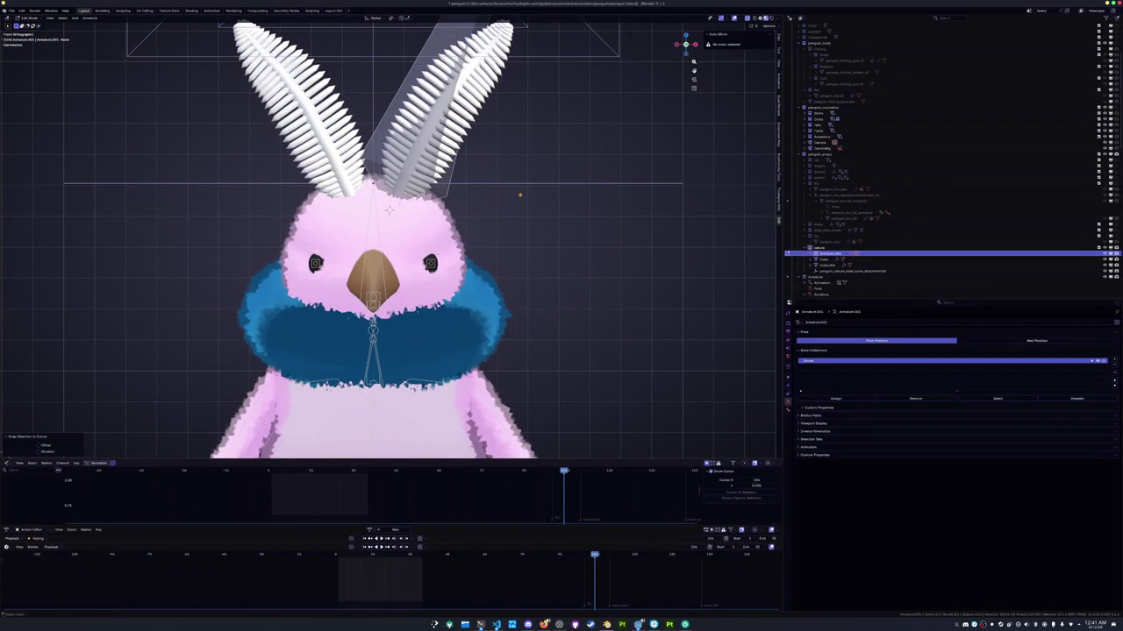
{"action": "middle_click_drag", "start_coordinate": [503, 128], "coordinate": [503, 250], "text": "shift"}
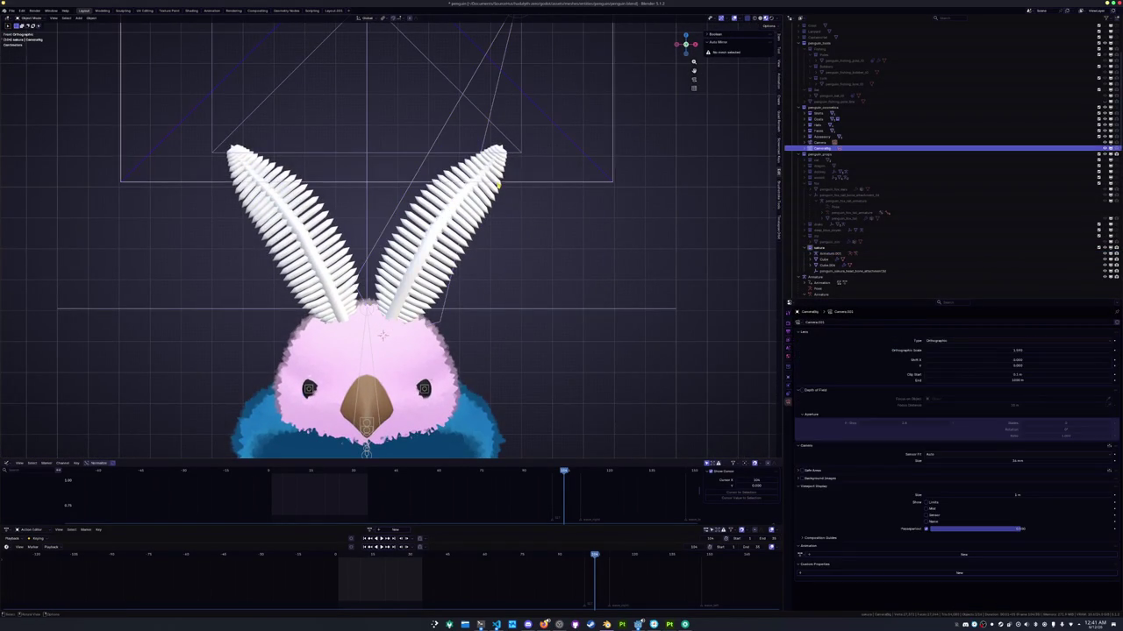
{"action": "left_click", "coordinate": [382, 335]}
{"action": "key", "text": "Tab"}
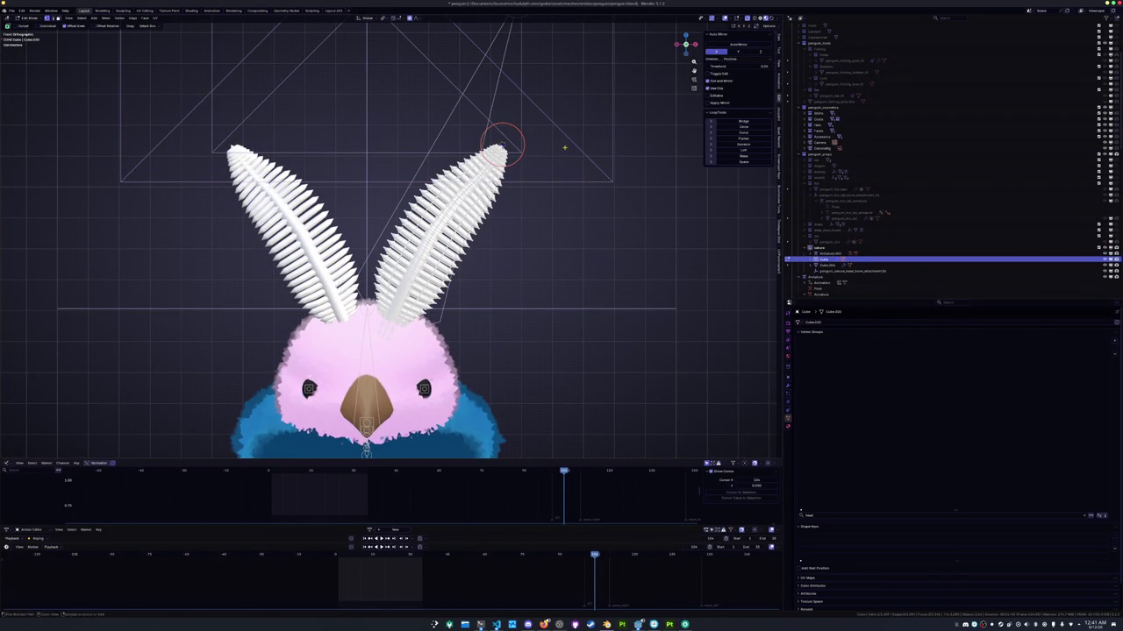
{"action": "scroll", "coordinate": [504, 132], "scroll_direction": "down", "scroll_amount": 3}
{"action": "key", "text": "alt+q"}
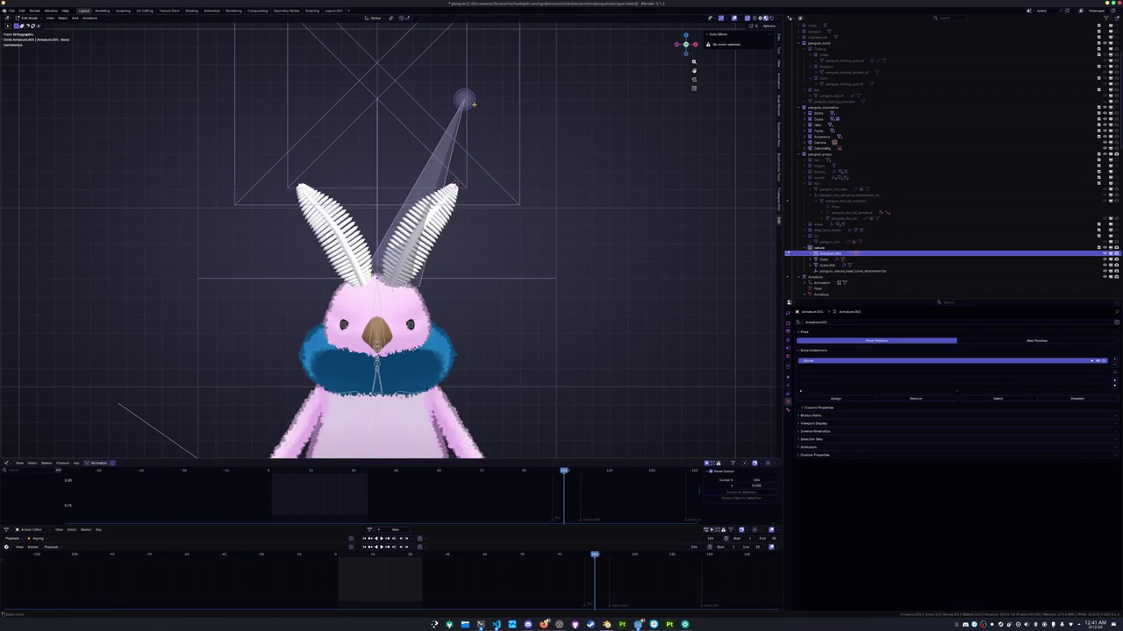
{"action": "scroll", "coordinate": [473, 106], "scroll_direction": "up", "scroll_amount": 4}
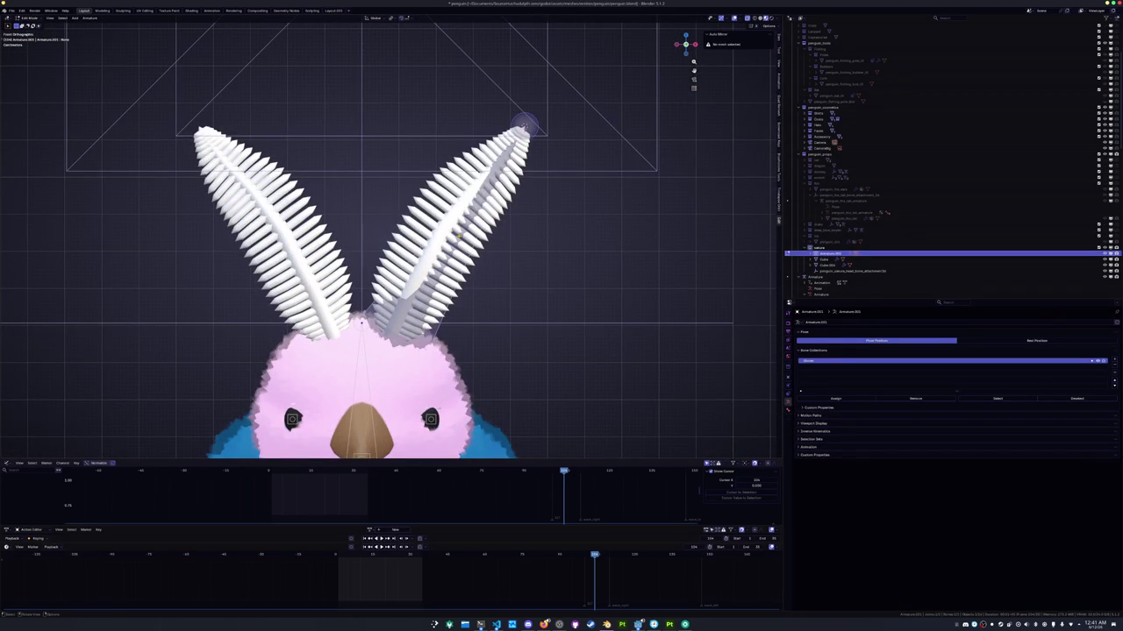
{"action": "right_click", "coordinate": [458, 236]}
{"action": "left_click", "coordinate": [458, 236]}
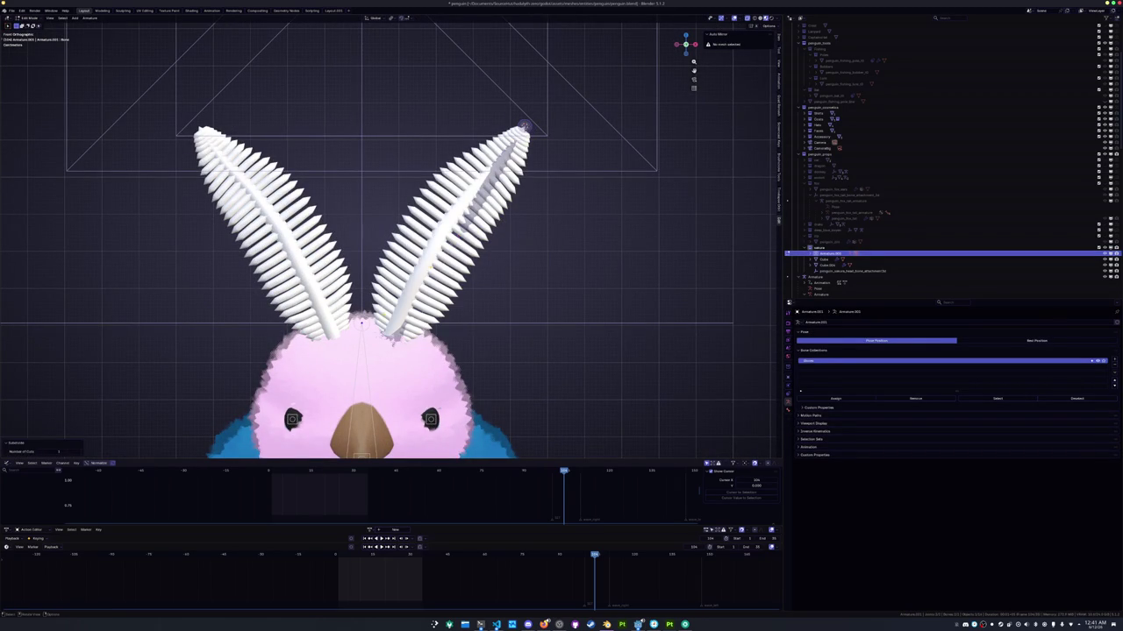
{"action": "left_click", "coordinate": [80, 453]}
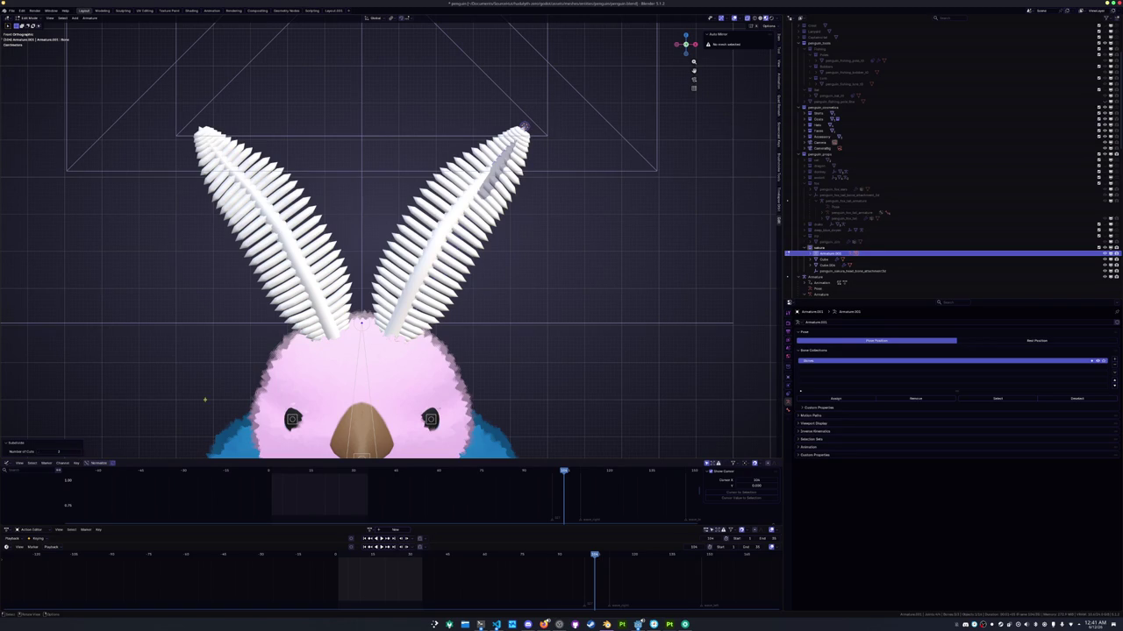
Snap the bone joint to the 3D cursor at the feather in X-ray view
{"action": "left_click", "coordinate": [524, 127]}
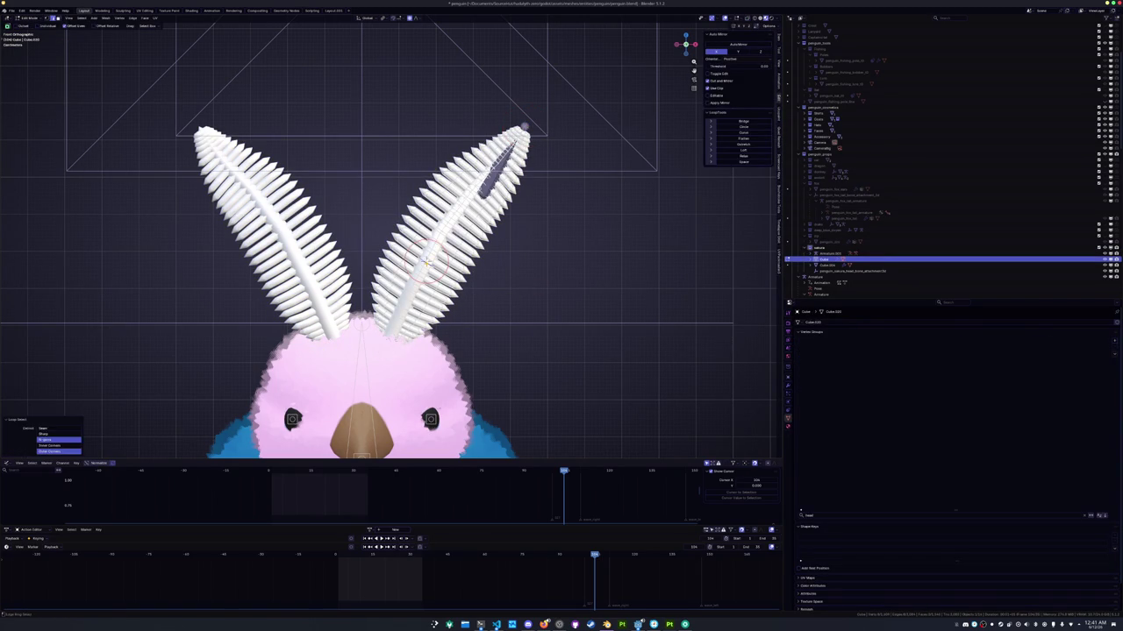
{"action": "key", "text": "Tab"}
{"action": "left_click", "coordinate": [487, 192]}
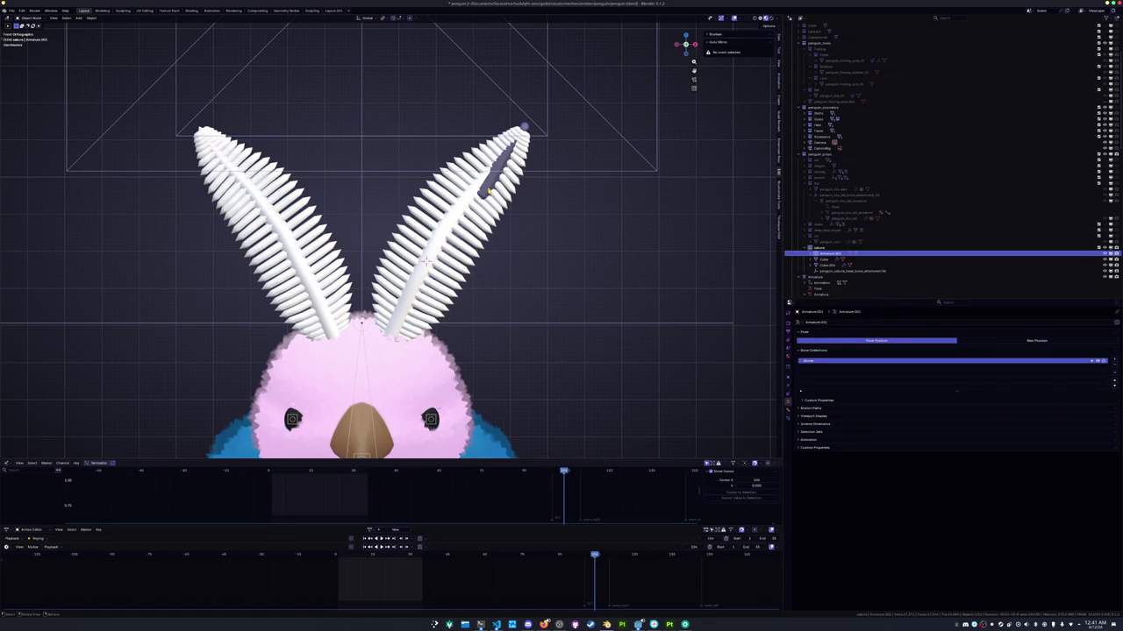
{"action": "key", "text": "Tab"}
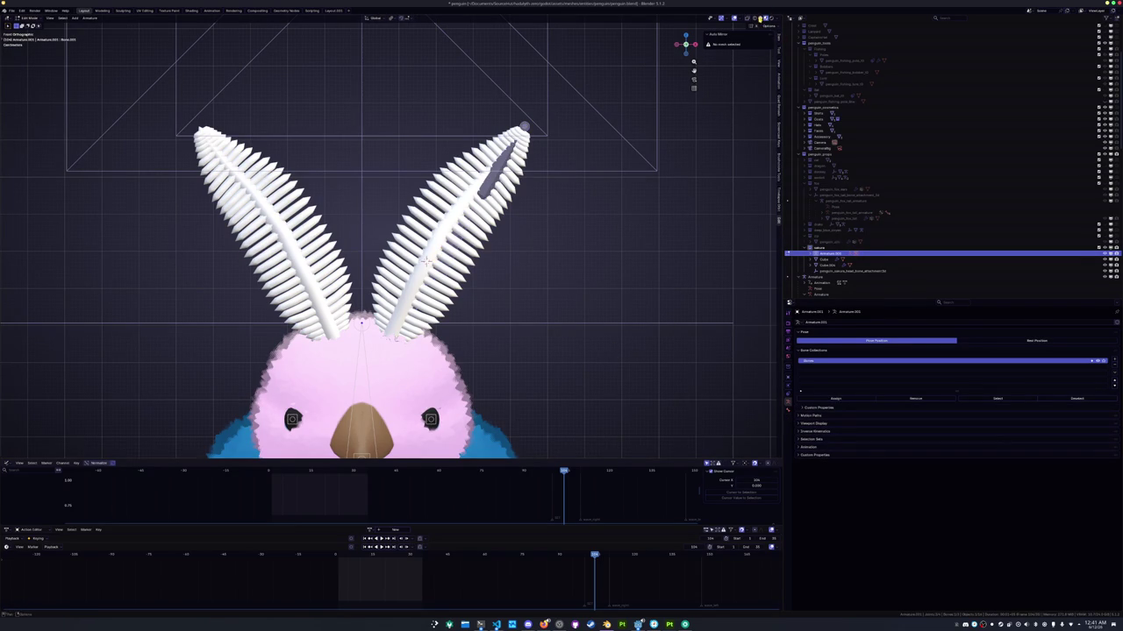
{"action": "key", "text": "z"}
{"action": "scroll", "coordinate": [447, 277], "scroll_direction": "up", "scroll_amount": 2}
{"action": "key", "text": "shift+s"}
{"action": "left_click", "coordinate": [442, 272]}
{"action": "key", "text": "Tab"}
Snap the bone end to the 3D cursor and return to object mode
{"action": "left_click", "coordinate": [441, 272]}
{"action": "key", "text": "Tab"}
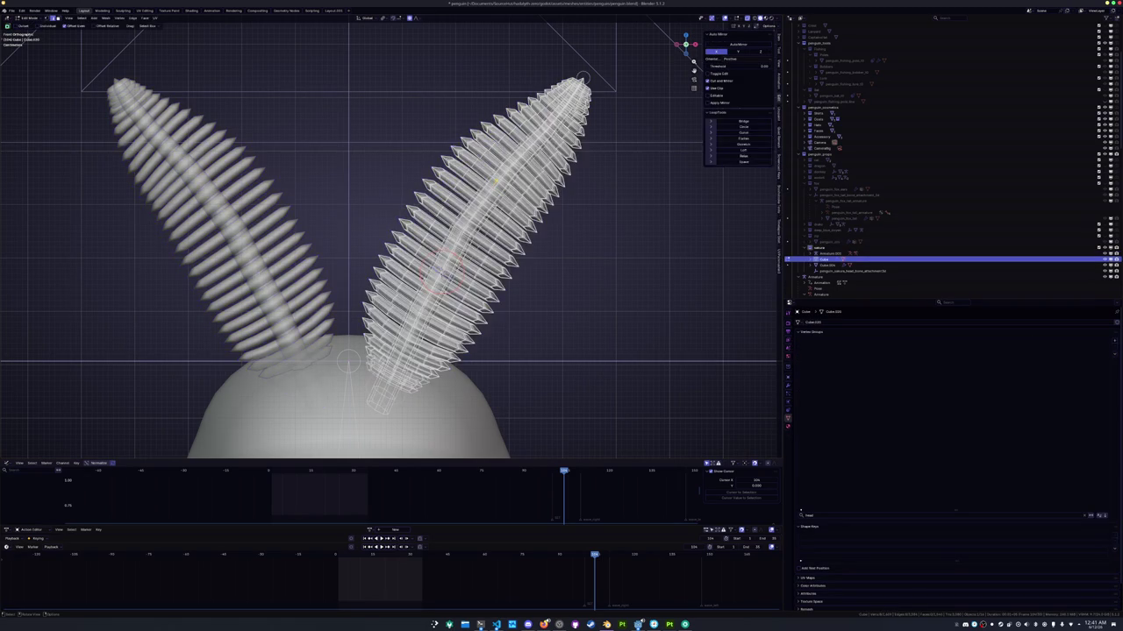
{"action": "key", "text": "Tab"}
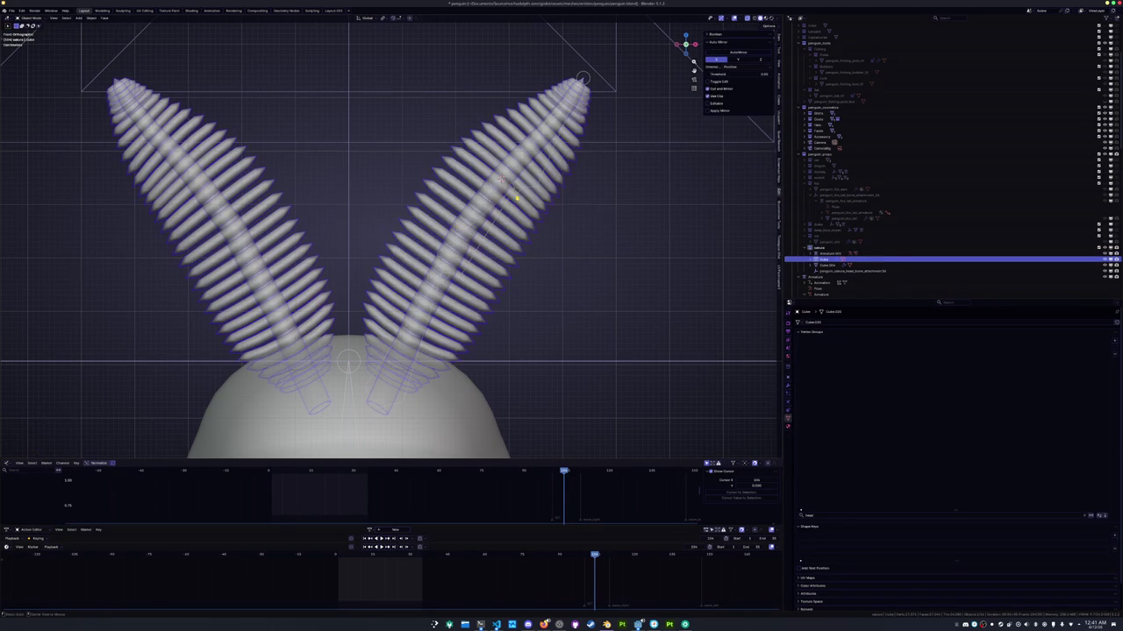
{"action": "left_click", "coordinate": [517, 195]}
{"action": "key", "text": "Tab"}
{"action": "key", "text": "shift+s"}
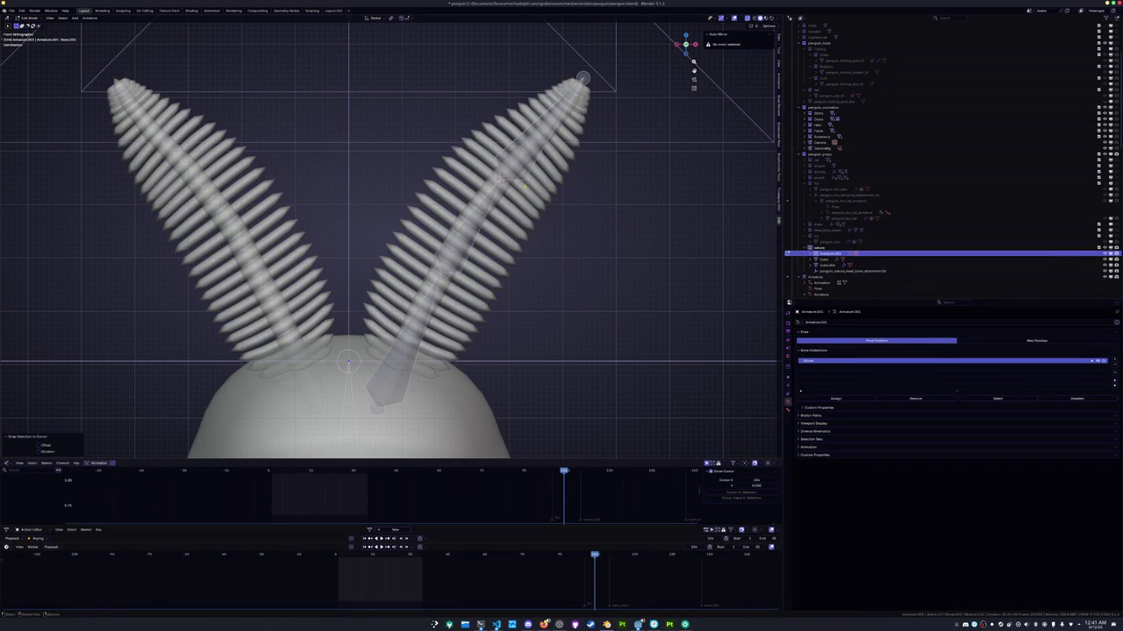
{"action": "scroll", "coordinate": [574, 169], "scroll_direction": "down", "scroll_amount": 2}
{"action": "scroll", "coordinate": [551, 210], "scroll_direction": "down", "scroll_amount": 3}
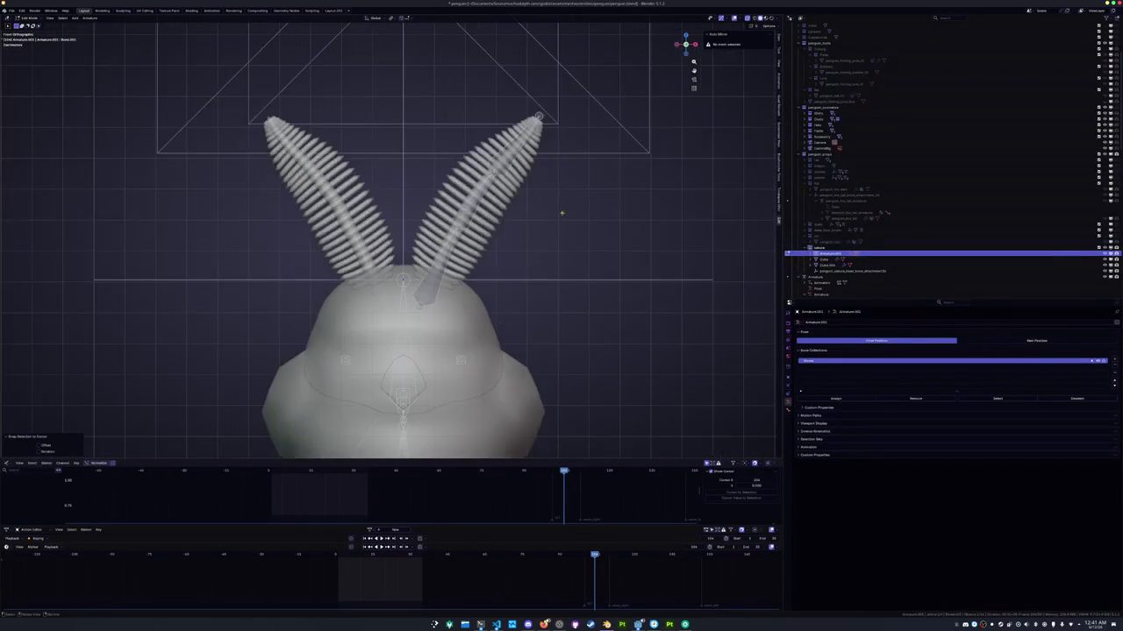
{"action": "scroll", "coordinate": [586, 211], "scroll_direction": "down", "scroll_amount": 2}
{"action": "mouse_move", "coordinate": [586, 211]}
{"action": "middle_mouse_down"}
{"action": "mouse_move", "coordinate": [459, 236]}
{"action": "mouse_move", "coordinate": [517, 233]}
{"action": "middle_mouse_up"}
{"action": "key", "text": "Tab"}
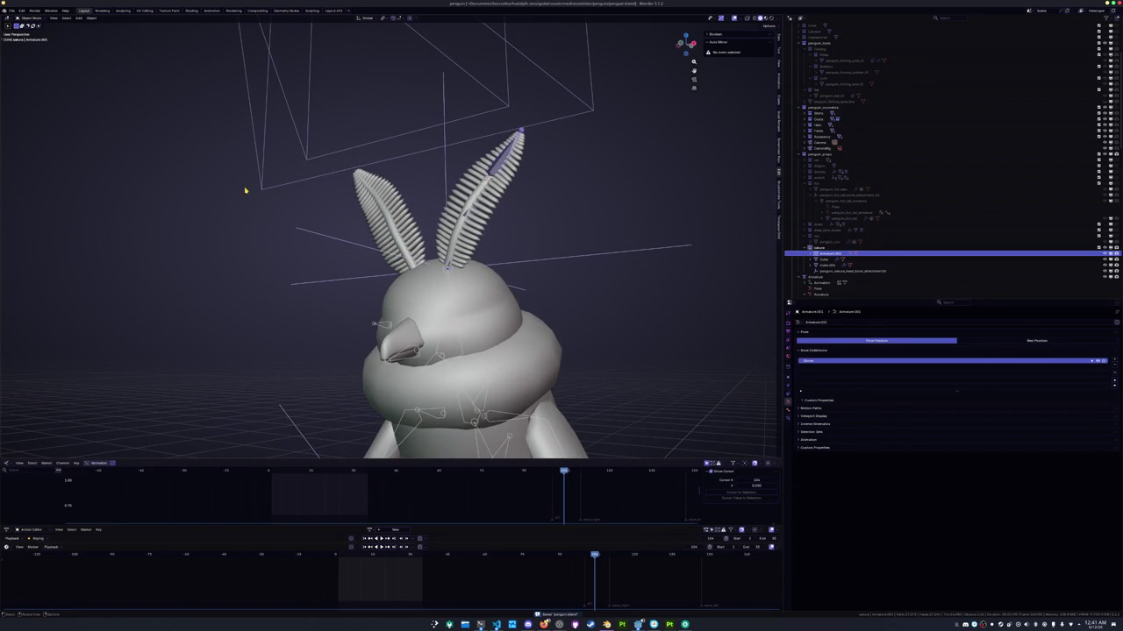
Recalculate the bone roll to the Global −Y axis and save the file
{"action": "left_click", "coordinate": [91, 17]}
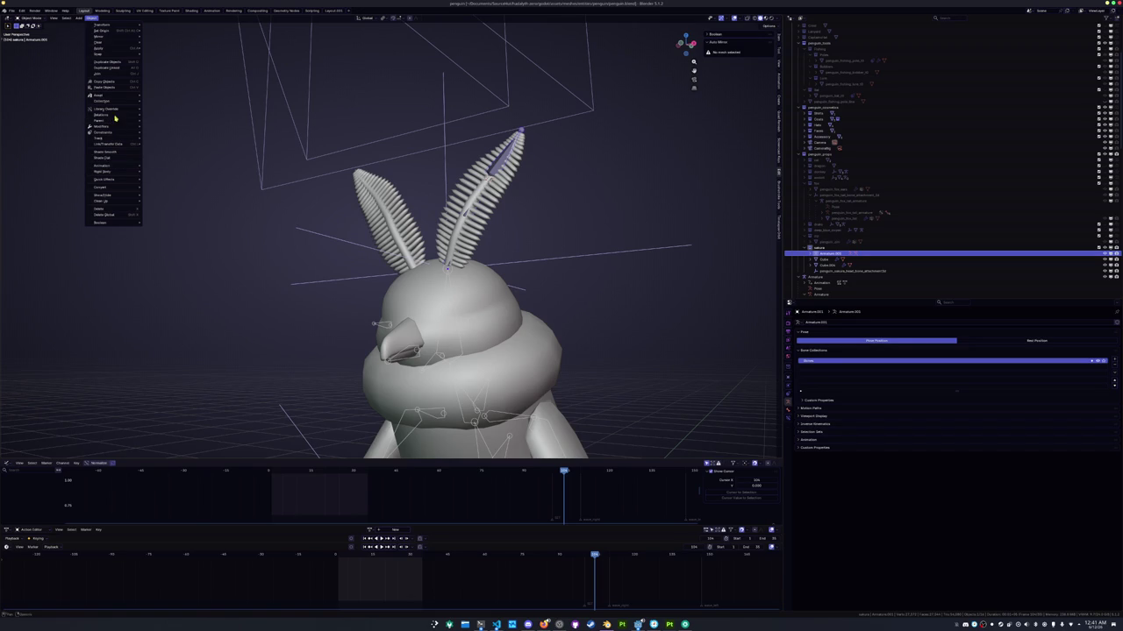
{"action": "mouse_move", "coordinate": [98, 54]}
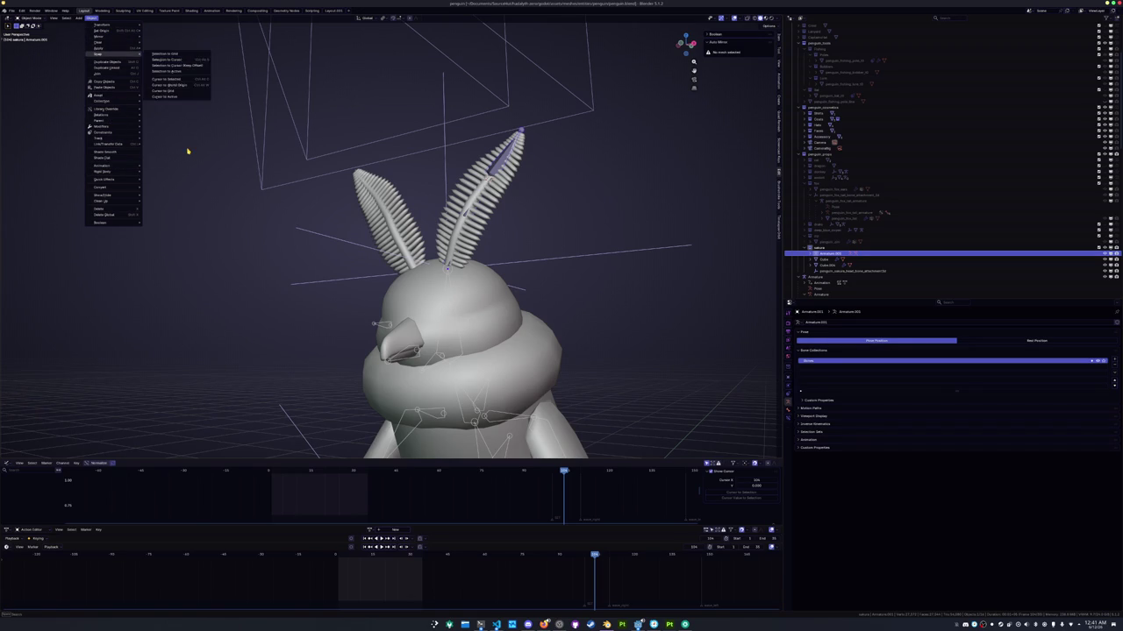
{"action": "left_click", "coordinate": [188, 156]}
{"action": "key", "text": "Tab"}
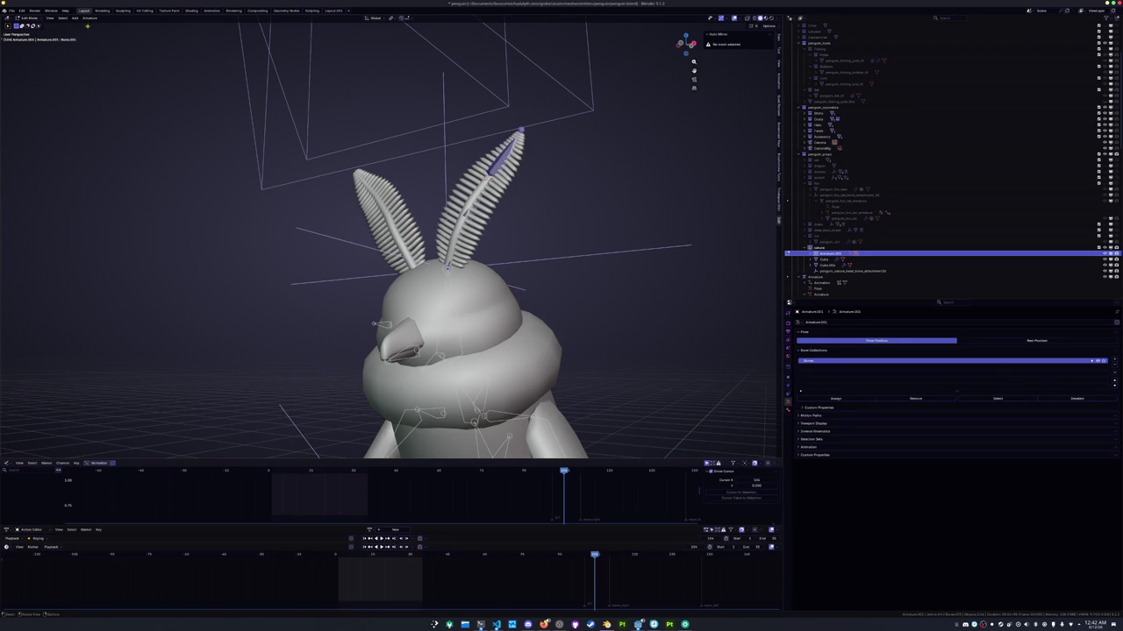
{"action": "left_click", "coordinate": [89, 17]}
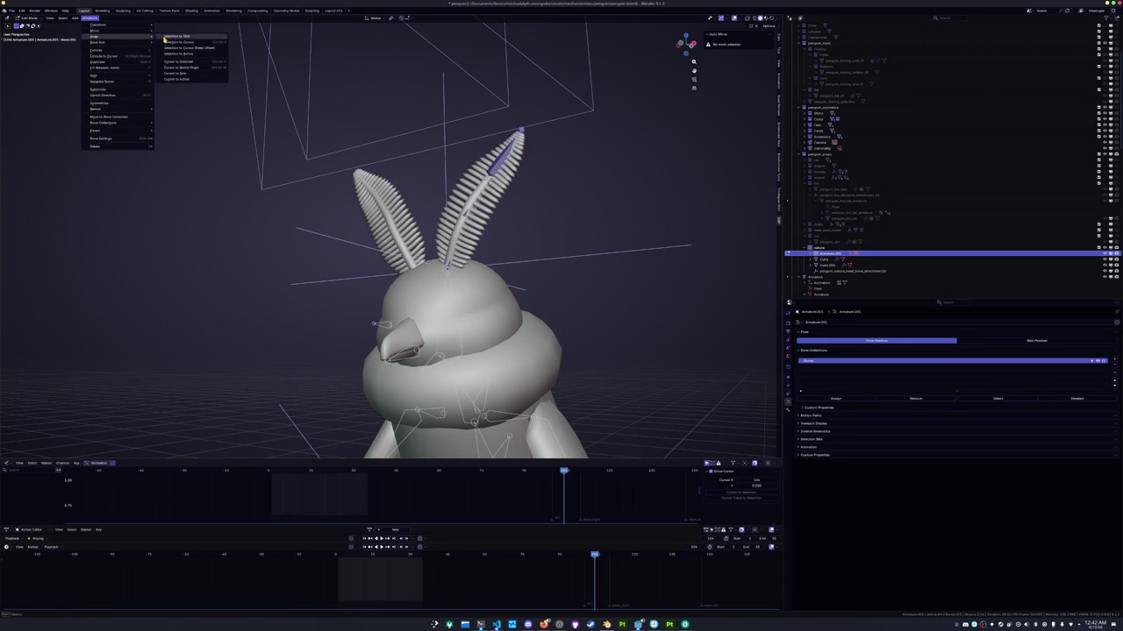
{"action": "mouse_move", "coordinate": [98, 42]}
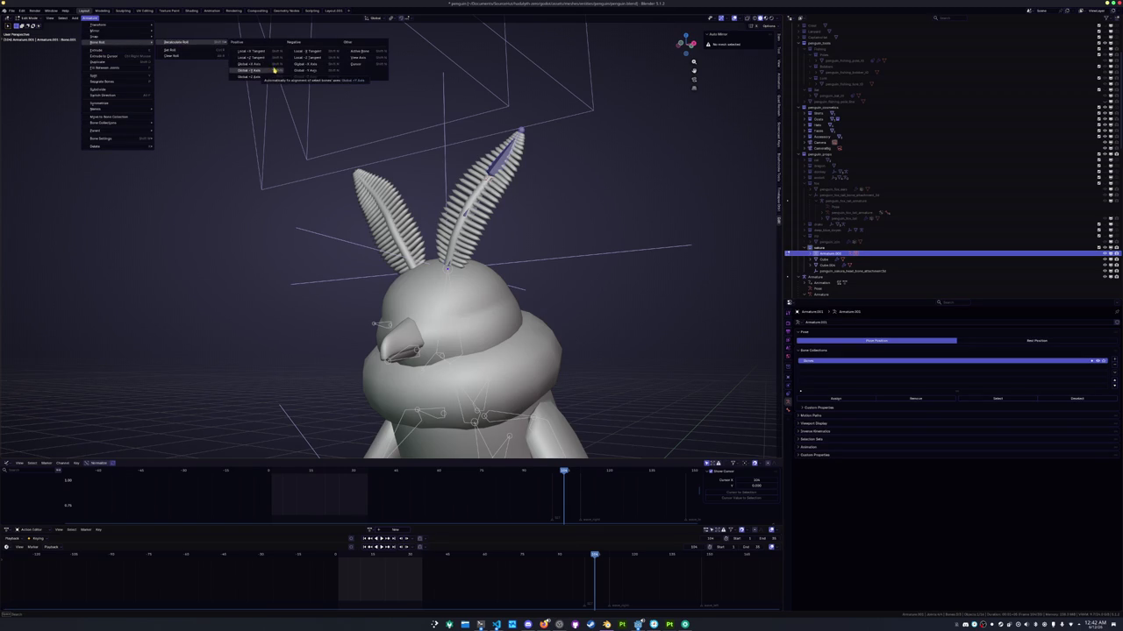
{"action": "left_click", "coordinate": [303, 70]}
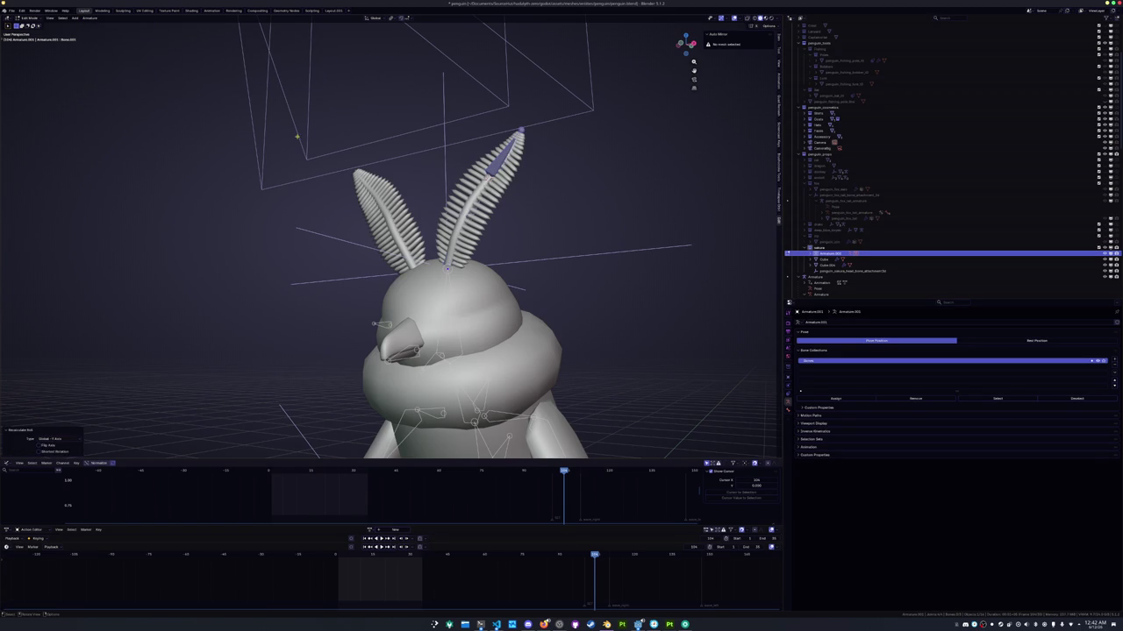
{"action": "key", "text": "ctrl+s"}
Rename the bone with the penguin_ prefix
{"action": "key", "text": "F2"}
{"action": "type", "text": "penguin"}
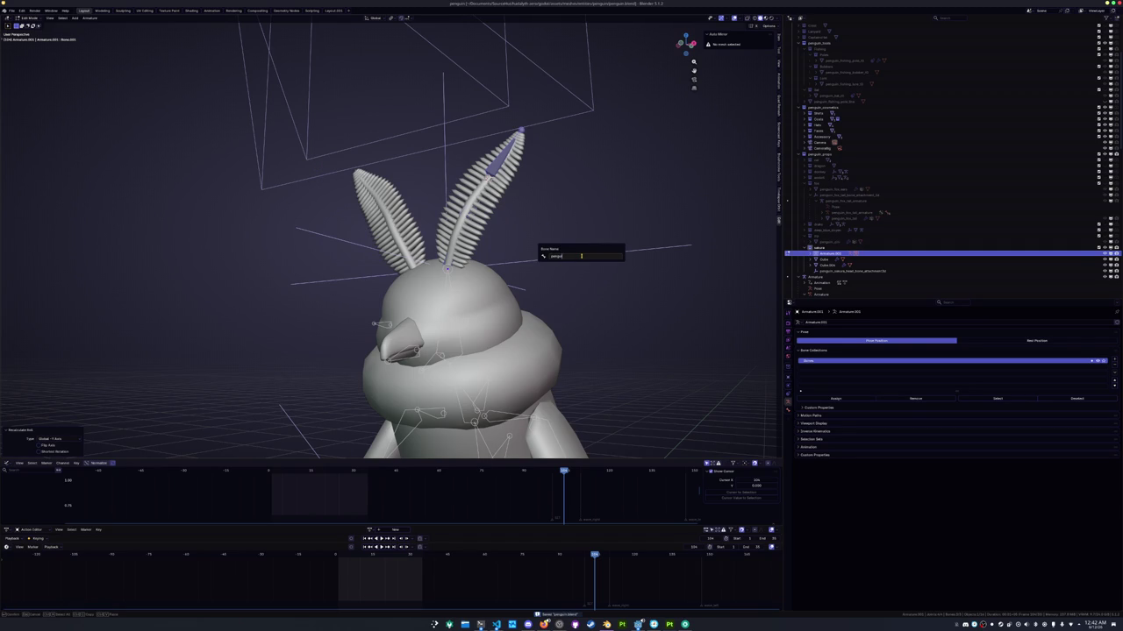
{"action": "type", "text": "_sakura_ear_armature"}
{"action": "key", "text": "Return"}
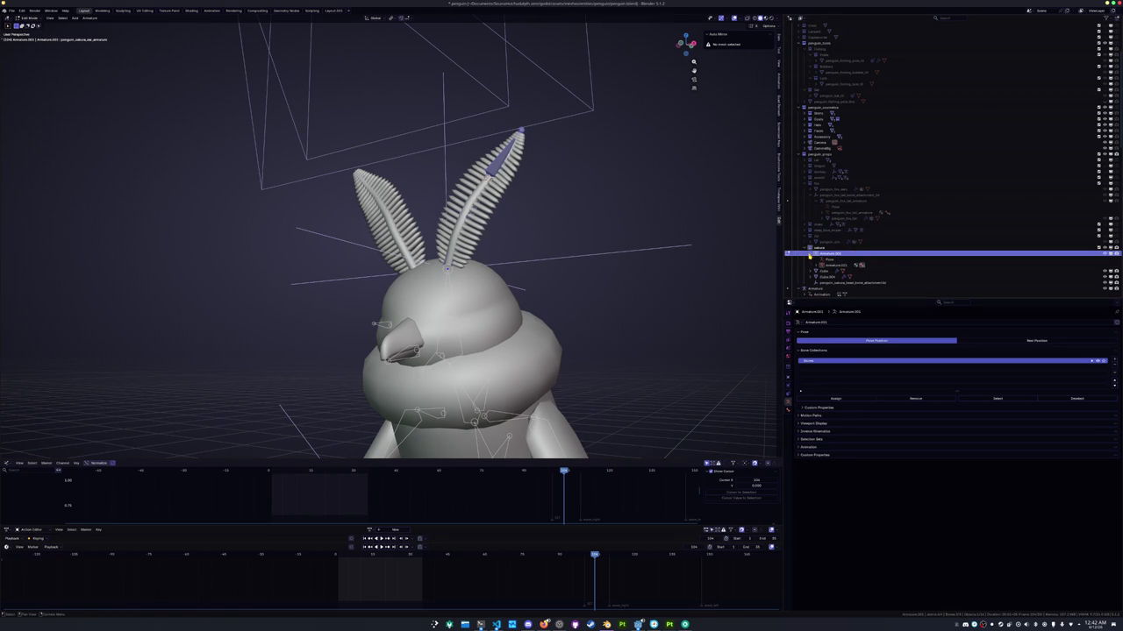
Confirm the bone name, save the file, and leave bone editing
{"action": "middle_click_drag", "start_coordinate": [624, 233], "coordinate": [623, 237]}
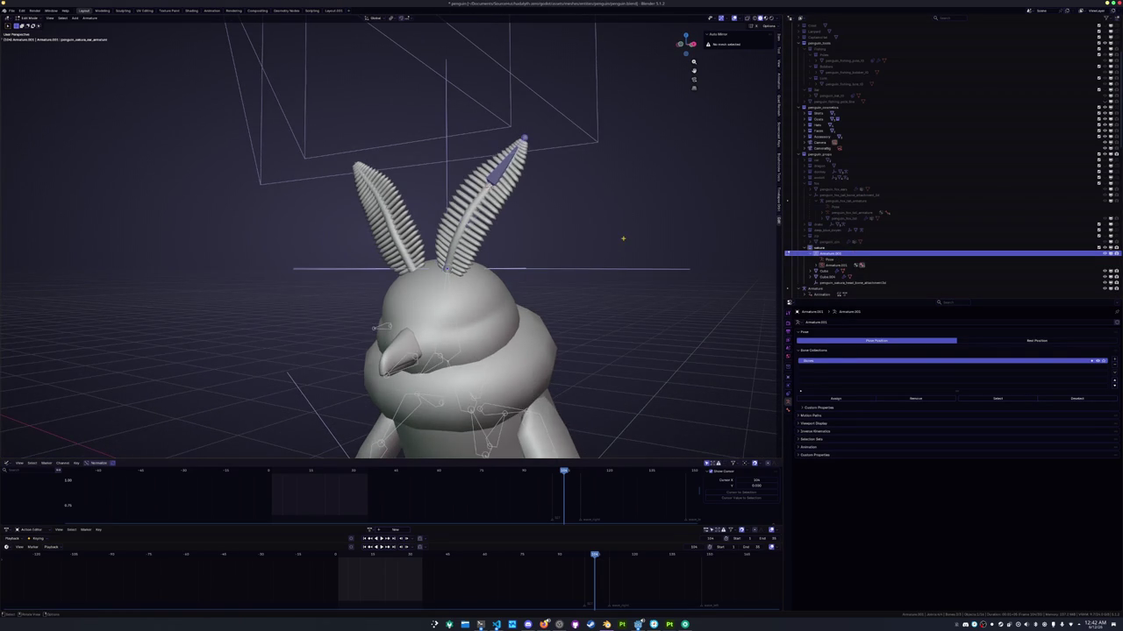
{"action": "key", "text": "F2"}
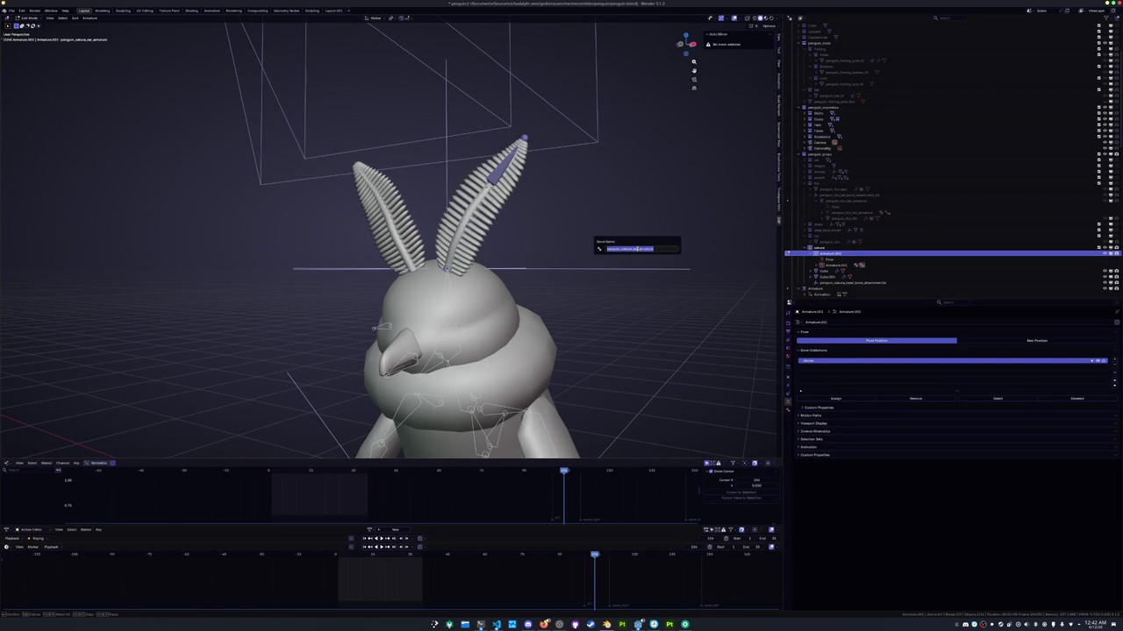
{"action": "key", "text": "Return"}
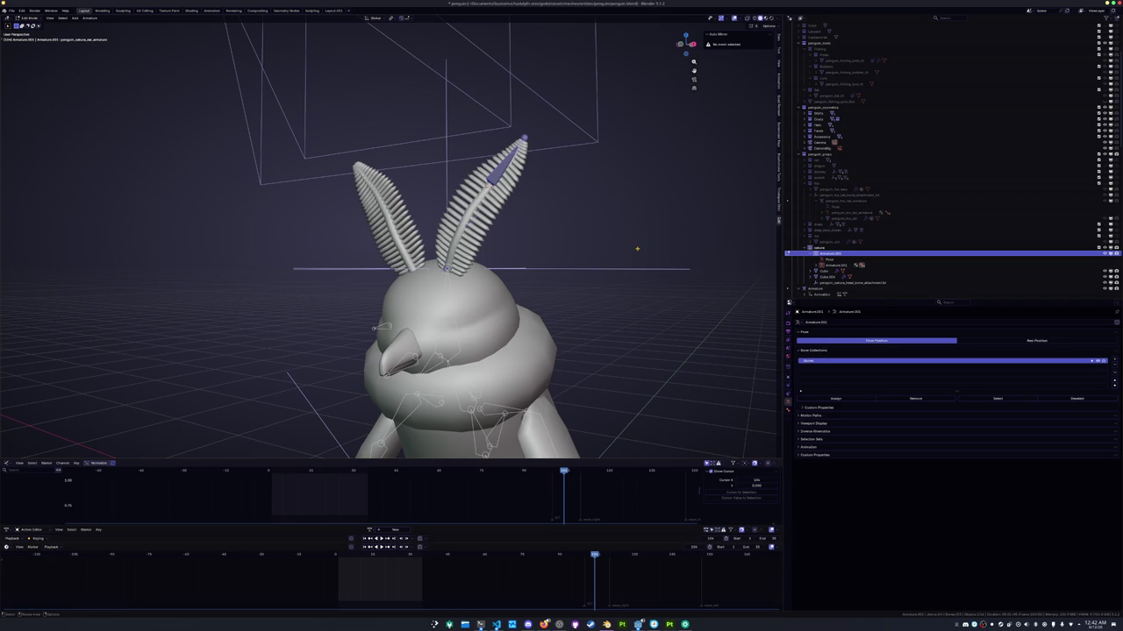
{"action": "key", "text": "ctrl+s"}
{"action": "key", "text": "Tab"}
Rename the armature object and its armature data to penguin_sakura_ear_armature
{"action": "key", "text": "F2"}
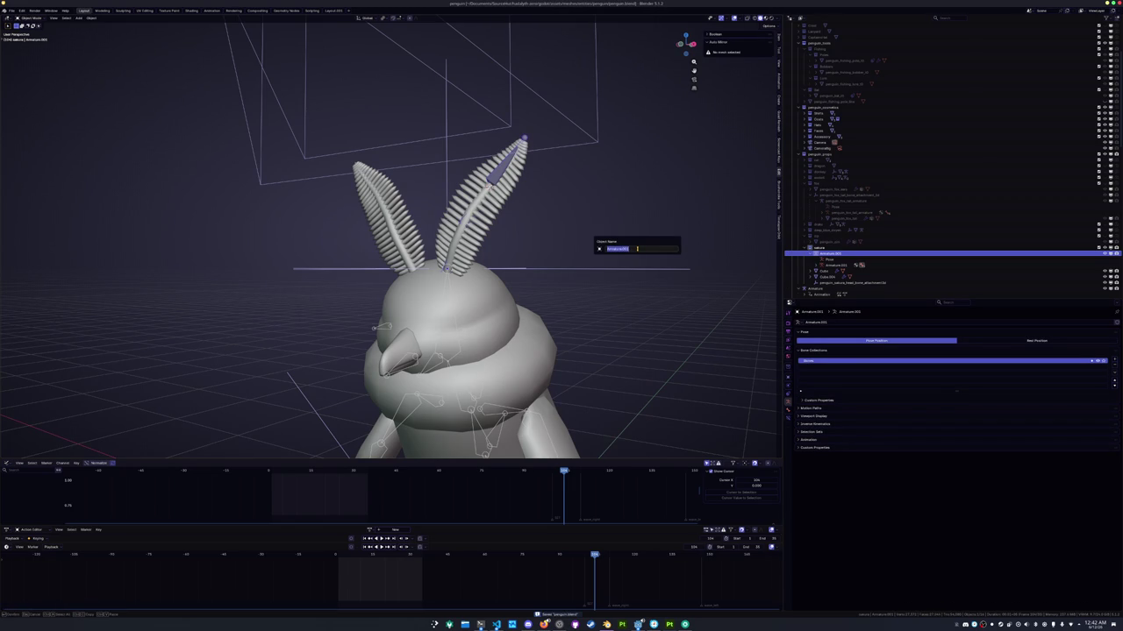
{"action": "type", "text": "sakura_"}
{"action": "key", "text": "Return"}
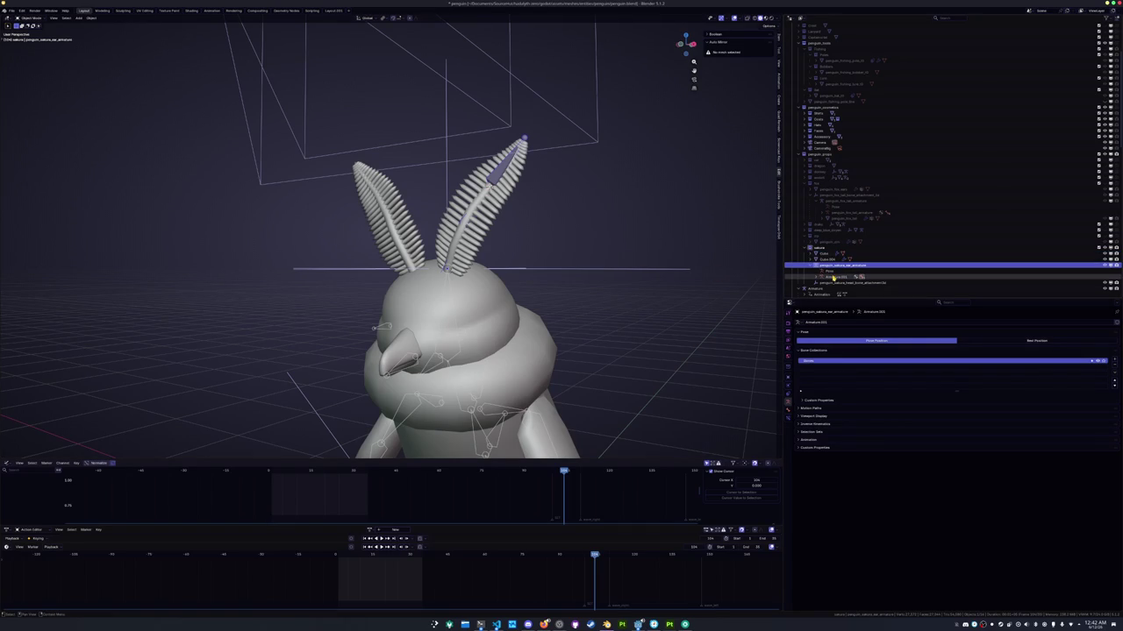
{"action": "double_click", "coordinate": [834, 277]}
{"action": "type", "text": "penguin_sakura_e"}
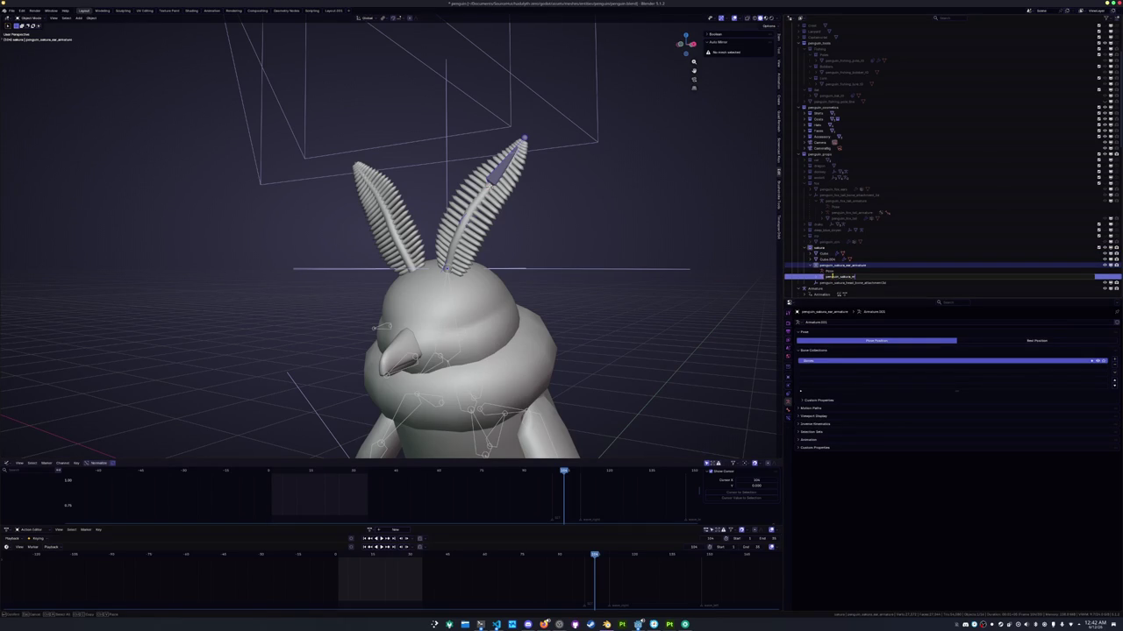
{"action": "type", "text": "rmature"}
{"action": "key", "text": "Return"}
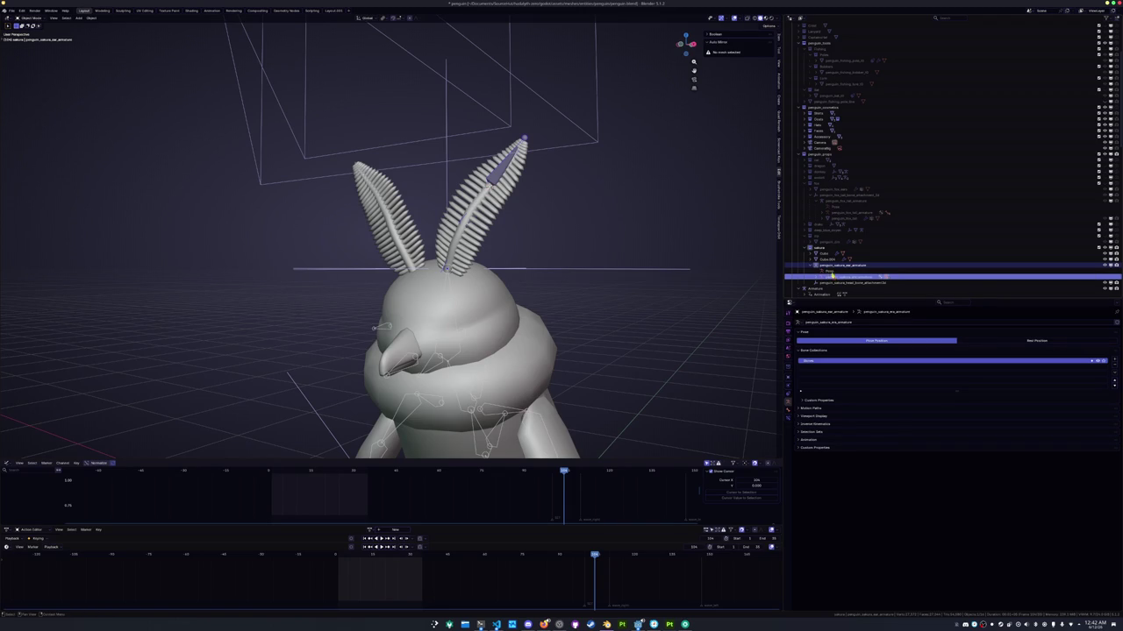
Enter bone editing, save again, and inspect the head with the body mesh selected
{"action": "scroll", "coordinate": [668, 273], "scroll_direction": "up", "scroll_amount": 2}
{"action": "mouse_move", "coordinate": [667, 273]}
{"action": "middle_mouse_down"}
{"action": "mouse_move", "coordinate": [671, 258]}
{"action": "mouse_move", "coordinate": [681, 263]}
{"action": "middle_mouse_up"}
{"action": "key", "text": "Tab"}
{"action": "key", "text": "ctrl+s"}
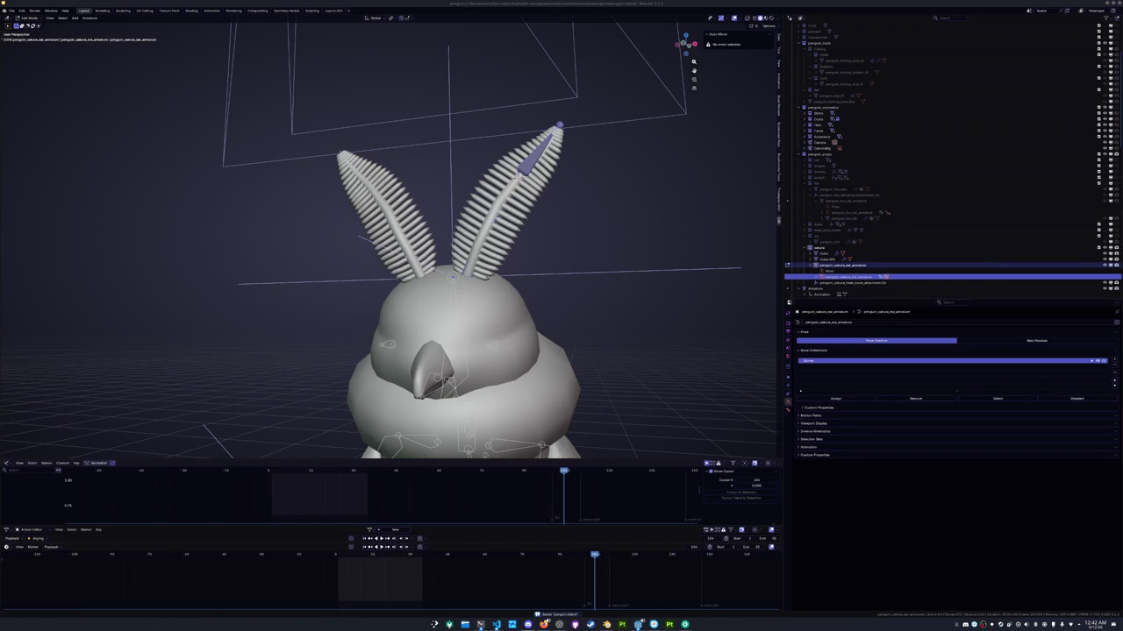
{"action": "mouse_move", "coordinate": [629, 324]}
{"action": "middle_mouse_down"}
{"action": "mouse_move", "coordinate": [622, 301]}
{"action": "mouse_move", "coordinate": [639, 238]}
{"action": "mouse_move", "coordinate": [624, 236]}
{"action": "middle_mouse_up"}
{"action": "left_click", "coordinate": [824, 260]}
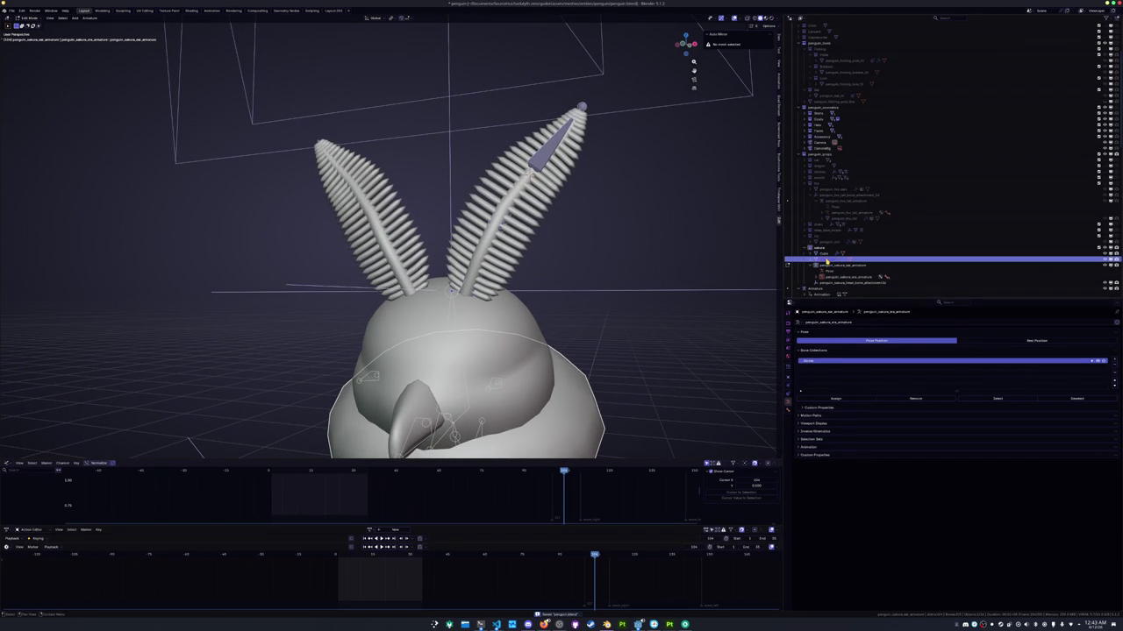
{"action": "scroll", "coordinate": [637, 311], "scroll_direction": "down", "scroll_amount": 3}
{"action": "middle_click_drag", "start_coordinate": [586, 342], "coordinate": [556, 251]}
{"action": "scroll", "coordinate": [641, 325], "scroll_direction": "up", "scroll_amount": 2}
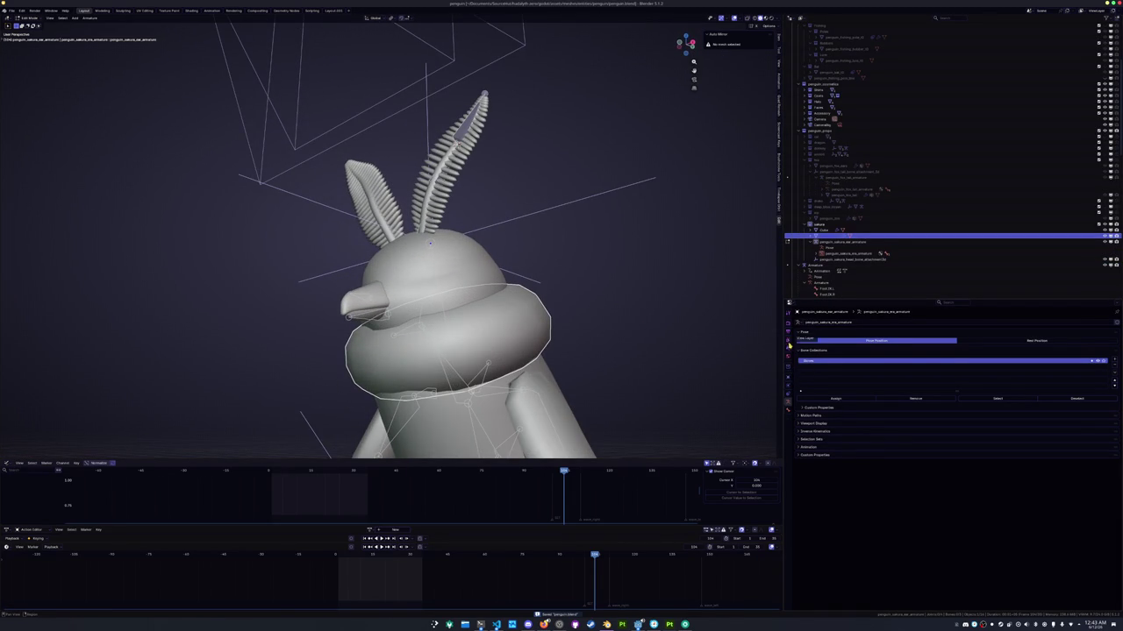
Turn on X-ray and rename the active bone through command search
{"action": "left_click", "coordinate": [562, 332]}
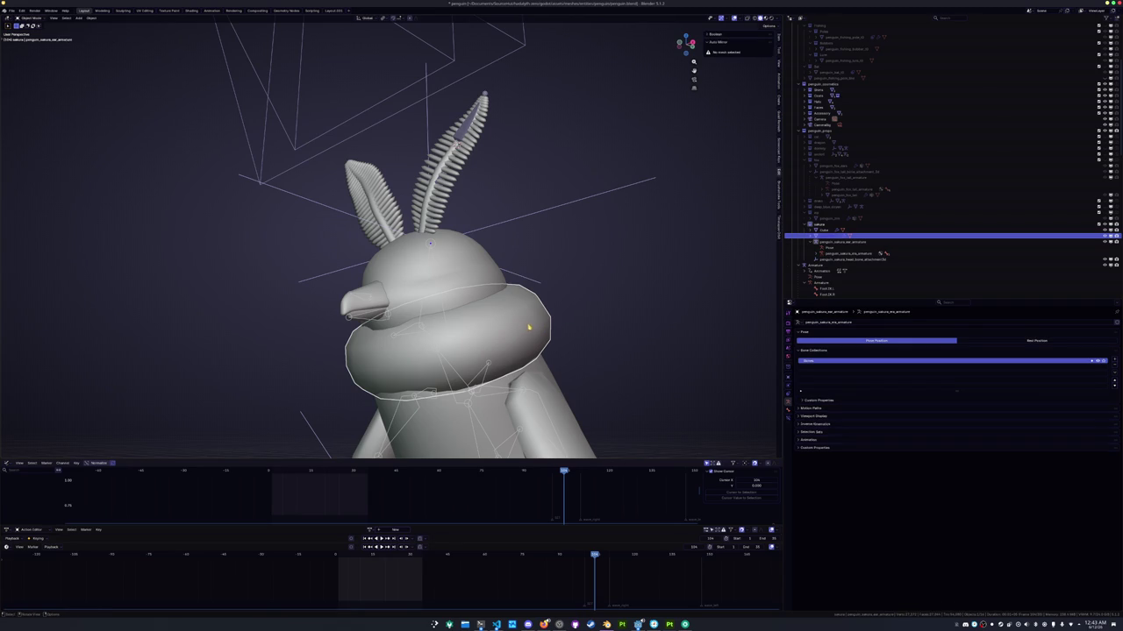
{"action": "key", "text": "alt+z"}
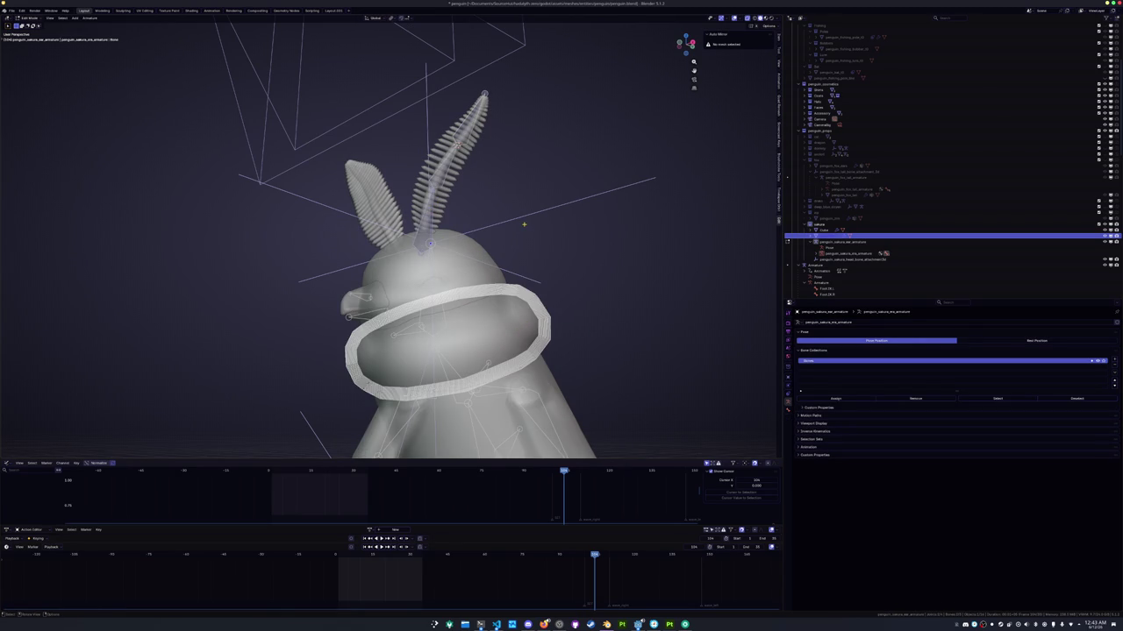
{"action": "key", "text": "F3"}
{"action": "key", "text": "Return"}
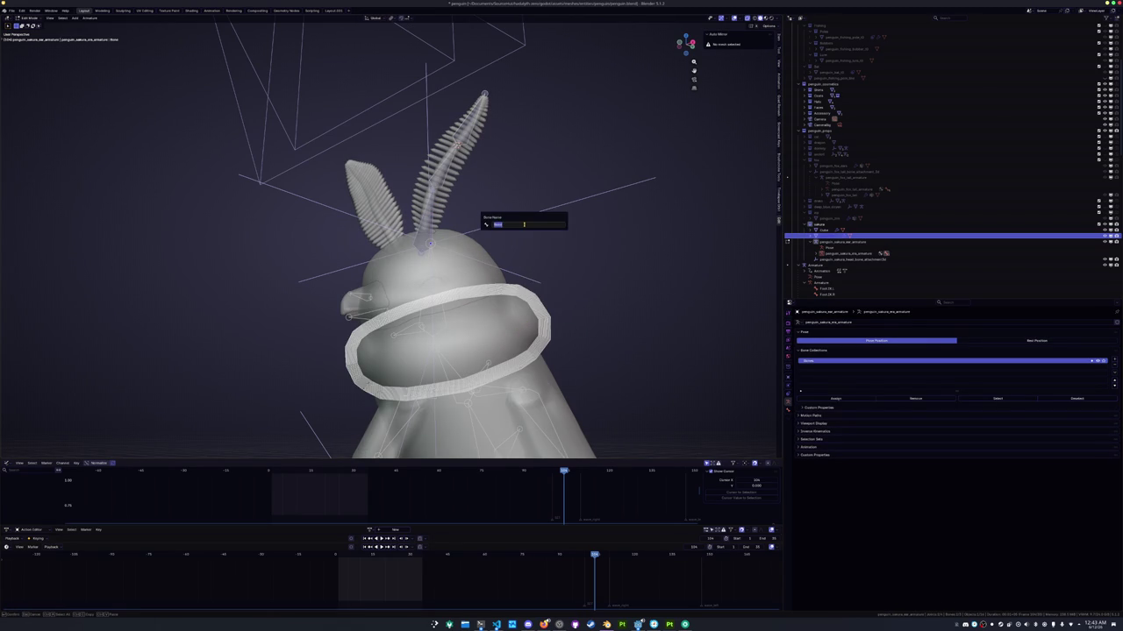
{"action": "type", "text": "ear.03.L"}
{"action": "key", "text": "Return"}
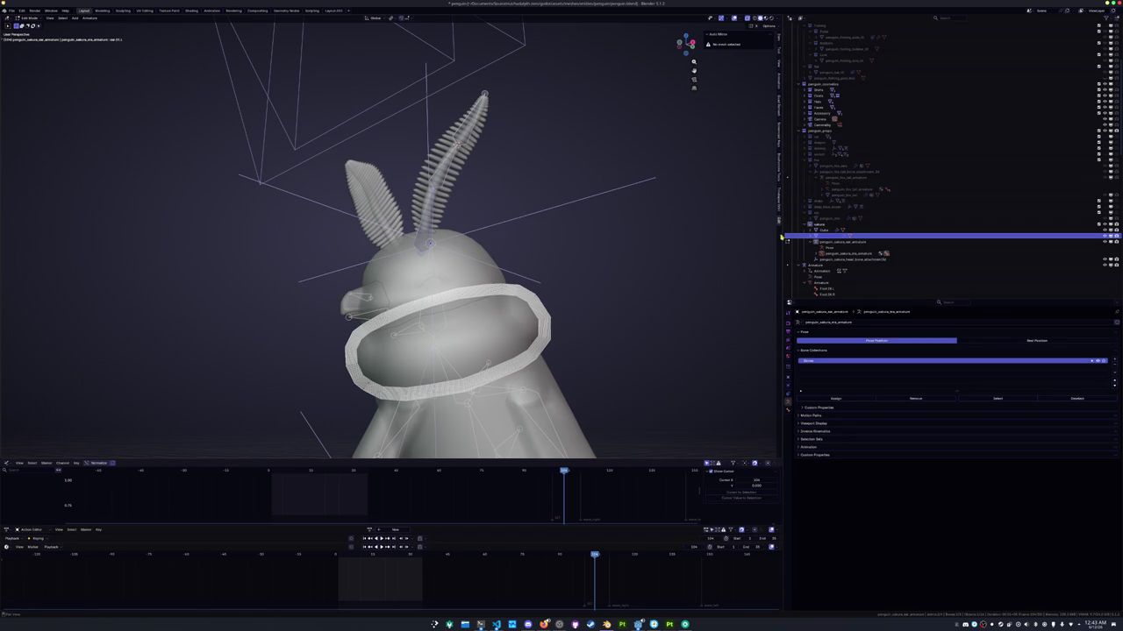
Rename the chain's base bone to ear.01.L in the Outliner
{"action": "left_click", "coordinate": [815, 236]}
{"action": "left_click", "coordinate": [819, 248]}
{"action": "scroll", "coordinate": [819, 260], "scroll_direction": "down", "scroll_amount": 3}
{"action": "left_click", "coordinate": [837, 226]}
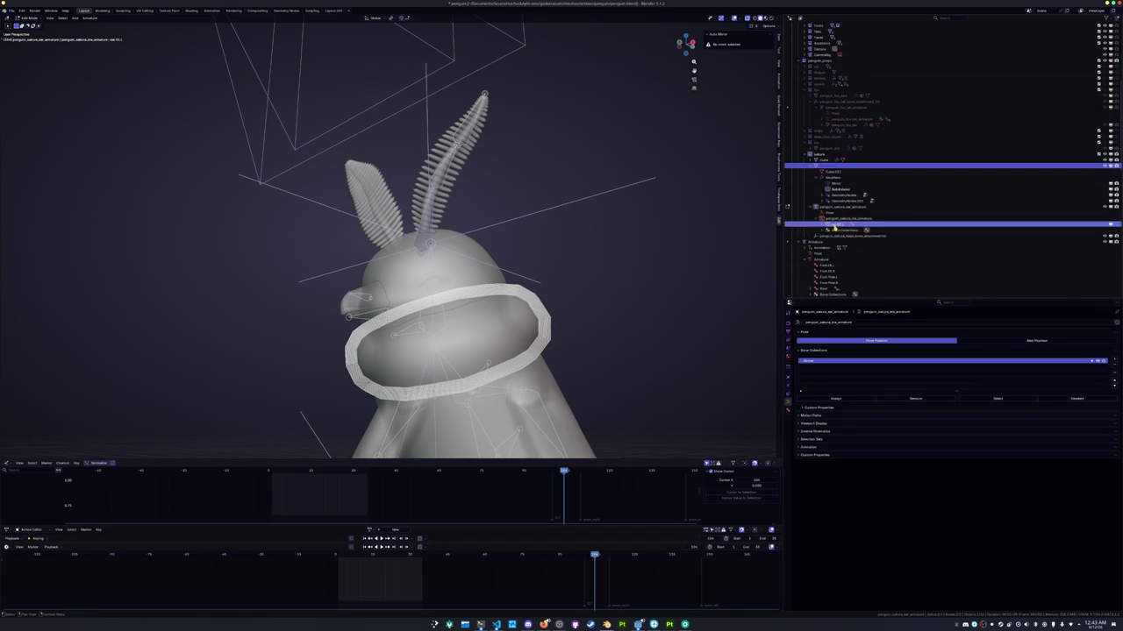
{"action": "left_click", "coordinate": [838, 230]}
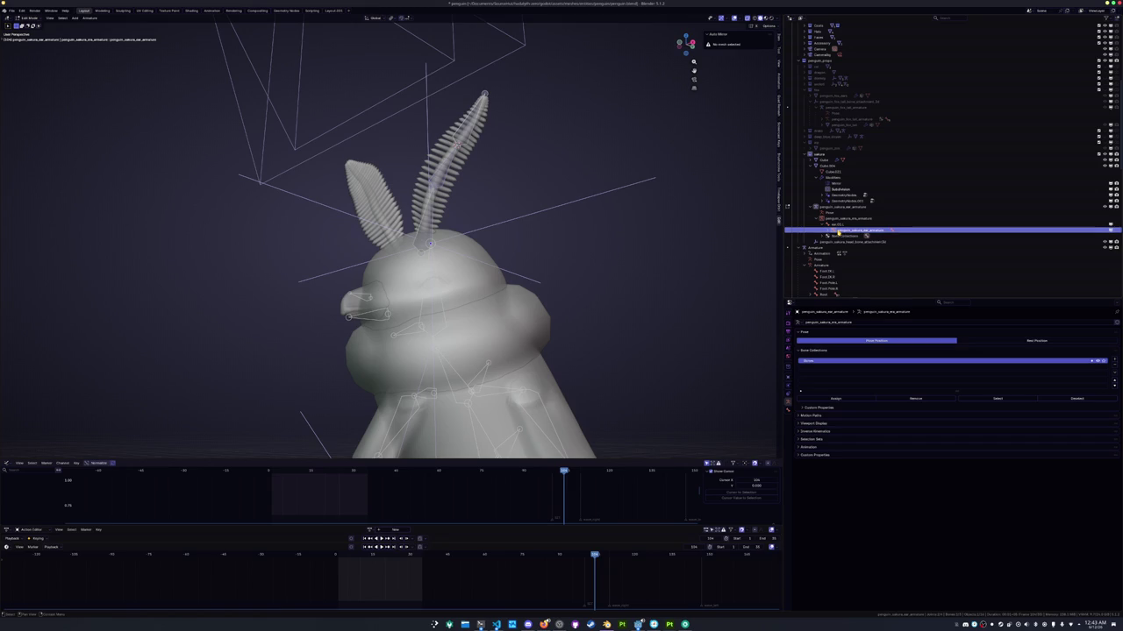
{"action": "double_click", "coordinate": [838, 231]}
{"action": "key", "text": "BackSpace"}
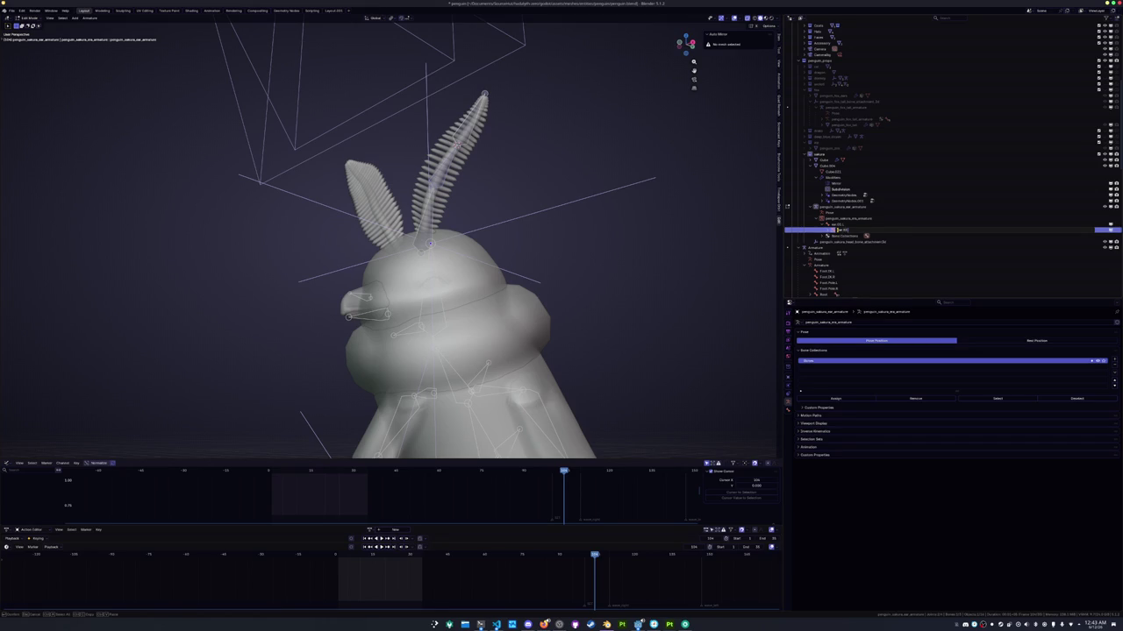
{"action": "key", "text": "Return"}
Rename the child bone Bone.001 with a matching ear name
{"action": "left_click", "coordinate": [835, 230]}
{"action": "left_click", "coordinate": [838, 235]}
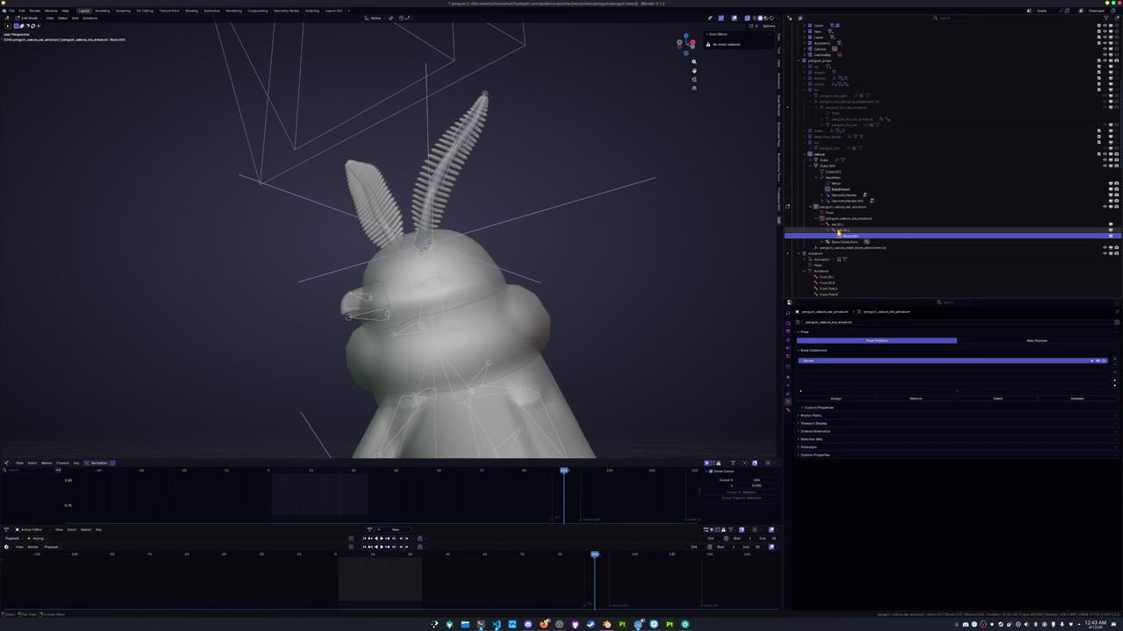
{"action": "double_click", "coordinate": [839, 233]}
{"action": "type", "text": "ear.01.R"}
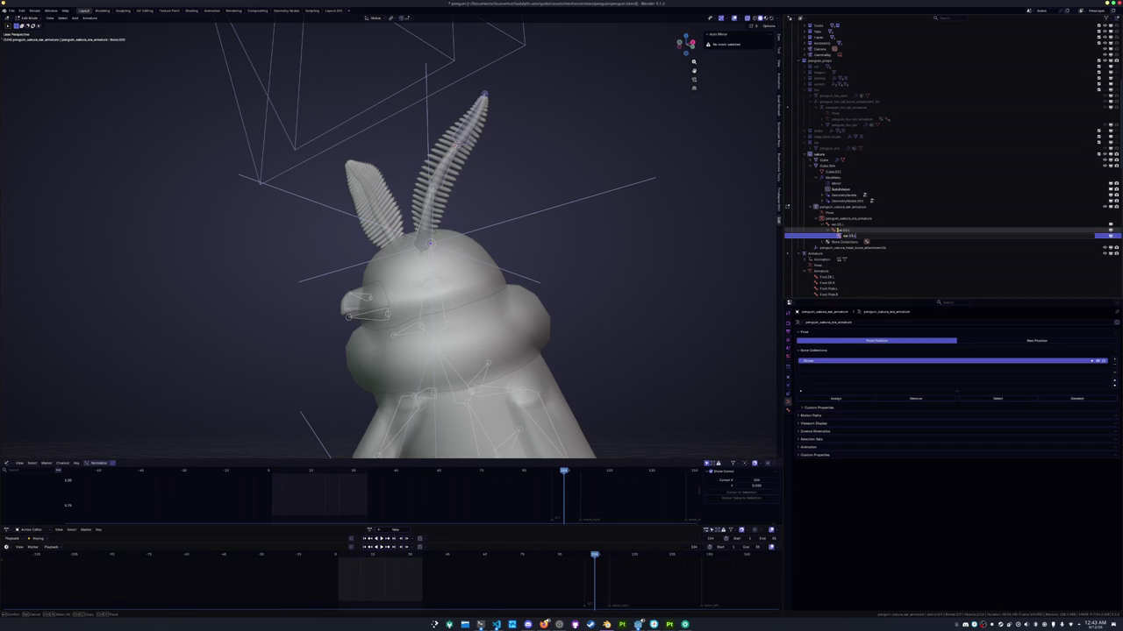
{"action": "key", "text": "Return"}
Select both bones of the ear chain
{"action": "scroll", "coordinate": [669, 206], "scroll_direction": "down", "scroll_amount": 3}
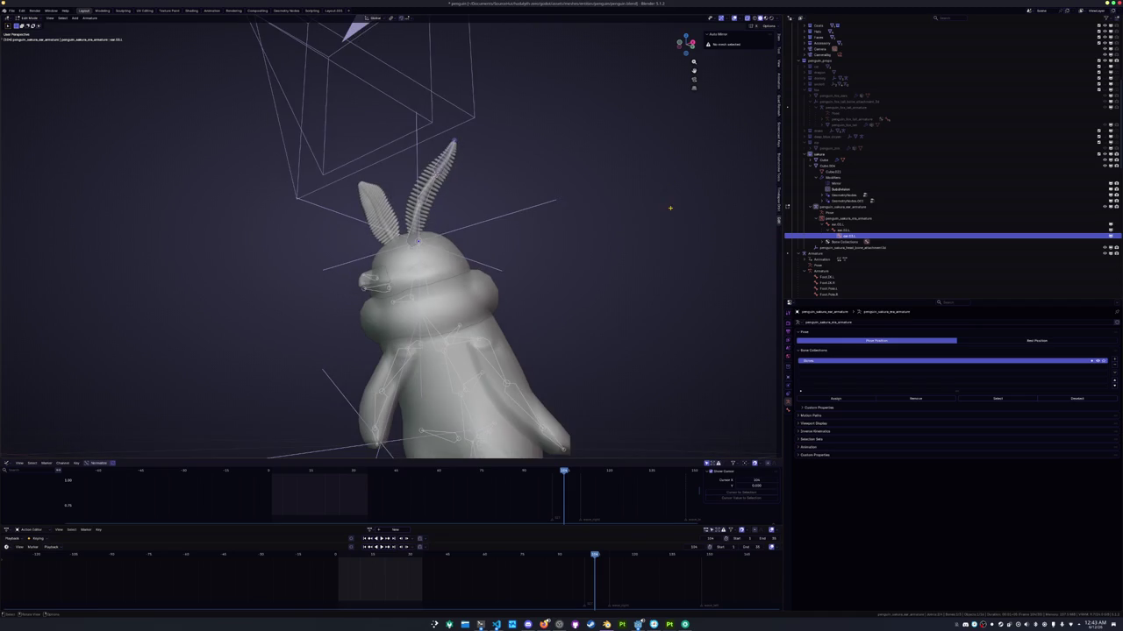
{"action": "middle_click_drag", "start_coordinate": [669, 205], "coordinate": [676, 213]}
{"action": "scroll", "coordinate": [634, 204], "scroll_direction": "up", "scroll_amount": 3}
{"action": "key", "text": "shift+bracketleft"}
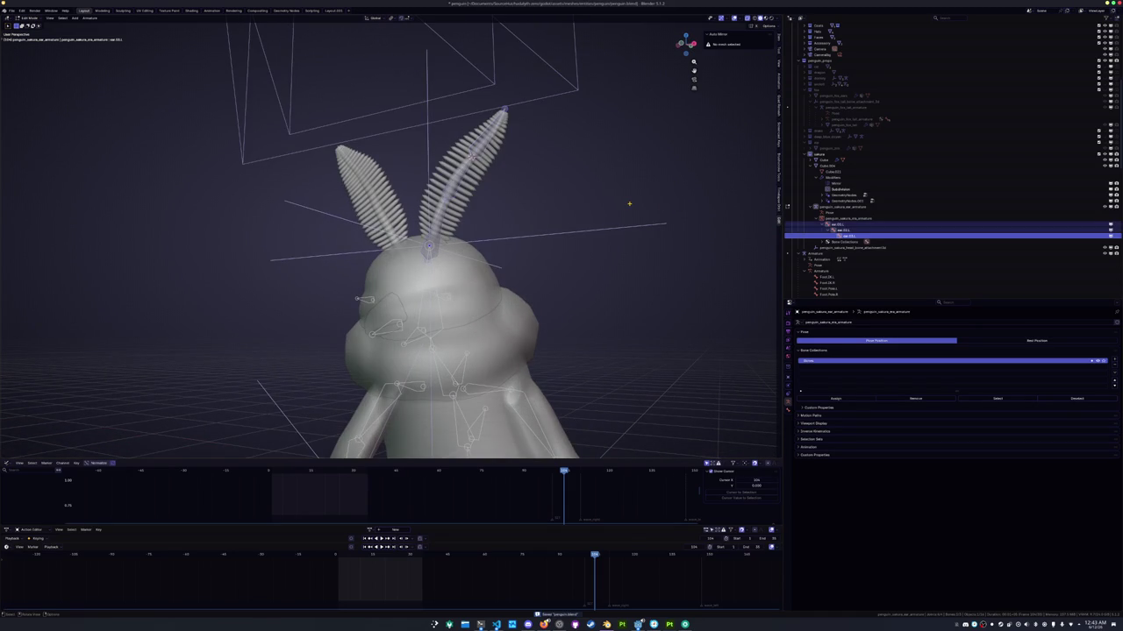
{"action": "left_click", "coordinate": [89, 17]}
{"action": "mouse_move", "coordinate": [98, 43]}
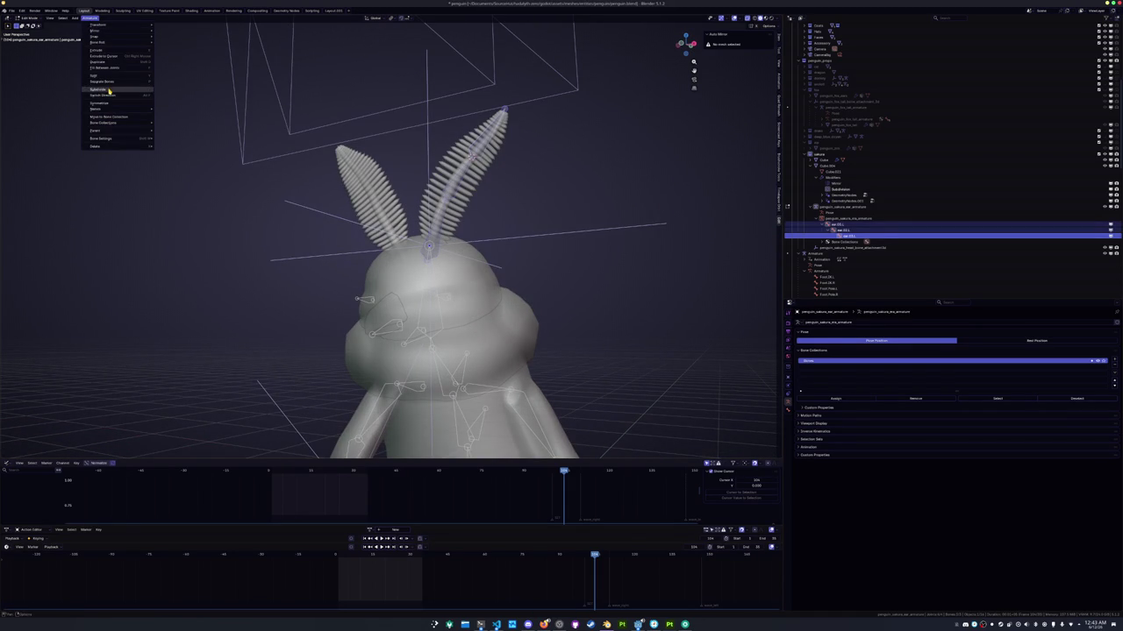
Subdivide the selected ear bones and save the file
{"action": "left_click", "coordinate": [109, 90]}
{"action": "key", "text": "ctrl+s"}
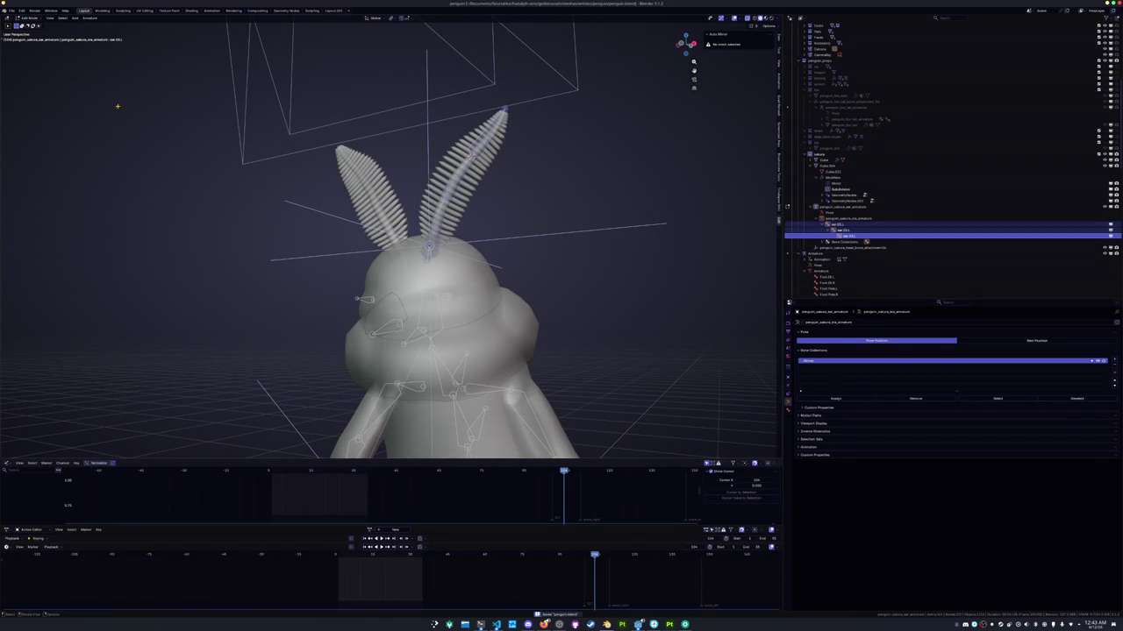
{"action": "middle_click_drag", "start_coordinate": [113, 100], "coordinate": [133, 125]}
{"action": "key", "text": "Tab"}
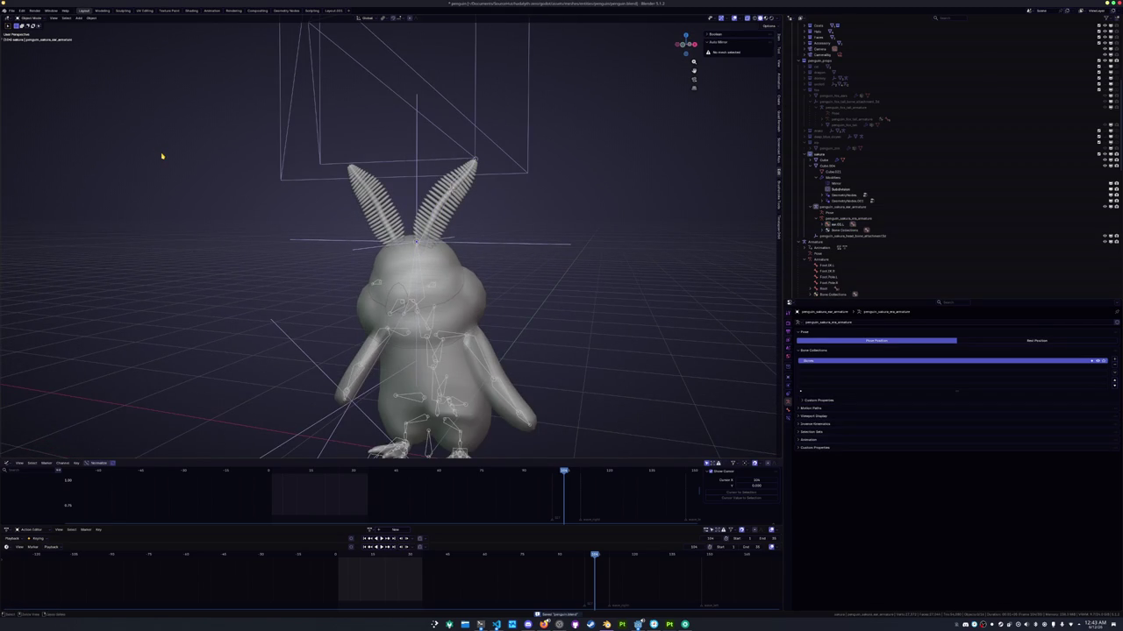
{"action": "key", "text": "ctrl+a"}
{"action": "key", "text": "Tab"}
Symmetrize the ear bone chain onto the other feather and return to object mode
{"action": "scroll", "coordinate": [421, 219], "scroll_direction": "up", "scroll_amount": 3}
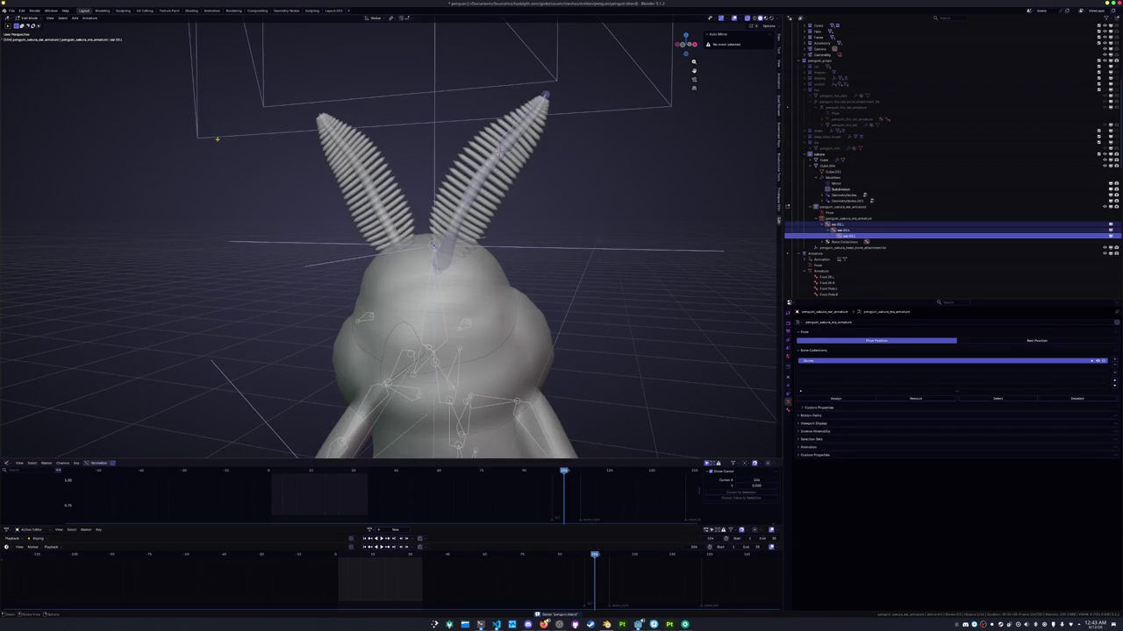
{"action": "left_click", "coordinate": [88, 18]}
{"action": "mouse_move", "coordinate": [98, 42]}
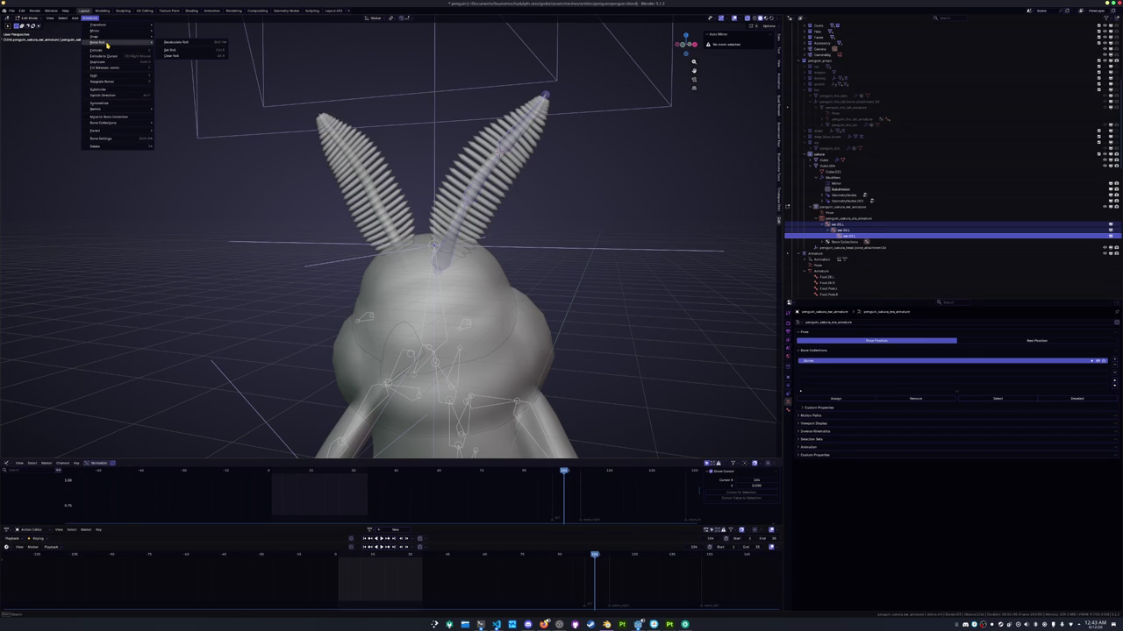
{"action": "left_click", "coordinate": [101, 103]}
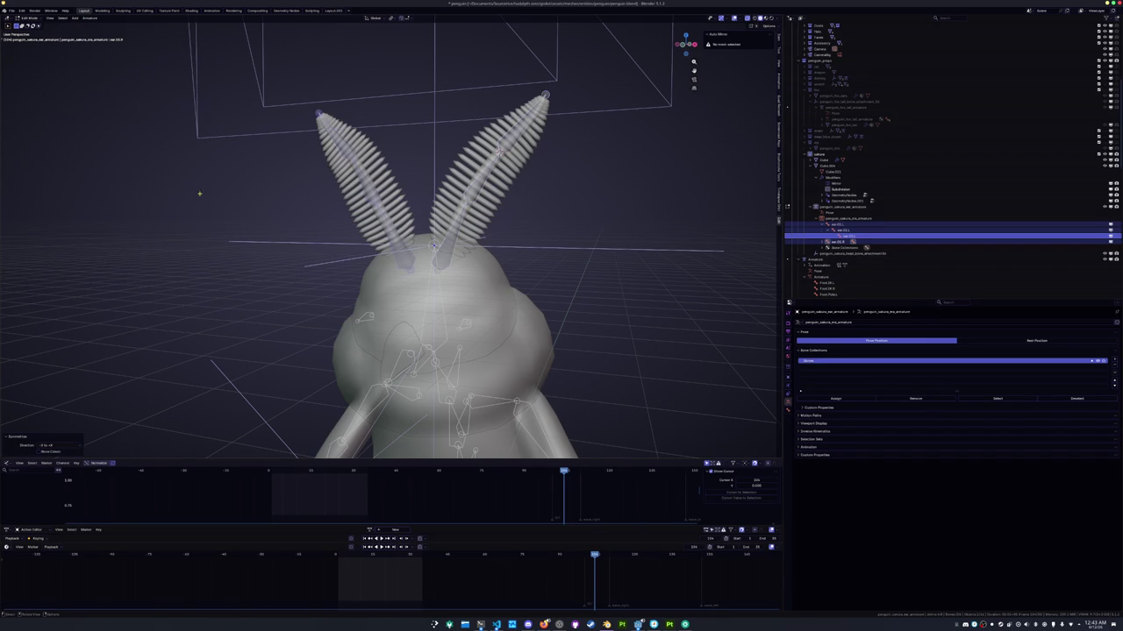
{"action": "middle_click_drag", "start_coordinate": [277, 218], "coordinate": [250, 214]}
{"action": "middle_click_drag", "start_coordinate": [260, 217], "coordinate": [369, 211]}
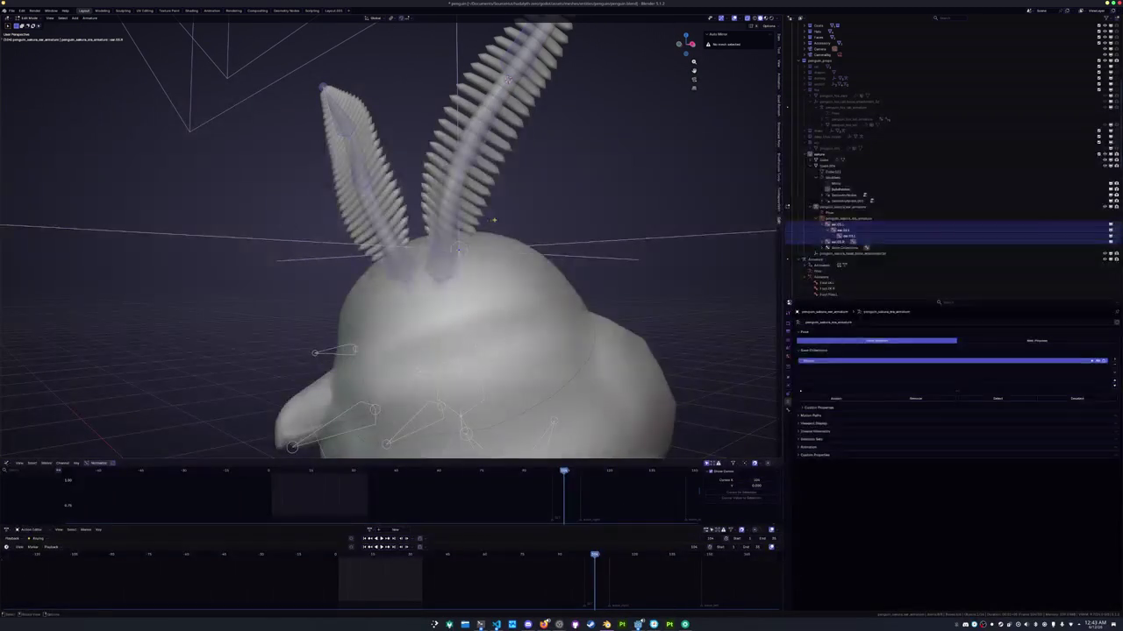
{"action": "key", "text": "Tab"}
{"action": "left_click", "coordinate": [477, 200]}
{"action": "left_click", "coordinate": [480, 158]}
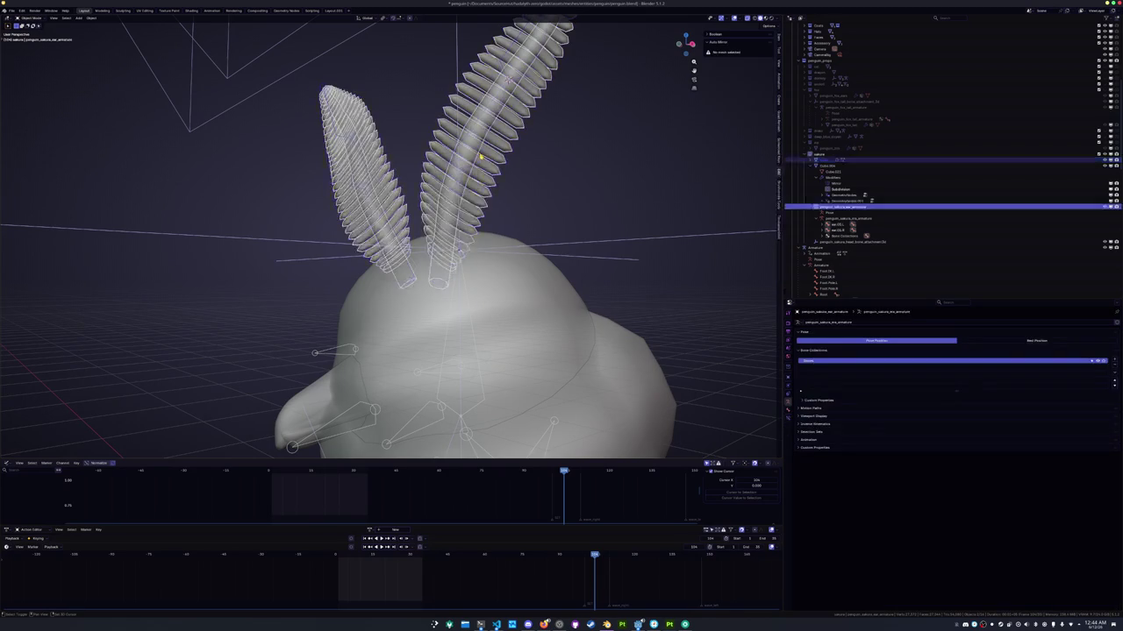
{"action": "scroll", "coordinate": [482, 155], "scroll_direction": "down", "scroll_amount": 5}
{"action": "middle_click_drag", "start_coordinate": [481, 155], "coordinate": [490, 177]}
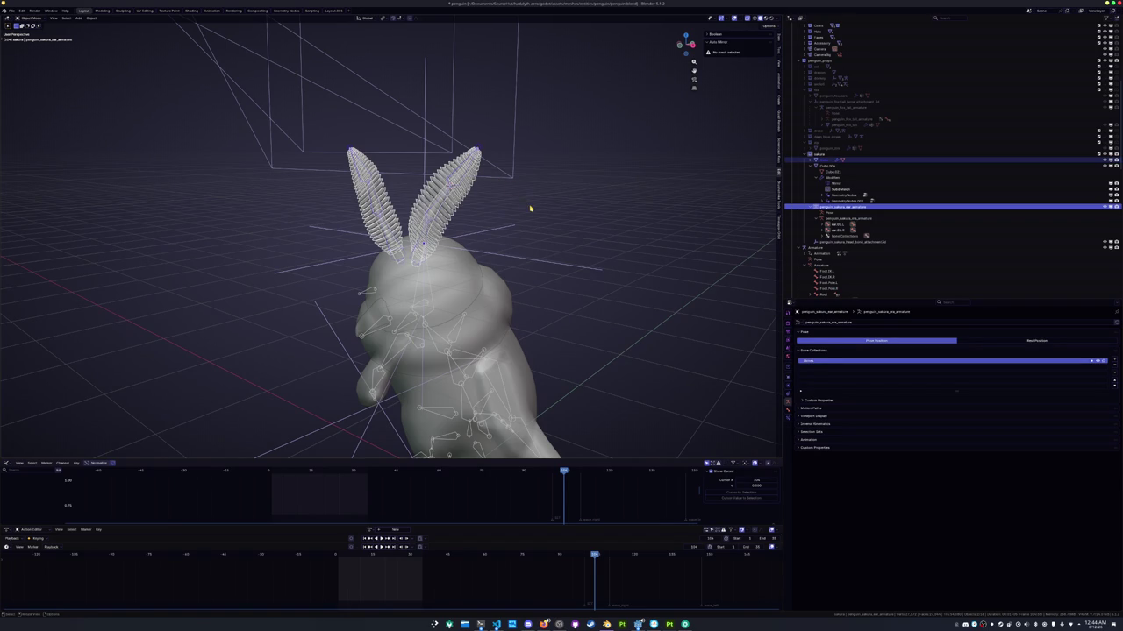
Select the rabbit ear mesh and the ear armature, orbiting around the ears
{"action": "left_click", "coordinate": [453, 203]}
{"action": "key", "text": "Tab"}
{"action": "key", "text": "Tab"}
{"action": "left_click", "coordinate": [482, 191]}
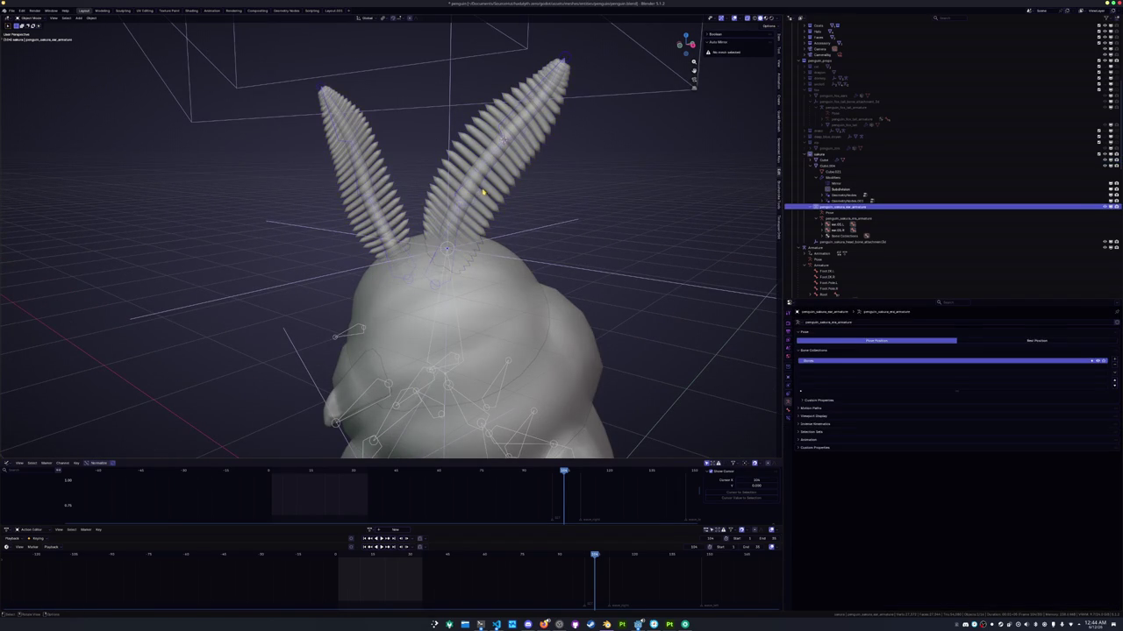
{"action": "middle_click_drag", "start_coordinate": [482, 191], "coordinate": [497, 203]}
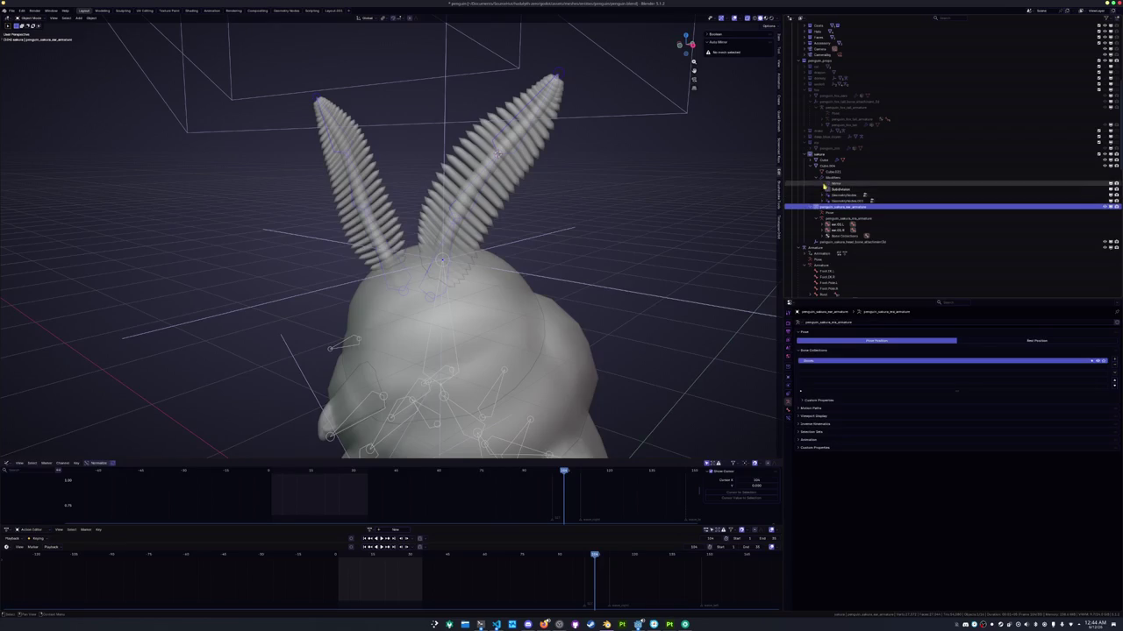
Apply the ear mesh's Mirror modifier, then add the ear armature to the selection
{"action": "left_click", "coordinate": [816, 178]}
{"action": "left_click", "coordinate": [580, 180]}
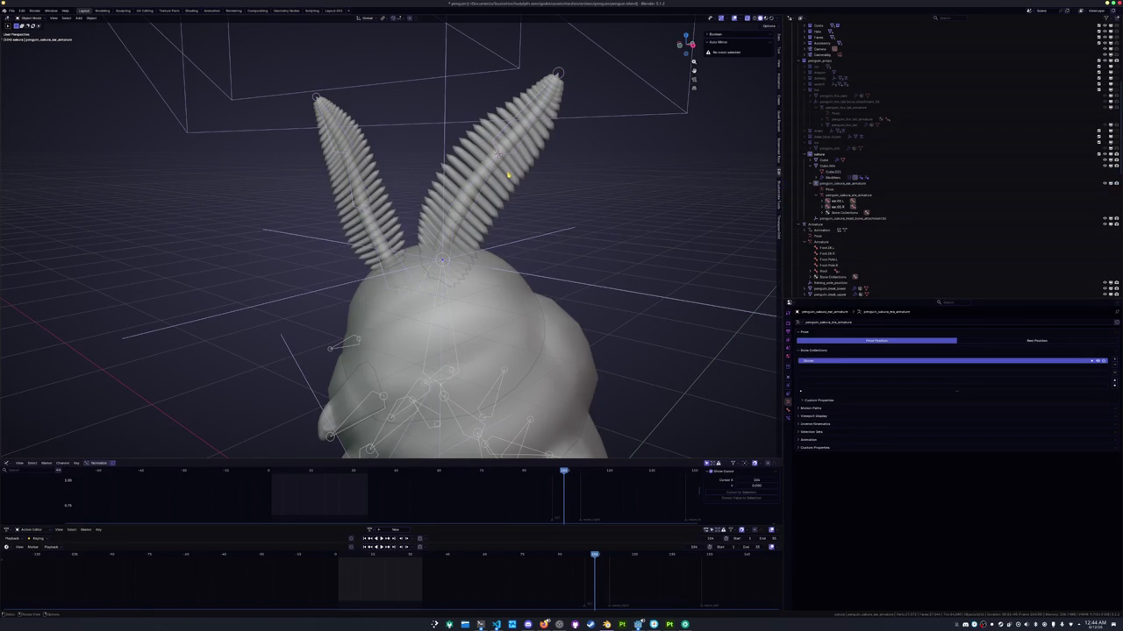
{"action": "left_click", "coordinate": [788, 385]}
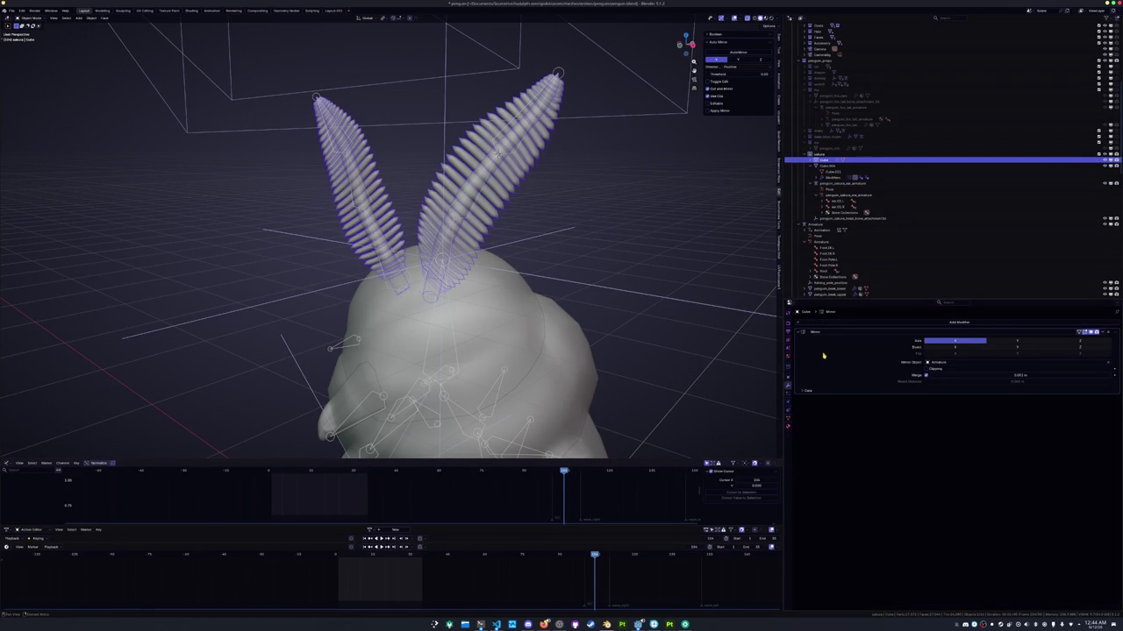
{"action": "key", "text": "ctrl+a"}
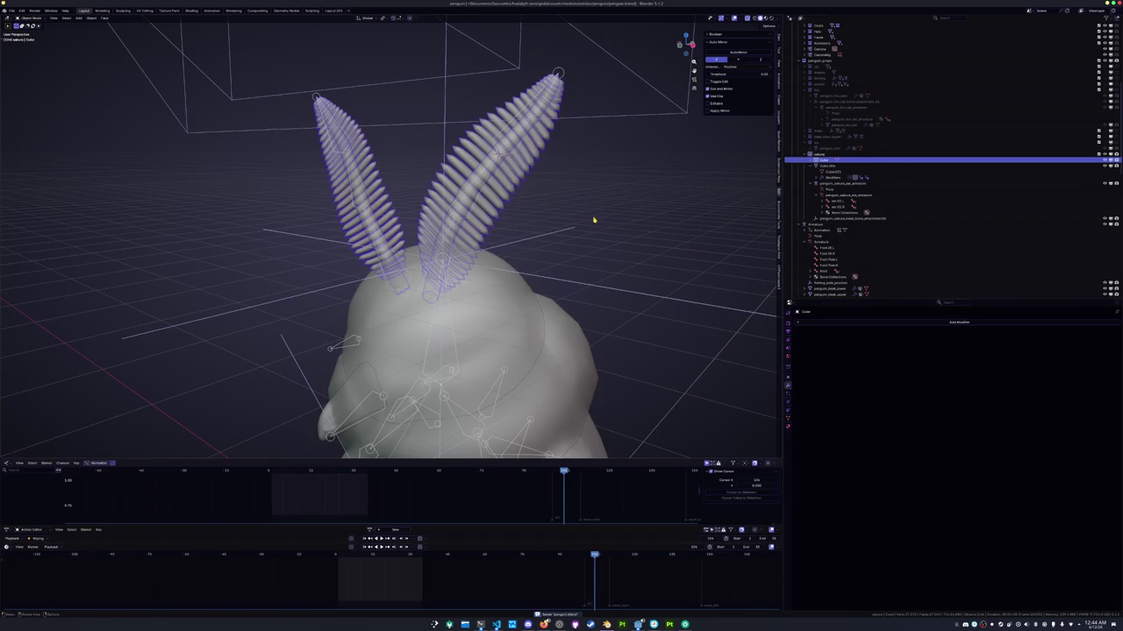
{"action": "middle_click_drag", "start_coordinate": [594, 220], "coordinate": [519, 191]}
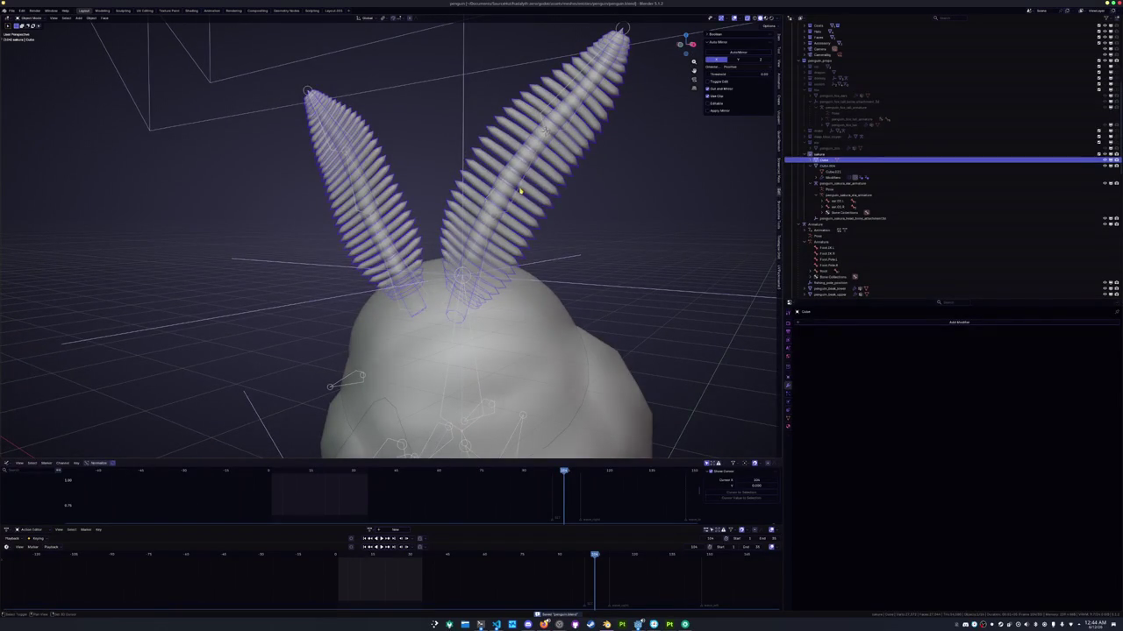
{"action": "left_click", "coordinate": [519, 192]}
Parent the ear mesh to the ear armature With Automatic Weights
{"action": "key", "text": "ctrl+p"}
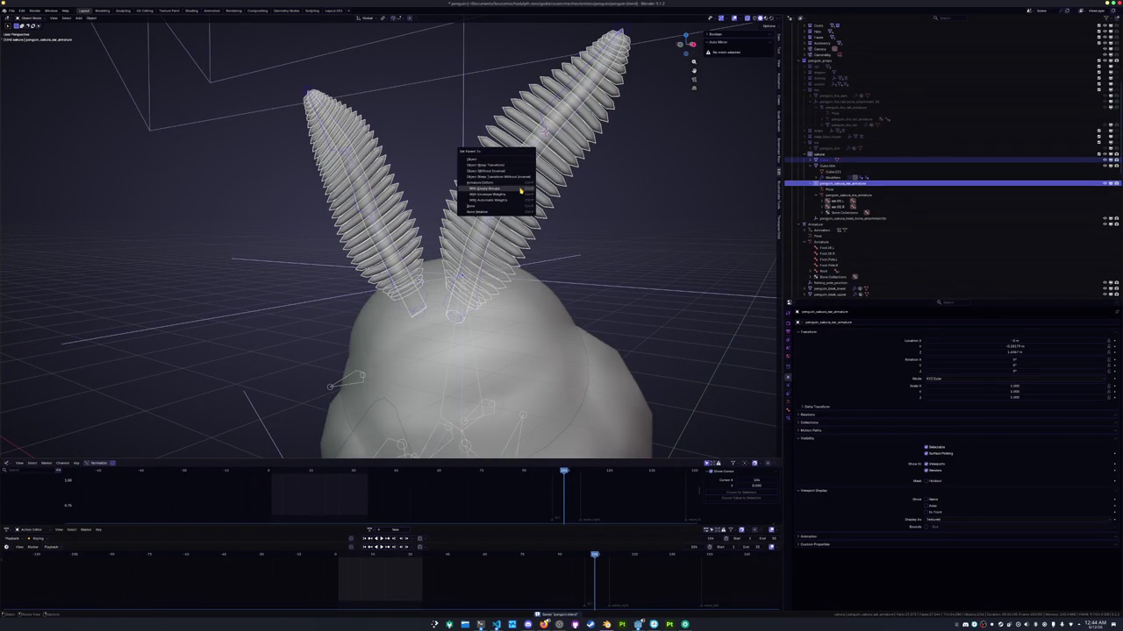
{"action": "key", "text": "Down"}
{"action": "key", "text": "Down"}
{"action": "key", "text": "Up"}
{"action": "key", "text": "Up"}
{"action": "key", "text": "Up"}
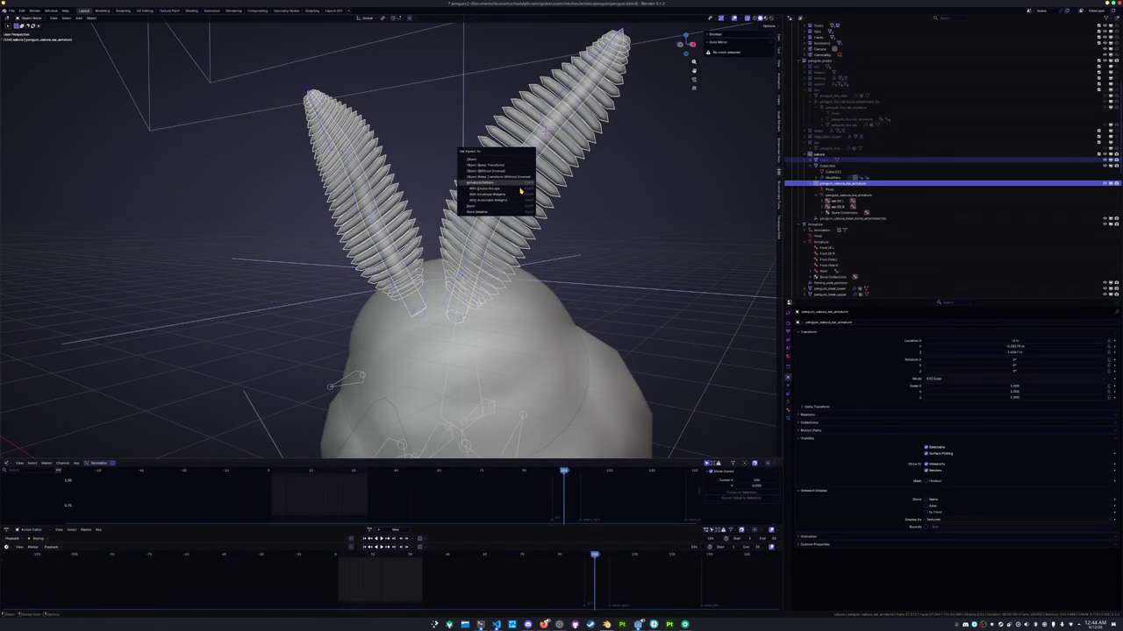
{"action": "key", "text": "Down"}
{"action": "key", "text": "Down"}
{"action": "key", "text": "Up"}
{"action": "key", "text": "Up"}
{"action": "key", "text": "Down"}
{"action": "key", "text": "Down"}
{"action": "key", "text": "Down"}
{"action": "key", "text": "Return"}
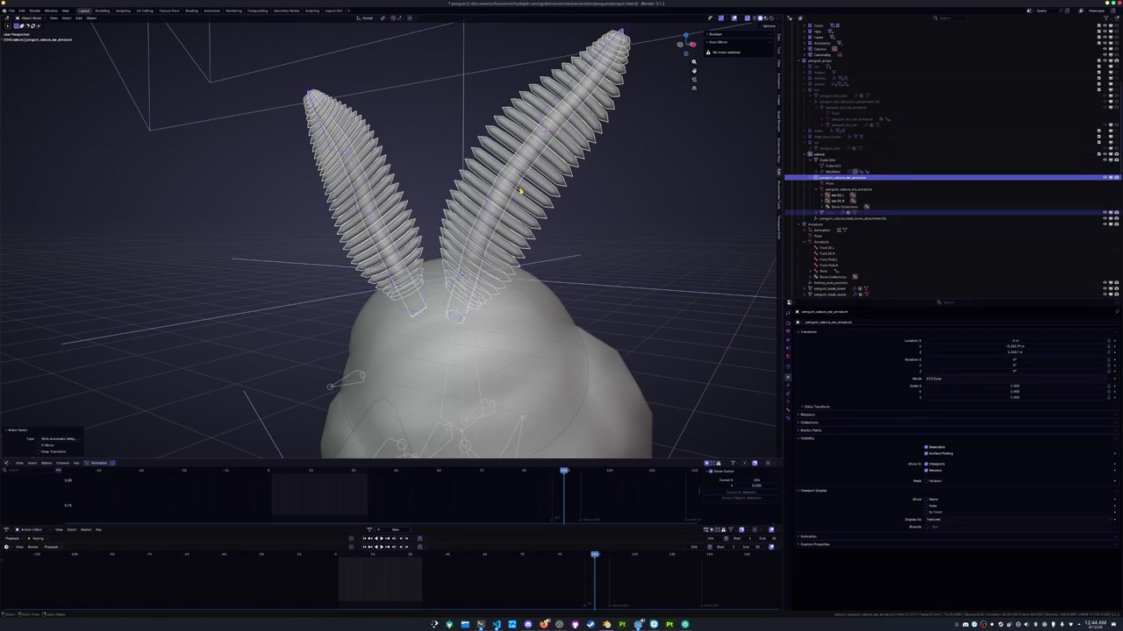
Test-rotate the right ear bone in Pose Mode, then reselect the ear mesh to change modes
{"action": "key", "text": "ctrl+Tab"}
{"action": "middle_click_drag", "start_coordinate": [560, 186], "coordinate": [570, 192]}
{"action": "key", "text": "r"}
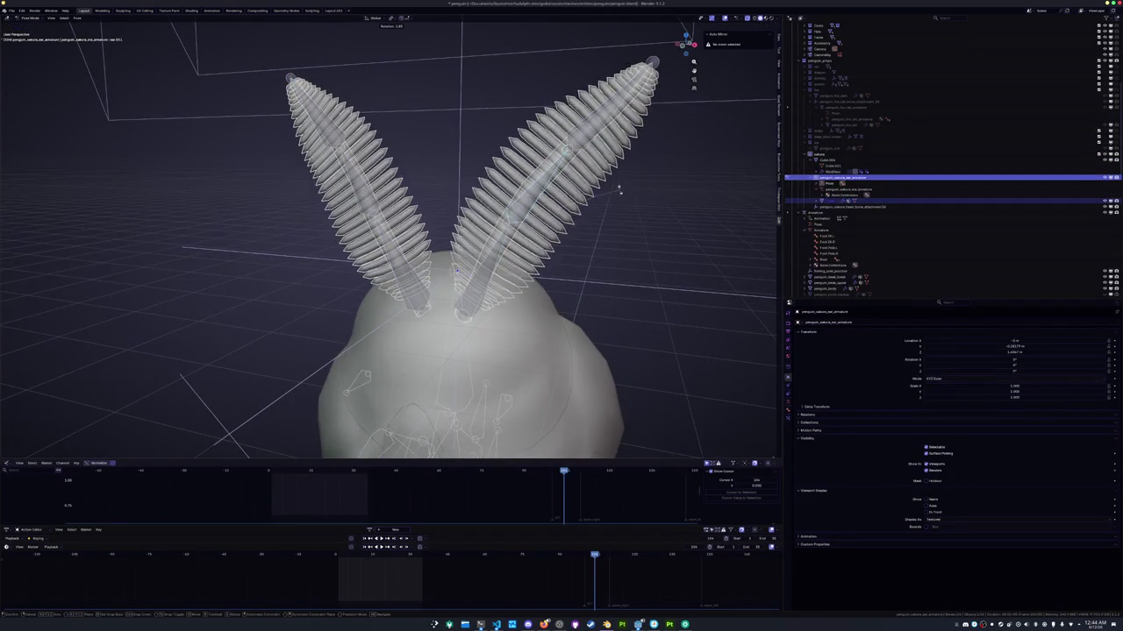
{"action": "left_click", "coordinate": [578, 172]}
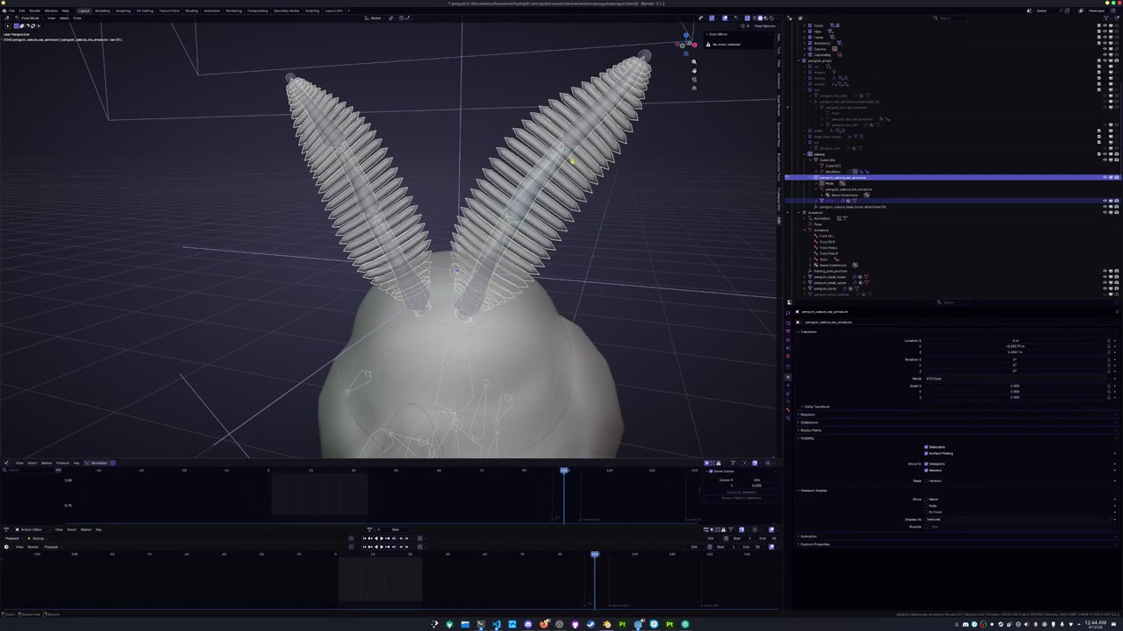
{"action": "key", "text": "r"}
{"action": "key", "text": "Escape"}
{"action": "left_click", "coordinate": [378, 176]}
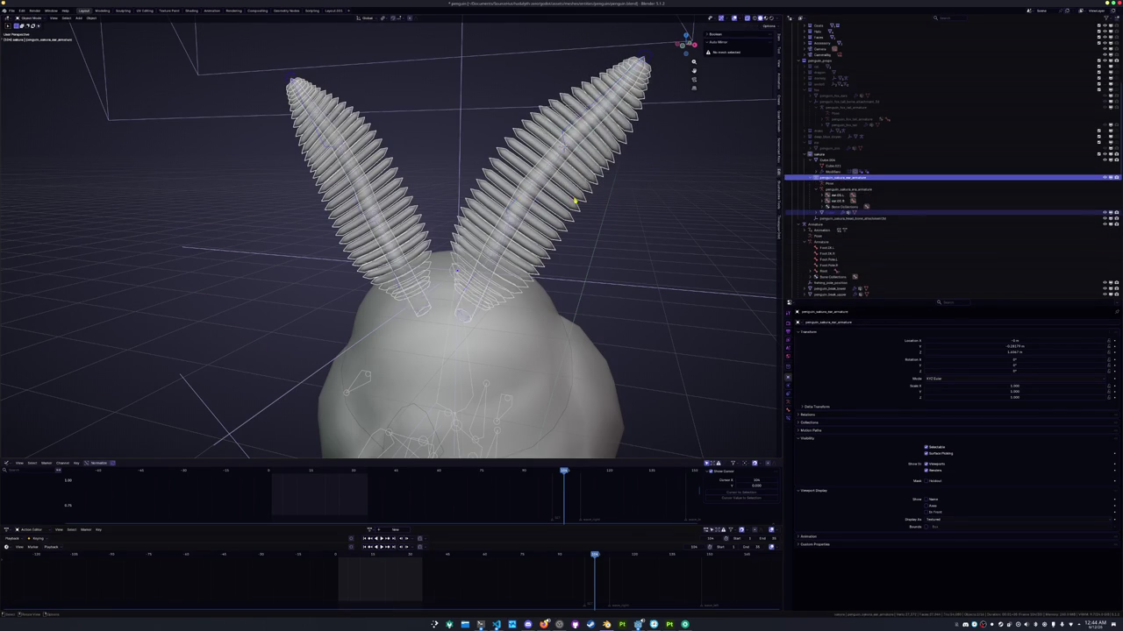
{"action": "key", "text": "Tab"}
{"action": "key", "text": "Tab"}
{"action": "key", "text": "ctrl+Tab"}
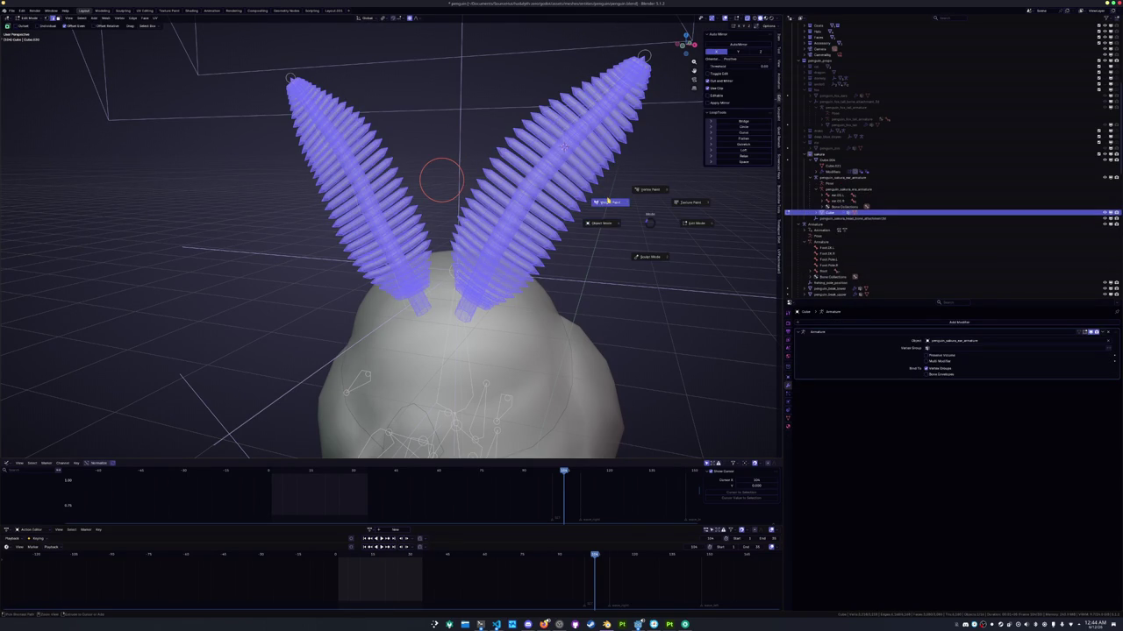
In Weight Paint, smooth the ear weights with Subset All Groups and 10 iterations, then return to Object Mode
{"action": "left_click", "coordinate": [602, 225]}
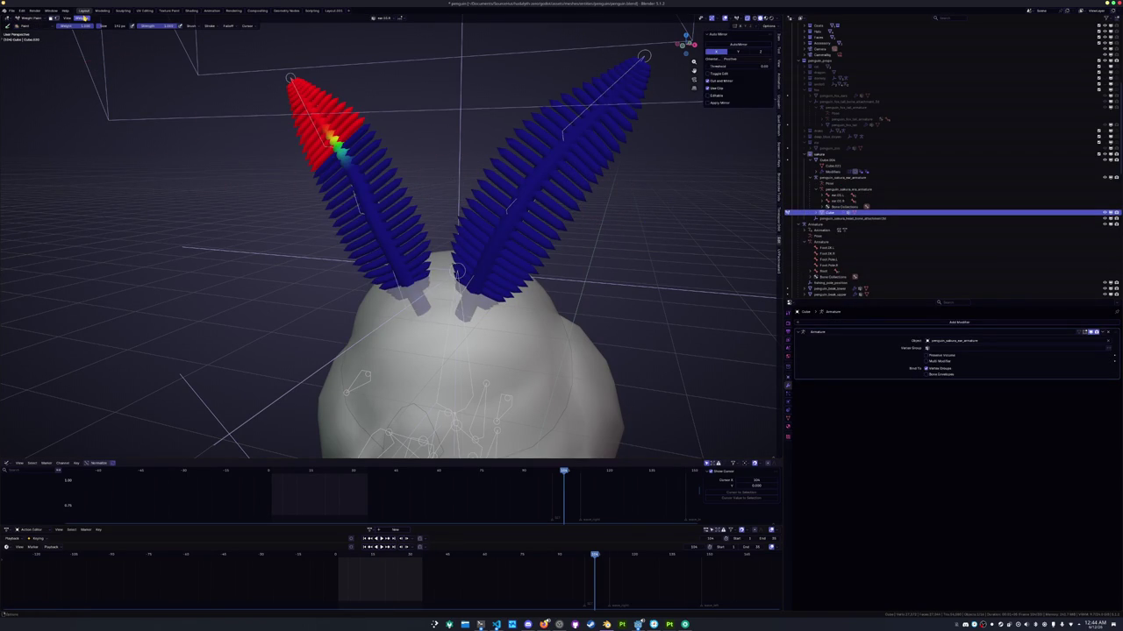
{"action": "left_click", "coordinate": [84, 18]}
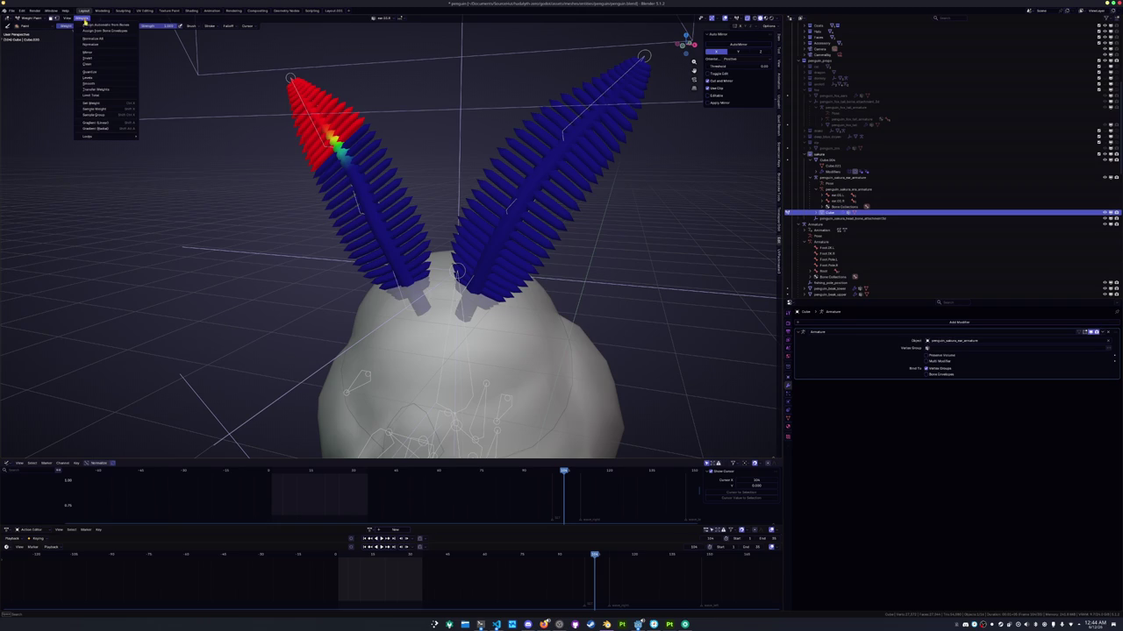
{"action": "left_click", "coordinate": [92, 83]}
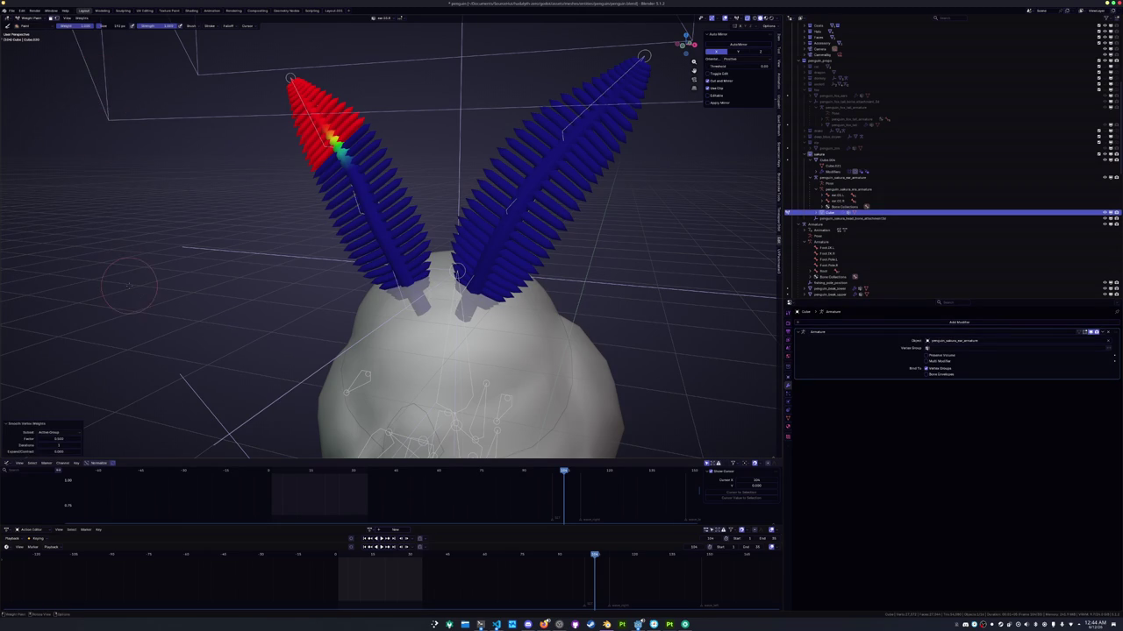
{"action": "left_click", "coordinate": [73, 433]}
{"action": "left_click", "coordinate": [53, 444]}
{"action": "left_click", "coordinate": [76, 446]}
{"action": "type", "text": "10"}
{"action": "left_click", "coordinate": [80, 447]}
{"action": "left_click", "coordinate": [79, 447]}
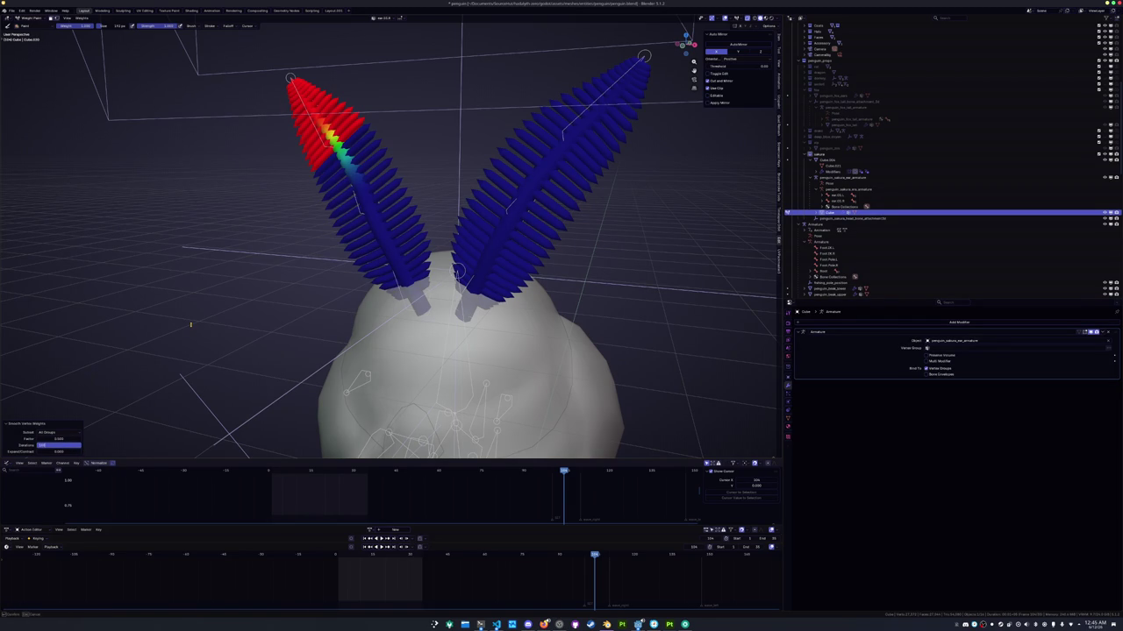
{"action": "key", "text": "Return"}
{"action": "middle_click_drag", "start_coordinate": [224, 294], "coordinate": [249, 300]}
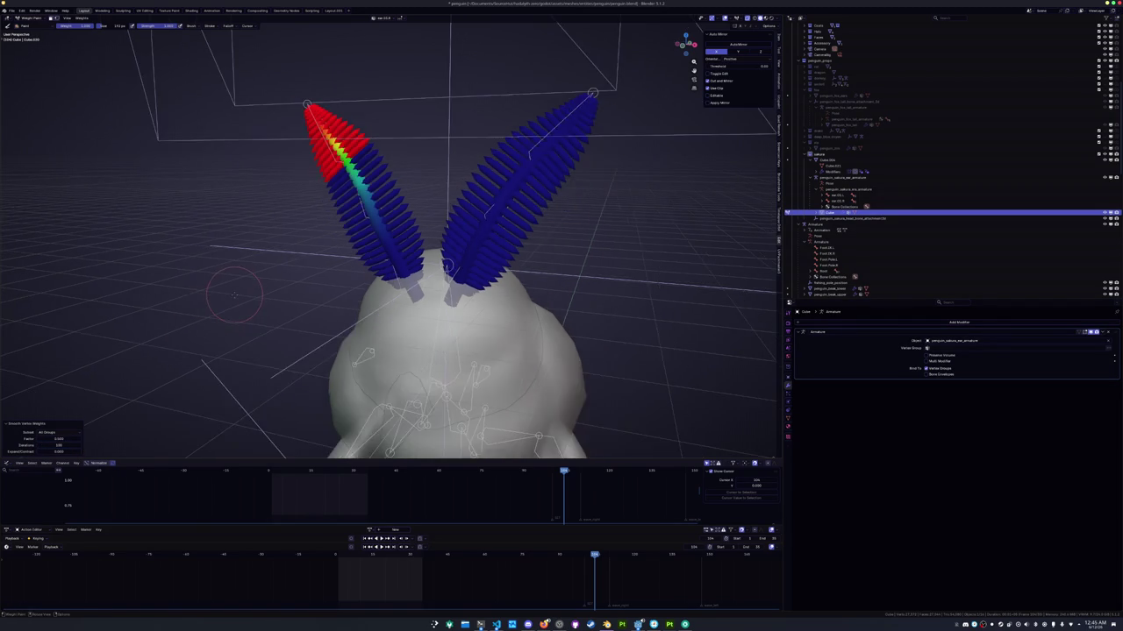
{"action": "key", "text": "ctrl+Tab"}
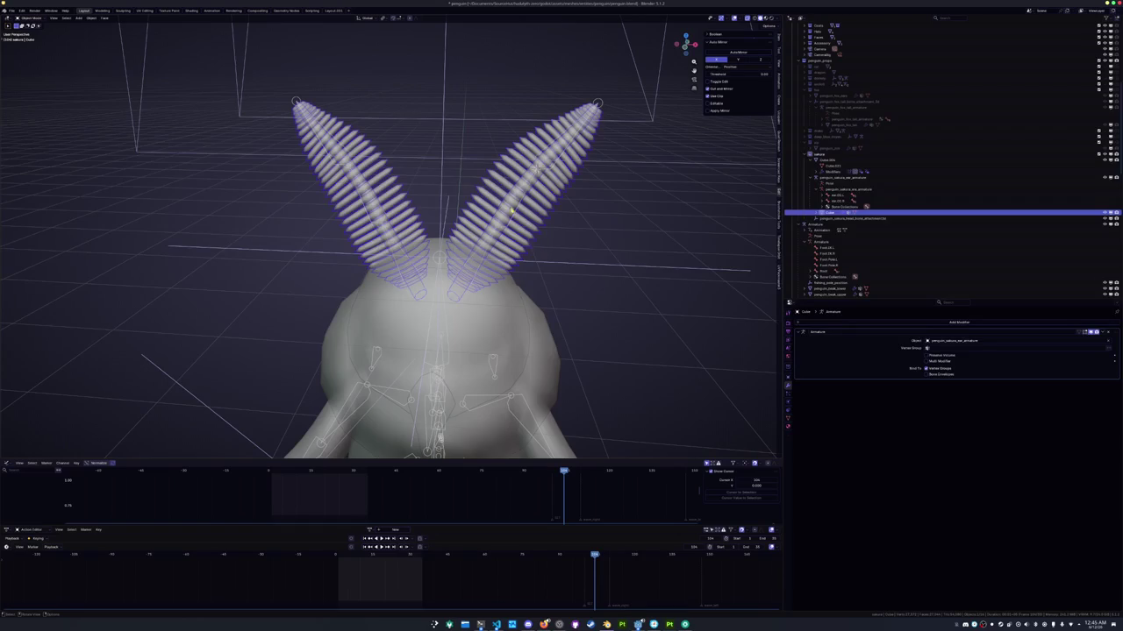
Test-rotate the right ear bone in Pose Mode and return to Object Mode
{"action": "left_click", "coordinate": [522, 205]}
{"action": "key", "text": "ctrl+Tab"}
{"action": "key", "text": "r"}
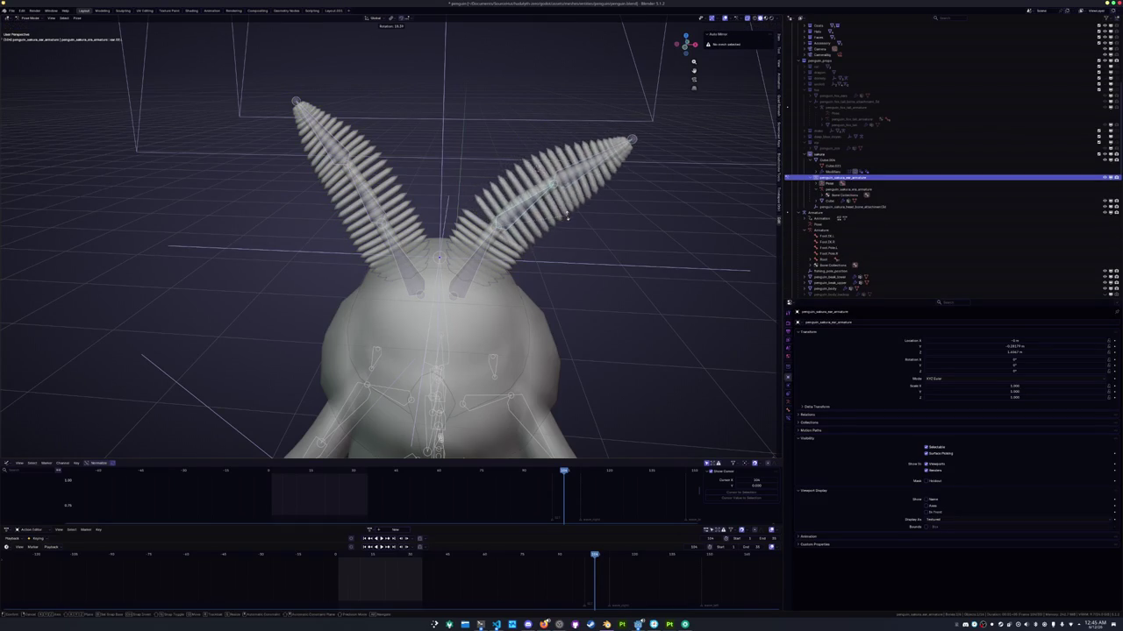
{"action": "left_click", "coordinate": [570, 241]}
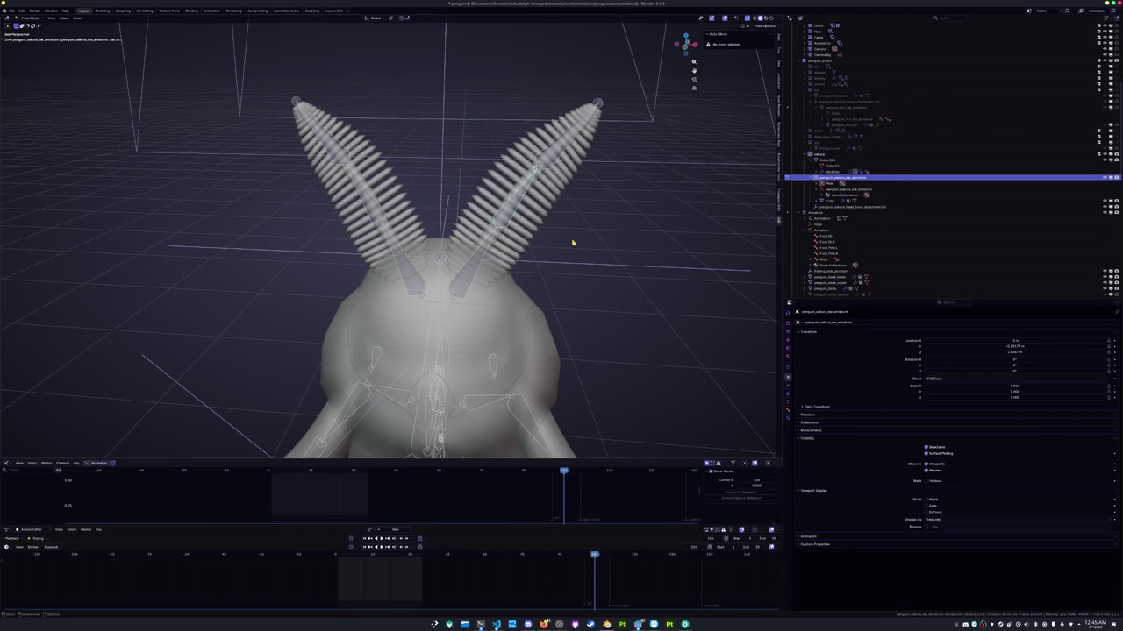
{"action": "middle_click_drag", "start_coordinate": [572, 243], "coordinate": [557, 223]}
{"action": "key", "text": "ctrl+Tab"}
Re-parent the ears to the ear armature with weights and test-bend the right ear bone twice
{"action": "left_click", "coordinate": [516, 193]}
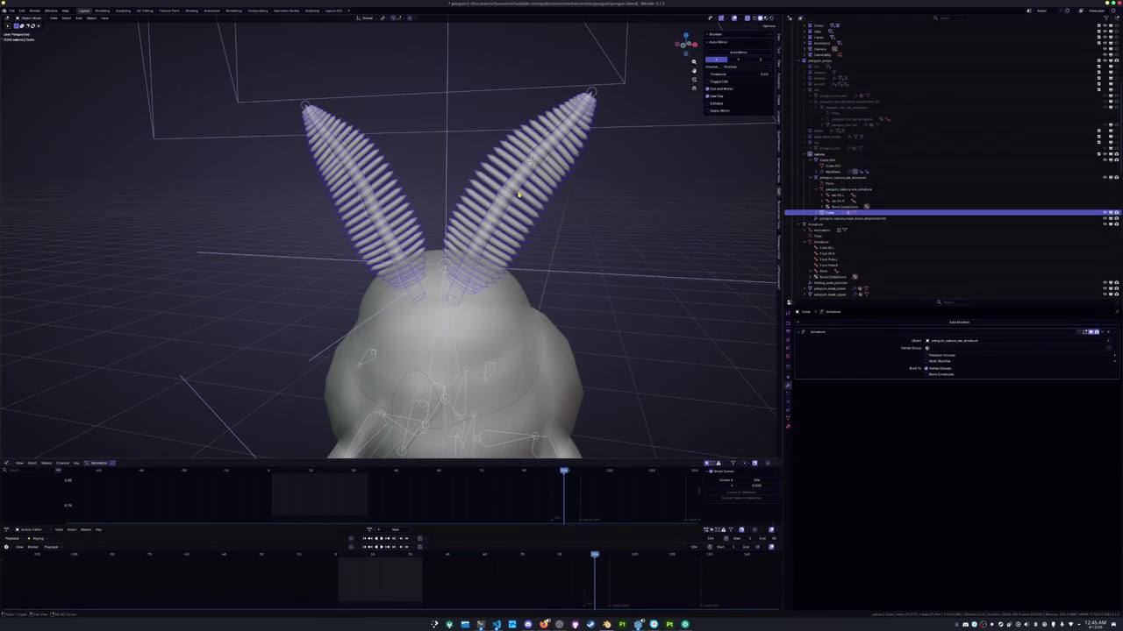
{"action": "left_click", "coordinate": [519, 195]}
{"action": "key", "text": "ctrl+p"}
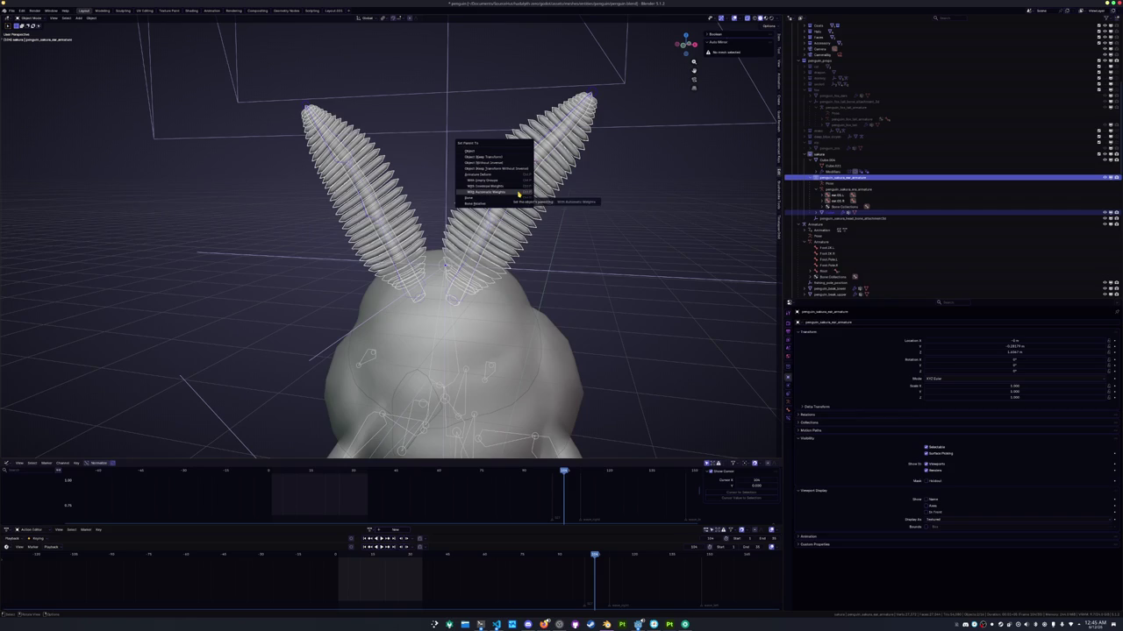
{"action": "left_click", "coordinate": [519, 194]}
{"action": "key", "text": "ctrl+Tab"}
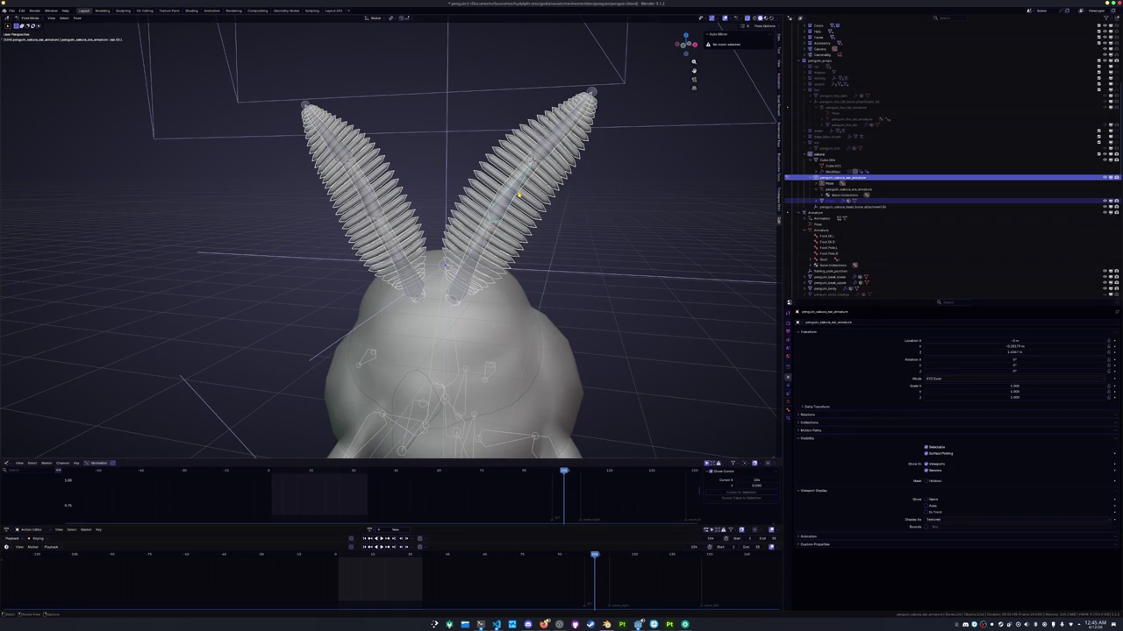
{"action": "key", "text": "r"}
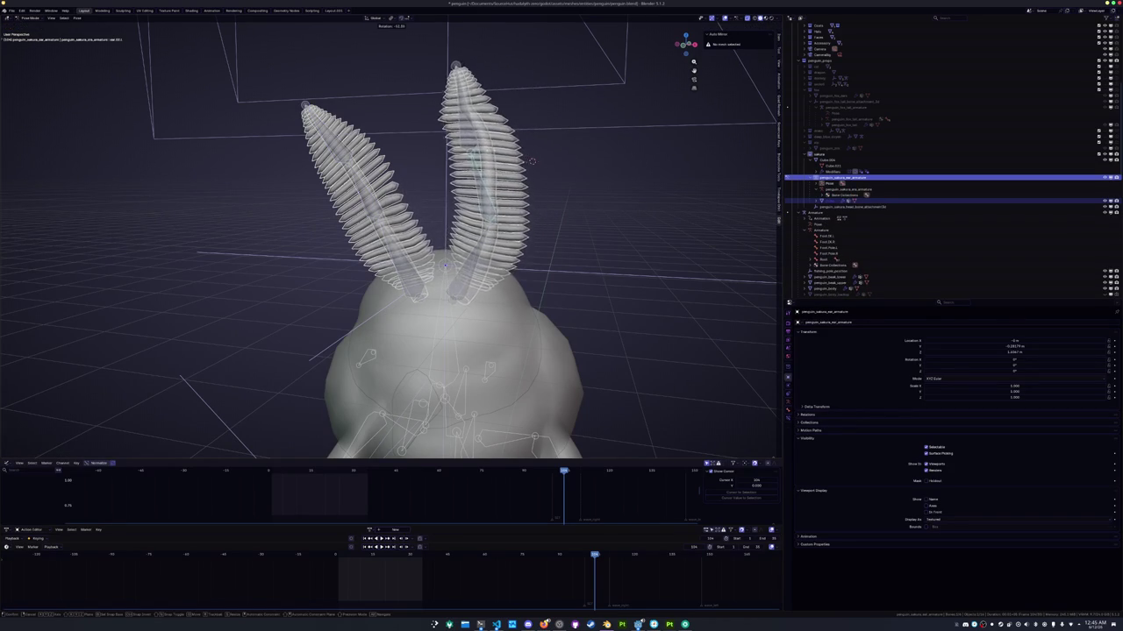
{"action": "left_click", "coordinate": [557, 212]}
{"action": "key", "text": "r"}
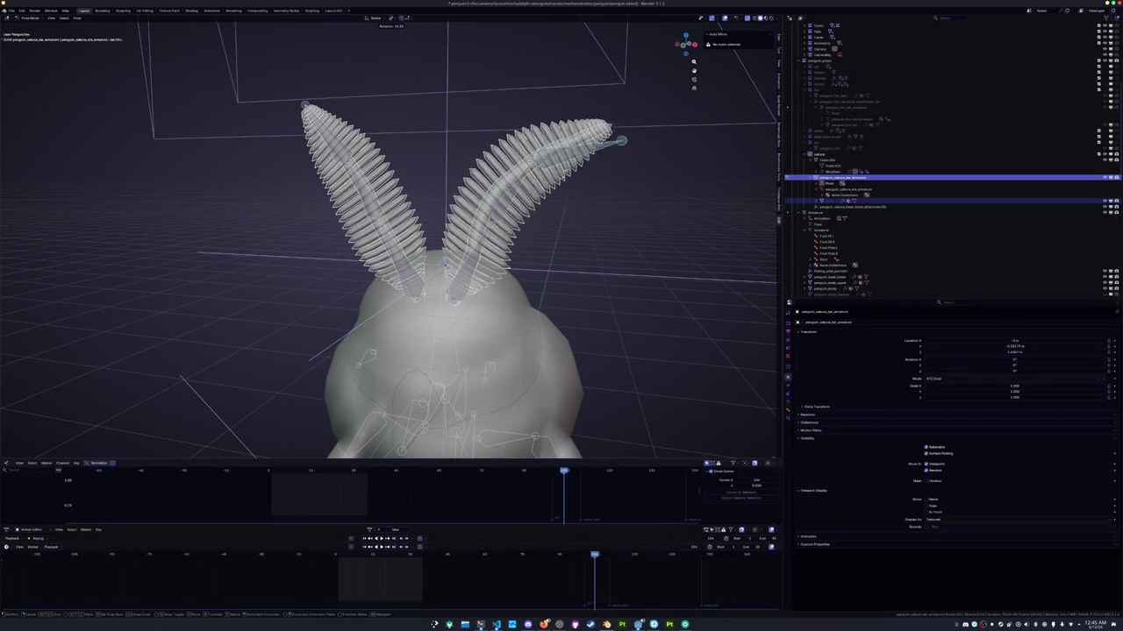
{"action": "left_click", "coordinate": [503, 214]}
{"action": "key", "text": "ctrl+Tab"}
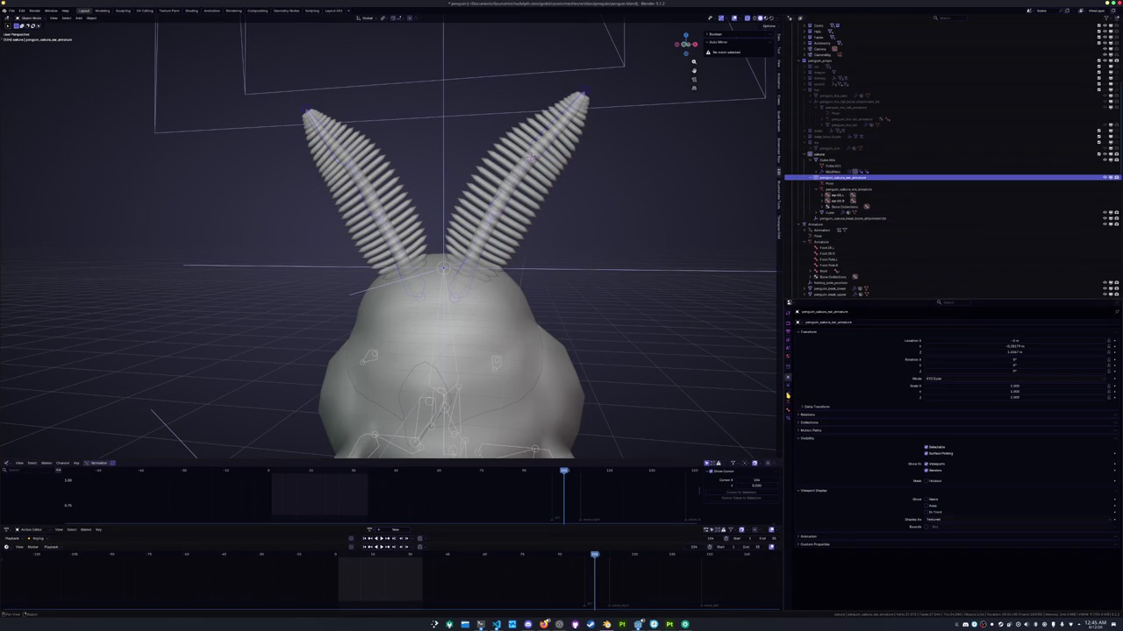
Browse the armature's Physics, Data and ear.03.L bone settings, then return to Object Mode on the ear mesh
{"action": "left_click", "coordinate": [789, 387]}
{"action": "left_click", "coordinate": [788, 400]}
{"action": "left_click", "coordinate": [789, 409]}
{"action": "left_click", "coordinate": [789, 388]}
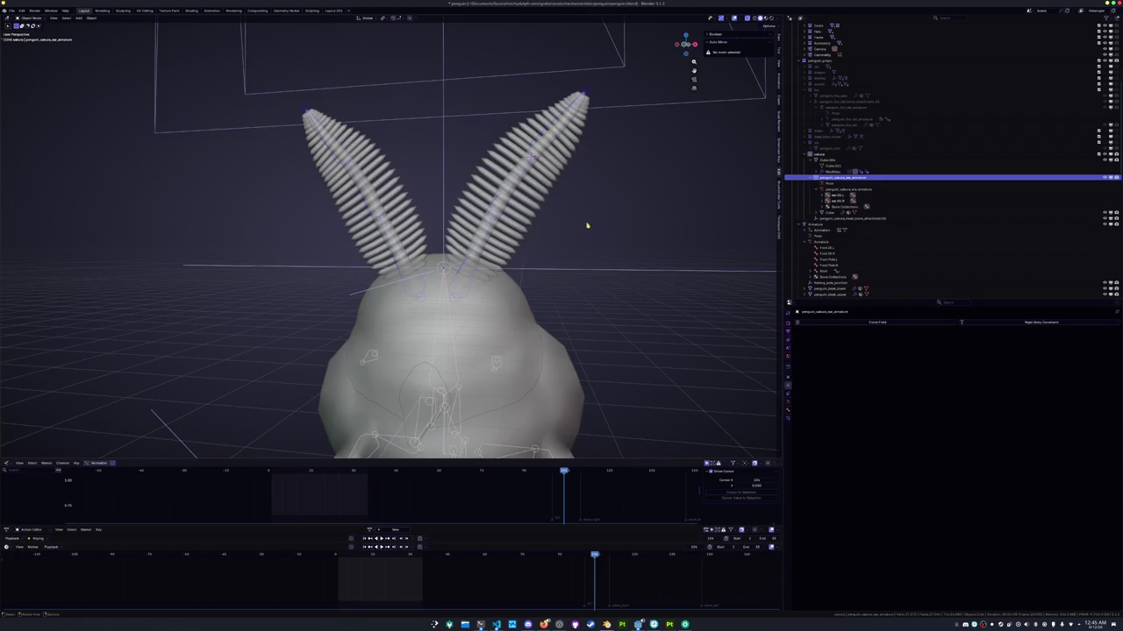
{"action": "scroll", "coordinate": [596, 233], "scroll_direction": "up", "scroll_amount": 2}
{"action": "key", "text": "ctrl+Tab"}
{"action": "scroll", "coordinate": [639, 238], "scroll_direction": "down", "scroll_amount": 2}
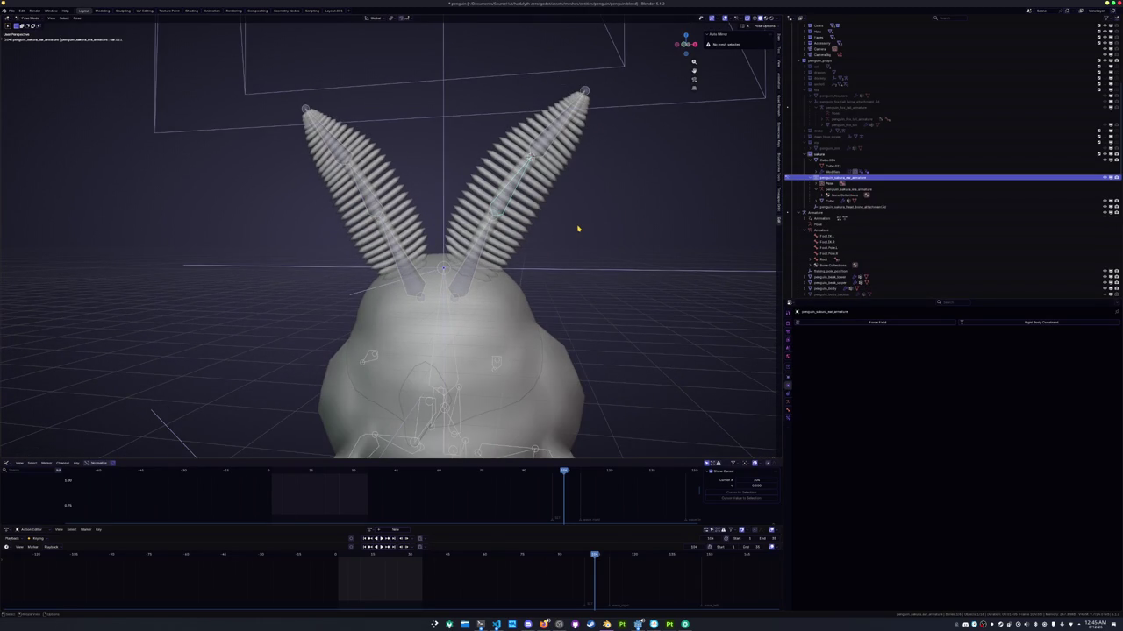
{"action": "key", "text": "Tab"}
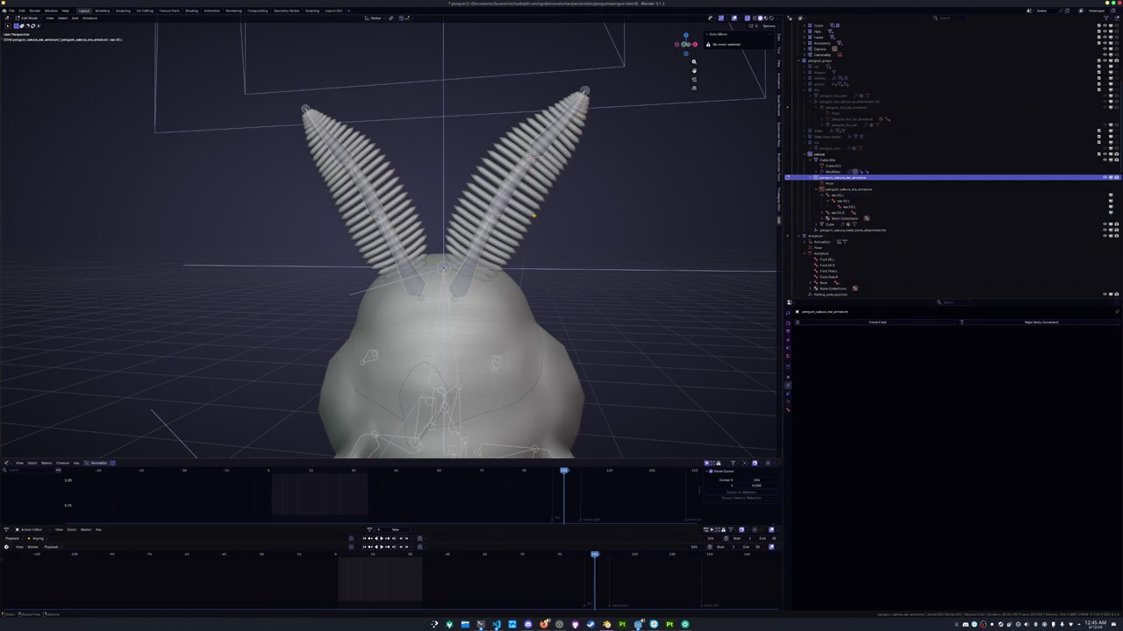
{"action": "key", "text": "Tab"}
{"action": "left_click", "coordinate": [550, 206]}
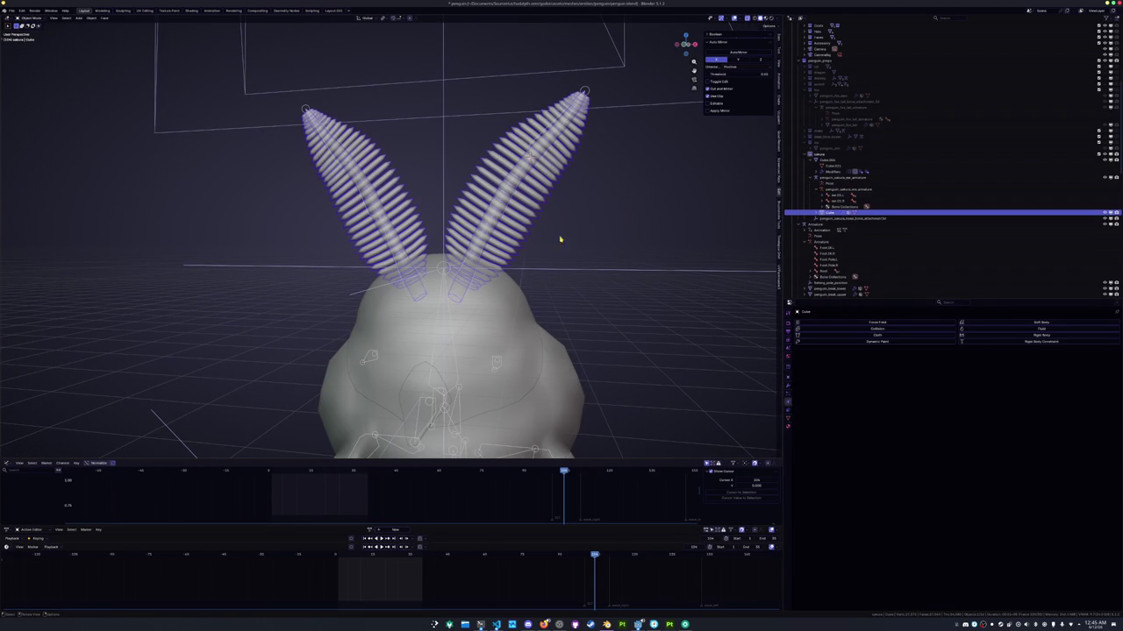
Remove all six vertex groups from the ear mesh
{"action": "left_click", "coordinate": [788, 394]}
{"action": "left_click", "coordinate": [787, 418]}
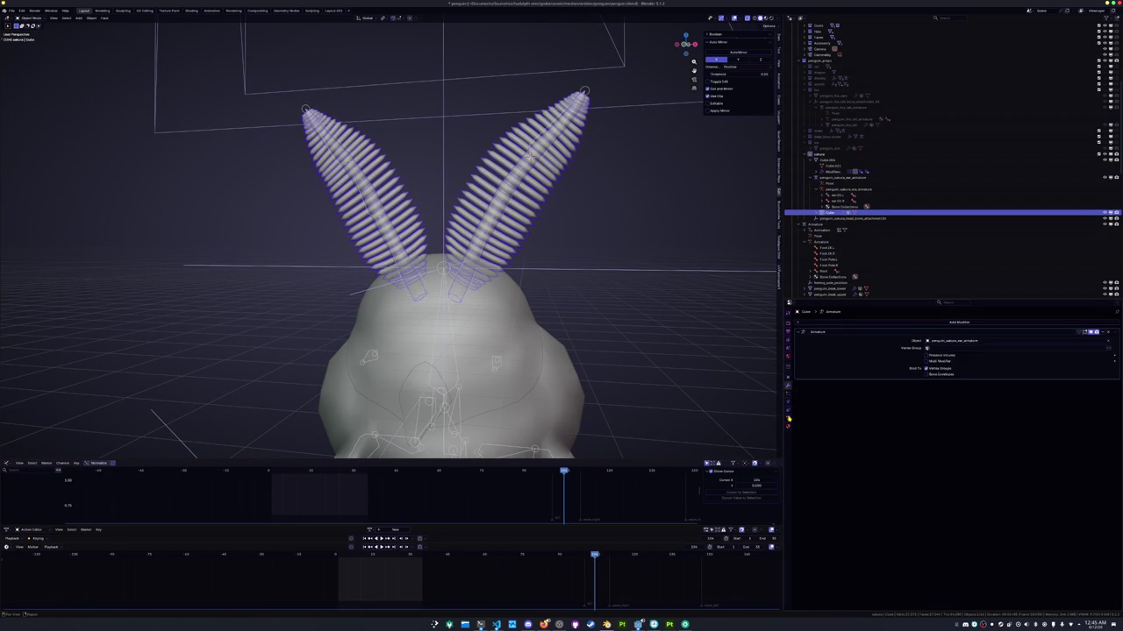
{"action": "mouse_move", "coordinate": [561, 289]}
{"action": "middle_mouse_down"}
{"action": "mouse_move", "coordinate": [566, 281]}
{"action": "mouse_move", "coordinate": [493, 266]}
{"action": "mouse_move", "coordinate": [802, 489]}
{"action": "middle_mouse_up"}
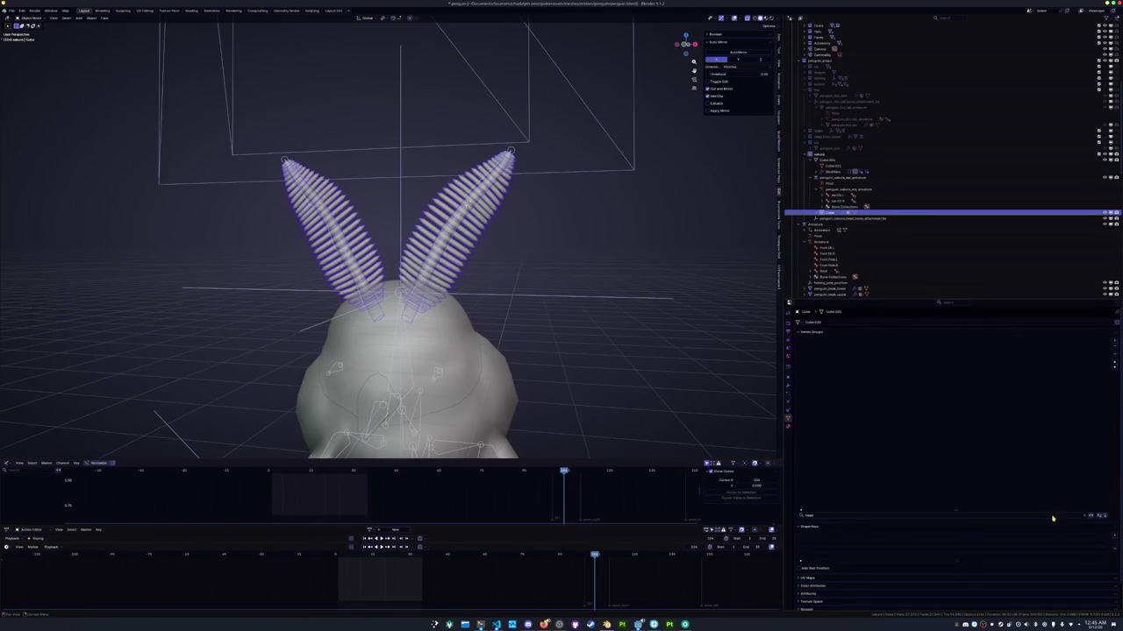
{"action": "left_click", "coordinate": [1090, 516]}
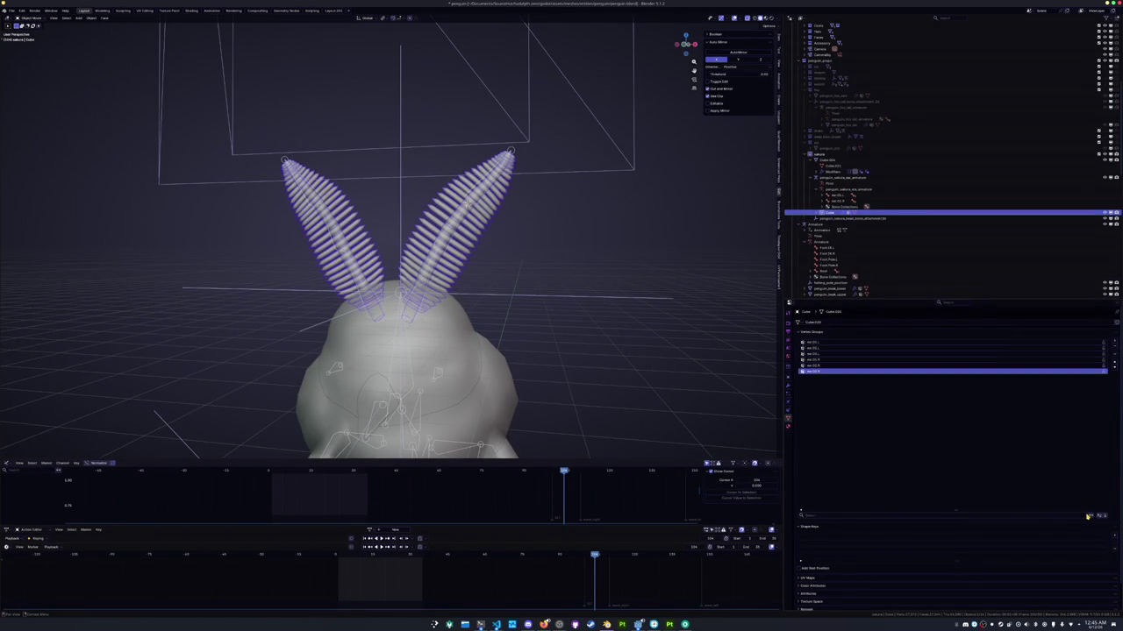
{"action": "left_click", "coordinate": [1113, 350]}
{"action": "left_click", "coordinate": [1113, 350]}
{"action": "left_click", "coordinate": [1113, 350]}
{"action": "left_click", "coordinate": [1113, 350]}
{"action": "left_click", "coordinate": [1113, 350]}
{"action": "left_click", "coordinate": [1113, 350]}
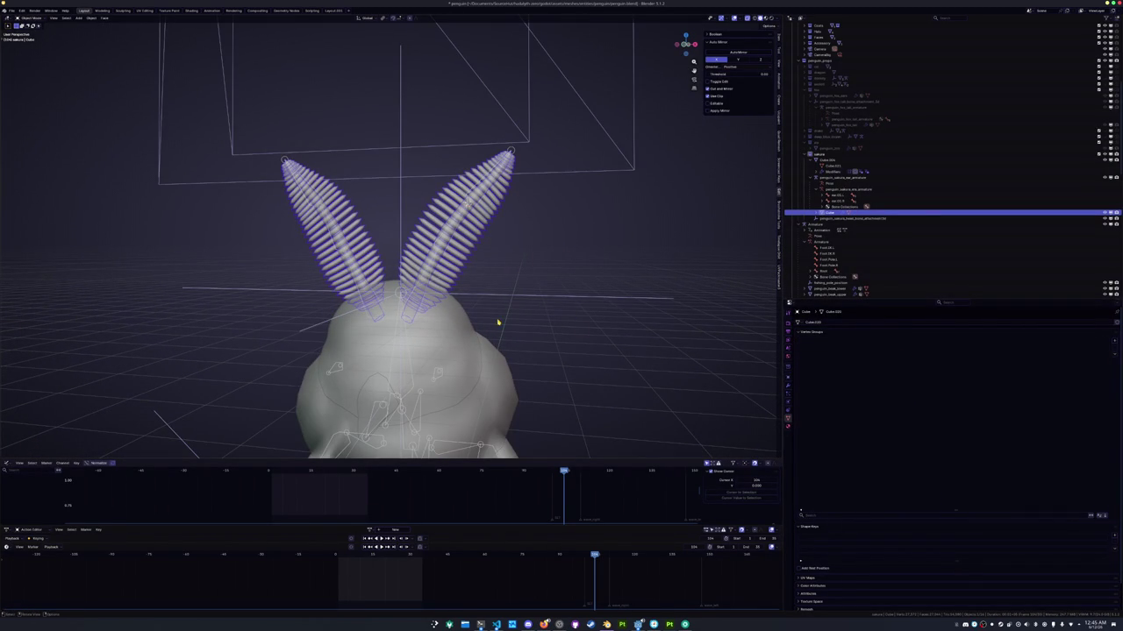
{"action": "middle_click_drag", "start_coordinate": [497, 323], "coordinate": [488, 283]}
Save penguin.blend with Ctrl+S
{"action": "left_click", "coordinate": [553, 260]}
{"action": "key", "text": "ctrl+s"}
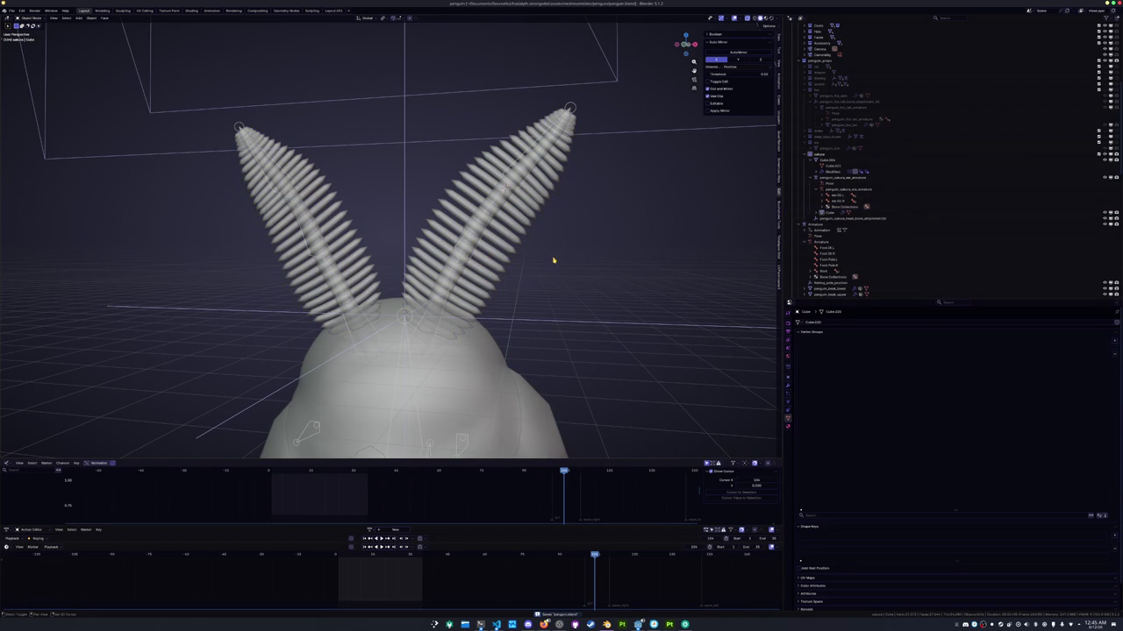
{"action": "left_click", "coordinate": [452, 269]}
{"action": "key", "text": "Tab"}
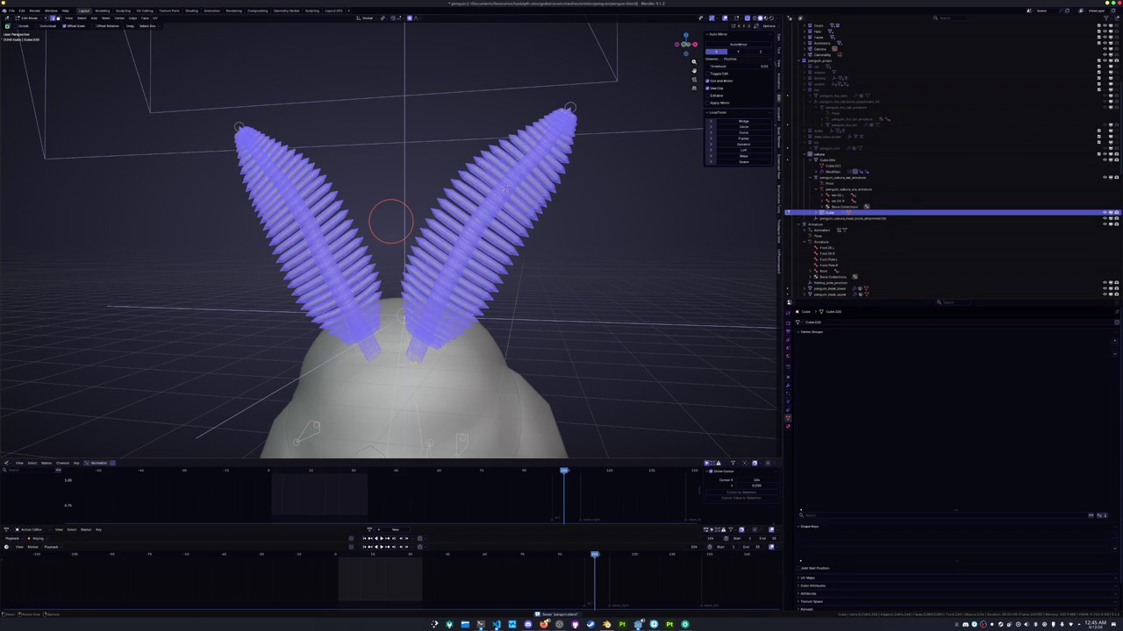
{"action": "key", "text": "Tab"}
Select the ear armature, switch to front orthographic view, and add a cube mesh
{"action": "key", "text": "shift+a"}
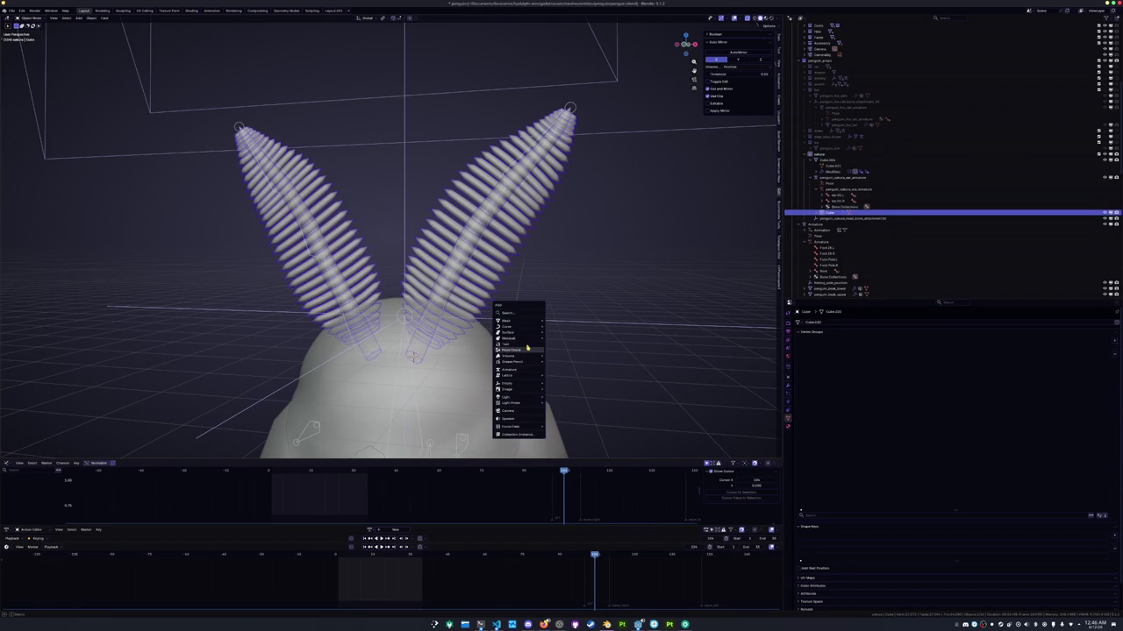
{"action": "key", "text": "Escape"}
{"action": "left_click", "coordinate": [518, 296]}
{"action": "left_click", "coordinate": [435, 318]}
{"action": "left_click", "coordinate": [435, 318]}
{"action": "left_click", "coordinate": [440, 317]}
{"action": "left_click", "coordinate": [443, 312]}
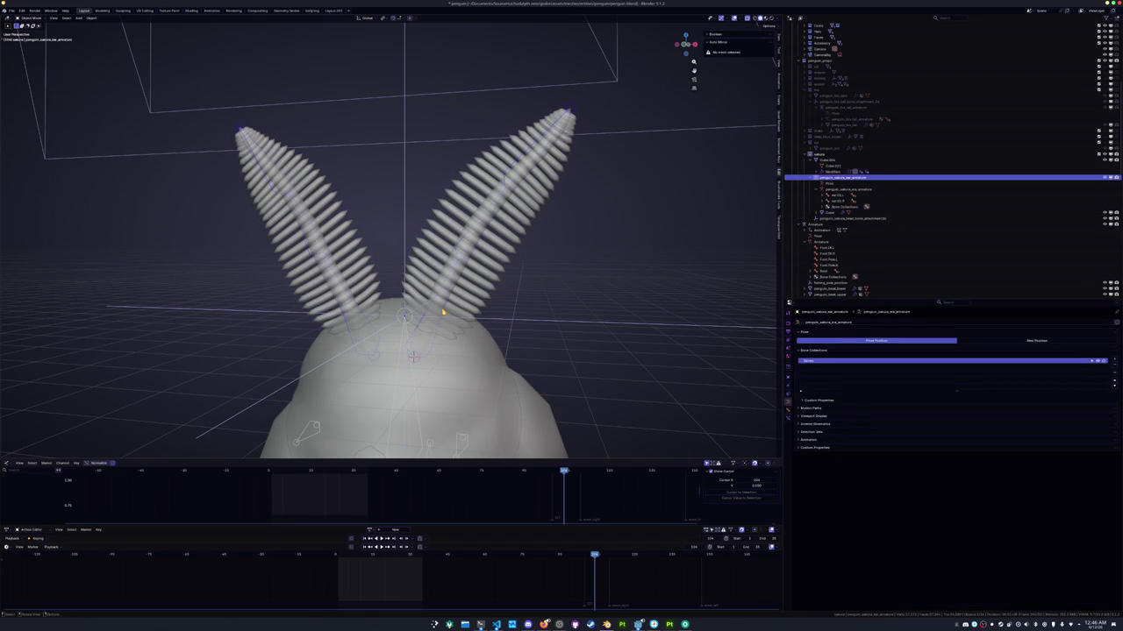
{"action": "key", "text": "KP_1"}
{"action": "key", "text": "shift+a"}
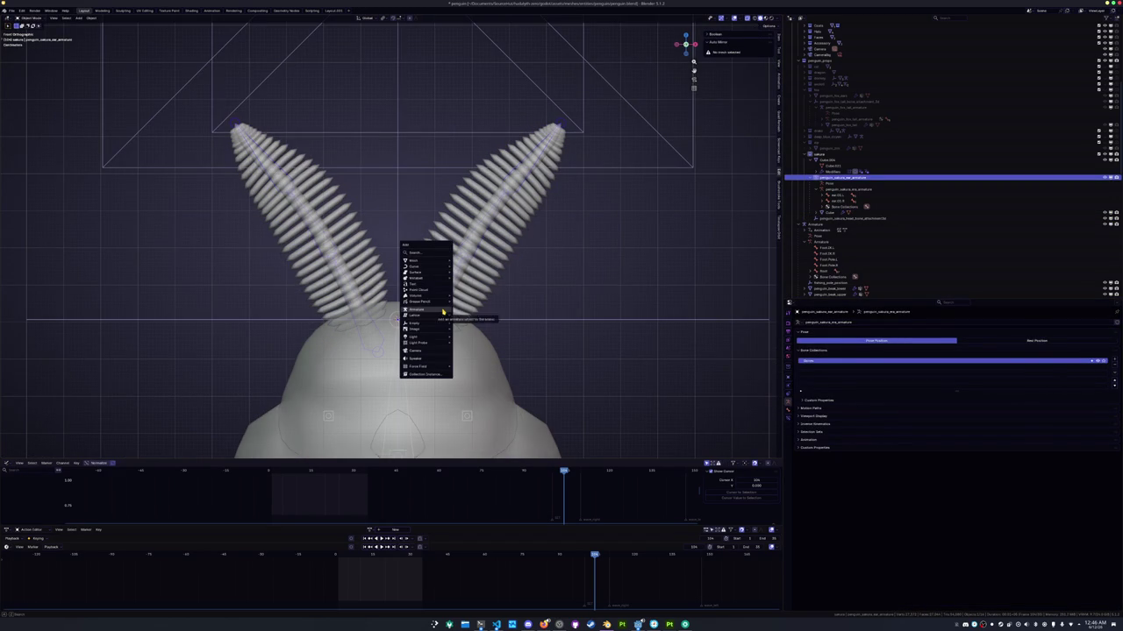
{"action": "left_click", "coordinate": [465, 270]}
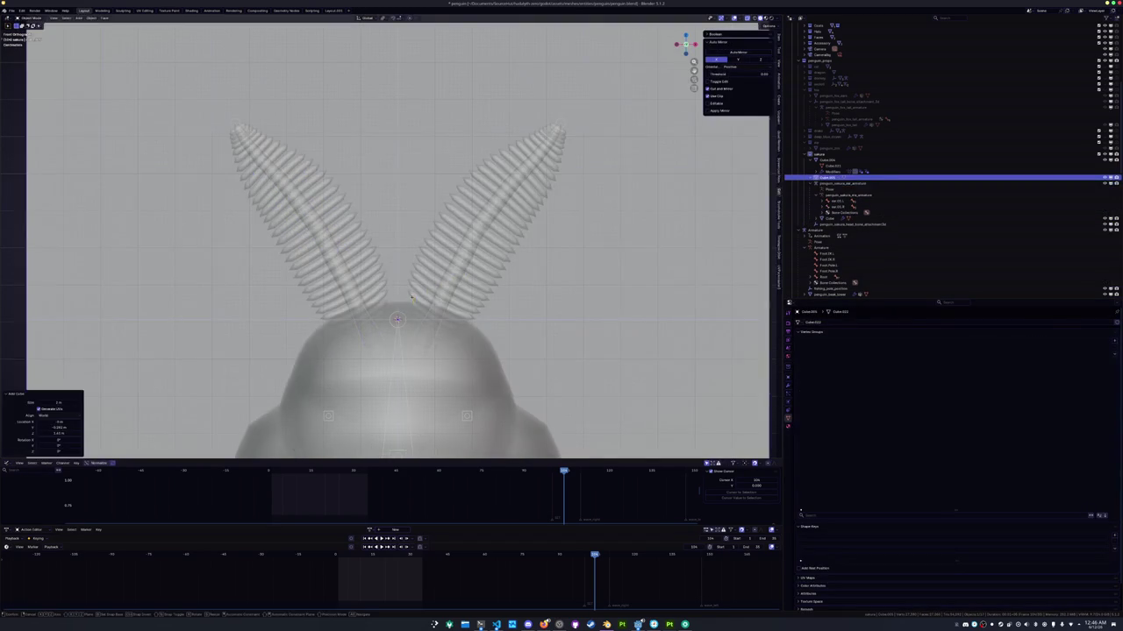
Scale, move and tilt the new cube into a box at the right ear's base
{"action": "key", "text": "s"}
{"action": "left_click", "coordinate": [399, 317]}
{"action": "key", "text": "g"}
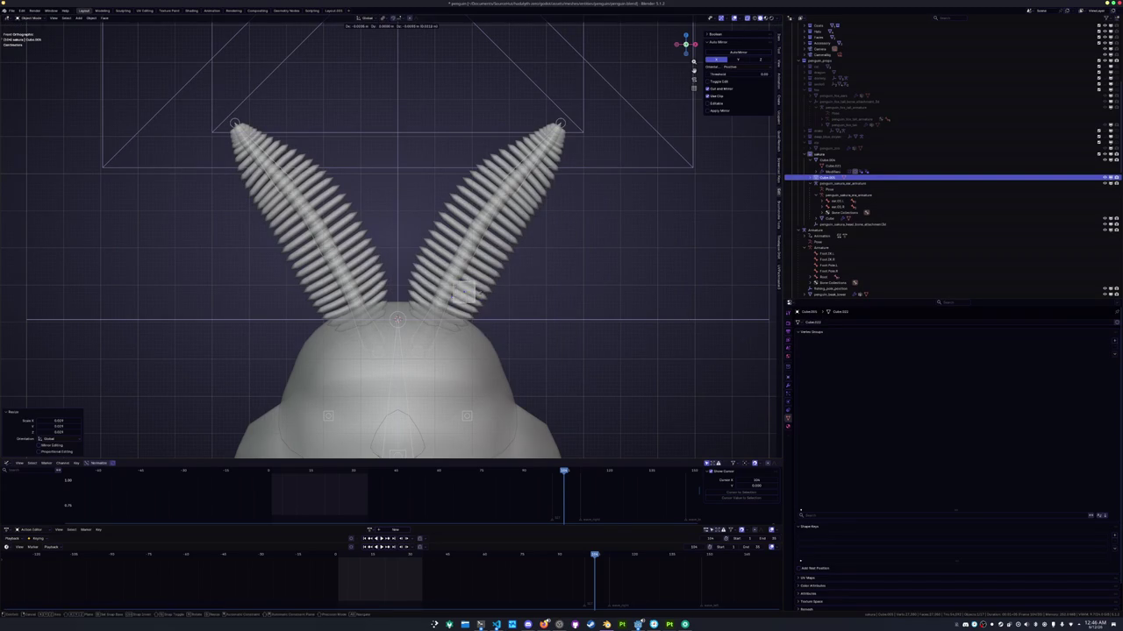
{"action": "left_click", "coordinate": [436, 307]}
{"action": "key", "text": "r"}
{"action": "left_click", "coordinate": [467, 322]}
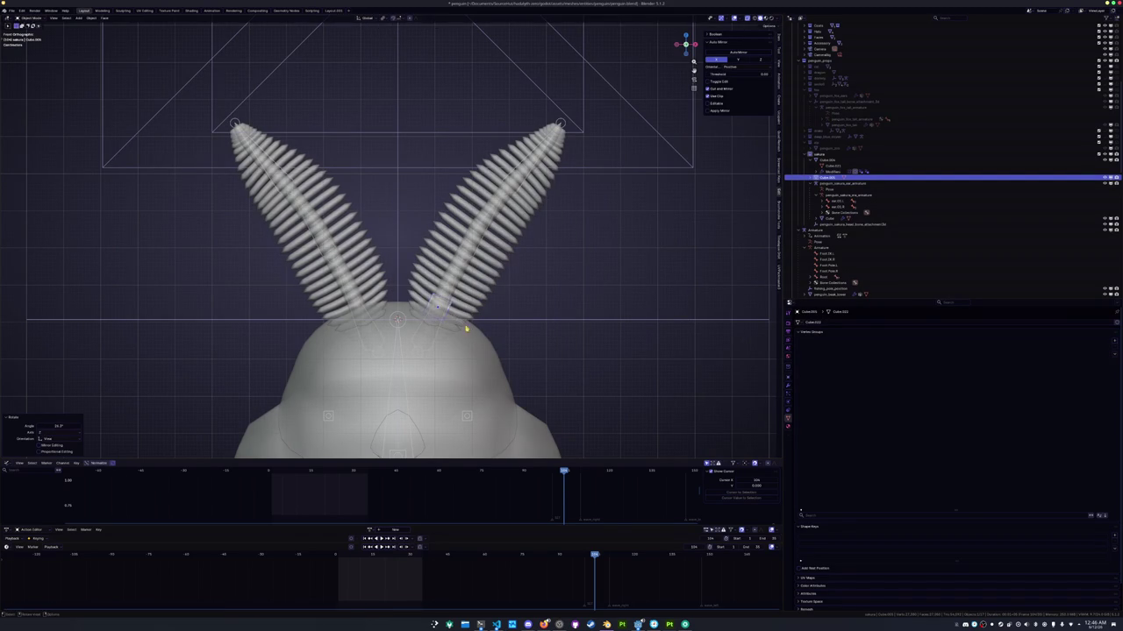
{"action": "key", "text": "s"}
{"action": "left_click", "coordinate": [481, 361]}
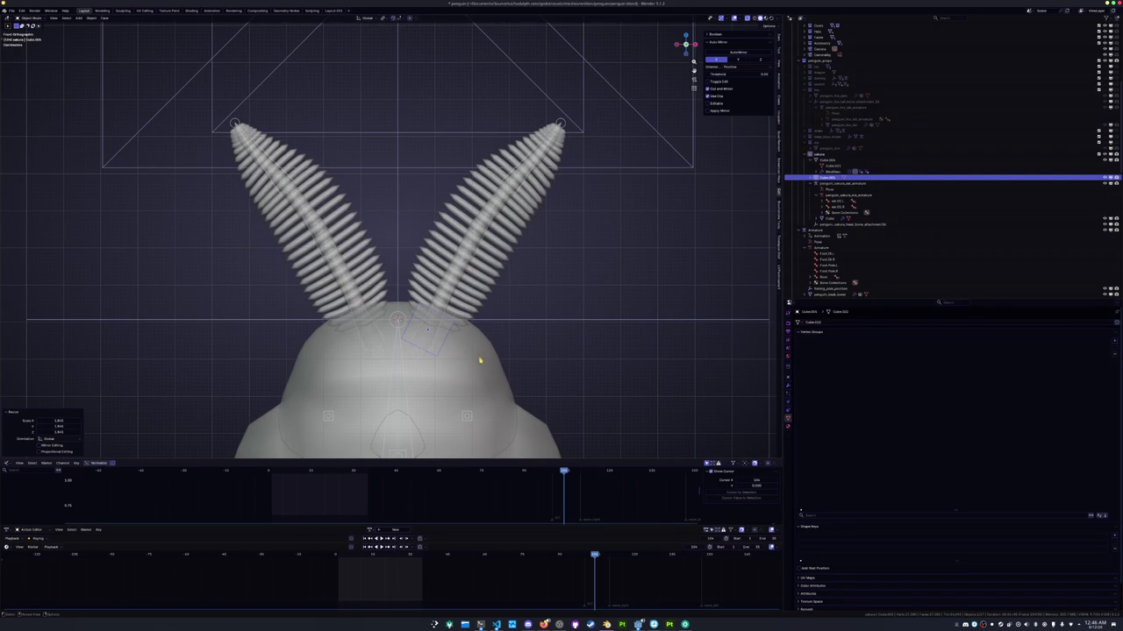
In Edit Mode, stretch the box's upper face up along the right ear with proportional editing
{"action": "key", "text": "Tab"}
{"action": "left_click", "coordinate": [410, 285]}
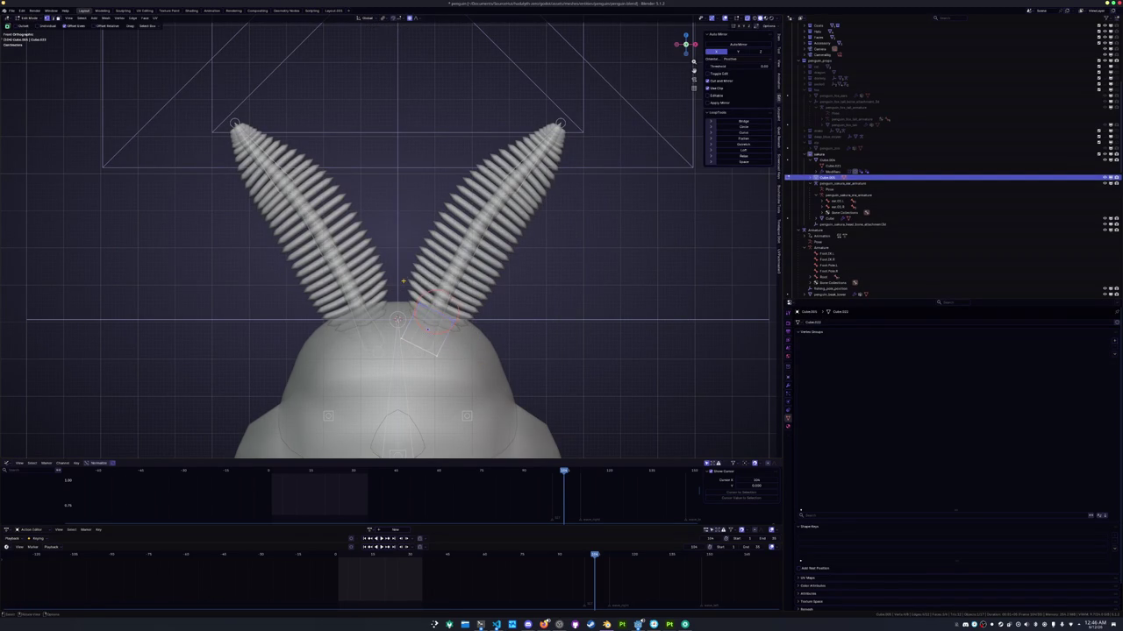
{"action": "key", "text": "g"}
{"action": "left_click", "coordinate": [435, 309]}
{"action": "key", "text": "g"}
{"action": "left_click", "coordinate": [506, 149]}
{"action": "left_click", "coordinate": [526, 140]}
Pull the shell tip to the ear end, widen it, and apply a level-2 Subdivision
{"action": "key", "text": "g"}
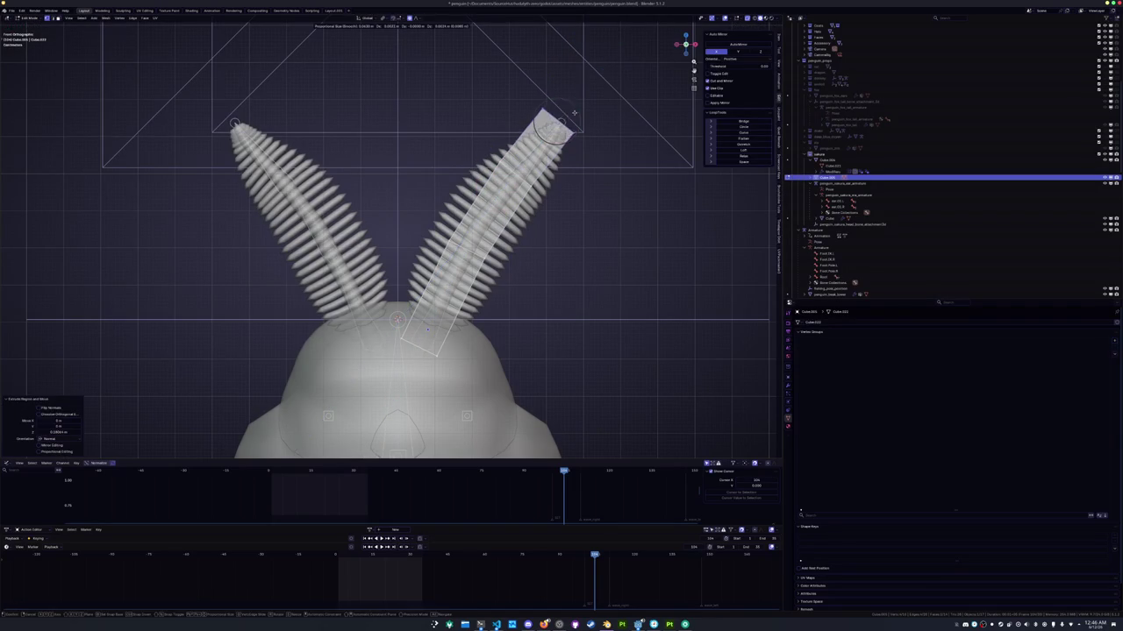
{"action": "left_click", "coordinate": [578, 108]}
{"action": "key", "text": "s"}
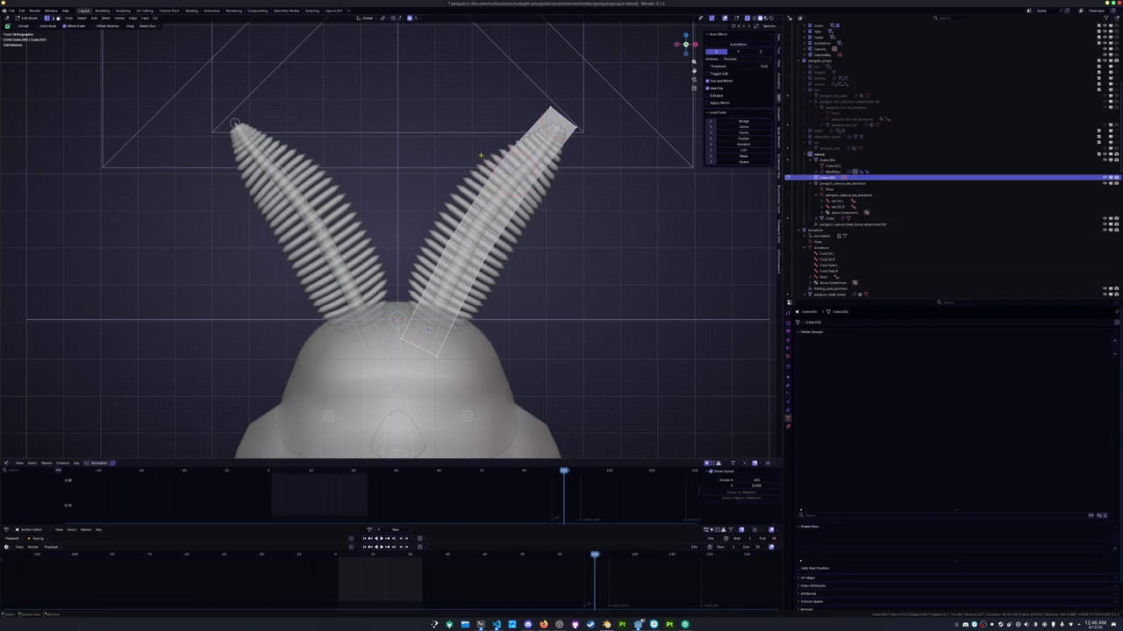
{"action": "left_click", "coordinate": [572, 225]}
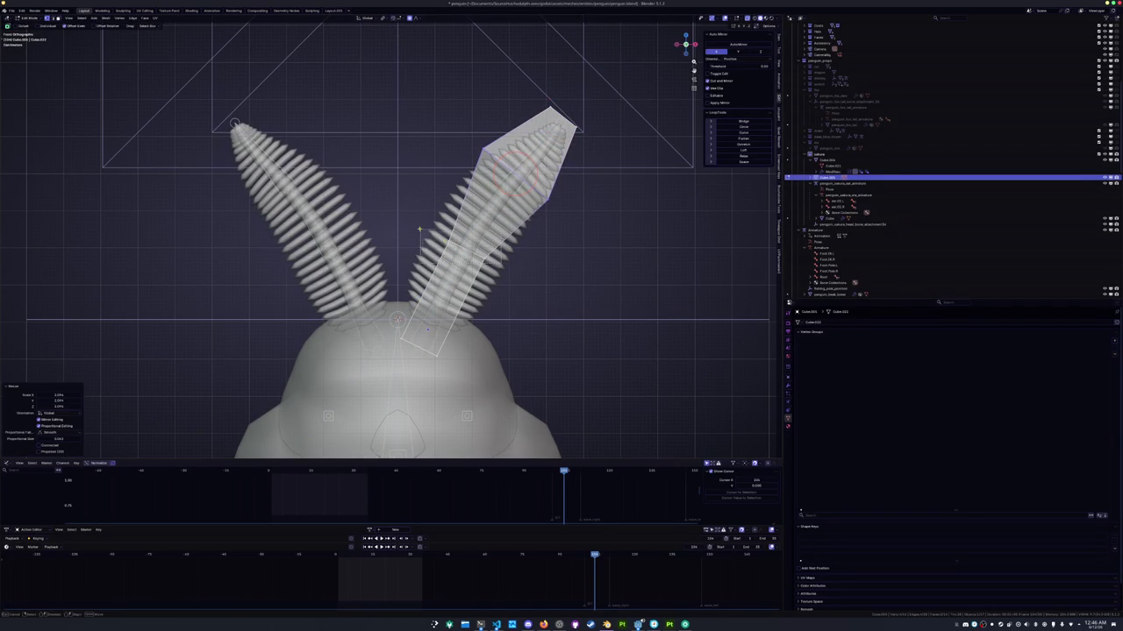
{"action": "left_click", "coordinate": [456, 289]}
{"action": "key", "text": "g"}
{"action": "left_click", "coordinate": [507, 356]}
{"action": "key", "text": "Tab"}
{"action": "scroll", "coordinate": [537, 342], "scroll_direction": "down", "scroll_amount": 1}
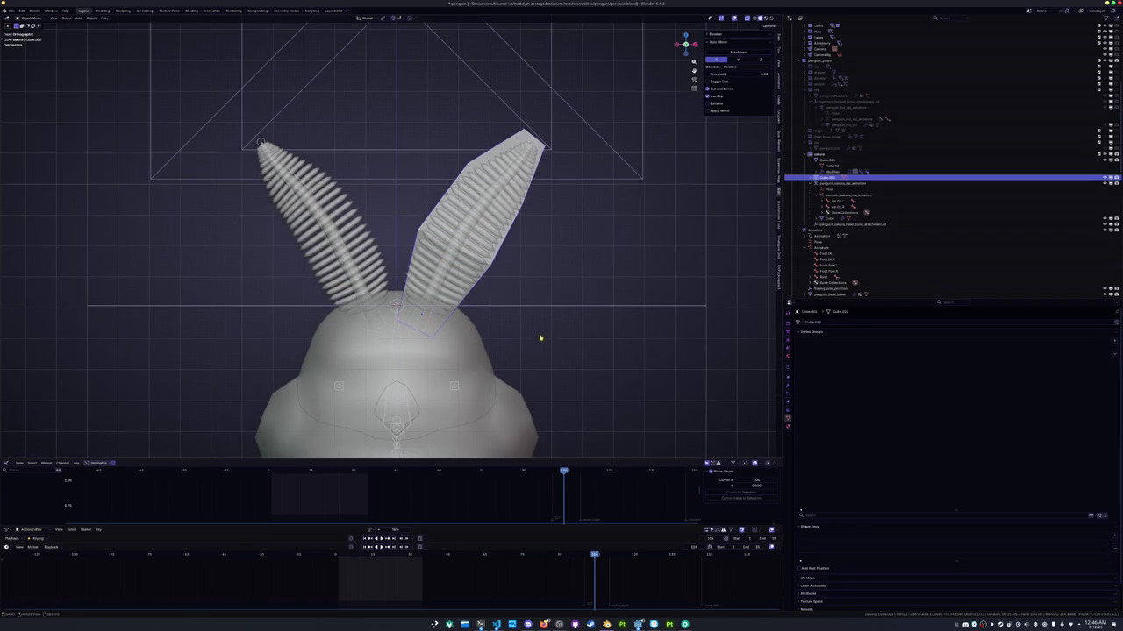
{"action": "left_click", "coordinate": [788, 384]}
{"action": "scroll", "coordinate": [531, 282], "scroll_direction": "up", "scroll_amount": 1}
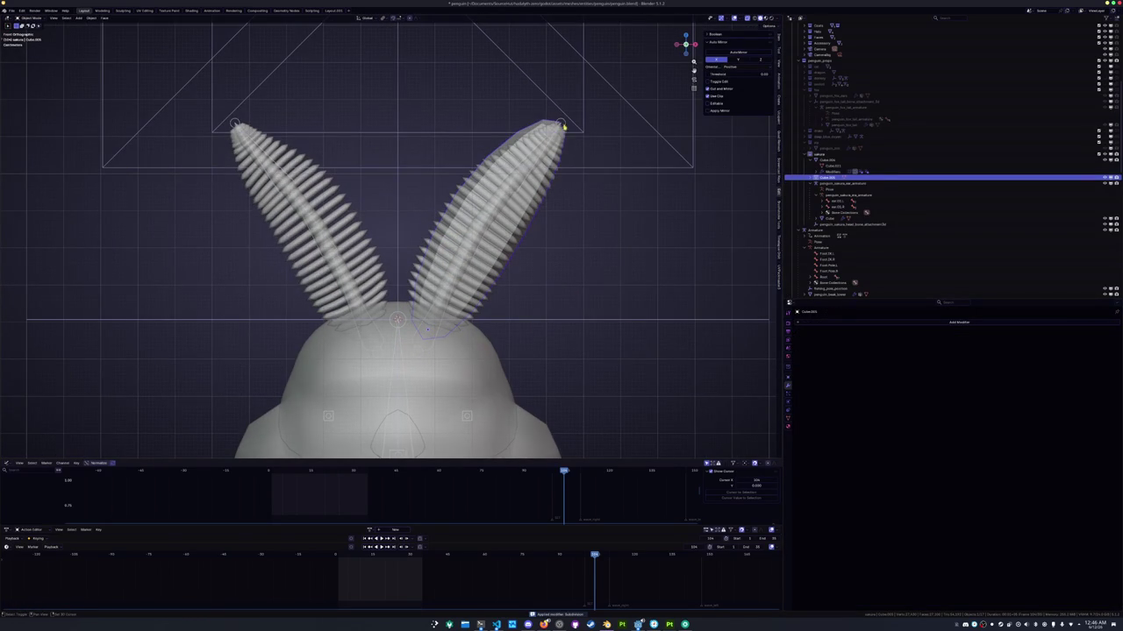
Apply all transforms to the ear shell and parent it to the ear armature with envelope weights
{"action": "key", "text": "ctrl+a"}
{"action": "left_click", "coordinate": [591, 211]}
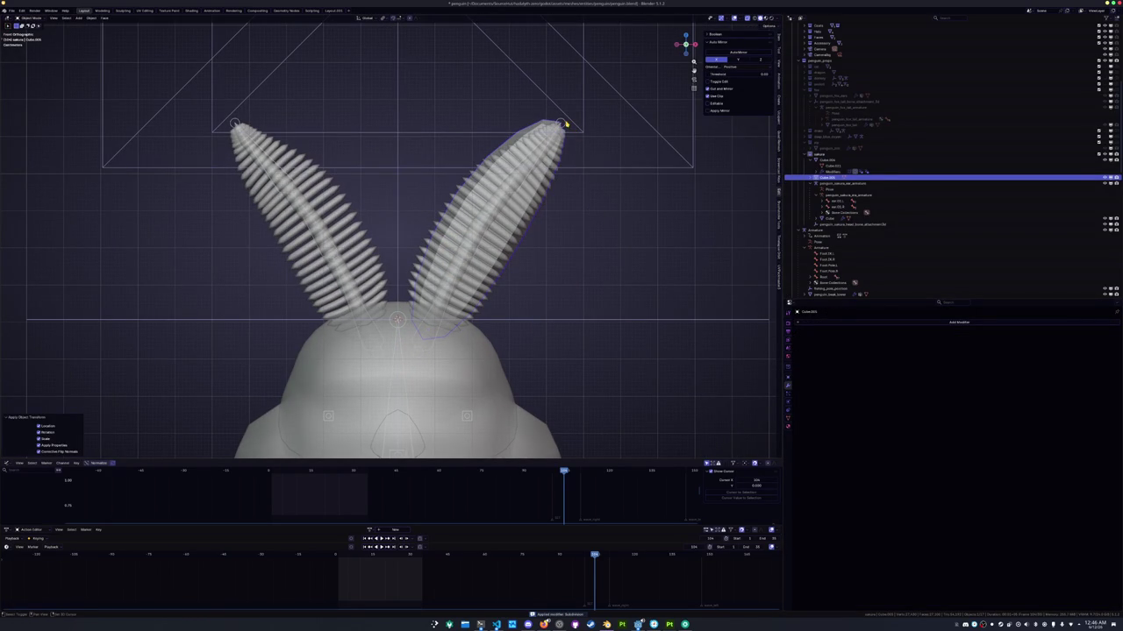
{"action": "left_click", "coordinate": [565, 125]}
{"action": "key", "text": "ctrl+p"}
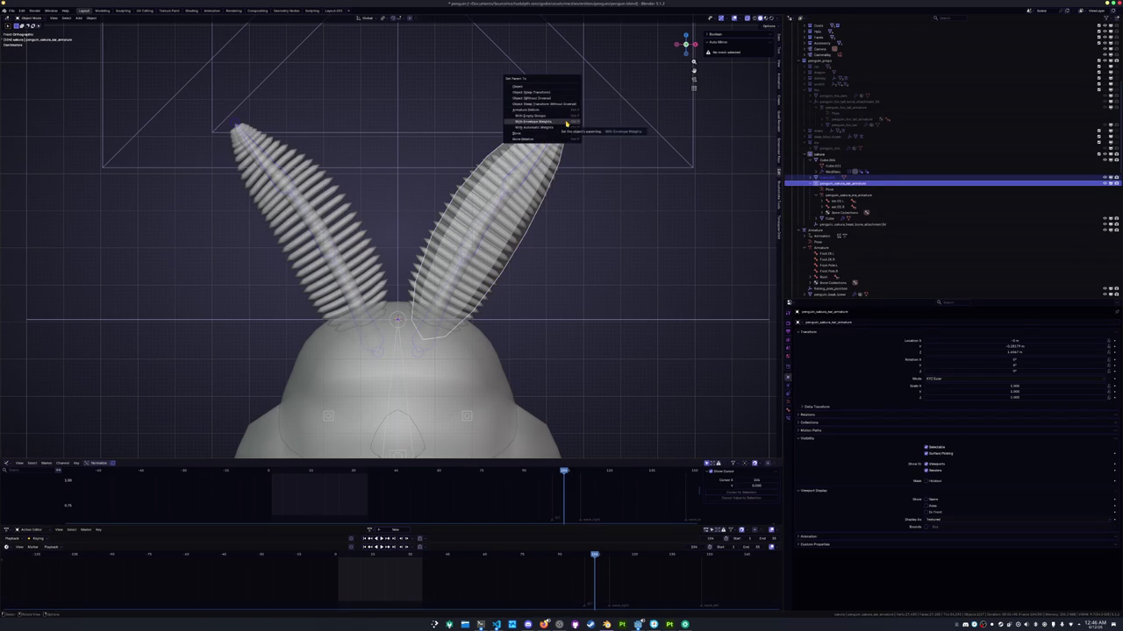
{"action": "left_click", "coordinate": [565, 126]}
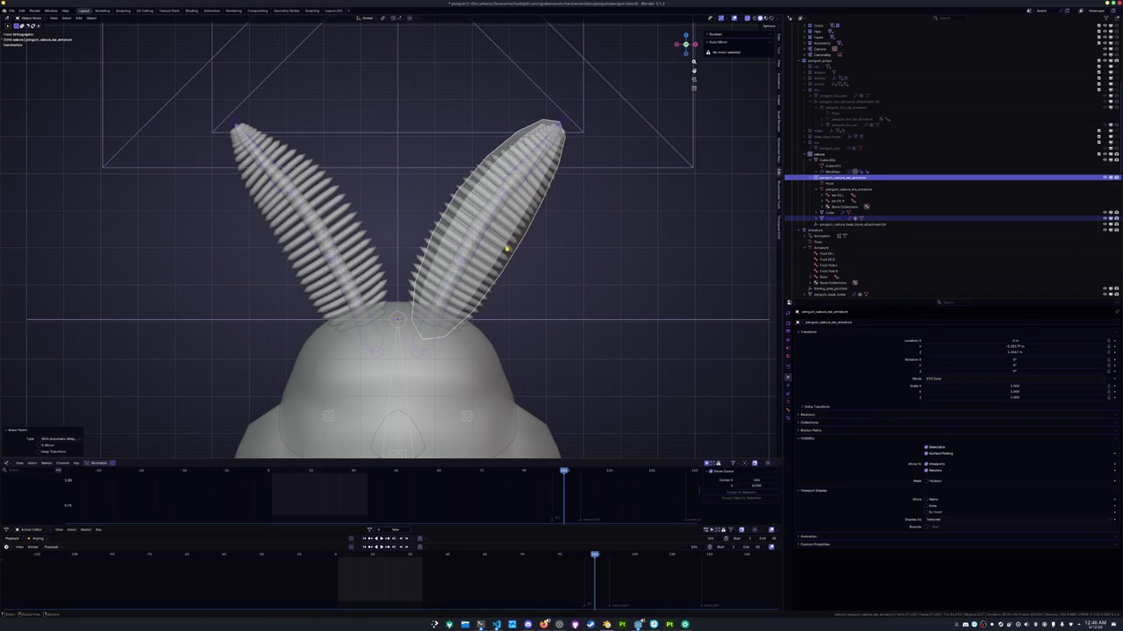
Test-rotate the right ear bone in Pose Mode, cancel, and reselect the ear shell in Object Mode
{"action": "key", "text": "Tab"}
{"action": "key", "text": "ctrl+Tab"}
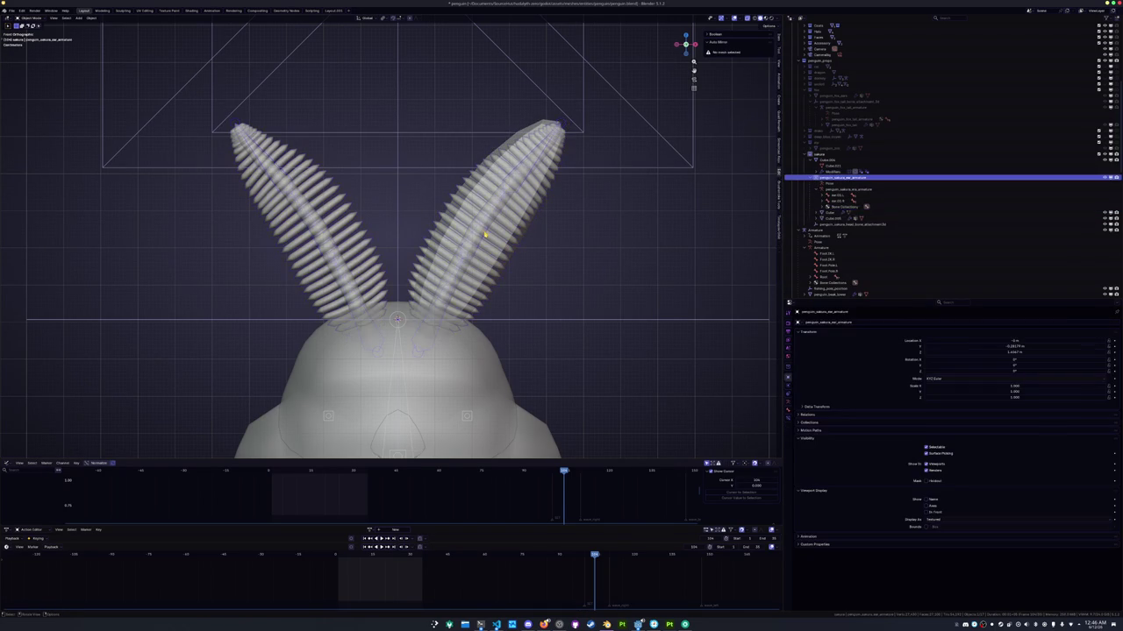
{"action": "left_click", "coordinate": [485, 231]}
{"action": "key", "text": "r"}
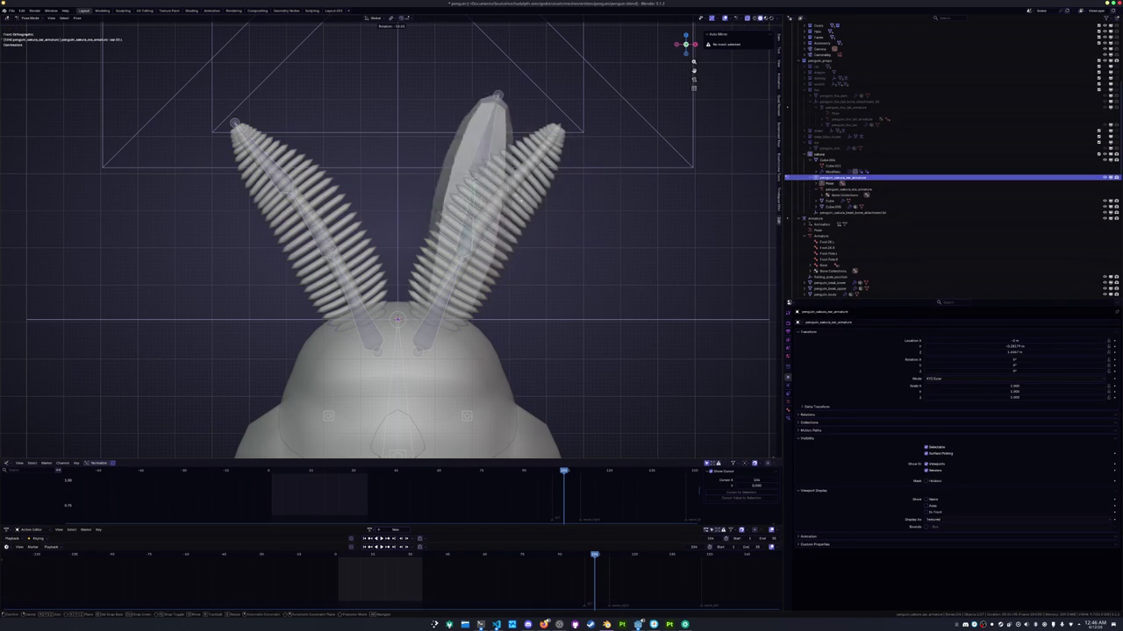
{"action": "key", "text": "Escape"}
{"action": "key", "text": "r"}
{"action": "key", "text": "Escape"}
{"action": "key", "text": "r"}
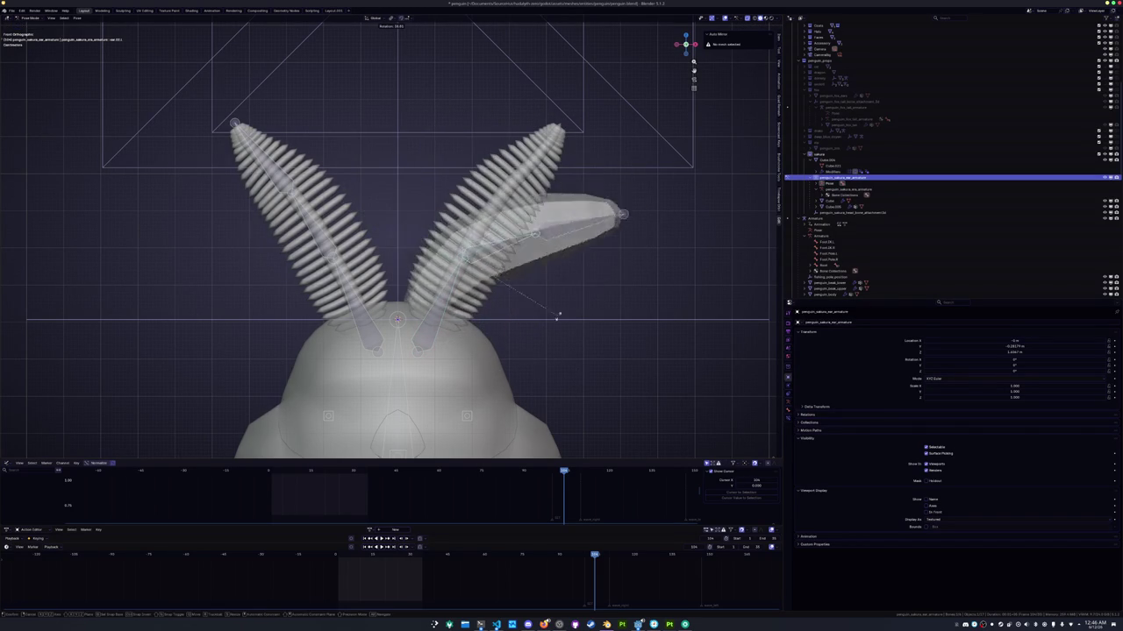
{"action": "key", "text": "Escape"}
{"action": "key", "text": "ctrl+Tab"}
{"action": "left_click", "coordinate": [443, 322]}
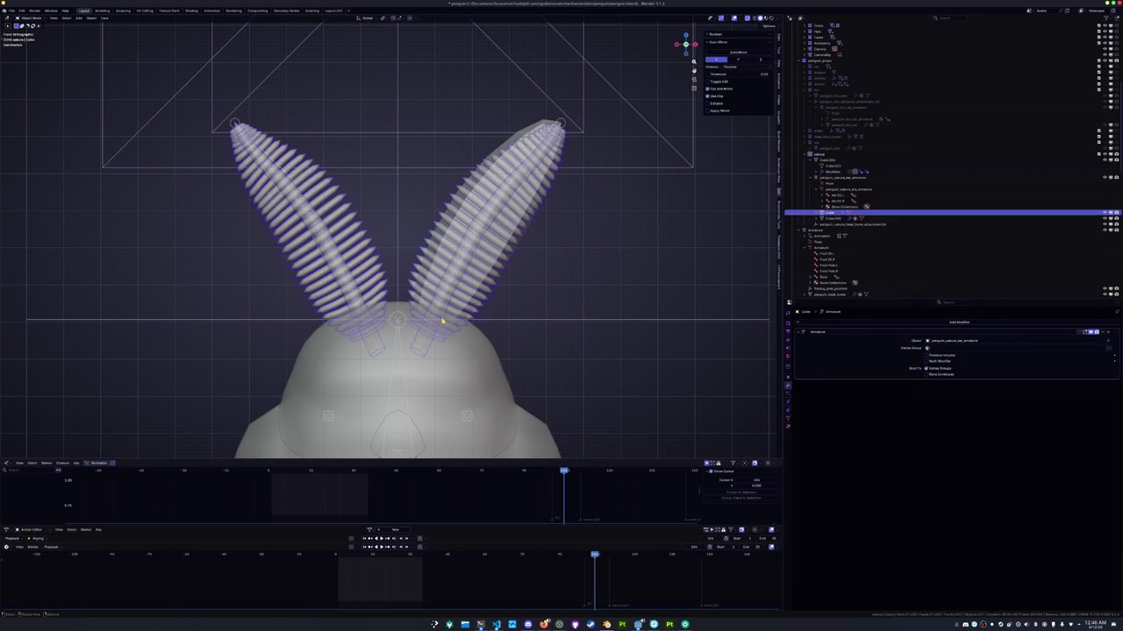
From the right side view, slide the ear shell along Y to sit over the fuzzy ear
{"action": "key", "text": "KP_3"}
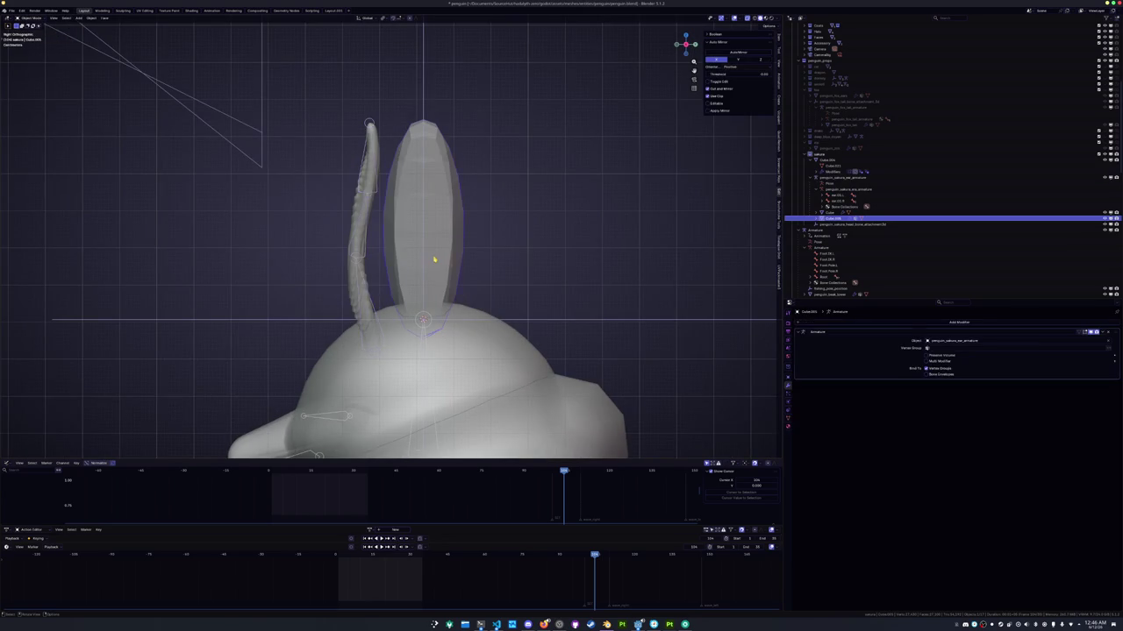
{"action": "middle_click_drag", "start_coordinate": [434, 259], "coordinate": [475, 249], "text": "shift"}
{"action": "key", "text": "g"}
{"action": "key", "text": "y"}
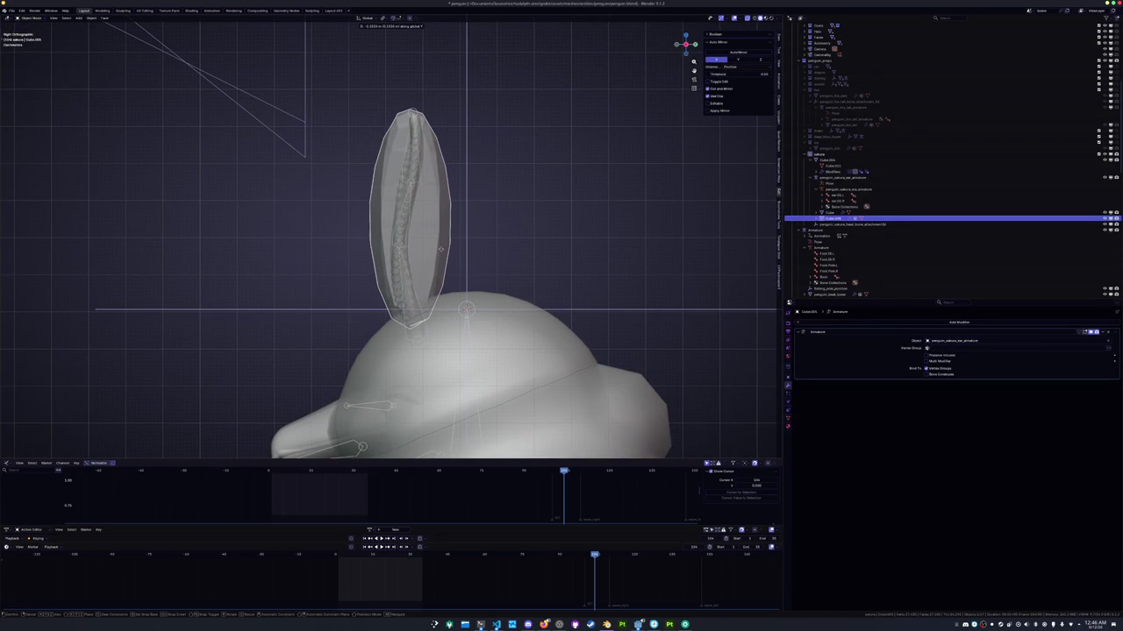
{"action": "left_click", "coordinate": [443, 256]}
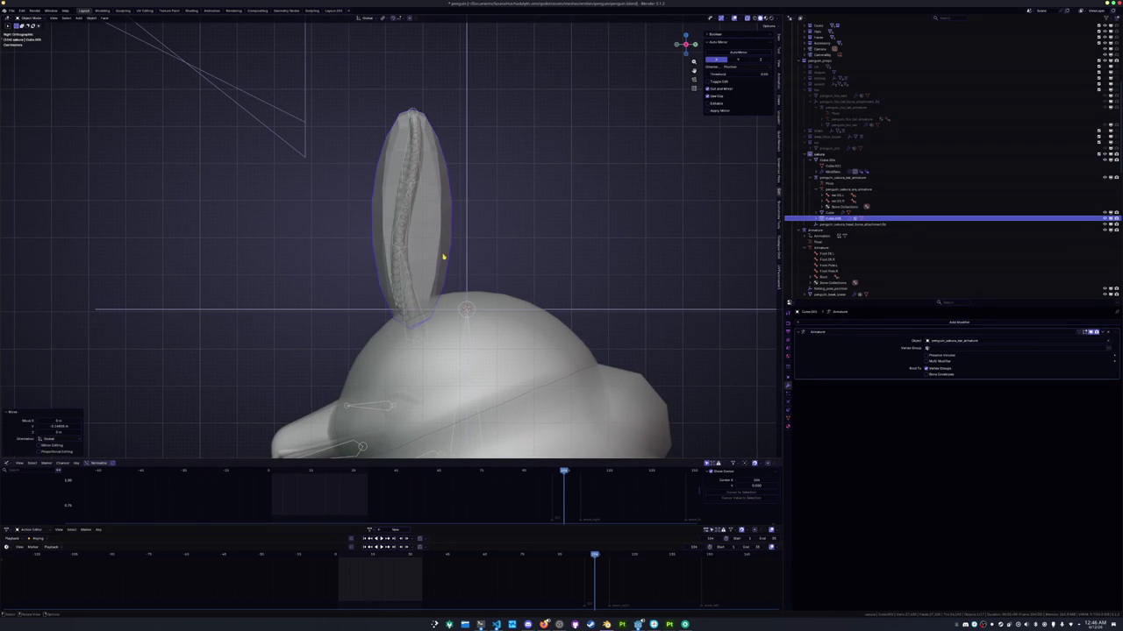
Toggle between the ear armature's pose mode and the shell, undoing and restoring the last change
{"action": "key", "text": "Tab"}
{"action": "key", "text": "Tab"}
{"action": "key", "text": "Tab"}
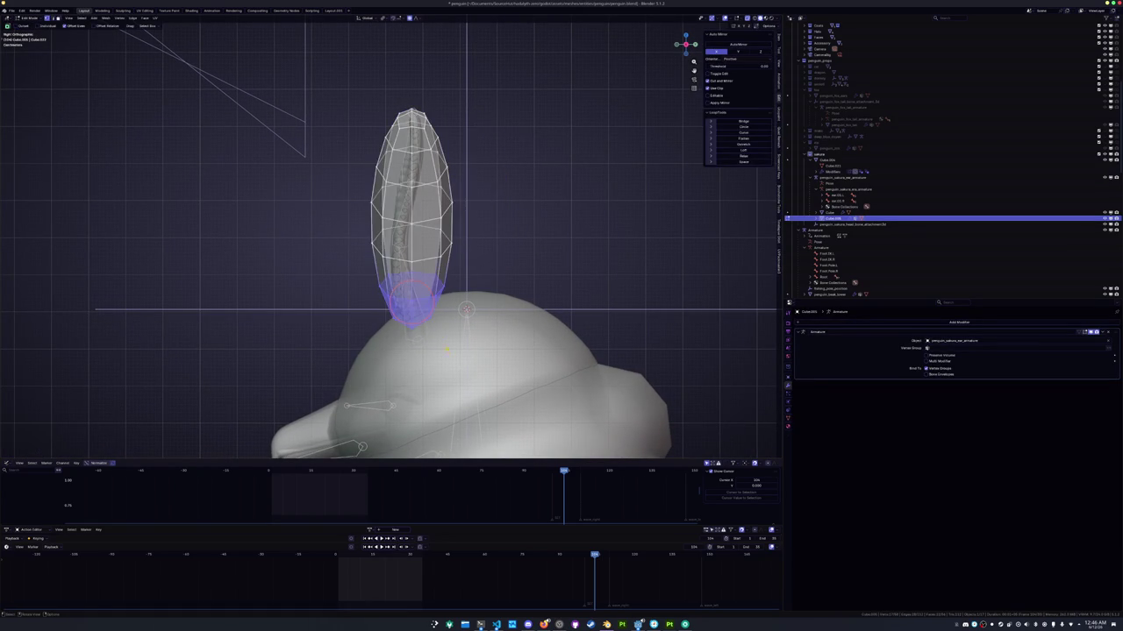
{"action": "key", "text": "Tab"}
{"action": "left_click", "coordinate": [417, 338]}
{"action": "key", "text": "ctrl+Tab"}
{"action": "key", "text": "ctrl+Tab"}
{"action": "left_click", "coordinate": [517, 312]}
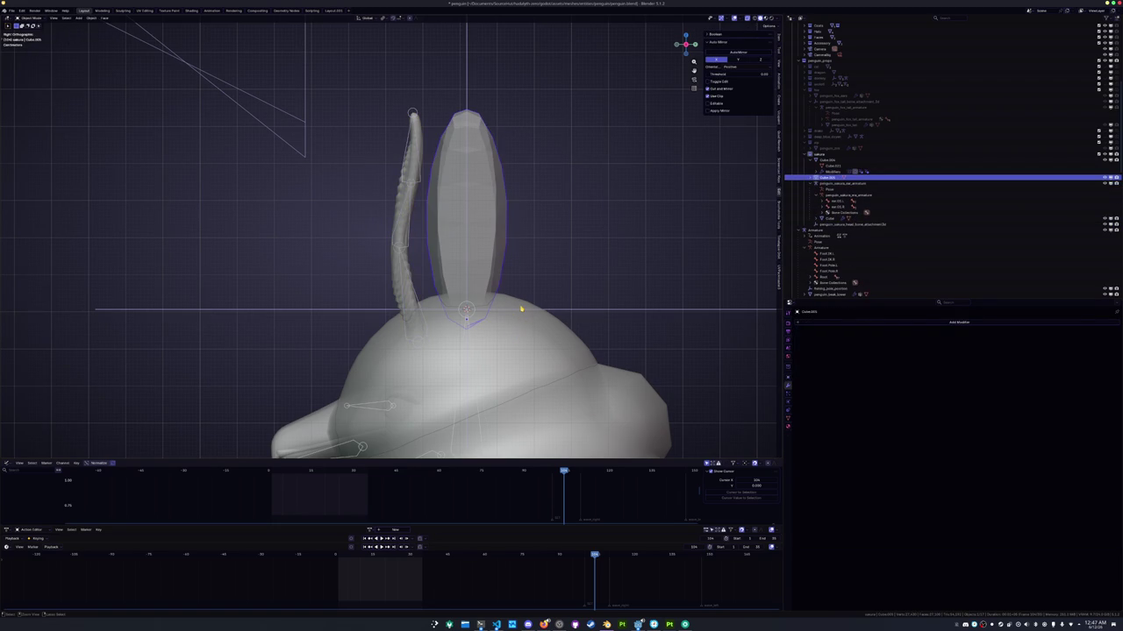
{"action": "key", "text": "ctrl+z"}
{"action": "key", "text": "ctrl+shift+z"}
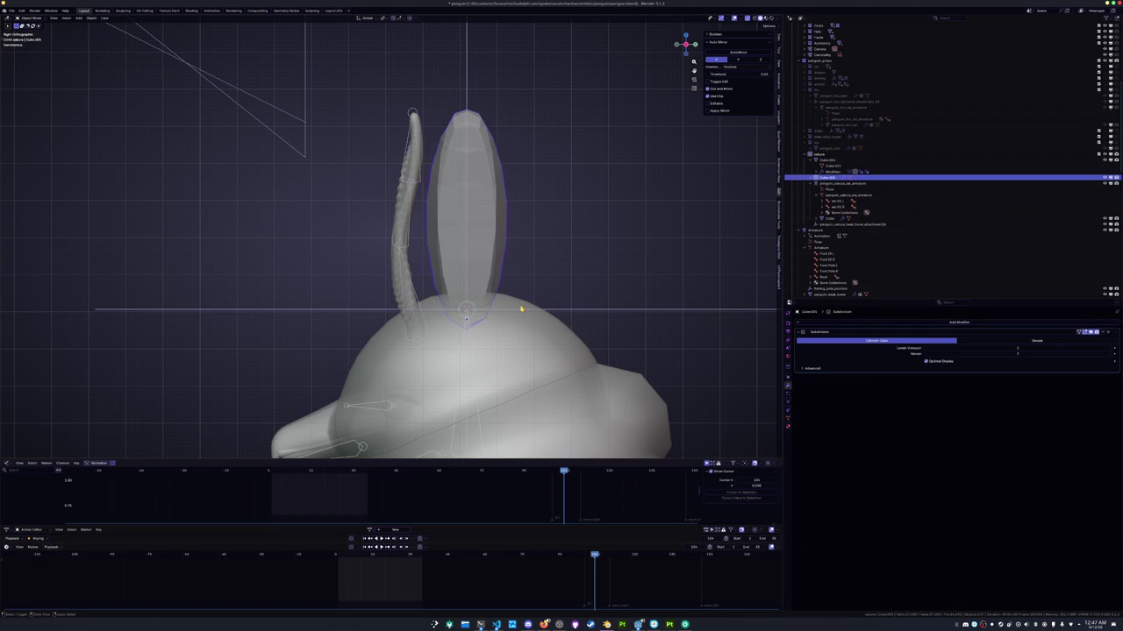
In Edit Mode, move the ear cage's lower and upper faces along Y with soft falloff
{"action": "key", "text": "Tab"}
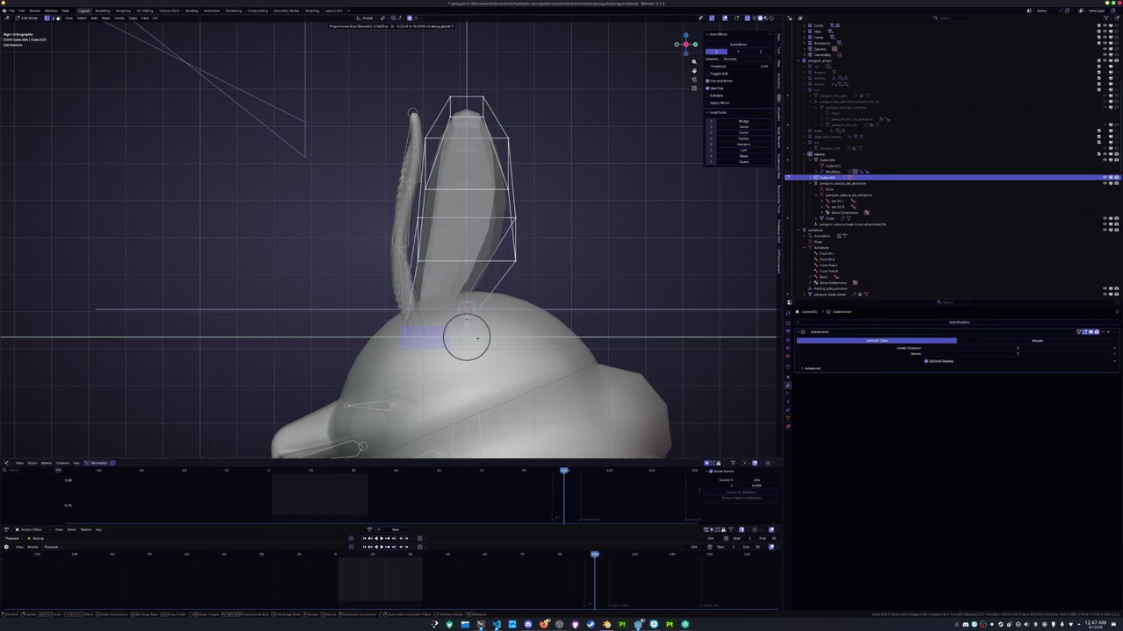
{"action": "left_click", "coordinate": [530, 283]}
{"action": "left_click", "coordinate": [530, 283]}
{"action": "key", "text": "g"}
{"action": "key", "text": "y"}
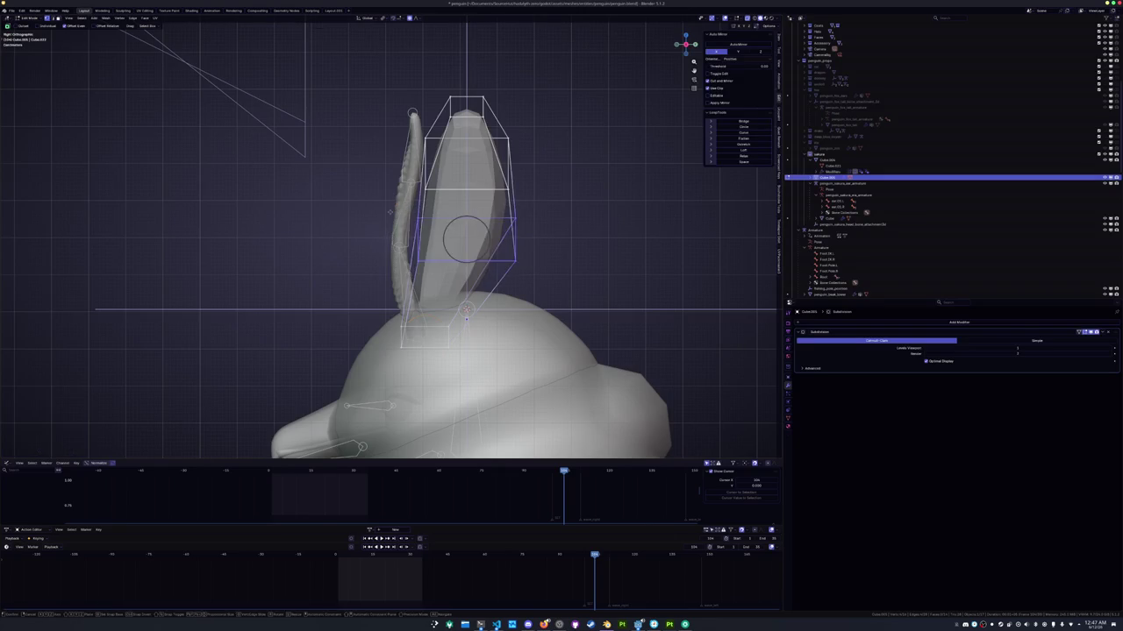
{"action": "left_click", "coordinate": [326, 217]}
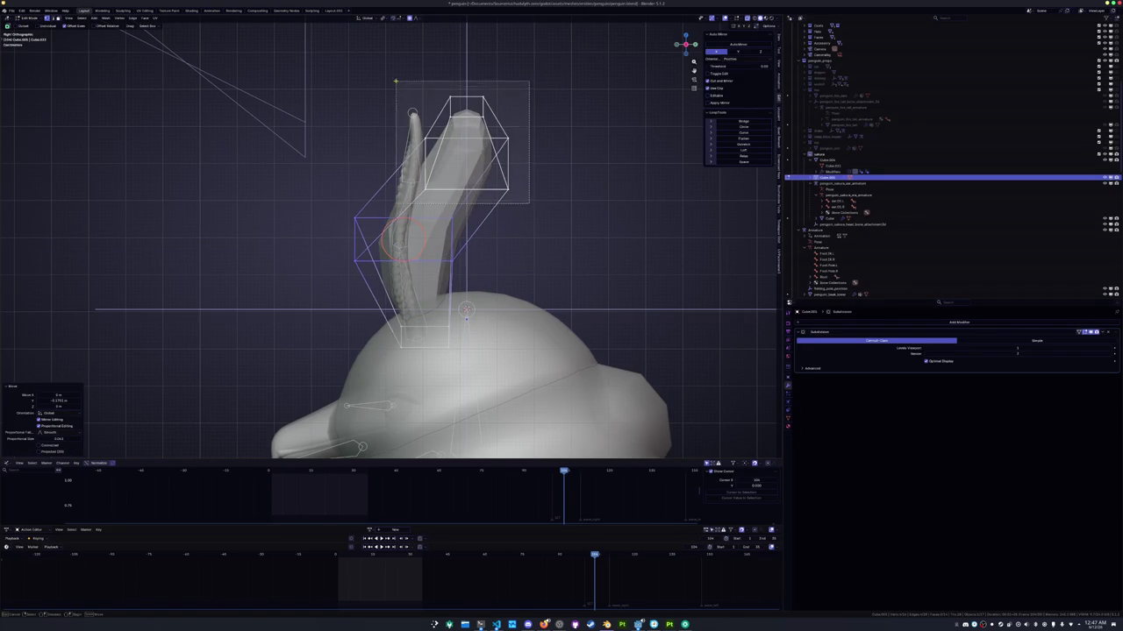
{"action": "left_click", "coordinate": [491, 176]}
{"action": "key", "text": "g"}
{"action": "key", "text": "y"}
{"action": "left_click", "coordinate": [350, 80]}
Move the cage's small top face along Y and shrink it with Alt+S to narrow the tip
{"action": "left_click", "coordinate": [408, 103]}
{"action": "key", "text": "g"}
{"action": "key", "text": "y"}
{"action": "left_click", "coordinate": [444, 115]}
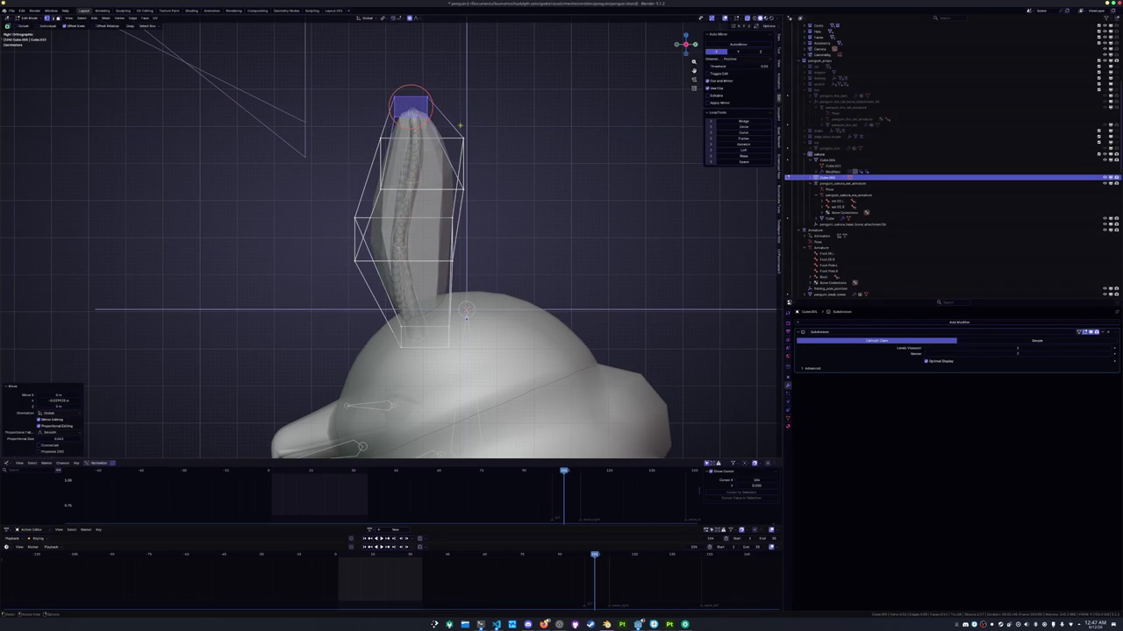
{"action": "key", "text": "alt+s"}
{"action": "left_click", "coordinate": [523, 141]}
Leave Edit Mode and shift the whole ear shell along the Y axis
{"action": "key", "text": "Tab"}
{"action": "scroll", "coordinate": [464, 210], "scroll_direction": "down", "scroll_amount": 2}
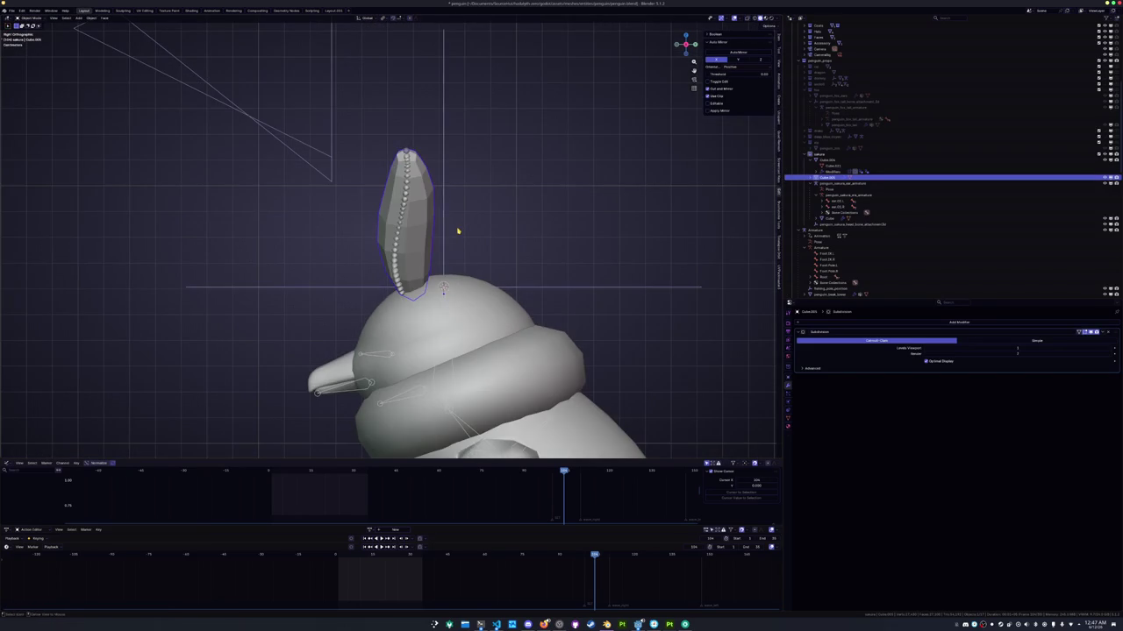
{"action": "scroll", "coordinate": [457, 232], "scroll_direction": "up", "scroll_amount": 2}
{"action": "key", "text": "g"}
{"action": "key", "text": "y"}
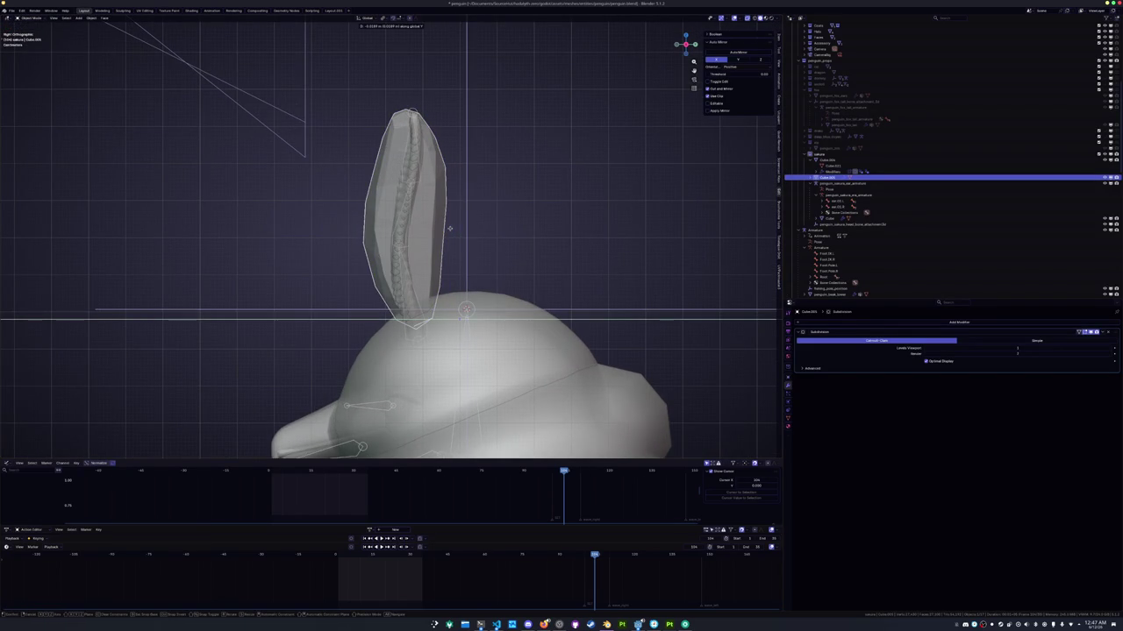
{"action": "left_click", "coordinate": [449, 228]}
Move the ear cage's tip further along Y, then check both ears from the front
{"action": "key", "text": "Tab"}
{"action": "key", "text": "g"}
{"action": "key", "text": "y"}
{"action": "left_click", "coordinate": [342, 85]}
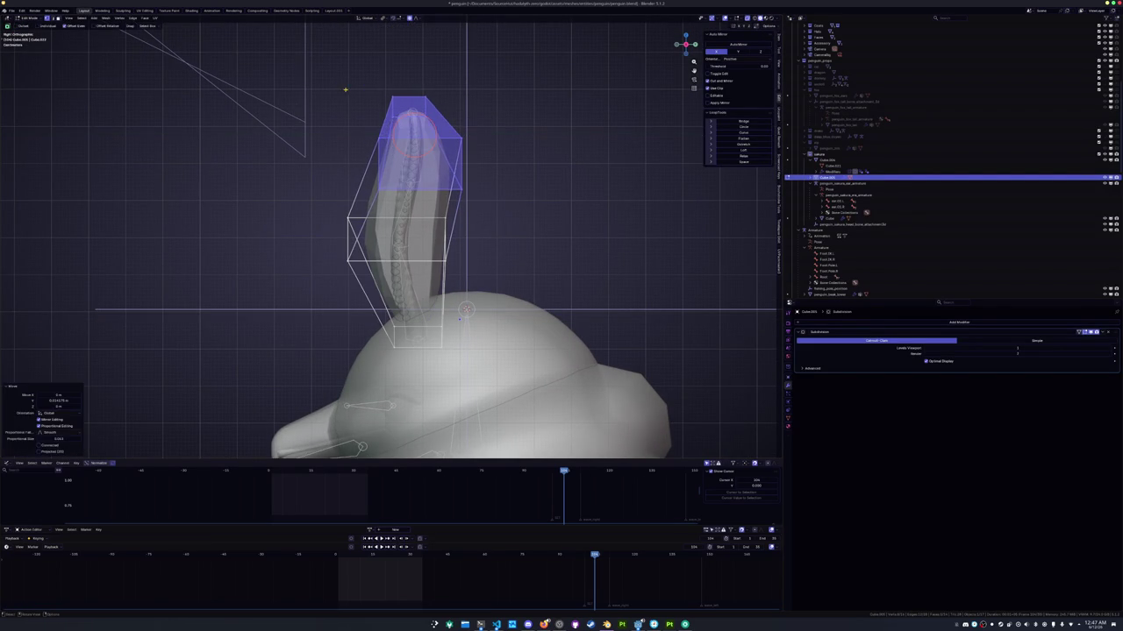
{"action": "key", "text": "Tab"}
{"action": "key", "text": "KP_1"}
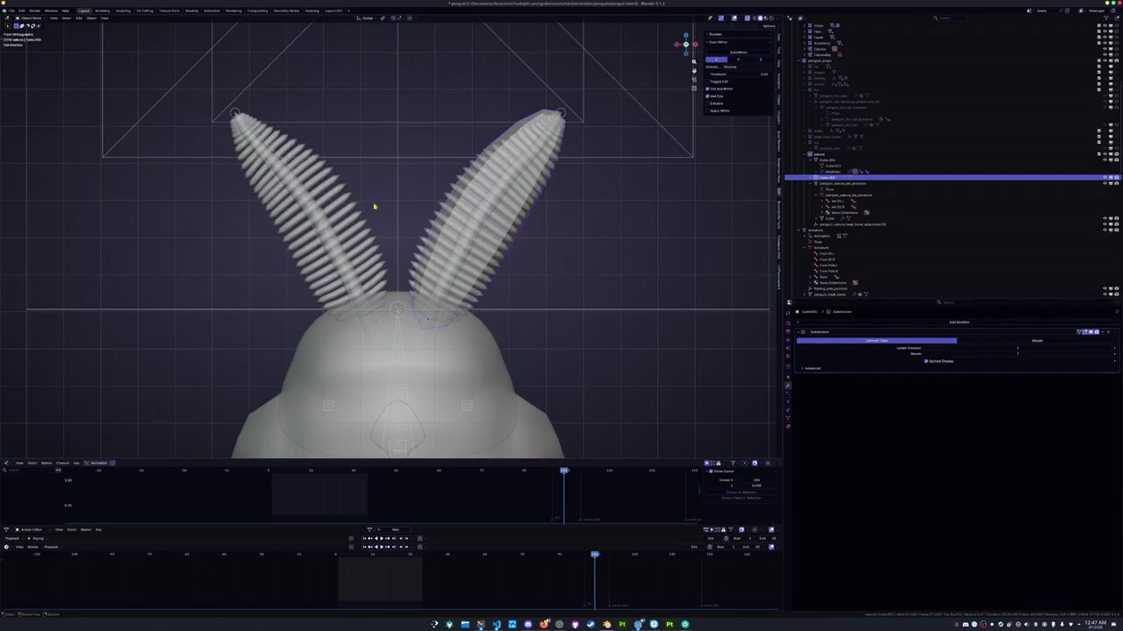
Fatten the entire right ear shell with Alt+S and turn on X-ray
{"action": "key", "text": "Tab"}
{"action": "key", "text": "a"}
{"action": "key", "text": "alt+s"}
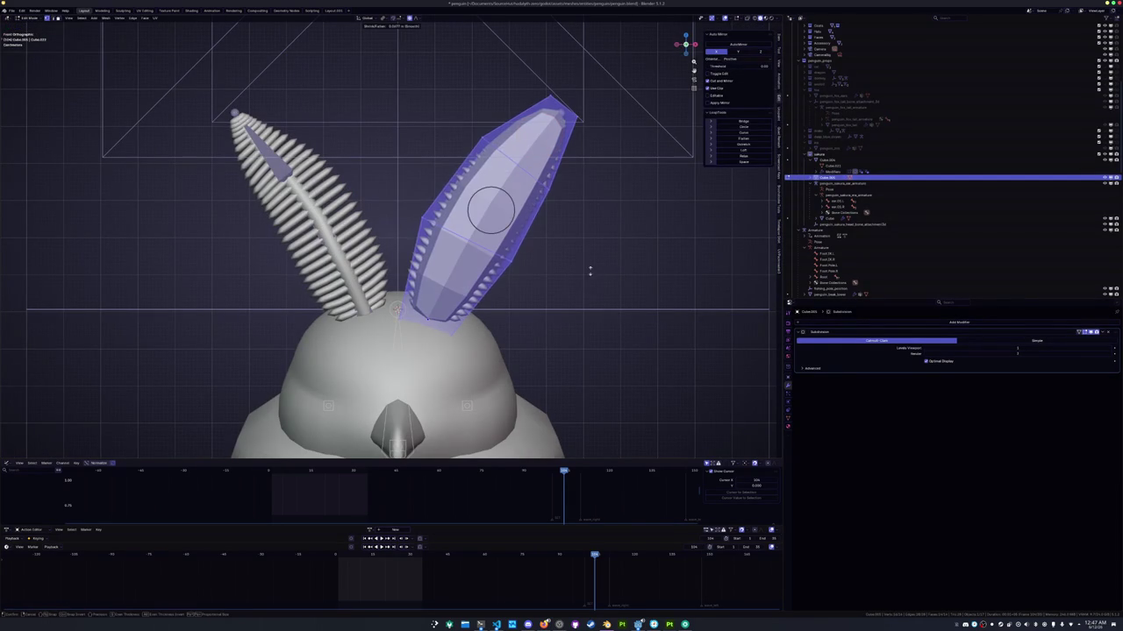
{"action": "left_click", "coordinate": [561, 303]}
{"action": "key", "text": "alt+z"}
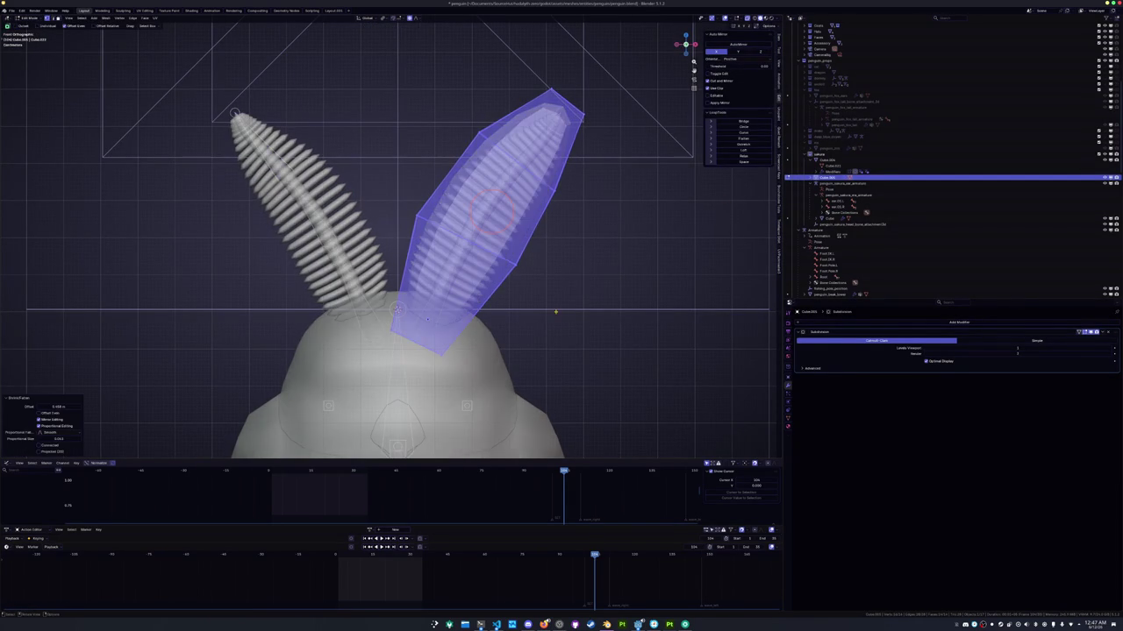
{"action": "key", "text": "Tab"}
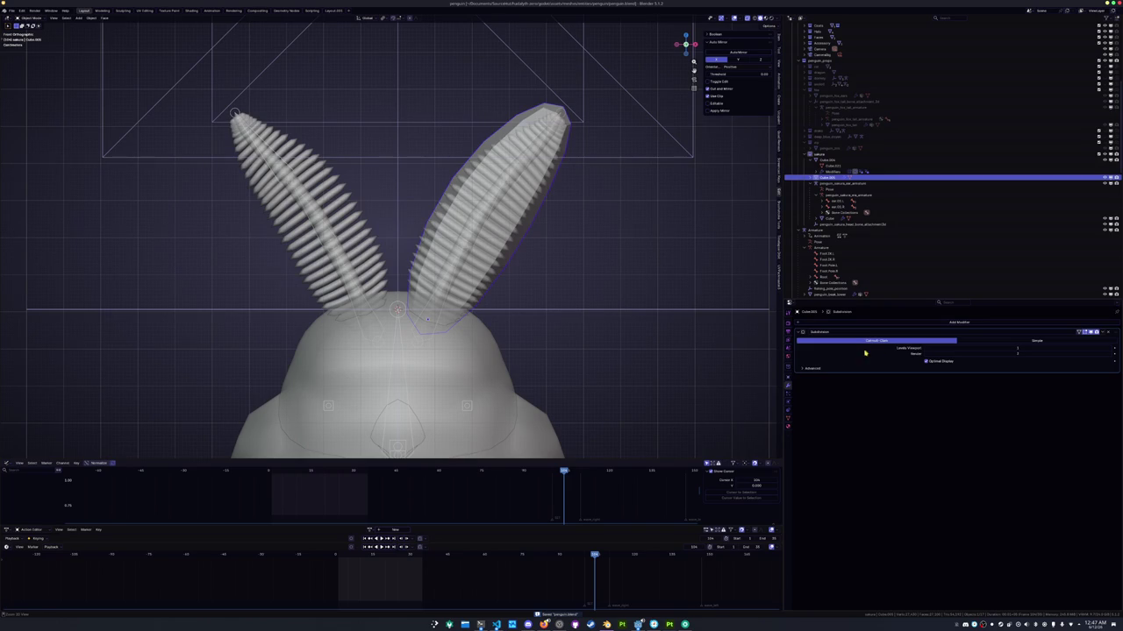
Apply the Subdivision modifier, then add a Mirror modifier using penguin_body as the mirror object
{"action": "left_click", "coordinate": [1048, 322]}
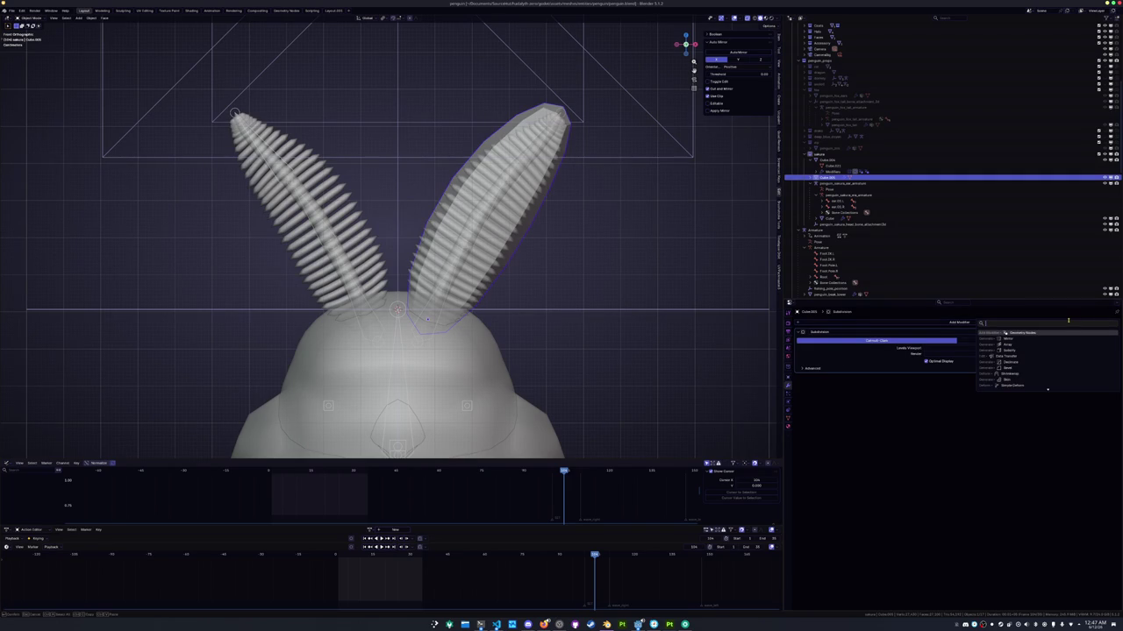
{"action": "key", "text": "ctrl+a"}
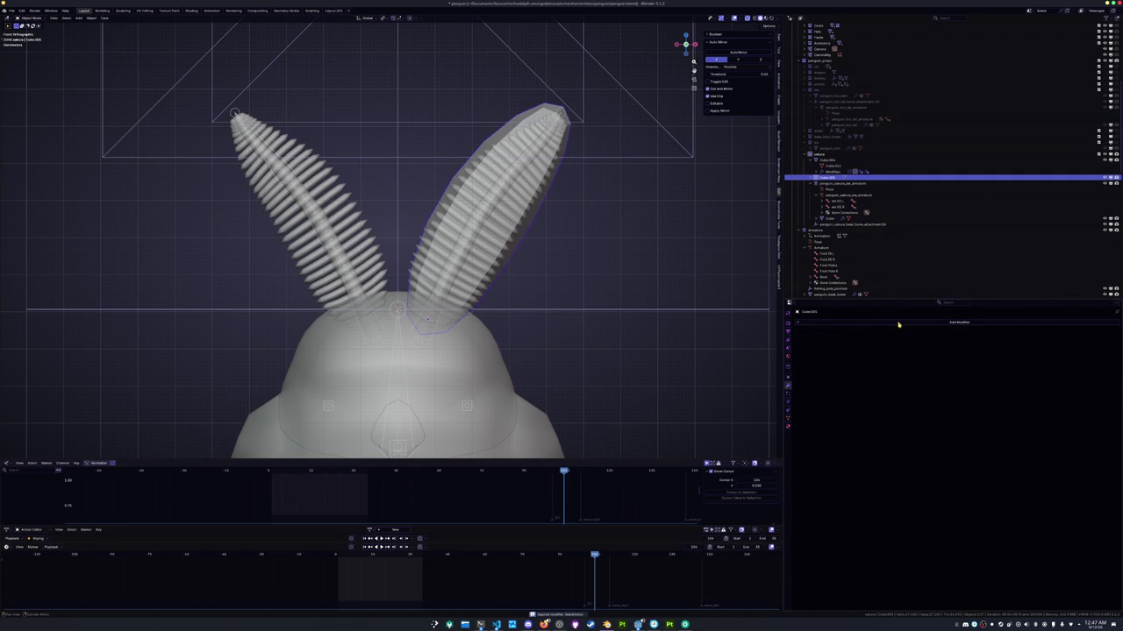
{"action": "left_click", "coordinate": [899, 323]}
{"action": "left_click", "coordinate": [927, 340]}
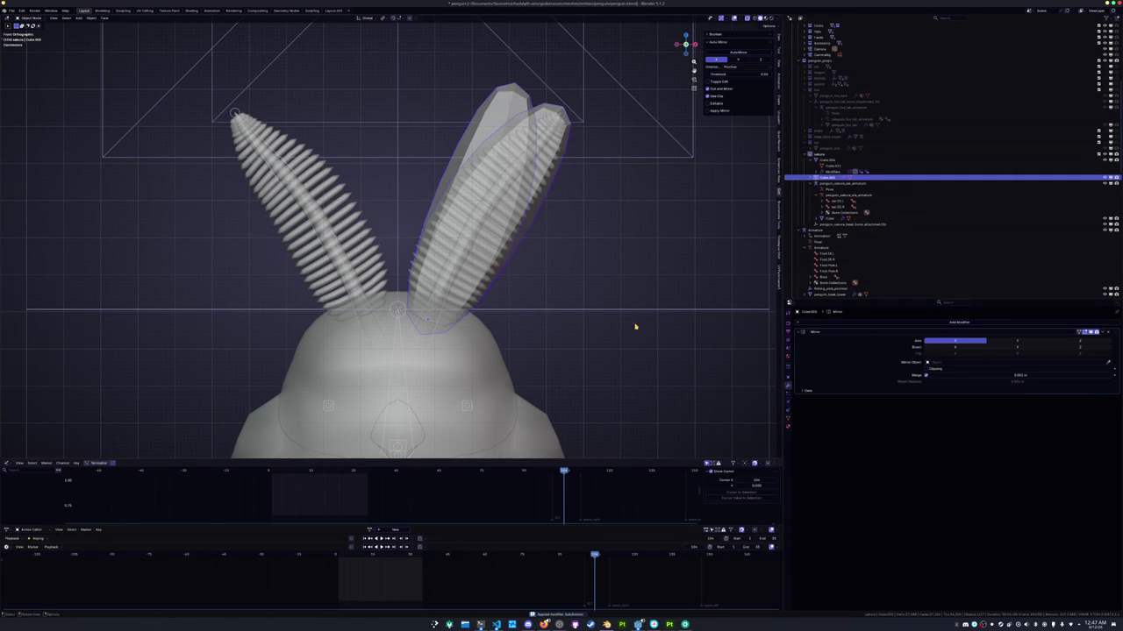
{"action": "left_click", "coordinate": [1110, 363]}
{"action": "left_click", "coordinate": [465, 359]}
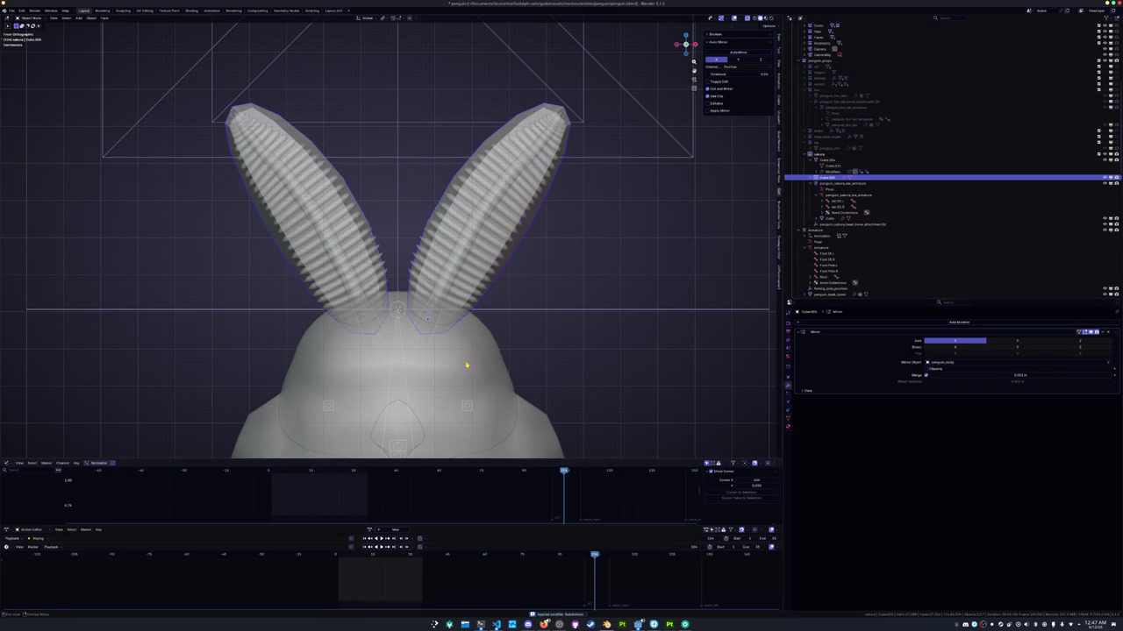
Set the ear shell's origin to the 3D cursor and make the ribbed ear mesh Cube active
{"action": "left_click", "coordinate": [91, 18]}
{"action": "mouse_move", "coordinate": [103, 36]}
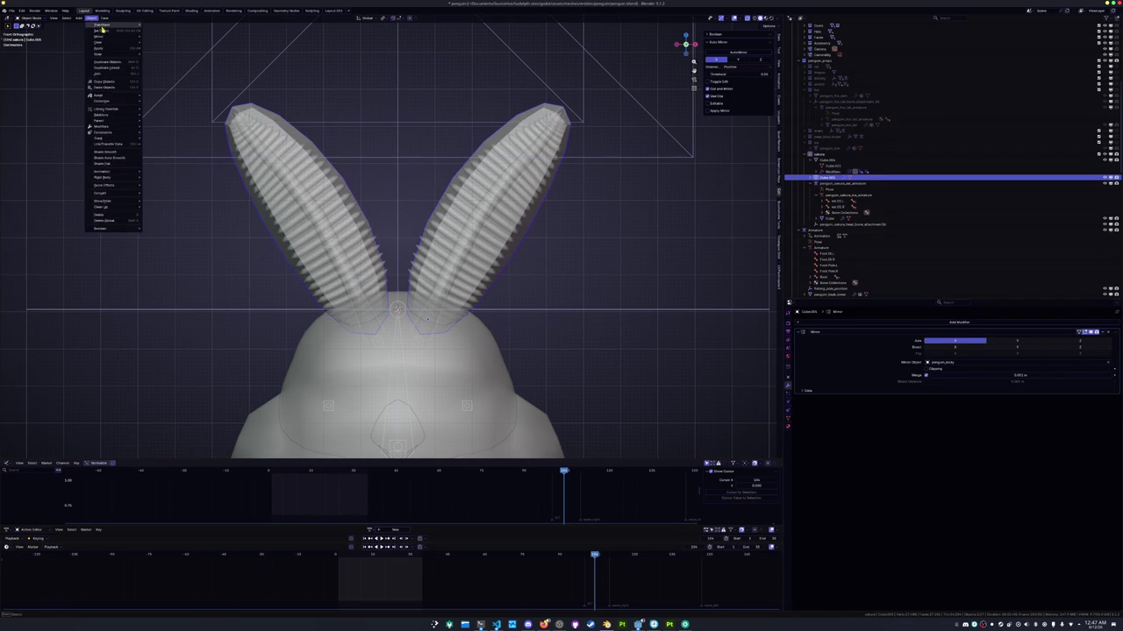
{"action": "left_click", "coordinate": [168, 43]}
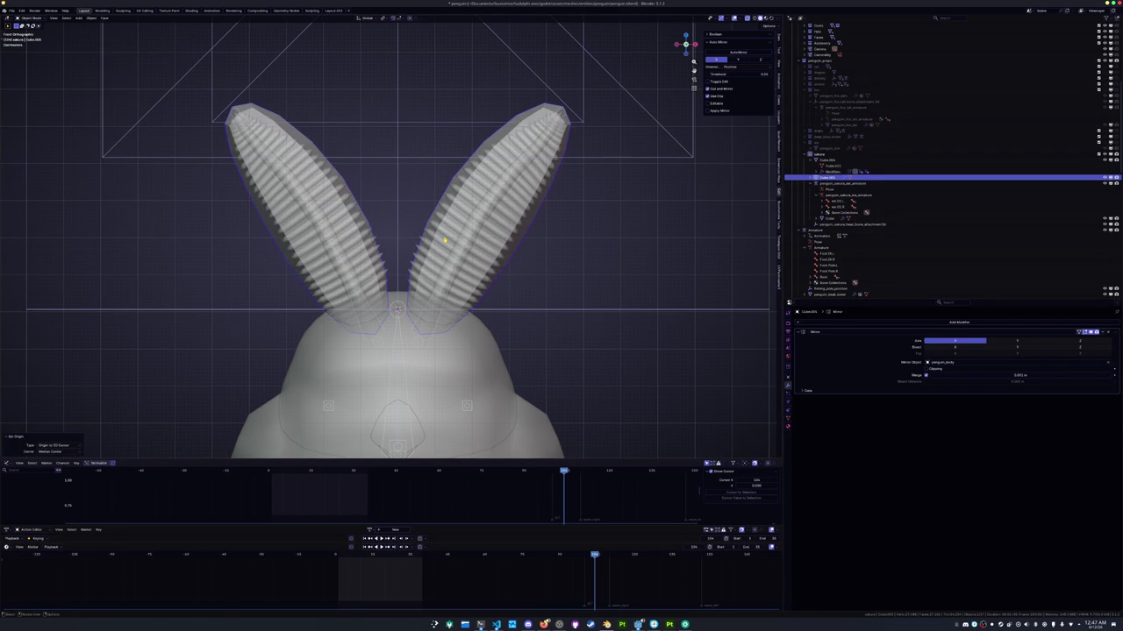
{"action": "left_click", "coordinate": [467, 253]}
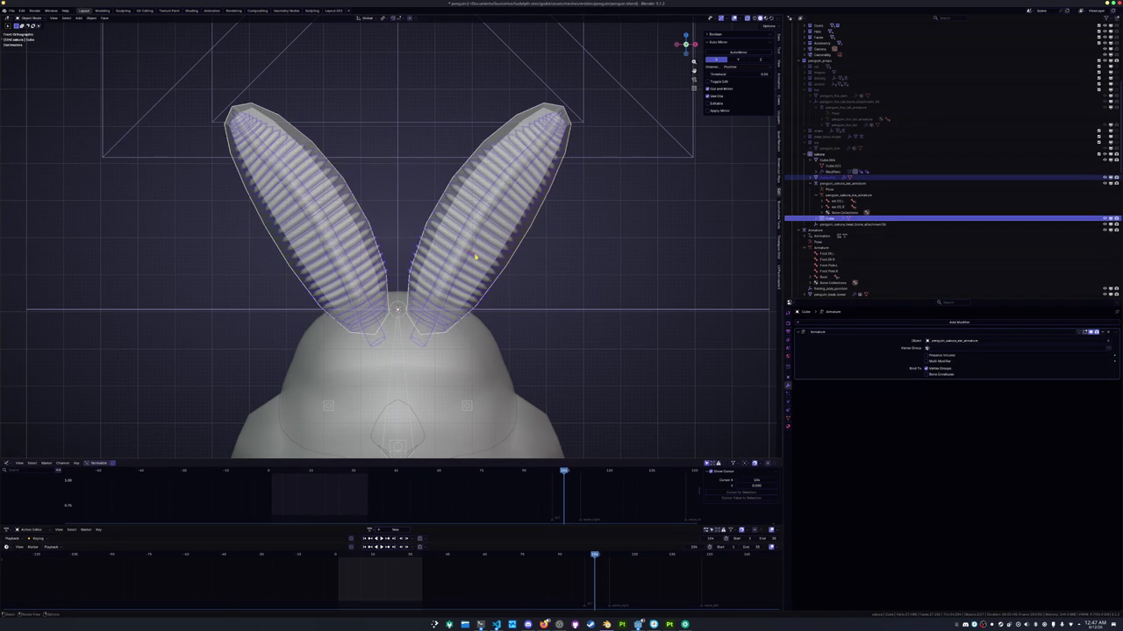
Parent the ear meshes to the ear armature With Automatic Weights
{"action": "left_click", "coordinate": [549, 276]}
{"action": "left_click", "coordinate": [564, 114]}
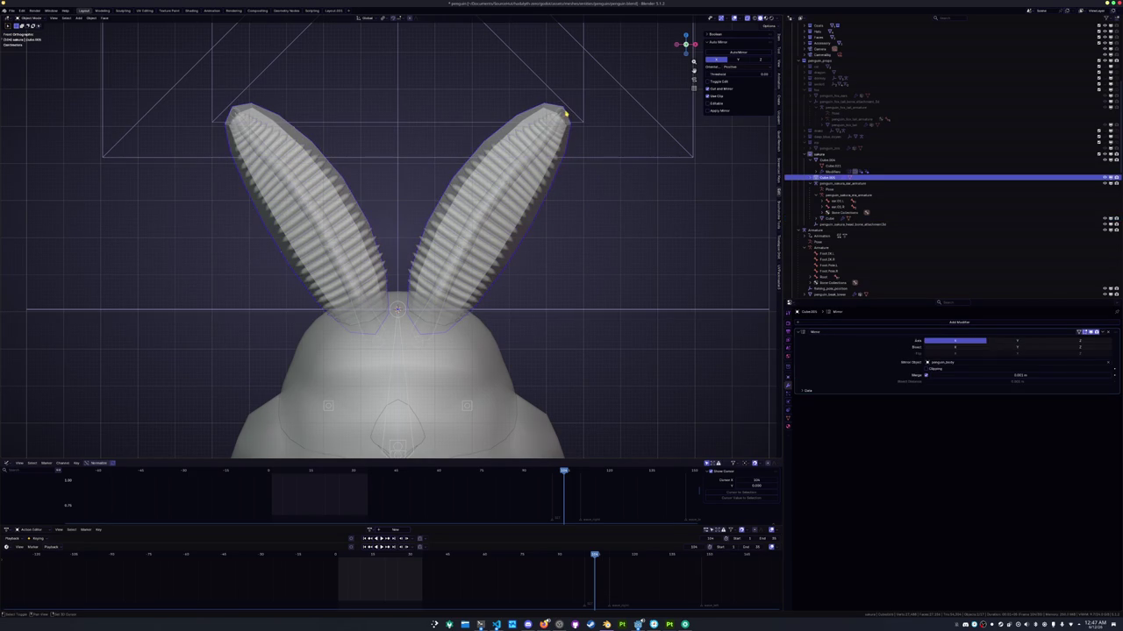
{"action": "left_click", "coordinate": [566, 114]}
{"action": "key", "text": "ctrl+p"}
{"action": "left_click", "coordinate": [592, 213]}
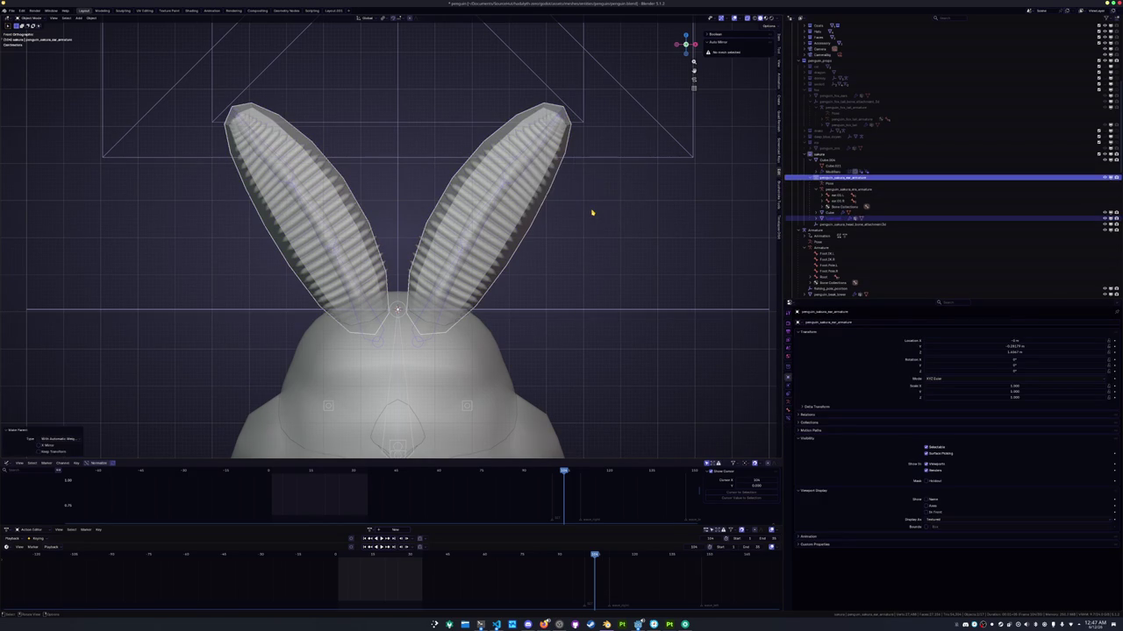
Rotate the right ear bone in Pose Mode to test the ear bending, cancel, and reselect Cube
{"action": "left_click", "coordinate": [496, 228]}
{"action": "key", "text": "Tab"}
{"action": "left_click", "coordinate": [484, 227]}
{"action": "key", "text": "ctrl+Tab"}
{"action": "key", "text": "r"}
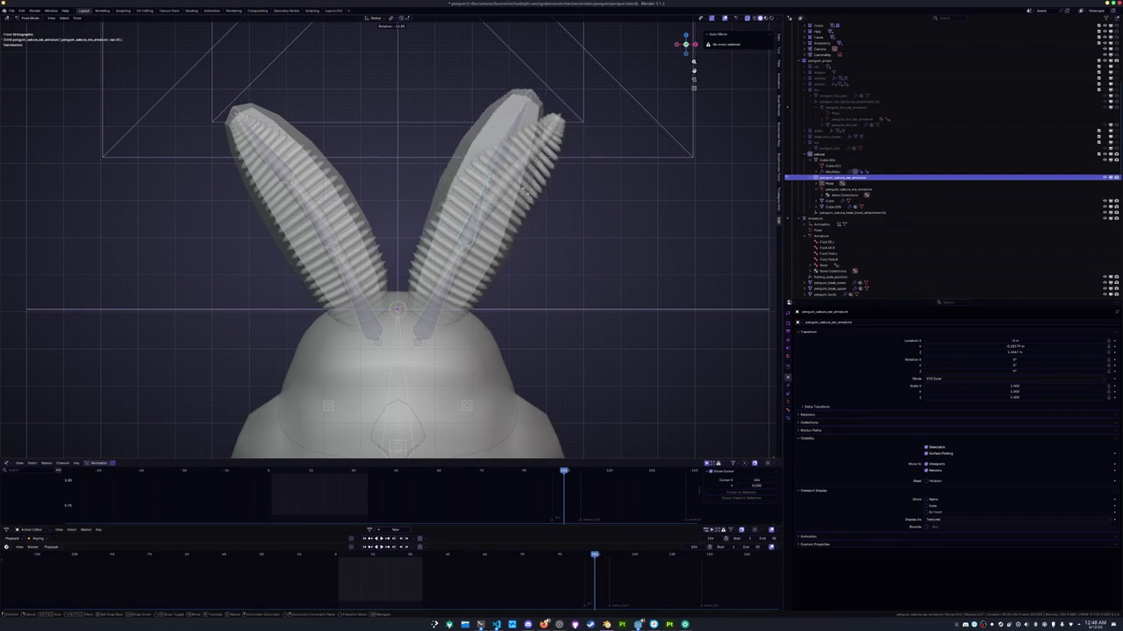
{"action": "key", "text": "Escape"}
{"action": "key", "text": "ctrl+Tab"}
{"action": "left_click", "coordinate": [505, 208]}
Add a Data Transfer modifier to Cube and move it above the Armature modifier
{"action": "left_click", "coordinate": [787, 384]}
{"action": "left_click", "coordinate": [820, 323]}
{"action": "type", "text": "data"}
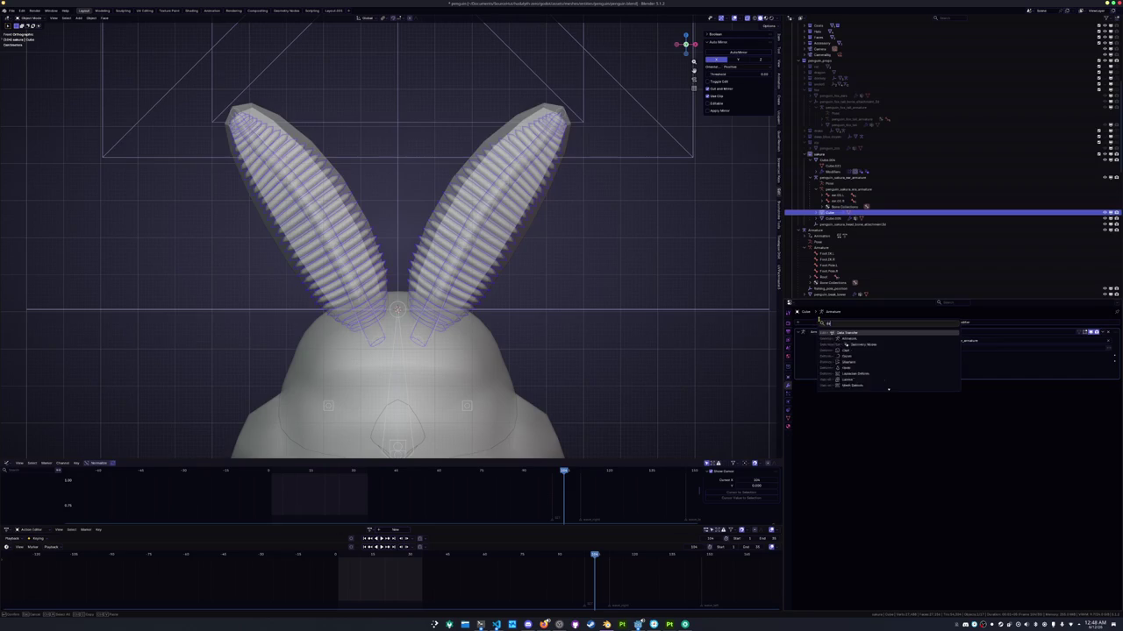
{"action": "key", "text": "Return"}
{"action": "left_click_drag", "start_coordinate": [1118, 386], "coordinate": [1112, 332]}
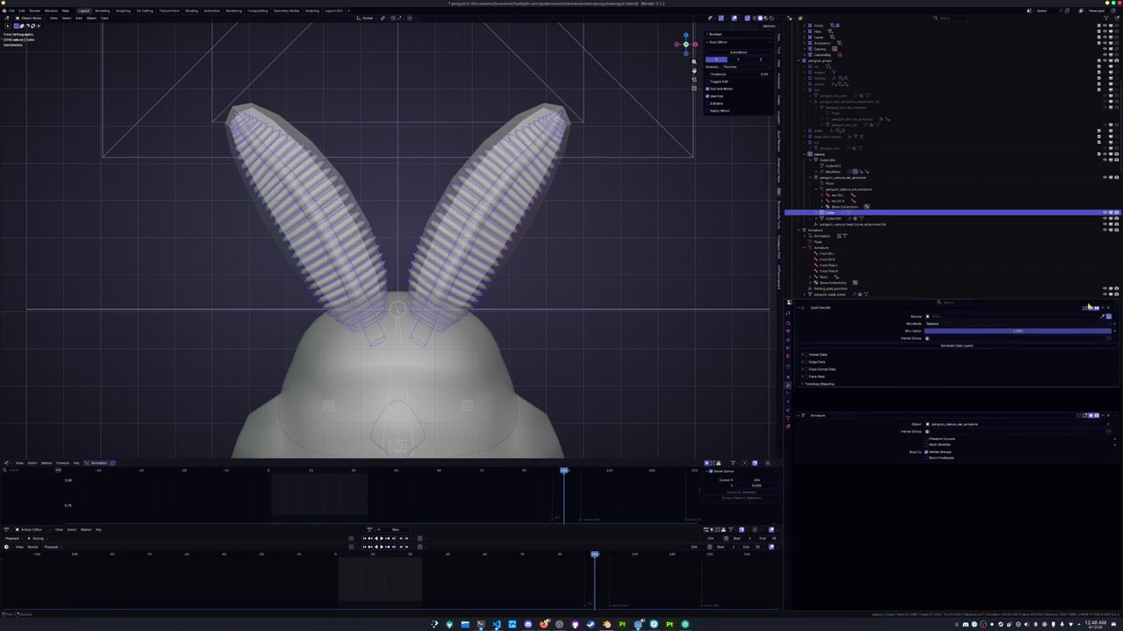
Transfer vertex groups from Cube.001 with Nearest Face Interpolated mapping, generate data layers, and apply
{"action": "left_click", "coordinate": [805, 380]}
{"action": "left_click", "coordinate": [805, 380]}
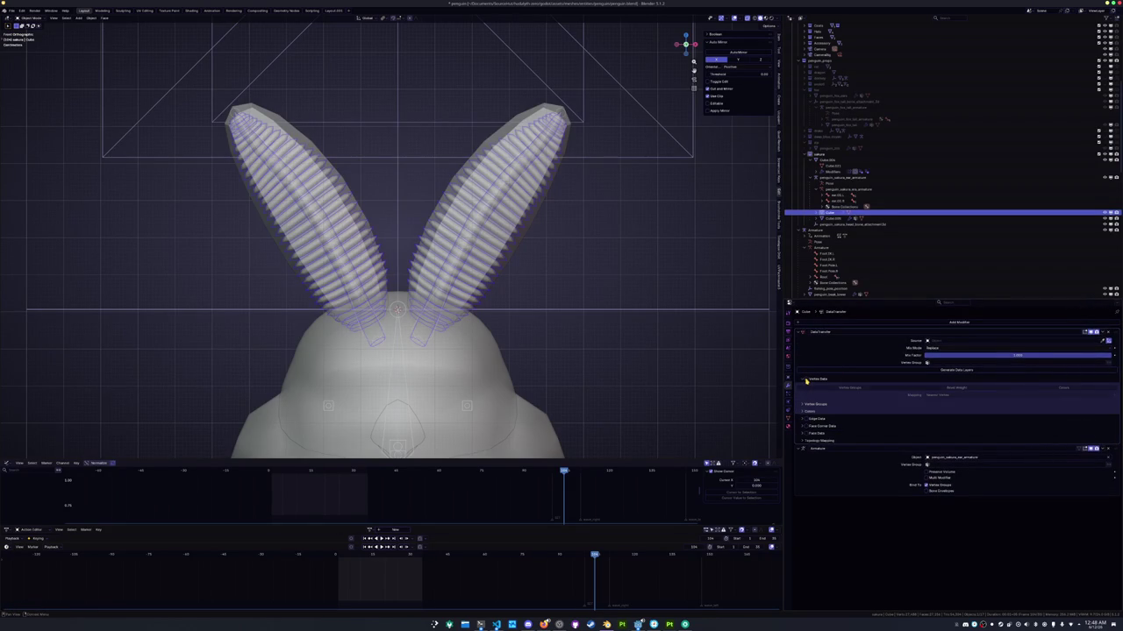
{"action": "left_click", "coordinate": [886, 388]}
{"action": "left_click", "coordinate": [931, 395]}
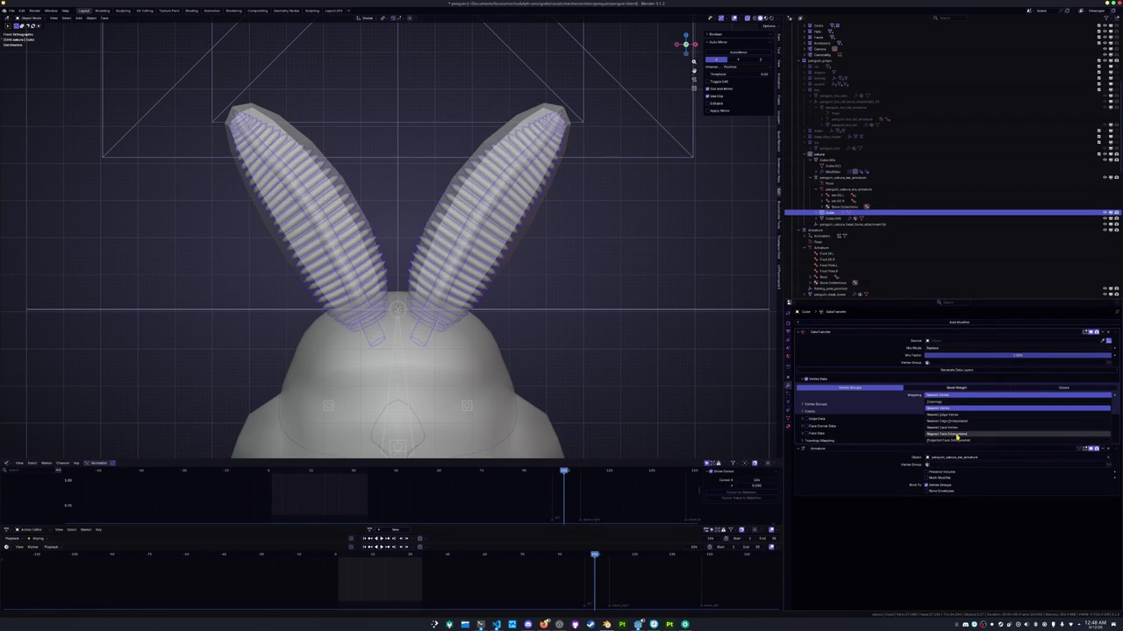
{"action": "left_click", "coordinate": [953, 435]}
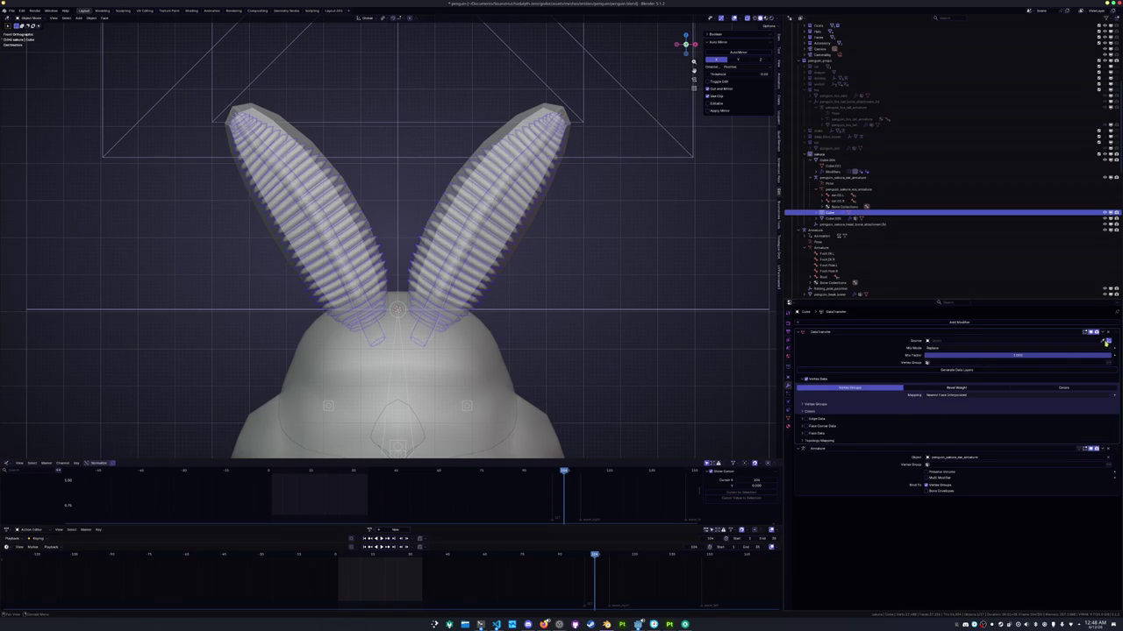
{"action": "left_click", "coordinate": [546, 209]}
{"action": "left_click", "coordinate": [939, 372]}
{"action": "key", "text": "ctrl+a"}
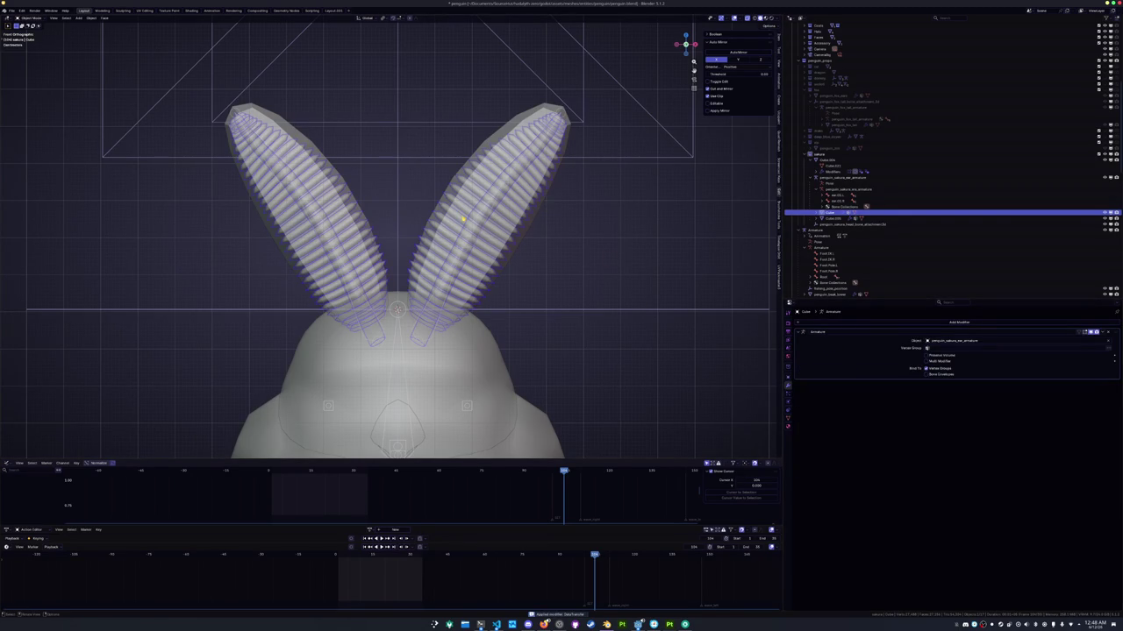
{"action": "left_click", "coordinate": [527, 237]}
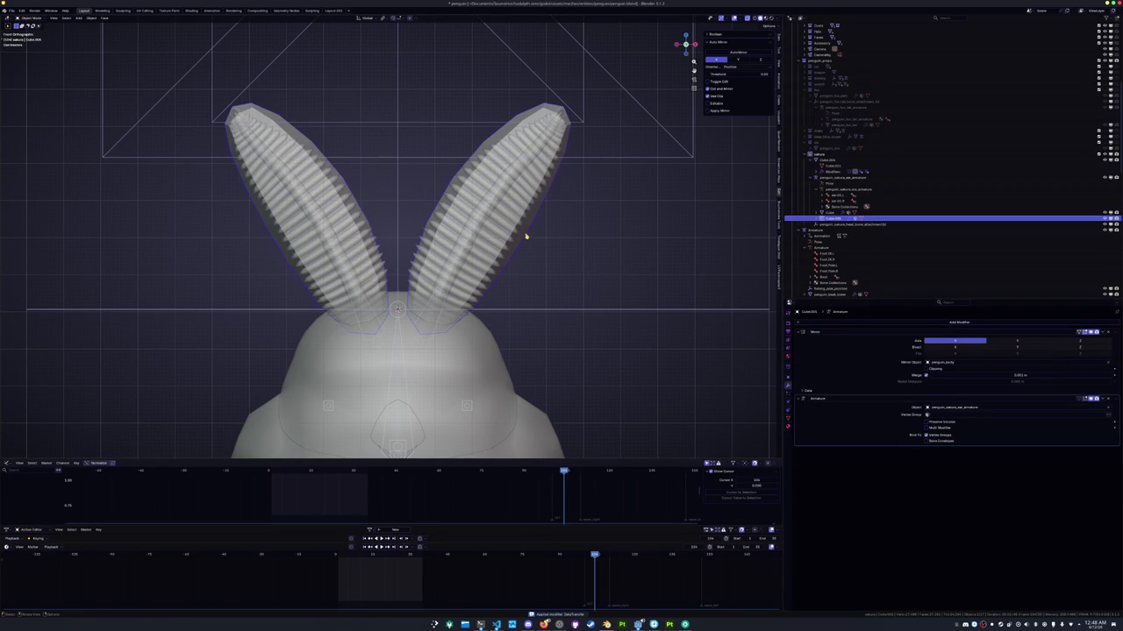
Hide the smooth ear shell and rotate the right and left ear bones outward
{"action": "key", "text": "h"}
{"action": "left_click", "coordinate": [476, 242]}
{"action": "left_click", "coordinate": [475, 242]}
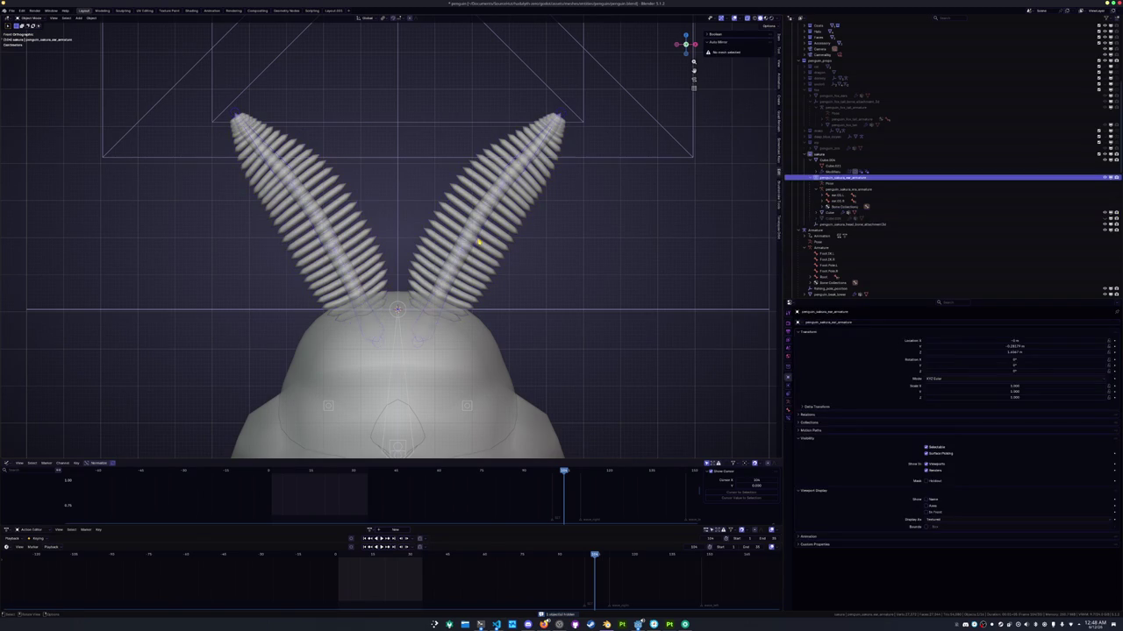
{"action": "key", "text": "r"}
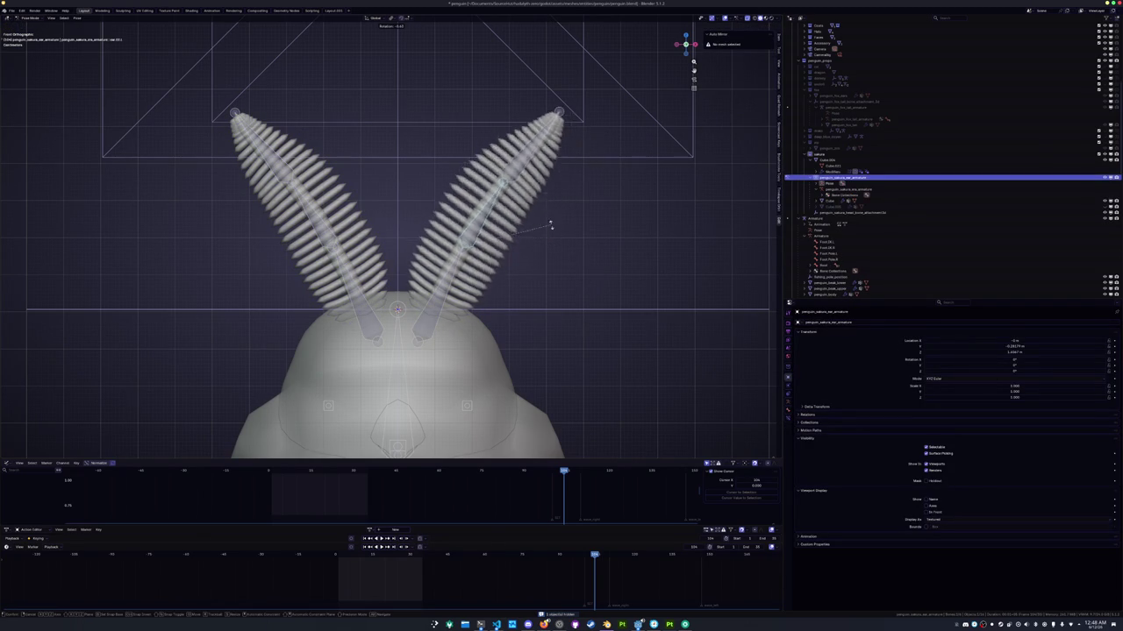
{"action": "left_click", "coordinate": [547, 210]}
{"action": "key", "text": "r"}
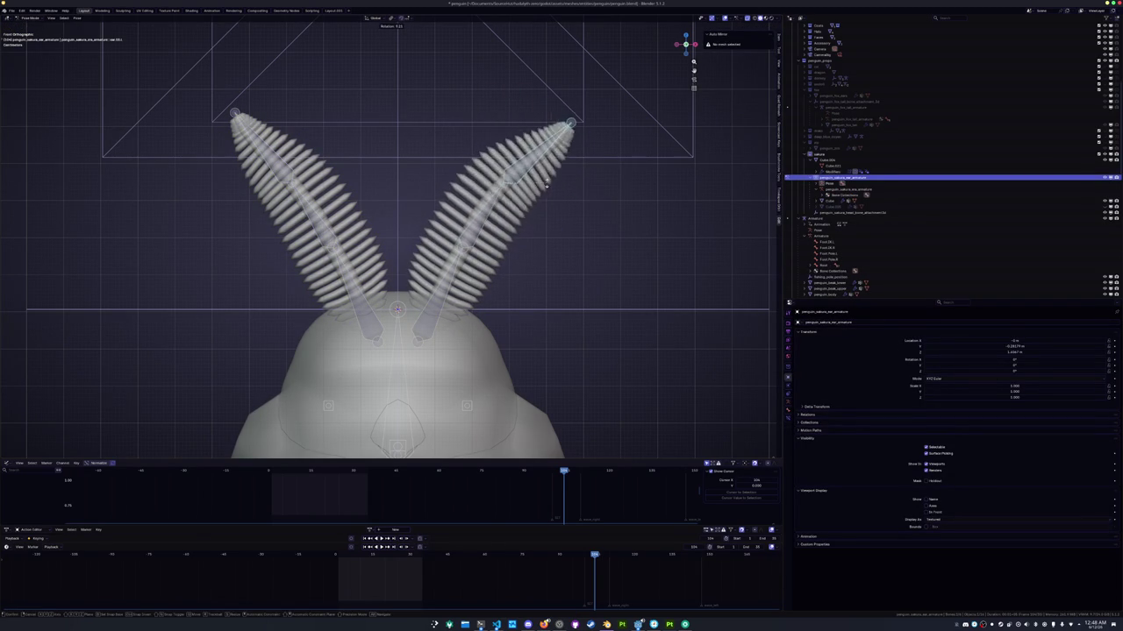
{"action": "left_click", "coordinate": [553, 196]}
{"action": "left_click", "coordinate": [333, 232]}
{"action": "key", "text": "r"}
{"action": "left_click", "coordinate": [409, 230]}
From the right side, select the scarf, enter Weight Paint, then return it to Object Mode
{"action": "mouse_move", "coordinate": [409, 230]}
{"action": "middle_mouse_down"}
{"action": "mouse_move", "coordinate": [490, 280]}
{"action": "mouse_move", "coordinate": [479, 284]}
{"action": "middle_mouse_up"}
{"action": "key", "text": "KP_3"}
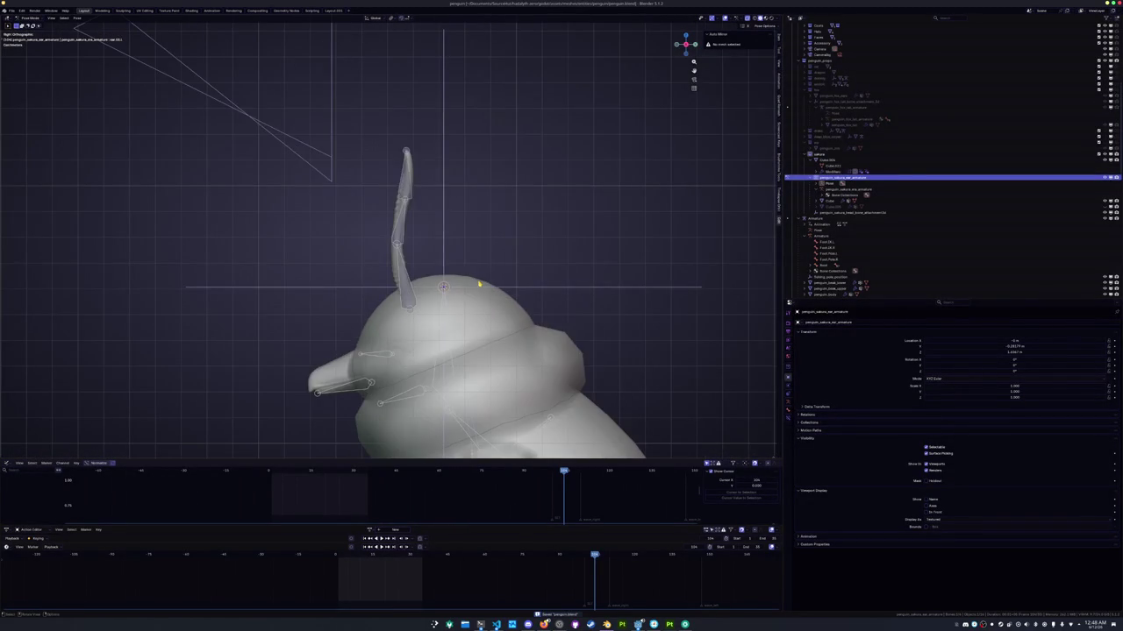
{"action": "scroll", "coordinate": [479, 284], "scroll_direction": "down", "scroll_amount": 3}
{"action": "mouse_move", "coordinate": [366, 325]}
{"action": "middle_mouse_down", "text": "shift"}
{"action": "mouse_move", "coordinate": [400, 272]}
{"action": "mouse_move", "coordinate": [479, 258]}
{"action": "mouse_move", "coordinate": [394, 219]}
{"action": "middle_mouse_up", "text": "shift"}
{"action": "left_click", "coordinate": [456, 263]}
{"action": "key", "text": "ctrl+Tab"}
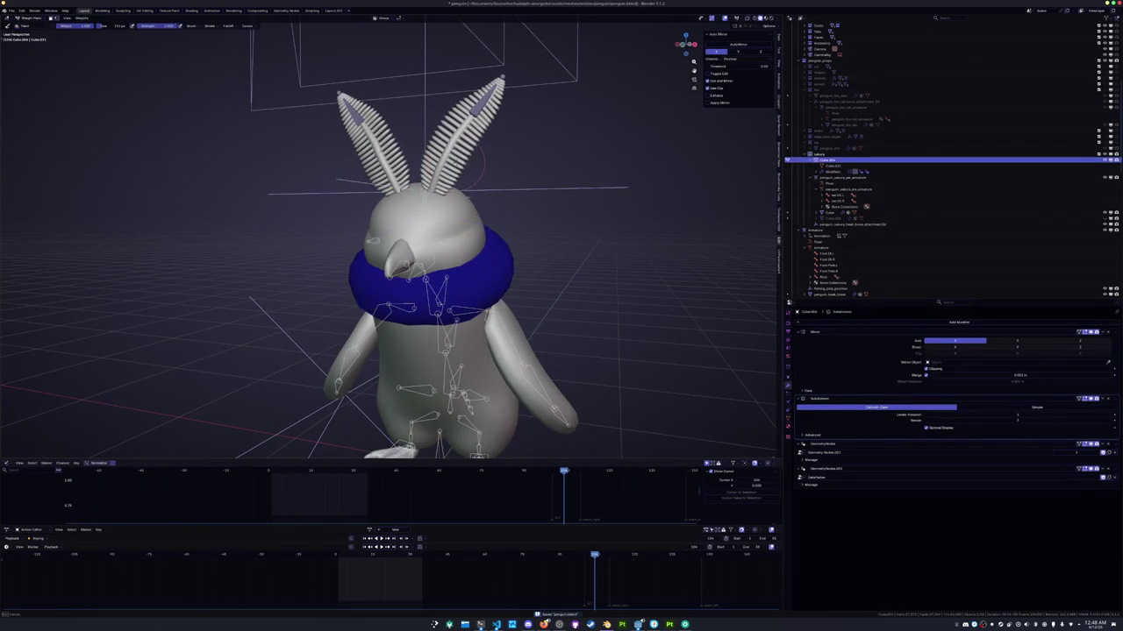
{"action": "key", "text": "ctrl+Tab"}
{"action": "left_click", "coordinate": [345, 179]}
Inspect the splayed ears from the front, framing them, and reselect the ears mesh
{"action": "left_click", "coordinate": [495, 147]}
{"action": "scroll", "coordinate": [495, 146], "scroll_direction": "up", "scroll_amount": 4}
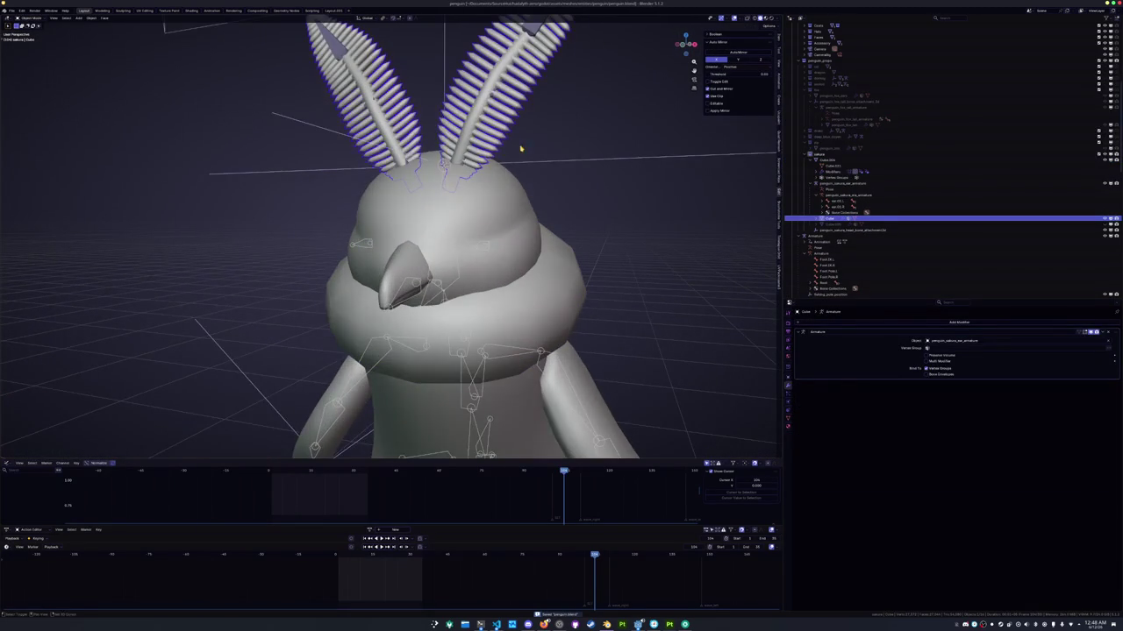
{"action": "scroll", "coordinate": [535, 230], "scroll_direction": "down", "scroll_amount": 2}
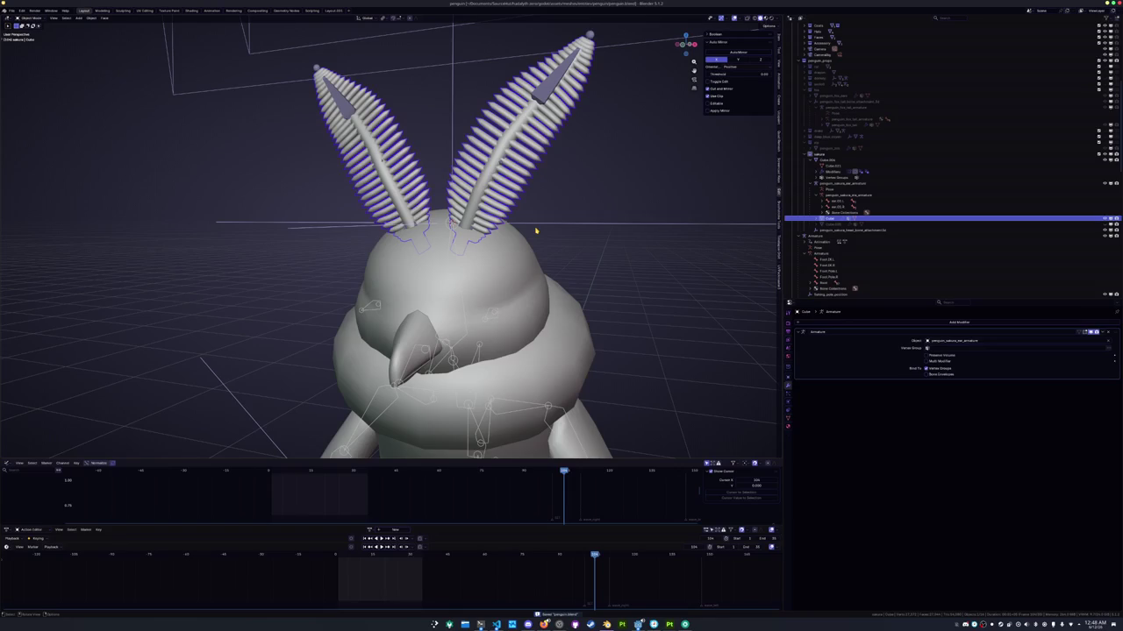
{"action": "key", "text": "KP_1"}
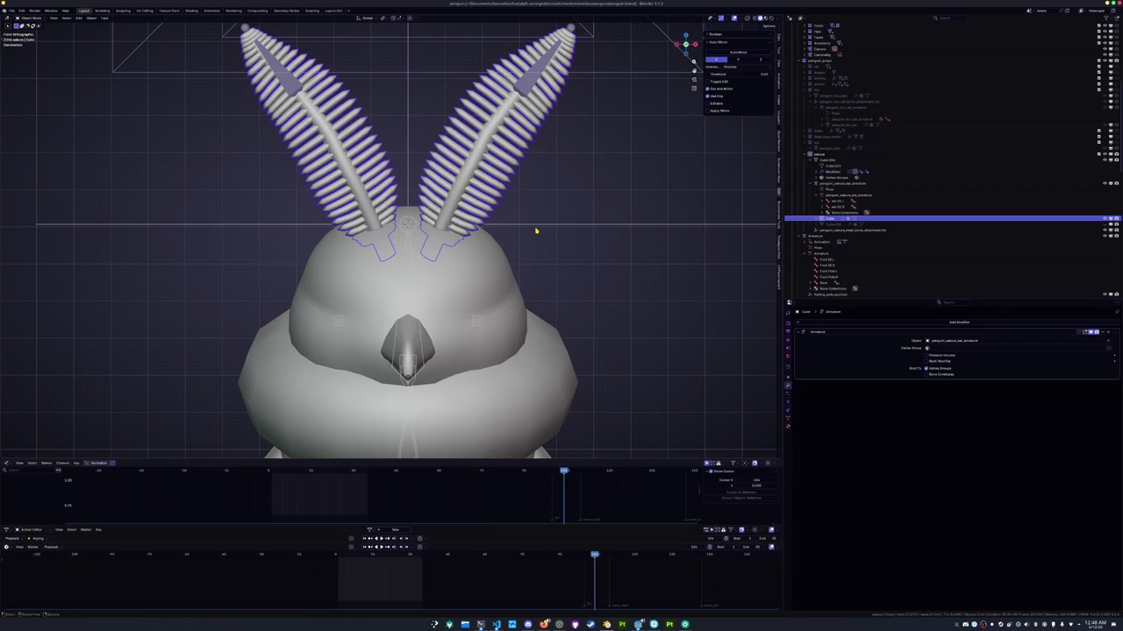
{"action": "key", "text": "KP_Decimal"}
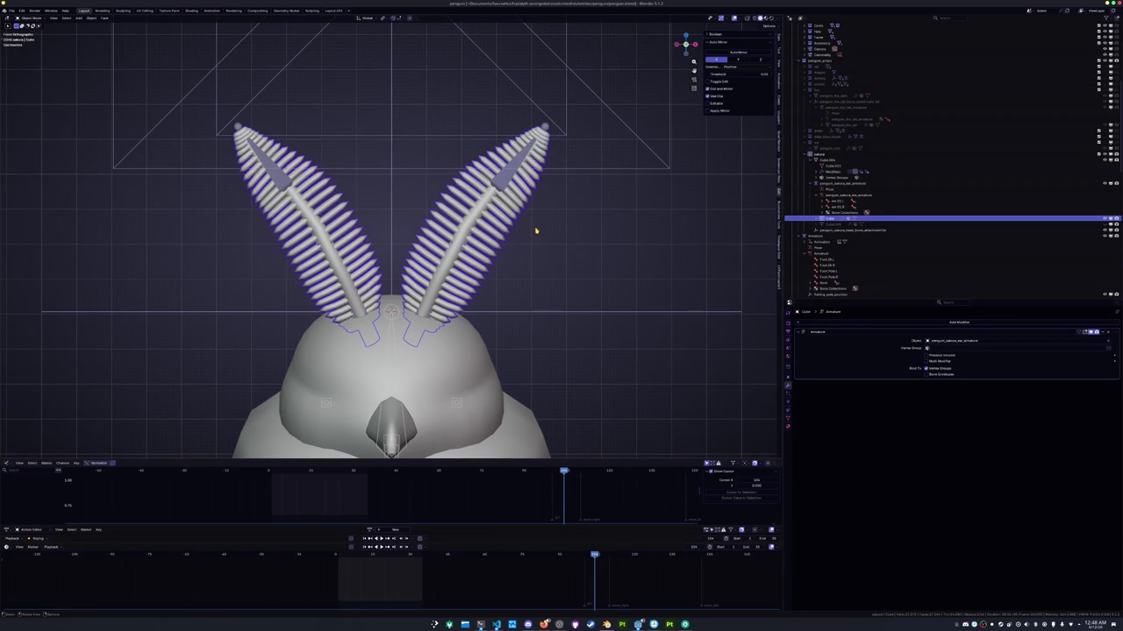
{"action": "key", "text": "a"}
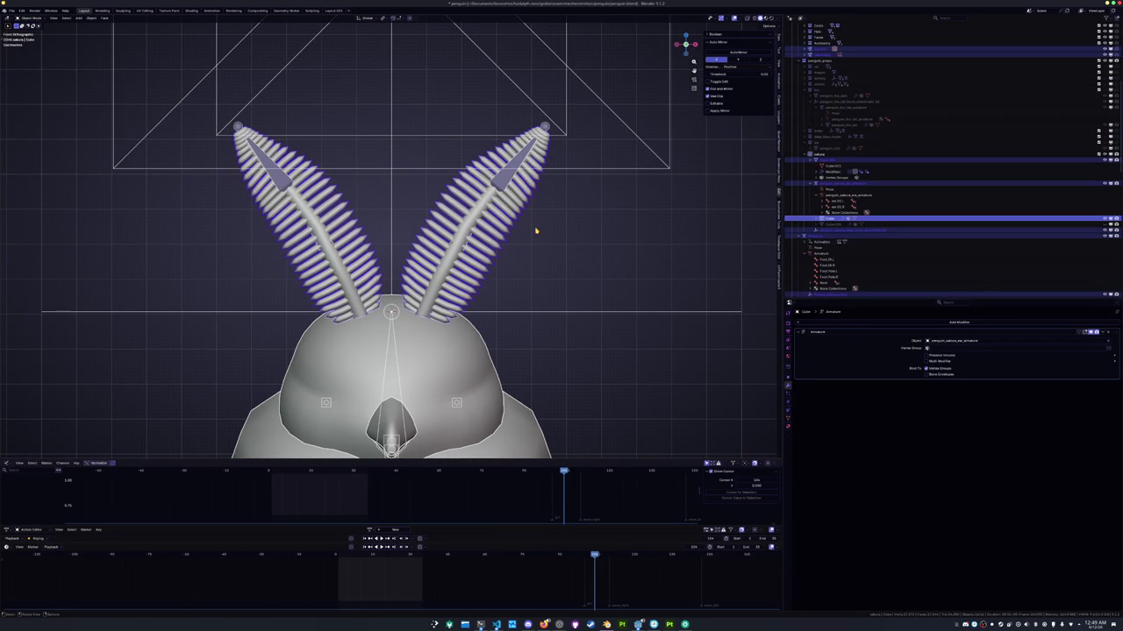
{"action": "left_click", "coordinate": [846, 182]}
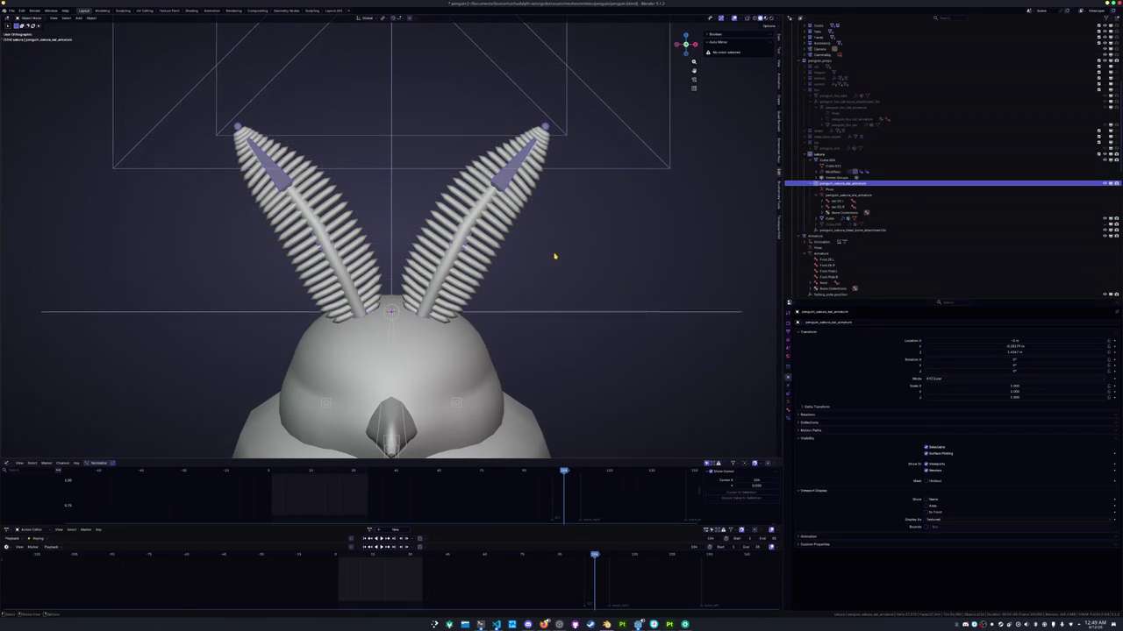
{"action": "scroll", "coordinate": [555, 256], "scroll_direction": "up", "scroll_amount": 1}
{"action": "left_click", "coordinate": [488, 250]}
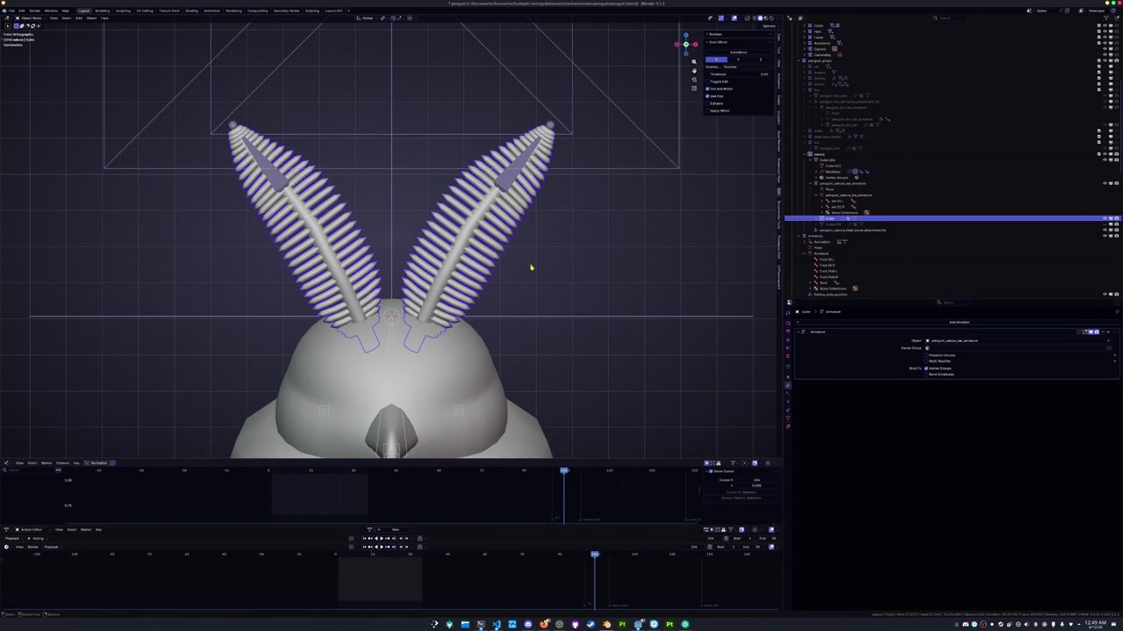
Set the ears object's origin to the 3D cursor
{"action": "scroll", "coordinate": [531, 268], "scroll_direction": "down", "scroll_amount": 3}
{"action": "middle_click_drag", "start_coordinate": [530, 268], "coordinate": [460, 263]}
{"action": "key", "text": "g"}
{"action": "key", "text": "z"}
{"action": "key", "text": "Escape"}
{"action": "scroll", "coordinate": [460, 263], "scroll_direction": "down", "scroll_amount": 3}
{"action": "scroll", "coordinate": [460, 263], "scroll_direction": "up", "scroll_amount": 3}
{"action": "scroll", "coordinate": [460, 279], "scroll_direction": "up", "scroll_amount": 3}
{"action": "middle_click_drag", "start_coordinate": [339, 220], "coordinate": [258, 155]}
{"action": "left_click", "coordinate": [93, 17]}
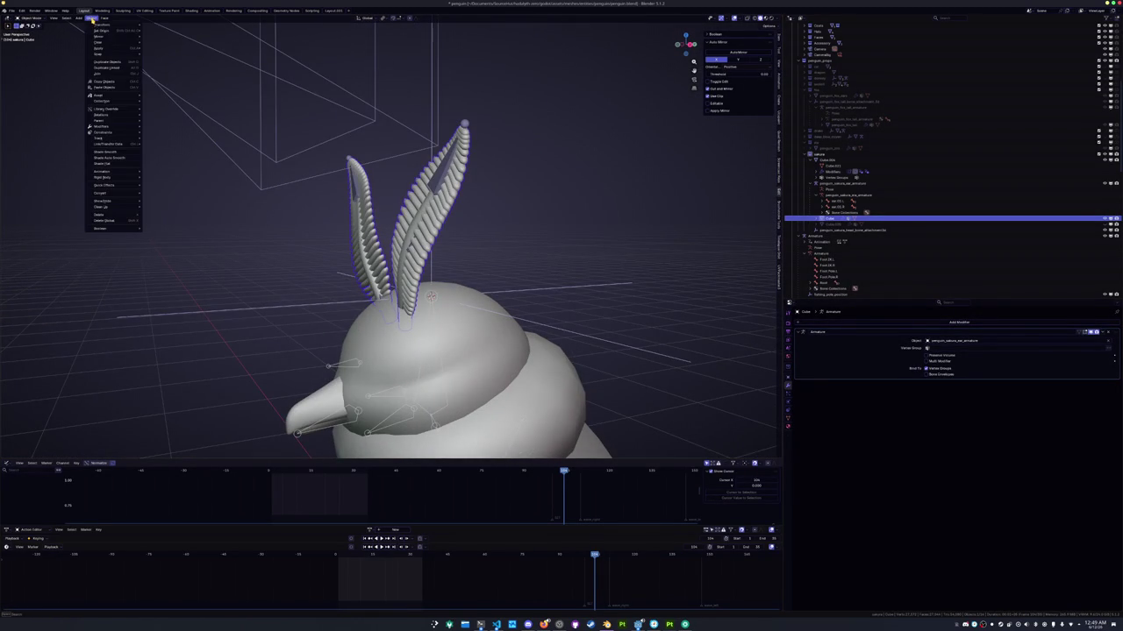
{"action": "left_click", "coordinate": [171, 42]}
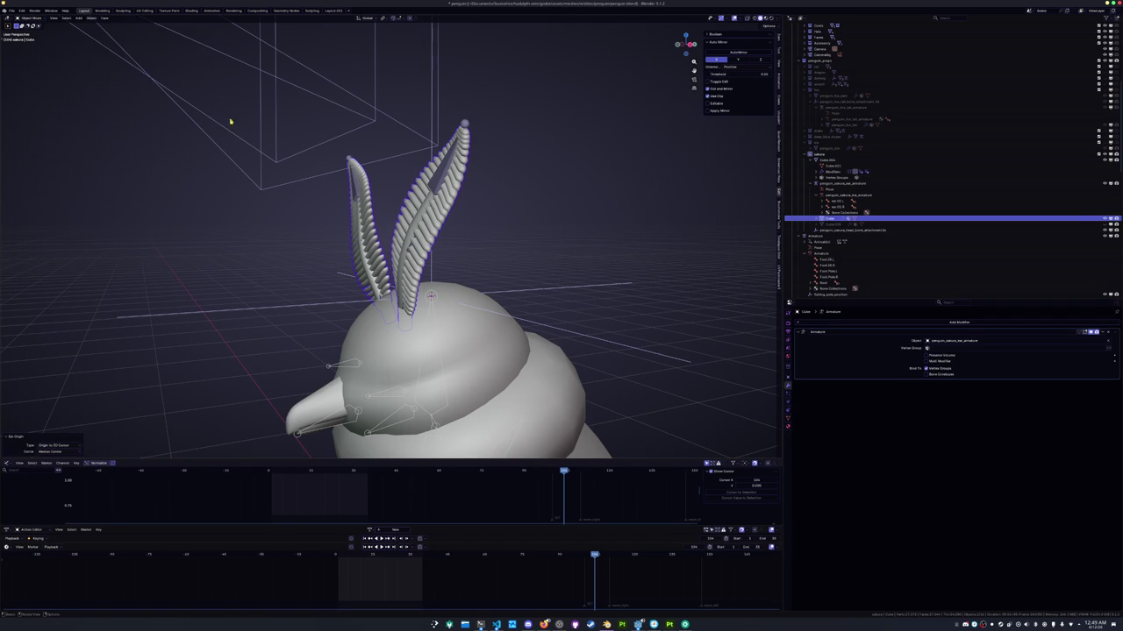
Rename the ears object to penguin_sakura_ears
{"action": "middle_click_drag", "start_coordinate": [219, 104], "coordinate": [283, 241]}
{"action": "scroll", "coordinate": [292, 236], "scroll_direction": "up", "scroll_amount": 2}
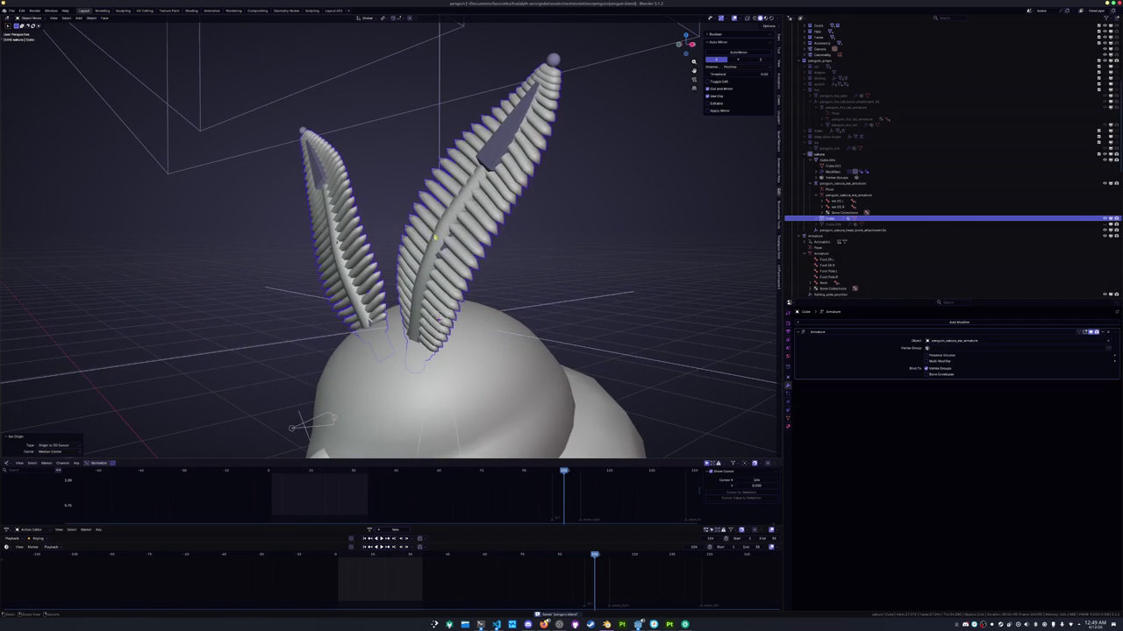
{"action": "middle_click_drag", "start_coordinate": [470, 237], "coordinate": [474, 232]}
{"action": "key", "text": "F2"}
{"action": "type", "text": "ea"}
{"action": "key", "text": "ctrl+a"}
{"action": "type", "text": "ea"}
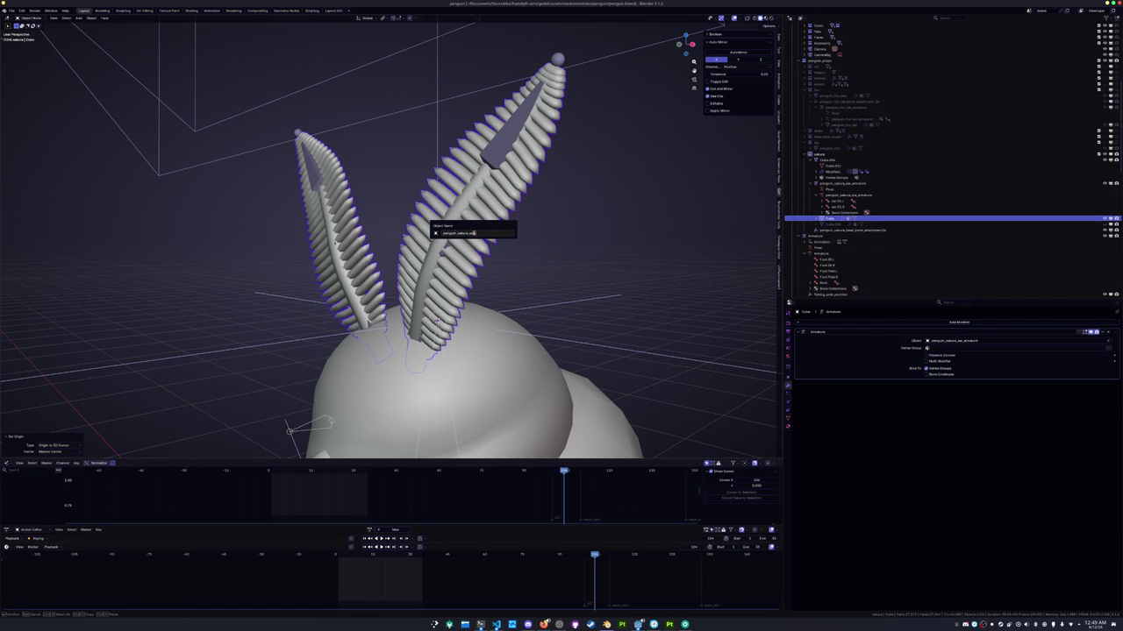
{"action": "key", "text": "Return"}
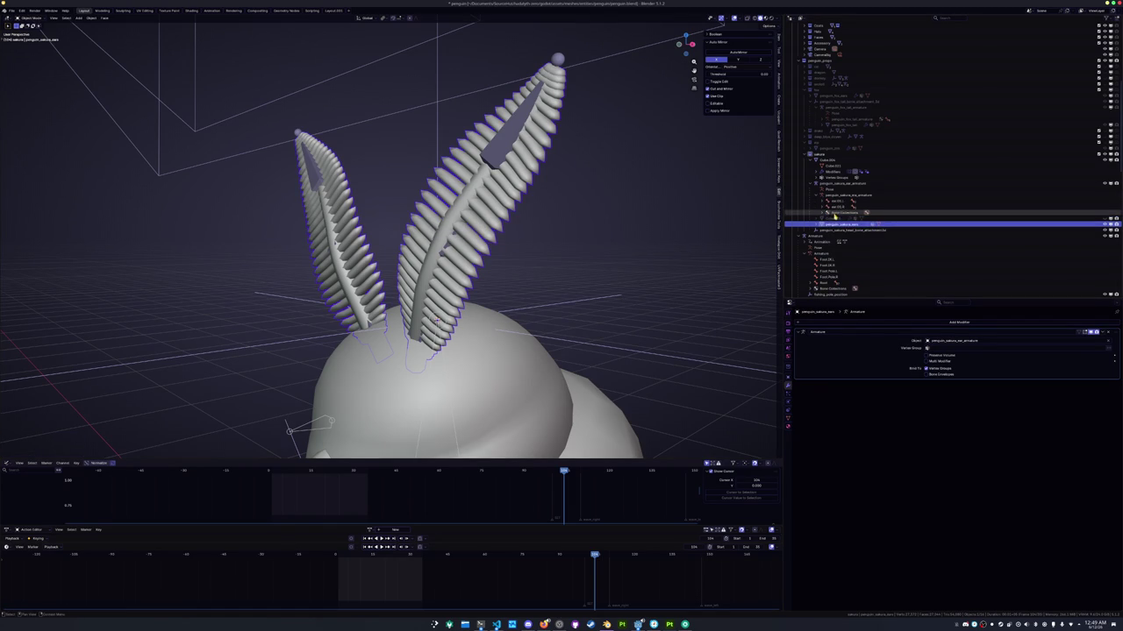
Select the scarf object Cube.004 and save penguin.blend
{"action": "left_click", "coordinate": [835, 225], "text": "ctrl"}
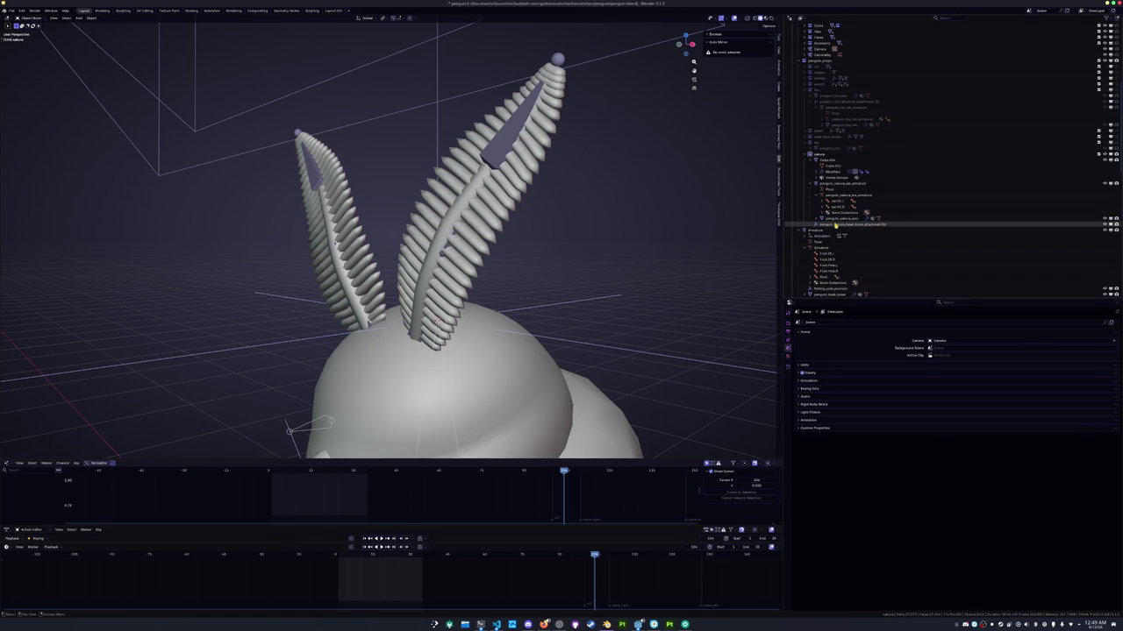
{"action": "left_click", "coordinate": [828, 162]}
{"action": "mouse_move", "coordinate": [579, 228]}
{"action": "middle_mouse_down"}
{"action": "mouse_move", "coordinate": [656, 235]}
{"action": "mouse_move", "coordinate": [443, 195]}
{"action": "mouse_move", "coordinate": [593, 337]}
{"action": "mouse_move", "coordinate": [602, 246]}
{"action": "mouse_move", "coordinate": [605, 271]}
{"action": "mouse_move", "coordinate": [649, 263]}
{"action": "mouse_move", "coordinate": [649, 289]}
{"action": "mouse_move", "coordinate": [631, 263]}
{"action": "mouse_move", "coordinate": [622, 267]}
{"action": "mouse_move", "coordinate": [649, 263]}
{"action": "mouse_move", "coordinate": [605, 281]}
{"action": "middle_mouse_up"}
{"action": "key", "text": "ctrl+s"}
Switch the viewport to Material Preview and frame the full penguin from the front
{"action": "left_click", "coordinate": [764, 18]}
{"action": "scroll", "coordinate": [537, 219], "scroll_direction": "down", "scroll_amount": 3}
{"action": "middle_click_drag", "start_coordinate": [543, 219], "coordinate": [582, 216]}
{"action": "scroll", "coordinate": [581, 216], "scroll_direction": "down", "scroll_amount": 3}
{"action": "scroll", "coordinate": [568, 237], "scroll_direction": "up", "scroll_amount": 3}
{"action": "scroll", "coordinate": [571, 254], "scroll_direction": "up", "scroll_amount": 2}
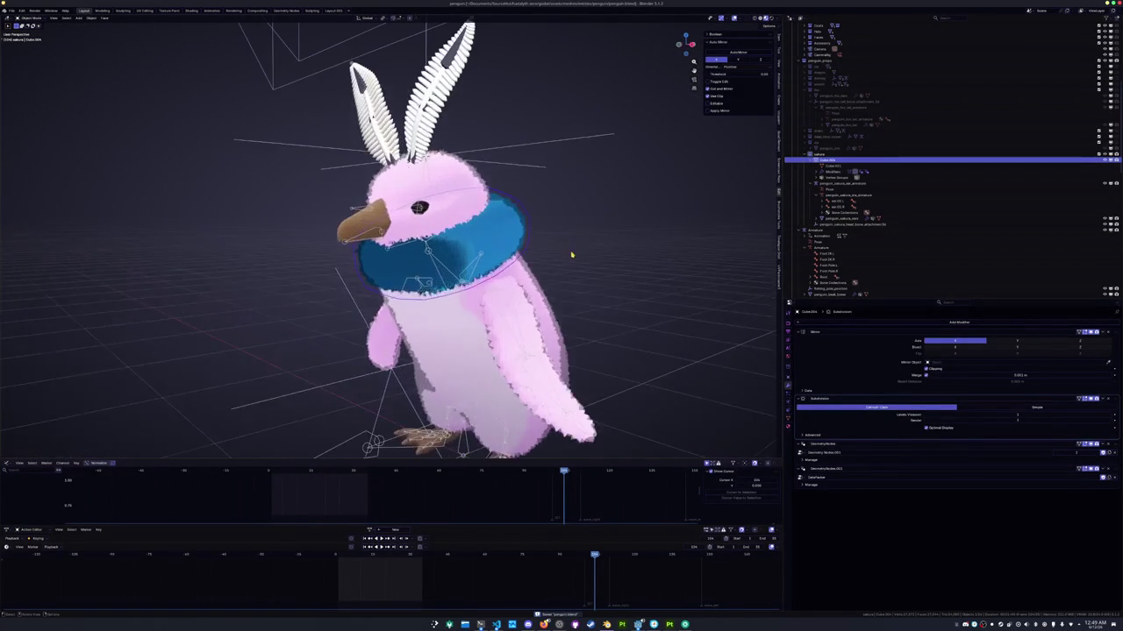
{"action": "scroll", "coordinate": [566, 256], "scroll_direction": "up", "scroll_amount": 2}
{"action": "scroll", "coordinate": [639, 305], "scroll_direction": "up", "scroll_amount": 2}
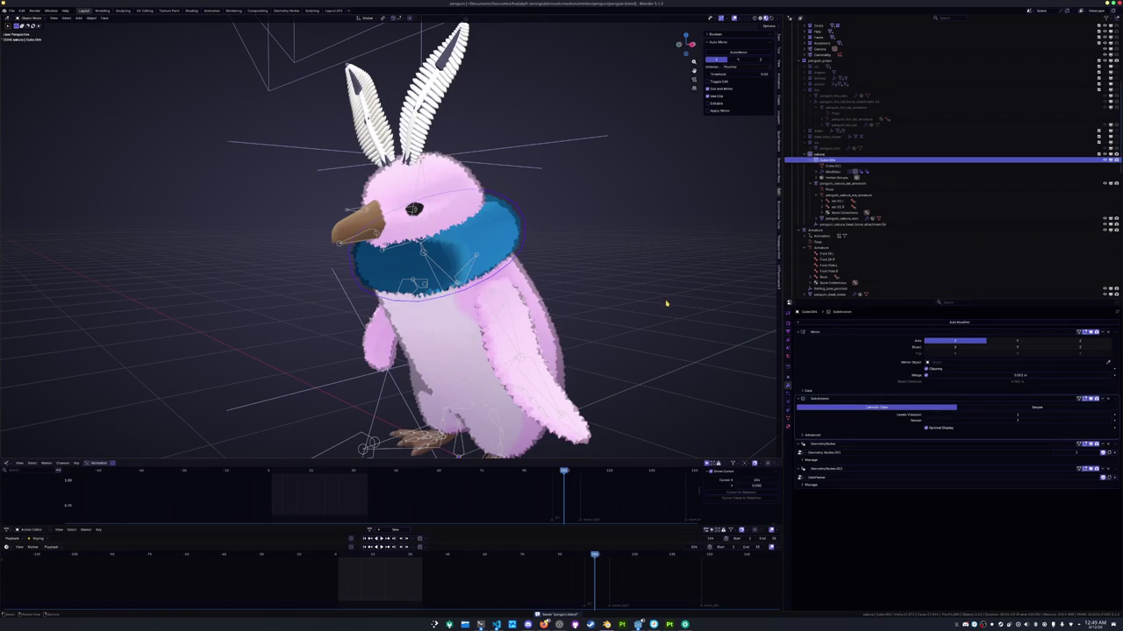
Inspect the scarf's mesh data and vertex groups with the penguin facing front
{"action": "left_click", "coordinate": [789, 419]}
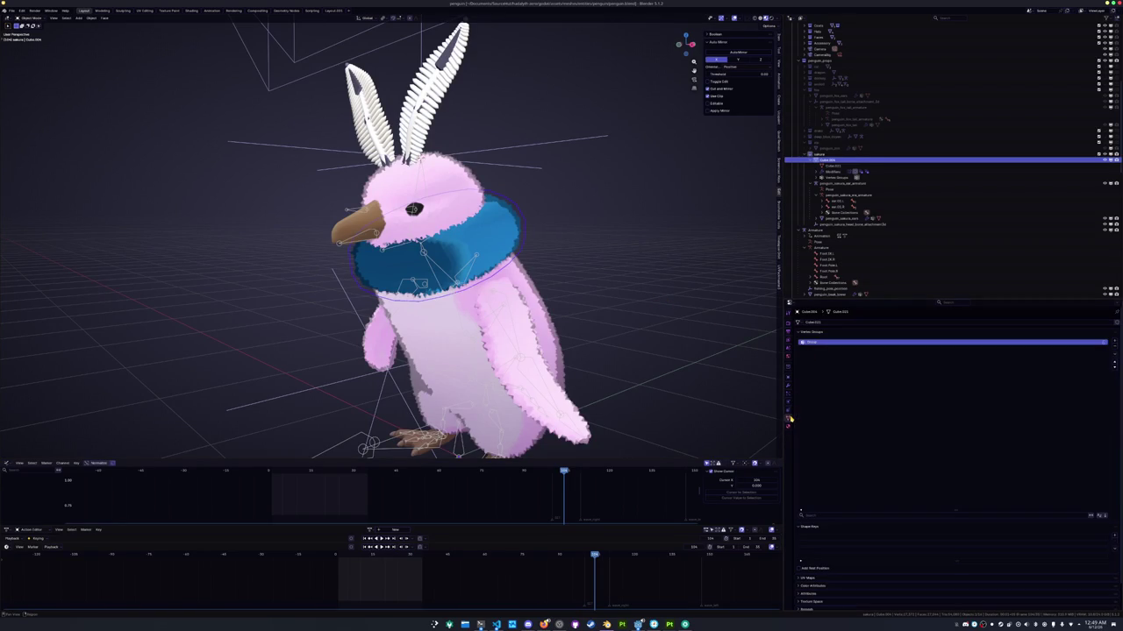
{"action": "left_click", "coordinate": [789, 408]}
{"action": "left_click", "coordinate": [789, 418]}
{"action": "scroll", "coordinate": [759, 368], "scroll_direction": "down", "scroll_amount": 1}
{"action": "scroll", "coordinate": [759, 368], "scroll_direction": "down", "scroll_amount": 1}
{"action": "scroll", "coordinate": [633, 352], "scroll_direction": "up", "scroll_amount": 4}
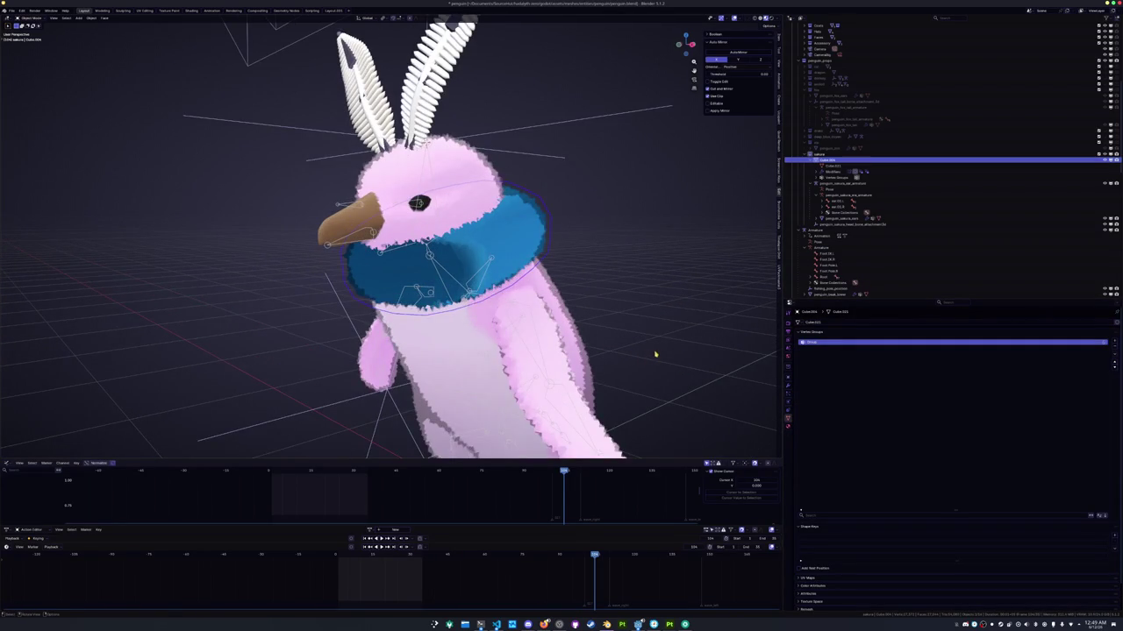
{"action": "middle_click_drag", "start_coordinate": [659, 353], "coordinate": [719, 360]}
Apply the scarf's Mirror and Subdivision modifiers with Ctrl+A
{"action": "left_click", "coordinate": [789, 387]}
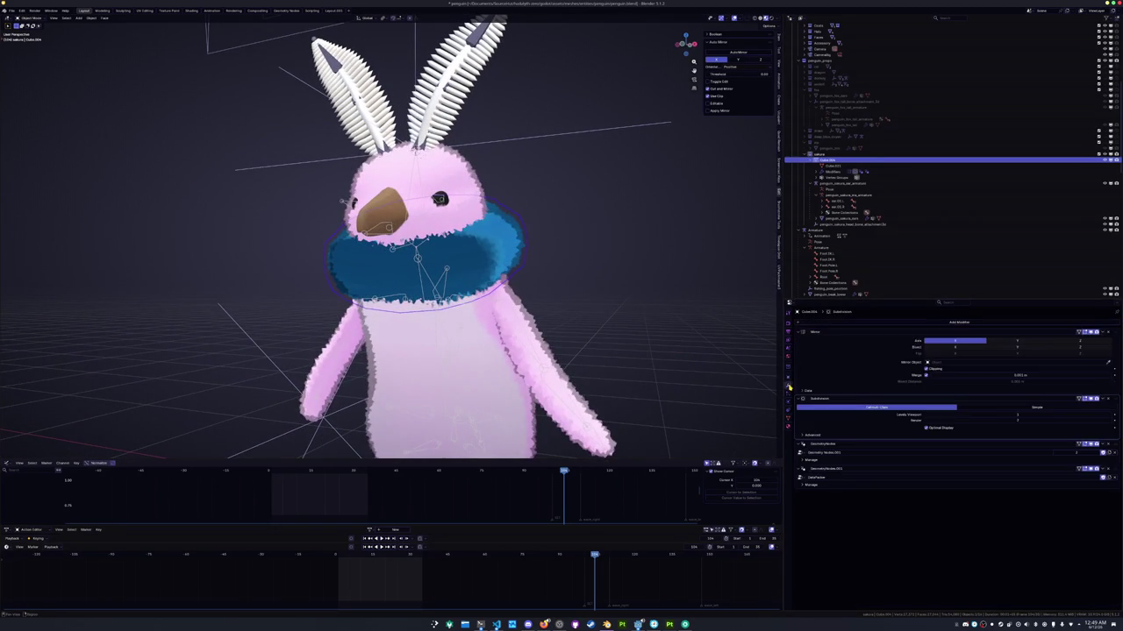
{"action": "key", "text": "ctrl+a"}
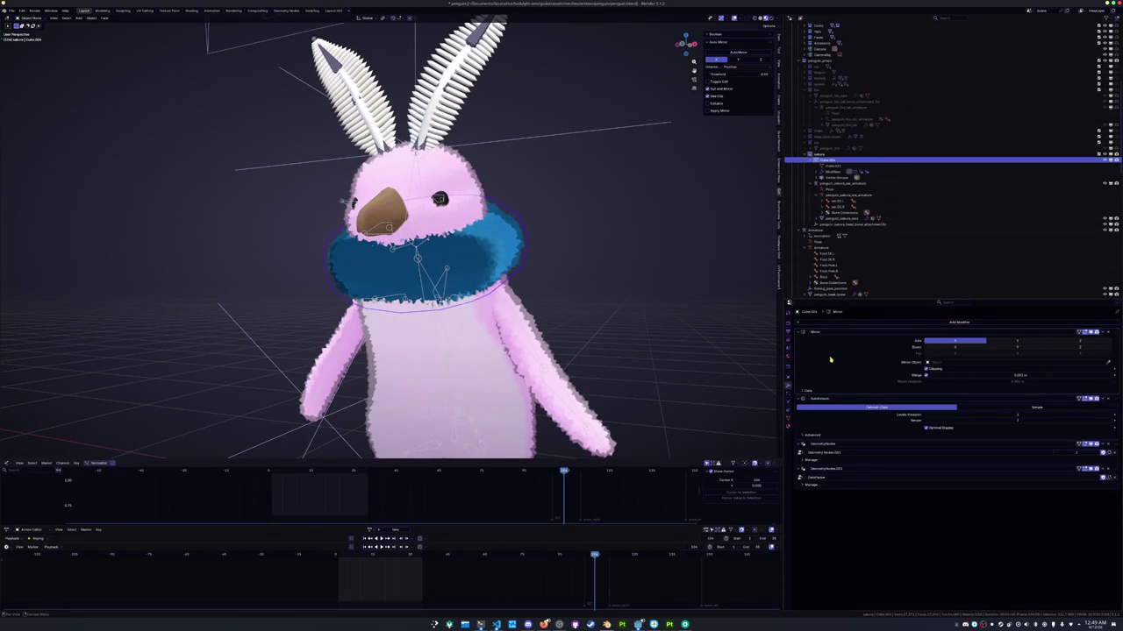
{"action": "key", "text": "ctrl+a"}
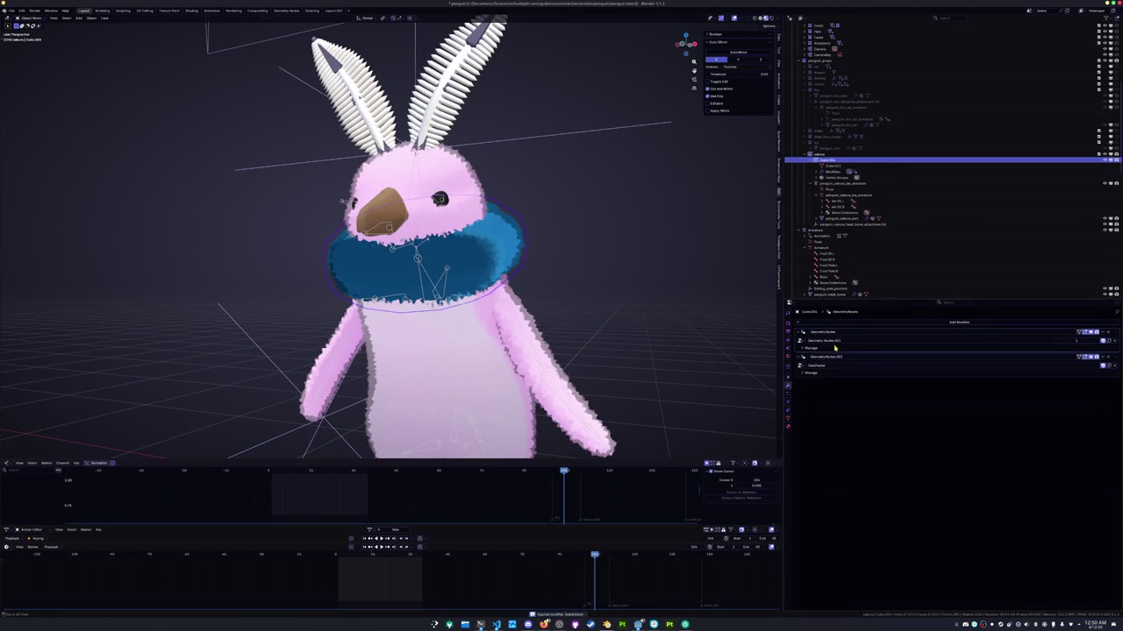
Apply a top-of-stack Data Transfer of penguin_body's vertex groups using Nearest Face Interpolated mapping
{"action": "left_click", "coordinate": [828, 322]}
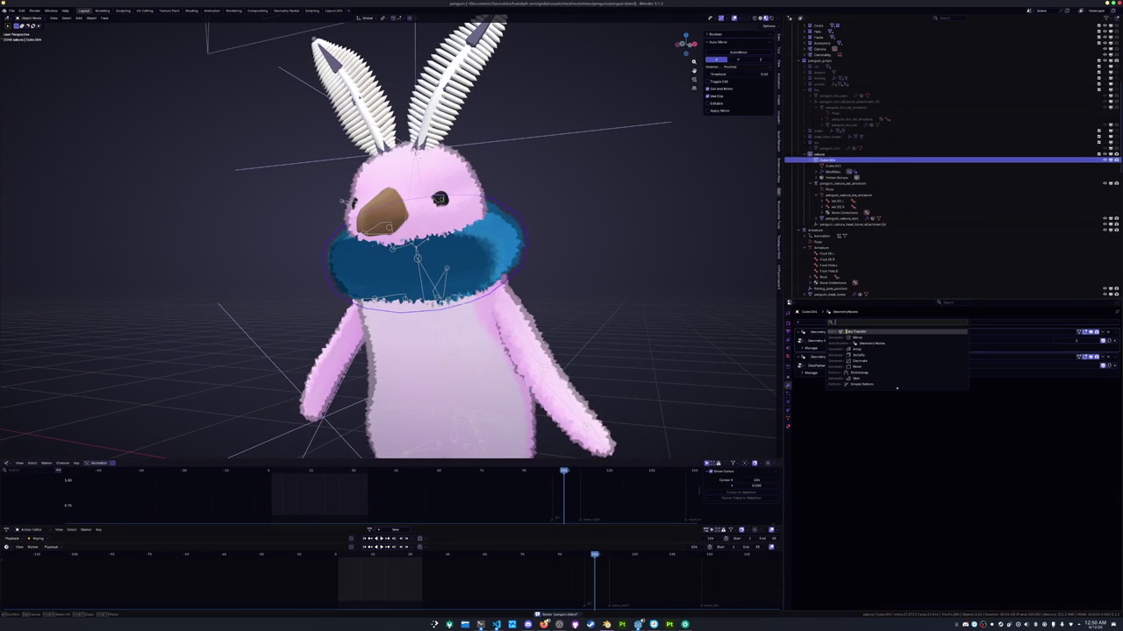
{"action": "key", "text": "Return"}
{"action": "left_click", "coordinate": [474, 372]}
{"action": "left_click", "coordinate": [1096, 387]}
{"action": "left_click", "coordinate": [956, 438]}
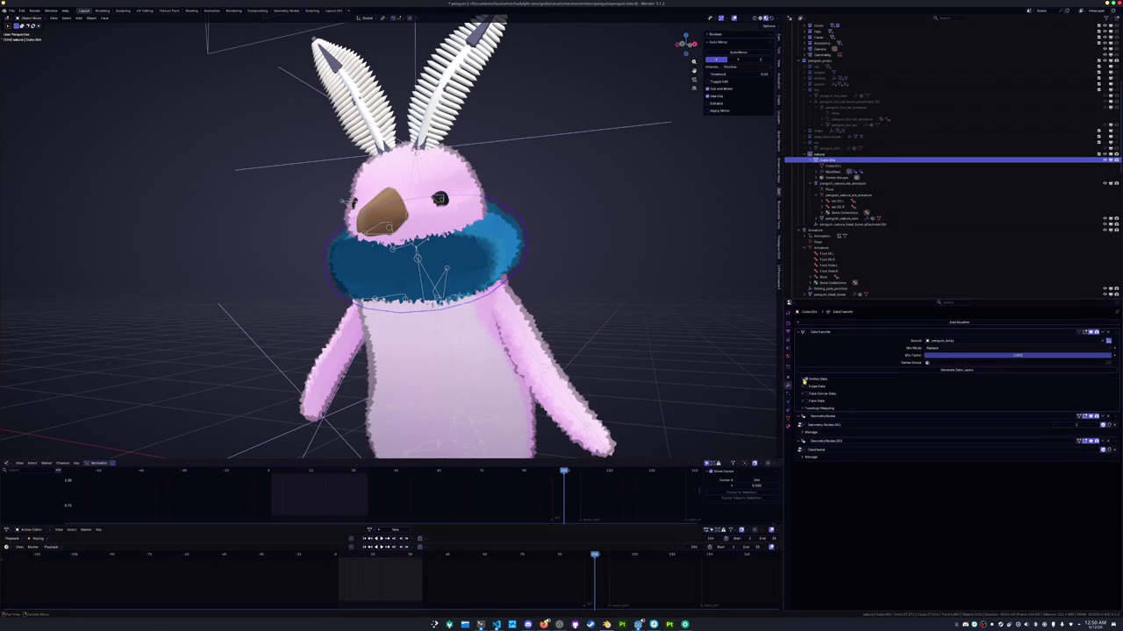
{"action": "left_click", "coordinate": [806, 379]}
{"action": "left_click", "coordinate": [847, 391]}
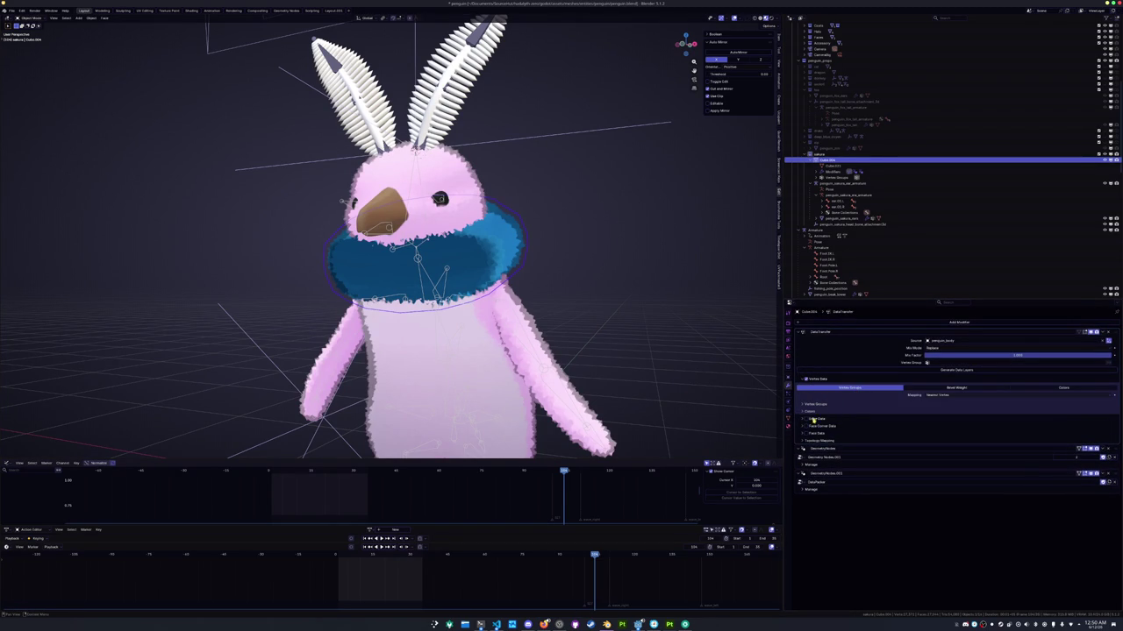
{"action": "left_click", "coordinate": [934, 394]}
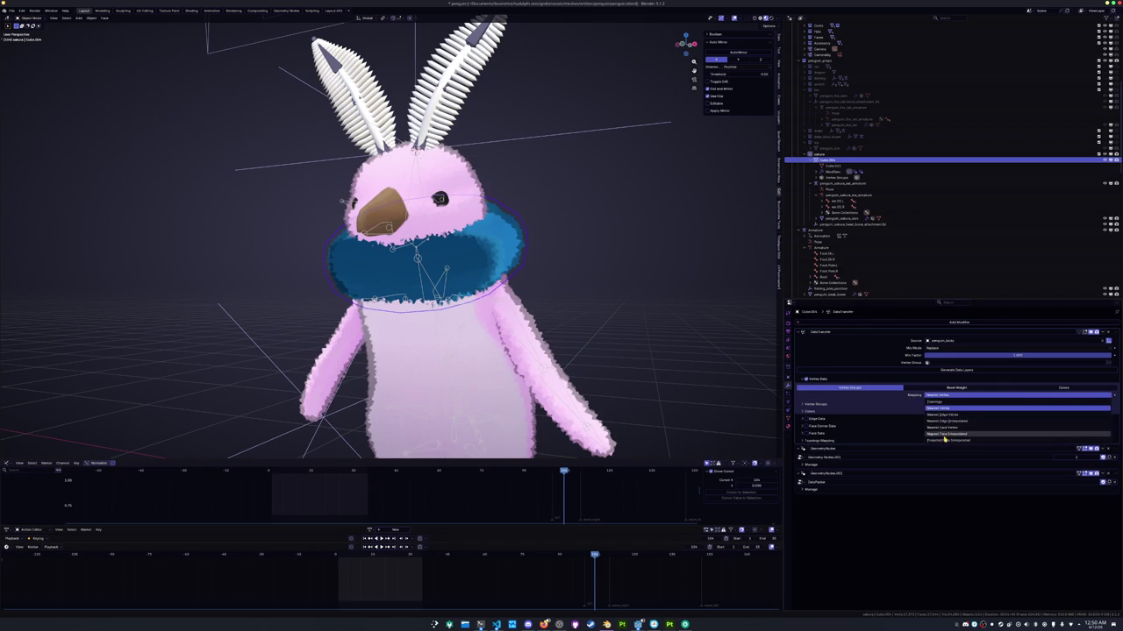
{"action": "left_click", "coordinate": [943, 433]}
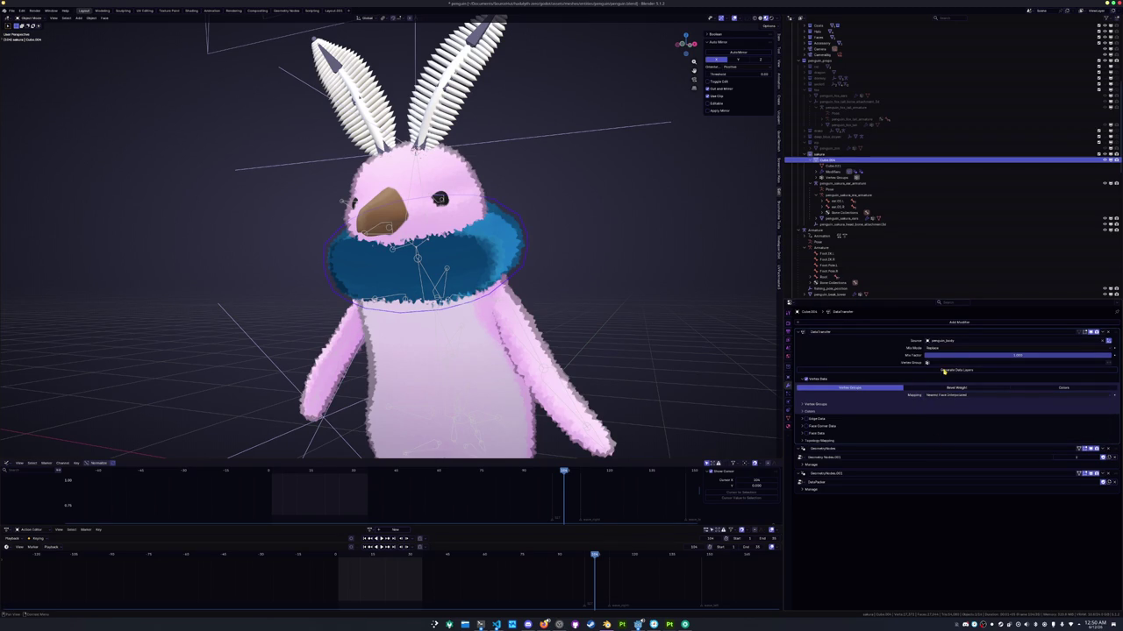
{"action": "key", "text": "ctrl+a"}
Select the armature in Pose Mode and pick an upper body bone
{"action": "left_click", "coordinate": [446, 329]}
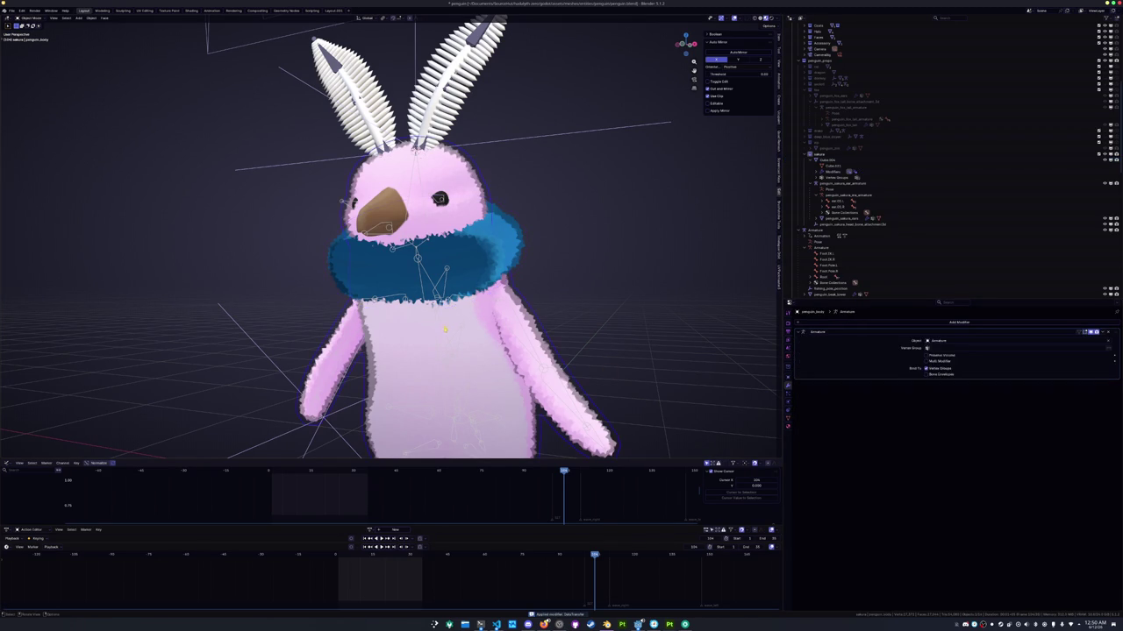
{"action": "left_click", "coordinate": [446, 329]}
{"action": "key", "text": "ctrl+Tab"}
{"action": "left_click", "coordinate": [445, 333]}
Test-rotate the bone, cancel it, and reselect the scarf
{"action": "key", "text": "r"}
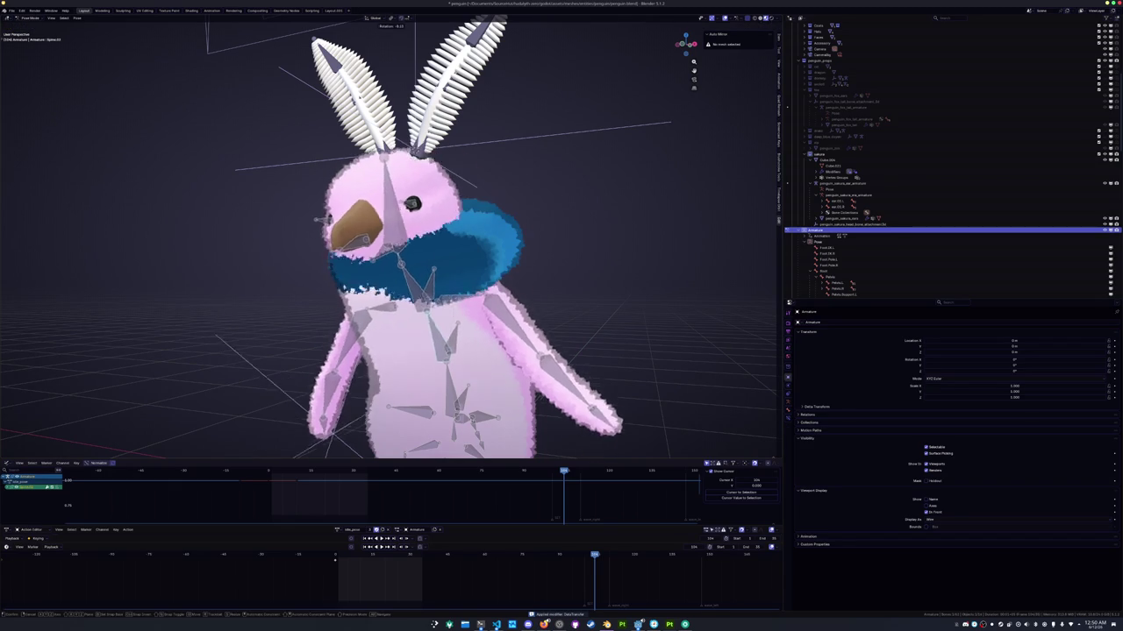
{"action": "key", "text": "Escape"}
{"action": "left_click", "coordinate": [829, 161]}
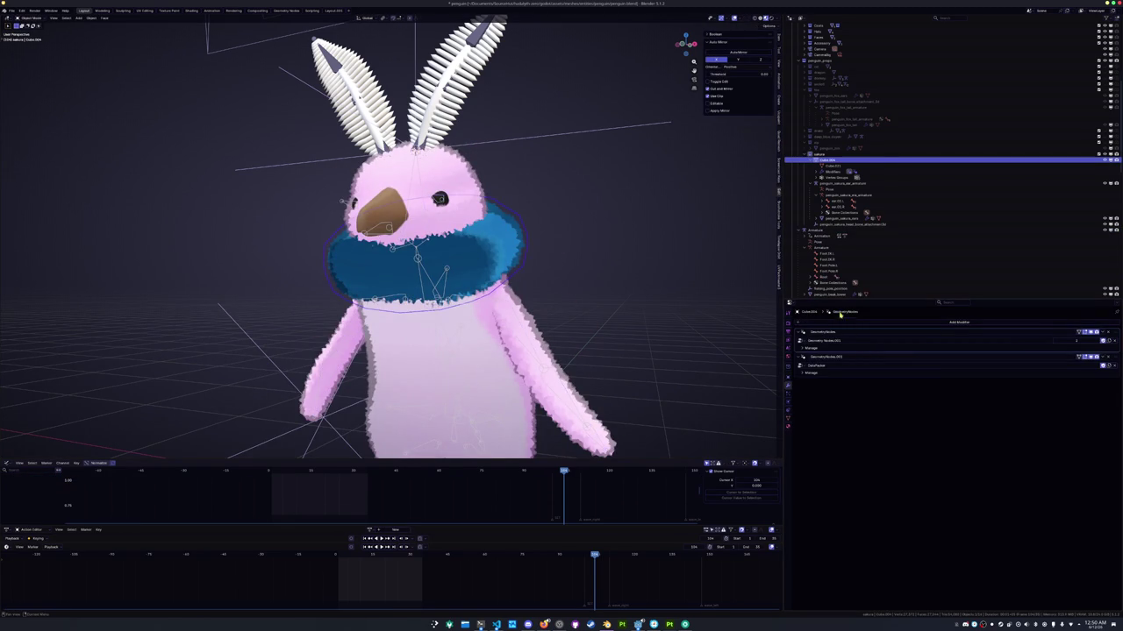
Add an Armature modifier at the top of the scarf's stack, driven by Armature
{"action": "left_click", "coordinate": [959, 322]}
{"action": "left_click", "coordinate": [942, 366]}
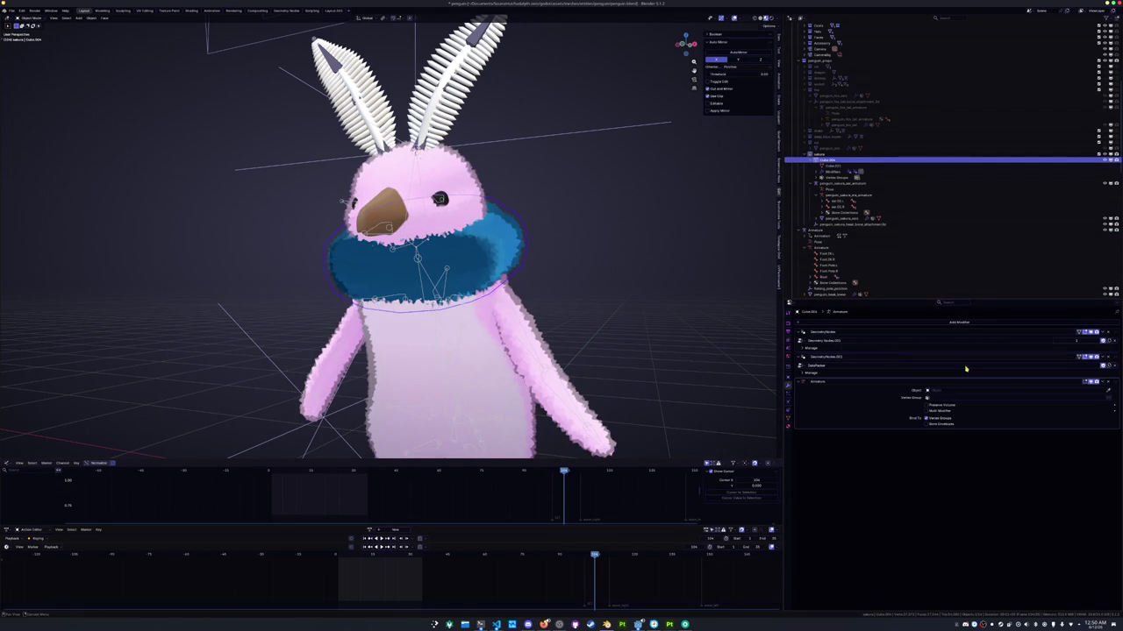
{"action": "left_click_drag", "start_coordinate": [1106, 385], "coordinate": [1097, 338]}
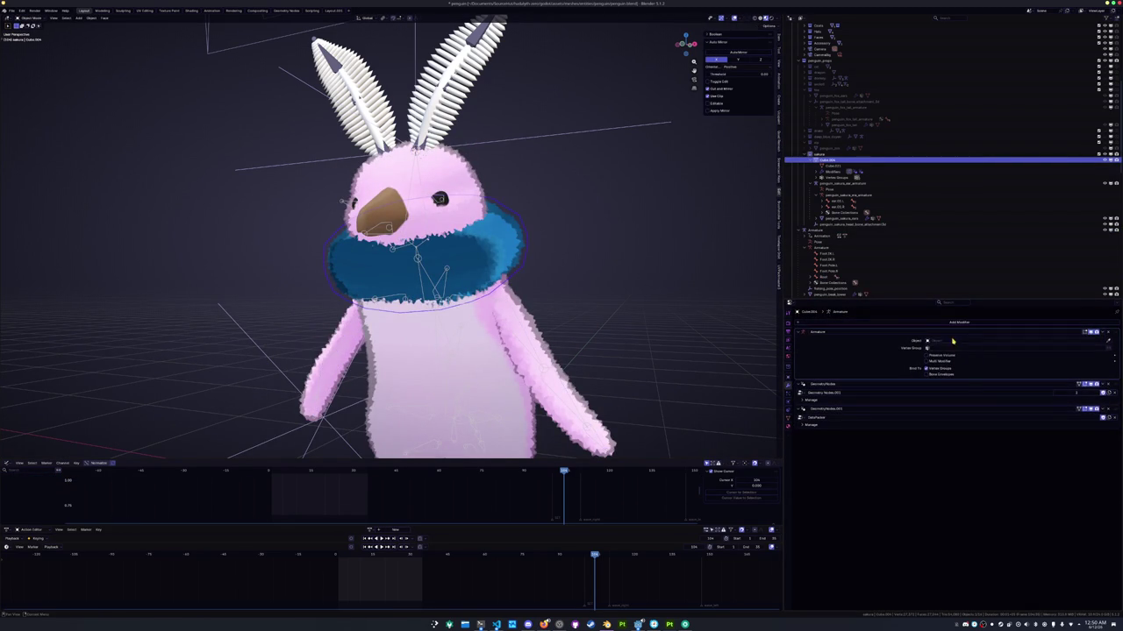
{"action": "left_click", "coordinate": [952, 339]}
{"action": "left_click", "coordinate": [941, 350]}
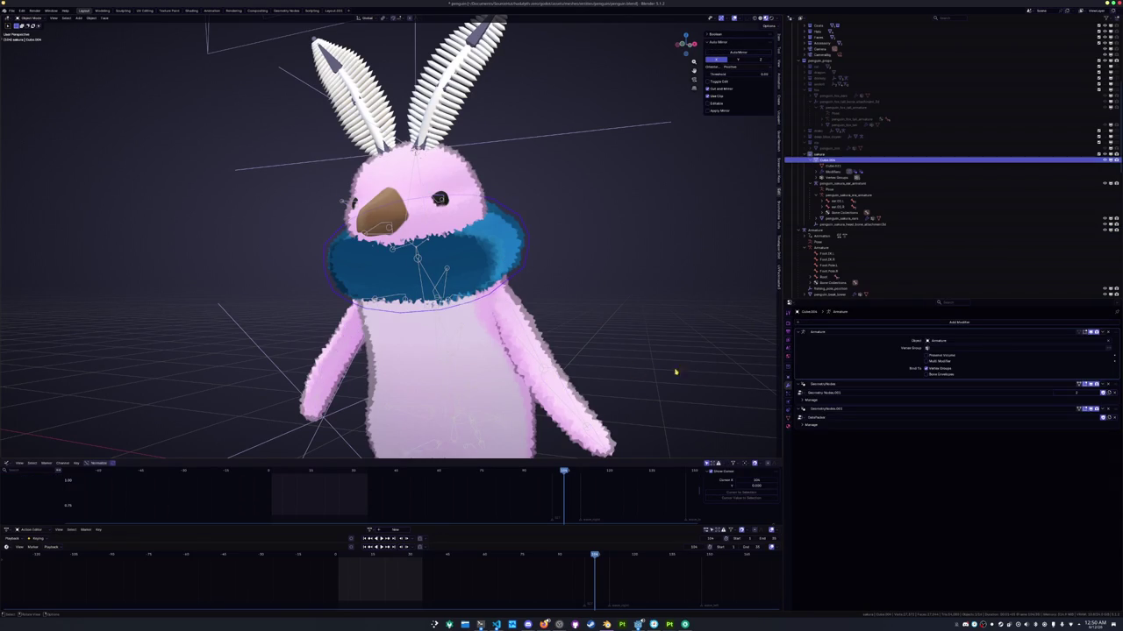
Review the scarf's vertex groups, selecting Neck and Shoulder.L
{"action": "left_click", "coordinate": [787, 419]}
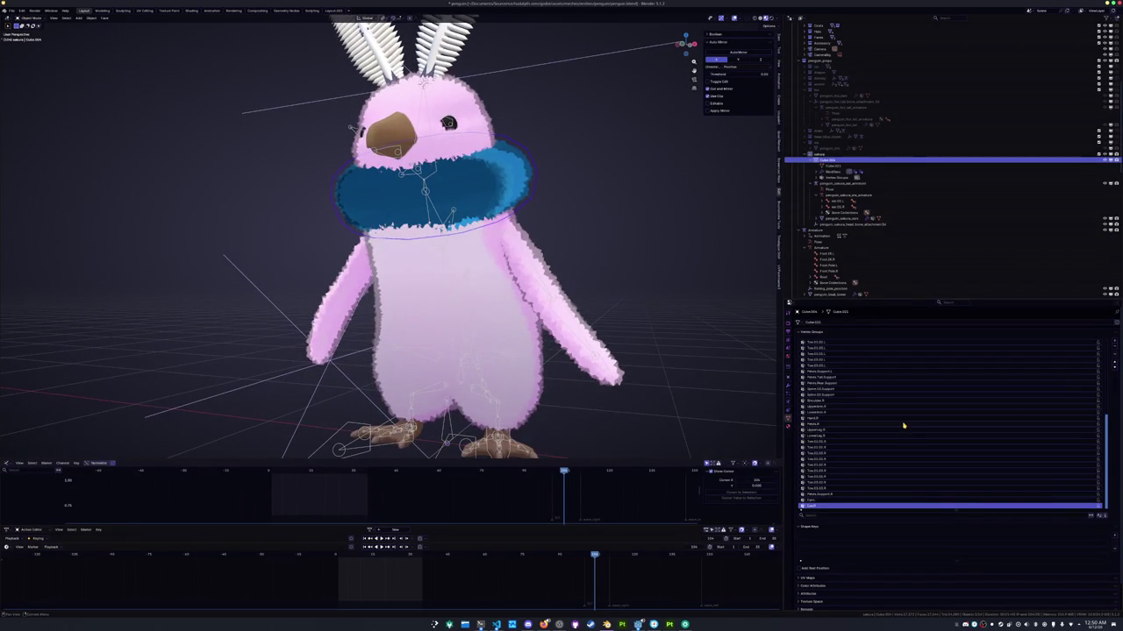
{"action": "scroll", "coordinate": [904, 425], "scroll_direction": "up", "scroll_amount": 5}
{"action": "scroll", "coordinate": [904, 425], "scroll_direction": "up", "scroll_amount": 5}
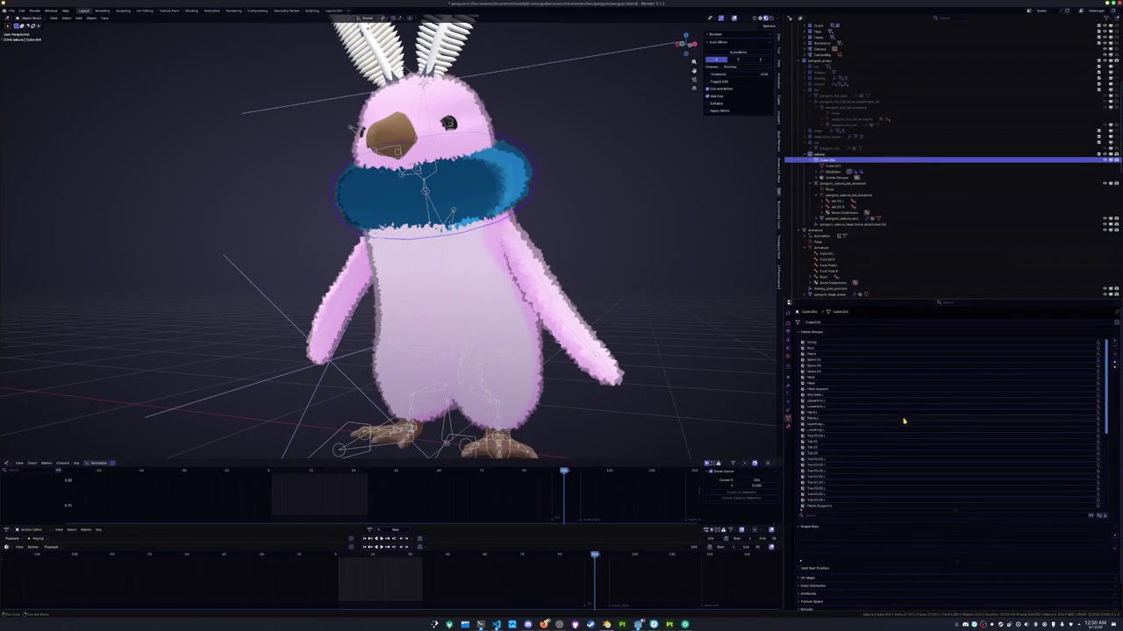
{"action": "left_click", "coordinate": [981, 377]}
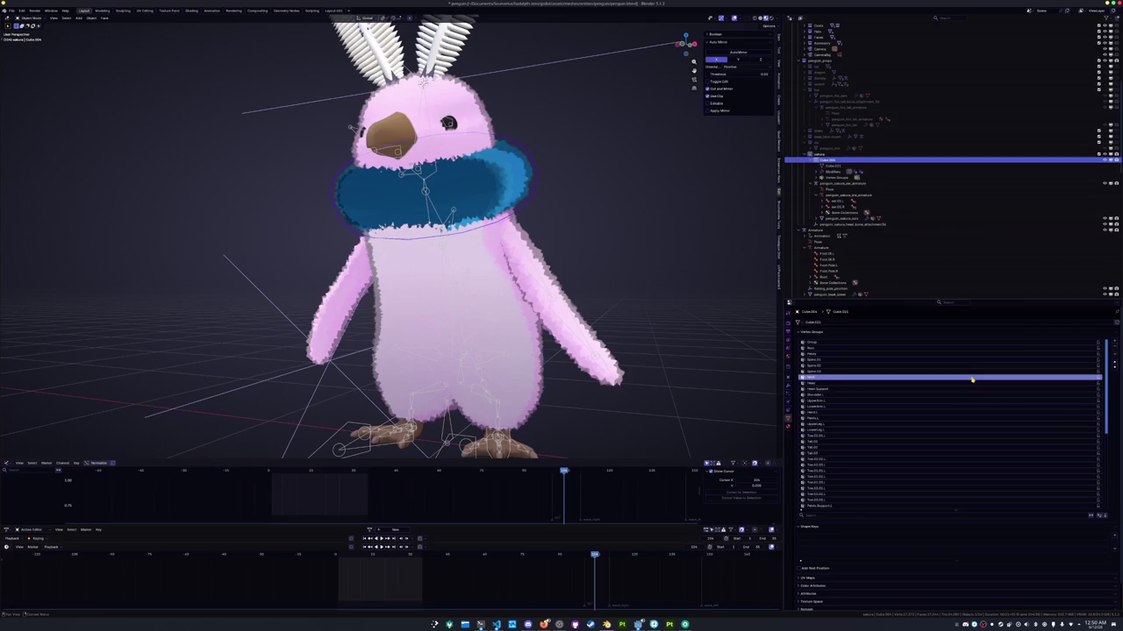
{"action": "left_click", "coordinate": [971, 395]}
{"action": "scroll", "coordinate": [971, 396], "scroll_direction": "down", "scroll_amount": 3}
{"action": "scroll", "coordinate": [970, 396], "scroll_direction": "down", "scroll_amount": 7}
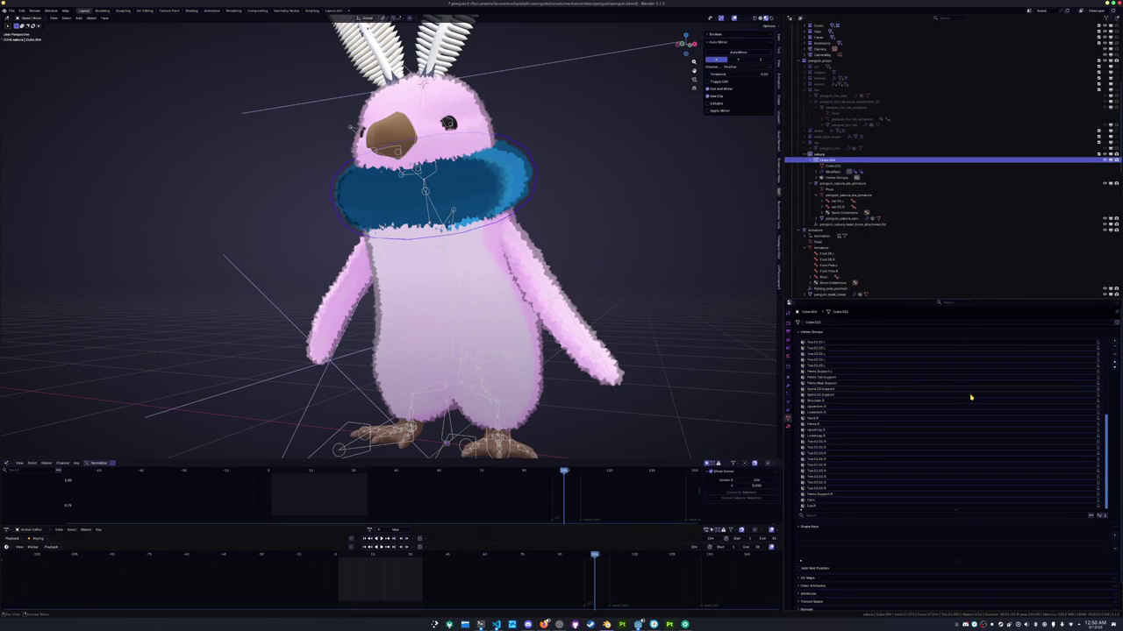
Filter the vertex groups by 'ar' and delete the arm groups, including LowerArm.R and Upperarm.L
{"action": "left_click", "coordinate": [832, 516]}
{"action": "type", "text": "ar"}
{"action": "key", "text": "Return"}
{"action": "left_click", "coordinate": [832, 365]}
{"action": "left_click", "coordinate": [1115, 349]}
{"action": "left_click", "coordinate": [955, 349]}
{"action": "left_click", "coordinate": [1115, 348]}
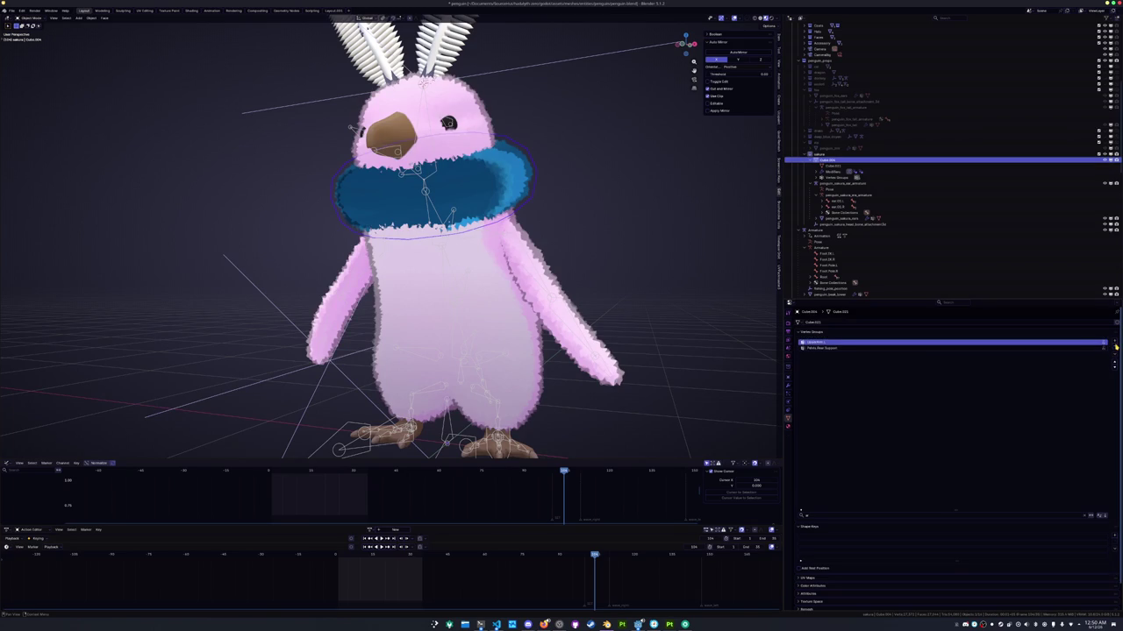
{"action": "left_click", "coordinate": [1114, 348]}
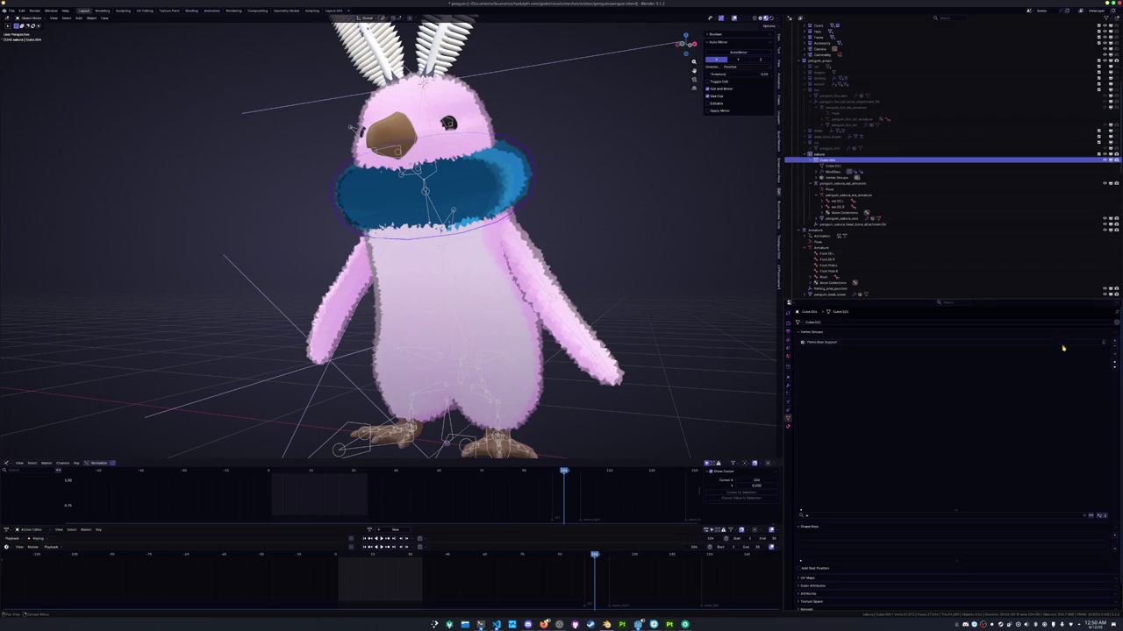
Put the penguin's armature into Pose Mode and start rotating its bones
{"action": "left_click", "coordinate": [440, 215]}
{"action": "key", "text": "ctrl+Tab"}
{"action": "key", "text": "r"}
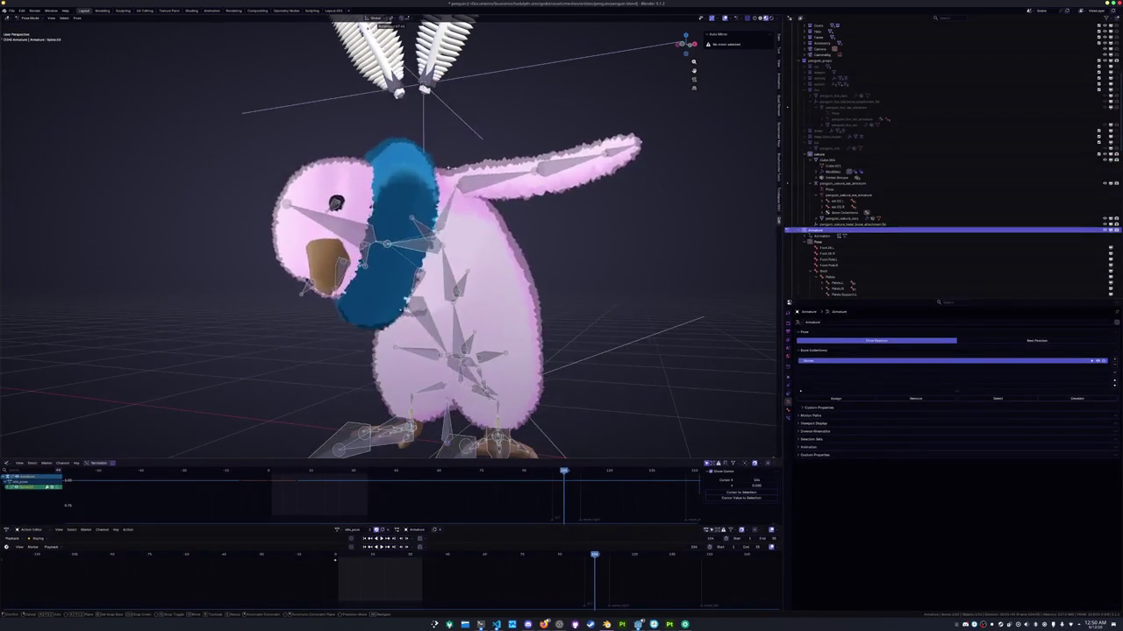
Tilt the head bone down around the X axis three times to watch the scarf follow
{"action": "key", "text": "x"}
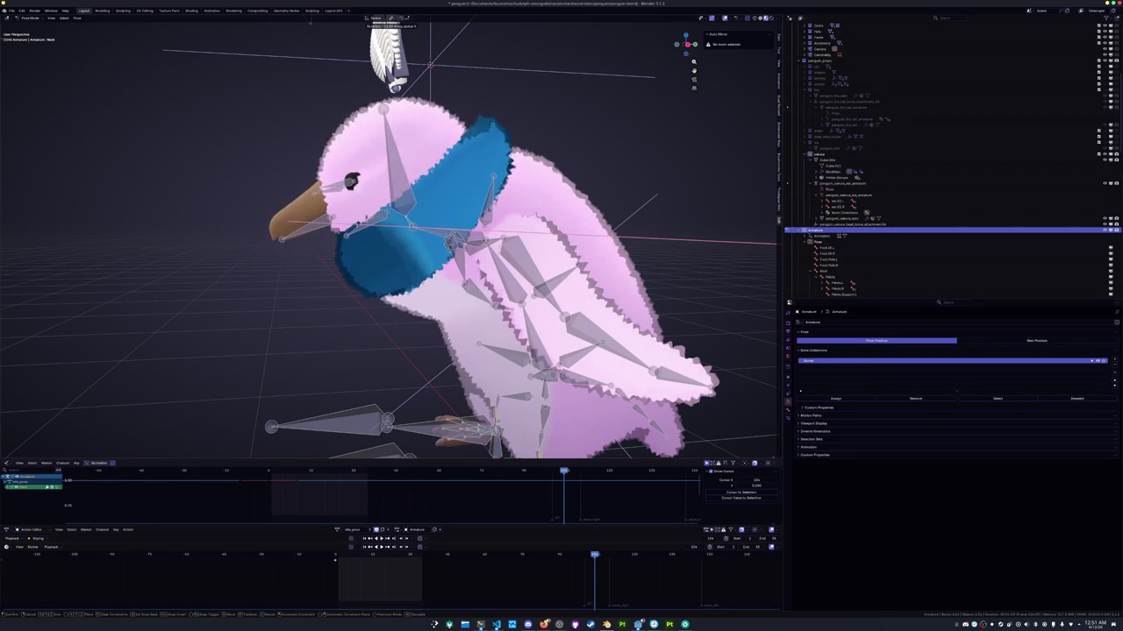
{"action": "key", "text": "Return"}
{"action": "key", "text": "r"}
{"action": "key", "text": "x"}
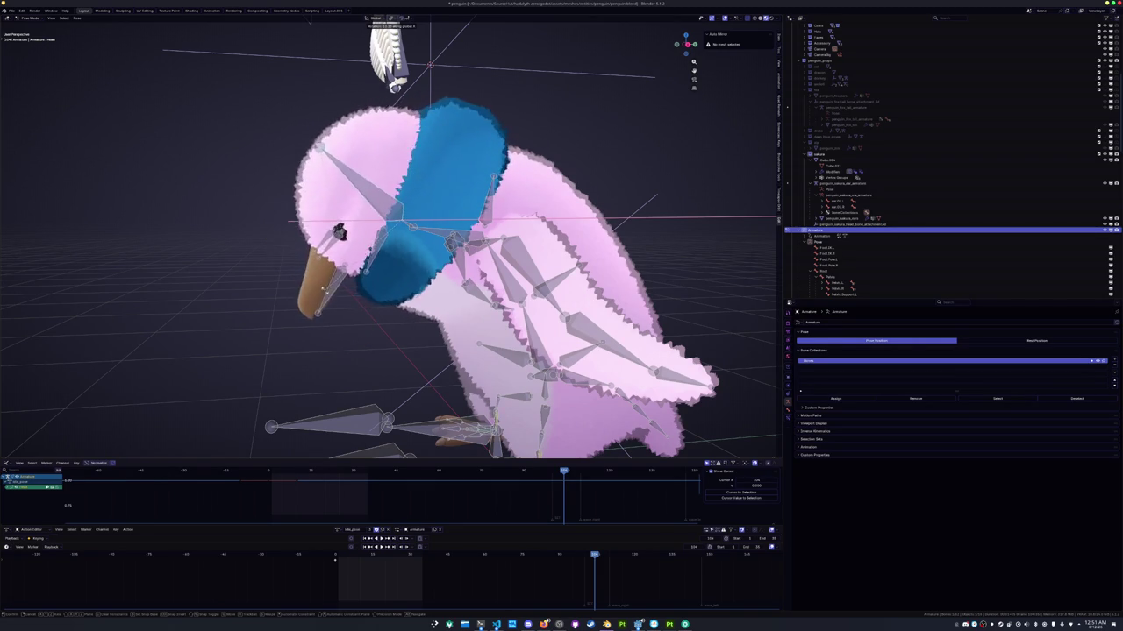
{"action": "left_click", "coordinate": [333, 300]}
{"action": "middle_click_drag", "start_coordinate": [332, 299], "coordinate": [351, 294]}
{"action": "key", "text": "r"}
{"action": "key", "text": "x"}
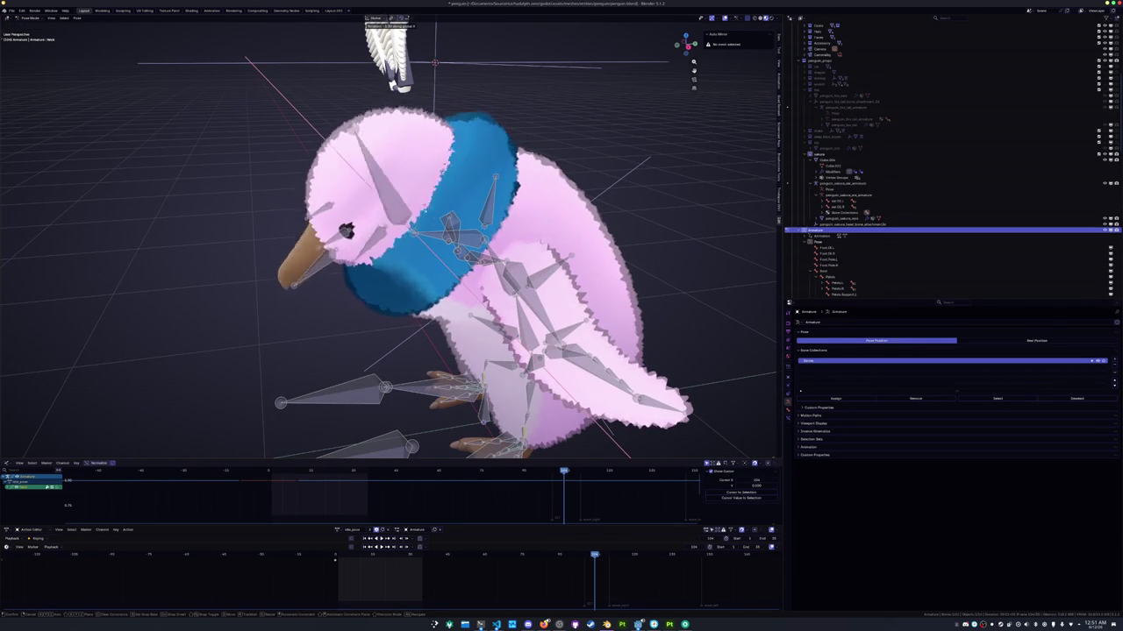
{"action": "key", "text": "Return"}
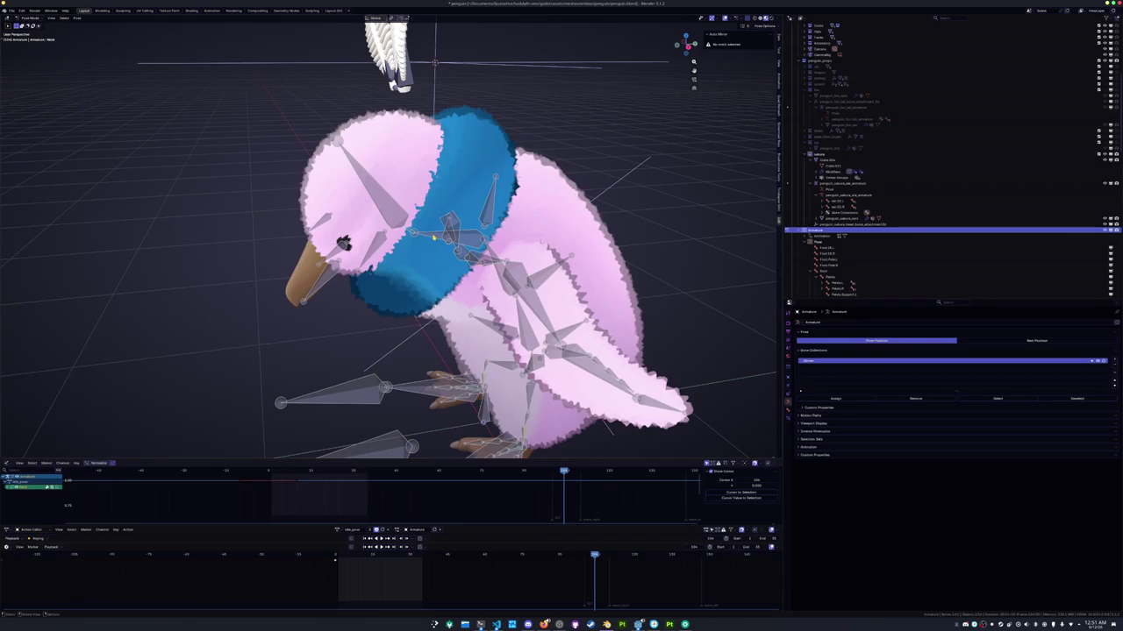
Select the scarf and bring up the interaction mode pie
{"action": "middle_click_drag", "start_coordinate": [435, 237], "coordinate": [477, 235]}
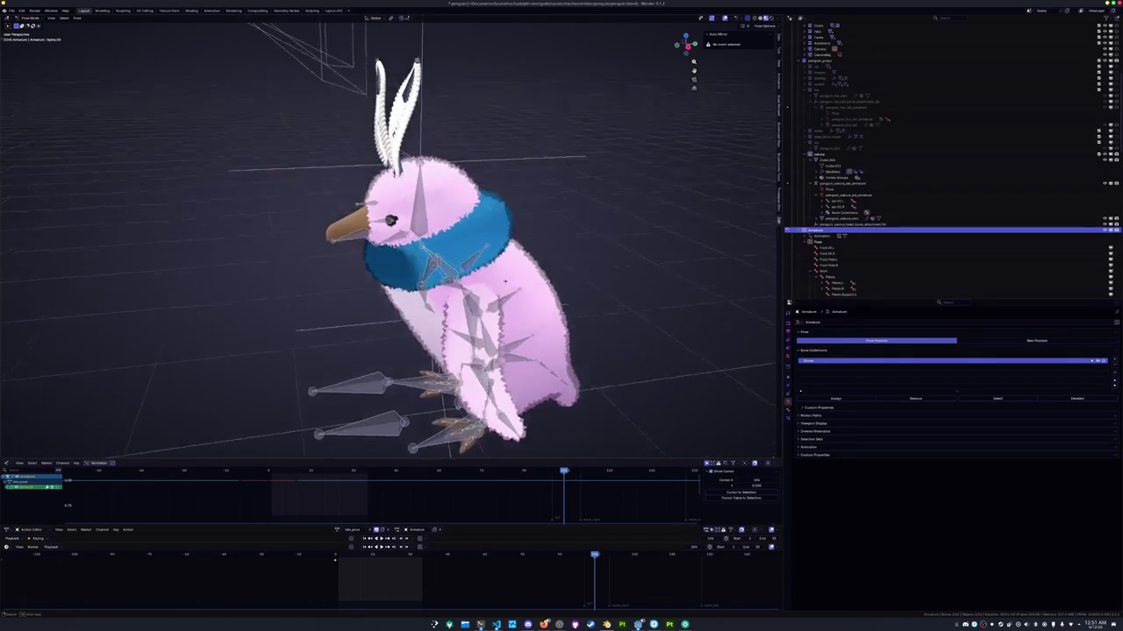
{"action": "left_click", "coordinate": [477, 234]}
{"action": "key", "text": "ctrl+Tab"}
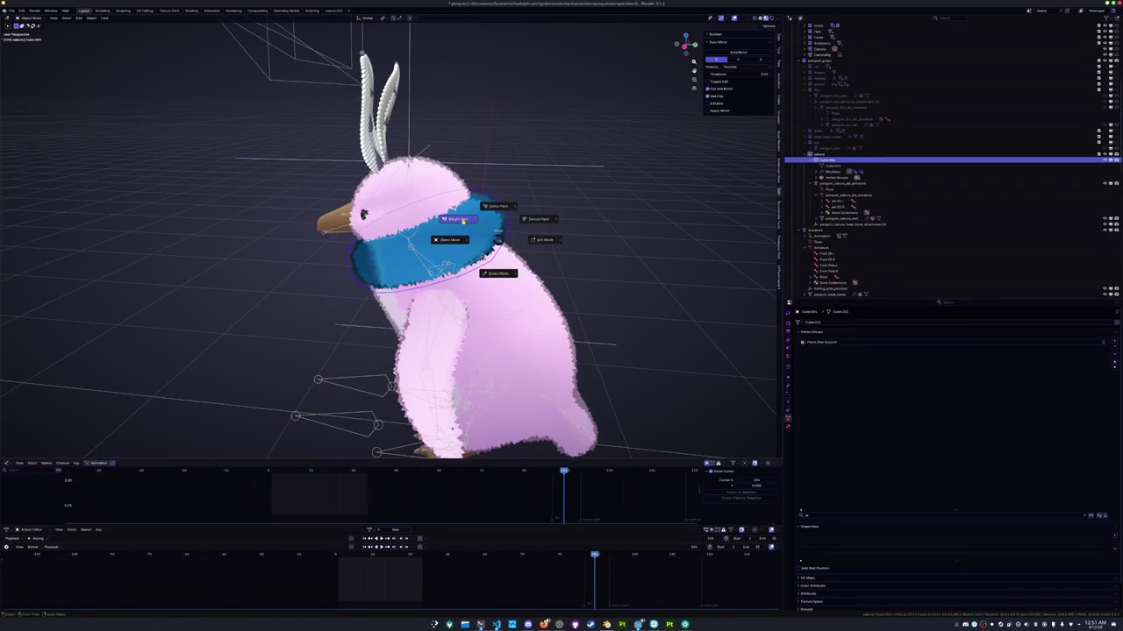
Enter Weight Paint on the scarf and select its Neck vertex group via the 'nec' filter
{"action": "left_click", "coordinate": [456, 215]}
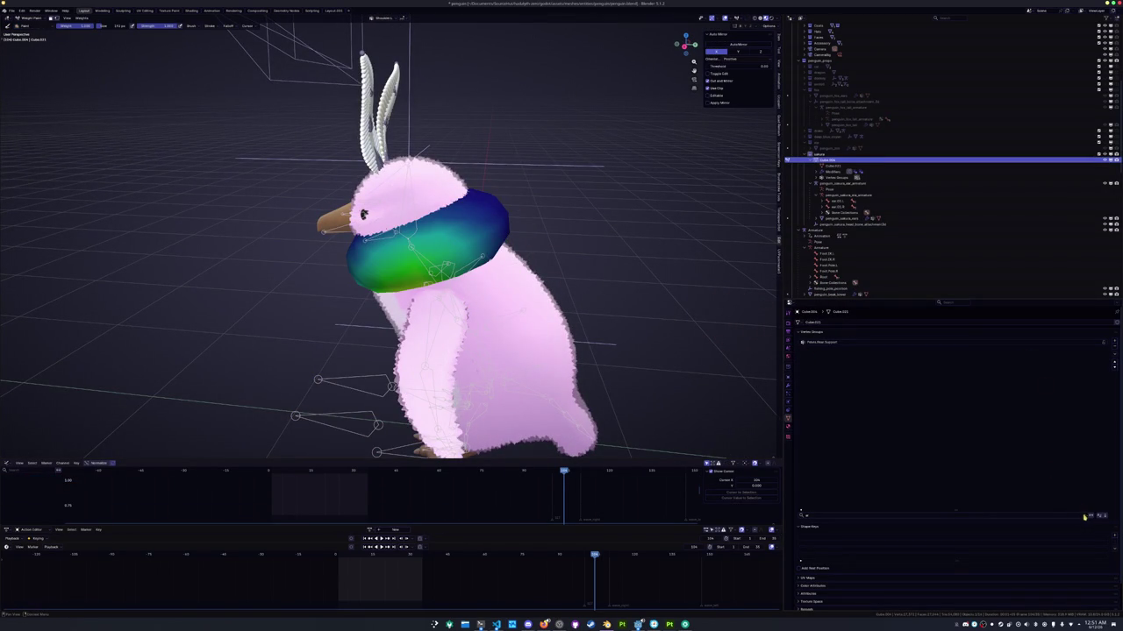
{"action": "key", "text": "BackSpace"}
{"action": "left_click", "coordinate": [841, 517]}
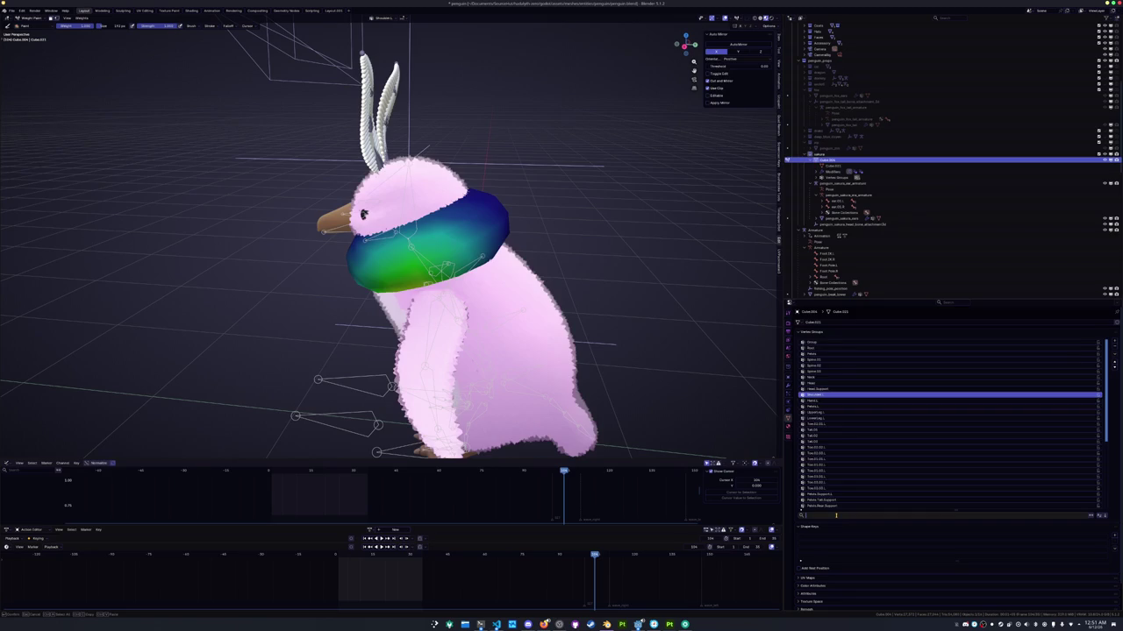
{"action": "type", "text": "nec"}
{"action": "key", "text": "Return"}
{"action": "scroll", "coordinate": [600, 302], "scroll_direction": "up", "scroll_amount": 3}
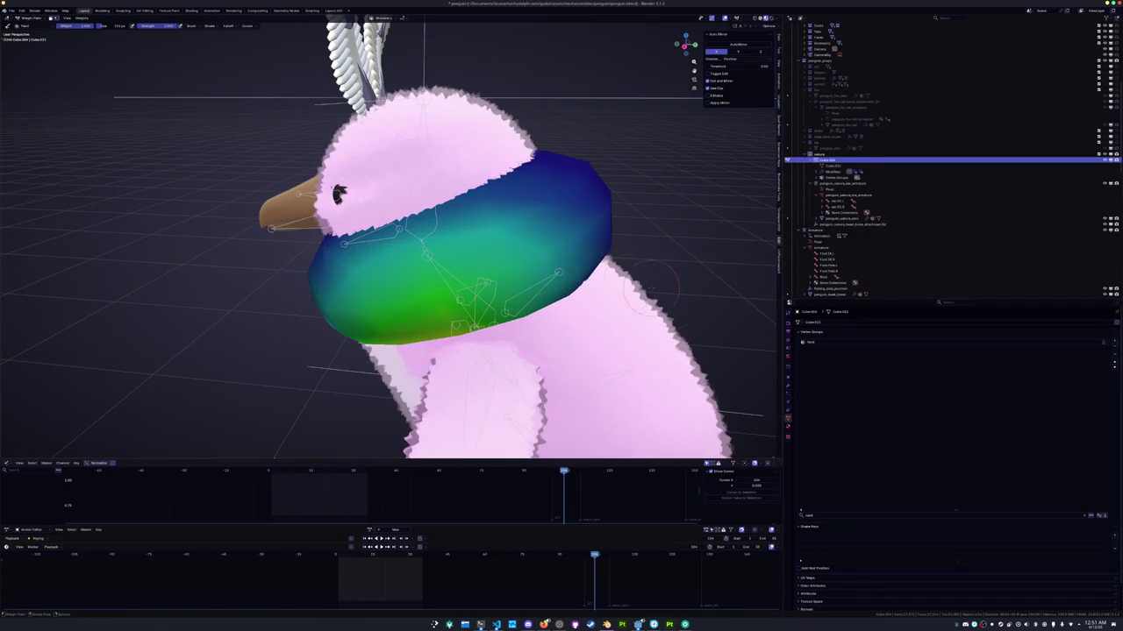
{"action": "left_click", "coordinate": [815, 343]}
Orbit around the scarf and open the weight painting options
{"action": "mouse_move", "coordinate": [686, 44]}
{"action": "left_mouse_down"}
{"action": "mouse_move", "coordinate": [667, 55]}
{"action": "mouse_move", "coordinate": [676, 279]}
{"action": "left_mouse_up"}
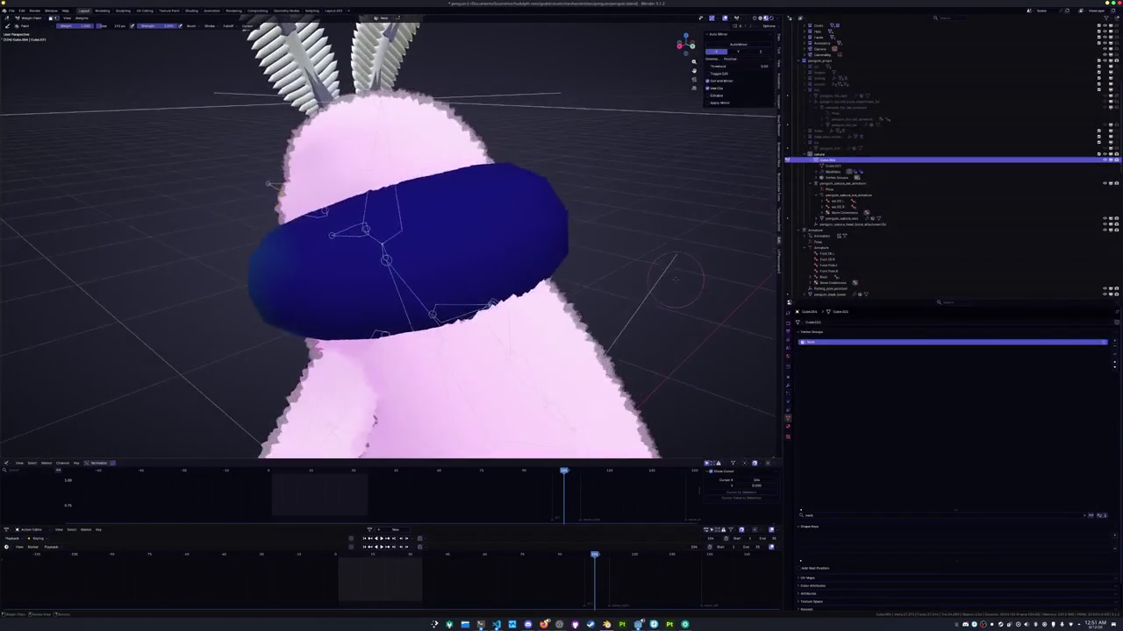
{"action": "middle_click_drag", "start_coordinate": [675, 279], "coordinate": [679, 329]}
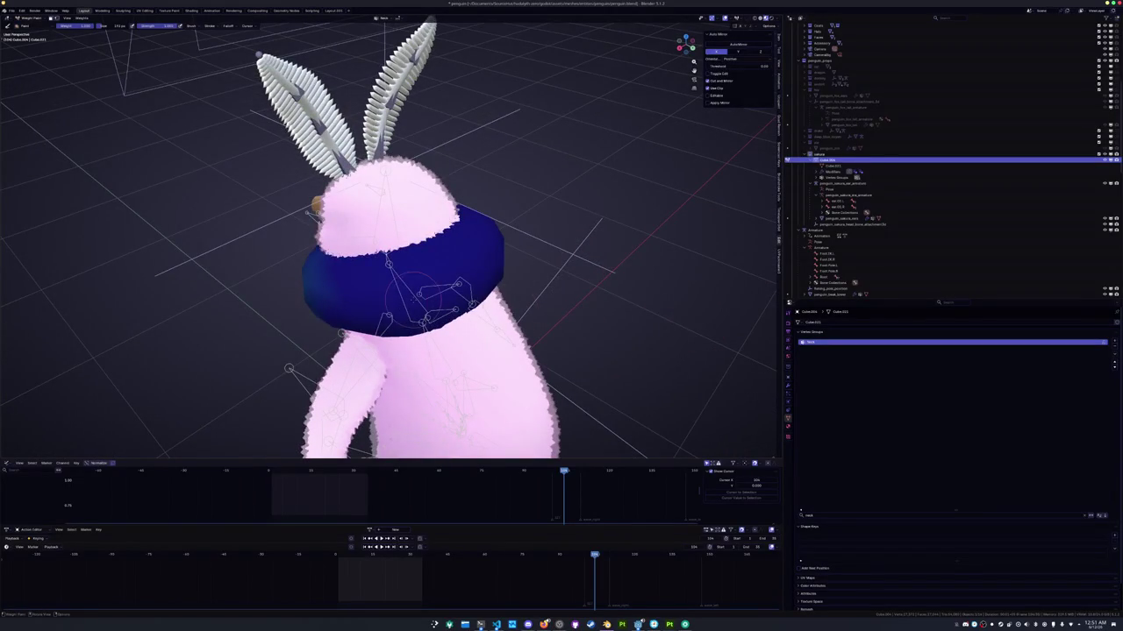
{"action": "middle_click_drag", "start_coordinate": [423, 294], "coordinate": [750, 378]}
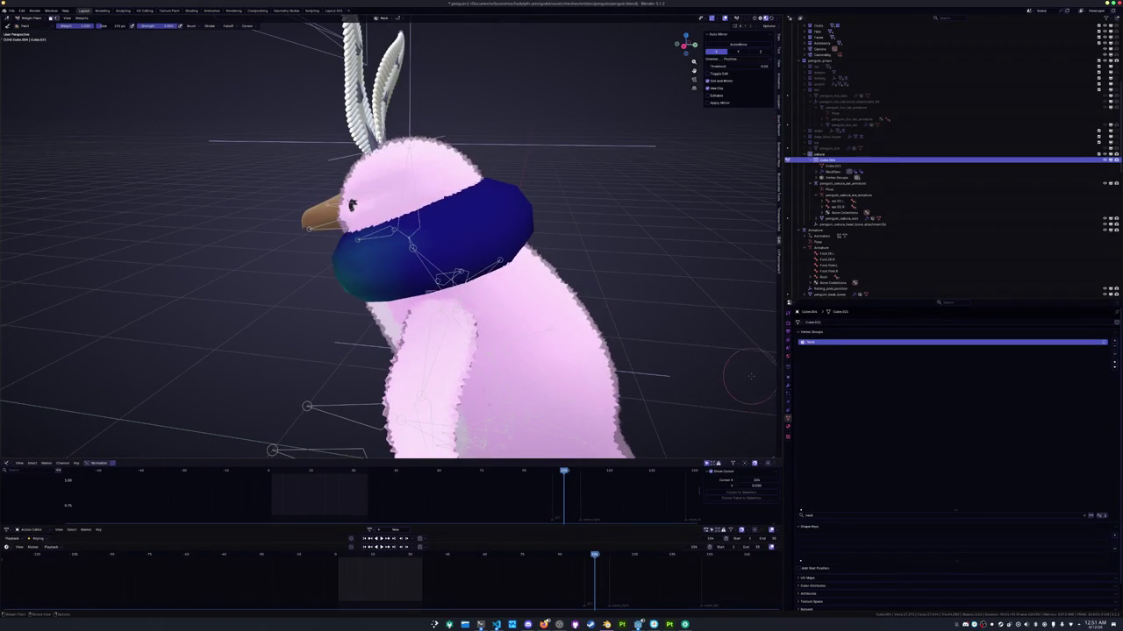
{"action": "left_click", "coordinate": [769, 25]}
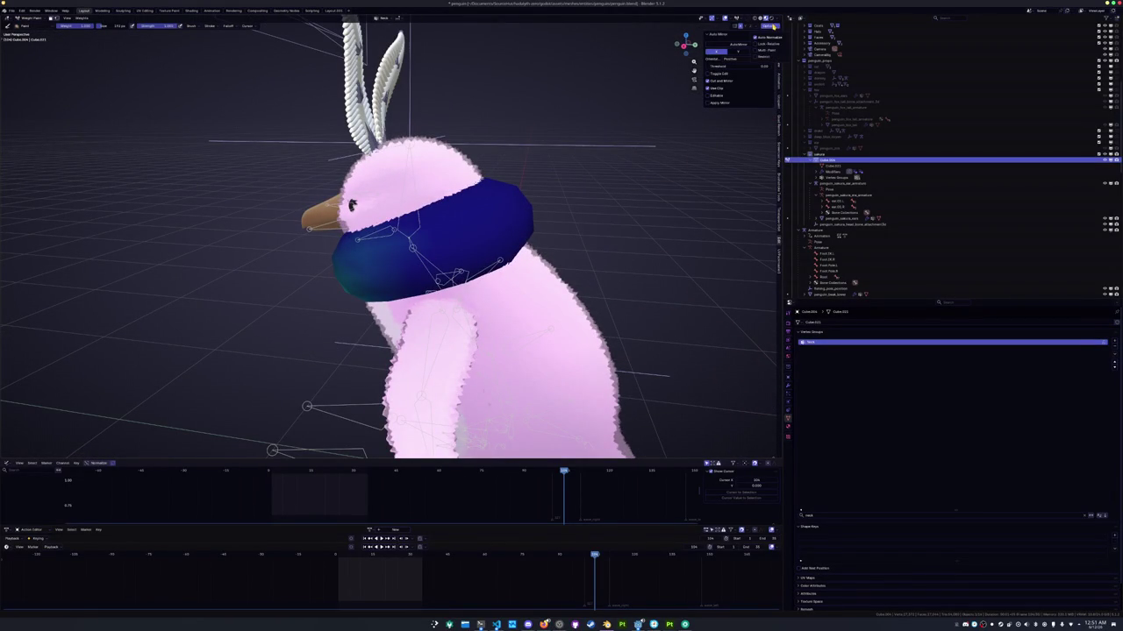
{"action": "middle_click_drag", "start_coordinate": [629, 191], "coordinate": [465, 219]}
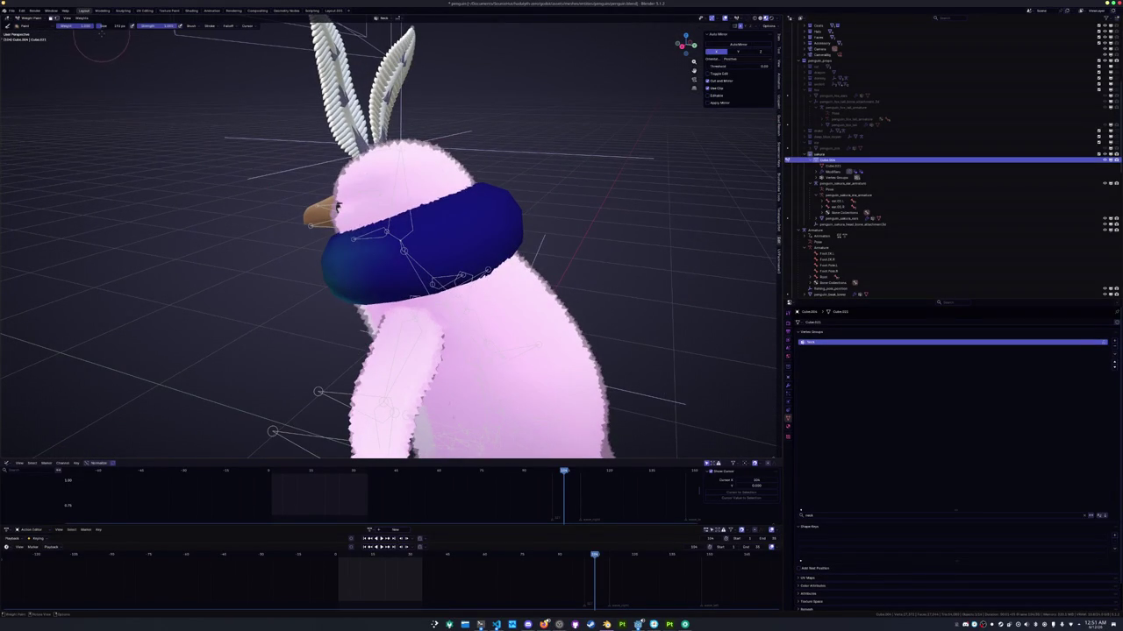
Paint trial Neck weight strokes across the scarf's front and side, then undo them
{"action": "left_click_drag", "start_coordinate": [456, 245], "coordinate": [526, 198]}
{"action": "middle_click_drag", "start_coordinate": [526, 197], "coordinate": [394, 228]}
{"action": "left_click_drag", "start_coordinate": [315, 263], "coordinate": [456, 250]}
{"action": "left_click_drag", "start_coordinate": [280, 263], "coordinate": [378, 256]}
{"action": "middle_click_drag", "start_coordinate": [378, 256], "coordinate": [290, 254]}
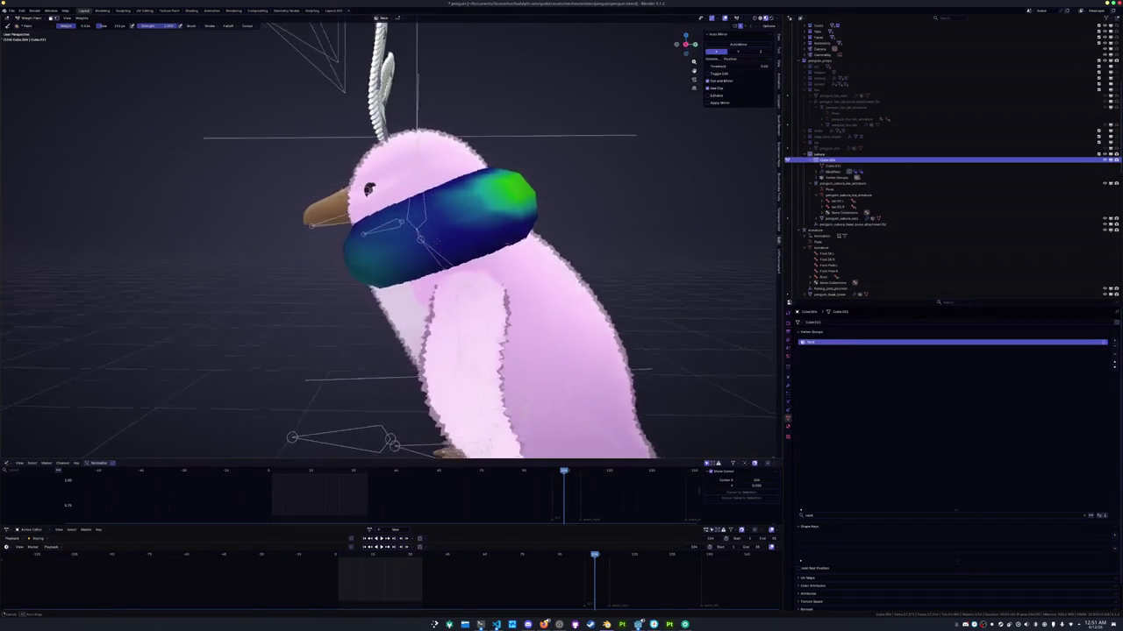
{"action": "middle_click_drag", "start_coordinate": [407, 239], "coordinate": [473, 210]}
{"action": "left_click_drag", "start_coordinate": [456, 220], "coordinate": [518, 179]}
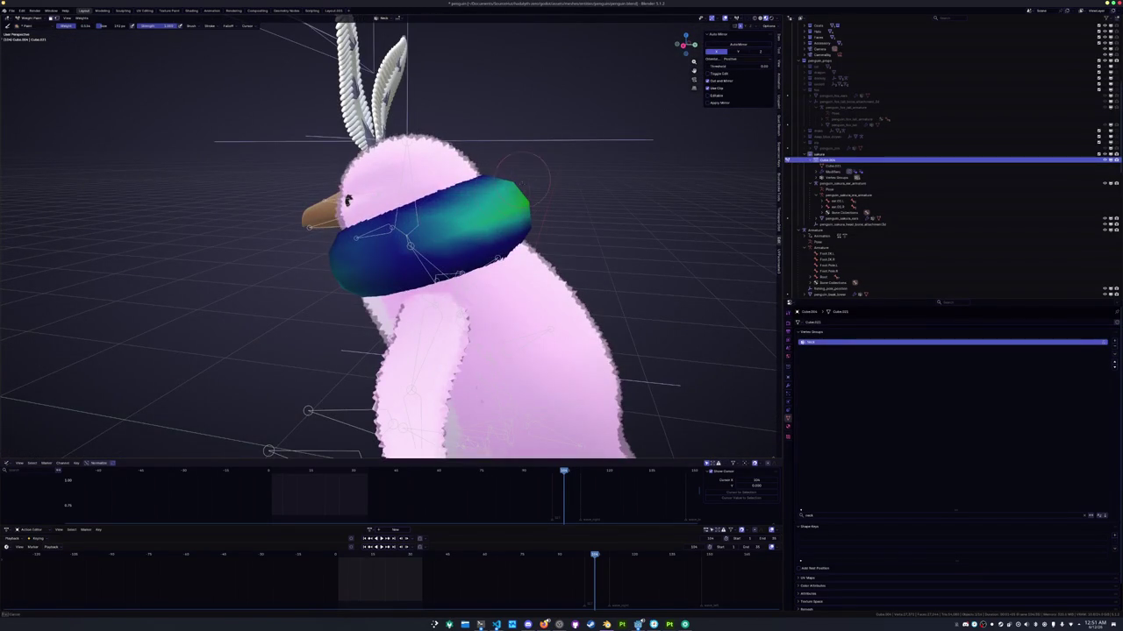
{"action": "middle_click_drag", "start_coordinate": [517, 180], "coordinate": [213, 208]}
{"action": "key", "text": "ctrl+z"}
{"action": "key", "text": "ctrl+z"}
{"action": "key", "text": "ctrl+z"}
{"action": "key", "text": "ctrl+z"}
{"action": "mouse_move", "coordinate": [298, 245]}
{"action": "middle_mouse_down"}
{"action": "mouse_move", "coordinate": [369, 299]}
{"action": "mouse_move", "coordinate": [393, 266]}
{"action": "middle_mouse_up"}
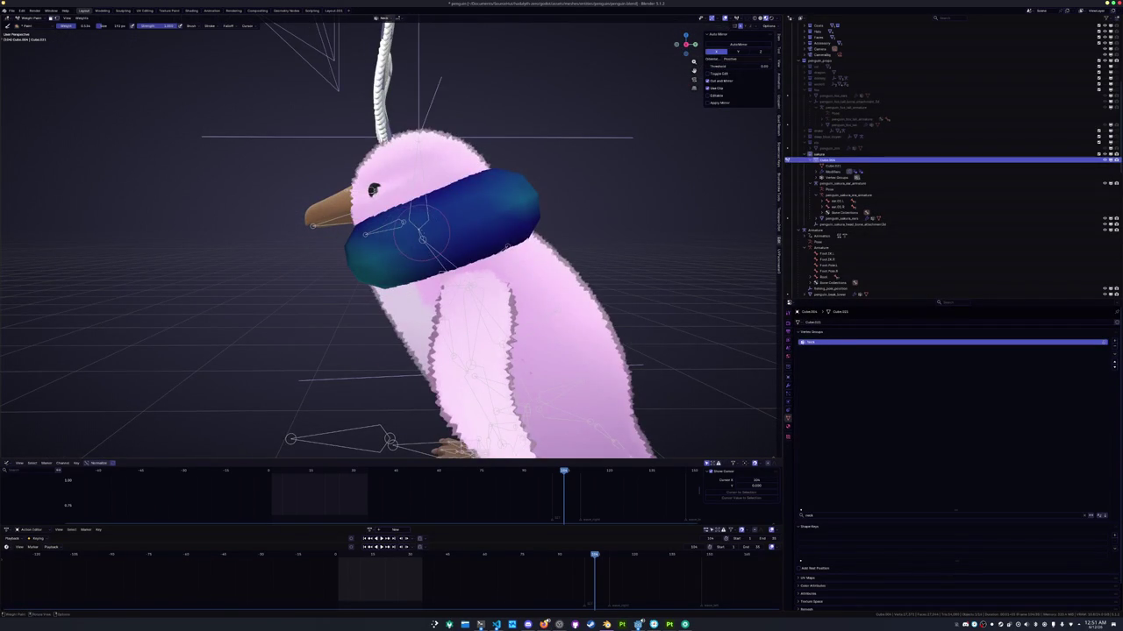
Return to Object Mode and rotate the armature's head bone about 34° around X in Pose Mode
{"action": "key", "text": "ctrl+Tab"}
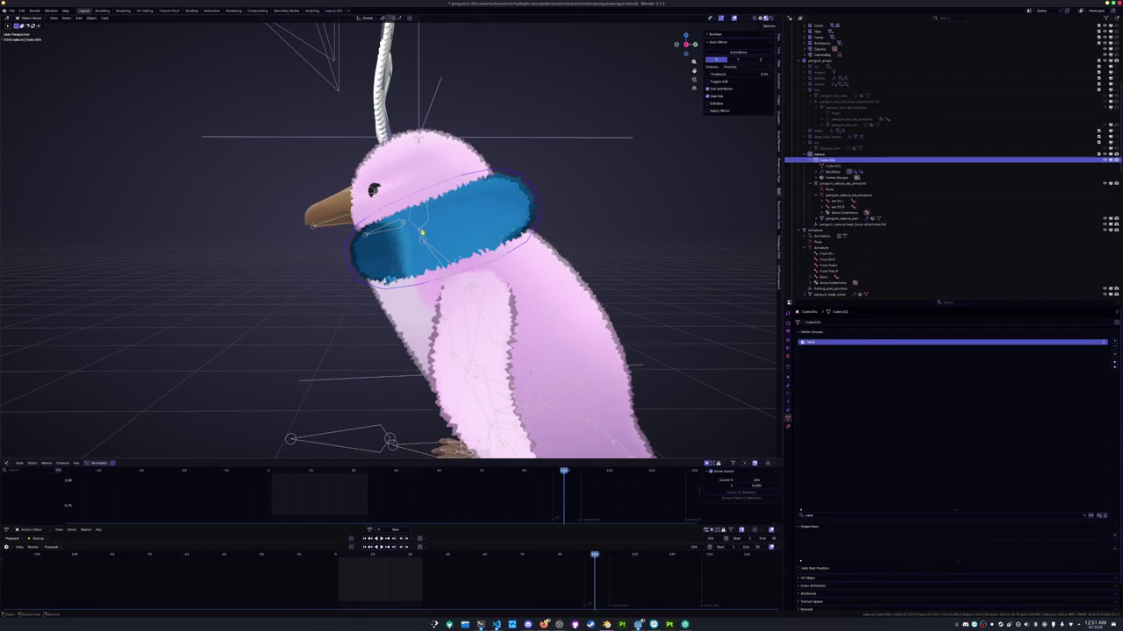
{"action": "left_click", "coordinate": [421, 233]}
{"action": "key", "text": "ctrl+Tab"}
{"action": "key", "text": "r"}
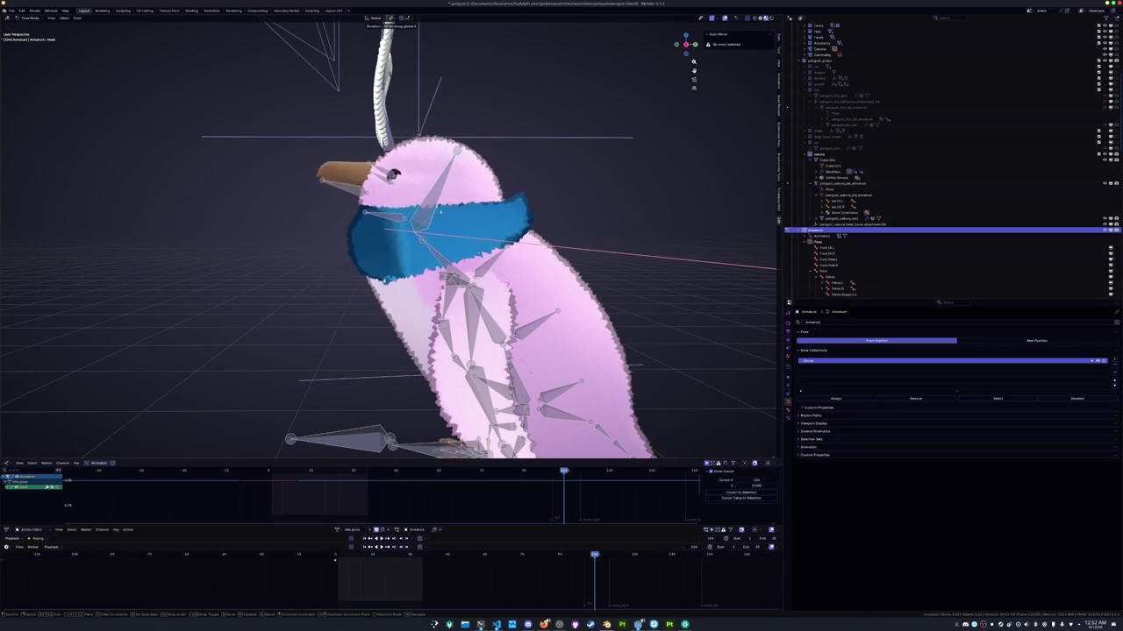
Confirm the head tilt, put the scarf in Weight Paint, and undo its stray green weight
{"action": "left_click", "coordinate": [440, 212]}
{"action": "middle_click_drag", "start_coordinate": [440, 211], "coordinate": [474, 201]}
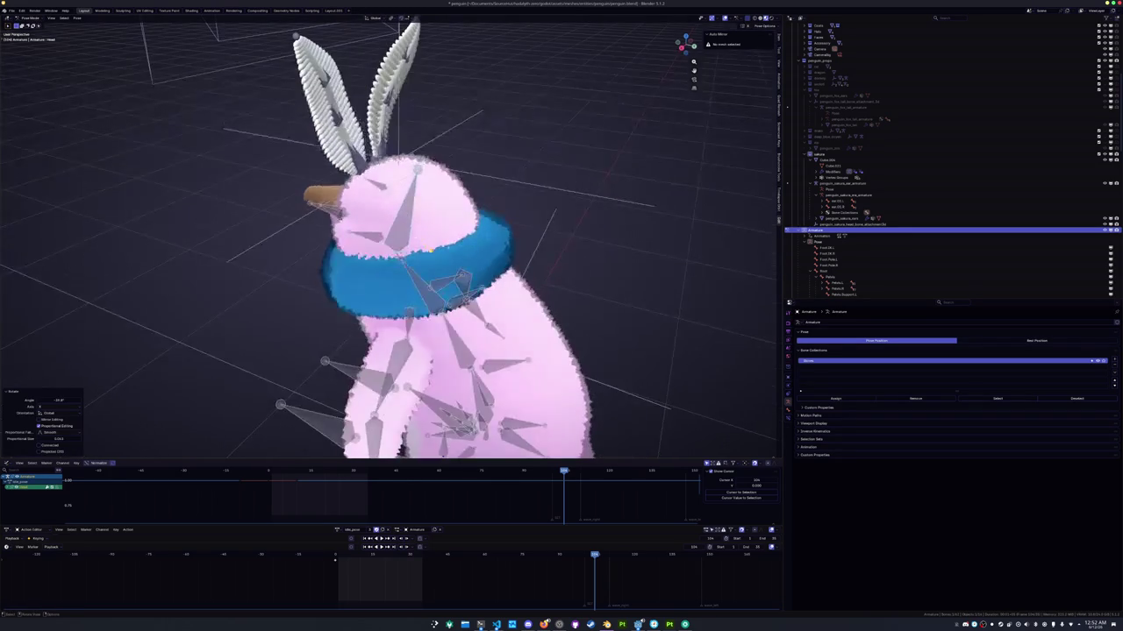
{"action": "key", "text": "ctrl+Tab"}
{"action": "left_click", "coordinate": [468, 260]}
{"action": "key", "text": "ctrl+Tab"}
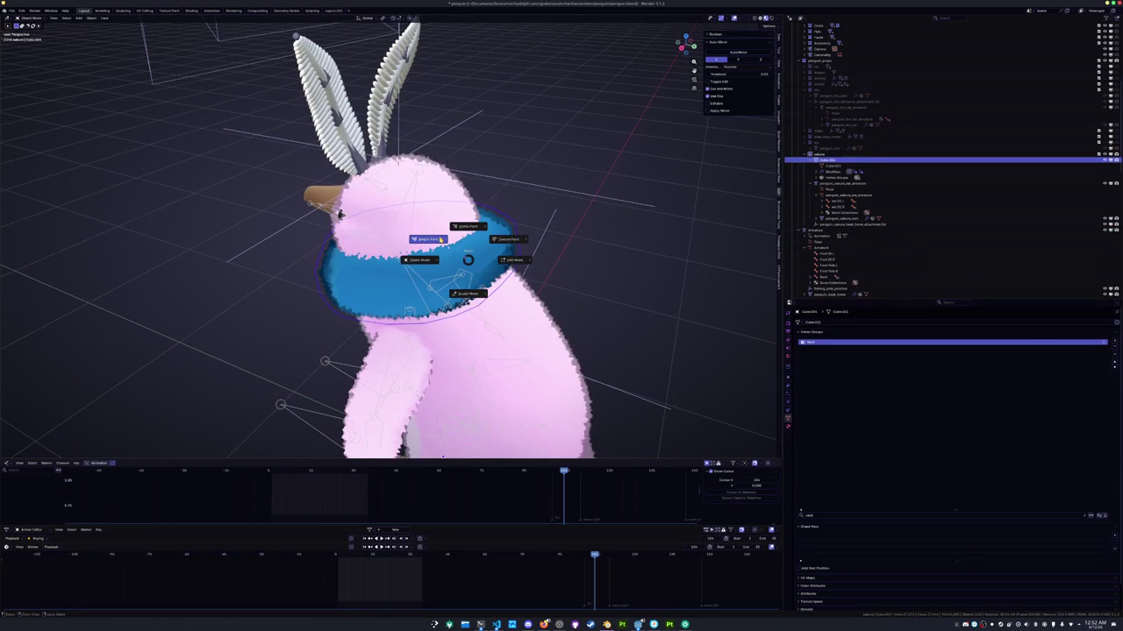
{"action": "left_click", "coordinate": [427, 240]}
{"action": "middle_click_drag", "start_coordinate": [427, 239], "coordinate": [361, 280]}
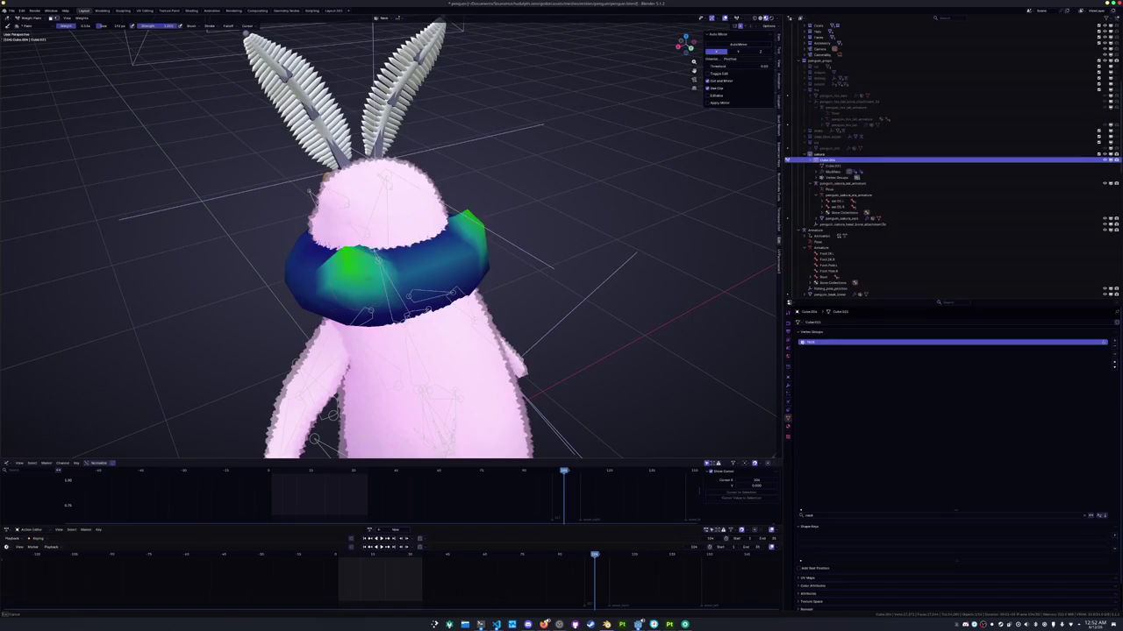
{"action": "key", "text": "ctrl+z"}
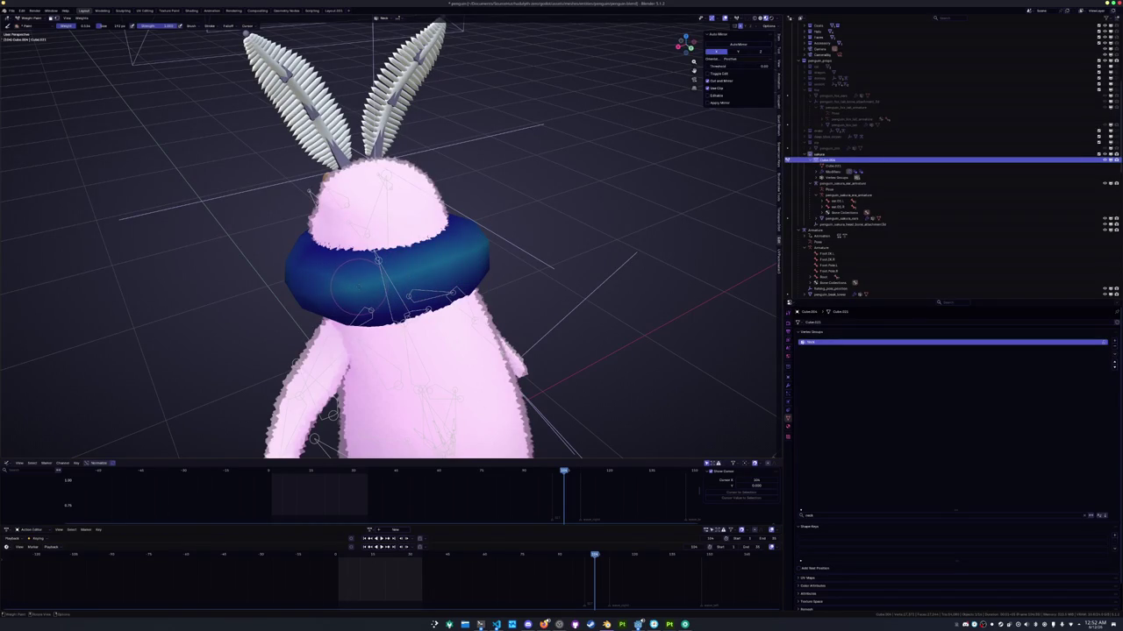
{"action": "key", "text": "ctrl+shift+z"}
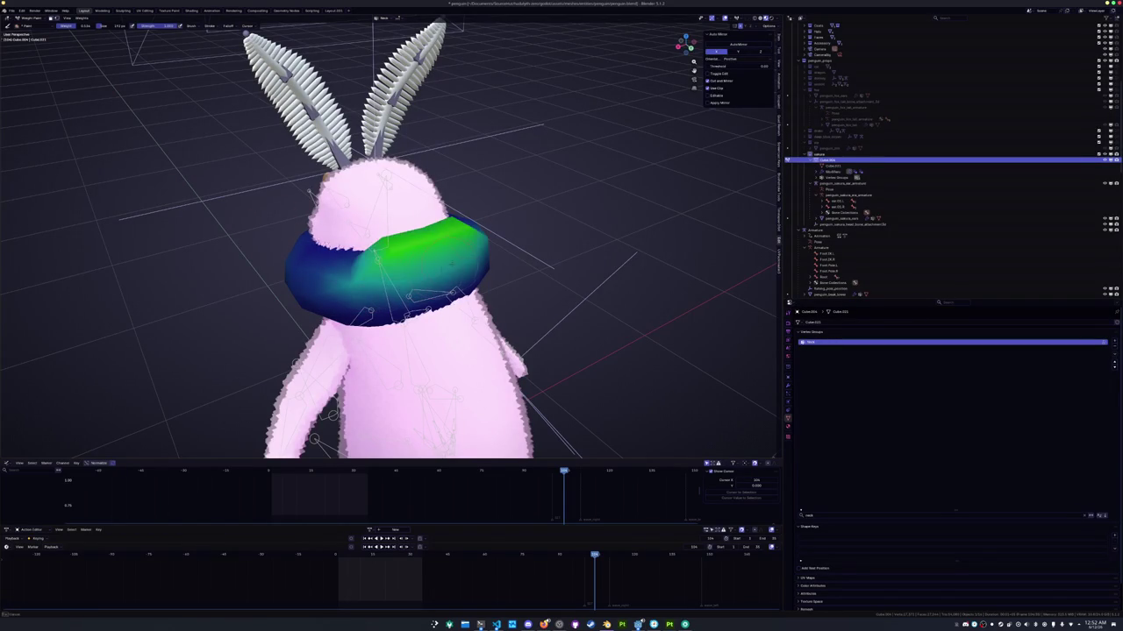
{"action": "key", "text": "ctrl+z"}
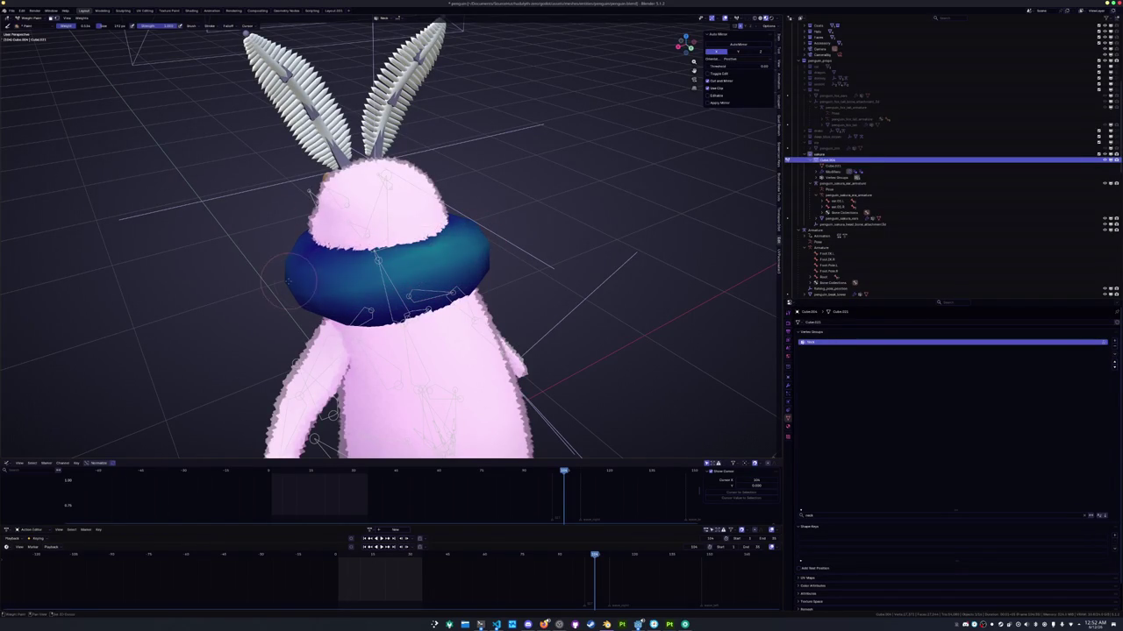
Check the scarf in Edit Mode from side views, then return to Object Mode
{"action": "middle_click_drag", "start_coordinate": [289, 280], "coordinate": [329, 267]}
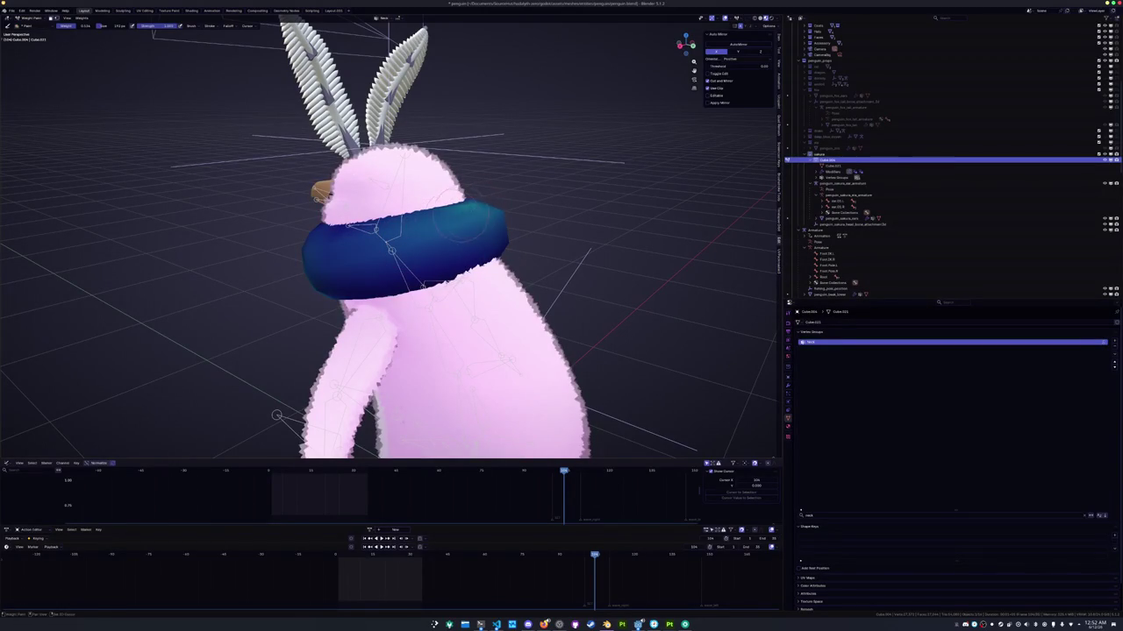
{"action": "mouse_move", "coordinate": [474, 211]}
{"action": "middle_mouse_down"}
{"action": "mouse_move", "coordinate": [412, 220]}
{"action": "mouse_move", "coordinate": [509, 234]}
{"action": "mouse_move", "coordinate": [421, 236]}
{"action": "middle_mouse_up"}
{"action": "key", "text": "Tab"}
{"action": "scroll", "coordinate": [421, 236], "scroll_direction": "up", "scroll_amount": 3}
{"action": "scroll", "coordinate": [412, 241], "scroll_direction": "up", "scroll_amount": 4}
{"action": "scroll", "coordinate": [405, 244], "scroll_direction": "up", "scroll_amount": 2}
{"action": "scroll", "coordinate": [405, 245], "scroll_direction": "down", "scroll_amount": 1}
{"action": "mouse_move", "coordinate": [405, 245]}
{"action": "middle_mouse_down"}
{"action": "mouse_move", "coordinate": [376, 250]}
{"action": "mouse_move", "coordinate": [437, 261]}
{"action": "mouse_move", "coordinate": [365, 261]}
{"action": "mouse_move", "coordinate": [404, 268]}
{"action": "middle_mouse_up"}
{"action": "scroll", "coordinate": [390, 252], "scroll_direction": "down", "scroll_amount": 4}
{"action": "scroll", "coordinate": [390, 252], "scroll_direction": "down", "scroll_amount": 4}
{"action": "key", "text": "Tab"}
{"action": "scroll", "coordinate": [436, 261], "scroll_direction": "up", "scroll_amount": 2}
{"action": "scroll", "coordinate": [366, 260], "scroll_direction": "up", "scroll_amount": 2}
{"action": "scroll", "coordinate": [366, 260], "scroll_direction": "up", "scroll_amount": 3}
Toggle the armature through Pose Mode, then select Cube.004 and begin renaming it in the Outliner
{"action": "left_click", "coordinate": [393, 263]}
{"action": "key", "text": "ctrl+Tab"}
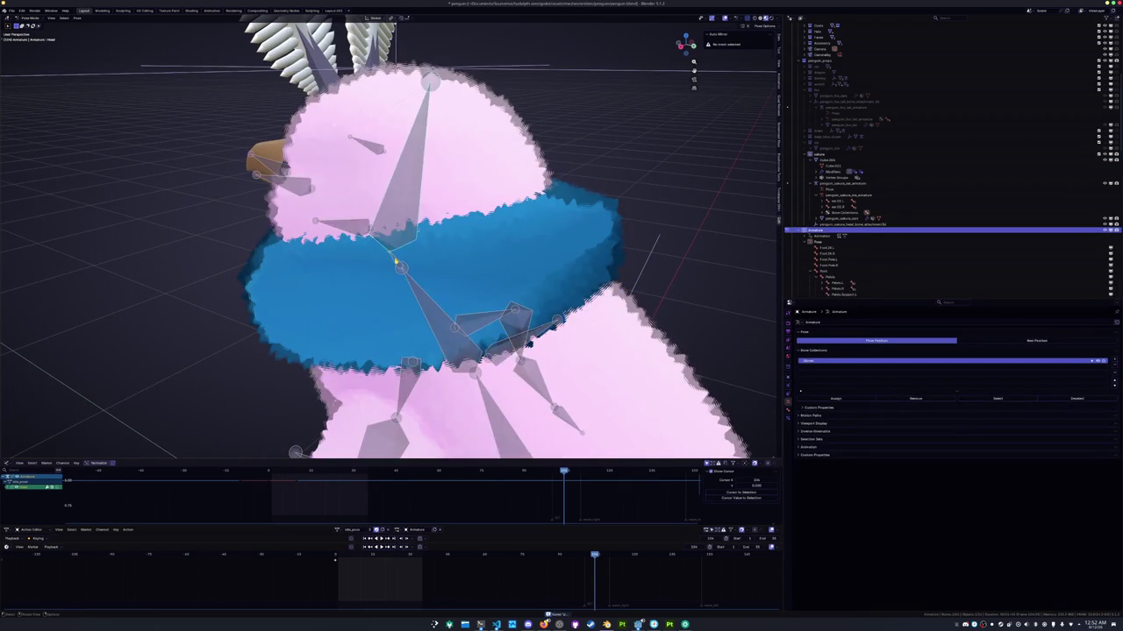
{"action": "middle_click_drag", "start_coordinate": [418, 235], "coordinate": [524, 230]}
{"action": "scroll", "coordinate": [418, 236], "scroll_direction": "down", "scroll_amount": 4}
{"action": "key", "text": "ctrl+Tab"}
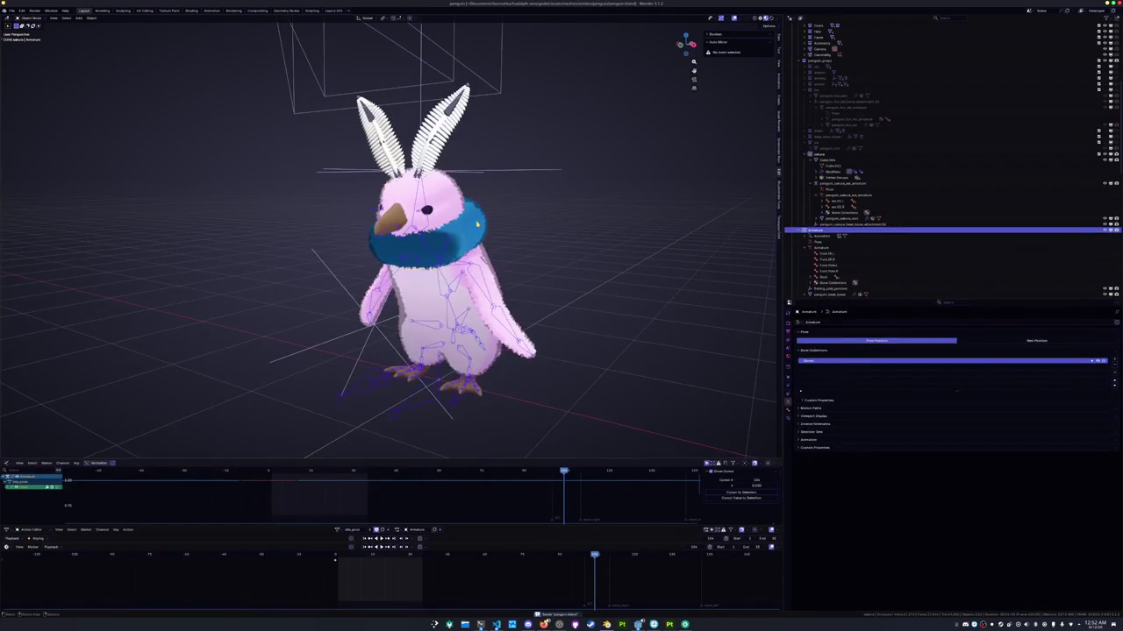
{"action": "left_click", "coordinate": [473, 254]}
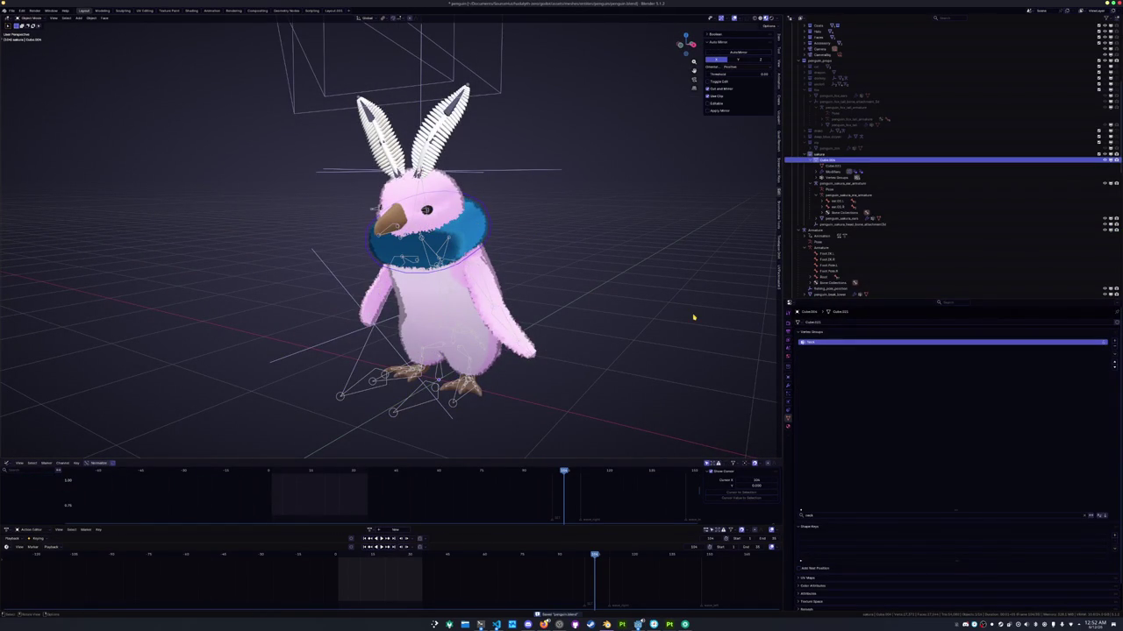
{"action": "double_click", "coordinate": [841, 160]}
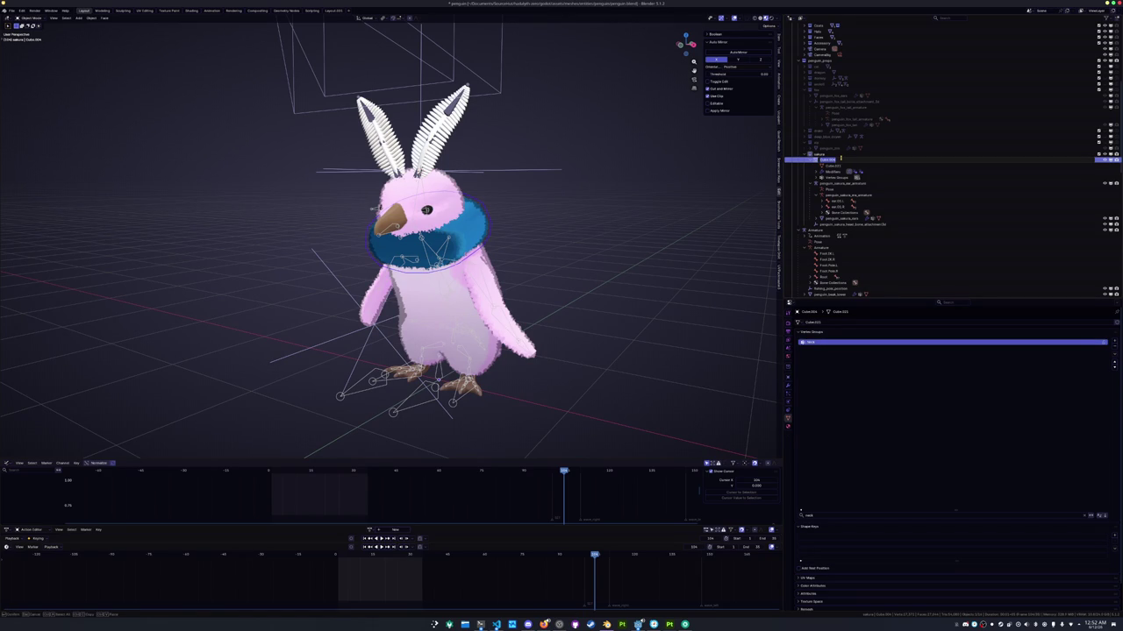
Confirm the scarf's new name penguin_sakura_mesh and save penguin.blend
{"action": "key", "text": "Return"}
{"action": "key", "text": "ctrl+s"}
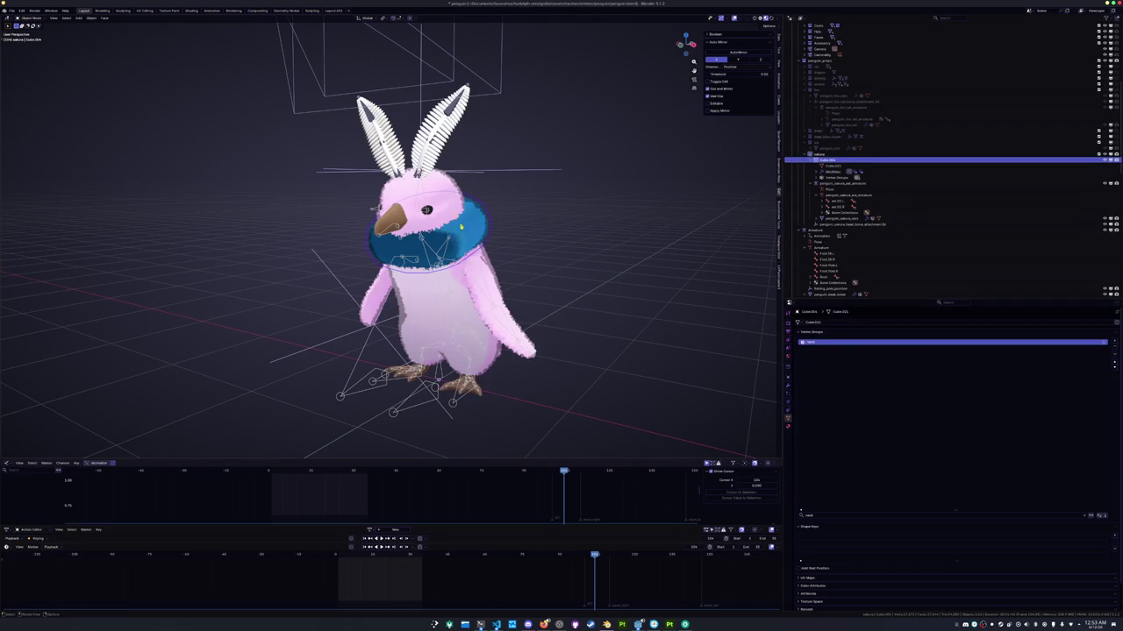
{"action": "middle_click_drag", "start_coordinate": [526, 263], "coordinate": [714, 198]}
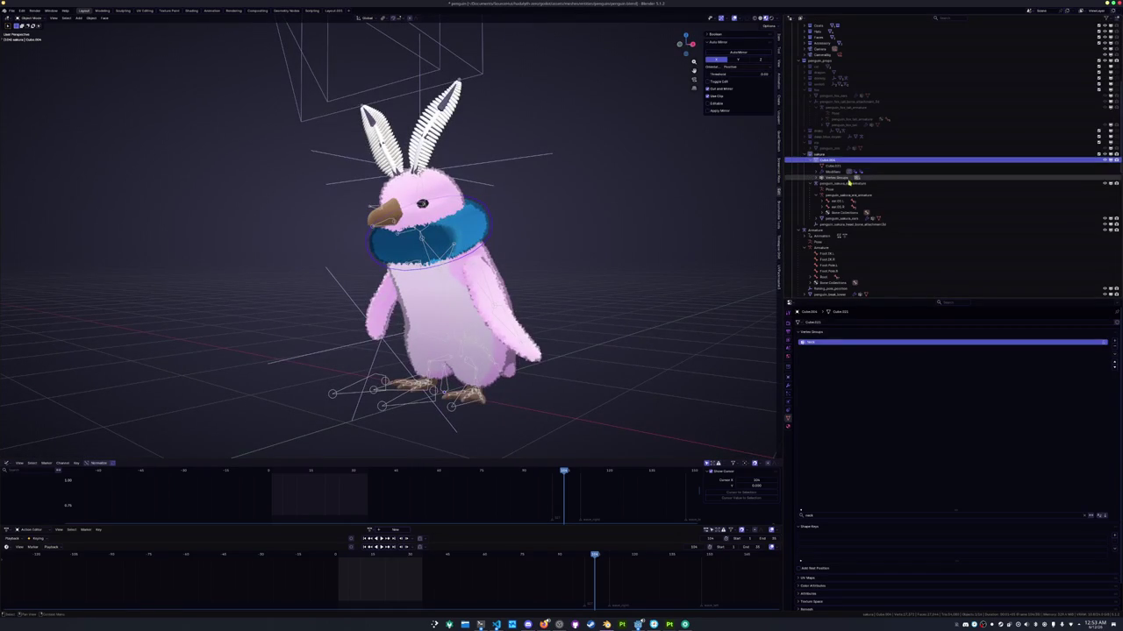
Drag penguin_sakura_mesh under the sakura armature in the Outliner
{"action": "double_click", "coordinate": [828, 161]}
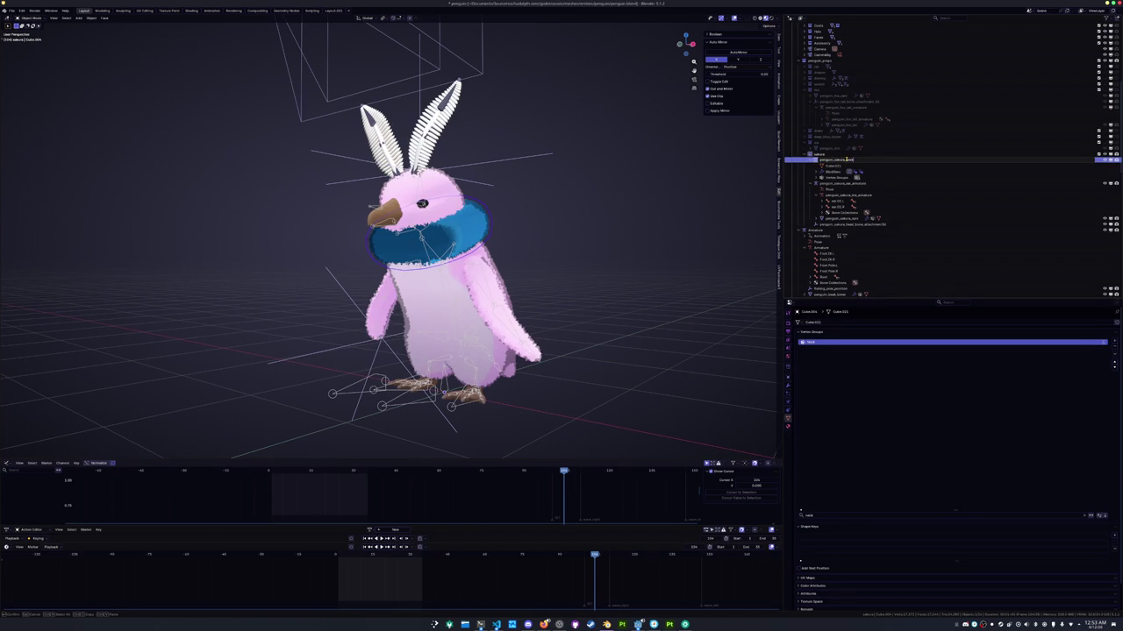
{"action": "left_click_drag", "start_coordinate": [847, 160], "coordinate": [847, 161]}
{"action": "mouse_move", "coordinate": [605, 266]}
{"action": "middle_mouse_down"}
{"action": "mouse_move", "coordinate": [614, 265]}
{"action": "mouse_move", "coordinate": [605, 280]}
{"action": "middle_mouse_up"}
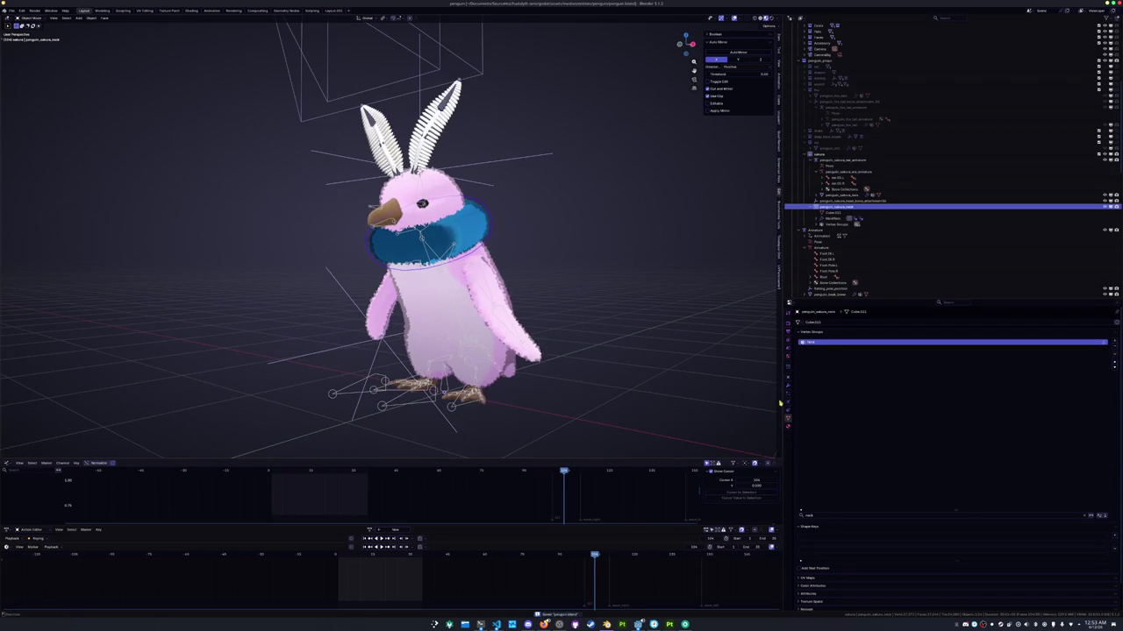
Turn off the scarf's Geometry Nodes fur modifier in the viewport
{"action": "left_click", "coordinate": [790, 411]}
{"action": "left_click", "coordinate": [788, 399]}
{"action": "left_click", "coordinate": [788, 387]}
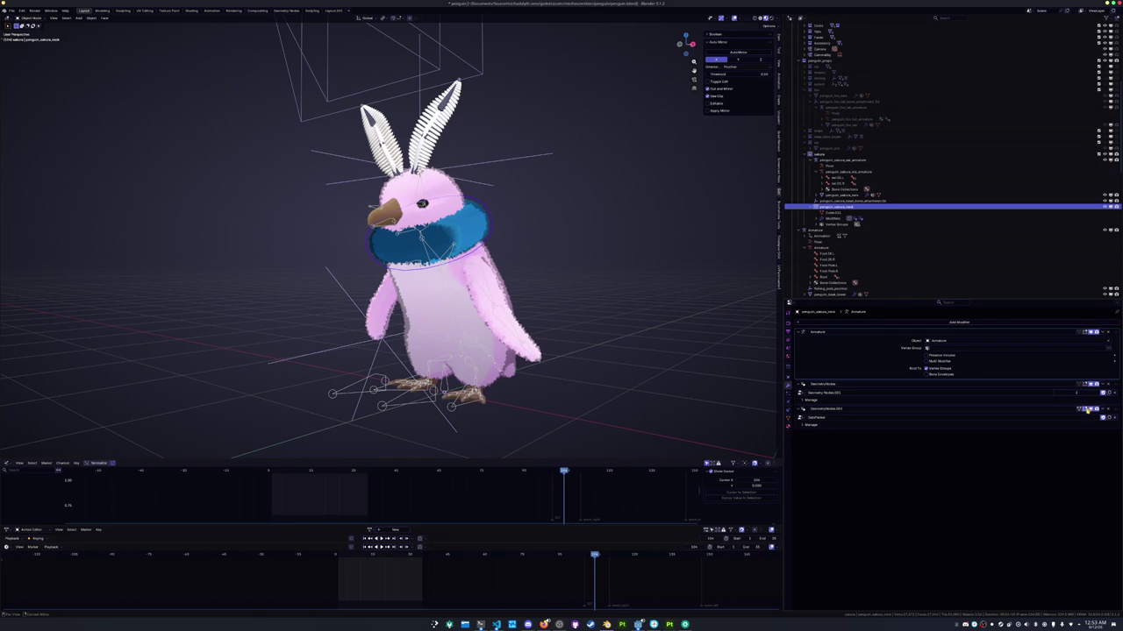
{"action": "left_click", "coordinate": [1085, 385]}
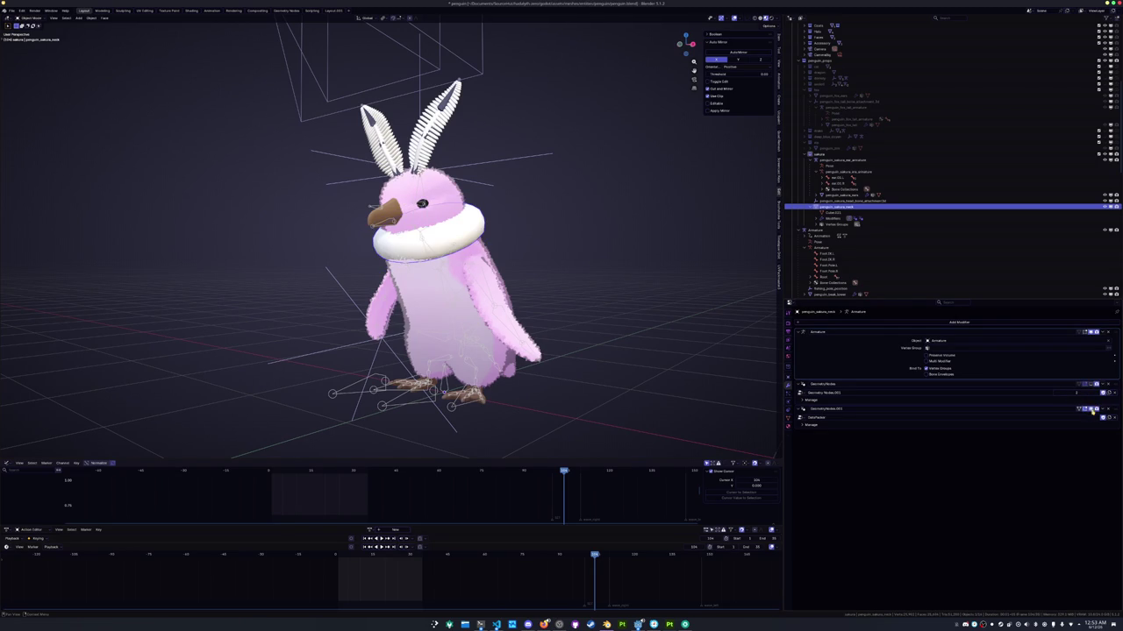
Enter Edit Mode on the plain white collar mesh, viewed head-on
{"action": "scroll", "coordinate": [590, 302], "scroll_direction": "up", "scroll_amount": 2}
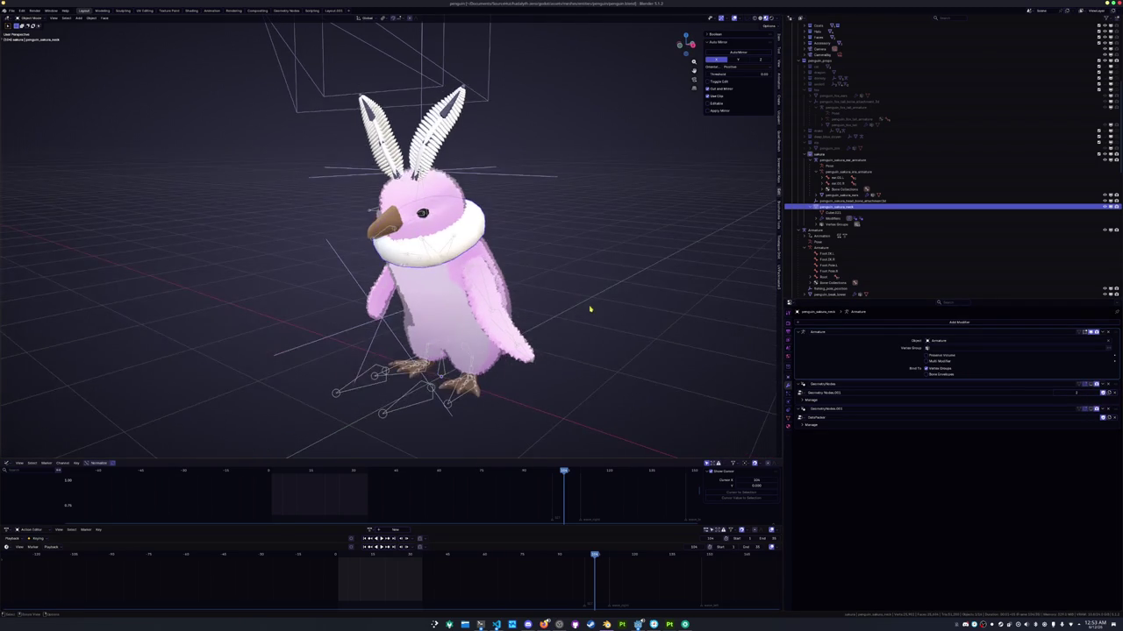
{"action": "scroll", "coordinate": [597, 306], "scroll_direction": "up", "scroll_amount": 2}
{"action": "key", "text": "Tab"}
{"action": "scroll", "coordinate": [422, 296], "scroll_direction": "up", "scroll_amount": 1}
{"action": "middle_click_drag", "start_coordinate": [422, 296], "coordinate": [577, 269]}
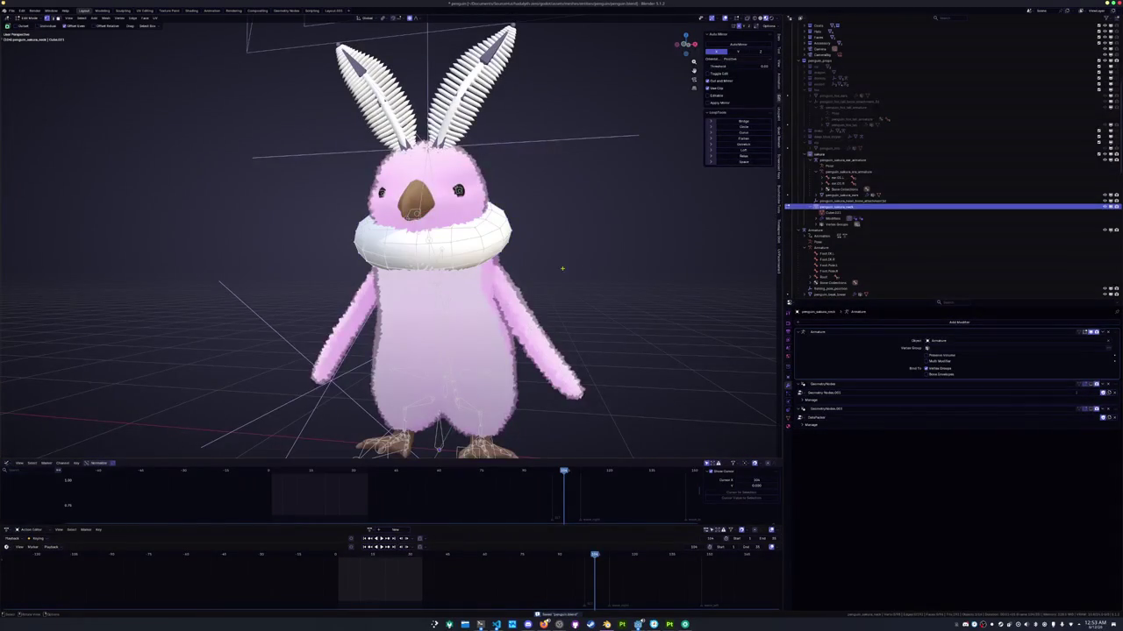
Mark the selected collar edge loop as a seam, then move to the UV Editing workspace
{"action": "left_click", "coordinate": [428, 241], "text": "alt"}
{"action": "middle_click_drag", "start_coordinate": [428, 241], "coordinate": [436, 236]}
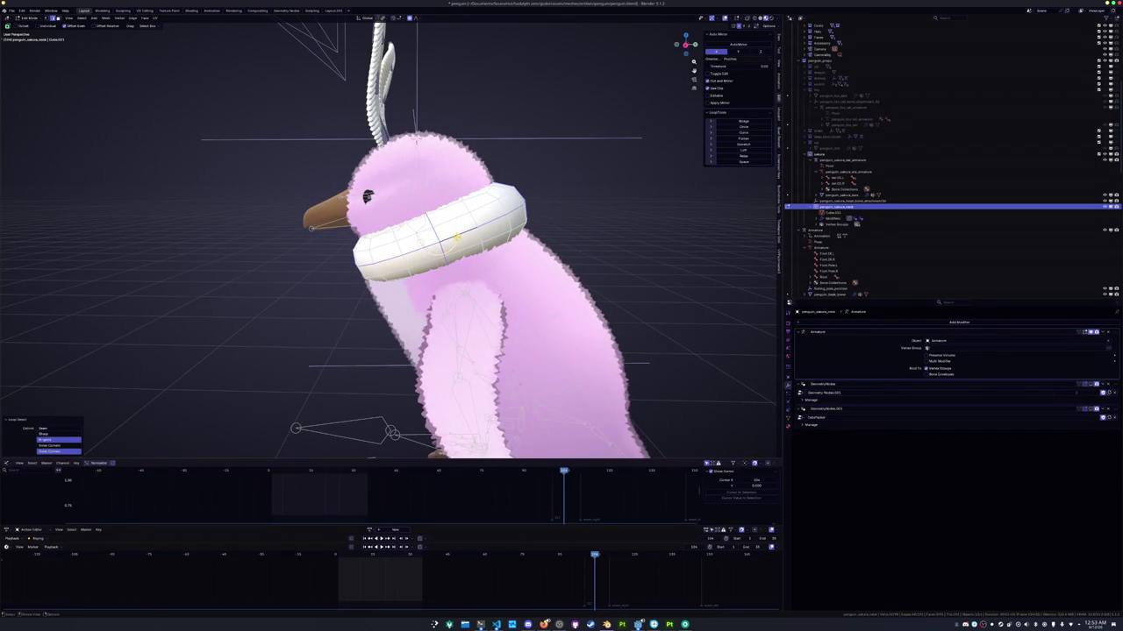
{"action": "right_click", "coordinate": [285, 281]}
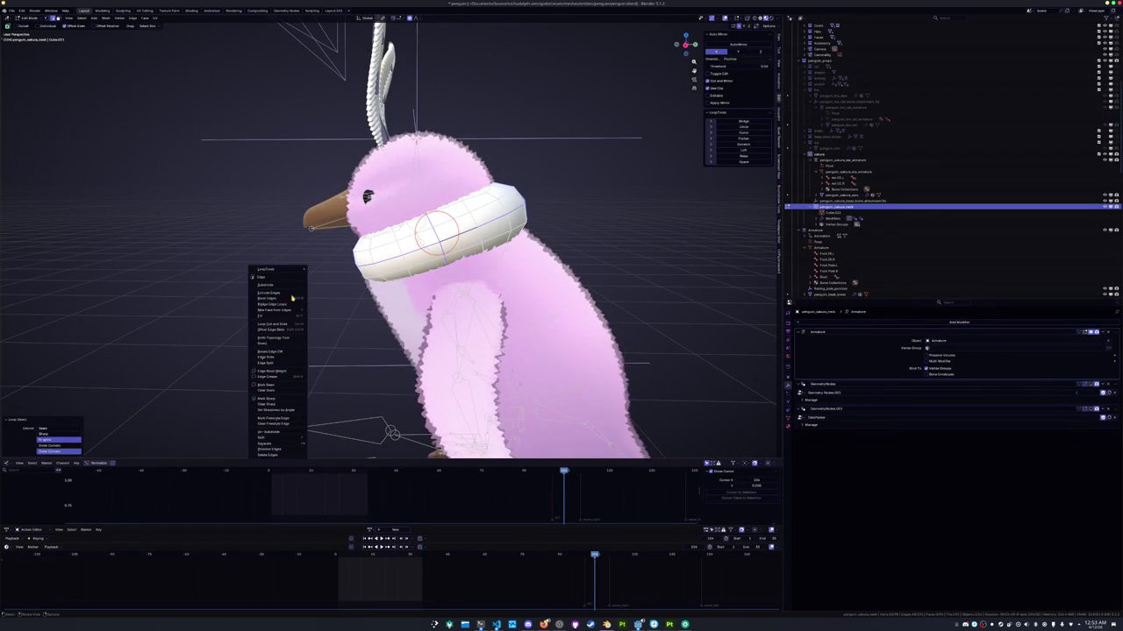
{"action": "left_click", "coordinate": [272, 390]}
{"action": "left_click", "coordinate": [144, 10]}
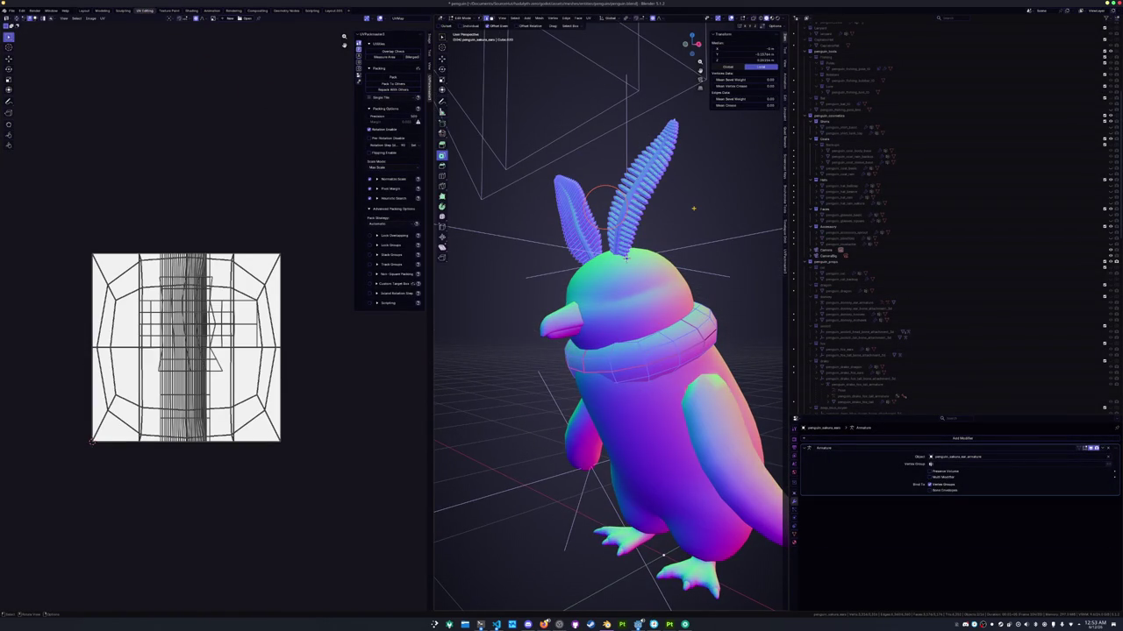
Select the whole mesh, try Shade Auto Smooth and undo it, then return to Edit Mode
{"action": "scroll", "coordinate": [692, 208], "scroll_direction": "up", "scroll_amount": 2}
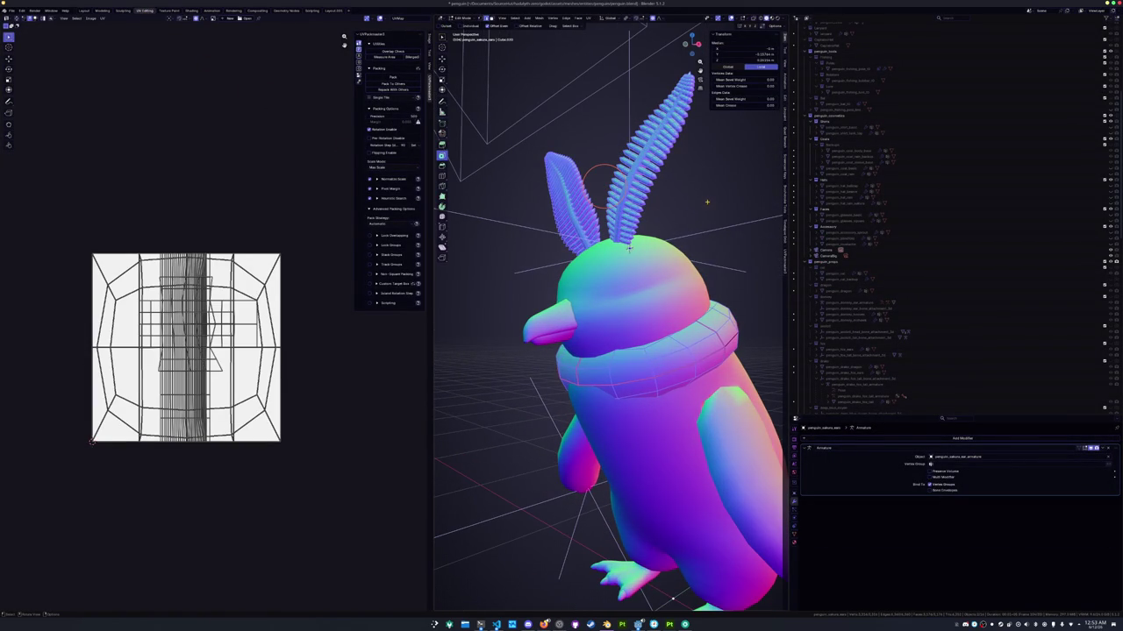
{"action": "left_click", "coordinate": [705, 202]}
{"action": "scroll", "coordinate": [669, 213], "scroll_direction": "down", "scroll_amount": 3}
{"action": "key", "text": "a"}
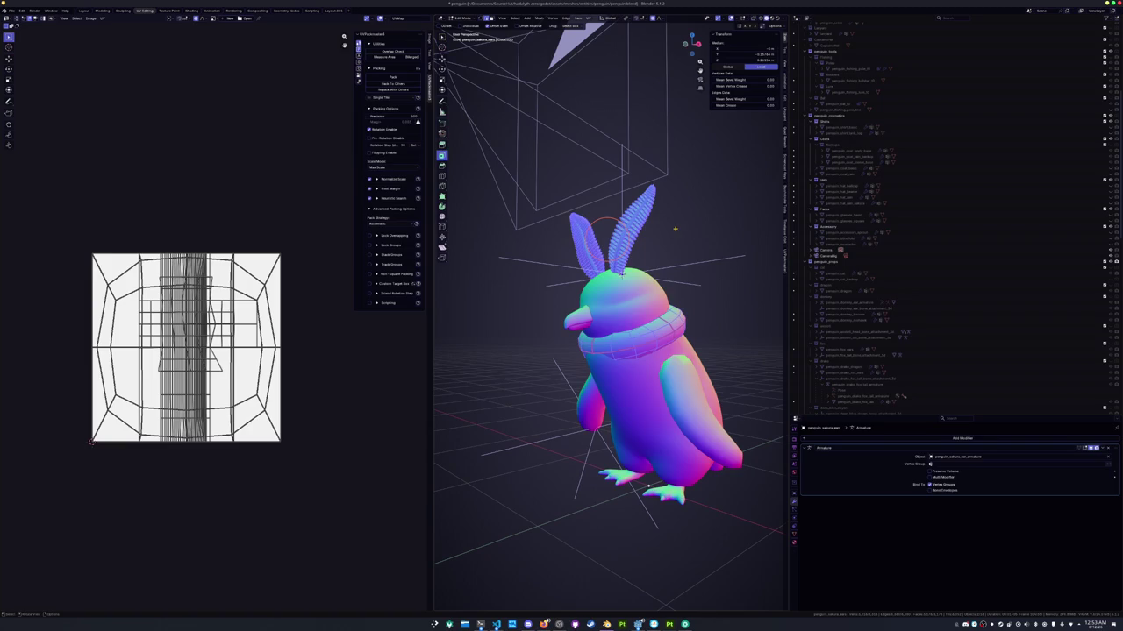
{"action": "right_click", "coordinate": [678, 221]}
{"action": "key", "text": "Tab"}
{"action": "key", "text": "Tab"}
{"action": "key", "text": "Tab"}
{"action": "right_click", "coordinate": [672, 234]}
{"action": "left_click", "coordinate": [676, 237]}
{"action": "key", "text": "ctrl+z"}
{"action": "key", "text": "Tab"}
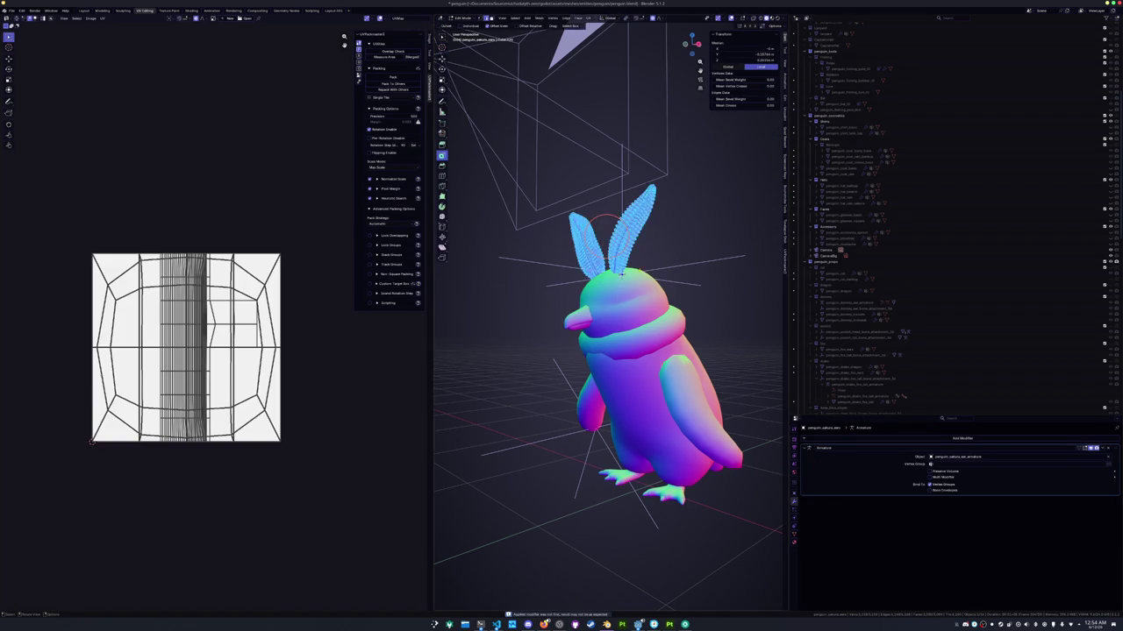
{"action": "scroll", "coordinate": [585, 66], "scroll_direction": "up", "scroll_amount": 5}
{"action": "scroll", "coordinate": [585, 66], "scroll_direction": "up", "scroll_amount": 2}
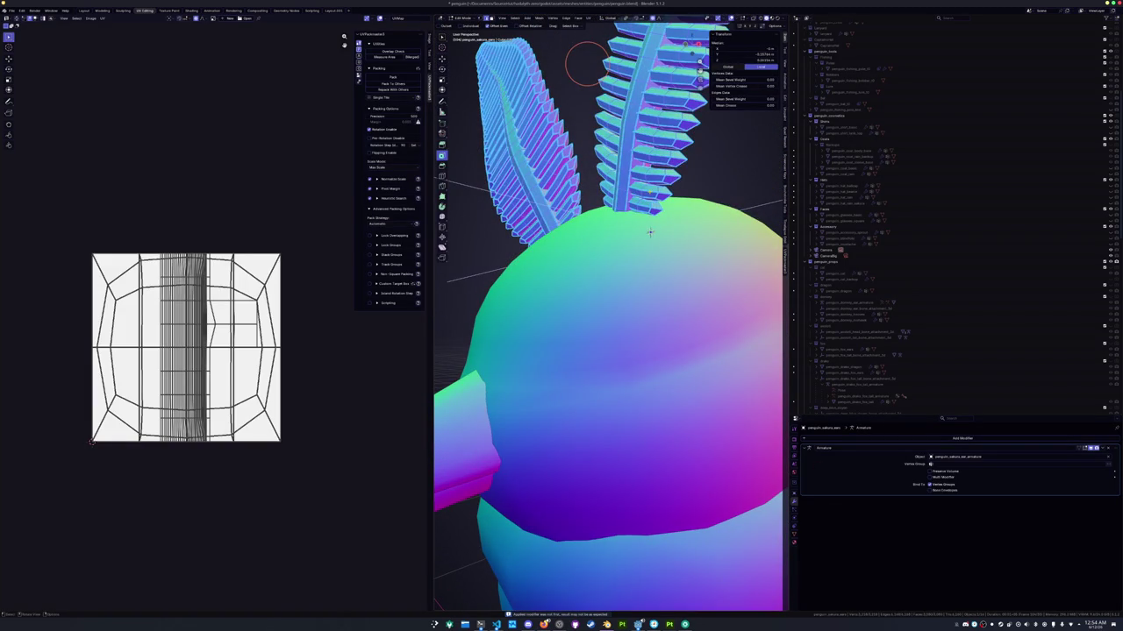
Select all edges with matching seam status and mark the feather edges as seams
{"action": "left_click", "coordinate": [650, 197]}
{"action": "key", "text": "shift+g"}
{"action": "left_click", "coordinate": [650, 192]}
{"action": "scroll", "coordinate": [650, 210], "scroll_direction": "down", "scroll_amount": 4}
{"action": "middle_click_drag", "start_coordinate": [650, 210], "coordinate": [684, 221]}
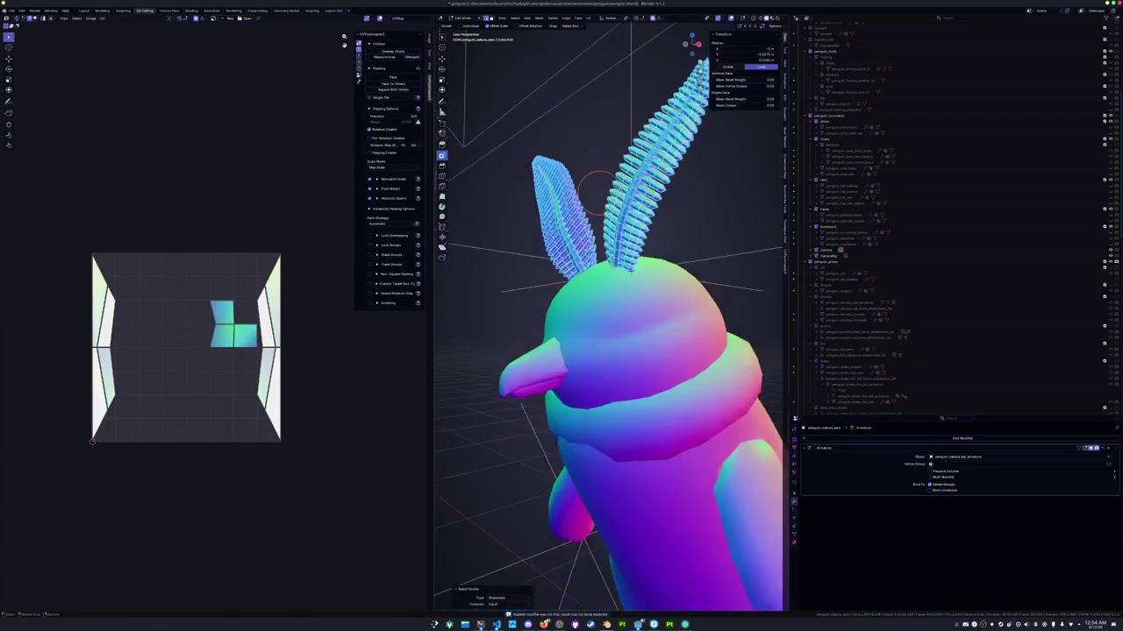
{"action": "right_click", "coordinate": [685, 221]}
{"action": "left_click", "coordinate": [685, 221]}
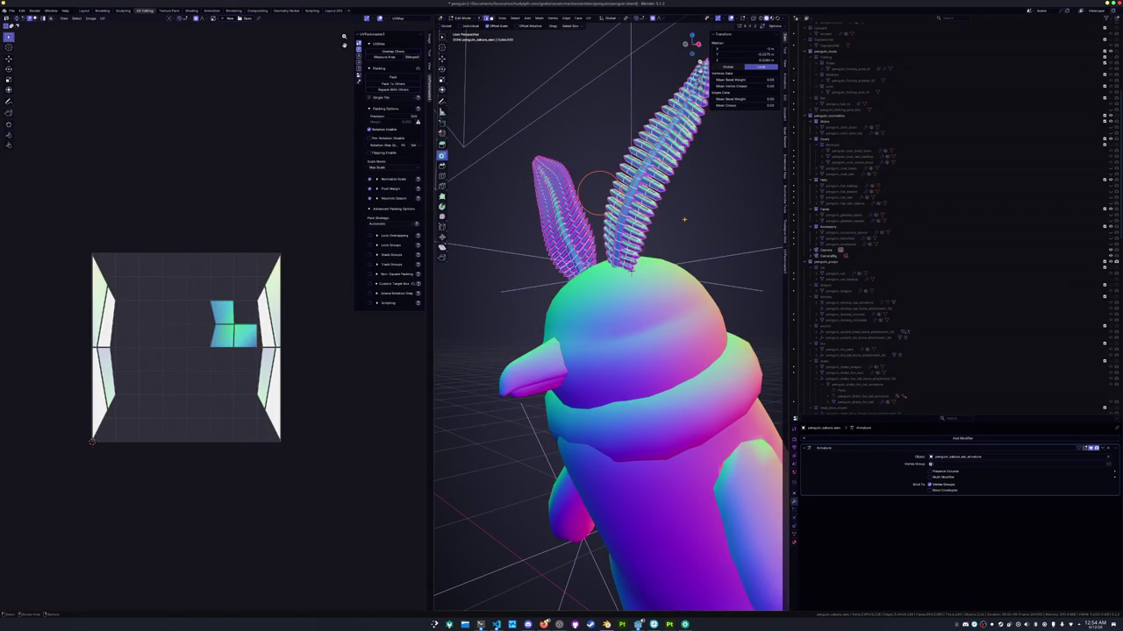
{"action": "key", "text": "ctrl+e"}
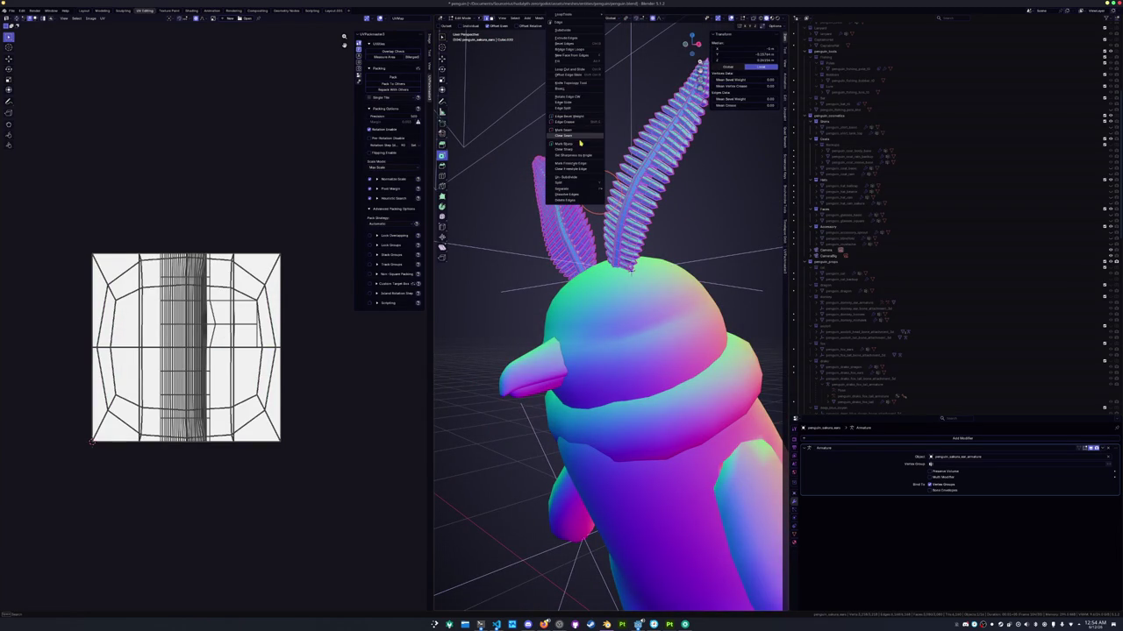
{"action": "left_click", "coordinate": [576, 147]}
Unwrap the ear UVs, then re-unwrap them with the Minimum Stretch method
{"action": "left_click", "coordinate": [586, 19]}
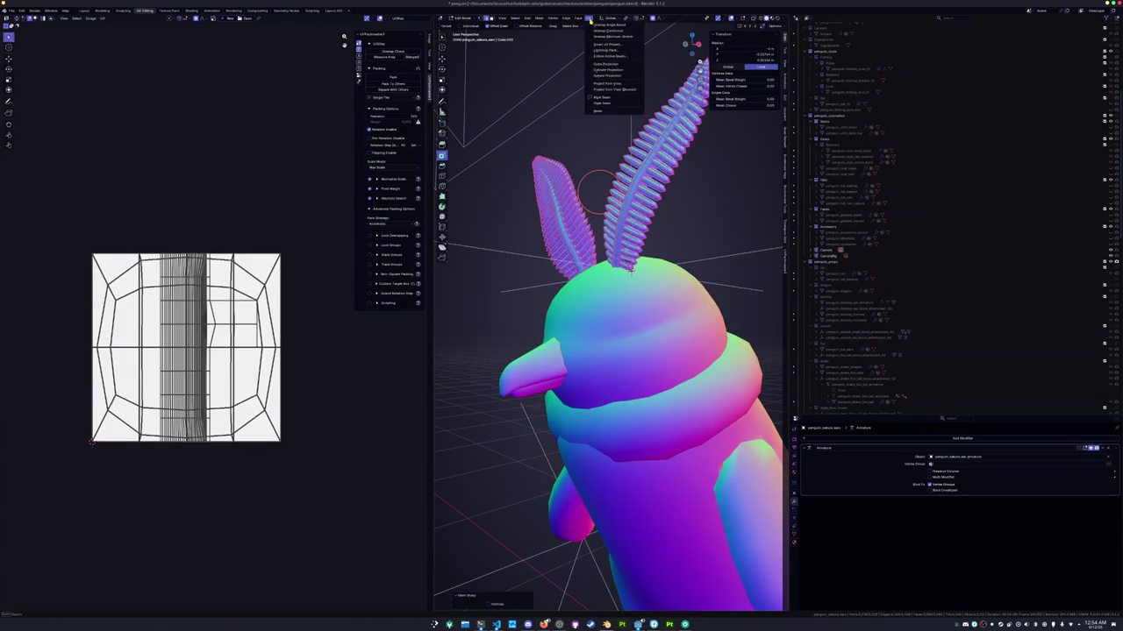
{"action": "left_click", "coordinate": [606, 26]}
{"action": "scroll", "coordinate": [257, 251], "scroll_direction": "up", "scroll_amount": 5}
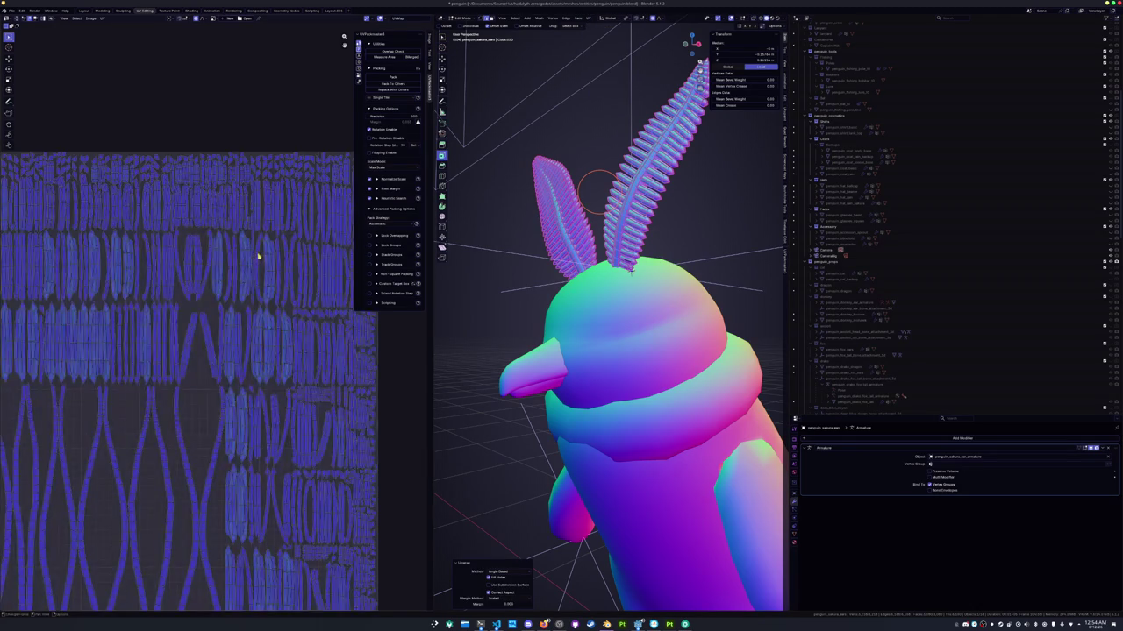
{"action": "scroll", "coordinate": [193, 275], "scroll_direction": "down", "scroll_amount": 3}
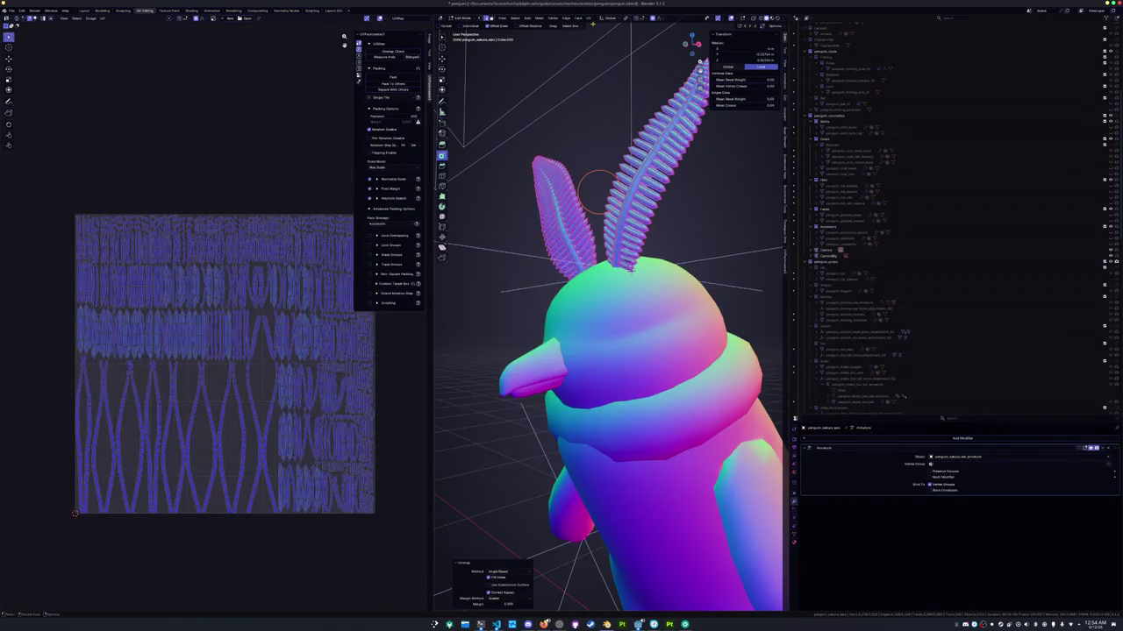
{"action": "left_click", "coordinate": [587, 18]}
{"action": "left_click", "coordinate": [610, 39]}
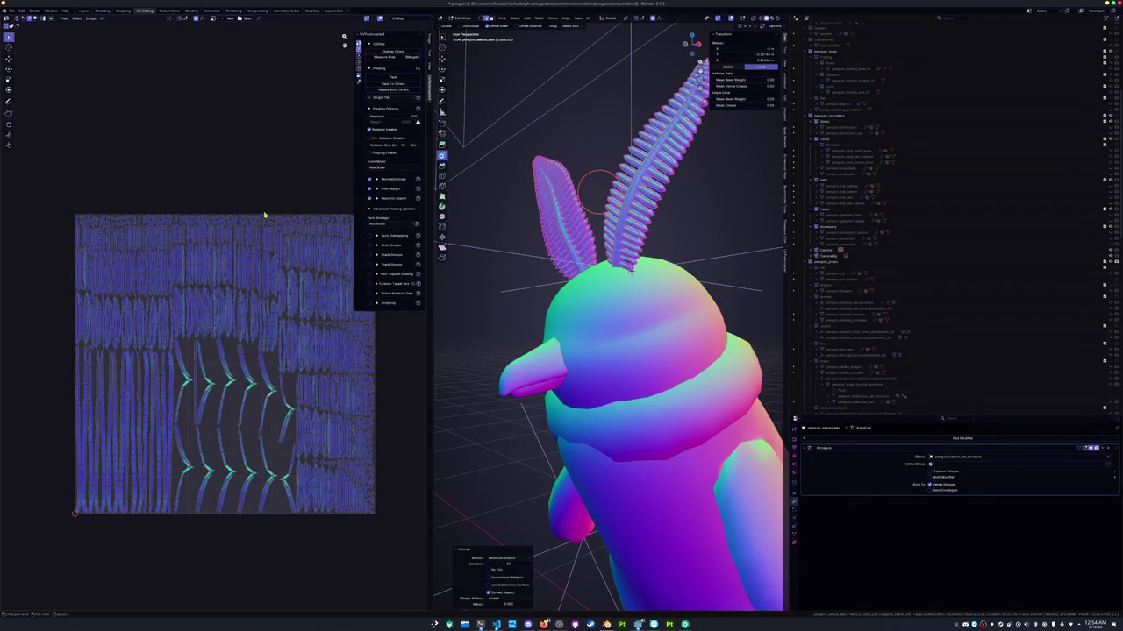
{"action": "scroll", "coordinate": [254, 394], "scroll_direction": "up", "scroll_amount": 3}
{"action": "scroll", "coordinate": [259, 393], "scroll_direction": "up", "scroll_amount": 1}
{"action": "scroll", "coordinate": [245, 288], "scroll_direction": "down", "scroll_amount": 1}
{"action": "scroll", "coordinate": [265, 374], "scroll_direction": "down", "scroll_amount": 1}
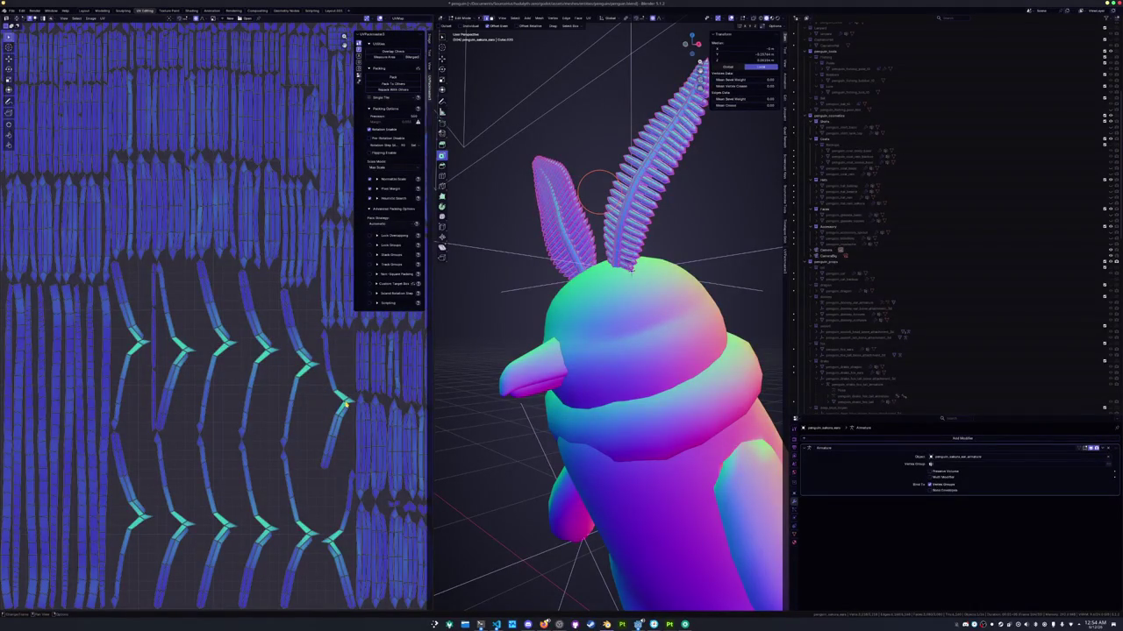
{"action": "scroll", "coordinate": [330, 478], "scroll_direction": "down", "scroll_amount": 2}
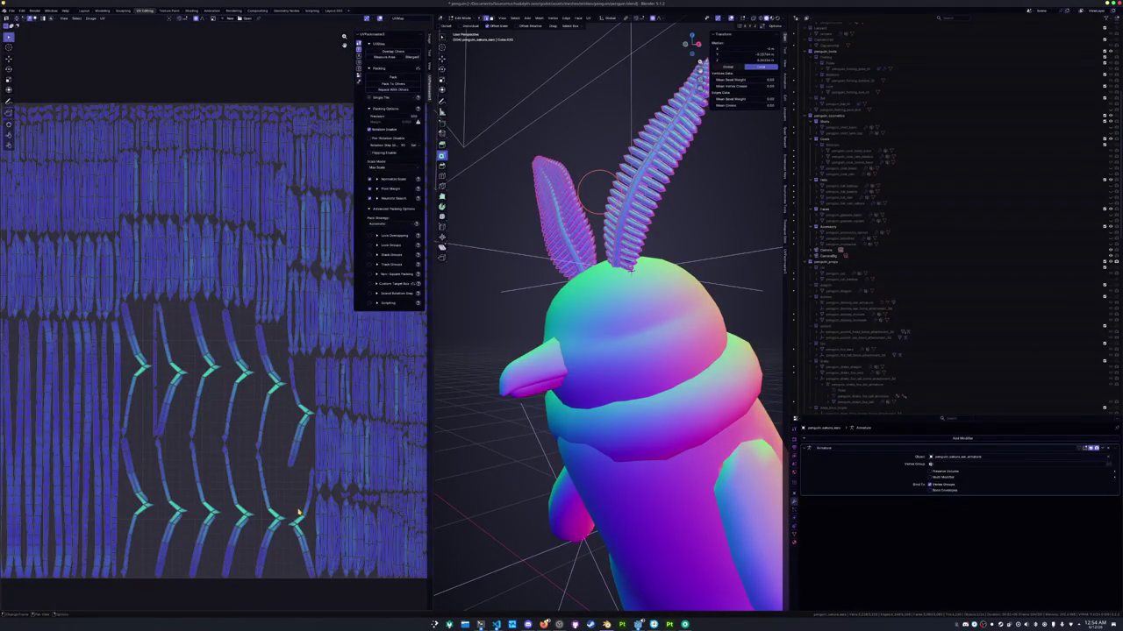
Select every UV island and re-unwrap the ears Angle Based
{"action": "key", "text": "a"}
{"action": "left_click", "coordinate": [588, 18]}
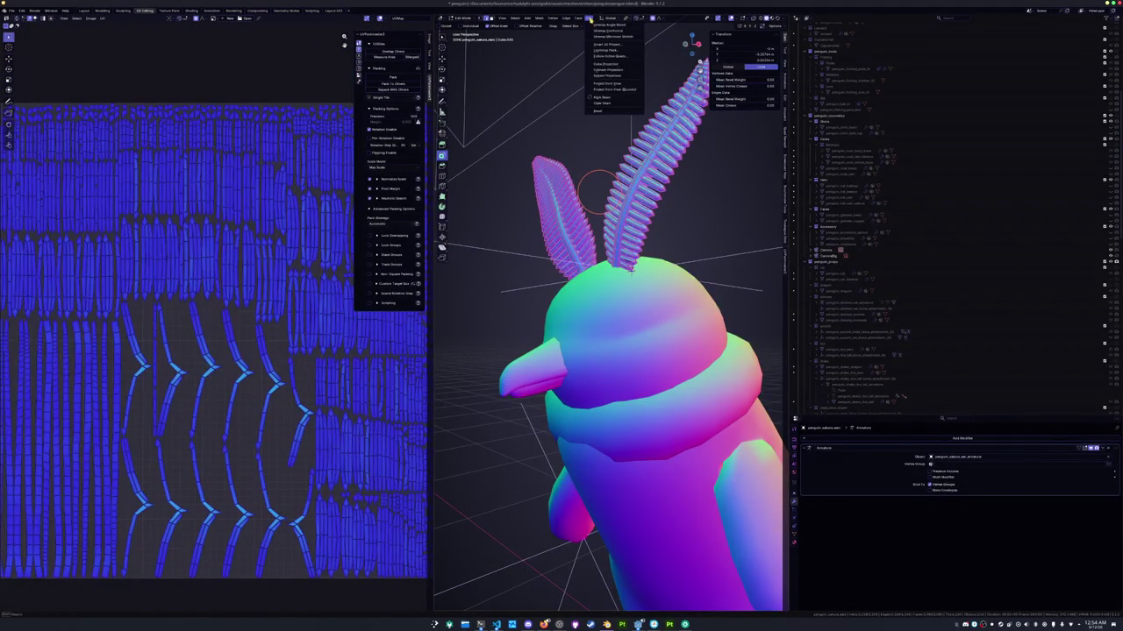
{"action": "left_click", "coordinate": [610, 24]}
{"action": "mouse_move", "coordinate": [248, 399]}
{"action": "middle_mouse_down"}
{"action": "mouse_move", "coordinate": [160, 462]}
{"action": "mouse_move", "coordinate": [314, 432]}
{"action": "middle_mouse_up"}
Pack the UV islands with UVPackmaster, then return to Object Mode
{"action": "key", "text": "alt+a"}
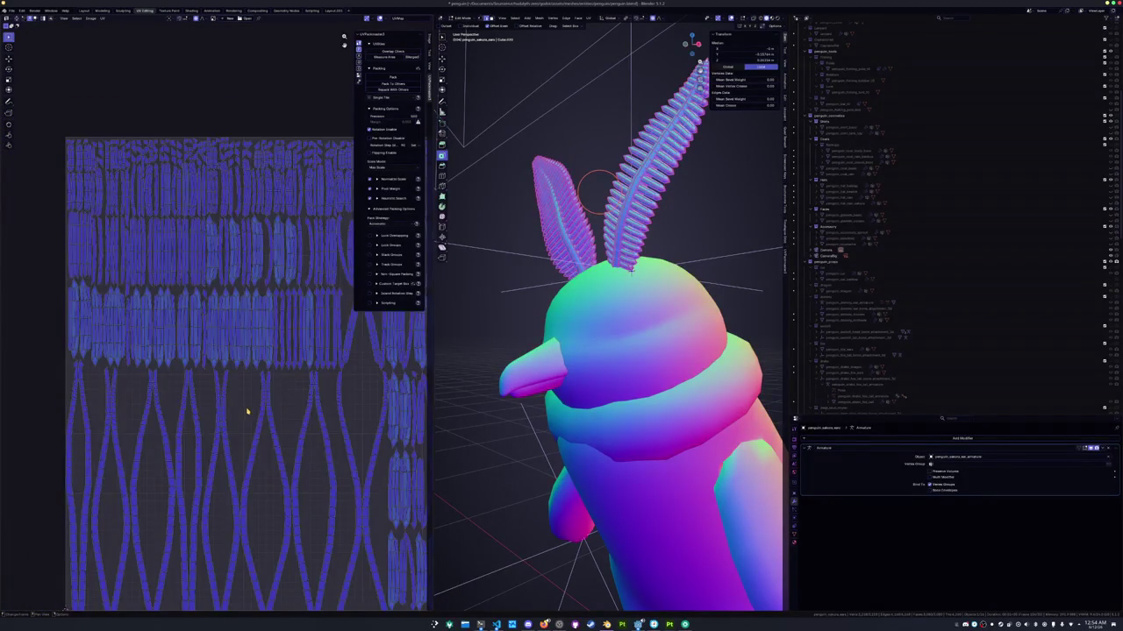
{"action": "scroll", "coordinate": [246, 409], "scroll_direction": "up", "scroll_amount": 2}
{"action": "scroll", "coordinate": [209, 418], "scroll_direction": "down", "scroll_amount": 3}
{"action": "scroll", "coordinate": [210, 417], "scroll_direction": "down", "scroll_amount": 2}
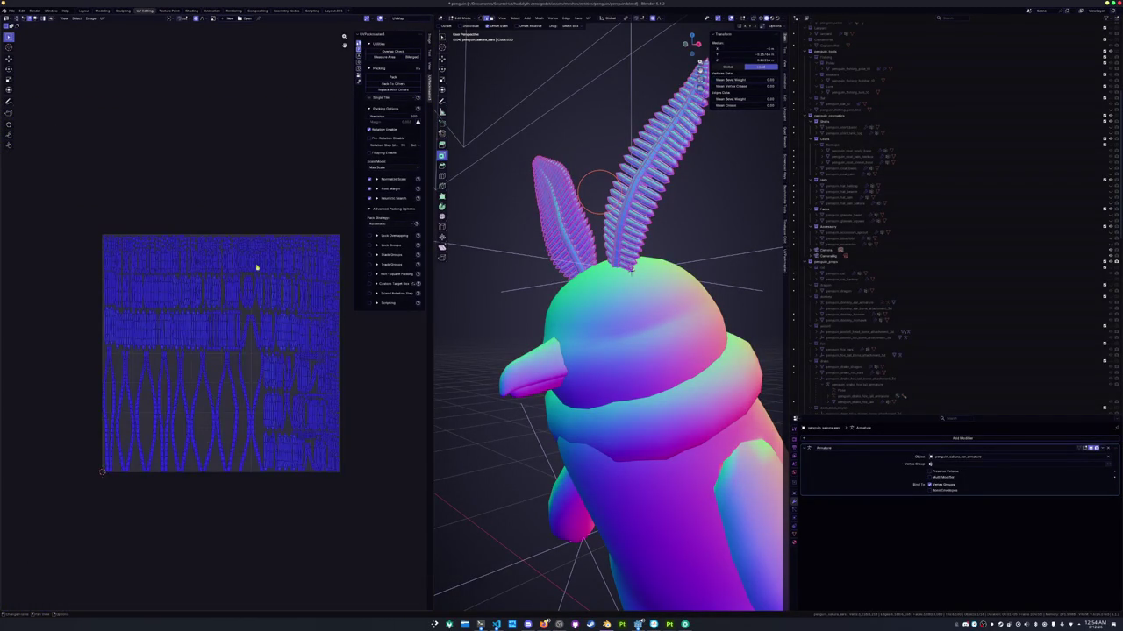
{"action": "left_click", "coordinate": [393, 88]}
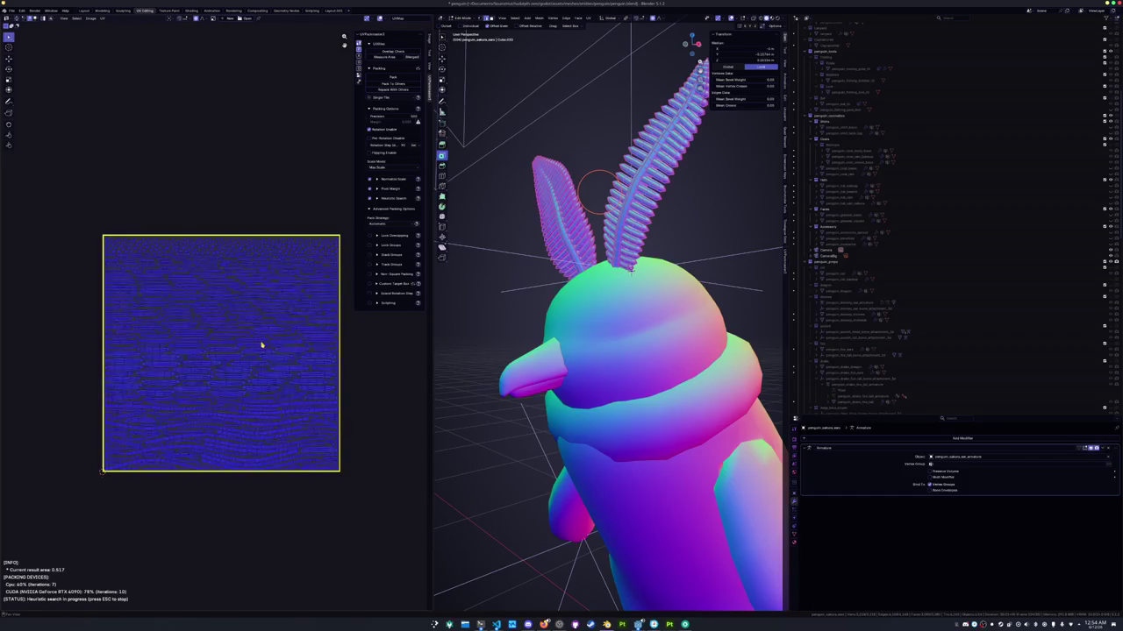
{"action": "middle_click_drag", "start_coordinate": [260, 343], "coordinate": [257, 350]}
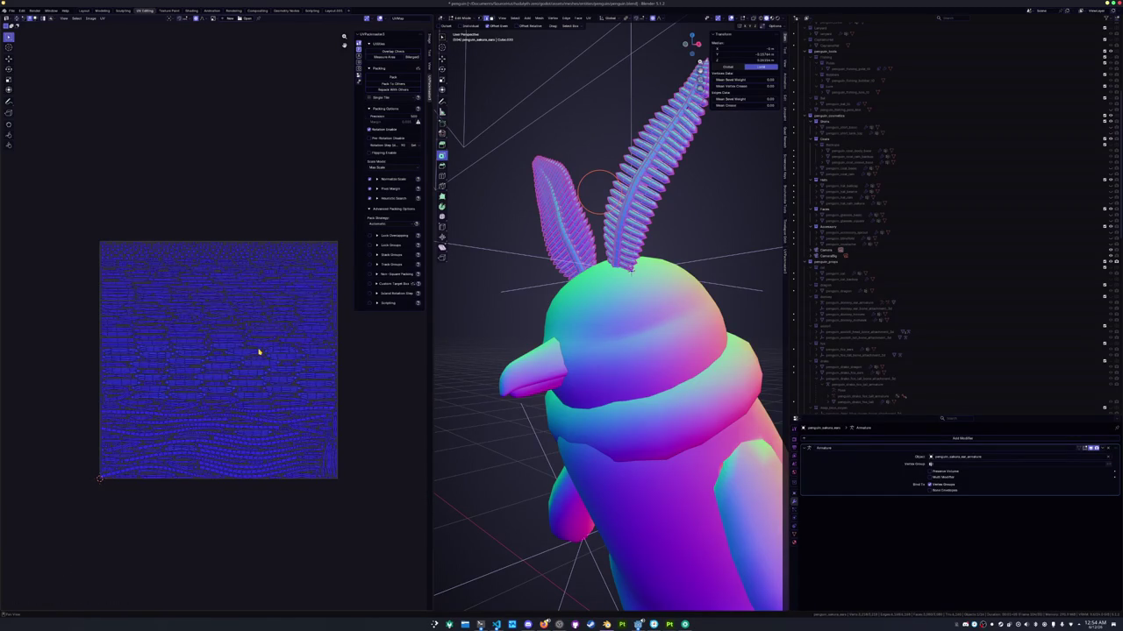
{"action": "key", "text": "Tab"}
{"action": "scroll", "coordinate": [569, 392], "scroll_direction": "down", "scroll_amount": 2}
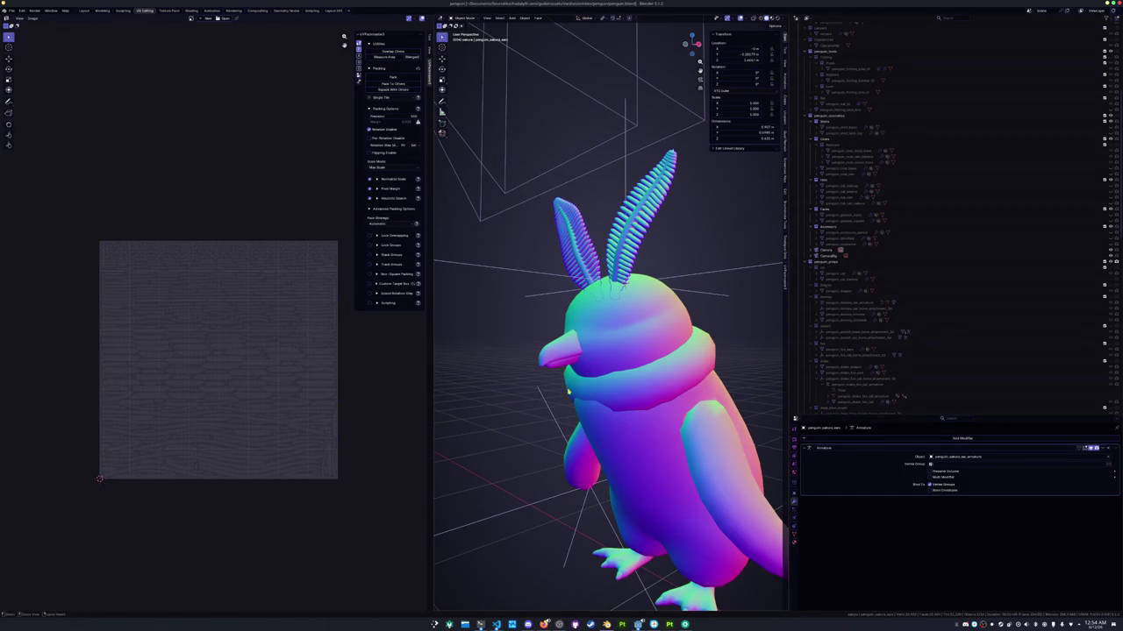
Select the ears and the scarf, with the scarf active, and enter Edit Mode on both
{"action": "left_click", "coordinate": [633, 382]}
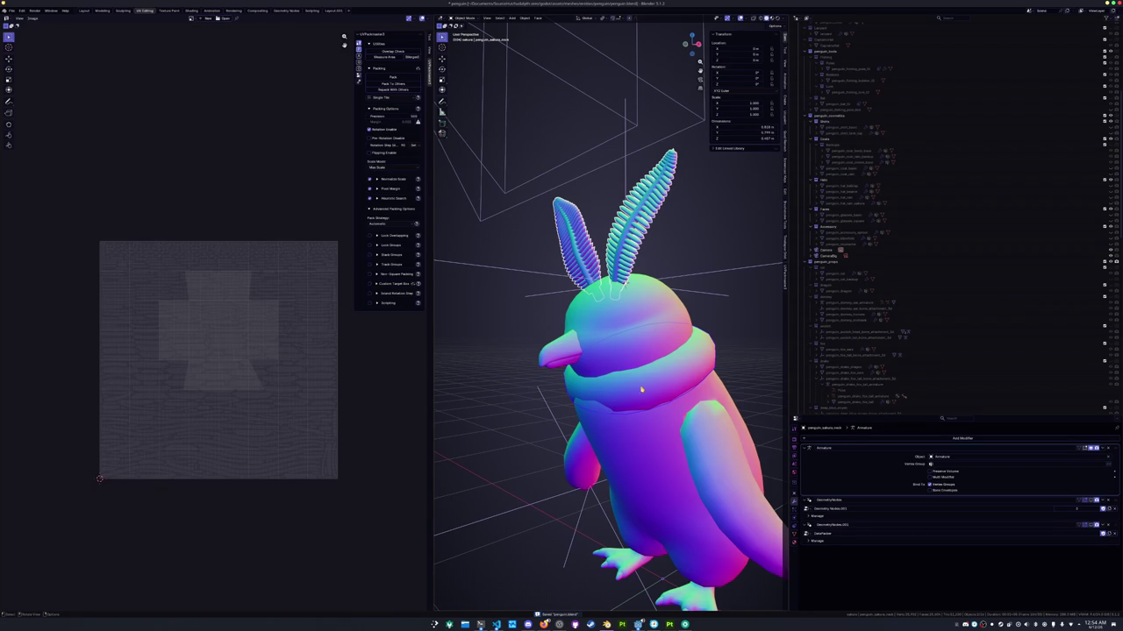
{"action": "left_click", "coordinate": [642, 226]}
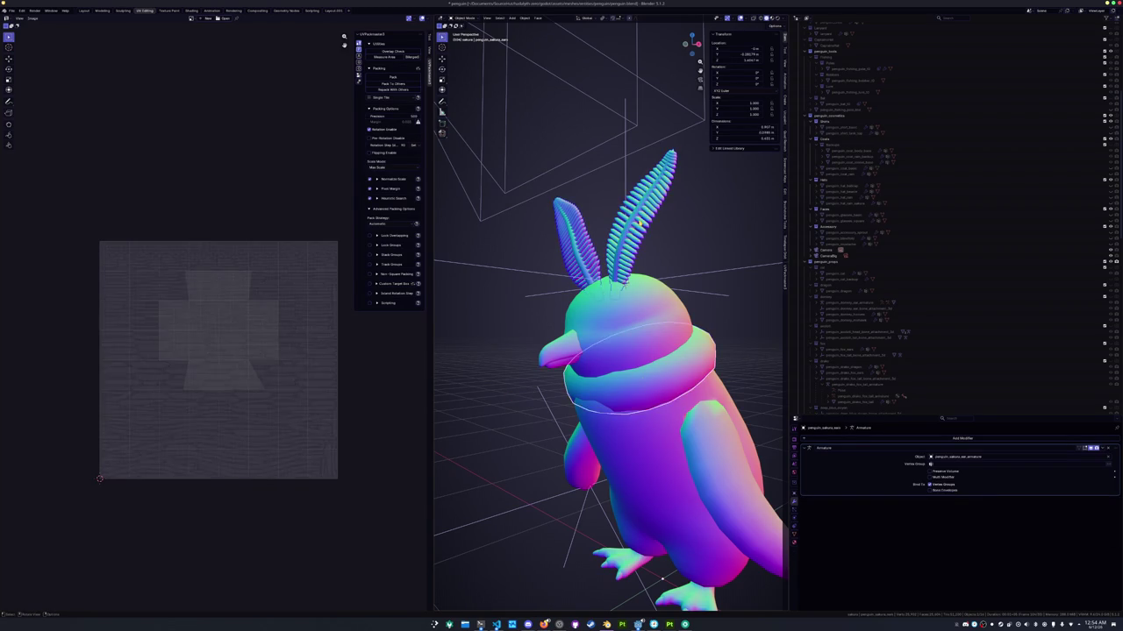
{"action": "key", "text": "Tab"}
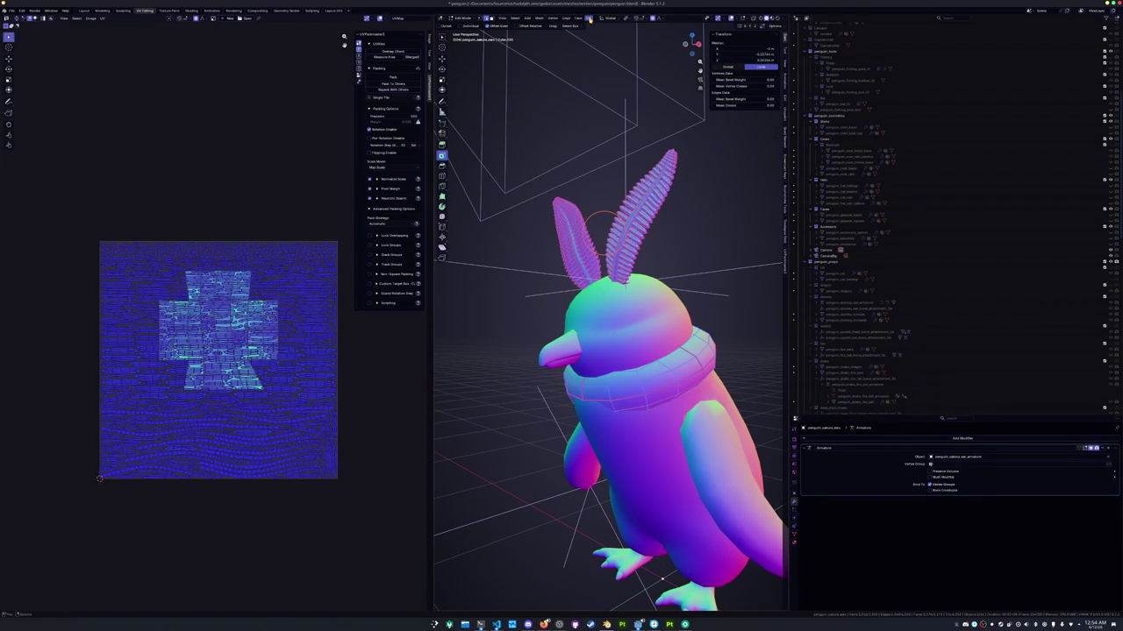
{"action": "key", "text": "Tab"}
{"action": "left_click", "coordinate": [688, 303]}
{"action": "key", "text": "Tab"}
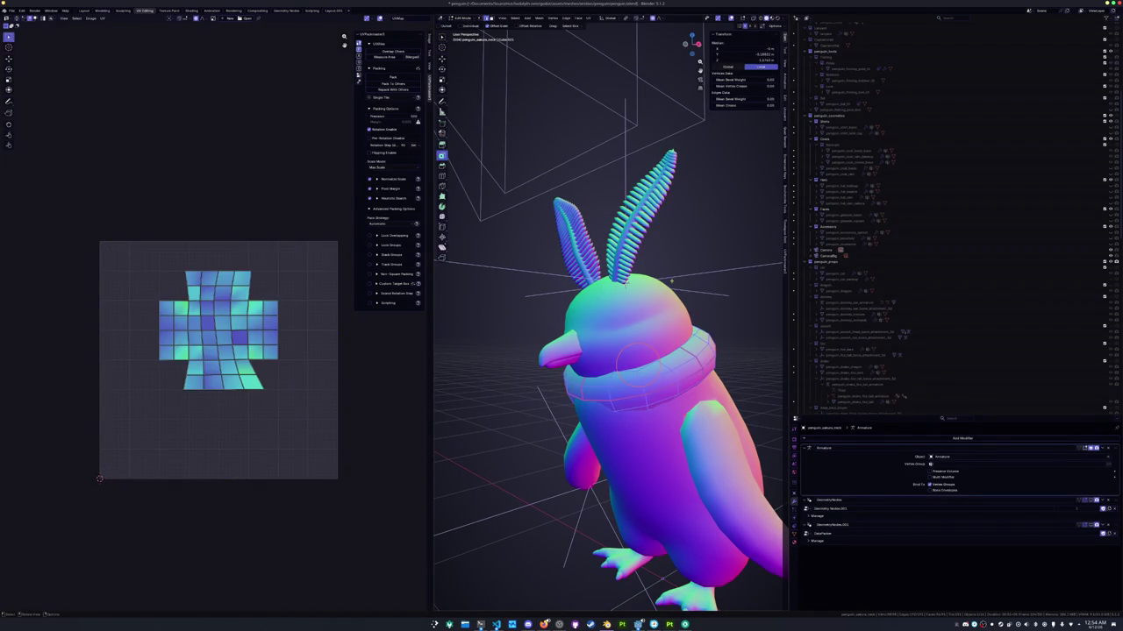
Unwrap the scarf UVs and pack them with the ear islands, stopping the run with Esc
{"action": "left_click", "coordinate": [589, 18]}
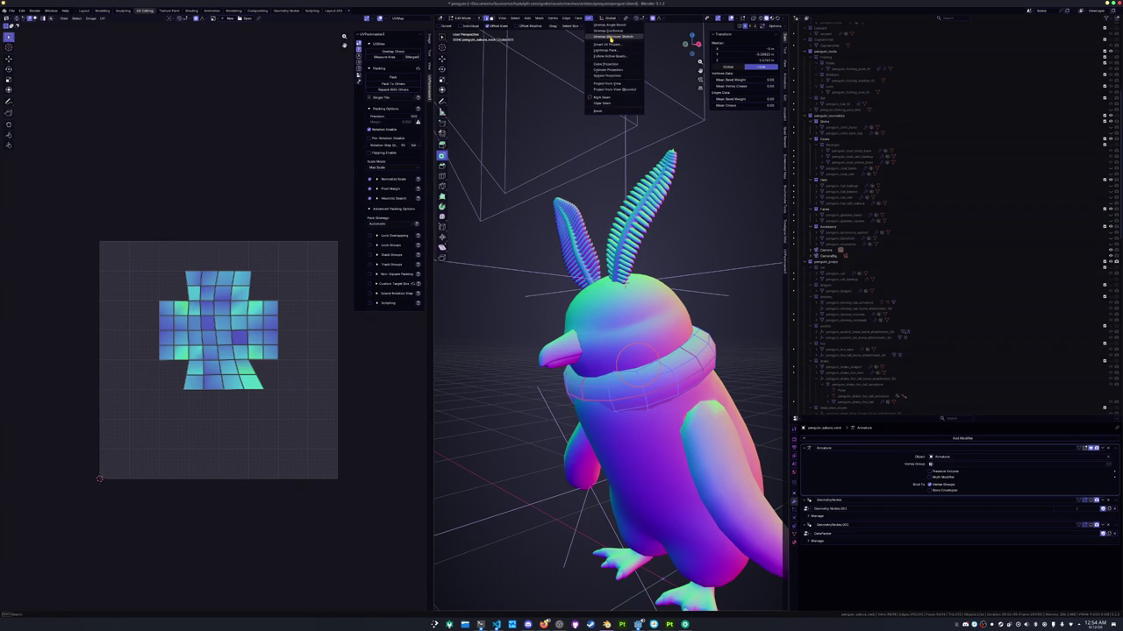
{"action": "left_click", "coordinate": [610, 37]}
{"action": "left_click", "coordinate": [620, 237]}
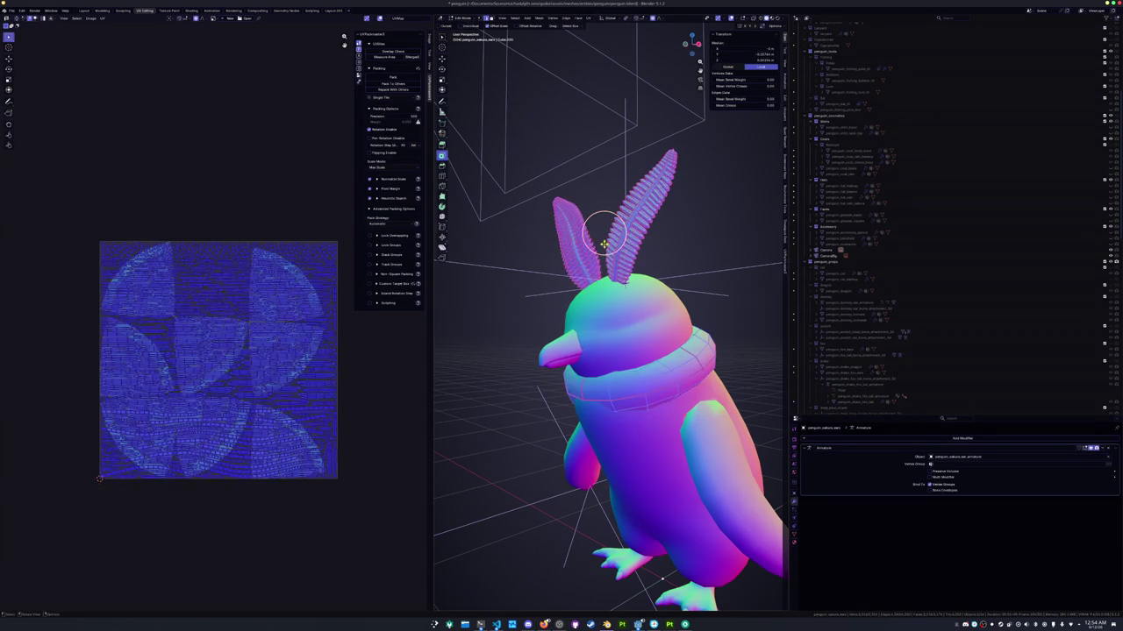
{"action": "left_click", "coordinate": [392, 77]}
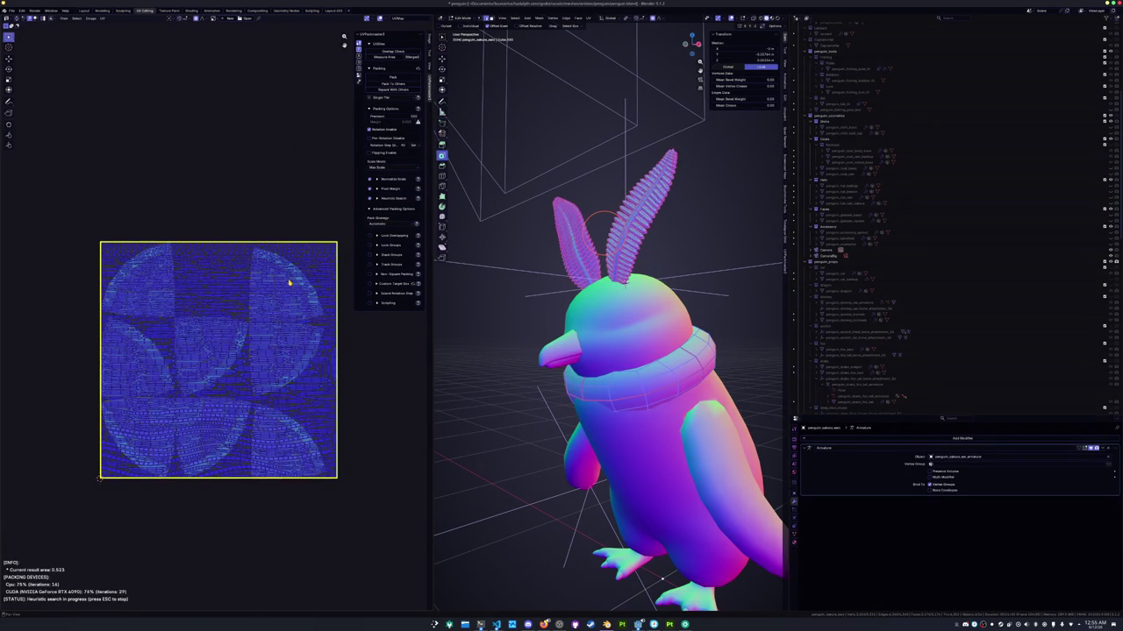
{"action": "left_click", "coordinate": [392, 77]}
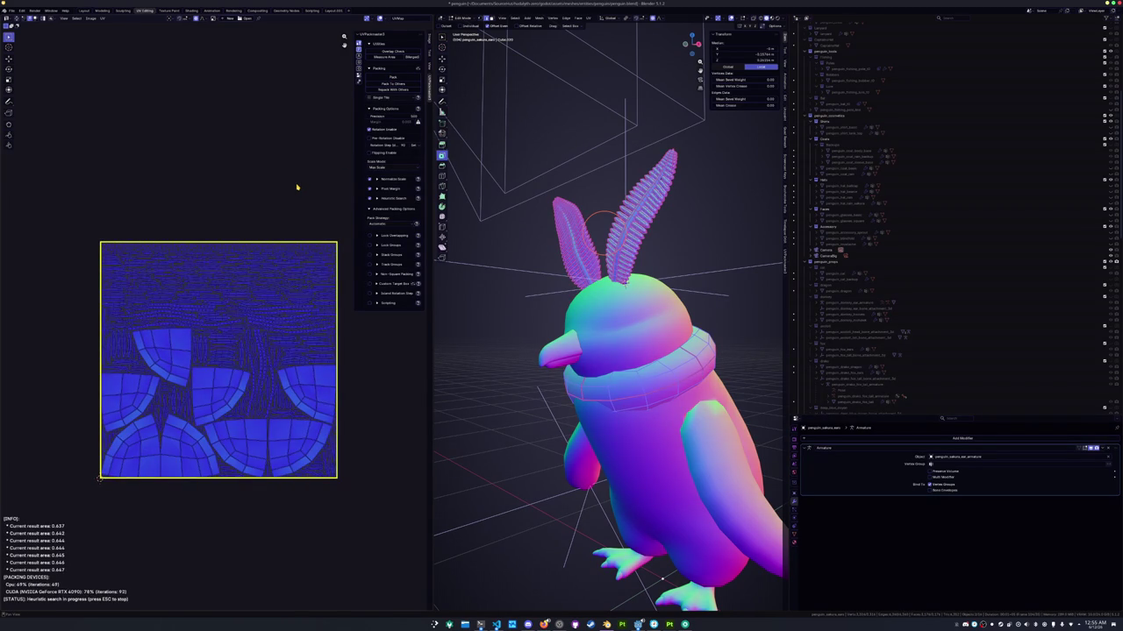
{"action": "key", "text": "Escape"}
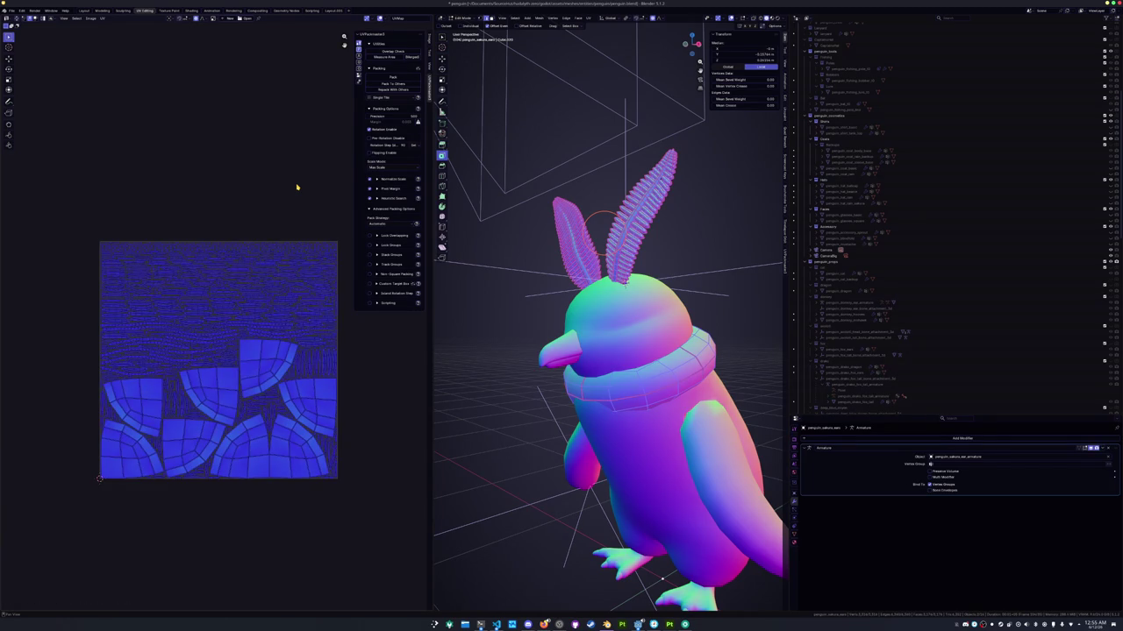
Return to Object Mode and select the penguin_sakura_ear_armature object
{"action": "key", "text": "Tab"}
{"action": "scroll", "coordinate": [831, 331], "scroll_direction": "down", "scroll_amount": 1}
{"action": "scroll", "coordinate": [831, 331], "scroll_direction": "down", "scroll_amount": 8}
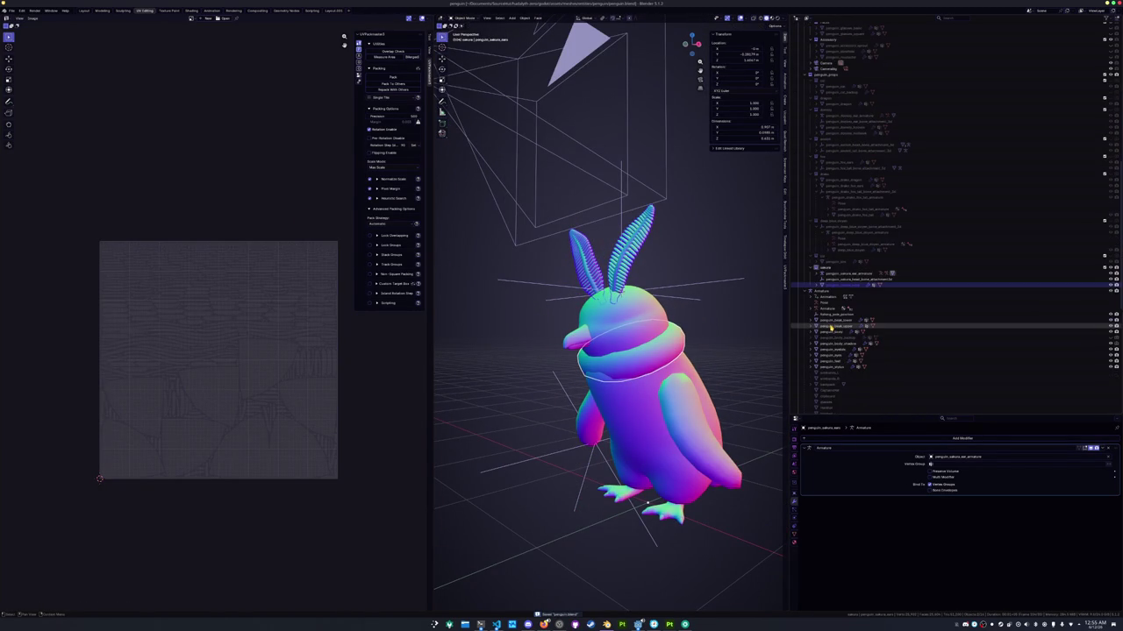
{"action": "left_click", "coordinate": [838, 274]}
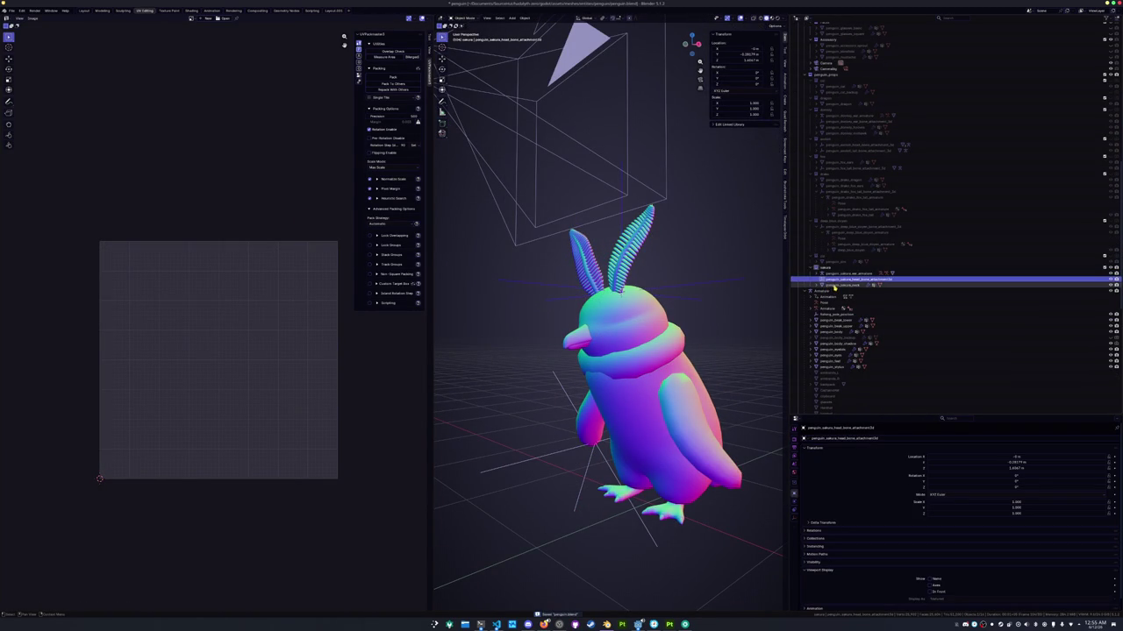
Parent penguin_sakura_ear_armature to the head bone attachment as Object, then save the file
{"action": "left_click", "coordinate": [836, 284]}
{"action": "left_click", "coordinate": [837, 275]}
{"action": "key", "text": "KP_Decimal"}
{"action": "scroll", "coordinate": [734, 310], "scroll_direction": "down", "scroll_amount": 2}
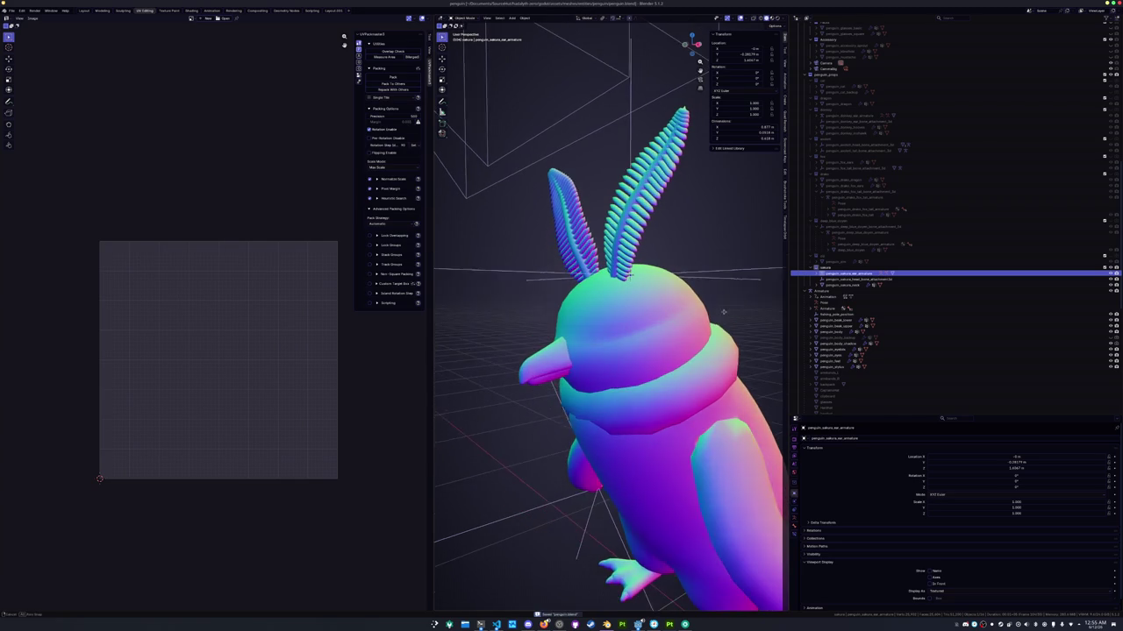
{"action": "key", "text": "Delete"}
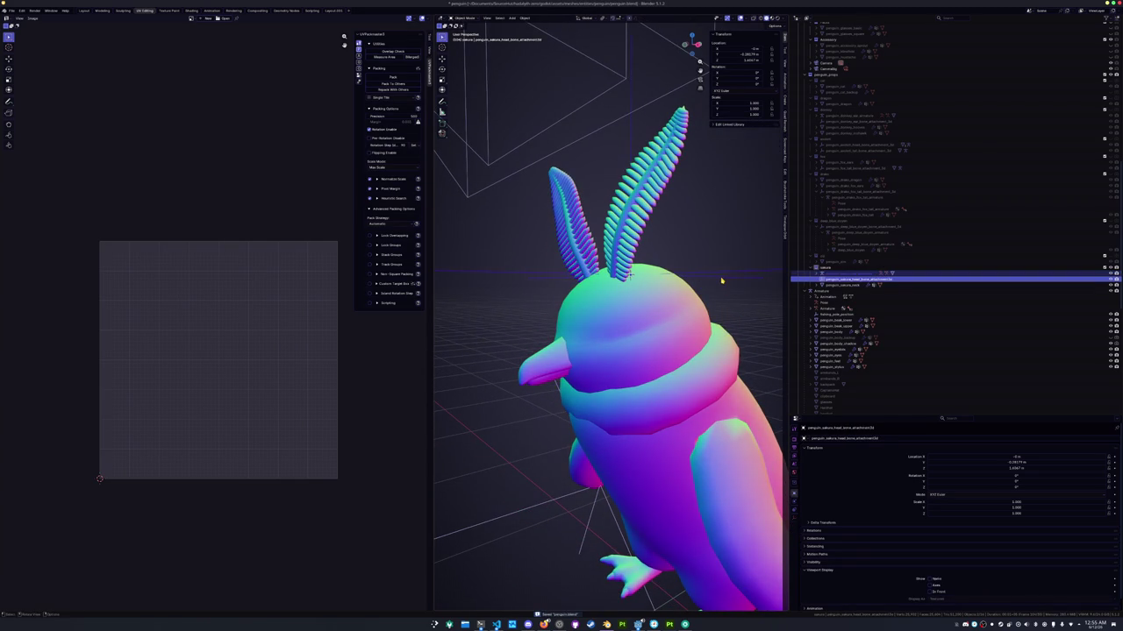
{"action": "key", "text": "ctrl+p"}
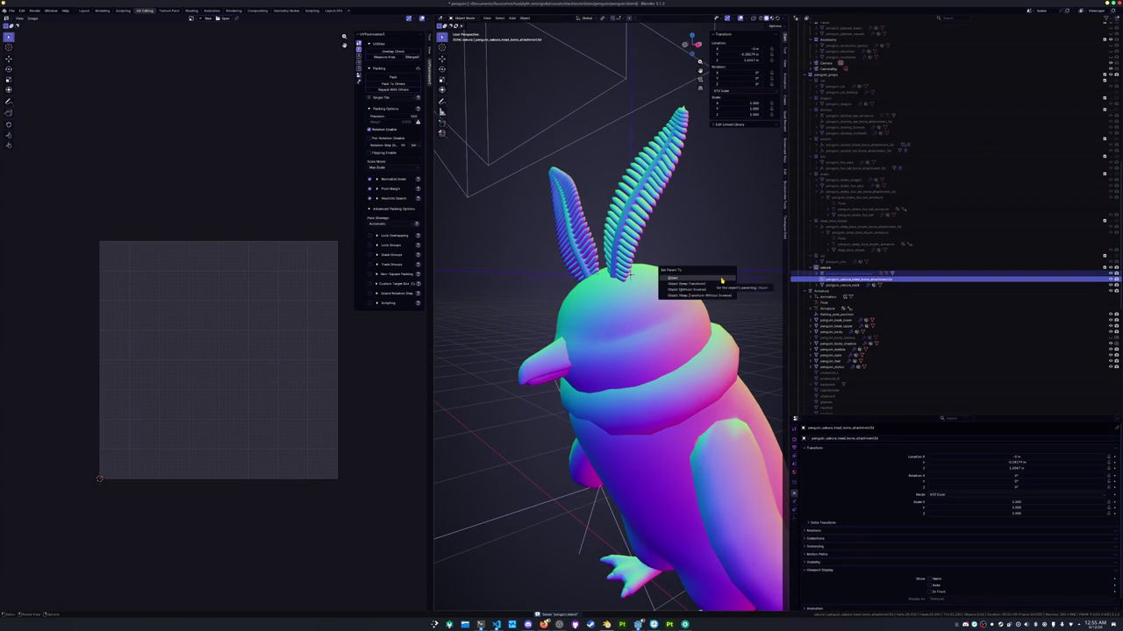
{"action": "left_click", "coordinate": [720, 280]}
{"action": "left_click", "coordinate": [707, 248]}
{"action": "key", "text": "ctrl+s"}
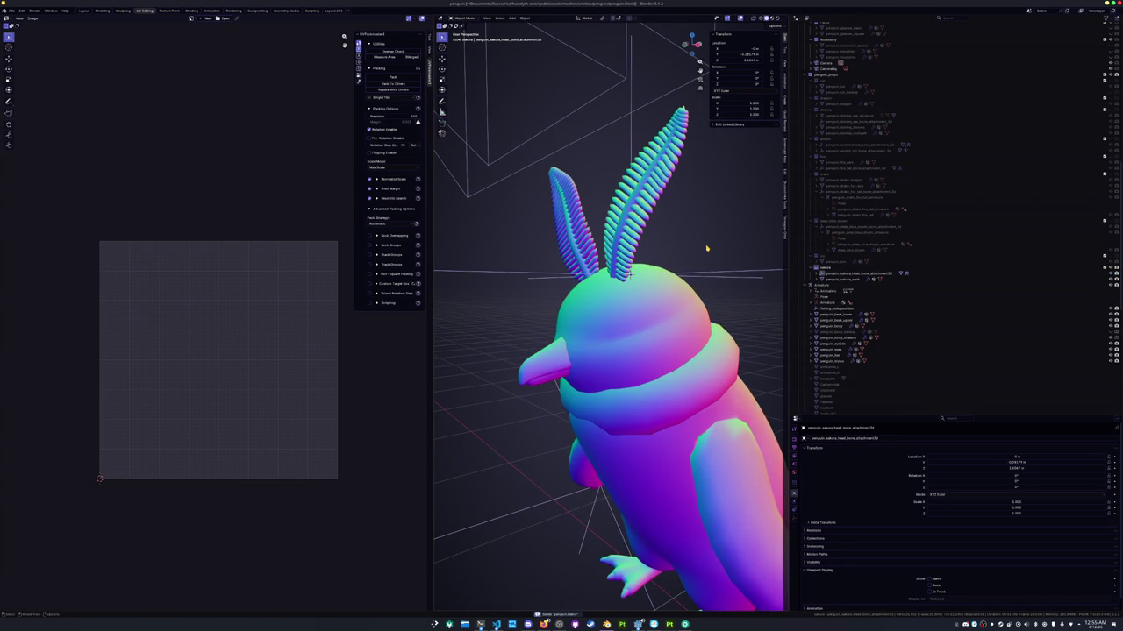
Expand the head bone attachment hierarchy in the Outliner to check the ear armature and ears
{"action": "scroll", "coordinate": [628, 274], "scroll_direction": "down", "scroll_amount": 3}
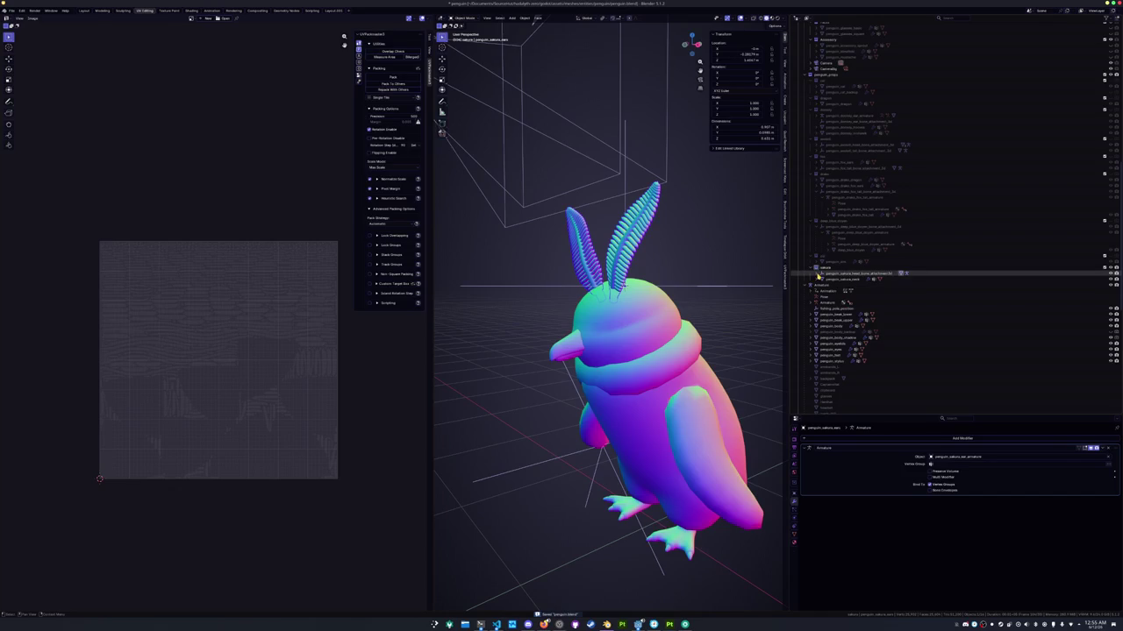
{"action": "left_click", "coordinate": [819, 279]}
{"action": "left_click", "coordinate": [824, 281]}
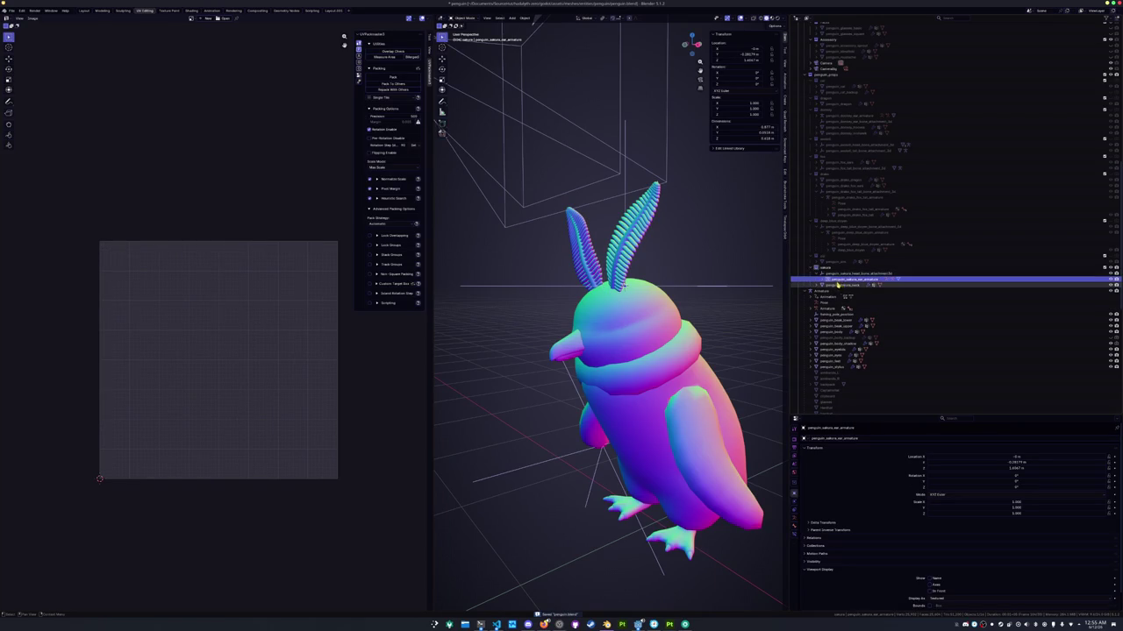
{"action": "left_click", "coordinate": [821, 280]}
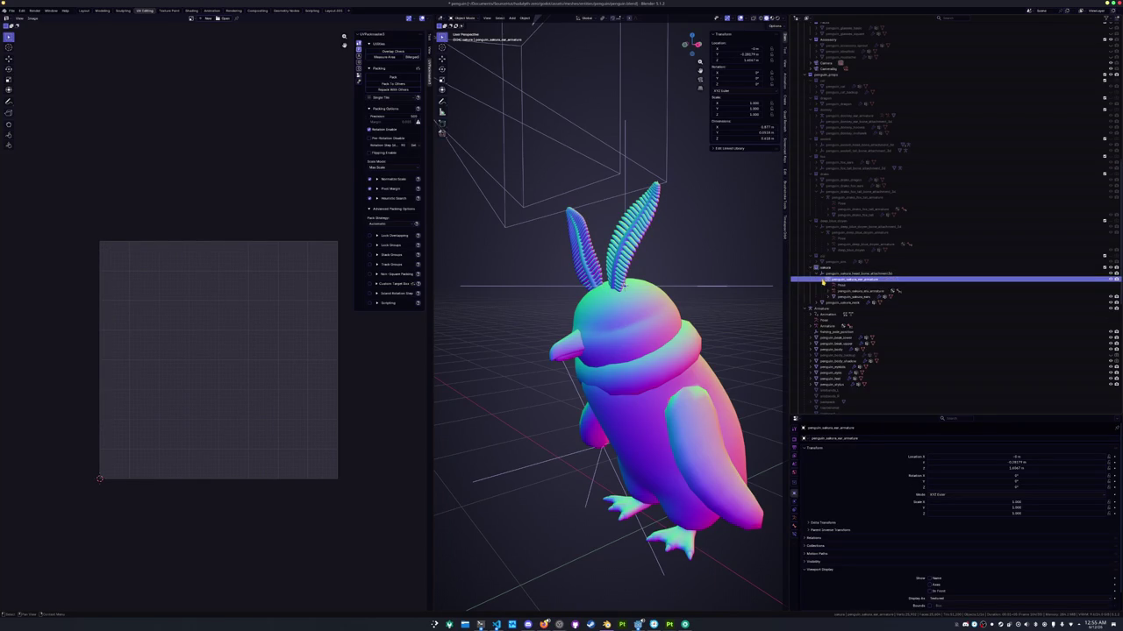
{"action": "left_click", "coordinate": [846, 297]}
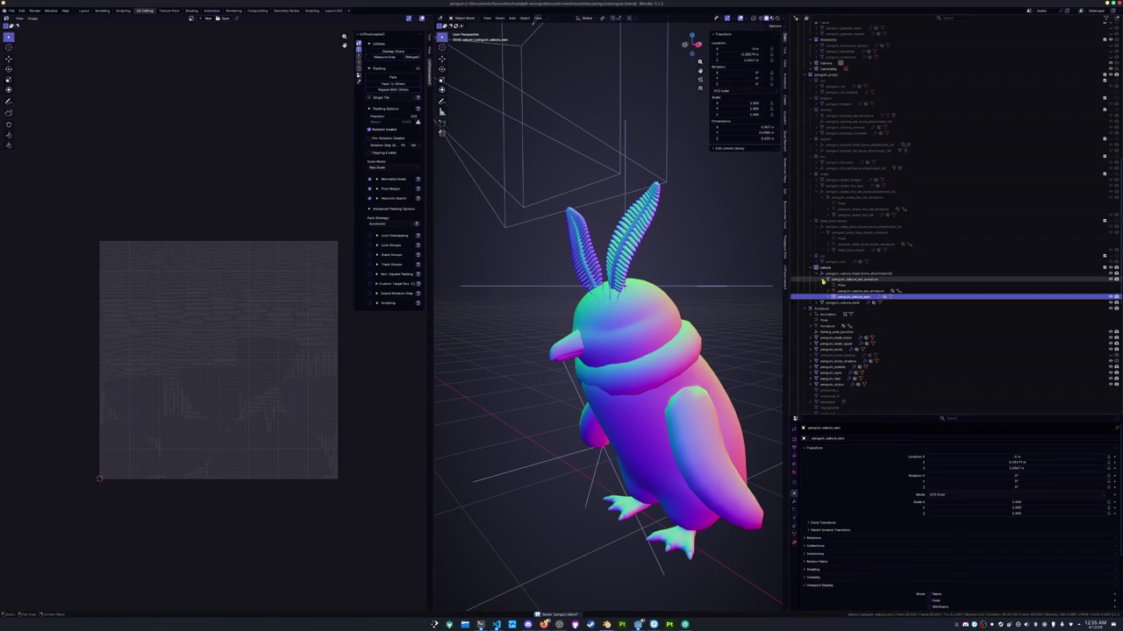
{"action": "left_click", "coordinate": [855, 273]}
{"action": "left_click", "coordinate": [722, 299]}
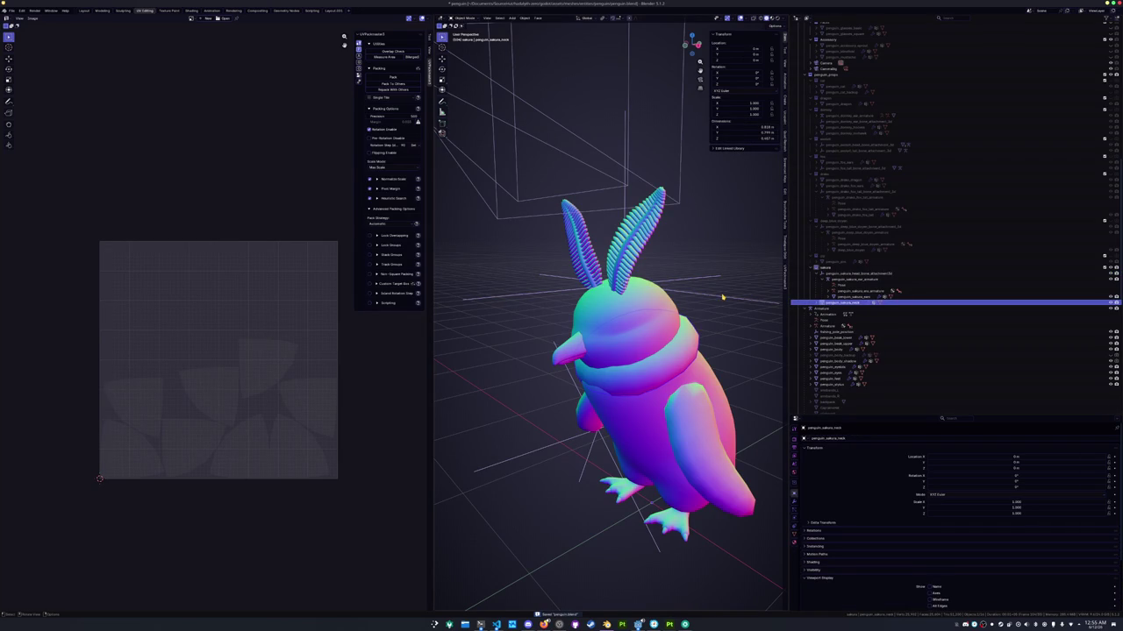
Switch to the Layout workspace and frame the whole scene
{"action": "key", "text": "Home"}
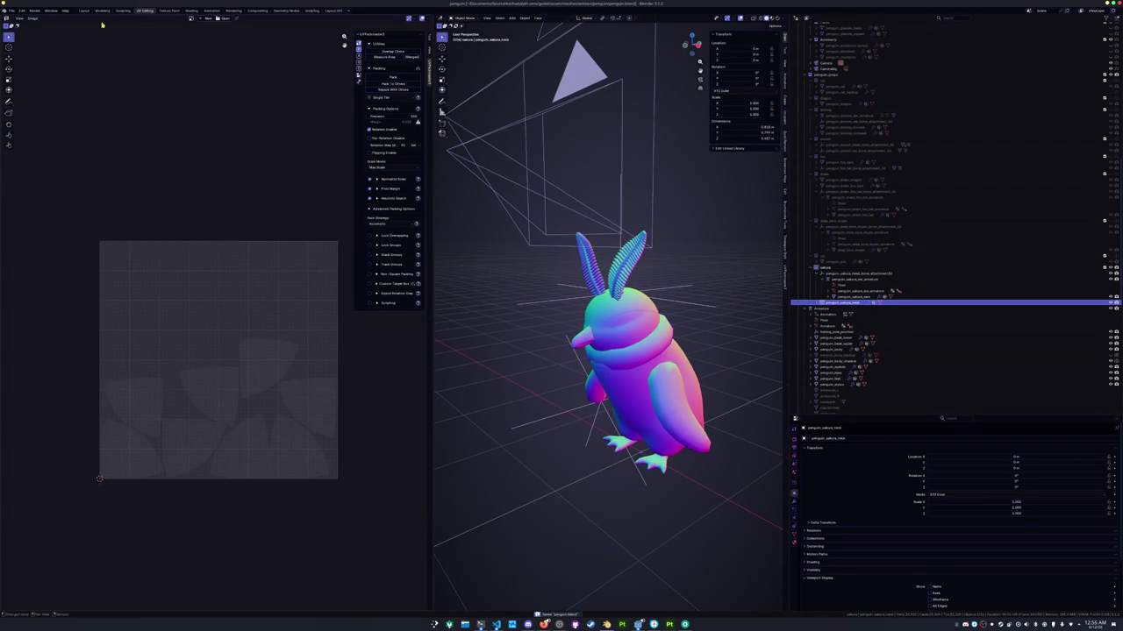
{"action": "left_click", "coordinate": [86, 10]}
{"action": "key", "text": "Home"}
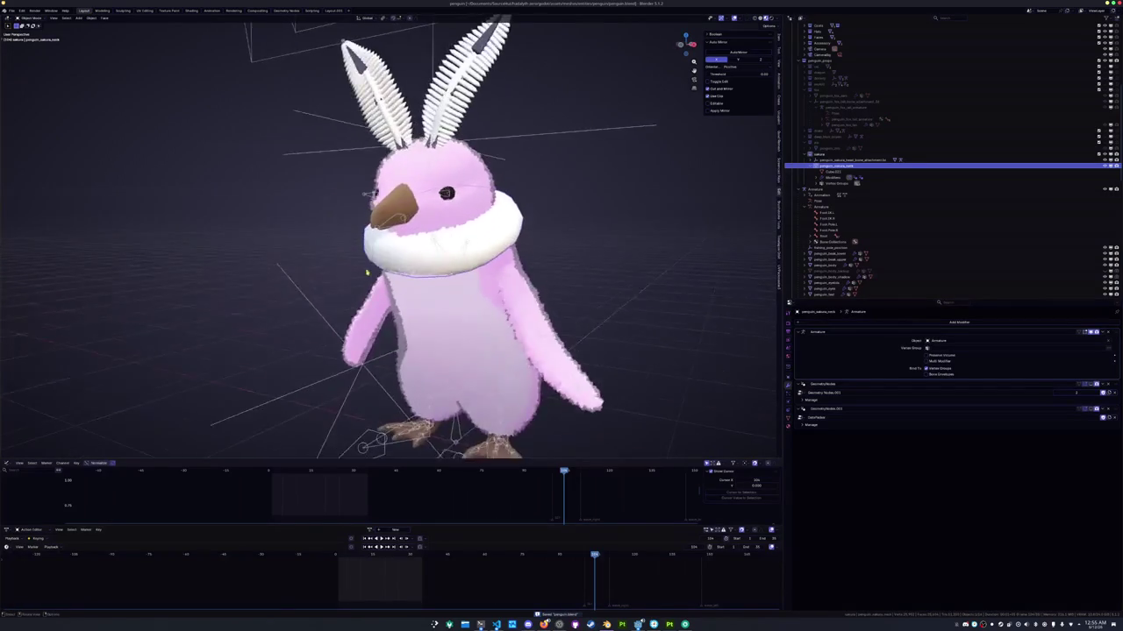
Re-enable the scarf's Geometry Nodes fur and set the armature to Rest Position
{"action": "key", "text": "KP_Decimal"}
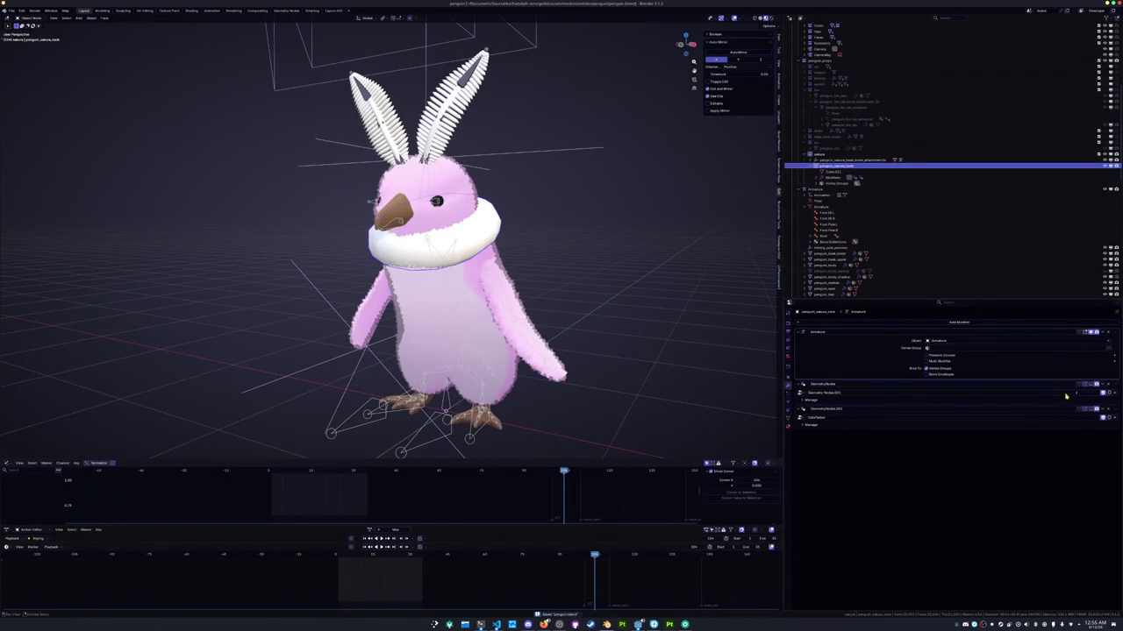
{"action": "left_click", "coordinate": [1085, 384]}
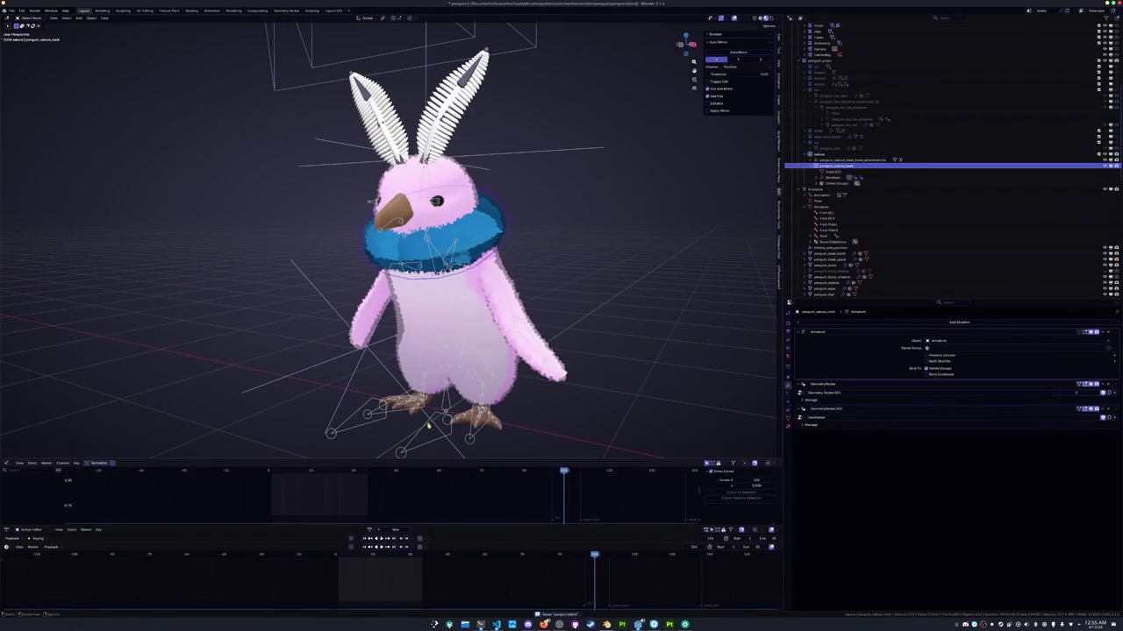
{"action": "left_click", "coordinate": [820, 189]}
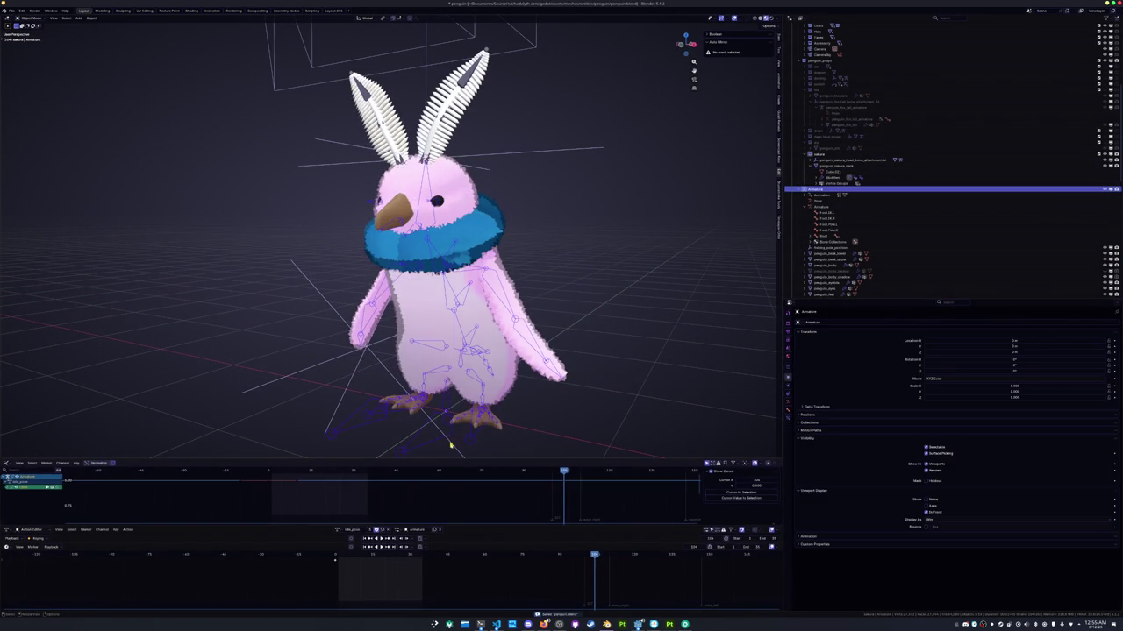
{"action": "left_click", "coordinate": [790, 416]}
{"action": "left_click", "coordinate": [968, 343]}
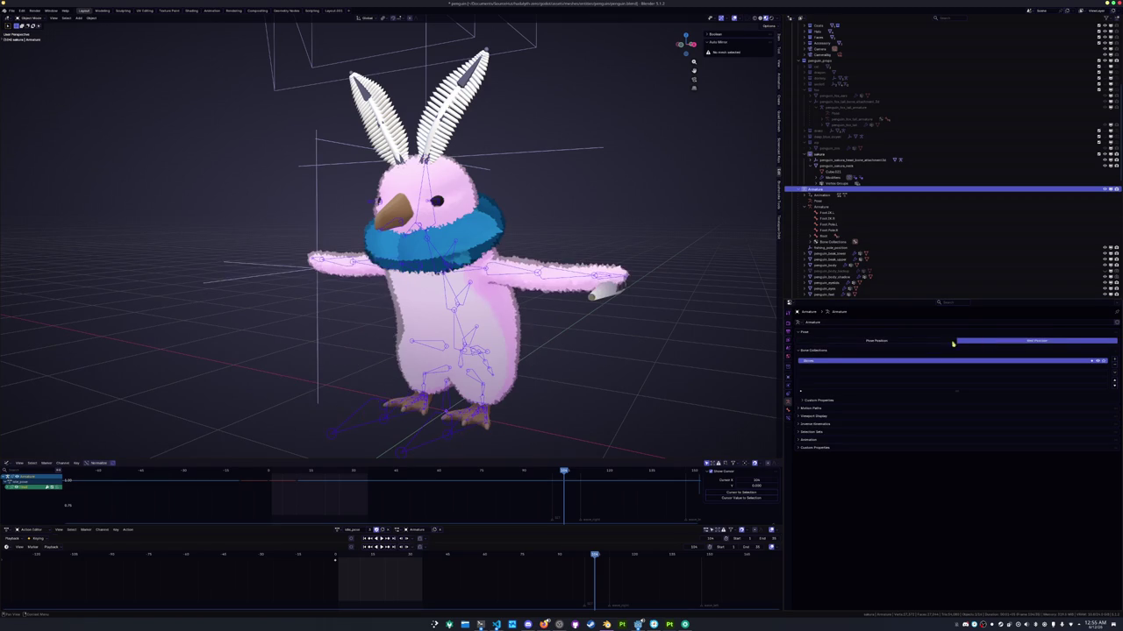
Select the penguin_body_shadow mesh and the scarf, then join them with Ctrl+J
{"action": "key", "text": "ctrl+Tab"}
{"action": "scroll", "coordinate": [495, 331], "scroll_direction": "down", "scroll_amount": 3}
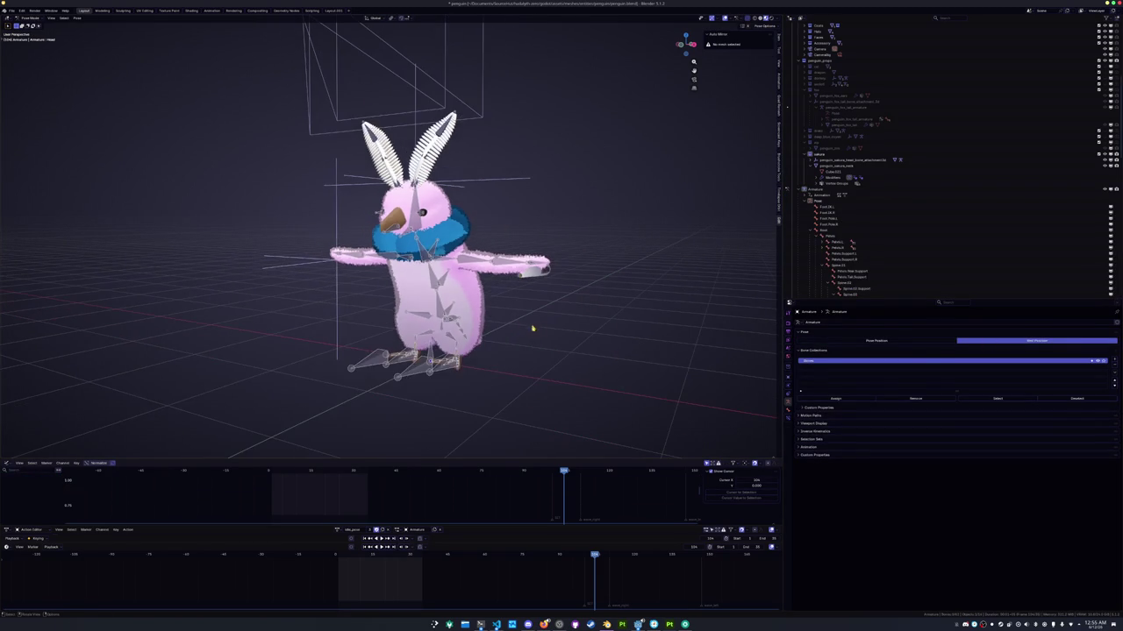
{"action": "key", "text": "ctrl+Tab"}
{"action": "left_click", "coordinate": [488, 305]}
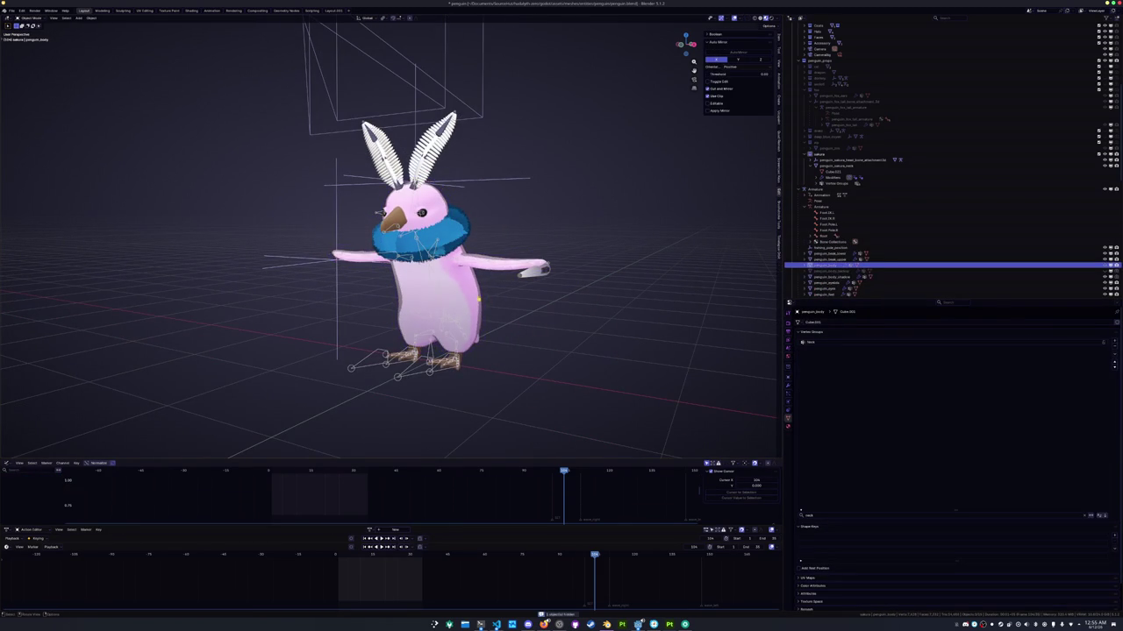
{"action": "left_click", "coordinate": [469, 296]}
{"action": "key", "text": "Tab"}
{"action": "key", "text": "Tab"}
{"action": "key", "text": "Tab"}
{"action": "mouse_move", "coordinate": [581, 269]}
{"action": "middle_mouse_down"}
{"action": "mouse_move", "coordinate": [373, 123]}
{"action": "mouse_move", "coordinate": [456, 219]}
{"action": "mouse_move", "coordinate": [513, 232]}
{"action": "middle_mouse_up"}
{"action": "key", "text": "Tab"}
{"action": "scroll", "coordinate": [513, 233], "scroll_direction": "up", "scroll_amount": 2}
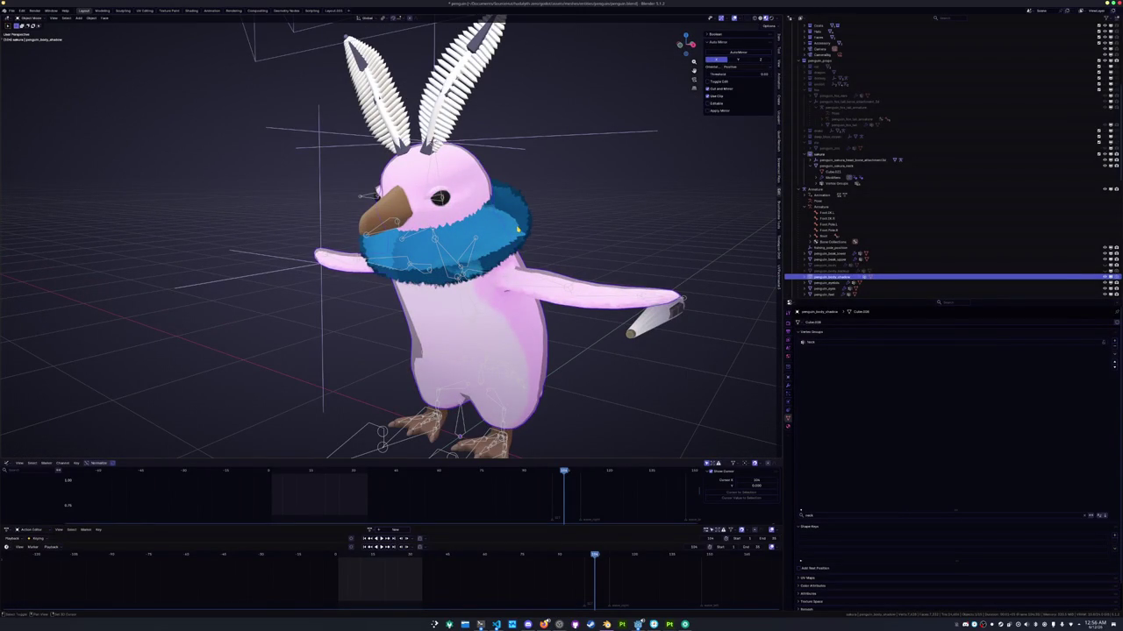
{"action": "left_click", "coordinate": [521, 221], "text": "shift"}
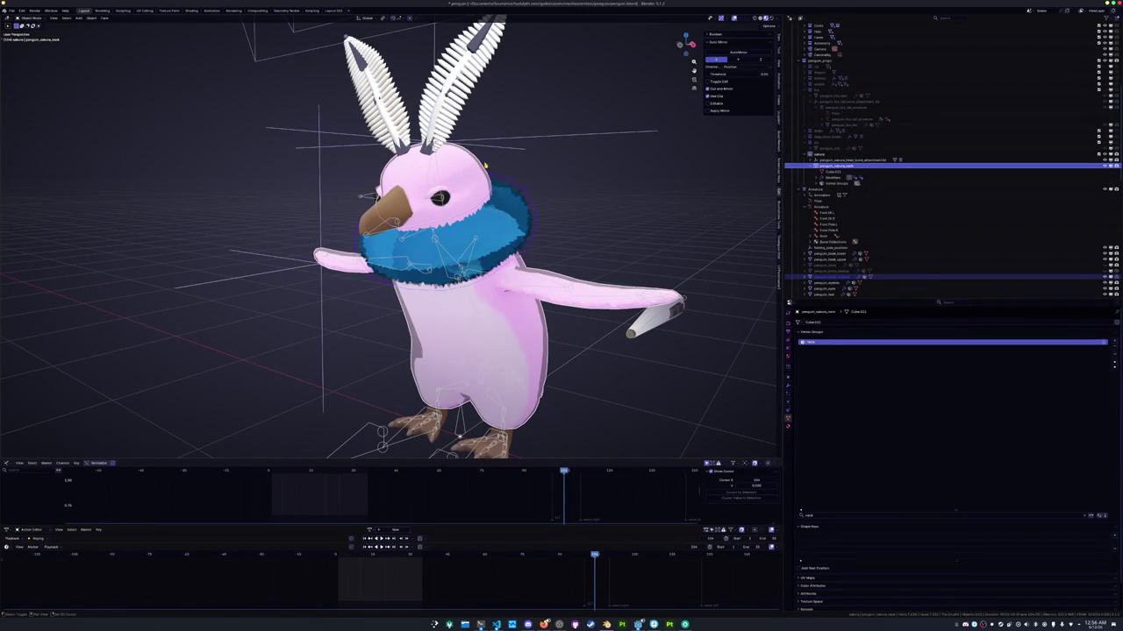
{"action": "key", "text": "ctrl+j"}
Select the eyelids and linked penguin parts, making penguin_feet active
{"action": "left_click", "coordinate": [828, 260]}
{"action": "scroll", "coordinate": [443, 200], "scroll_direction": "up", "scroll_amount": 6}
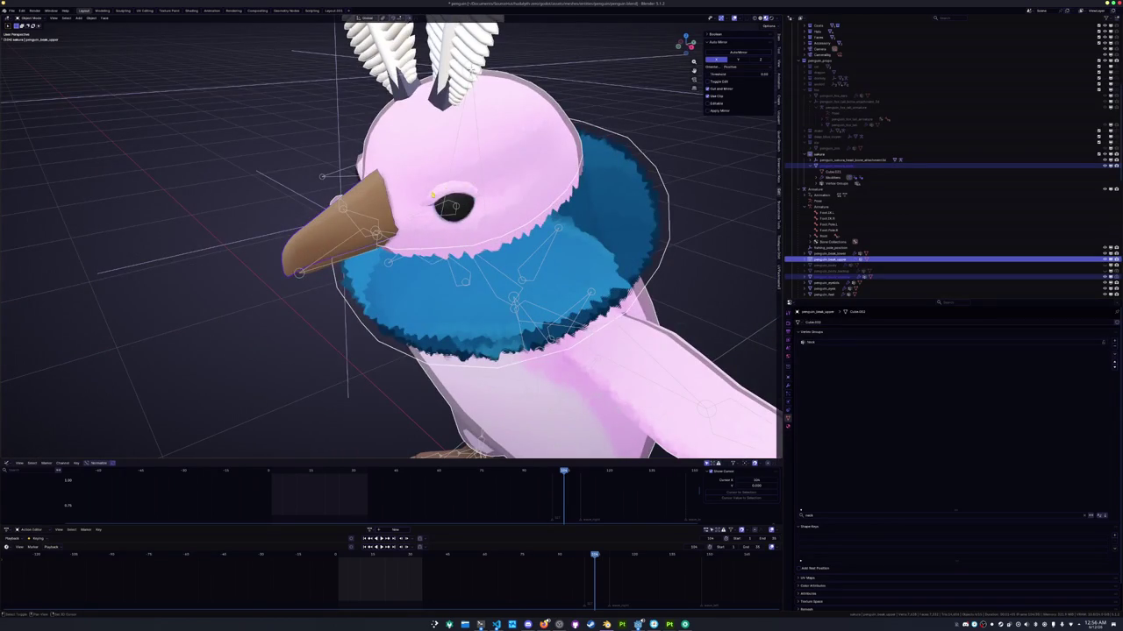
{"action": "middle_click_drag", "start_coordinate": [395, 263], "coordinate": [491, 263]}
{"action": "scroll", "coordinate": [877, 175], "scroll_direction": "down", "scroll_amount": 3}
{"action": "left_click", "coordinate": [825, 224], "text": "ctrl"}
{"action": "left_click", "coordinate": [829, 225]}
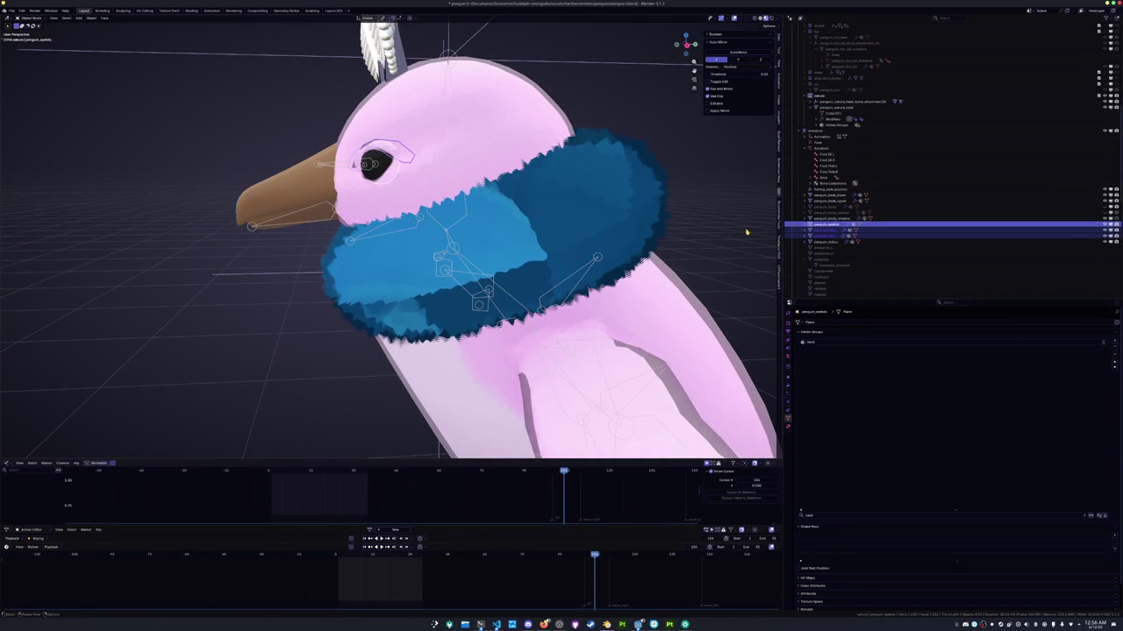
{"action": "key", "text": "shift+l"}
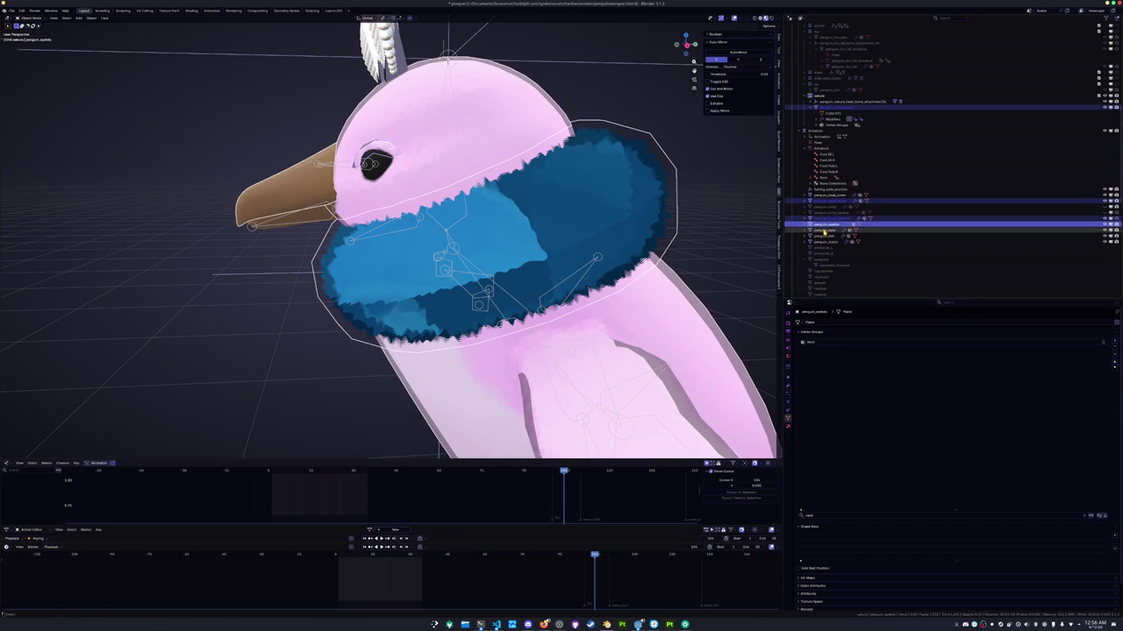
{"action": "left_click", "coordinate": [824, 235], "text": "ctrl"}
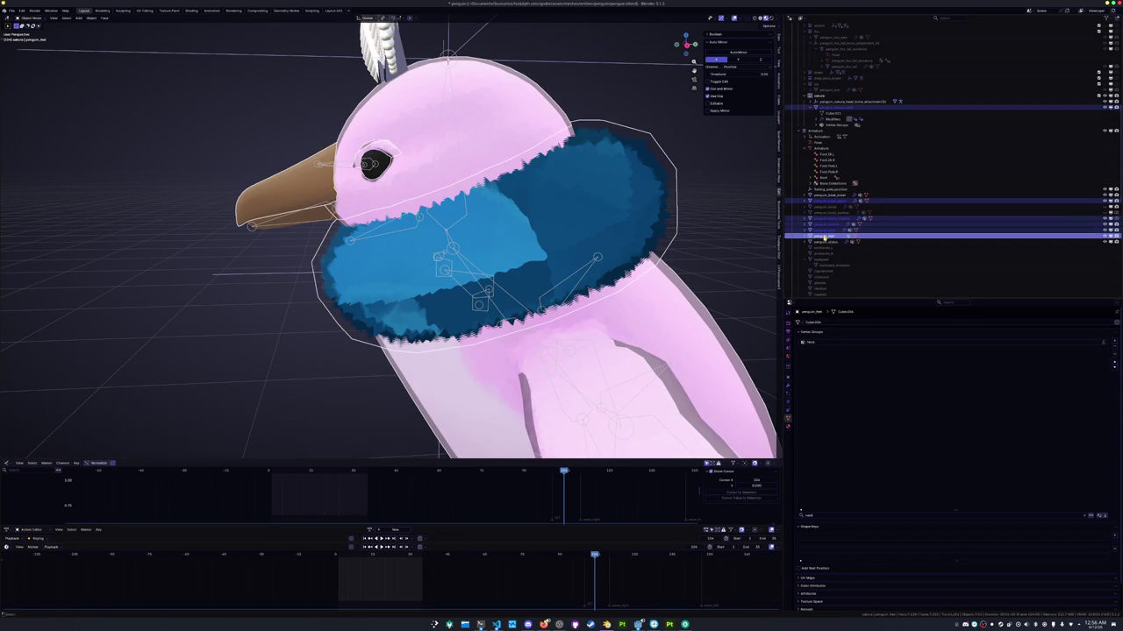
{"action": "scroll", "coordinate": [751, 231], "scroll_direction": "down", "scroll_amount": 8}
Test-move the selected penguin parts with G several times, cancelling each move
{"action": "key", "text": "g"}
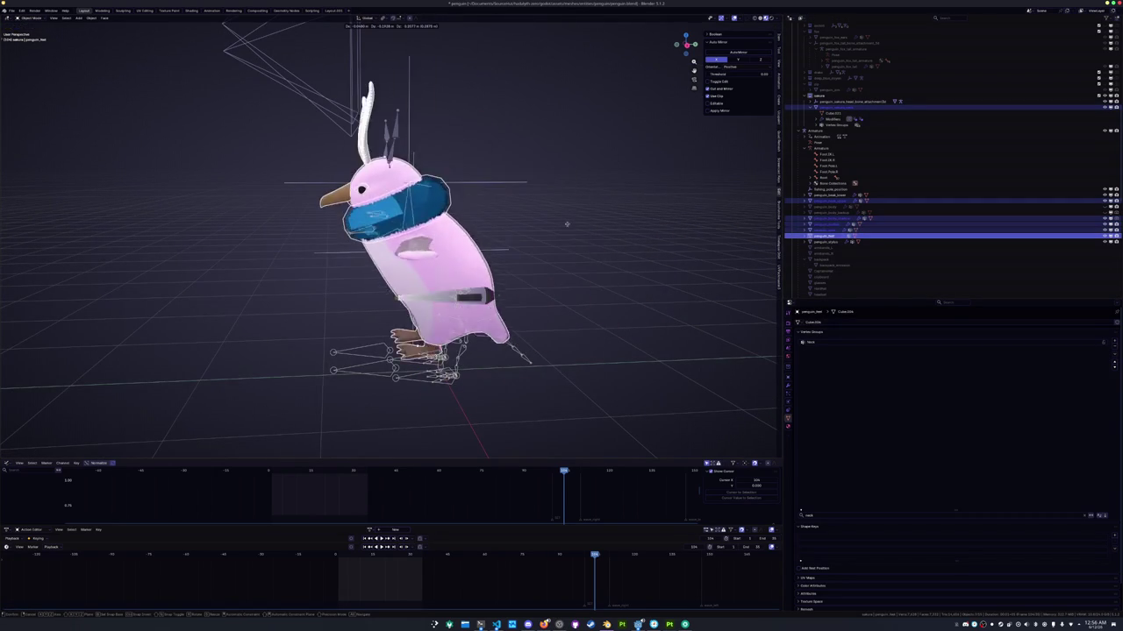
{"action": "key", "text": "Escape"}
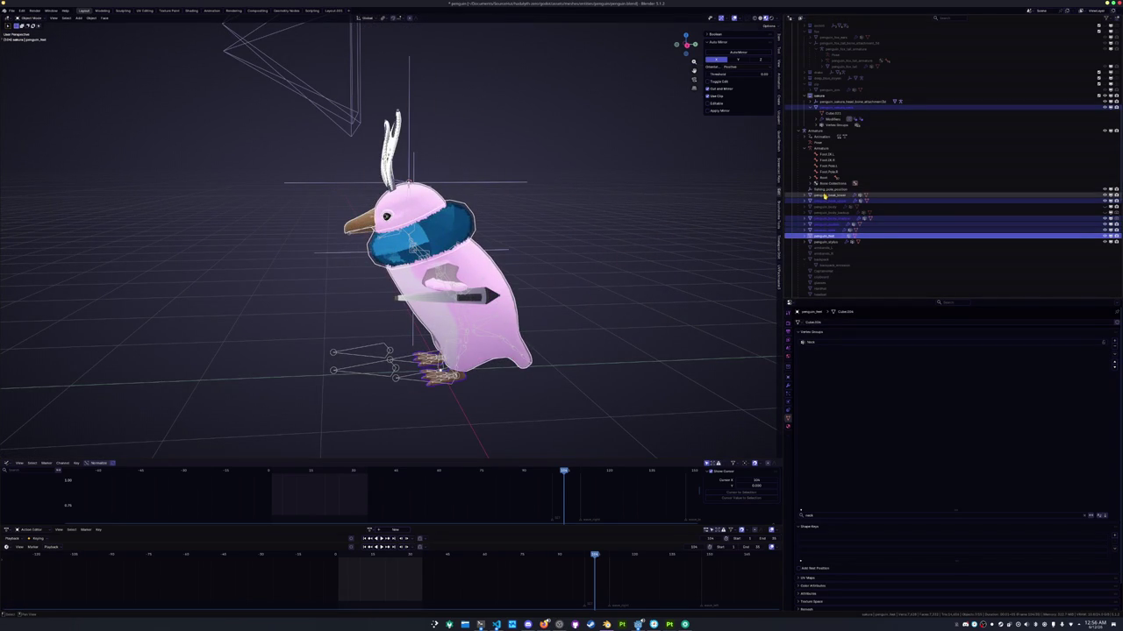
{"action": "left_click", "coordinate": [824, 195], "text": "shift"}
{"action": "key", "text": "g"}
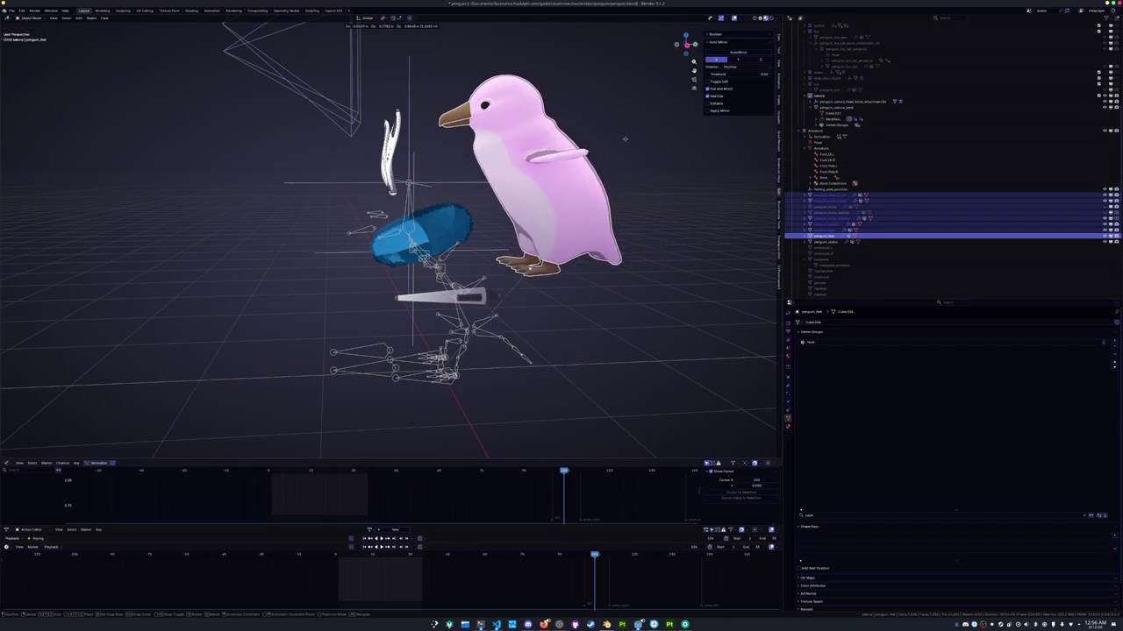
{"action": "key", "text": "Escape"}
{"action": "left_click", "coordinate": [821, 196], "text": "ctrl"}
{"action": "key", "text": "g"}
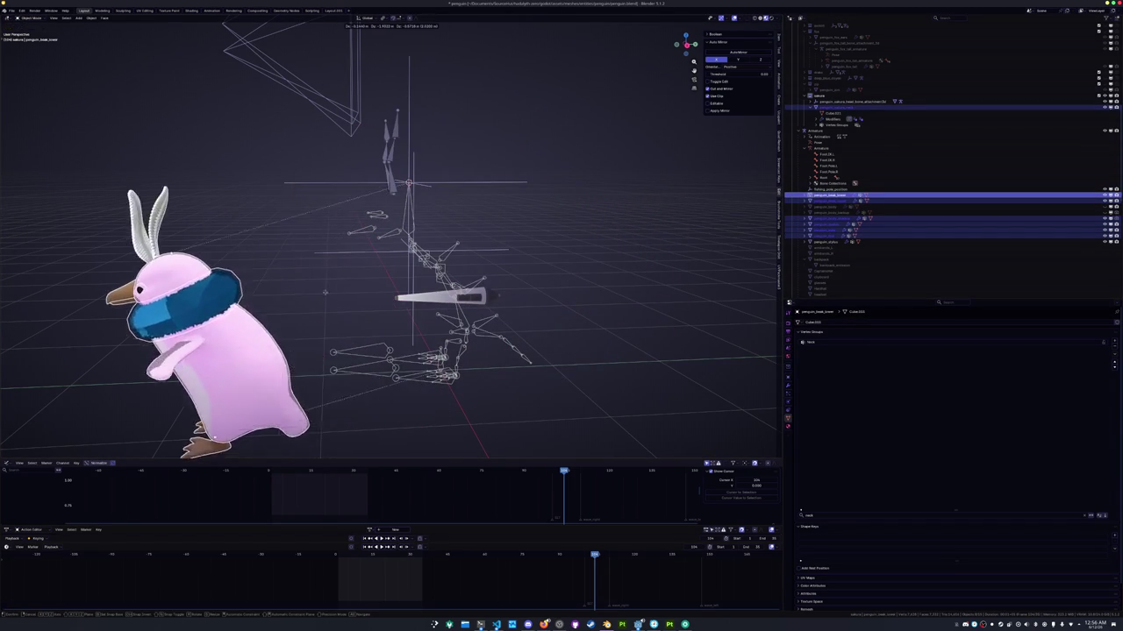
{"action": "key", "text": "Escape"}
Save penguin.blend and select the scarf object penguin_sakura_neck from the front
{"action": "key", "text": "ctrl+s"}
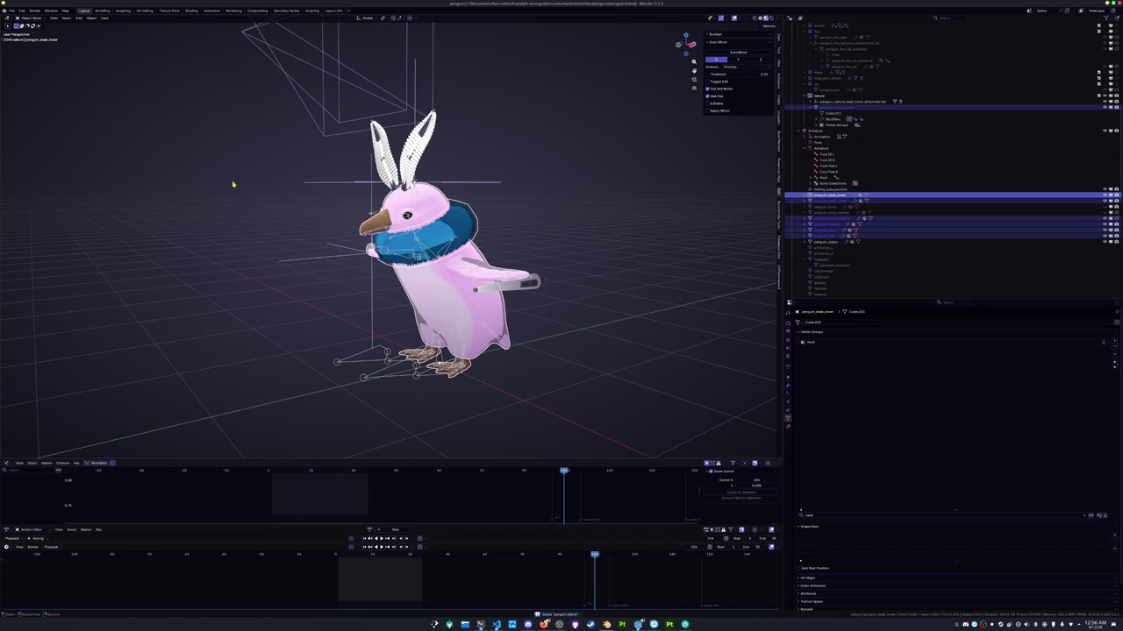
{"action": "middle_click_drag", "start_coordinate": [494, 161], "coordinate": [511, 160]}
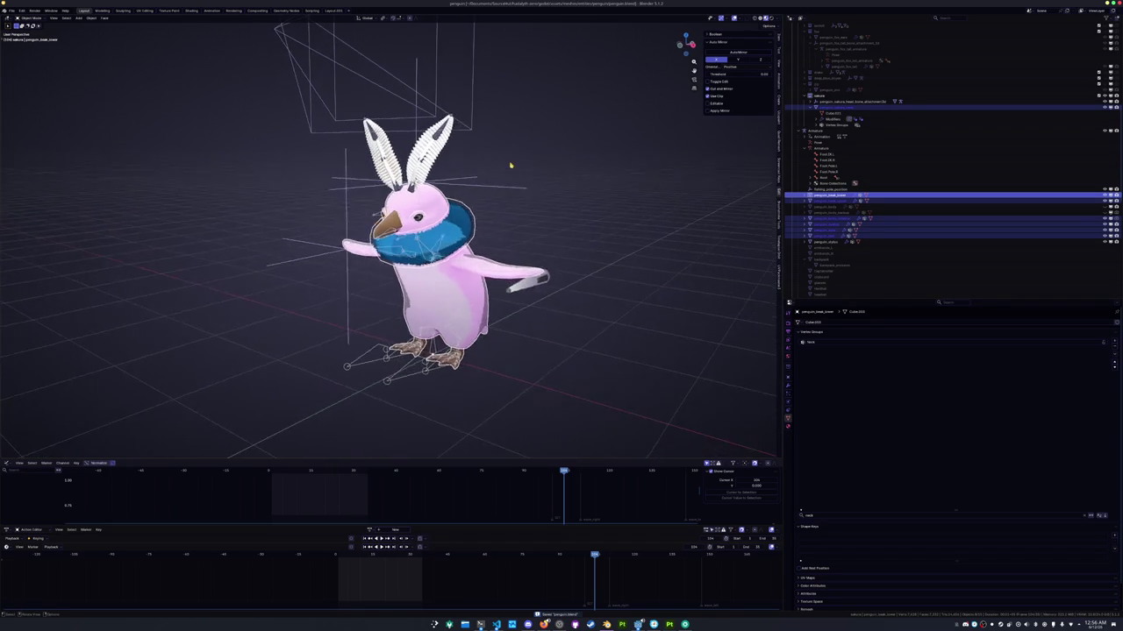
{"action": "scroll", "coordinate": [511, 160], "scroll_direction": "up", "scroll_amount": 3}
{"action": "left_click", "coordinate": [633, 300]}
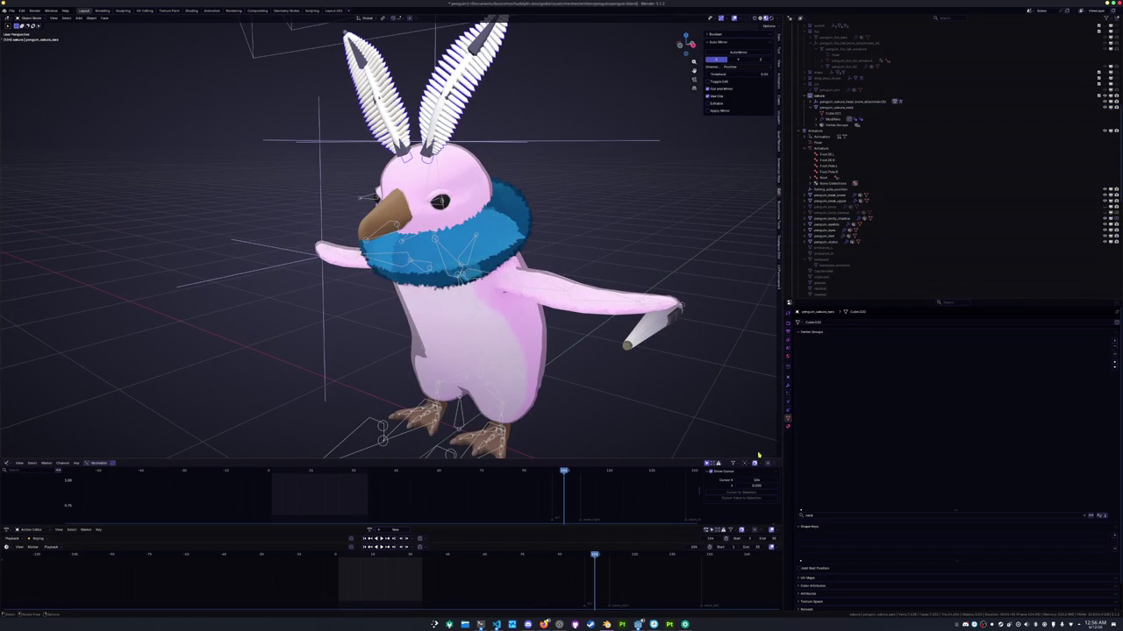
Create a new material for the scarf and name it penguin_sakura
{"action": "left_click", "coordinate": [789, 426]}
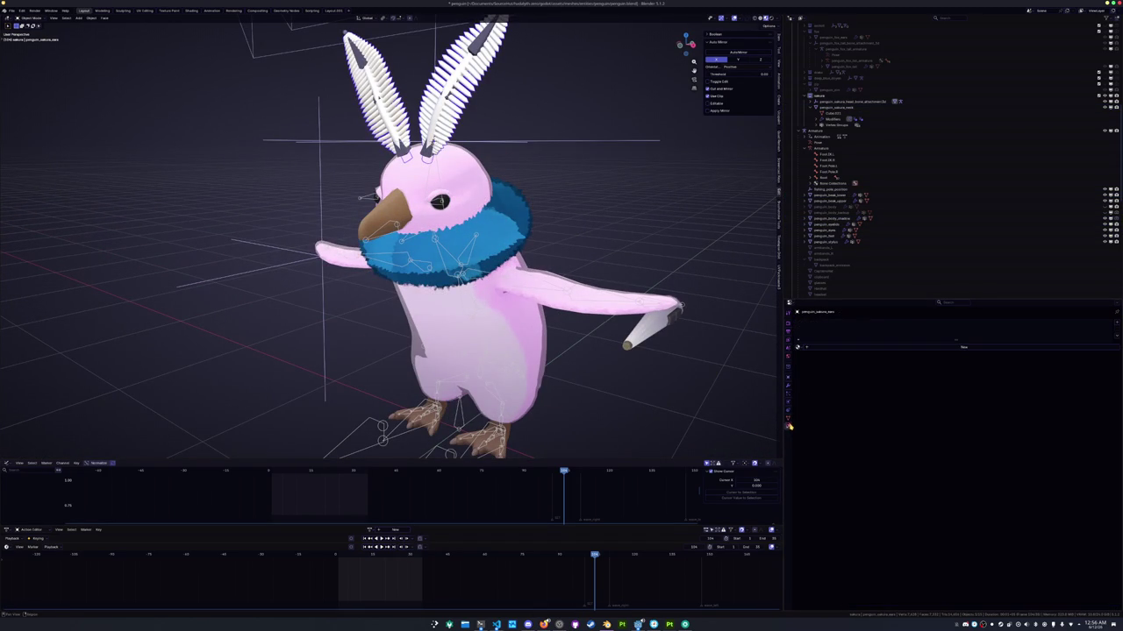
{"action": "left_click", "coordinate": [821, 347]}
{"action": "type", "text": "penguin_sak"}
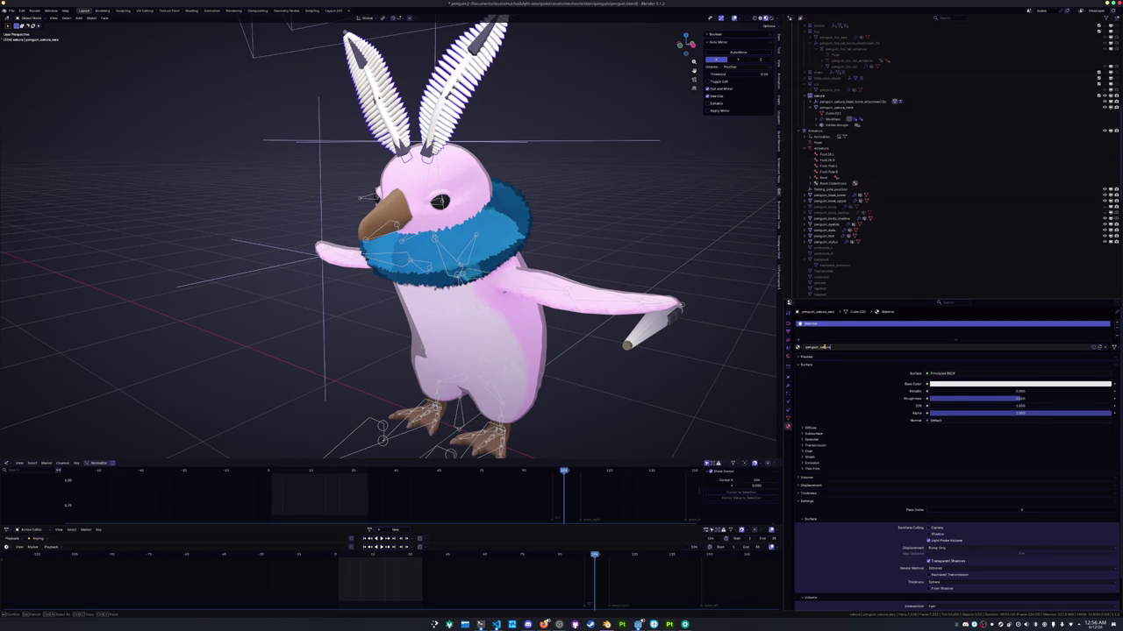
{"action": "key", "text": "Return"}
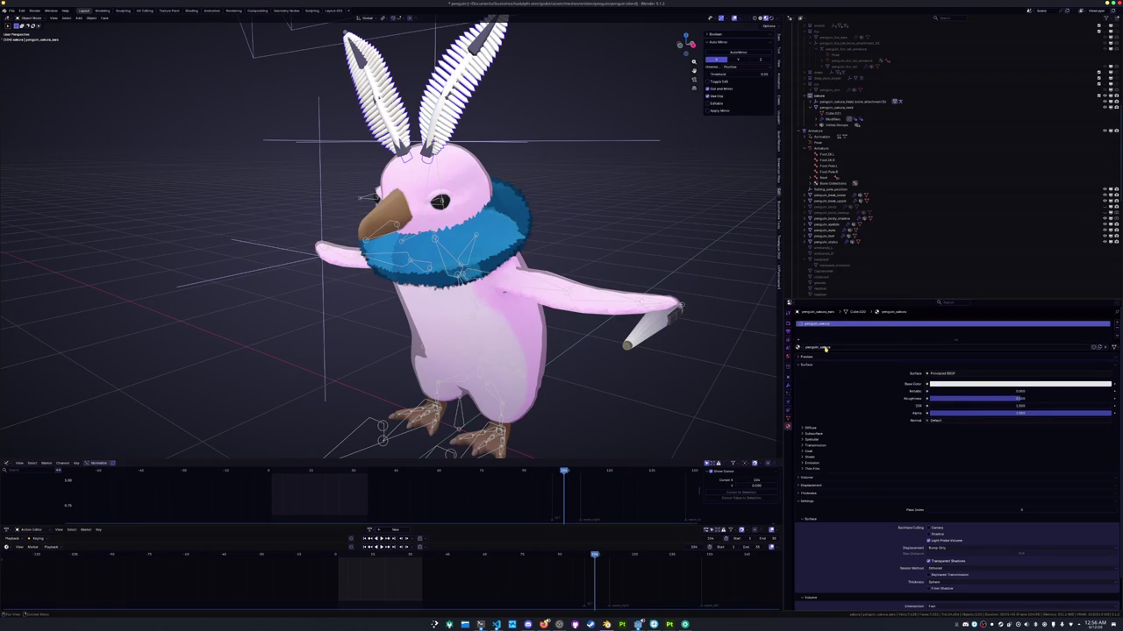
{"action": "double_click", "coordinate": [824, 348]}
{"action": "key", "text": "Escape"}
Assign the existing penguin_sakura material to the penguin_sakura_mesh object
{"action": "scroll", "coordinate": [827, 226], "scroll_direction": "up", "scroll_amount": 3}
{"action": "scroll", "coordinate": [834, 228], "scroll_direction": "up", "scroll_amount": 4}
{"action": "scroll", "coordinate": [834, 230], "scroll_direction": "up", "scroll_amount": 3}
{"action": "scroll", "coordinate": [834, 229], "scroll_direction": "down", "scroll_amount": 3}
{"action": "scroll", "coordinate": [832, 227], "scroll_direction": "down", "scroll_amount": 3}
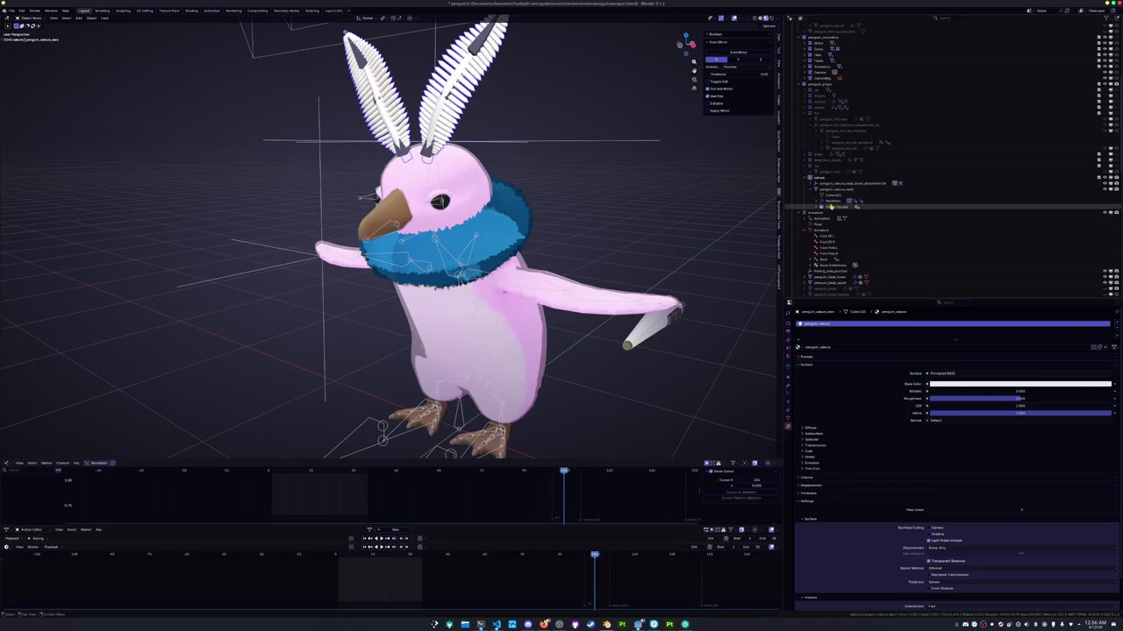
{"action": "left_click", "coordinate": [814, 188]}
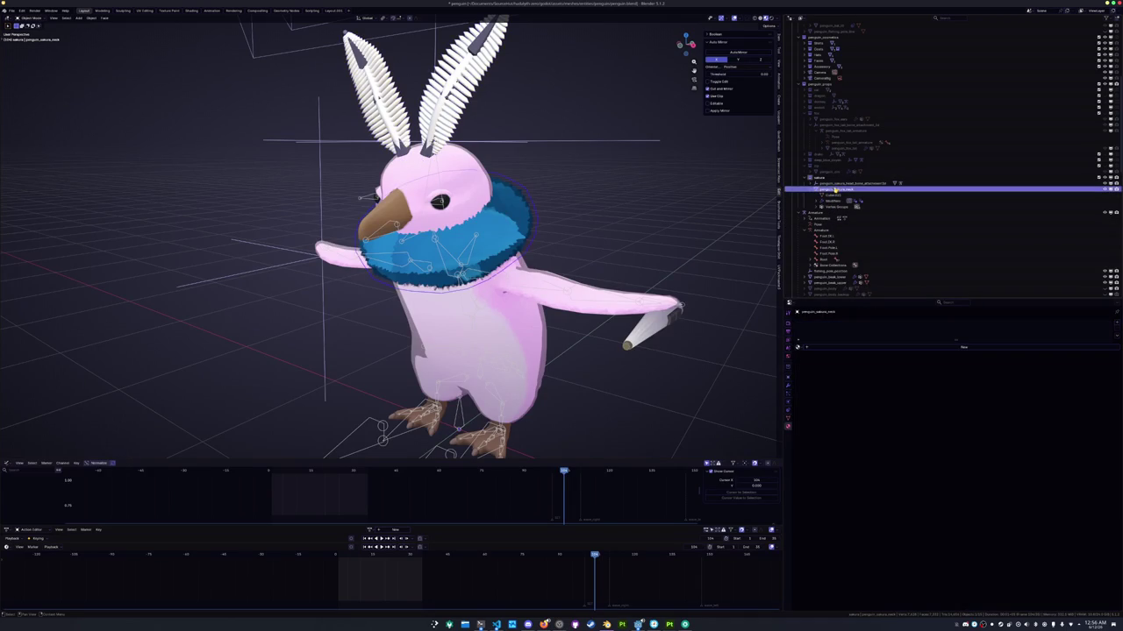
{"action": "left_click", "coordinate": [798, 347]}
{"action": "type", "text": "sa"}
{"action": "left_click", "coordinate": [818, 356]}
{"action": "scroll", "coordinate": [703, 321], "scroll_direction": "down", "scroll_amount": 2}
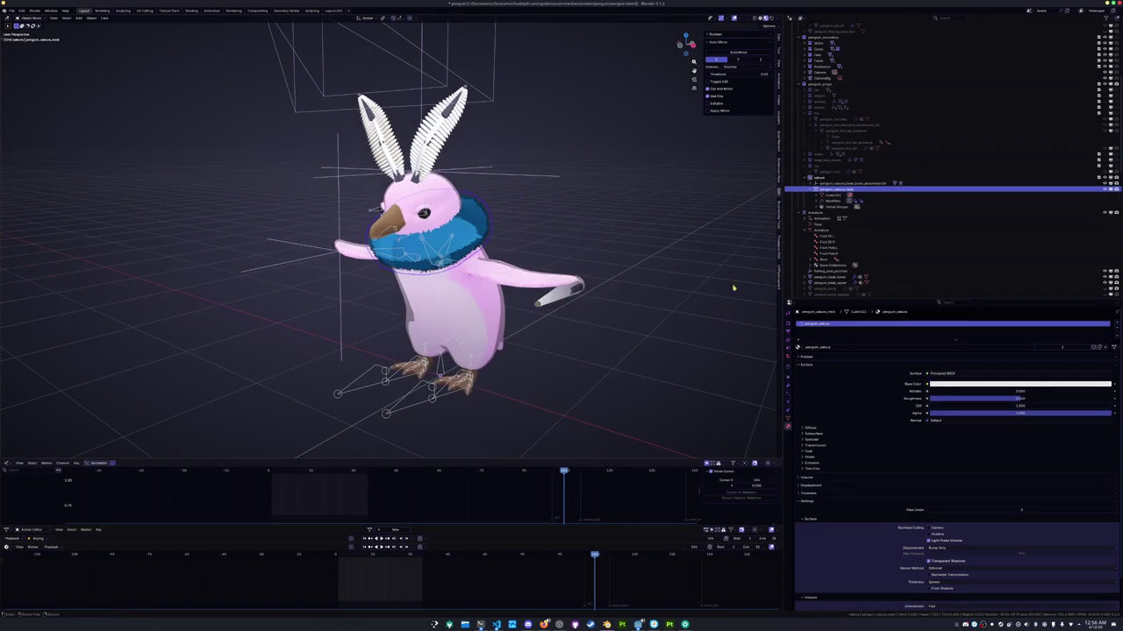
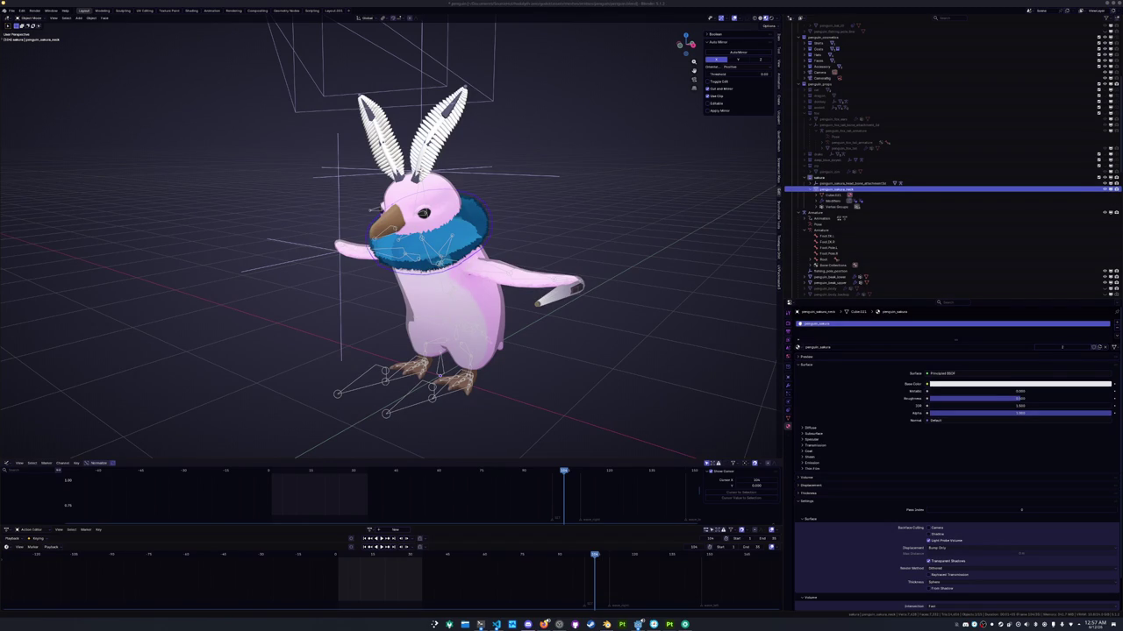
Give the blue neck collar a single-user copy of its material and start renaming it
{"action": "left_click", "coordinate": [543, 247]}
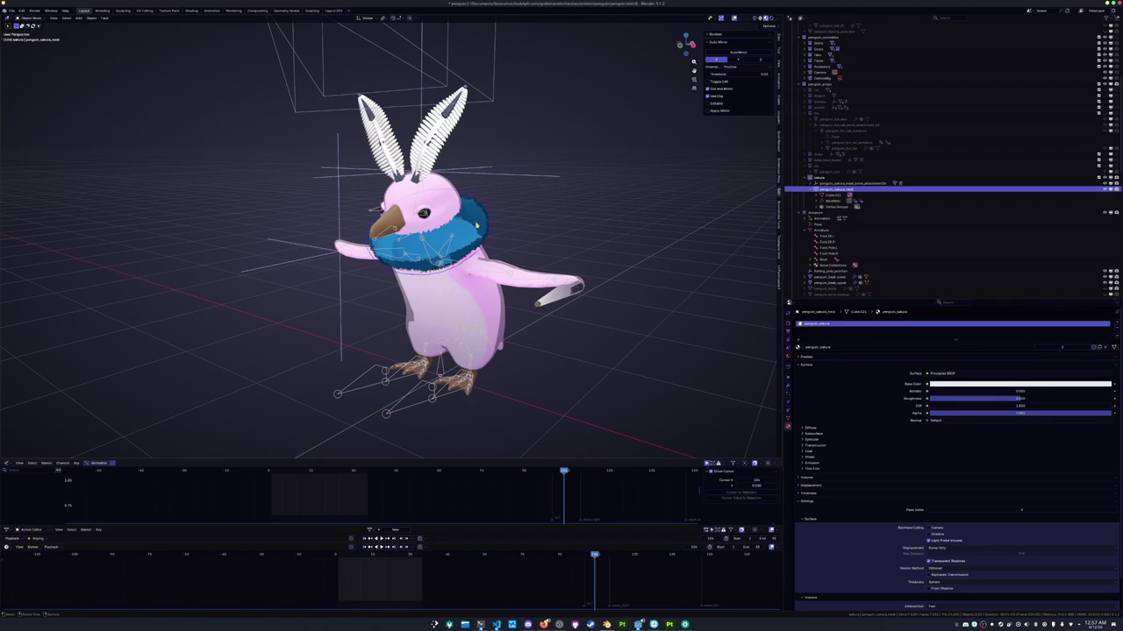
{"action": "left_click", "coordinate": [477, 227]}
{"action": "scroll", "coordinate": [463, 236], "scroll_direction": "up", "scroll_amount": 2}
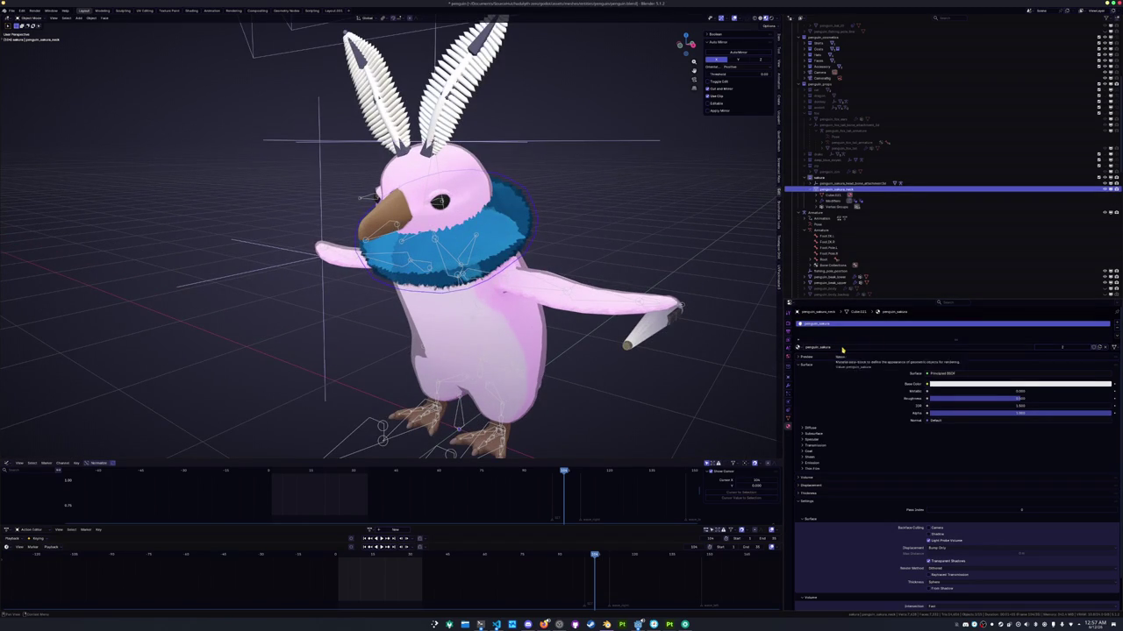
{"action": "left_click", "coordinate": [1107, 347]}
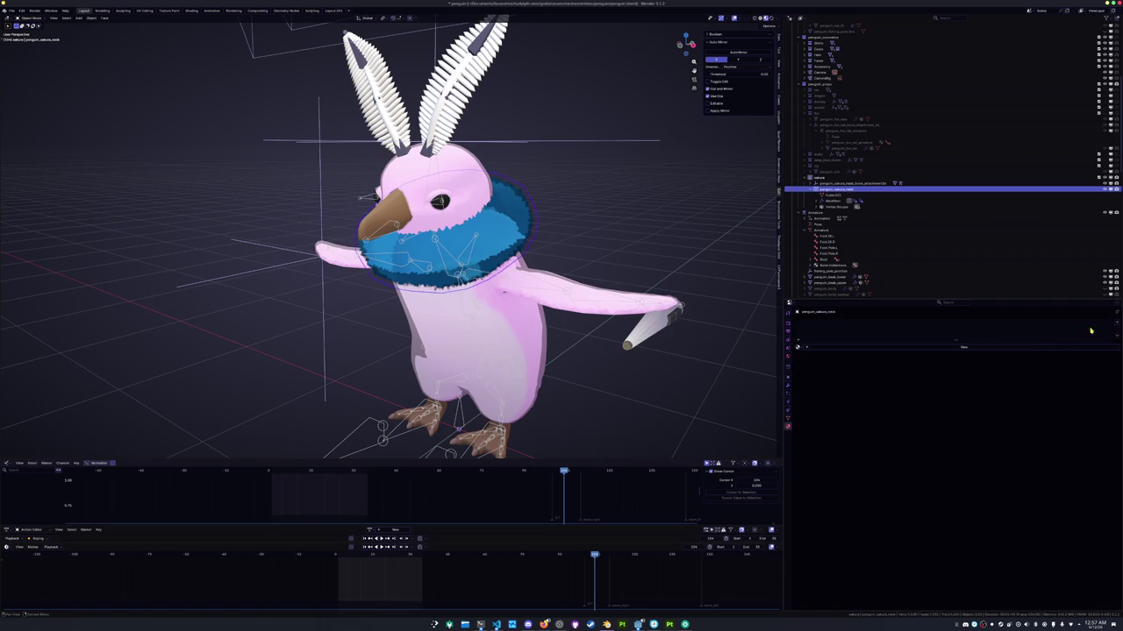
{"action": "left_click", "coordinate": [965, 346]}
{"action": "double_click", "coordinate": [965, 346]}
{"action": "type", "text": "sakura_neck"}
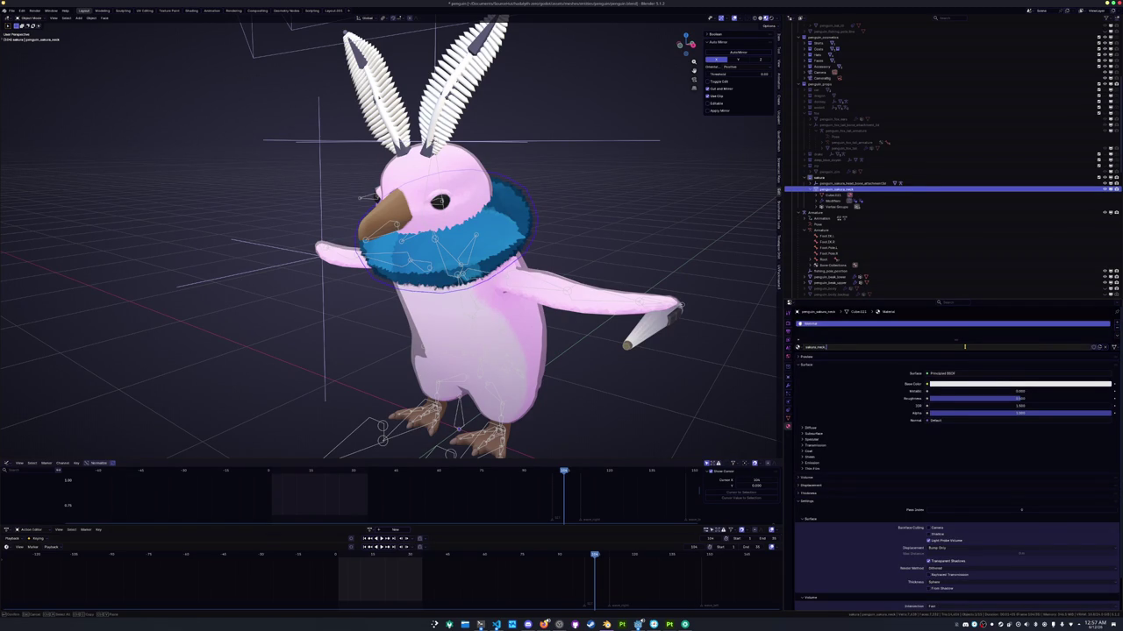
{"action": "key", "text": "ctrl+a"}
{"action": "type", "text": "sa"}
{"action": "key", "text": "Return"}
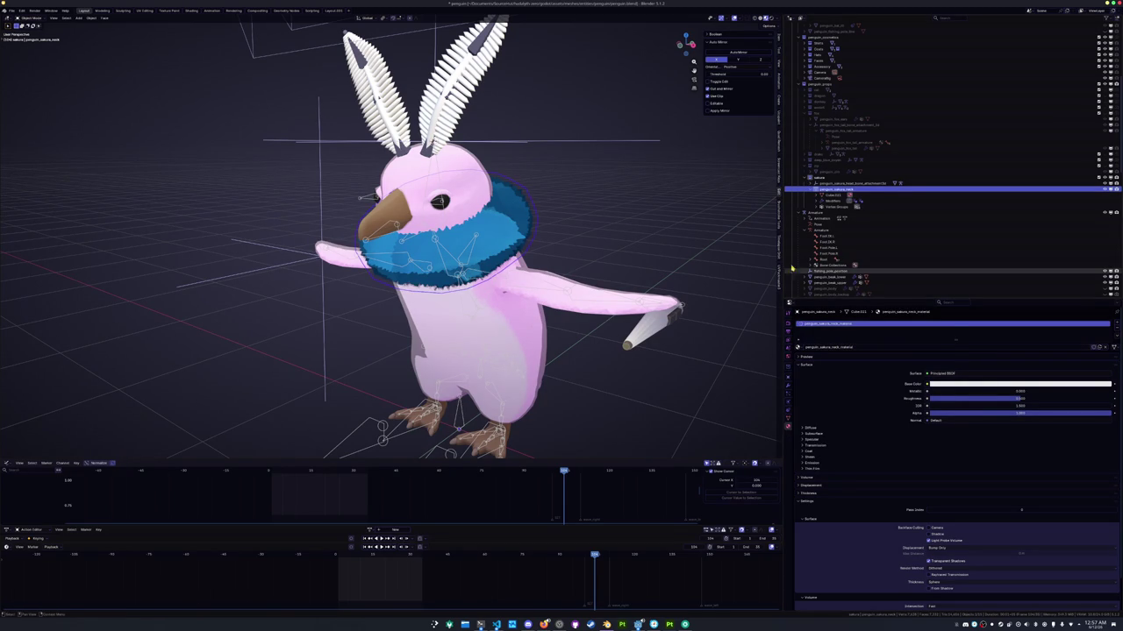
Compare with the ears' material, then trim the suffix so the collar material reads penguin_sakura_neck
{"action": "left_click", "coordinate": [465, 88]}
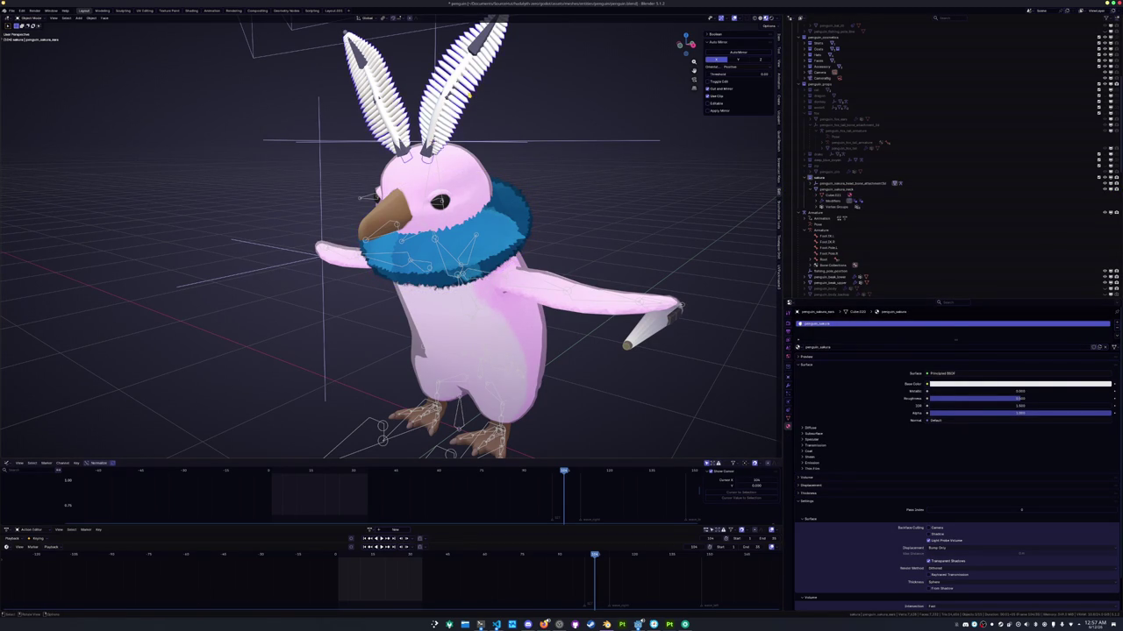
{"action": "double_click", "coordinate": [853, 347]}
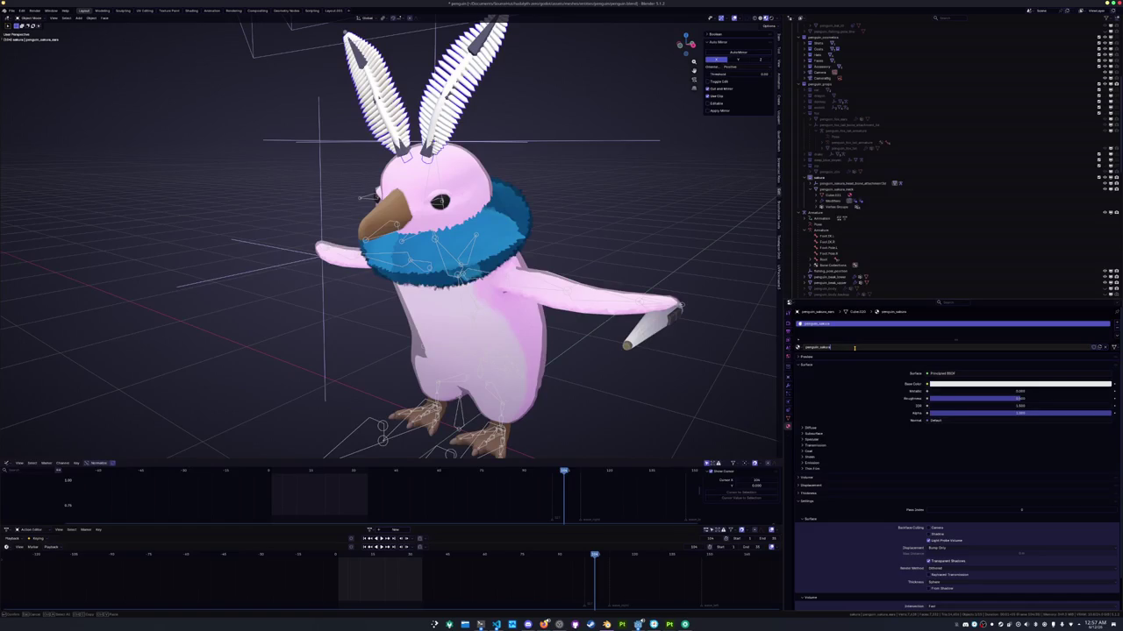
{"action": "type", "text": "_ea"}
{"action": "key", "text": "Escape"}
{"action": "key", "text": "ctrl+z"}
{"action": "double_click", "coordinate": [872, 349]}
{"action": "left_click_drag", "start_coordinate": [871, 348], "coordinate": [839, 347]}
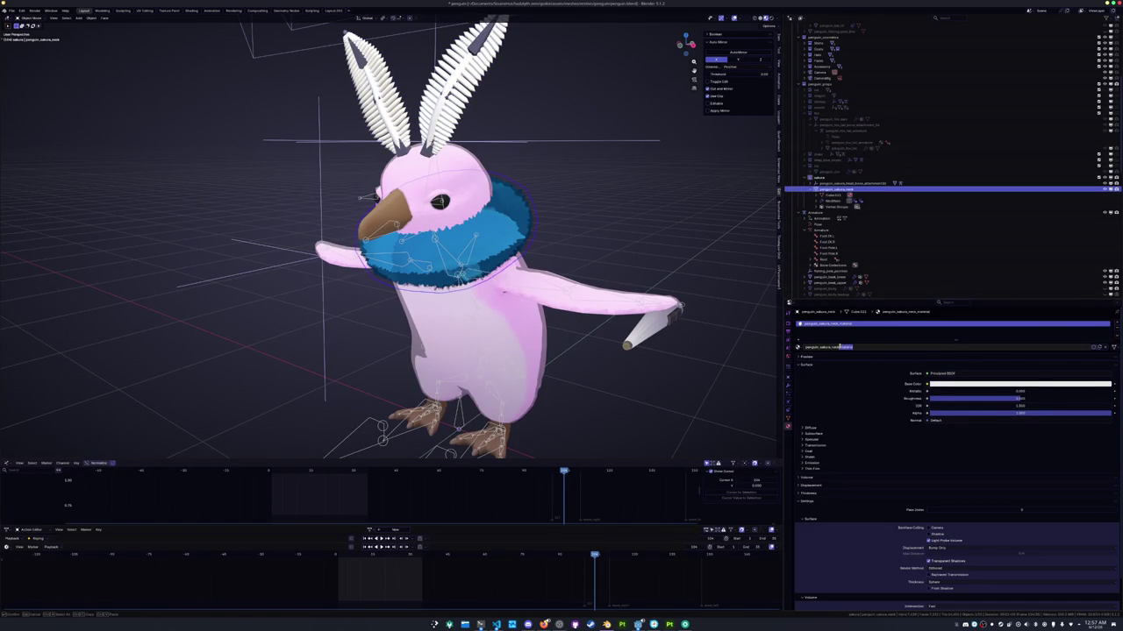
{"action": "key", "text": "BackSpace"}
{"action": "key", "text": "Return"}
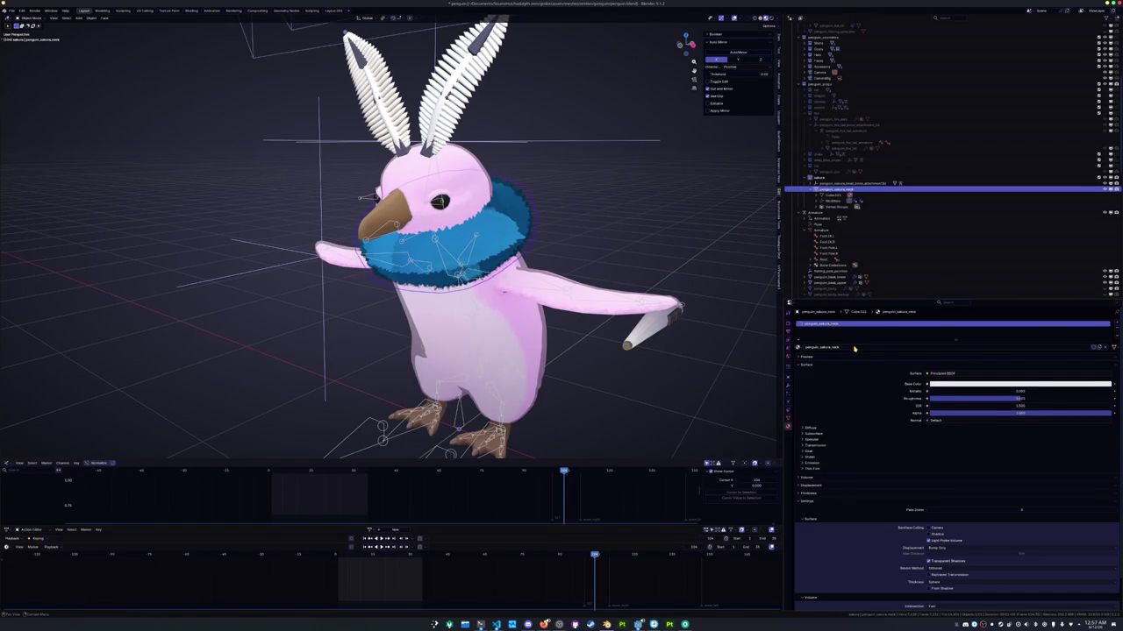
{"action": "left_click", "coordinate": [456, 97]}
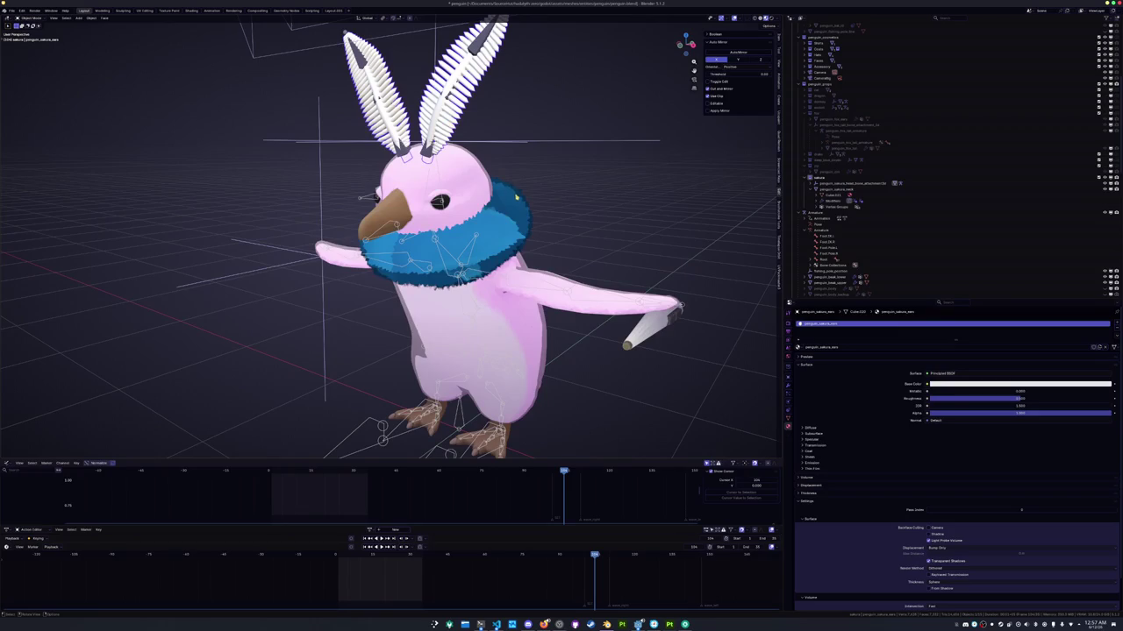
{"action": "left_click", "coordinate": [505, 191]}
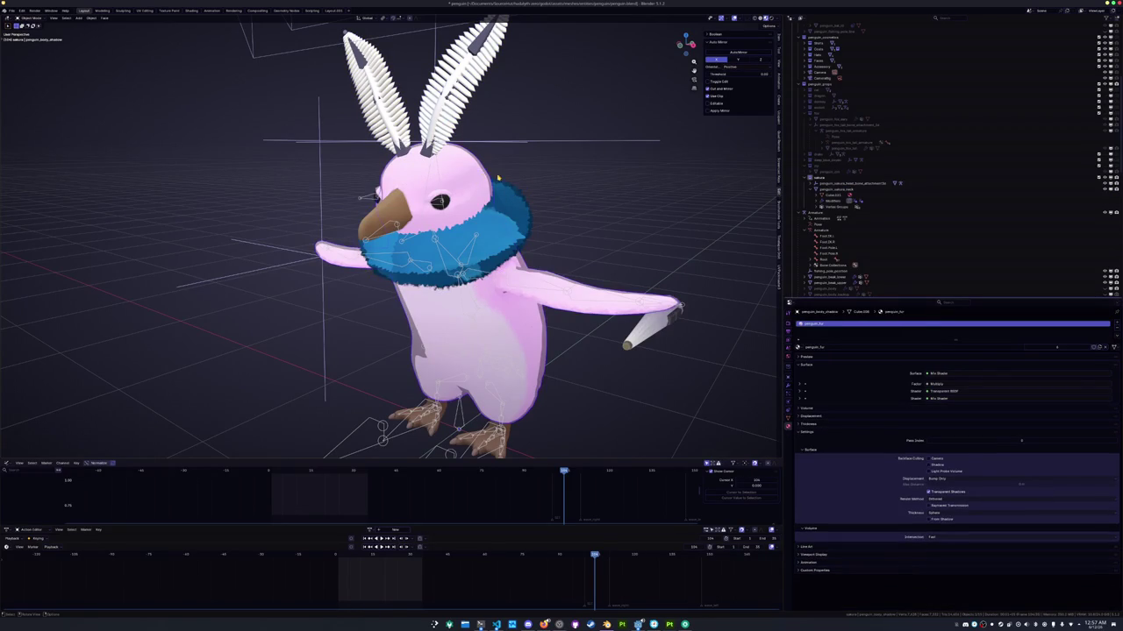
Select the neck ruff and the body shadow mesh, and expand the sakura group in the Outliner
{"action": "scroll", "coordinate": [474, 172], "scroll_direction": "down", "scroll_amount": 1}
{"action": "left_click", "coordinate": [513, 206]}
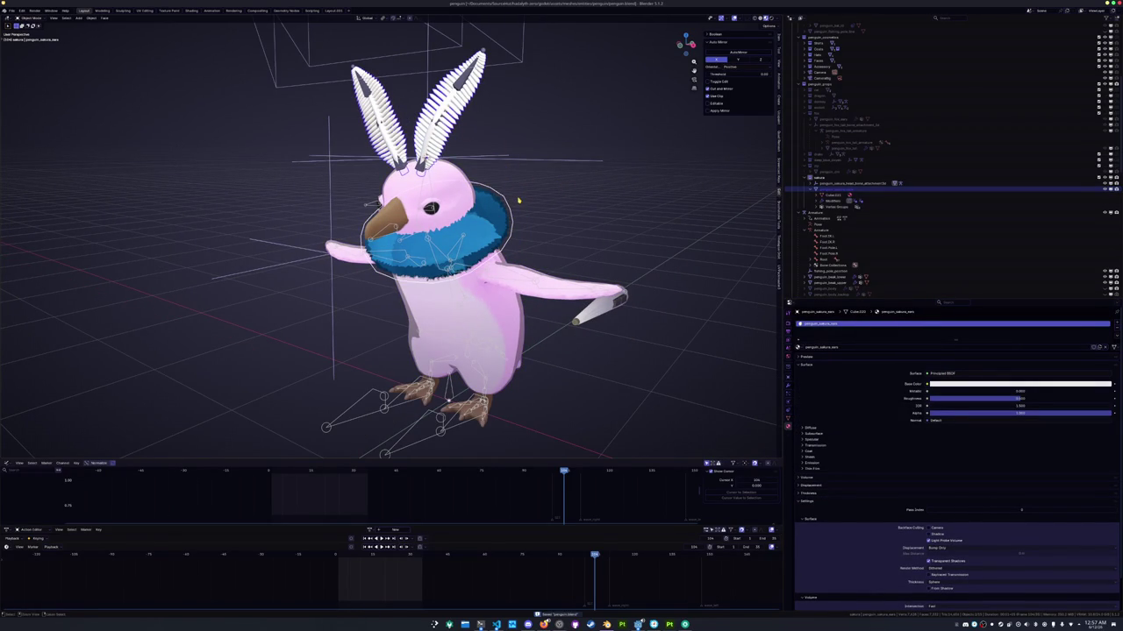
{"action": "scroll", "coordinate": [518, 201], "scroll_direction": "up", "scroll_amount": 2}
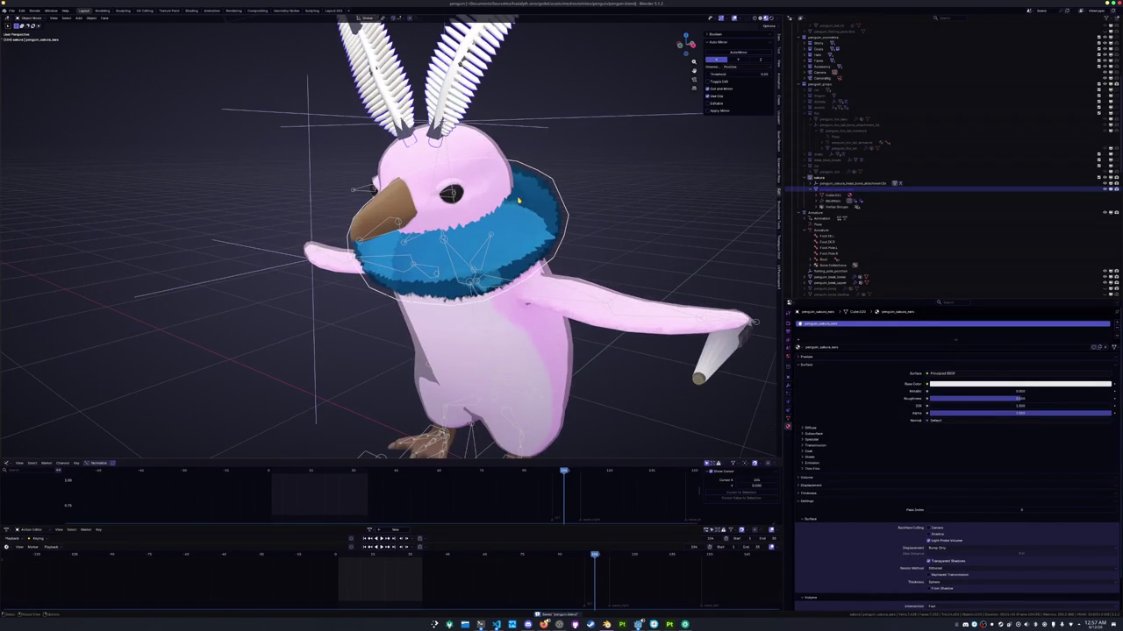
{"action": "left_click", "coordinate": [541, 261]}
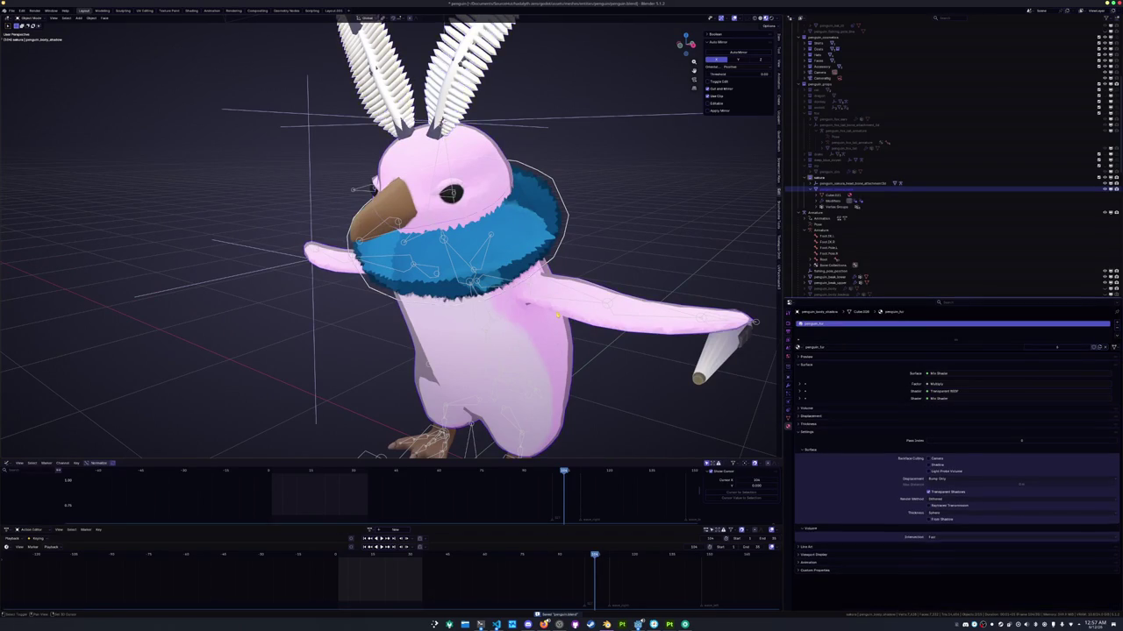
{"action": "scroll", "coordinate": [541, 261], "scroll_direction": "down", "scroll_amount": 2}
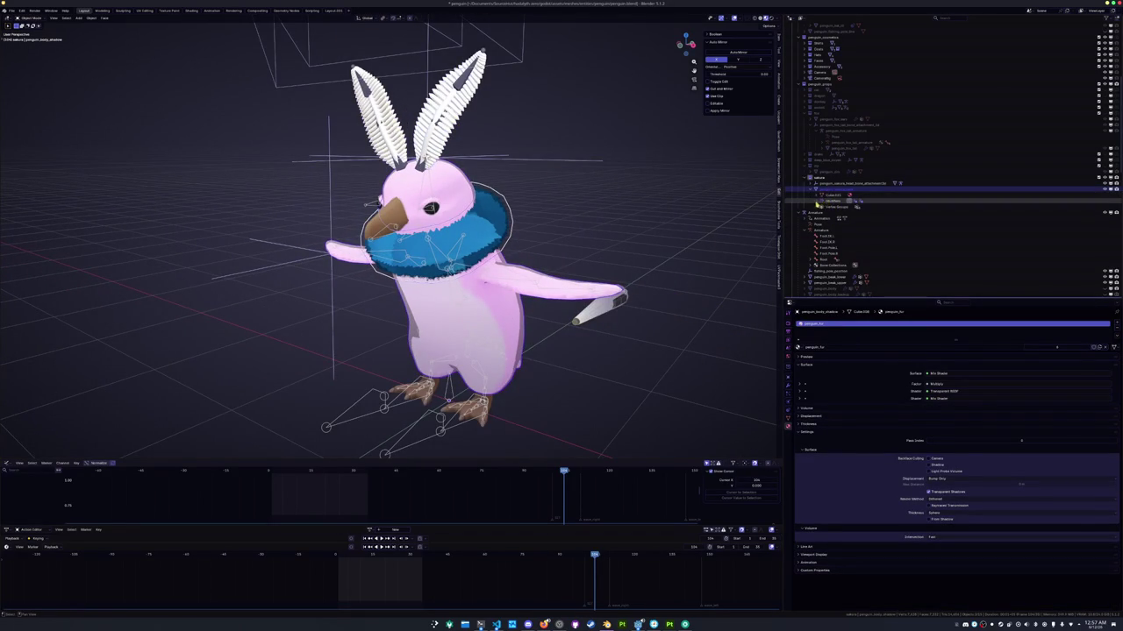
{"action": "left_click", "coordinate": [811, 184]}
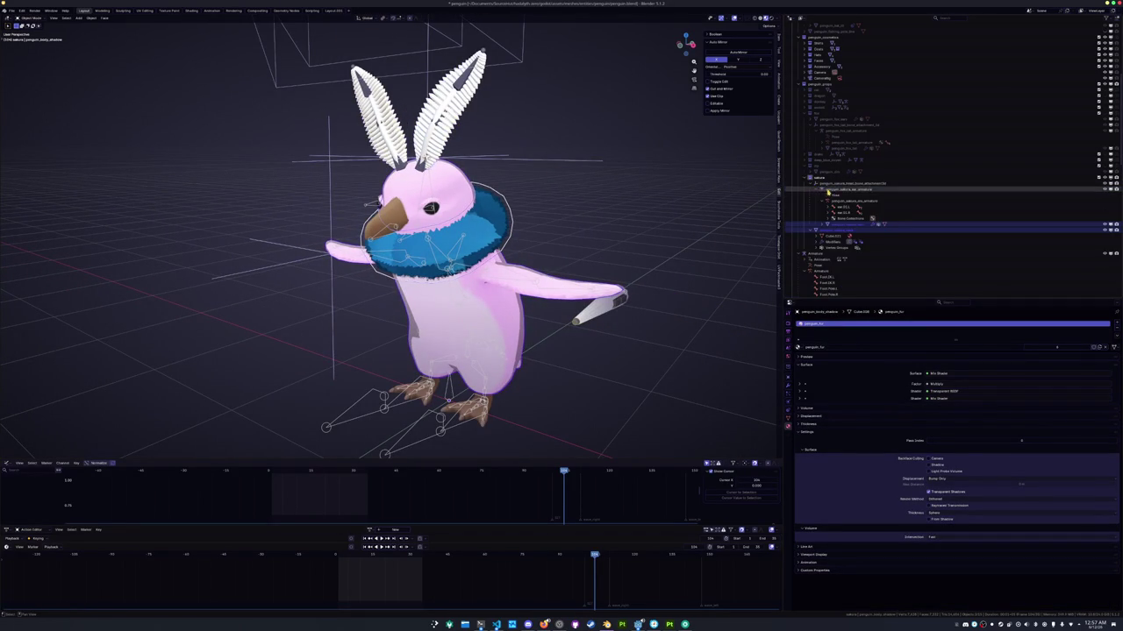
{"action": "scroll", "coordinate": [809, 223], "scroll_direction": "down", "scroll_amount": 4}
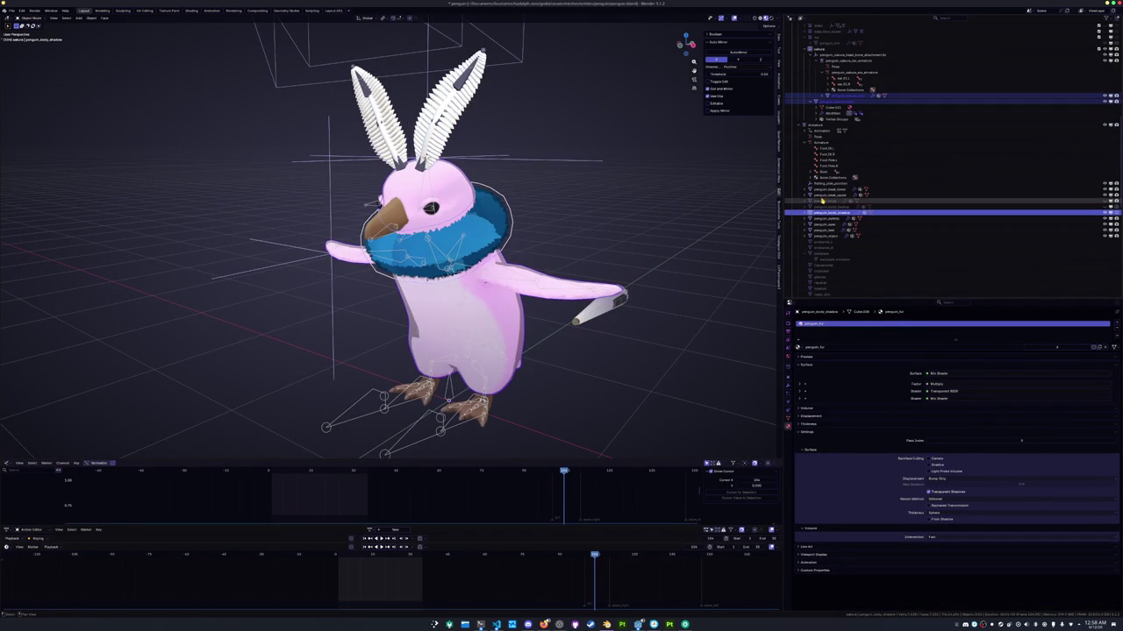
Add the lower beak, eyelids, feet and sakura ears to the selection
{"action": "left_click", "coordinate": [823, 194]}
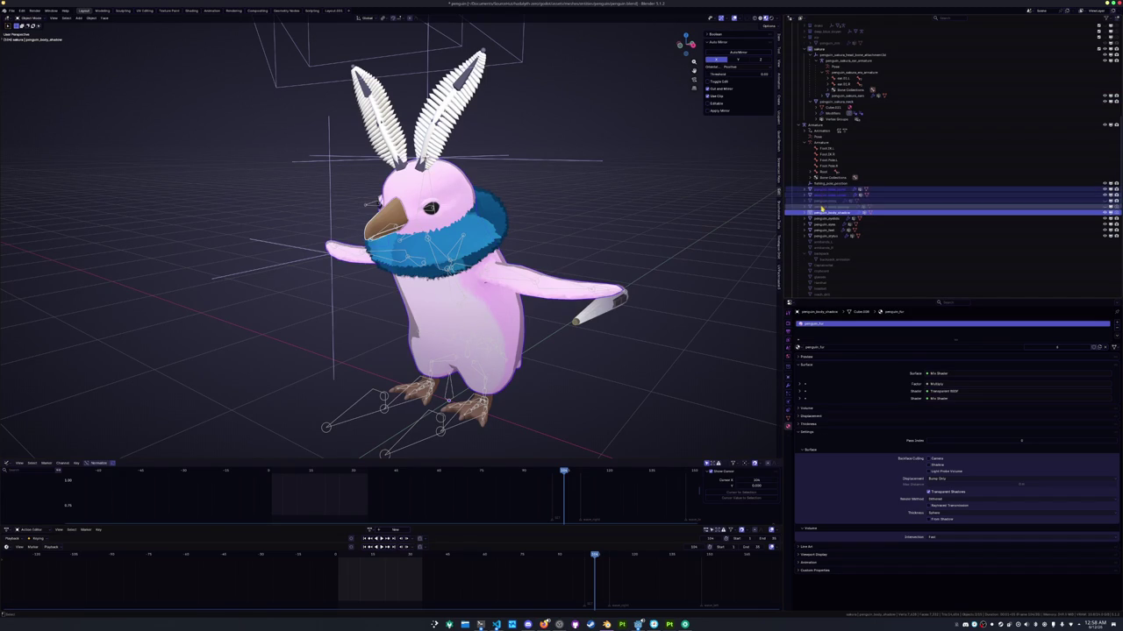
{"action": "left_click", "coordinate": [821, 191]}
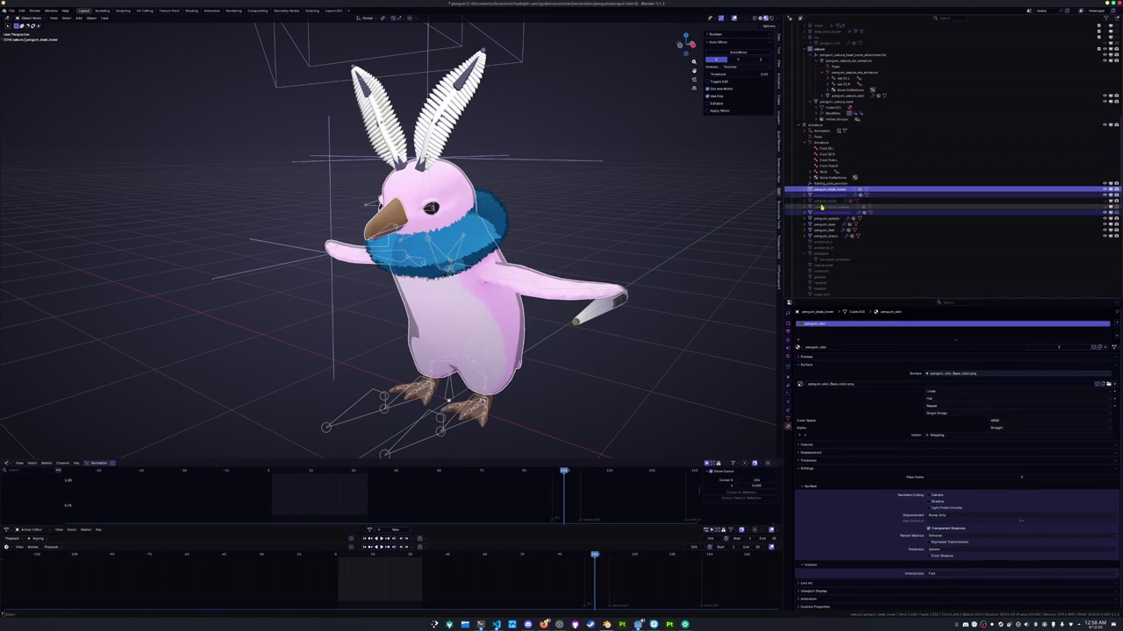
{"action": "left_click", "coordinate": [822, 218], "text": "ctrl"}
{"action": "left_click", "coordinate": [822, 229], "text": "ctrl"}
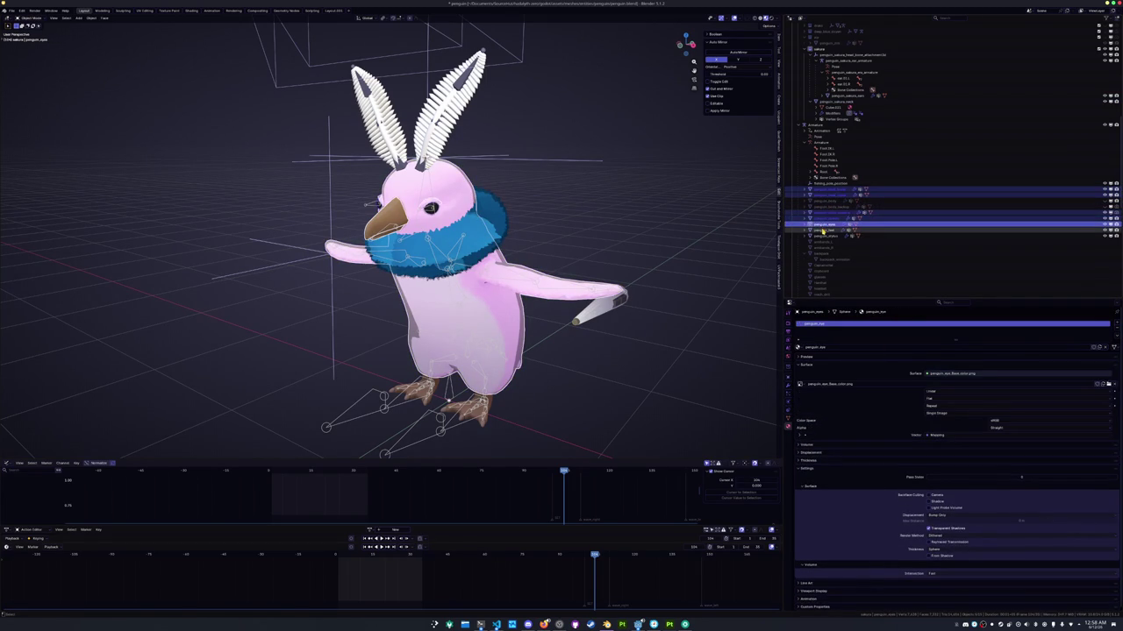
{"action": "scroll", "coordinate": [645, 224], "scroll_direction": "down", "scroll_amount": 2}
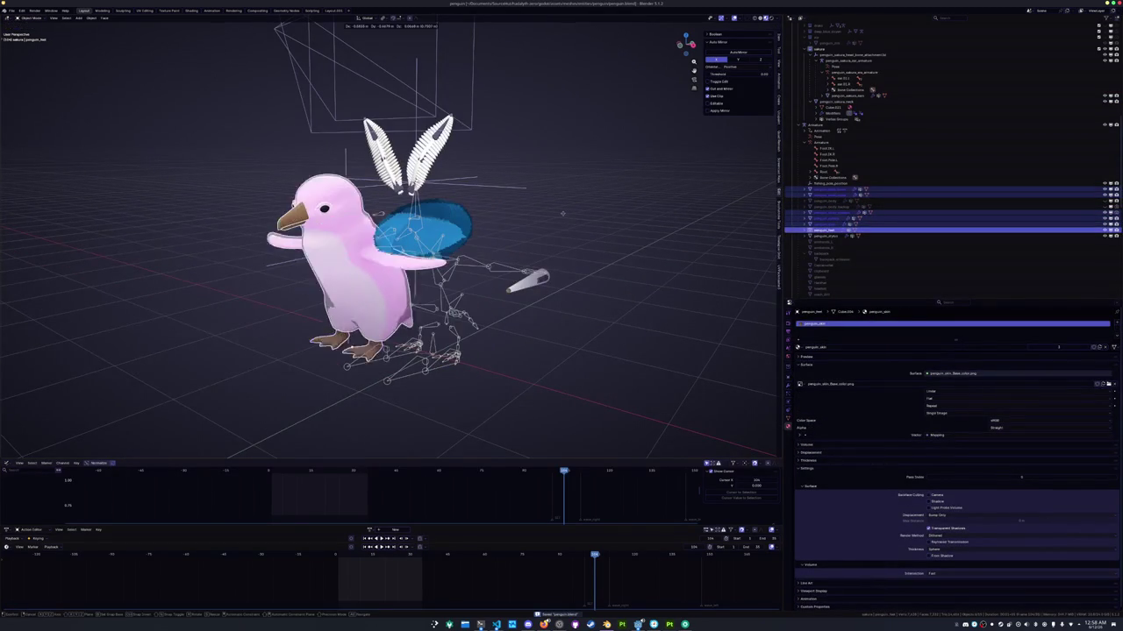
{"action": "scroll", "coordinate": [919, 149], "scroll_direction": "up", "scroll_amount": 3}
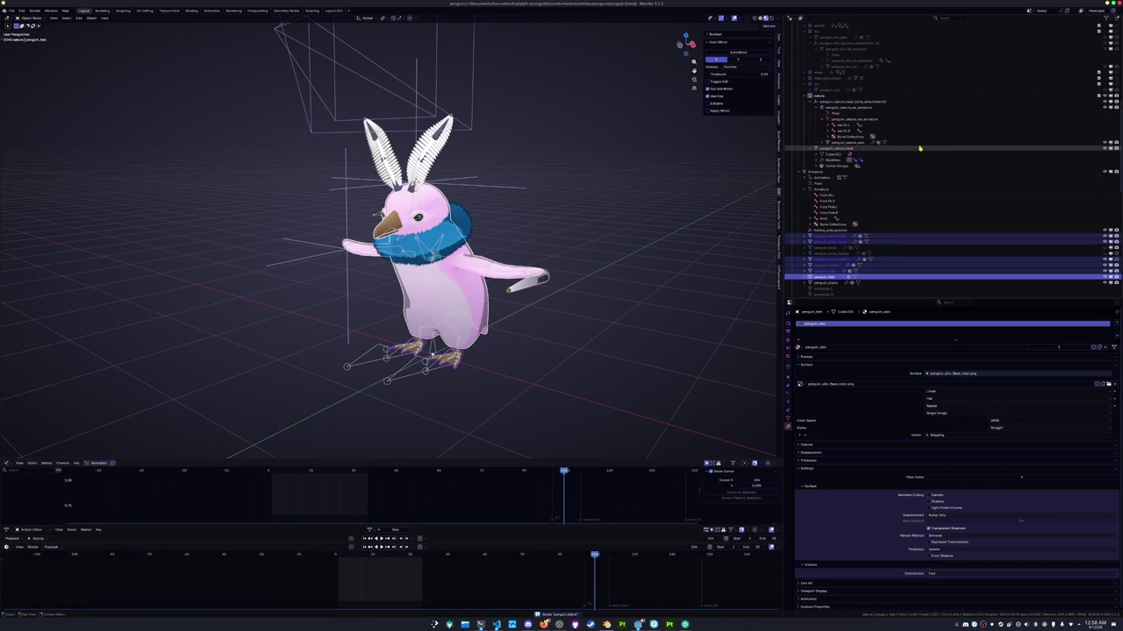
{"action": "left_click", "coordinate": [845, 143], "text": "ctrl"}
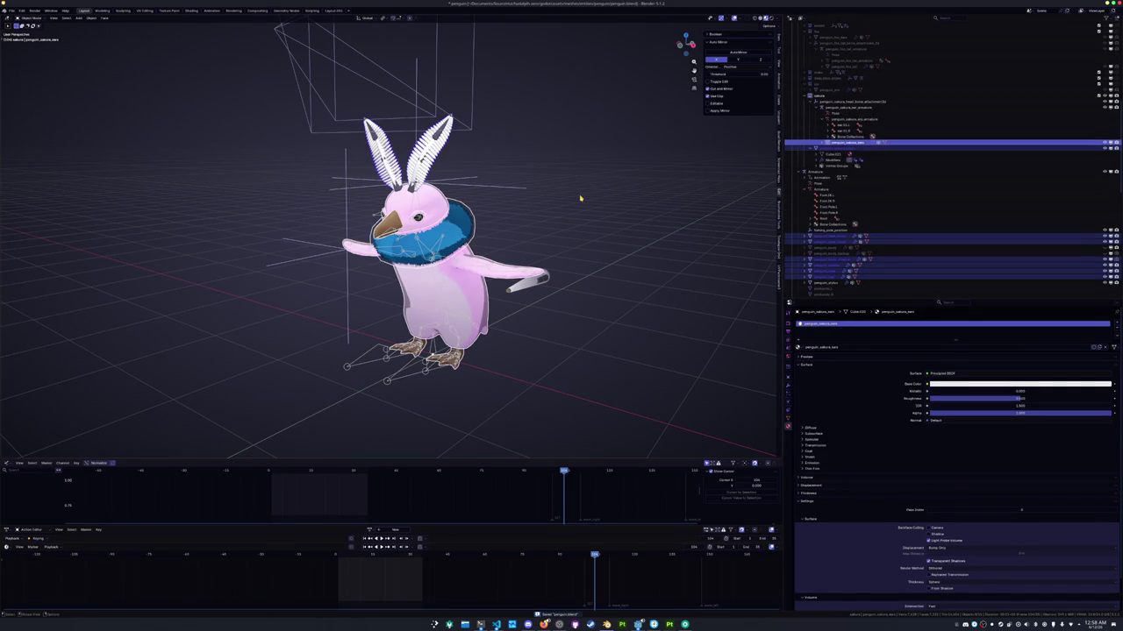
Test-move the selection along X and drop it back over the armature
{"action": "key", "text": "g"}
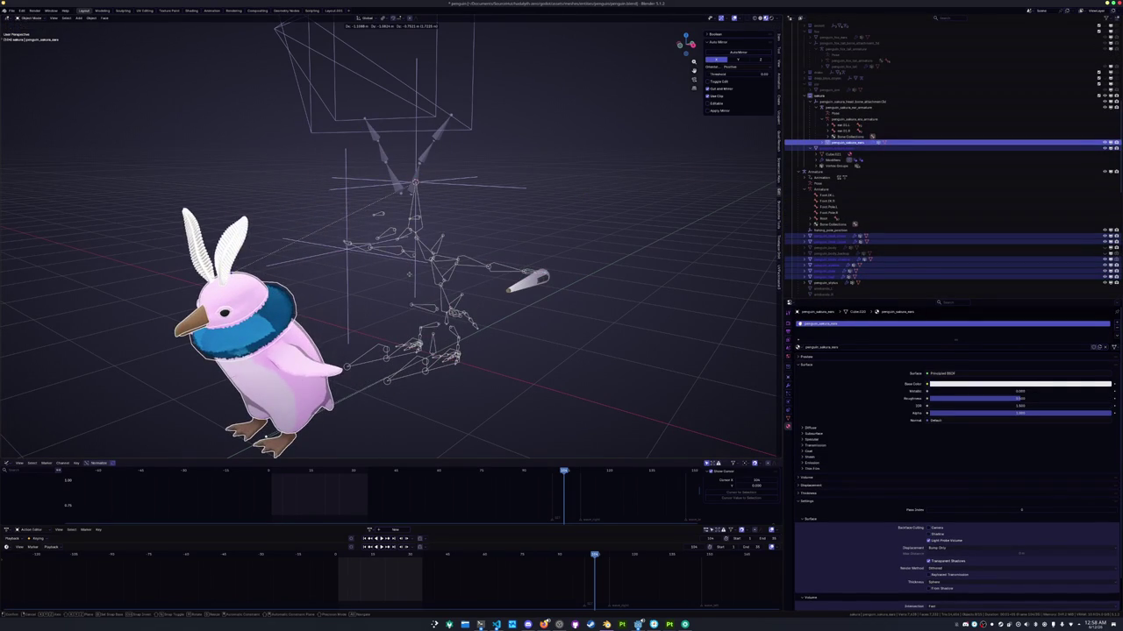
{"action": "key", "text": "Escape"}
{"action": "key", "text": "g"}
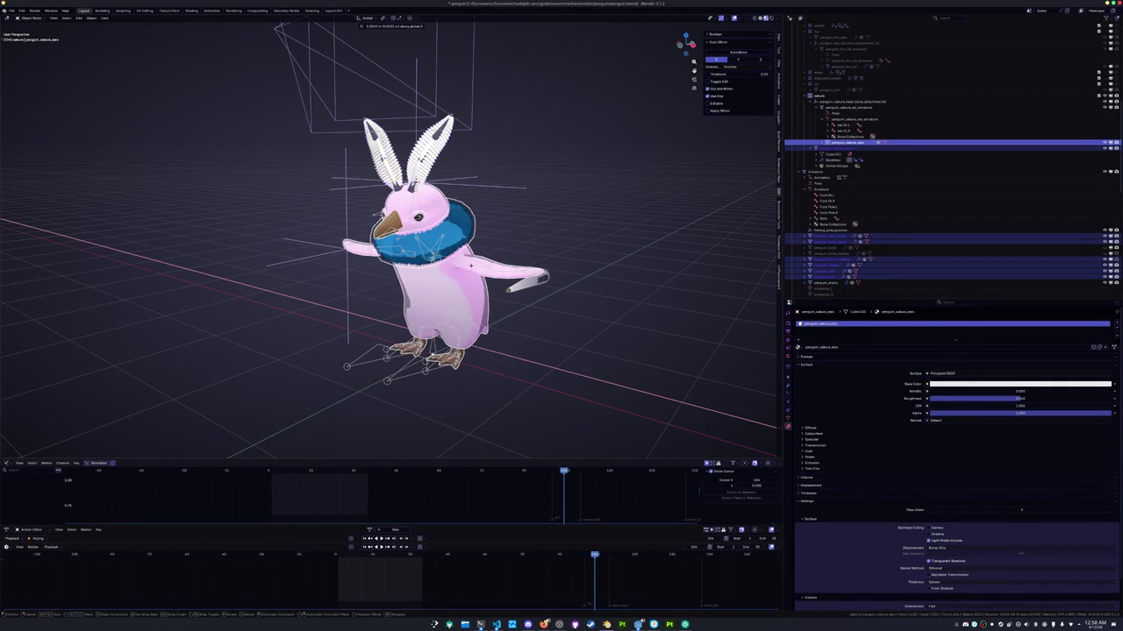
{"action": "key", "text": "x"}
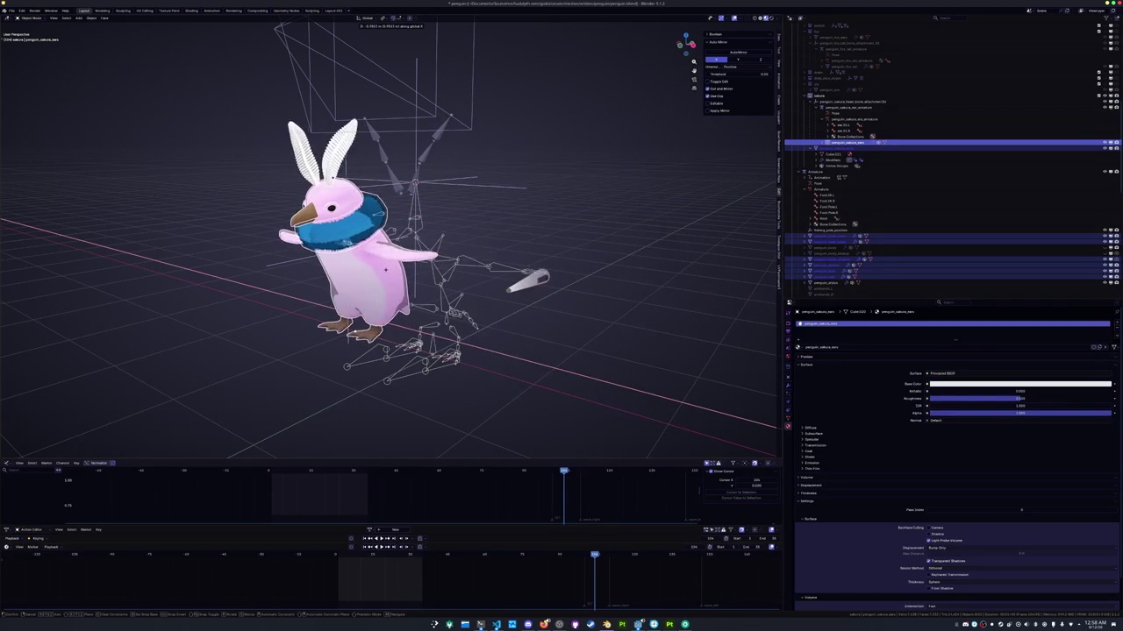
{"action": "left_click", "coordinate": [336, 256]}
{"action": "scroll", "coordinate": [270, 253], "scroll_direction": "up", "scroll_amount": 2}
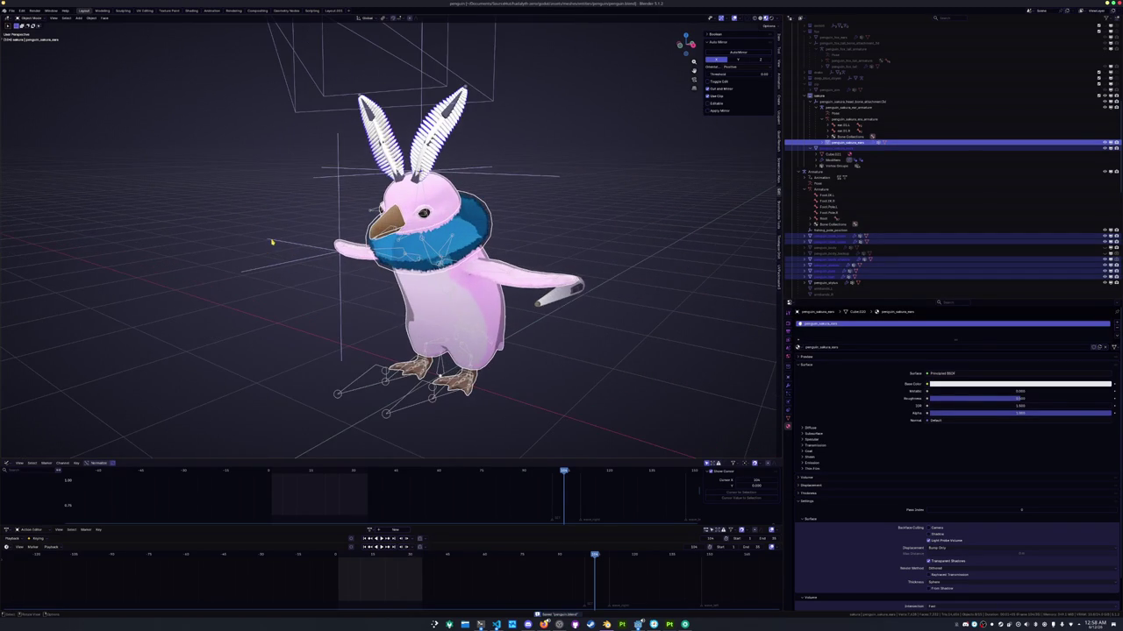
{"action": "left_click", "coordinate": [12, 10]}
{"action": "mouse_move", "coordinate": [26, 106]}
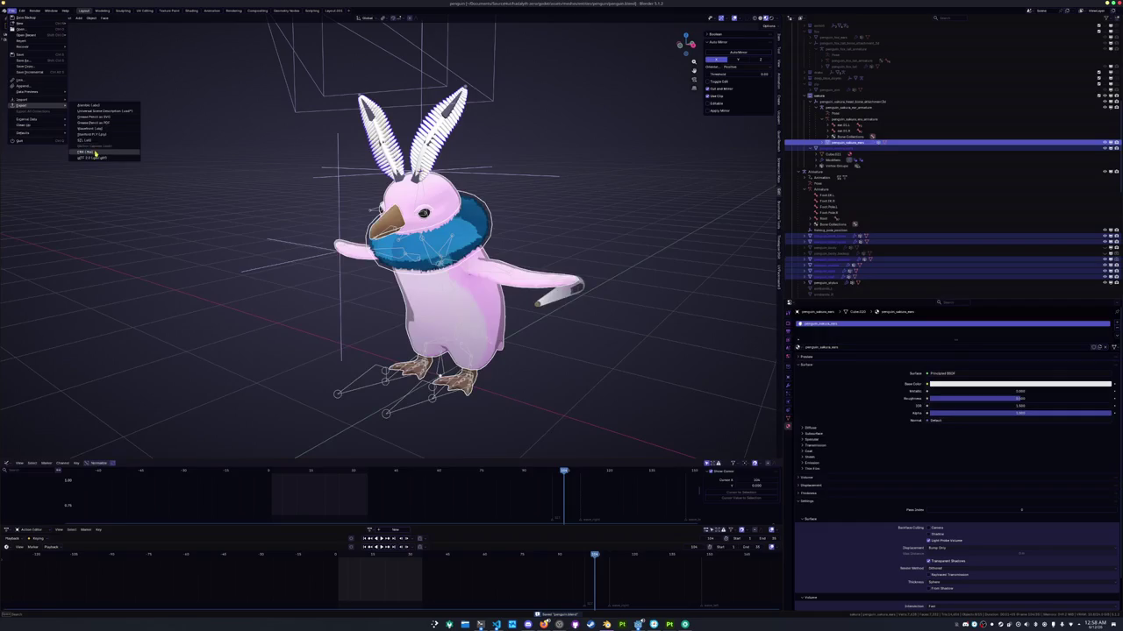
Export the selected parts to FBX with the file name penguin_sakura.fbx
{"action": "left_click", "coordinate": [86, 152]}
{"action": "left_click", "coordinate": [396, 595]}
{"action": "key", "text": "BackSpace"}
{"action": "type", "text": "penguin_sakura"}
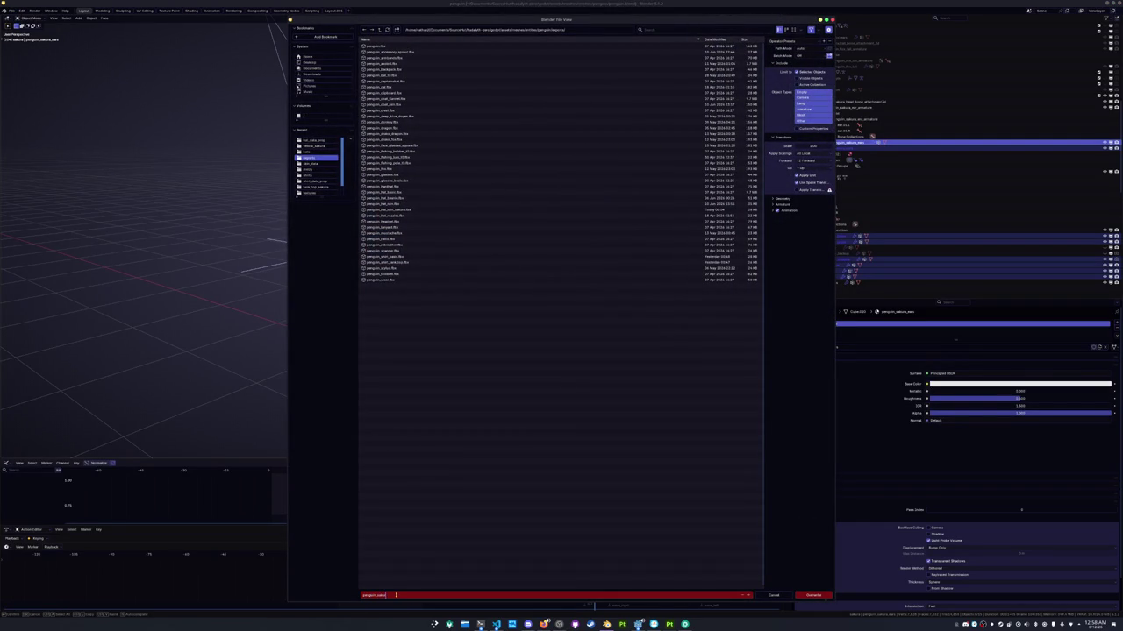
{"action": "key", "text": "Return"}
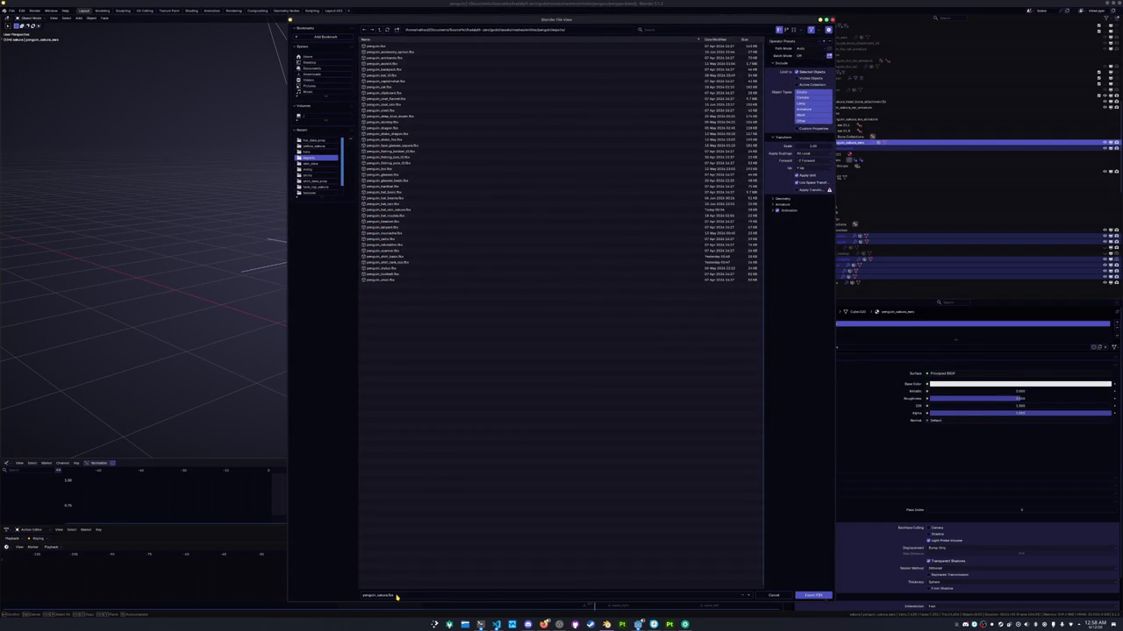
{"action": "left_click", "coordinate": [808, 594]}
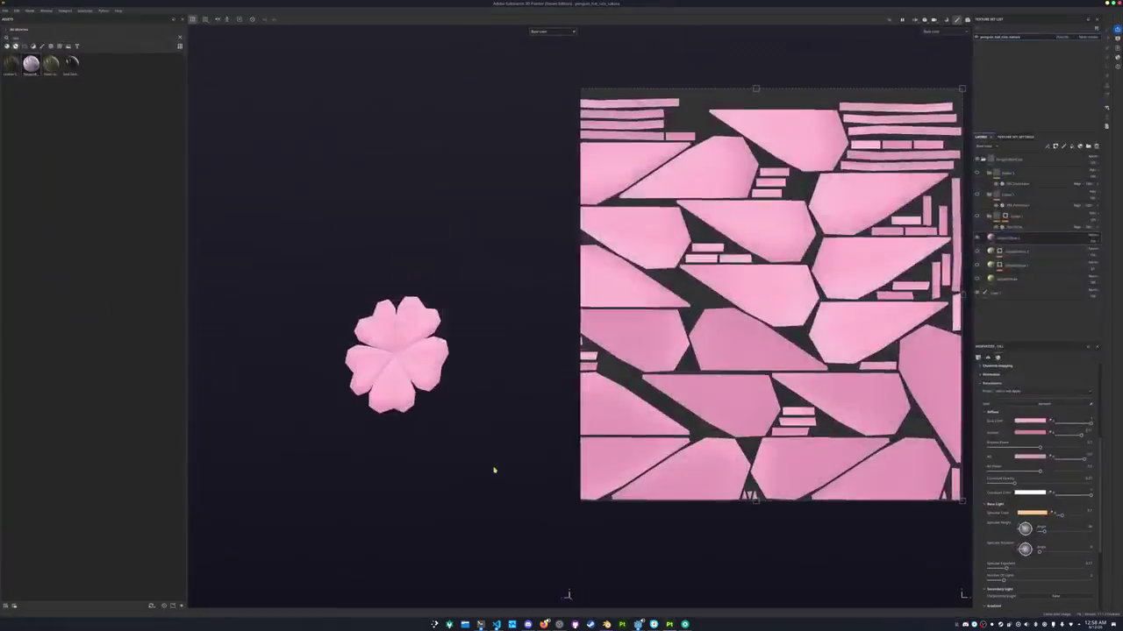
Start a new project using the penguin FBX as its mesh
{"action": "left_click", "coordinate": [6, 10]}
{"action": "left_click", "coordinate": [6, 11]}
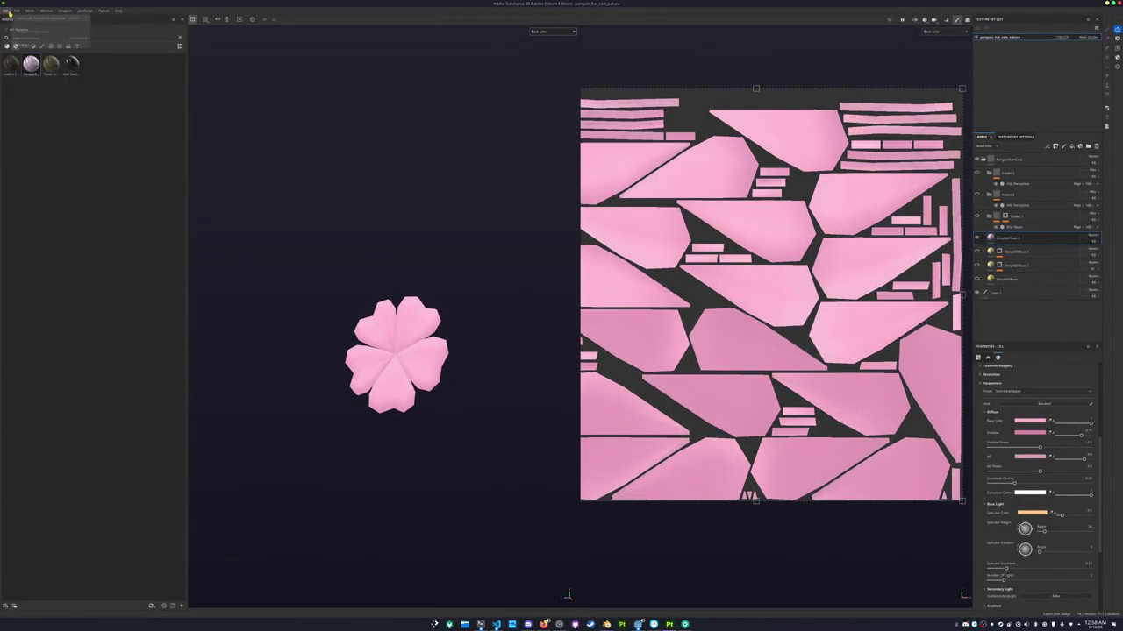
{"action": "left_click", "coordinate": [6, 11]}
{"action": "left_click", "coordinate": [18, 20]}
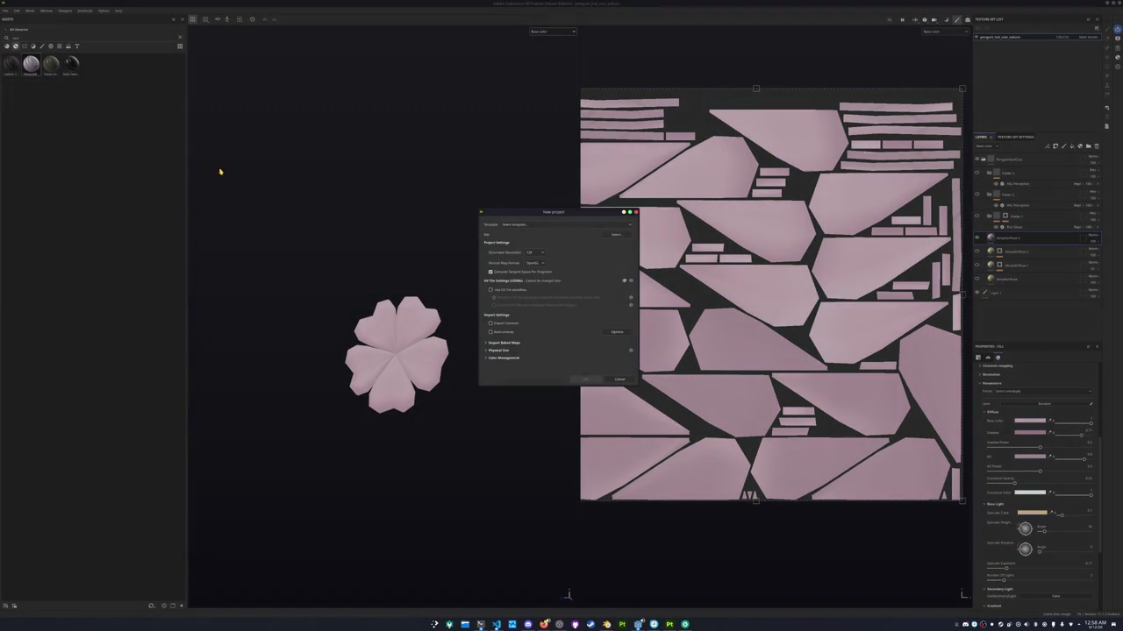
{"action": "left_click", "coordinate": [618, 235]}
{"action": "scroll", "coordinate": [529, 309], "scroll_direction": "down", "scroll_amount": 5}
{"action": "scroll", "coordinate": [530, 311], "scroll_direction": "down", "scroll_amount": 3}
{"action": "scroll", "coordinate": [530, 311], "scroll_direction": "down", "scroll_amount": 2}
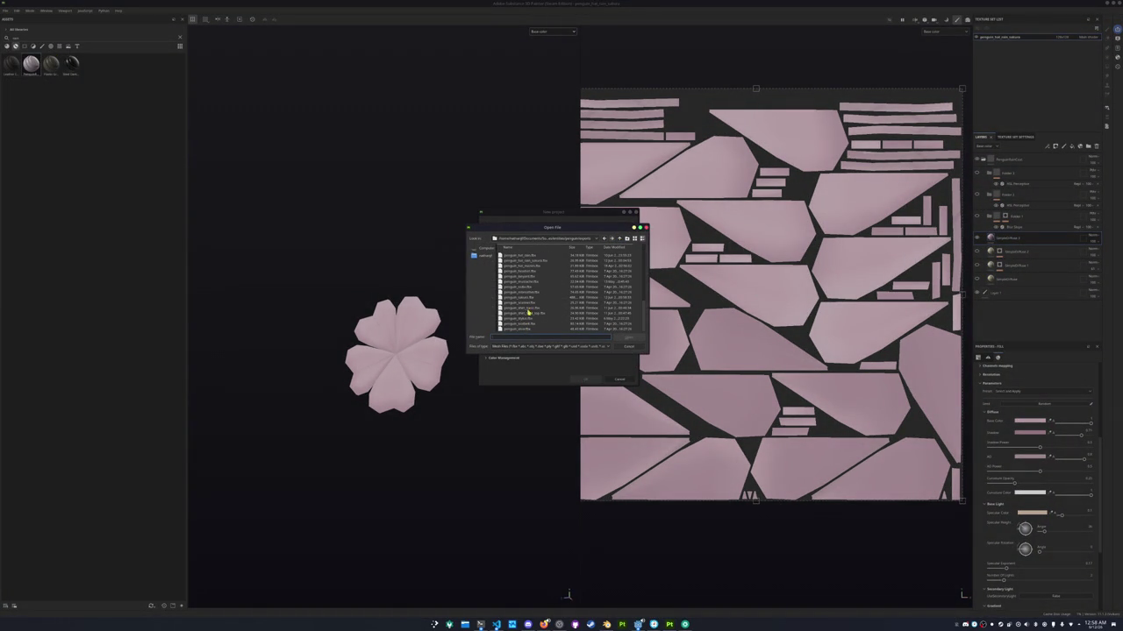
{"action": "double_click", "coordinate": [526, 300]}
Choose the document resolution, create the project without keeping the flower project, and view the penguin
{"action": "left_click", "coordinate": [535, 253]}
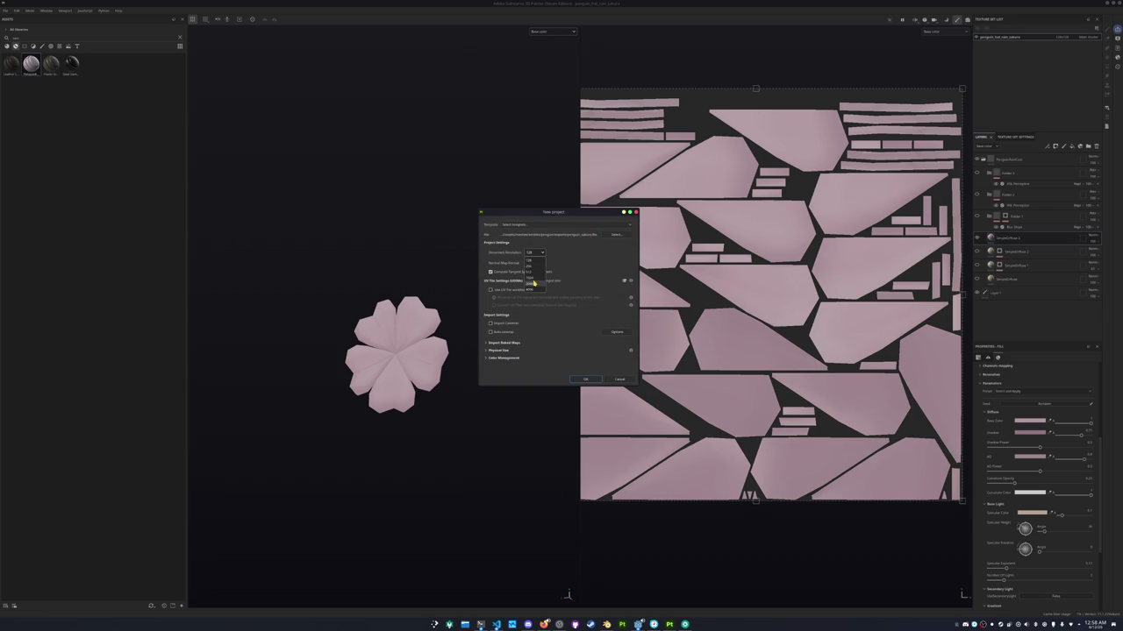
{"action": "left_click", "coordinate": [533, 283]}
{"action": "left_click", "coordinate": [585, 379]}
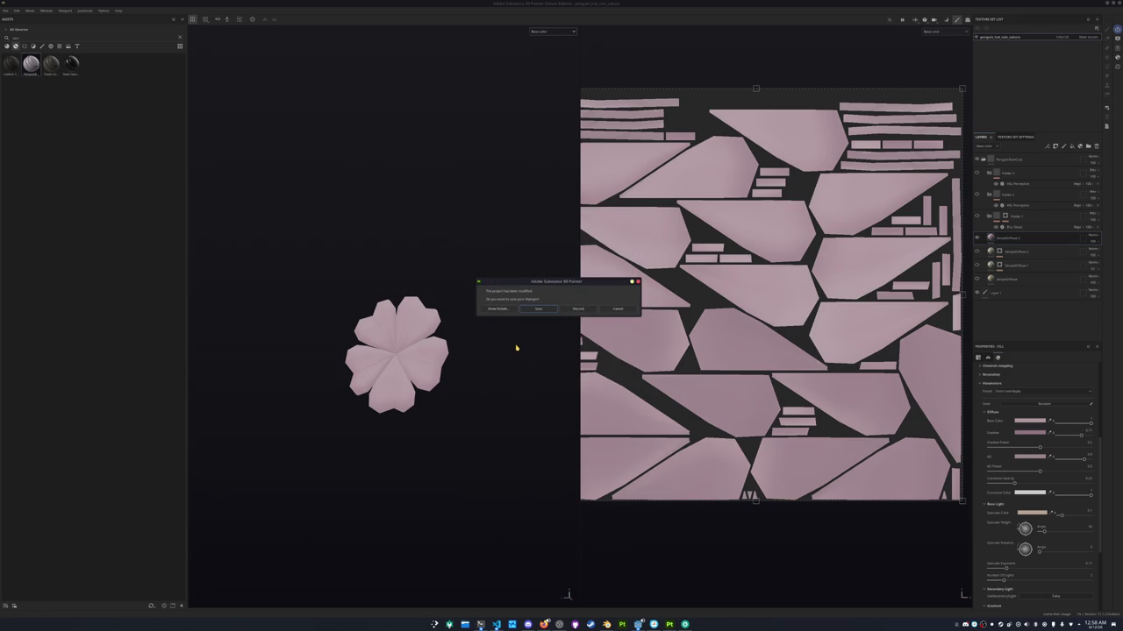
{"action": "left_click", "coordinate": [538, 309]}
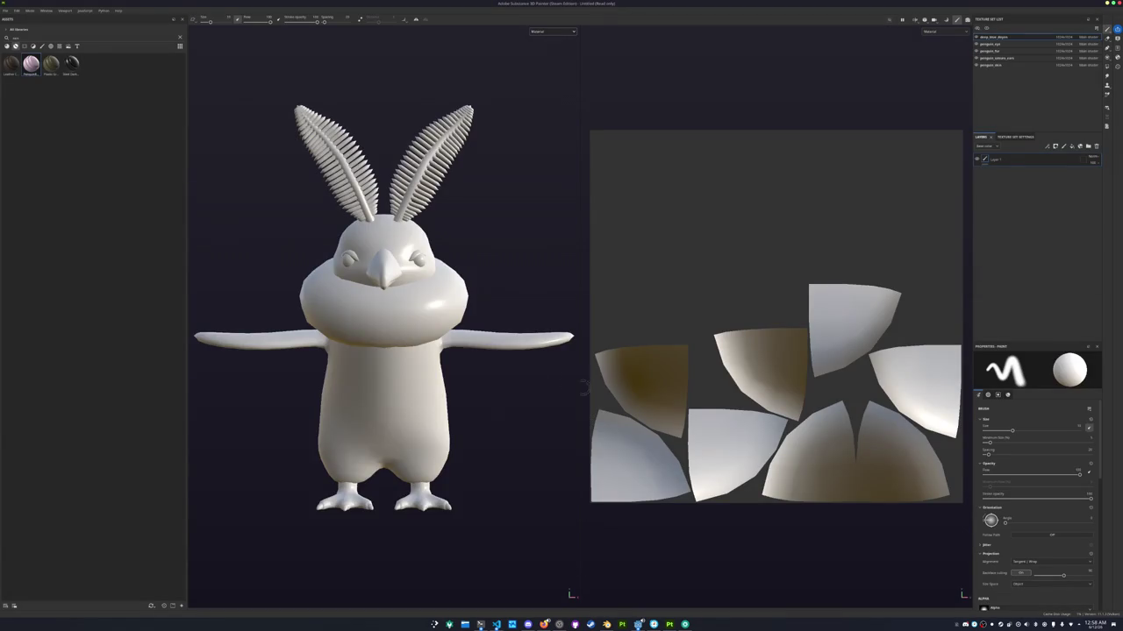
{"action": "left_click_drag", "start_coordinate": [437, 378], "coordinate": [474, 377], "text": "alt"}
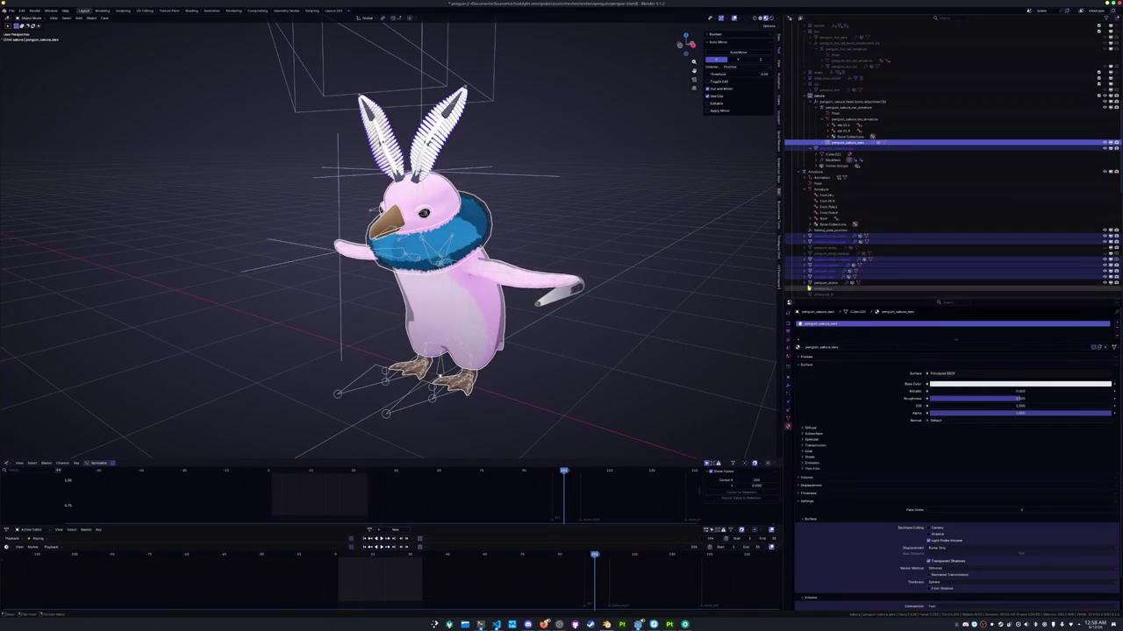
Select penguin_beak_lower and the penguin body meshes listed below it in the Outliner
{"action": "left_click", "coordinate": [838, 149]}
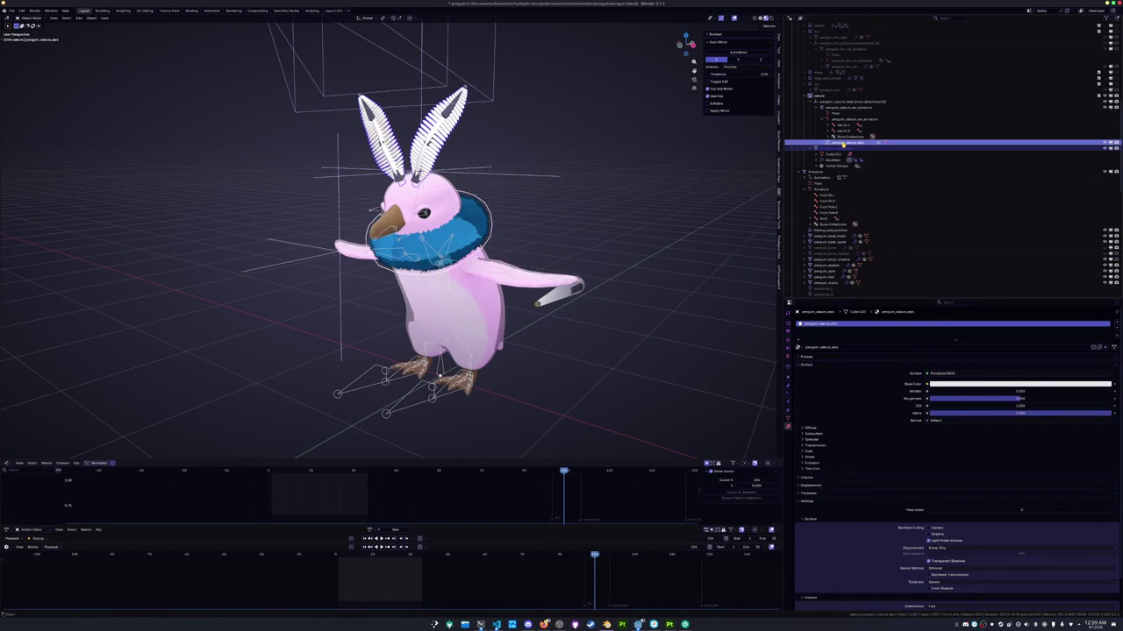
{"action": "left_click", "coordinate": [827, 237]}
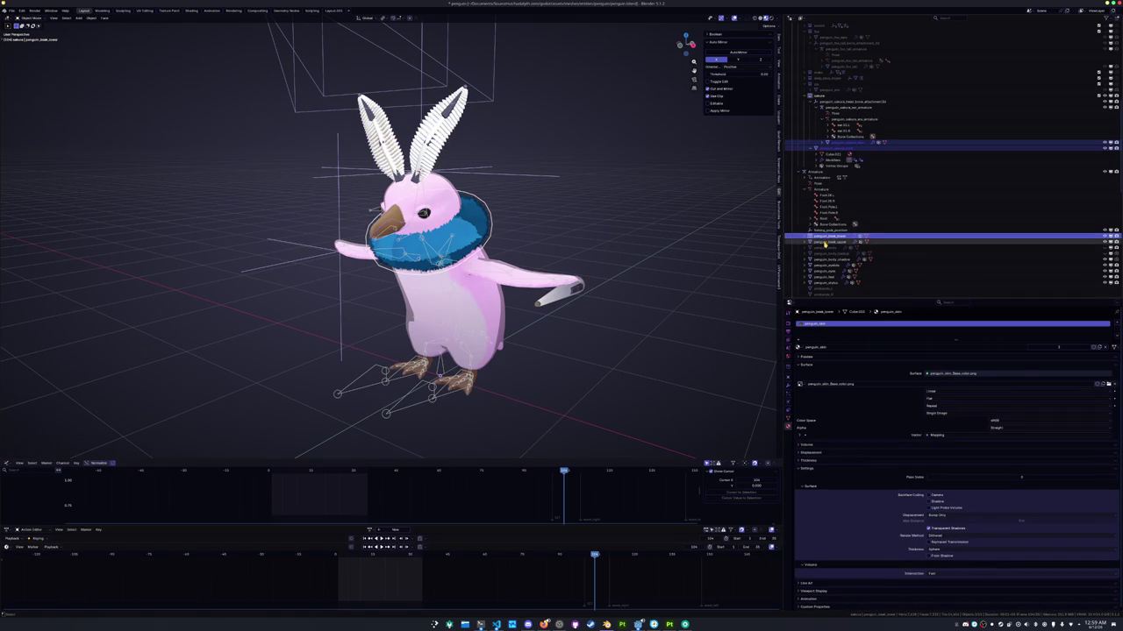
{"action": "left_click_drag", "start_coordinate": [825, 244], "coordinate": [826, 281]}
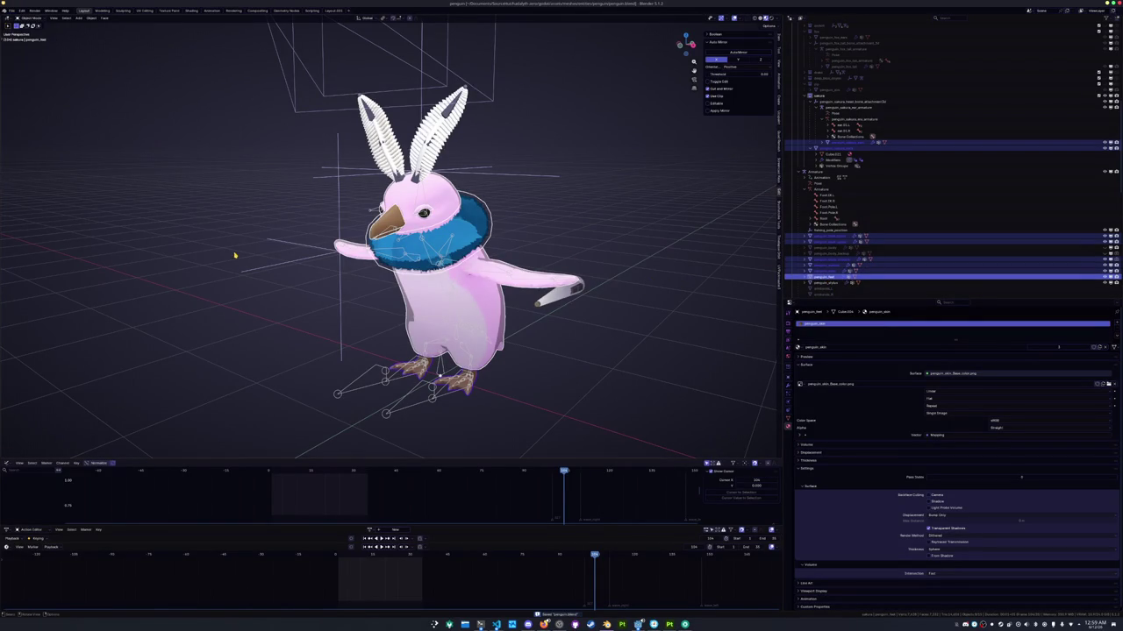
{"action": "left_click", "coordinate": [13, 11]}
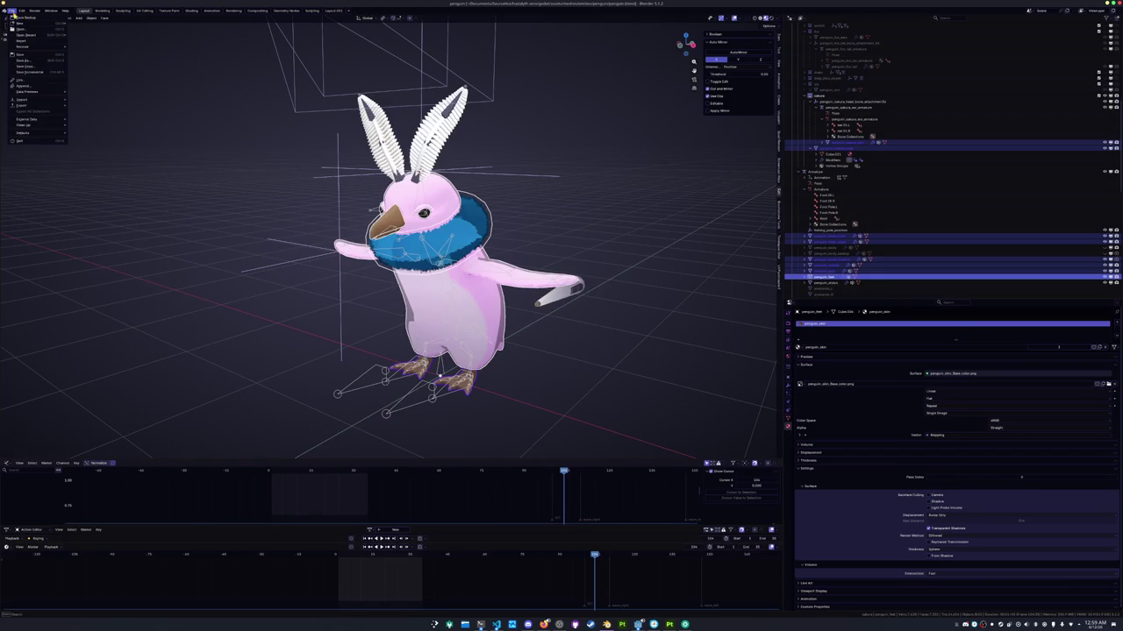
Re-export the selected meshes to FBX with Armature and Geometry options expanded, overwriting the file
{"action": "mouse_move", "coordinate": [23, 105]}
{"action": "left_click", "coordinate": [87, 149]}
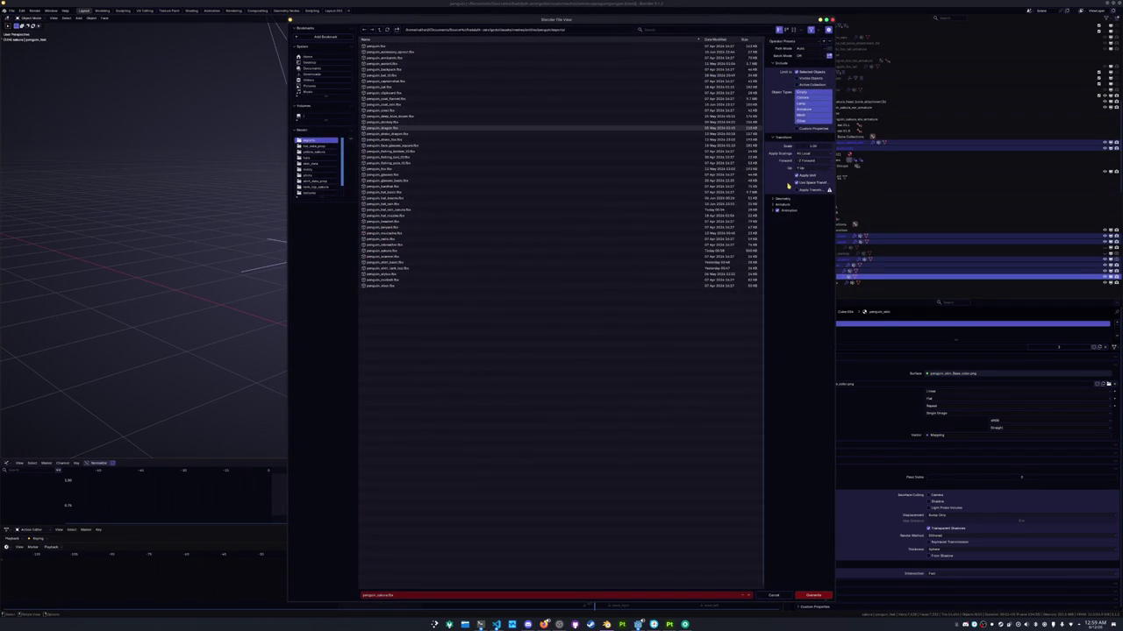
{"action": "left_click", "coordinate": [781, 205]}
{"action": "left_click", "coordinate": [782, 199]}
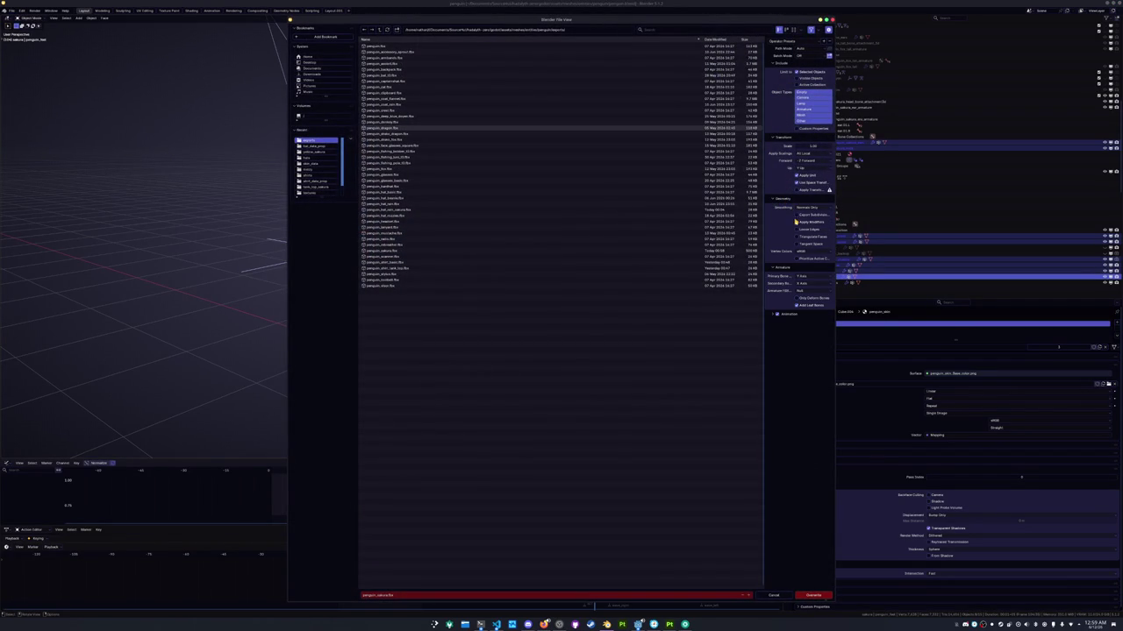
{"action": "left_click", "coordinate": [808, 596]}
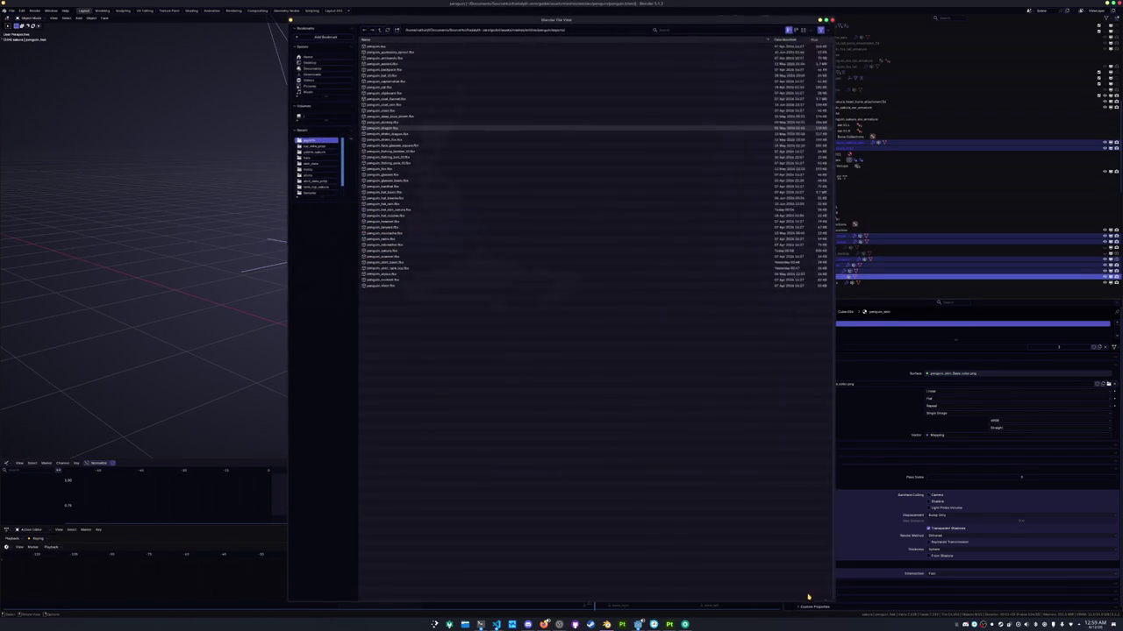
{"action": "key", "text": "alt+Tab"}
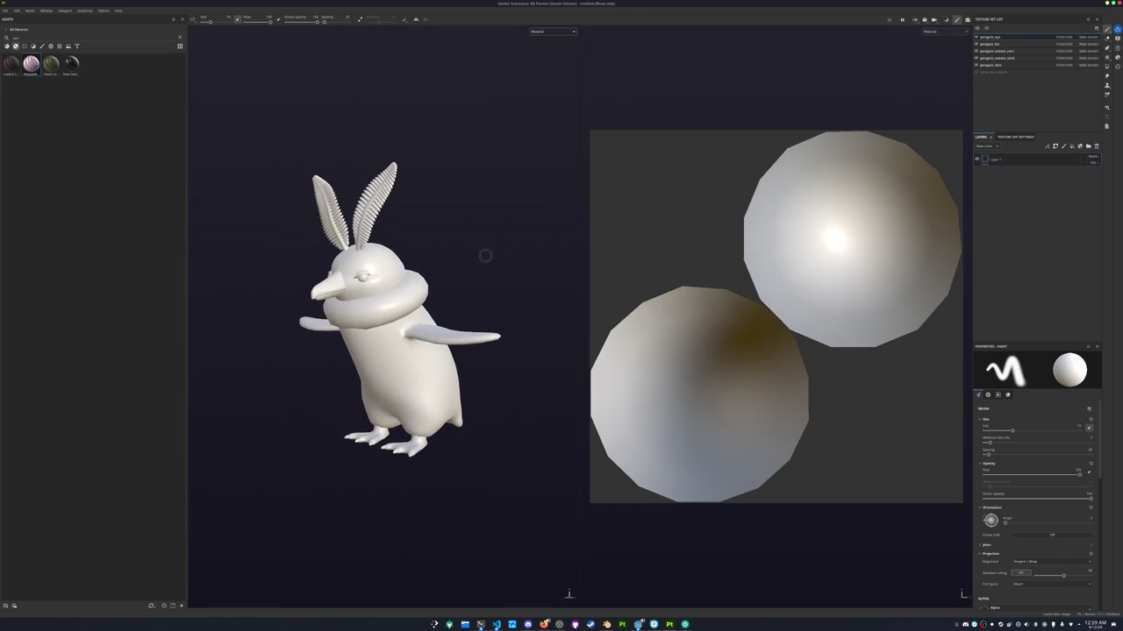
Save the Painter project with the updated mesh as penguin_sabucu
{"action": "key", "text": "ctrl+s"}
{"action": "scroll", "coordinate": [537, 315], "scroll_direction": "down", "scroll_amount": 3}
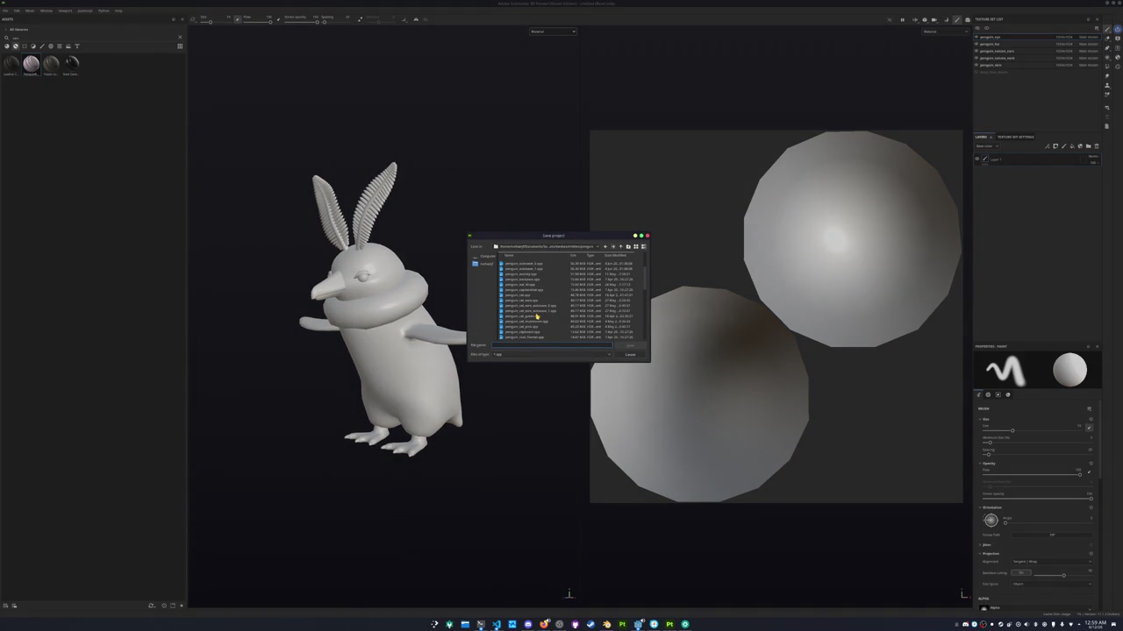
{"action": "type", "text": "penguin_sabucu"}
{"action": "key", "text": "Return"}
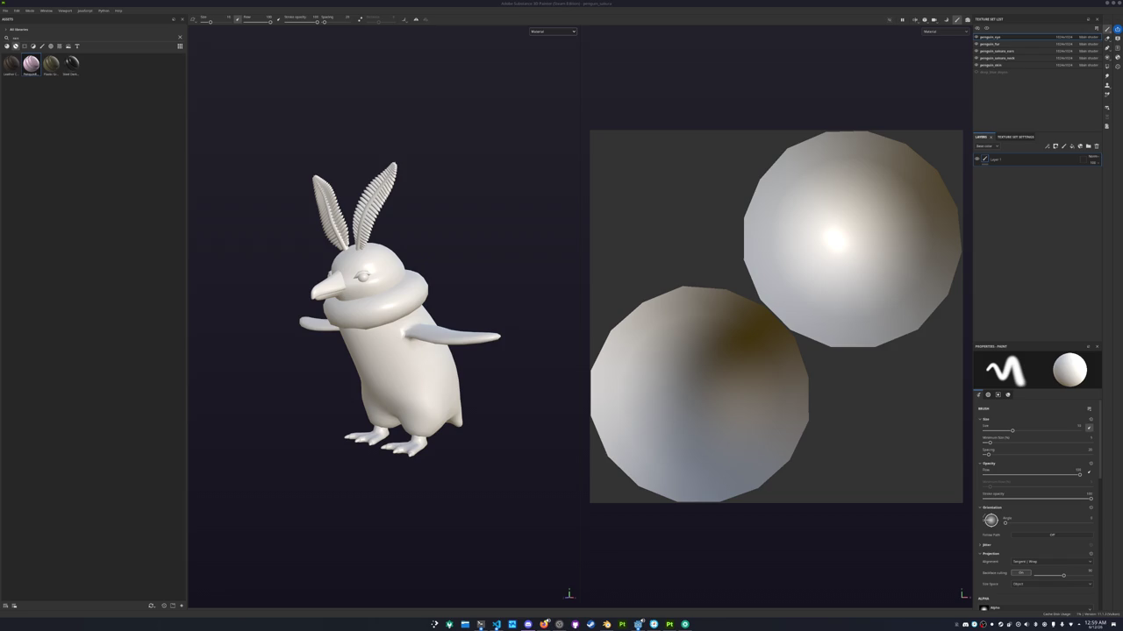
{"action": "scroll", "coordinate": [793, 478], "scroll_direction": "down", "scroll_amount": 2}
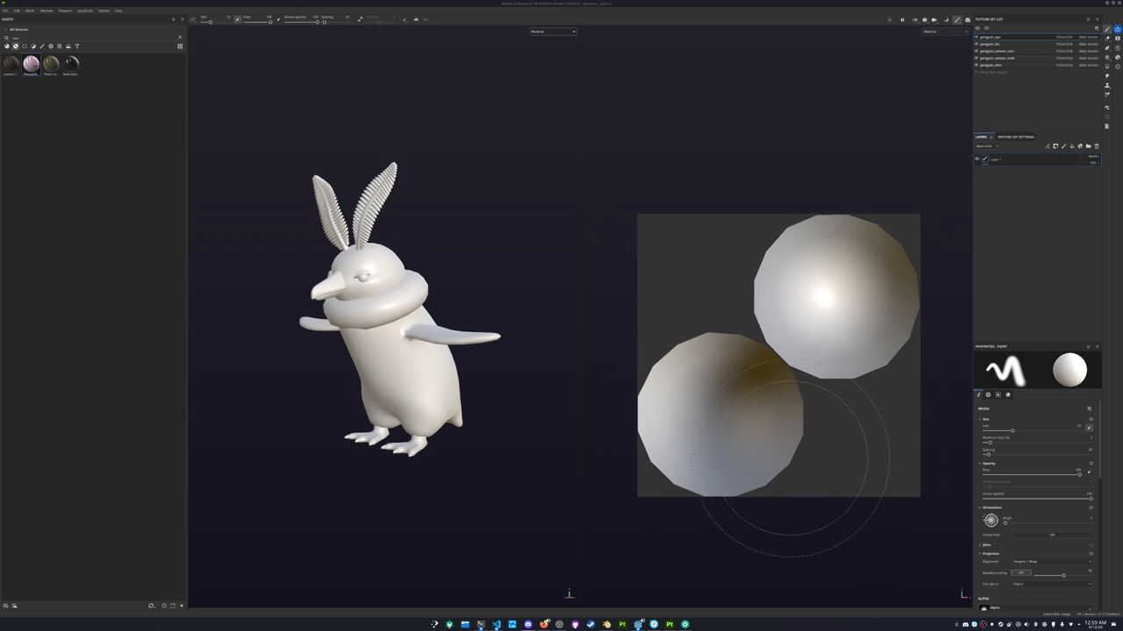
Set the penguin_eye texture set resolution to 128x128
{"action": "left_click", "coordinate": [1006, 44]}
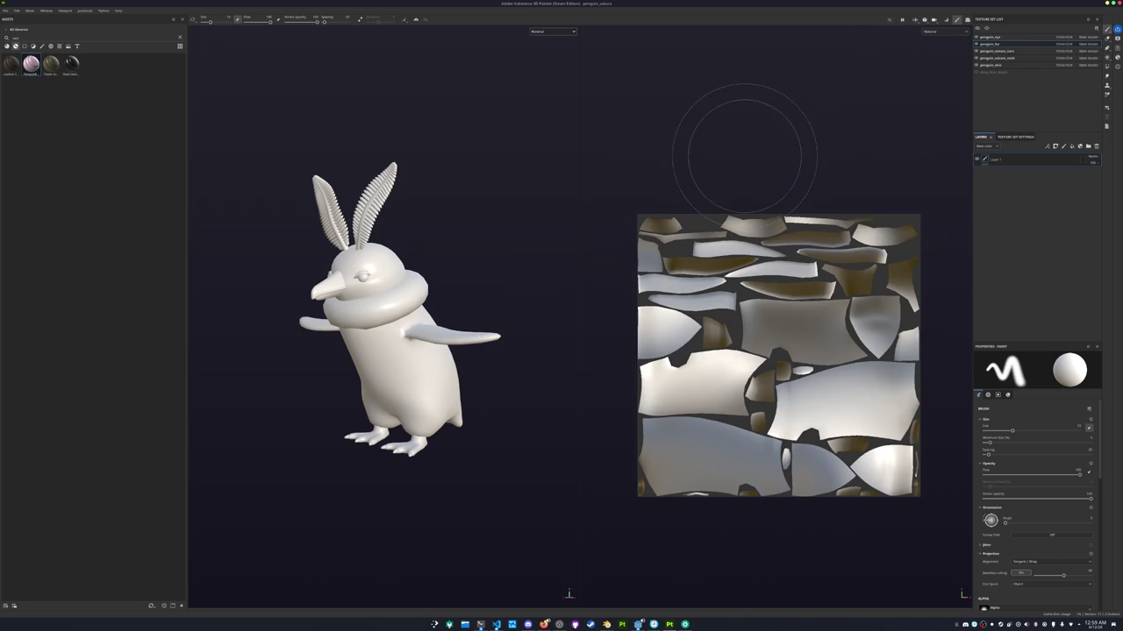
{"action": "left_click", "coordinate": [1061, 37]}
{"action": "left_click", "coordinate": [1063, 39]}
{"action": "left_click_drag", "start_coordinate": [479, 278], "coordinate": [513, 278], "text": "alt"}
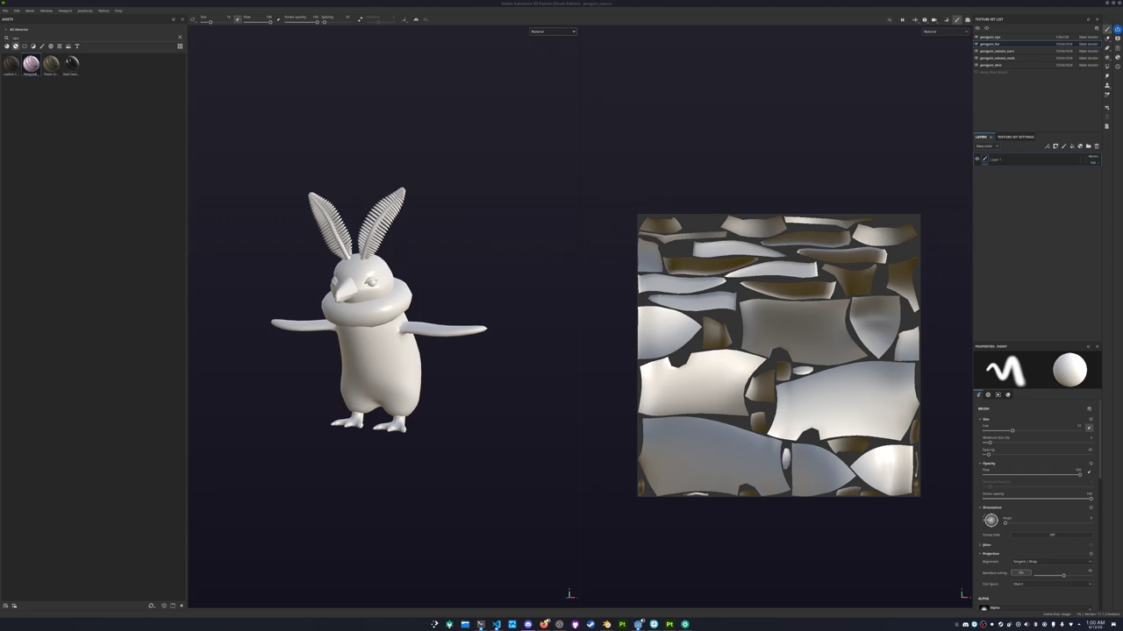
{"action": "mouse_move", "coordinate": [496, 351]}
{"action": "left_mouse_down", "text": "alt"}
{"action": "mouse_move", "coordinate": [368, 280]}
{"action": "mouse_move", "coordinate": [402, 295]}
{"action": "mouse_move", "coordinate": [440, 284]}
{"action": "left_mouse_up", "text": "alt"}
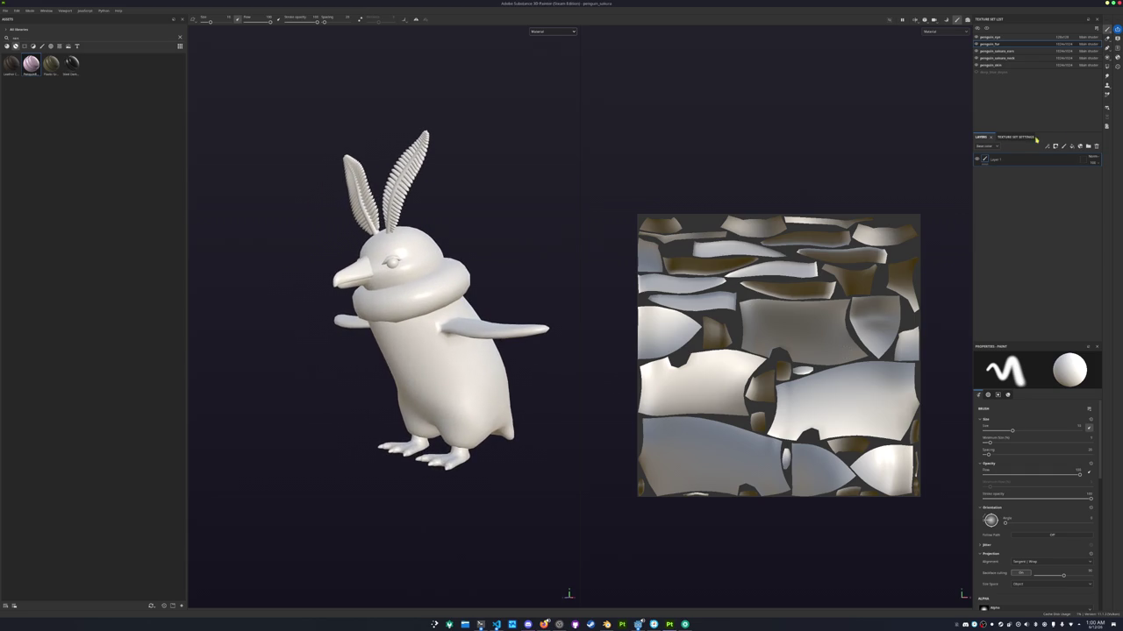
Delete the empty Layer 1 and drag a yellow material from the full library onto the penguin
{"action": "left_click", "coordinate": [1096, 147]}
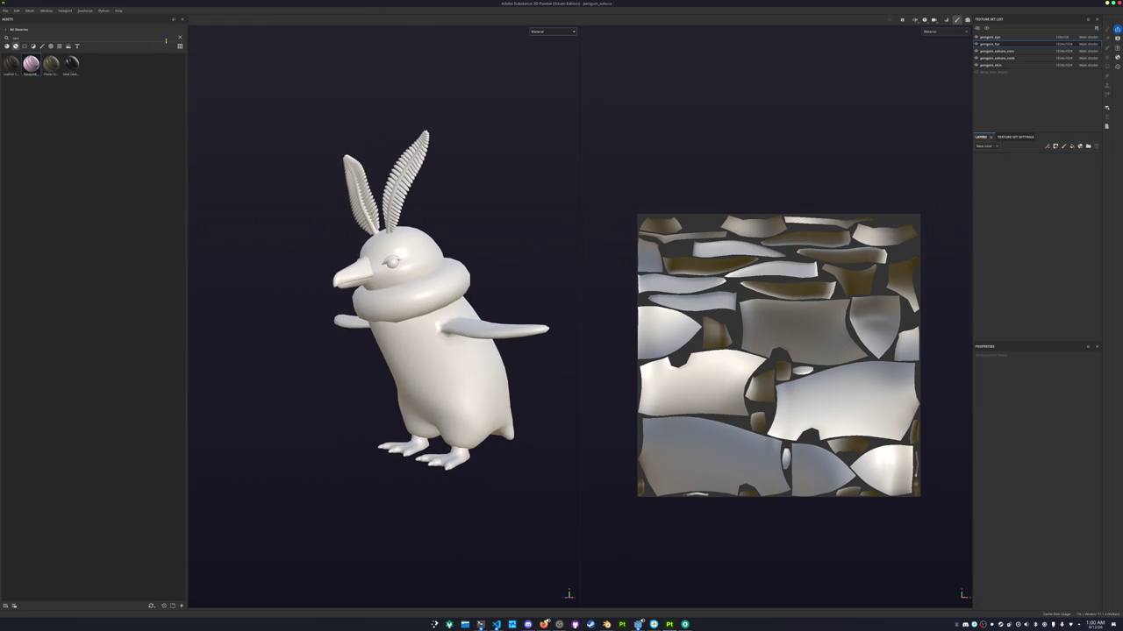
{"action": "left_click", "coordinate": [7, 46]}
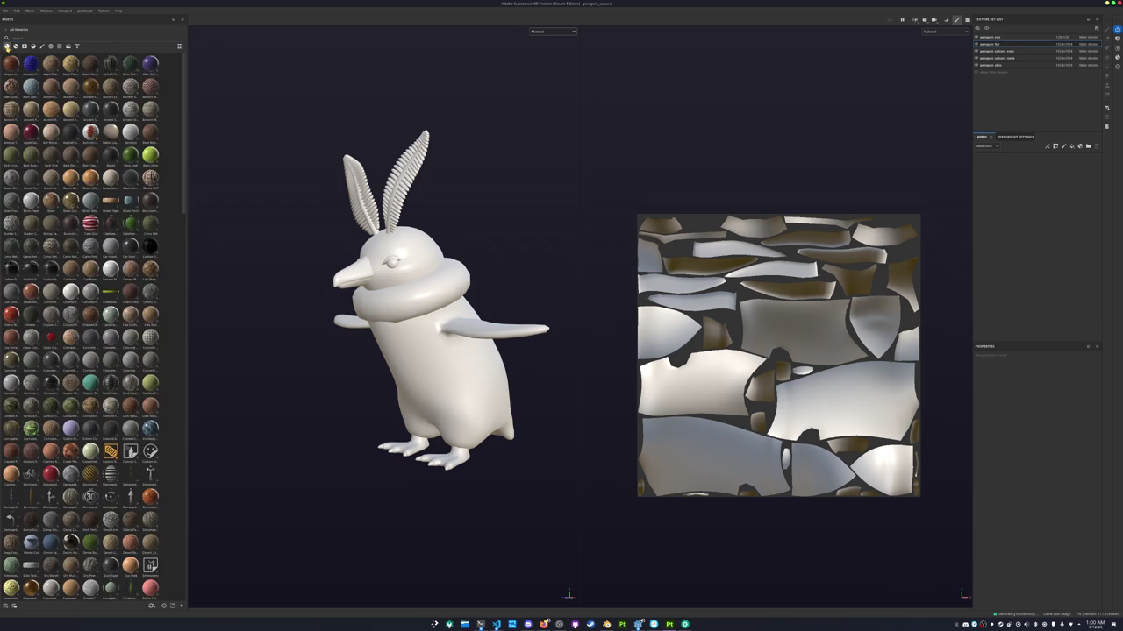
{"action": "scroll", "coordinate": [104, 335], "scroll_direction": "down", "scroll_amount": 5}
{"action": "left_click_drag", "start_coordinate": [109, 304], "coordinate": [988, 266]}
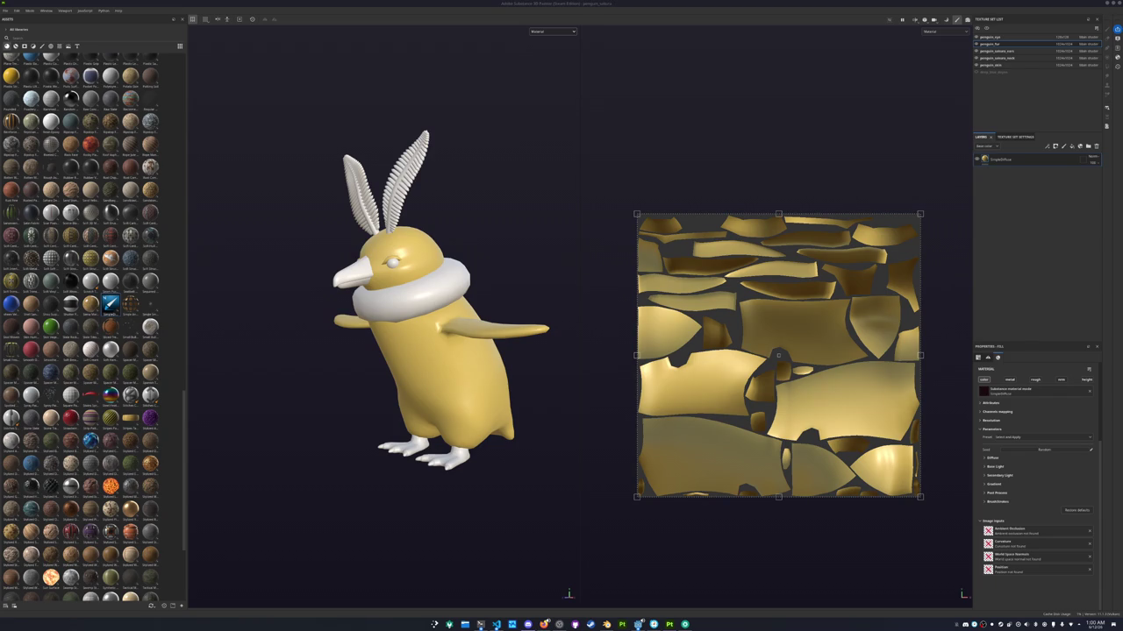
{"action": "key", "text": "f"}
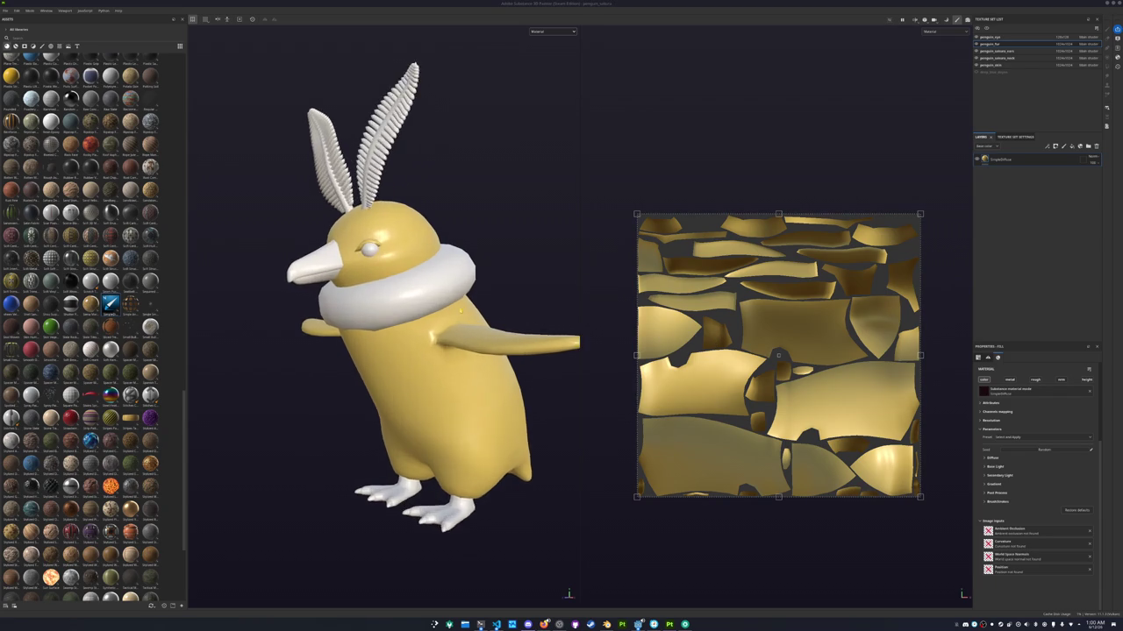
{"action": "key", "text": "ctrl+b"}
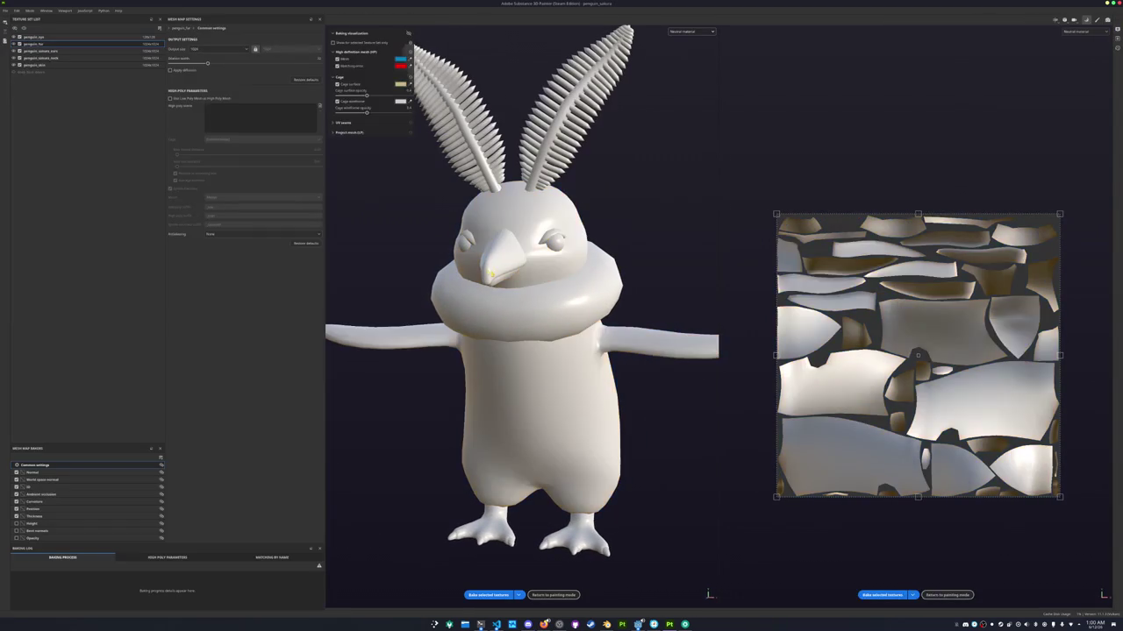
Bake only penguin_fur at 2048, excluding the other sets, then dismiss the crash report
{"action": "left_click", "coordinate": [19, 38]}
{"action": "left_click", "coordinate": [151, 44]}
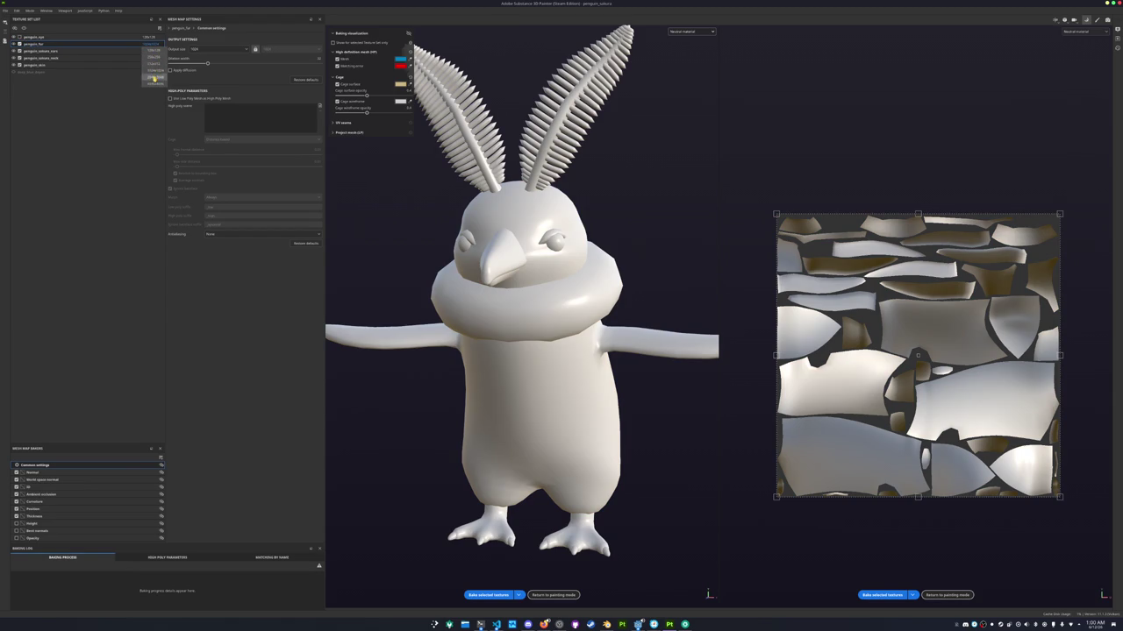
{"action": "left_click", "coordinate": [154, 77]}
{"action": "left_click", "coordinate": [19, 51]}
{"action": "left_click", "coordinate": [19, 58]}
{"action": "left_click", "coordinate": [19, 65]}
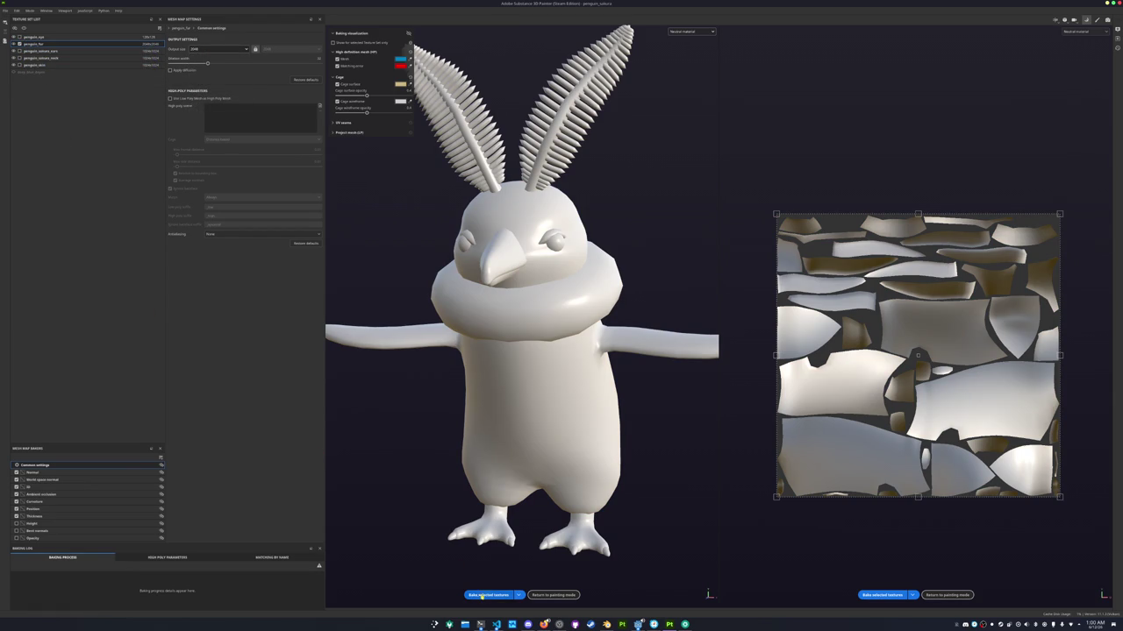
{"action": "left_click", "coordinate": [487, 595]}
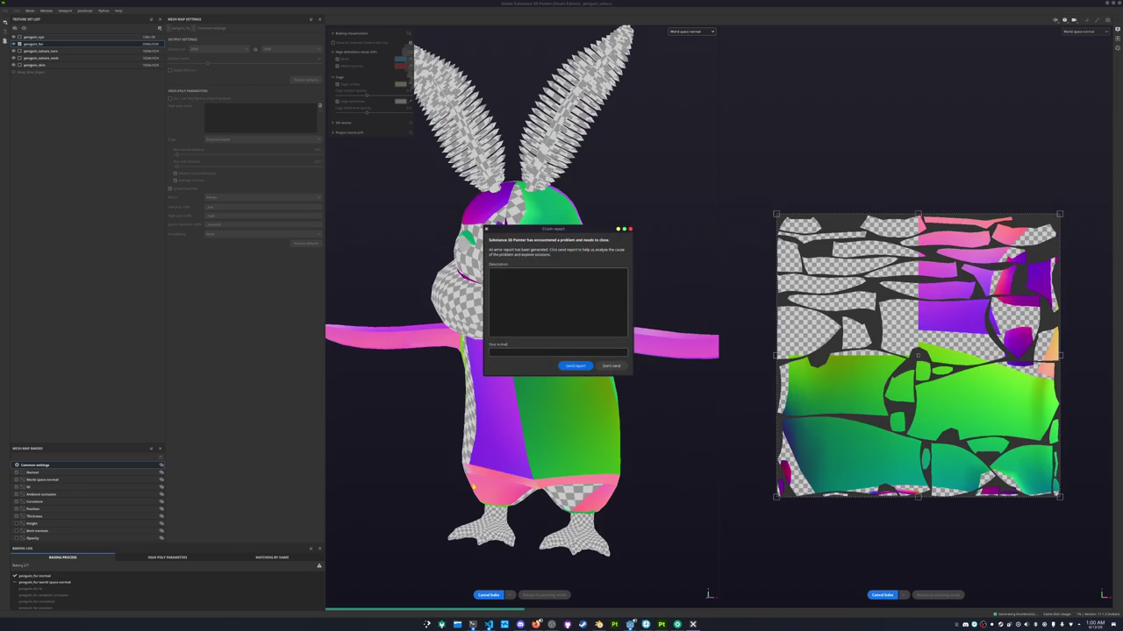
{"action": "left_click", "coordinate": [608, 366]}
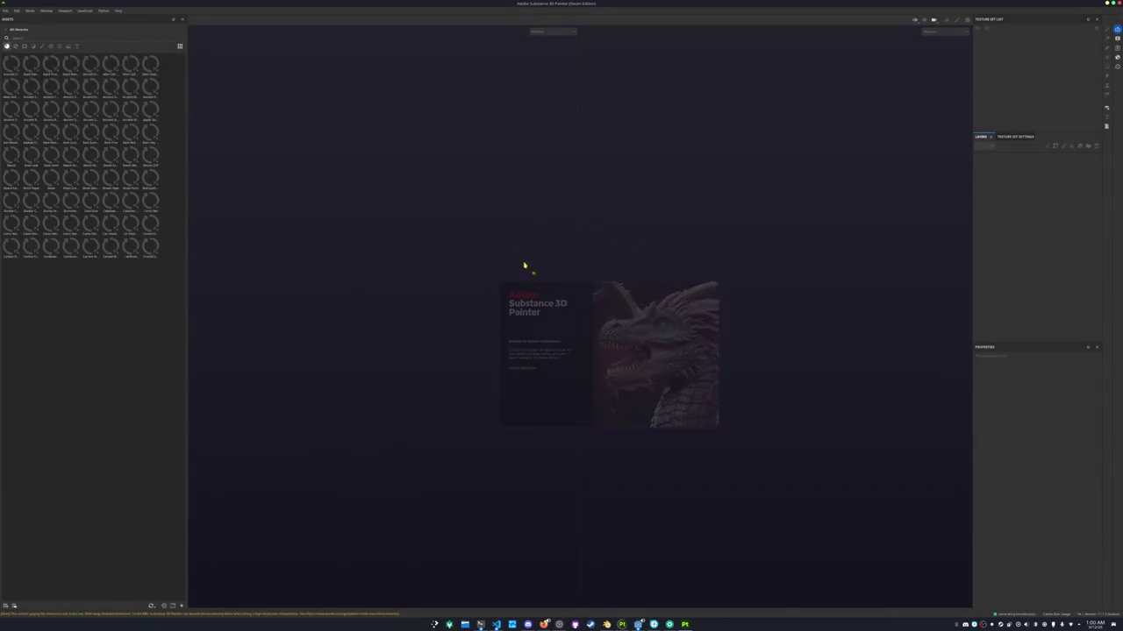
Reopen the recent penguin project and enter mesh map baking
{"action": "left_click", "coordinate": [16, 10]}
{"action": "left_click", "coordinate": [5, 11]}
{"action": "mouse_move", "coordinate": [18, 31]}
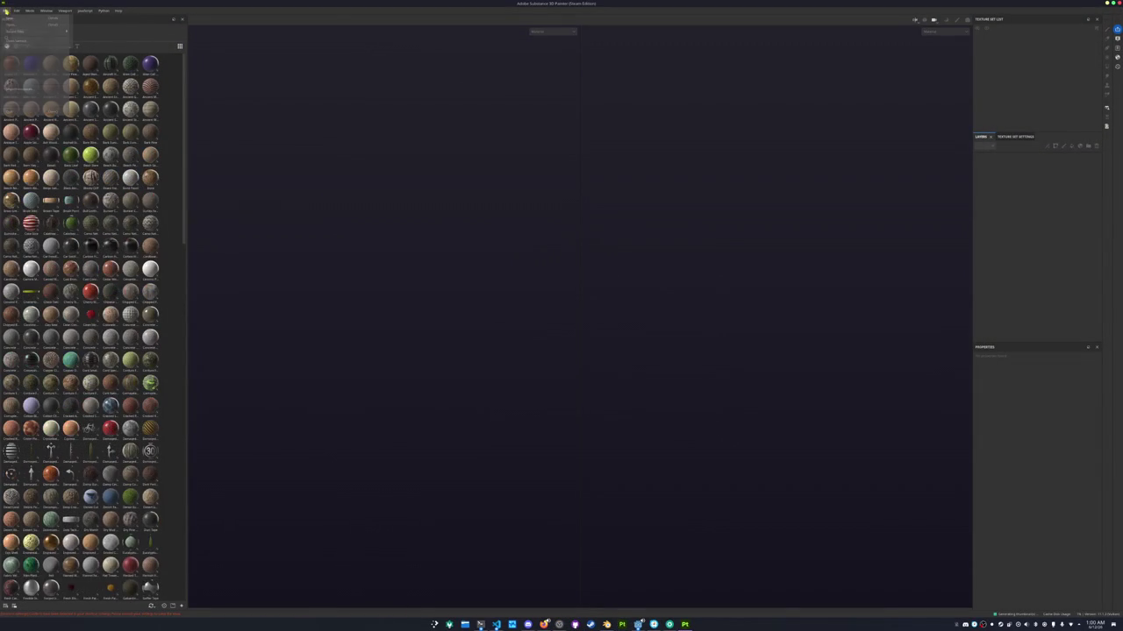
{"action": "left_click", "coordinate": [182, 35]}
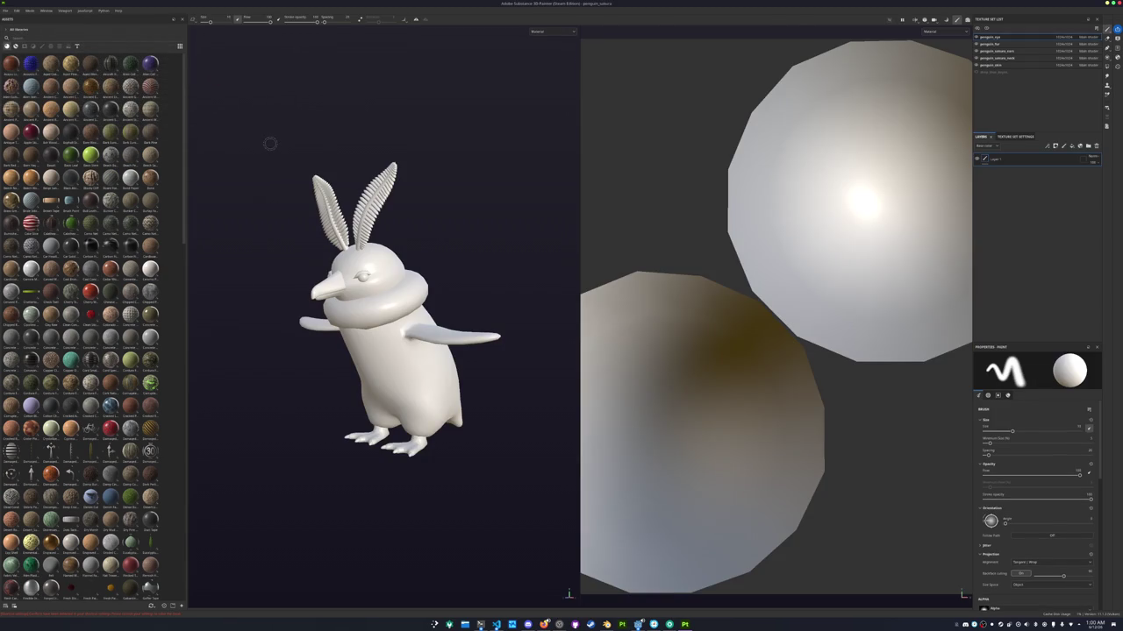
{"action": "key", "text": "ctrl+shift+b"}
Exclude penguin_eye, set penguin_fur's output size to 2048 and bake its mesh maps
{"action": "left_click", "coordinate": [19, 37]}
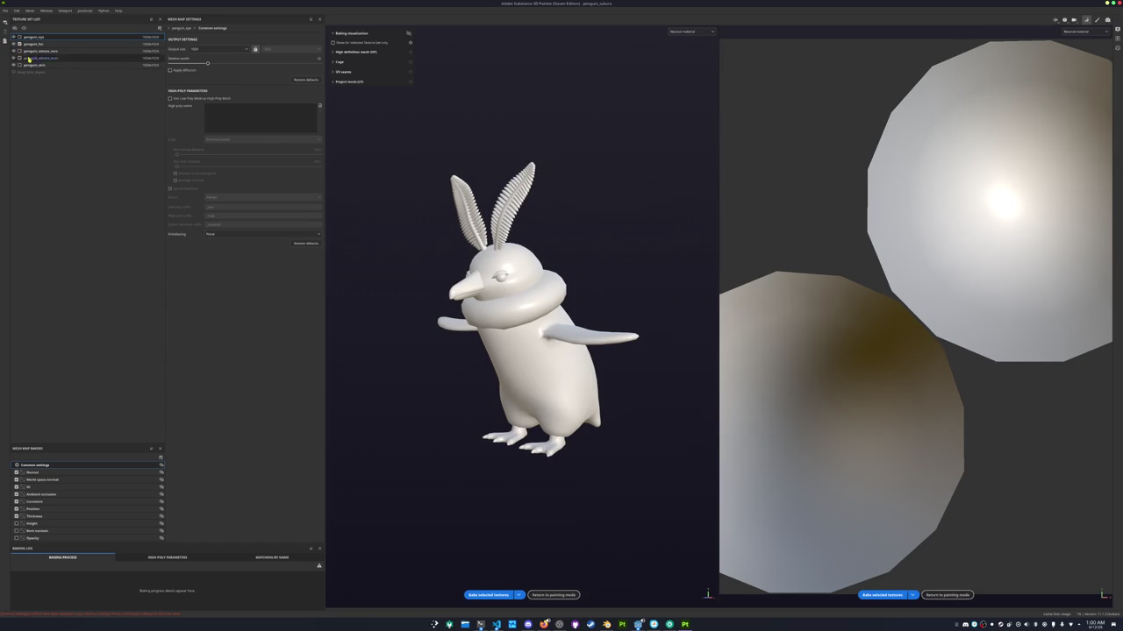
{"action": "left_click", "coordinate": [53, 45]}
{"action": "left_click", "coordinate": [211, 51]}
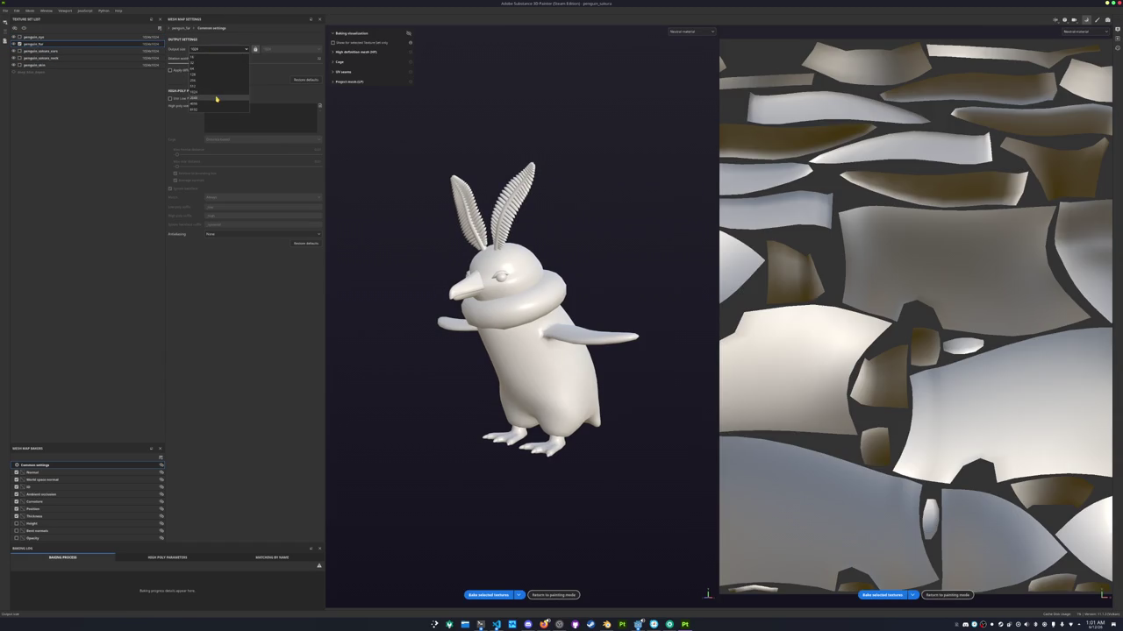
{"action": "left_click", "coordinate": [208, 99]}
{"action": "left_click", "coordinate": [488, 594]}
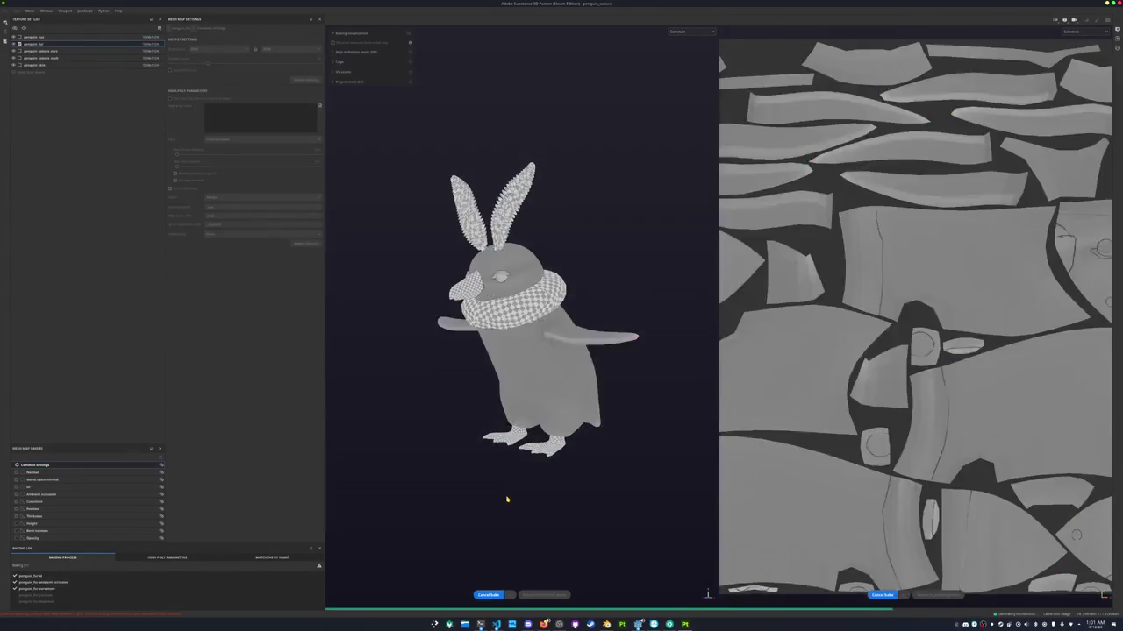
{"action": "left_click", "coordinate": [554, 595]}
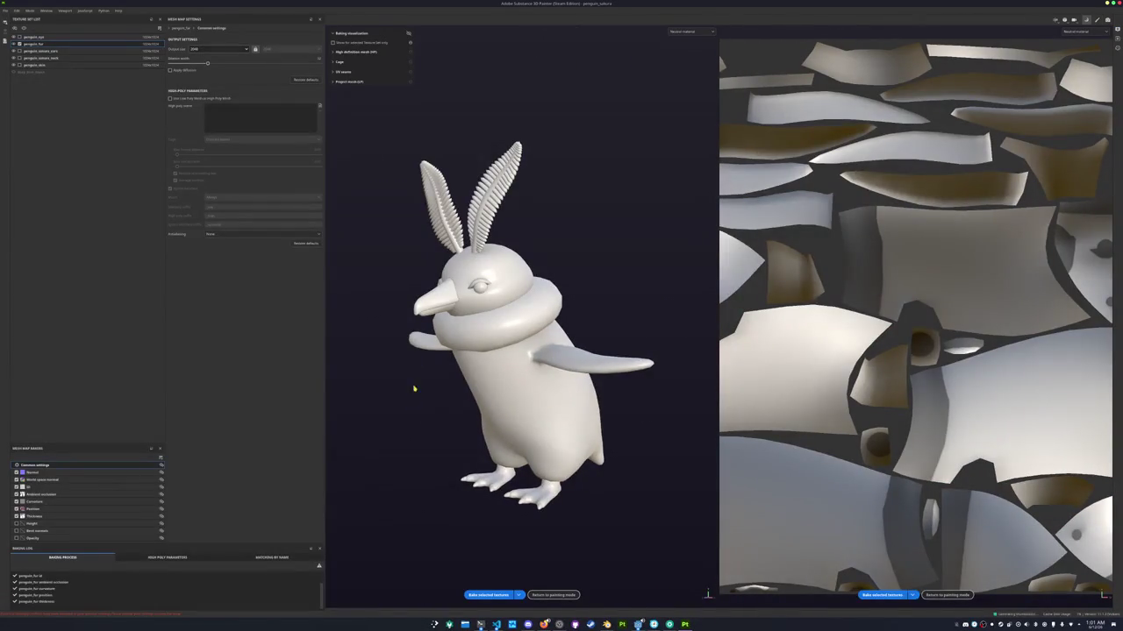
Bake the penguin_sakura_ears and penguin_sakura_neck mesh maps at 512 output size
{"action": "double_click", "coordinate": [24, 43]}
{"action": "left_click", "coordinate": [51, 51]}
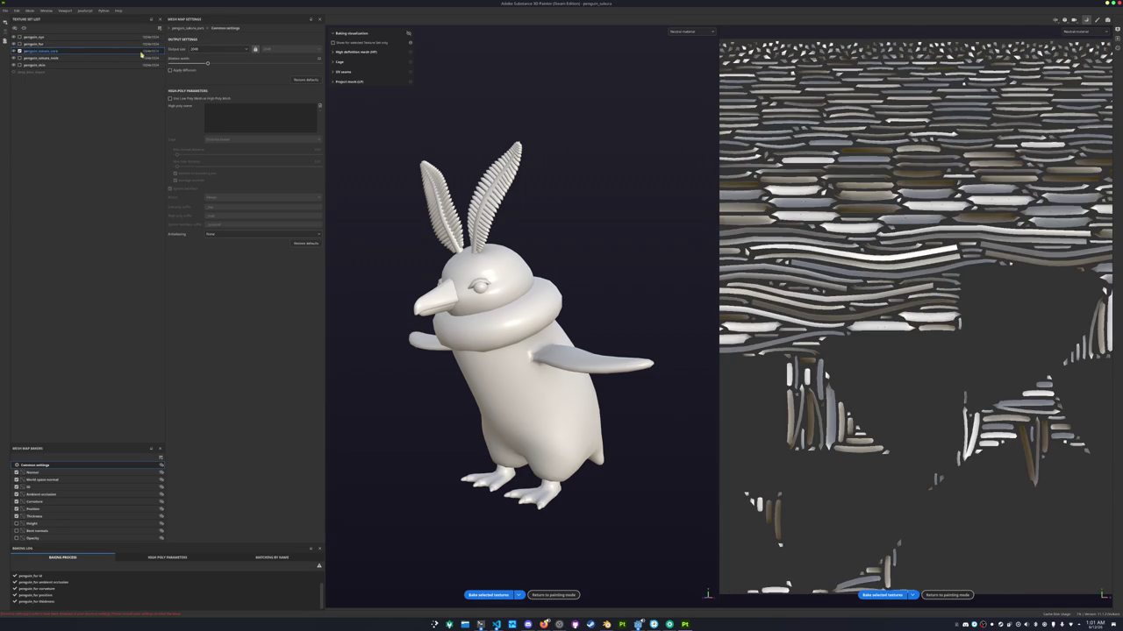
{"action": "left_click", "coordinate": [145, 51]}
{"action": "left_click", "coordinate": [152, 72]}
{"action": "left_click", "coordinate": [208, 51]}
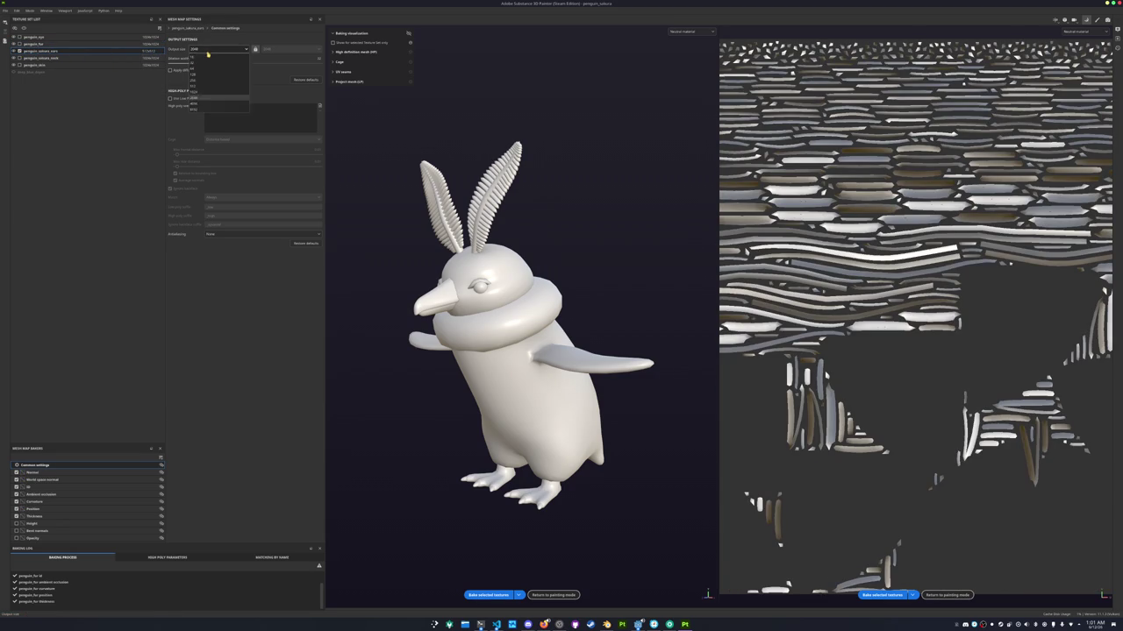
{"action": "left_click", "coordinate": [197, 85]}
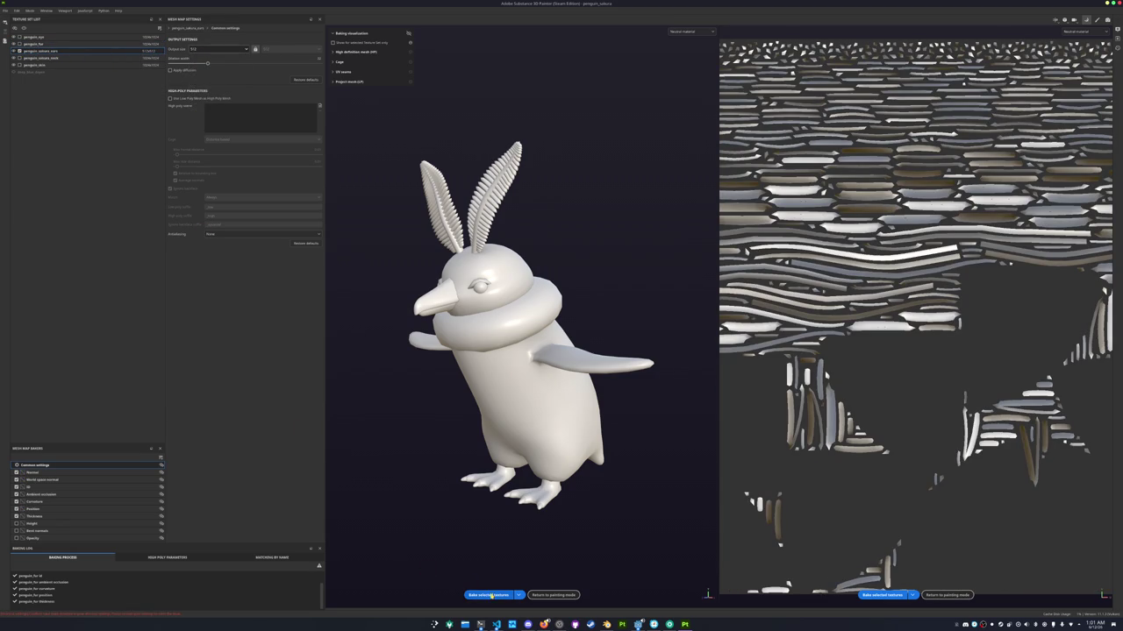
{"action": "left_click", "coordinate": [491, 596]}
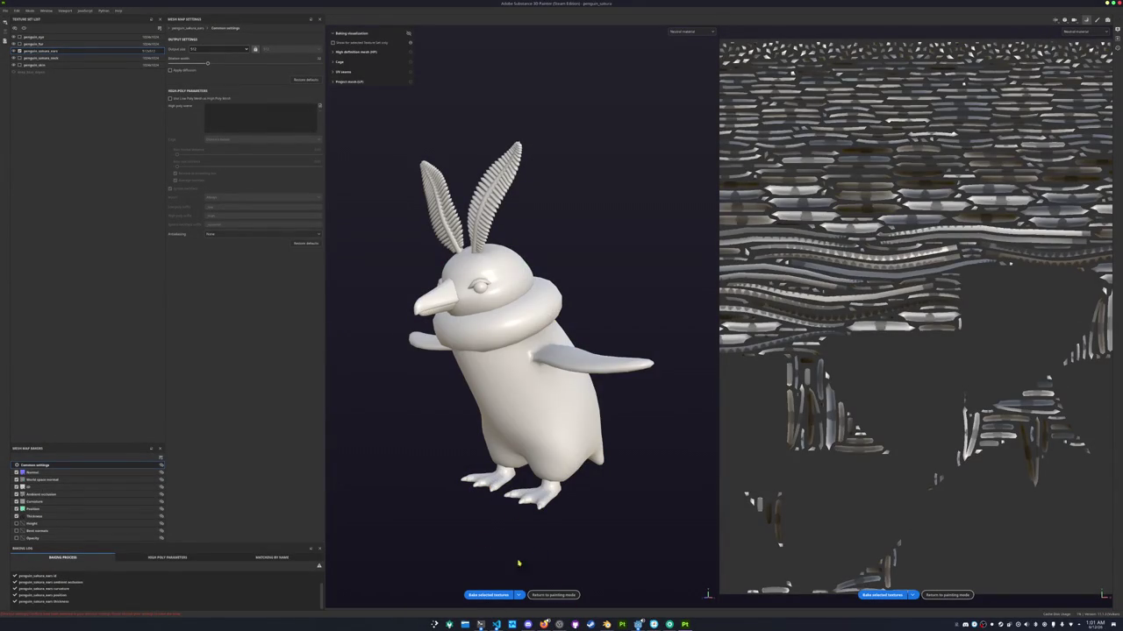
{"action": "left_click", "coordinate": [30, 58]}
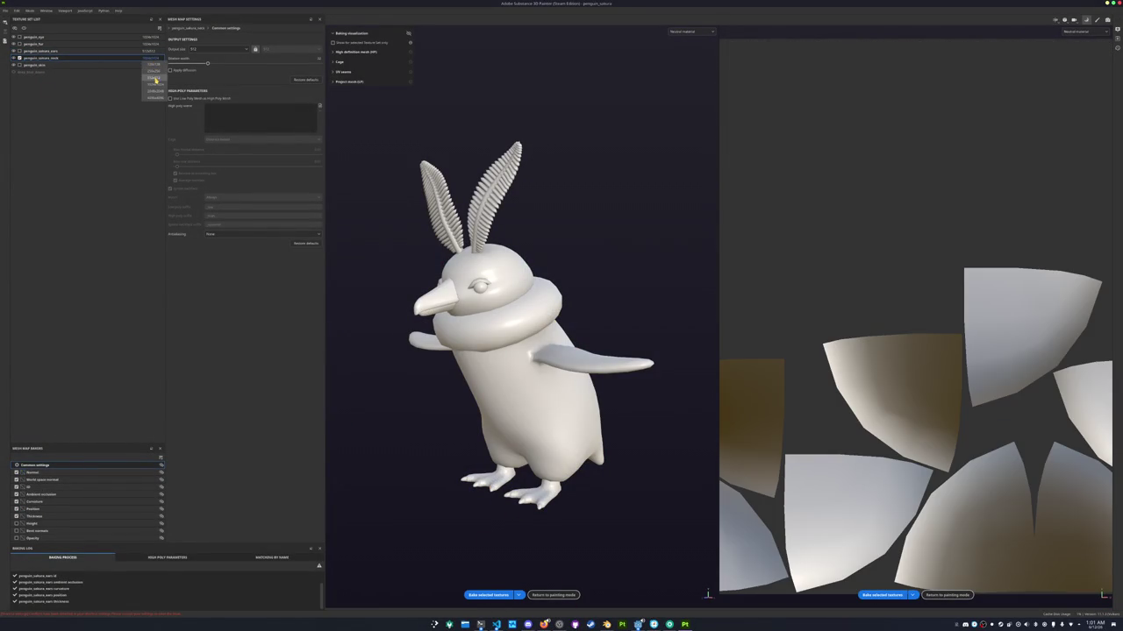
{"action": "left_click", "coordinate": [485, 594]}
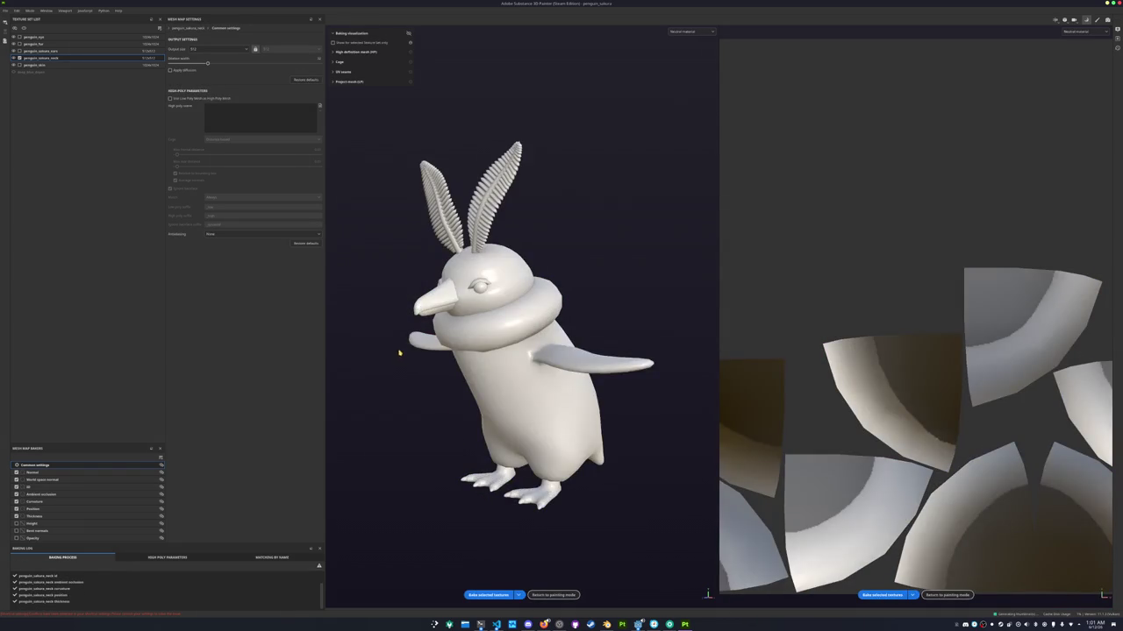
Include penguin_skin in the bake and bake its mesh maps at 1024
{"action": "left_click", "coordinate": [33, 65]}
{"action": "left_click", "coordinate": [20, 58]}
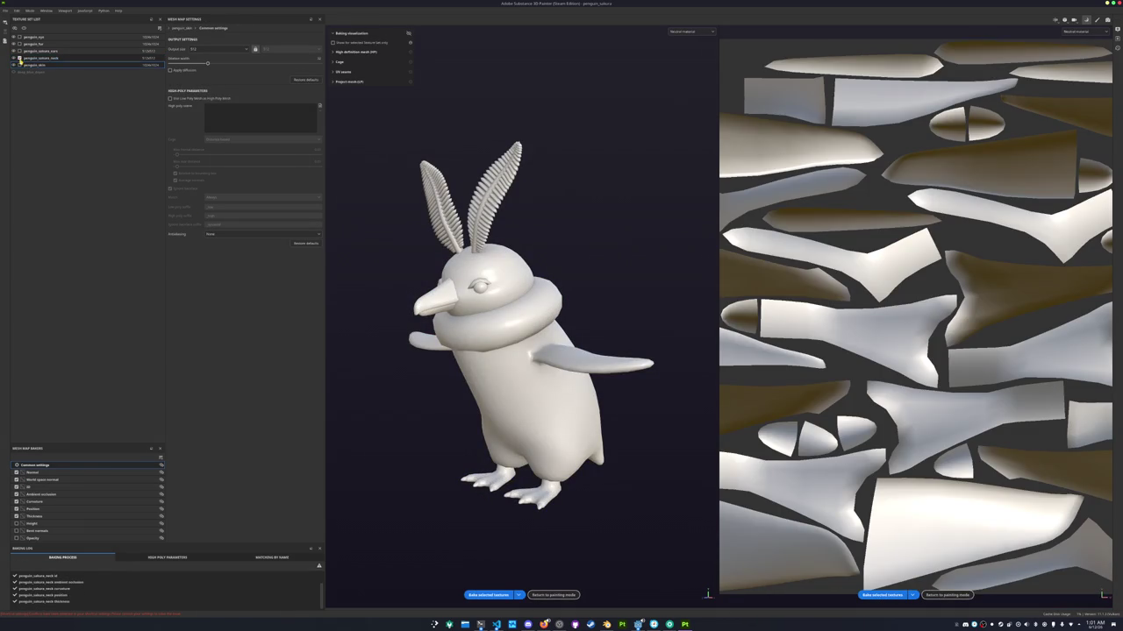
{"action": "left_click", "coordinate": [19, 65]}
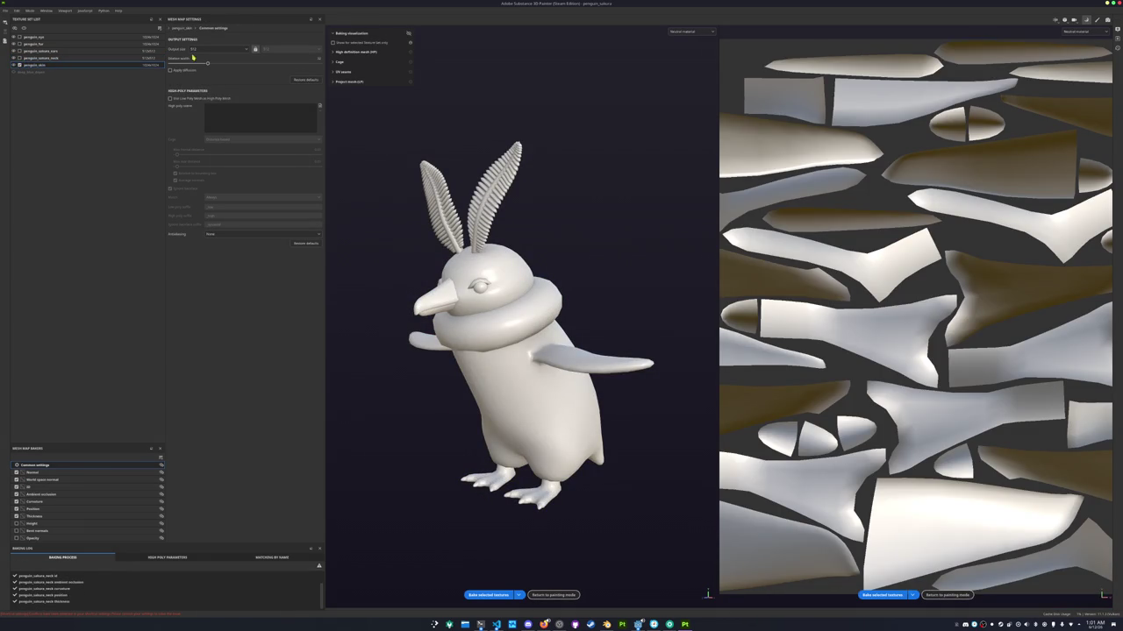
{"action": "left_click", "coordinate": [220, 50]}
{"action": "left_click", "coordinate": [211, 93]}
{"action": "left_click", "coordinate": [485, 594]}
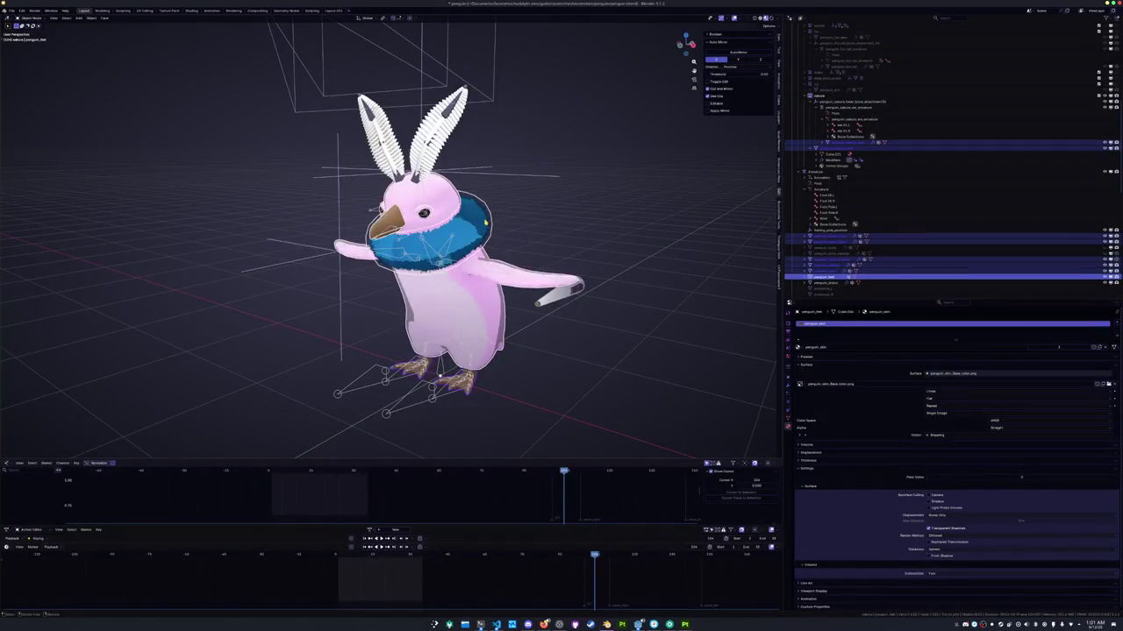
Pack the sakura neck ruff's UV islands with UVPackmaster in the UV Editing workspace
{"action": "key", "text": "Tab"}
{"action": "key", "text": "Tab"}
{"action": "left_click", "coordinate": [456, 232]}
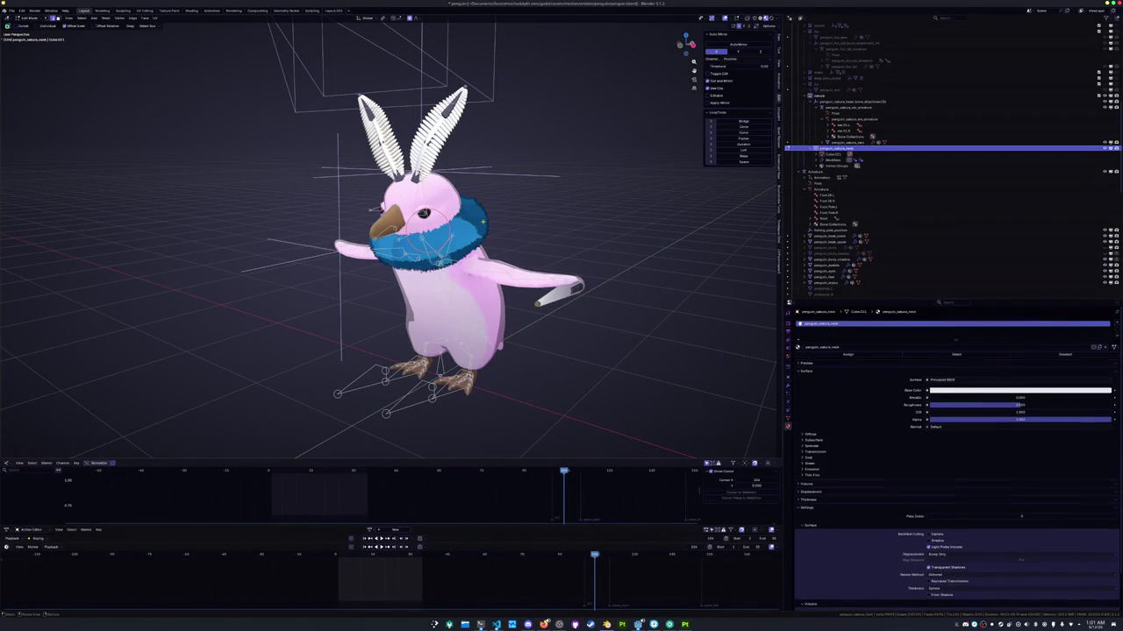
{"action": "left_click", "coordinate": [149, 10]}
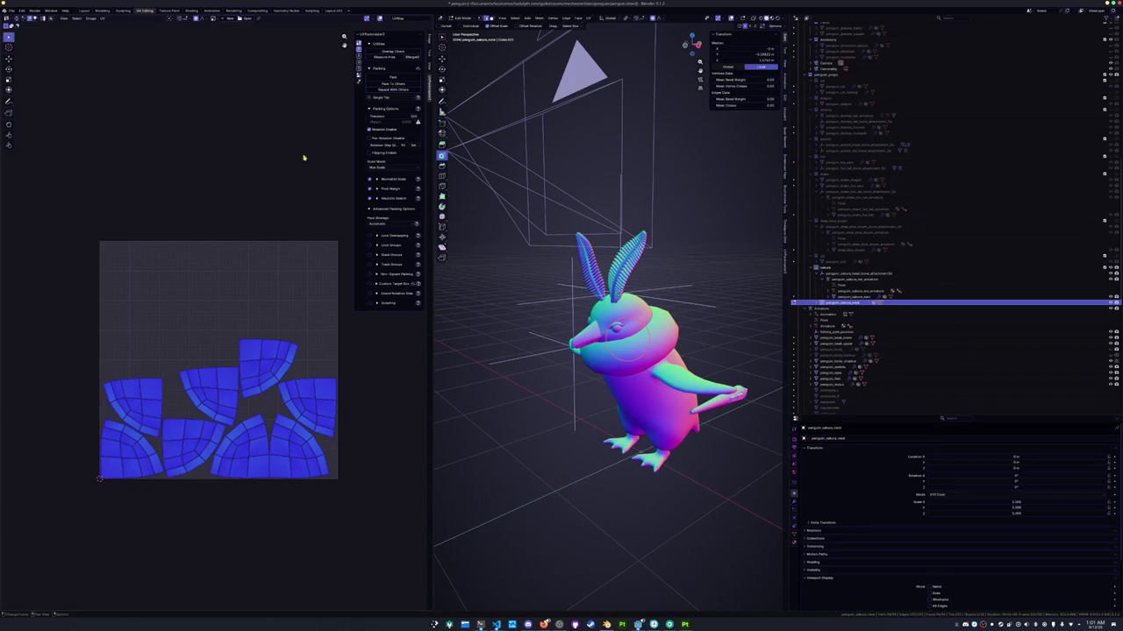
{"action": "left_click", "coordinate": [391, 78]}
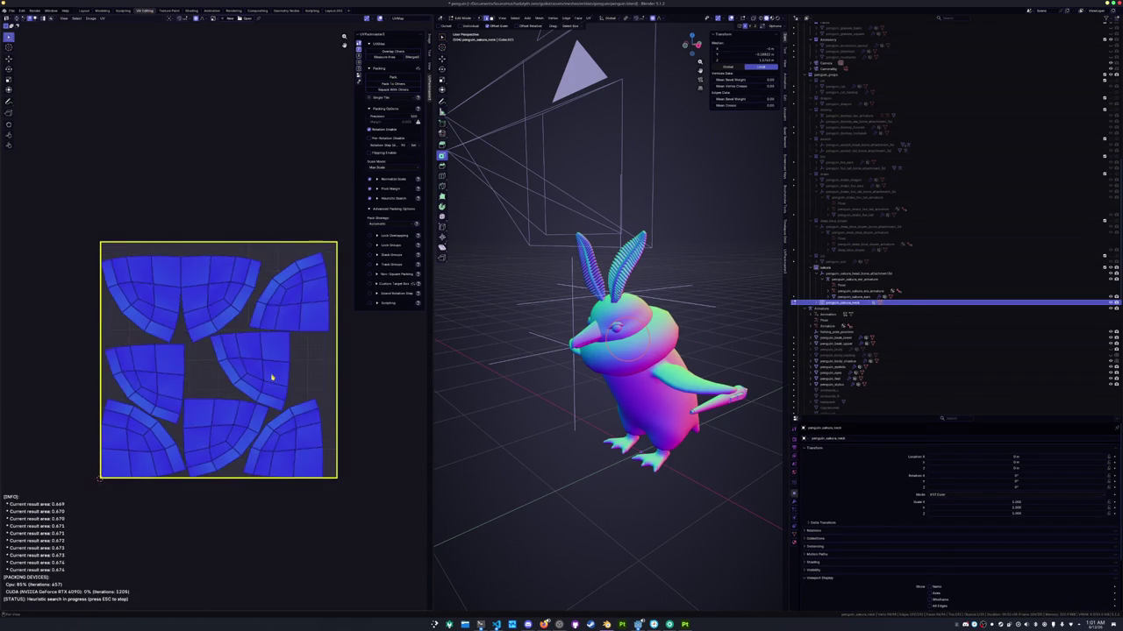
{"action": "key", "text": "Tab"}
Pack the sakura ears' UV islands the same way, then reselect the neck ruff
{"action": "scroll", "coordinate": [538, 393], "scroll_direction": "up", "scroll_amount": 2}
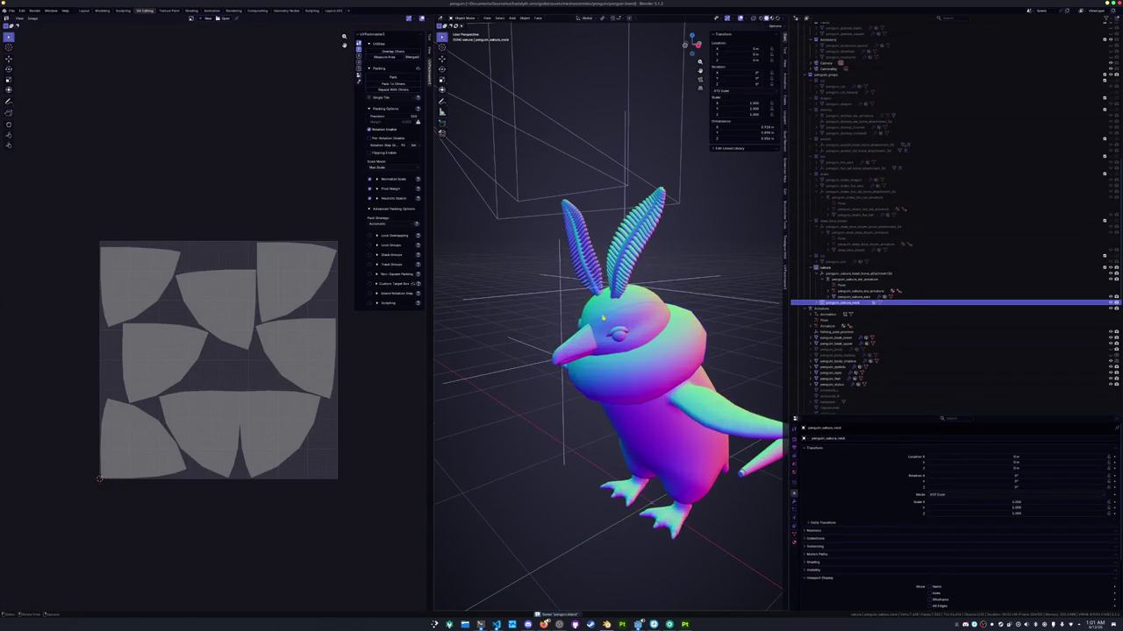
{"action": "left_click", "coordinate": [539, 394]}
{"action": "key", "text": "Tab"}
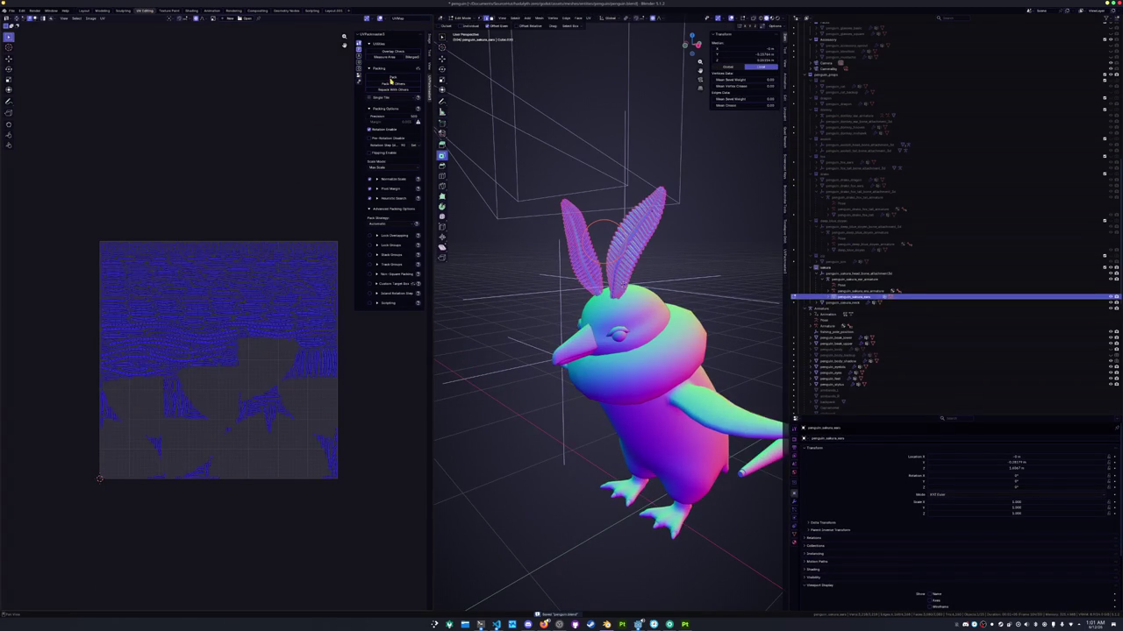
{"action": "left_click", "coordinate": [391, 78]}
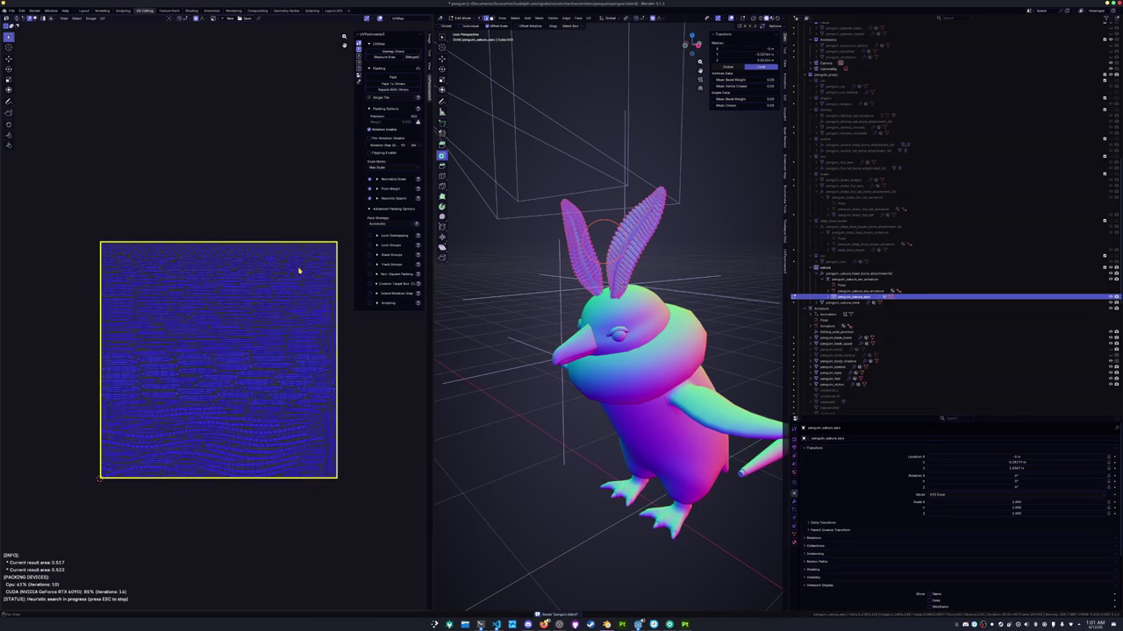
{"action": "key", "text": "Tab"}
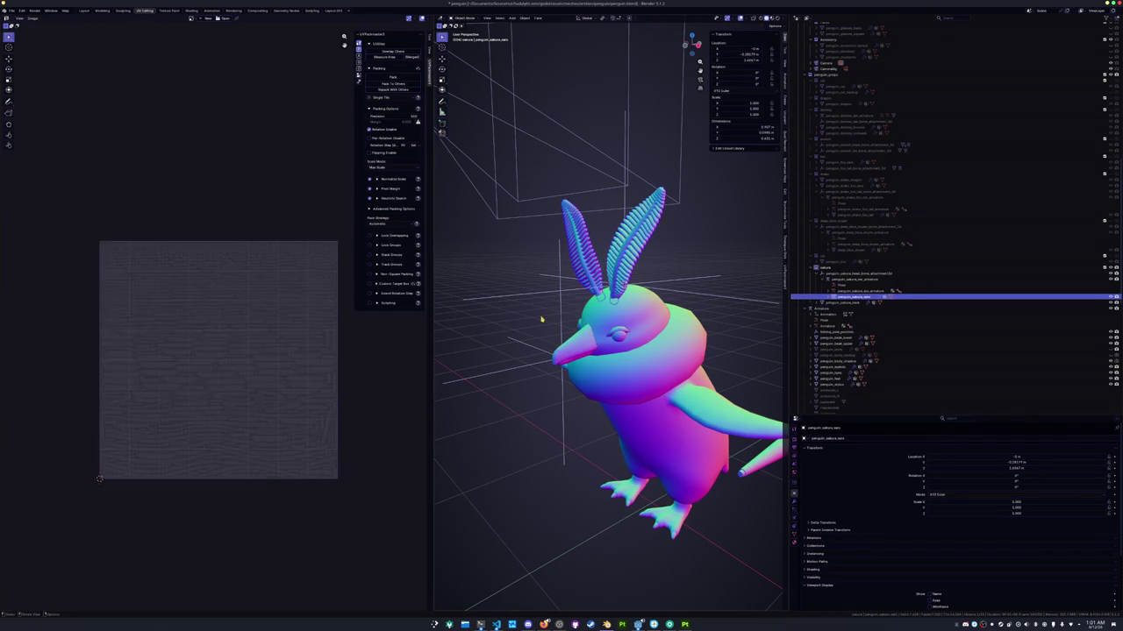
{"action": "left_click", "coordinate": [842, 303]}
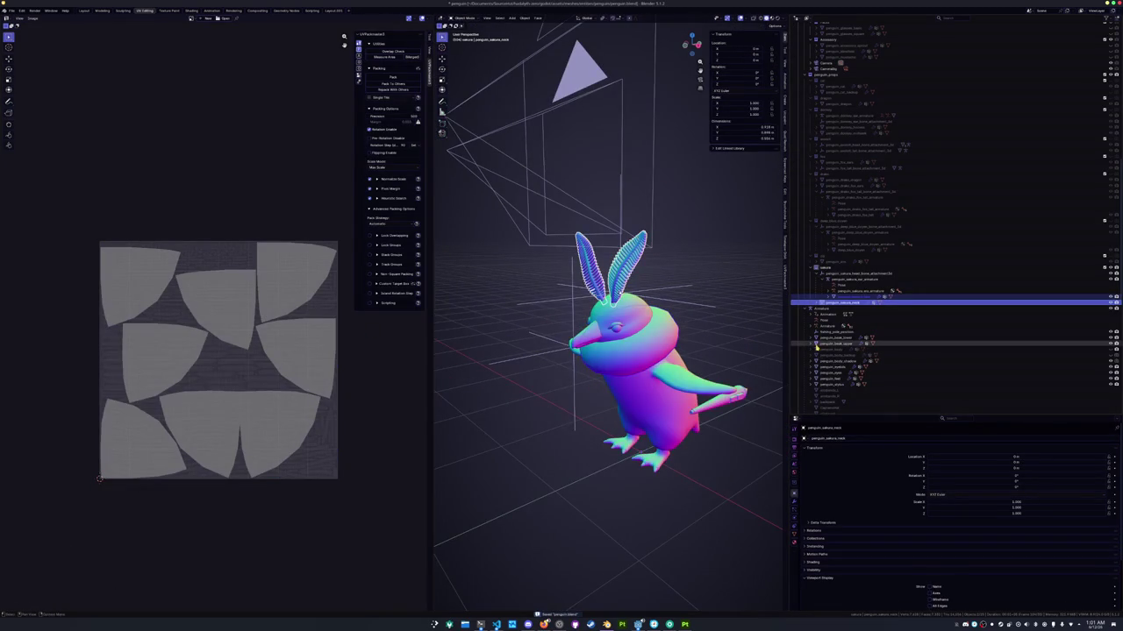
Select the upper beak, eyeballs and feet objects and save penguin.blend
{"action": "left_click", "coordinate": [830, 342]}
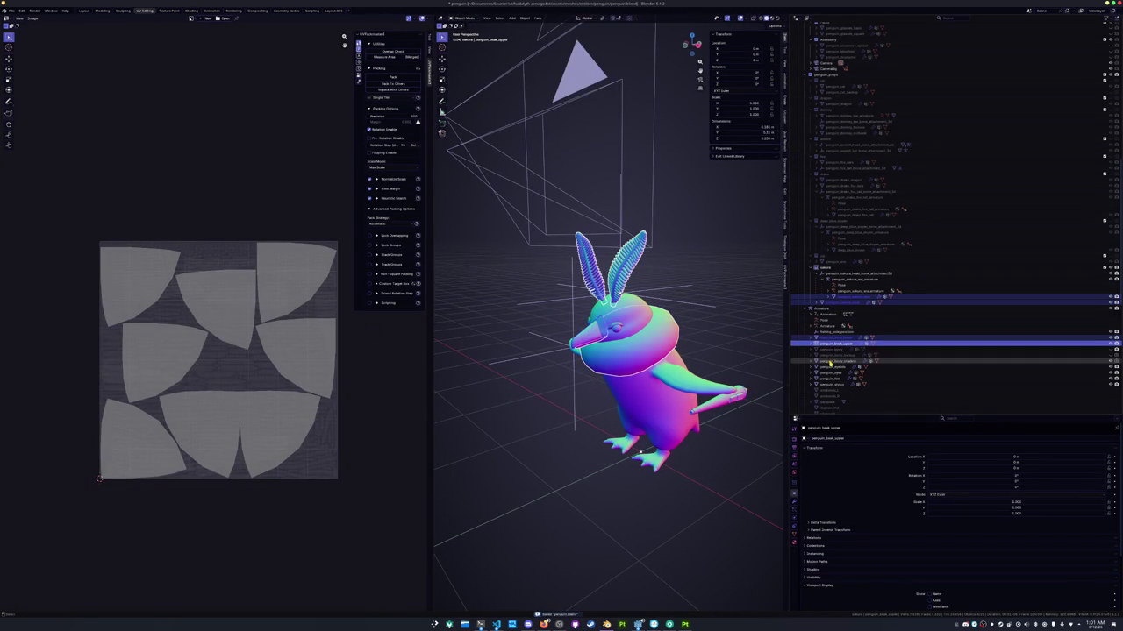
{"action": "left_click", "coordinate": [830, 367], "text": "ctrl"}
{"action": "left_click", "coordinate": [829, 378], "text": "ctrl"}
{"action": "key", "text": "ctrl+s"}
Export the selection to FBX, overwriting the existing penguin_sakura.fbx
{"action": "left_click", "coordinate": [11, 10]}
{"action": "left_click", "coordinate": [96, 154]}
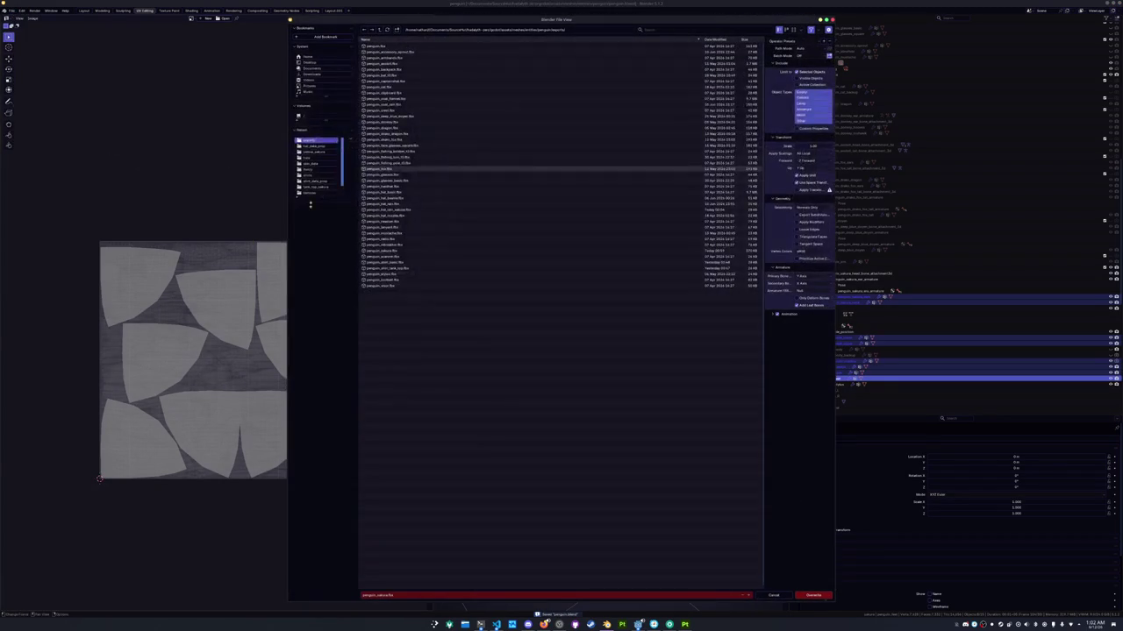
{"action": "left_click", "coordinate": [815, 596]}
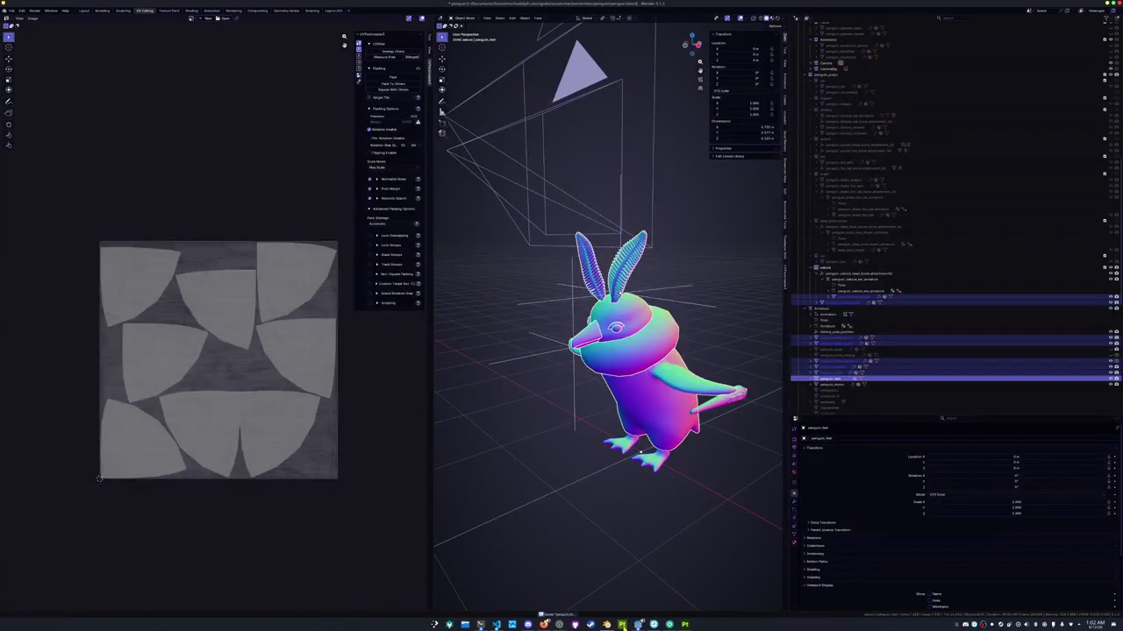
Switch from Blender over to Substance 3D Painter
{"action": "left_click", "coordinate": [622, 624]}
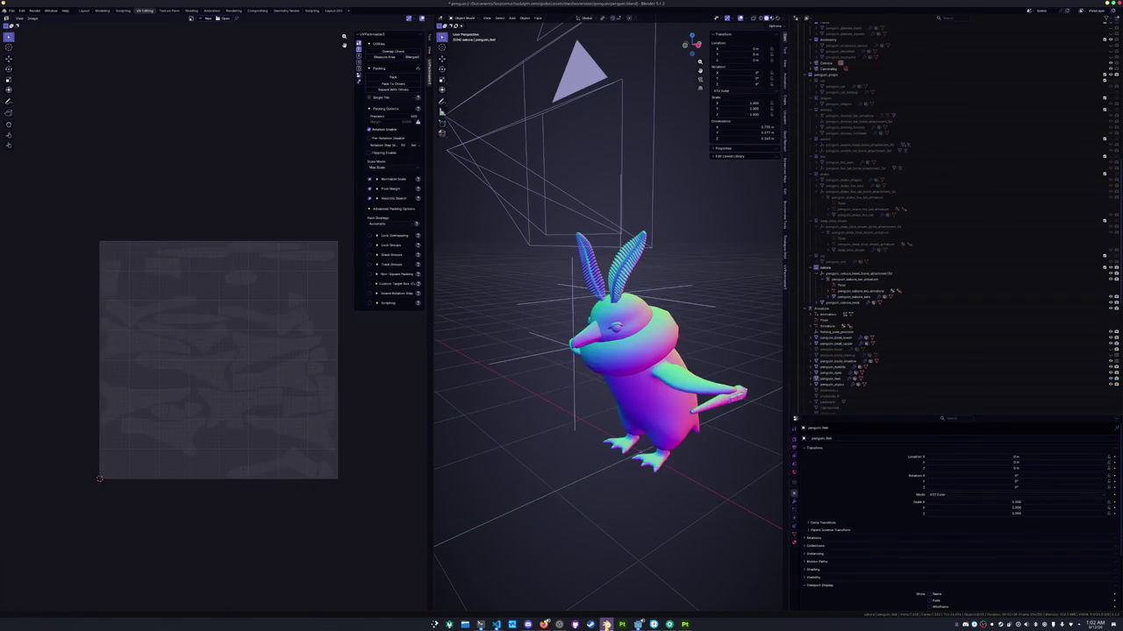
{"action": "left_click", "coordinate": [638, 625]}
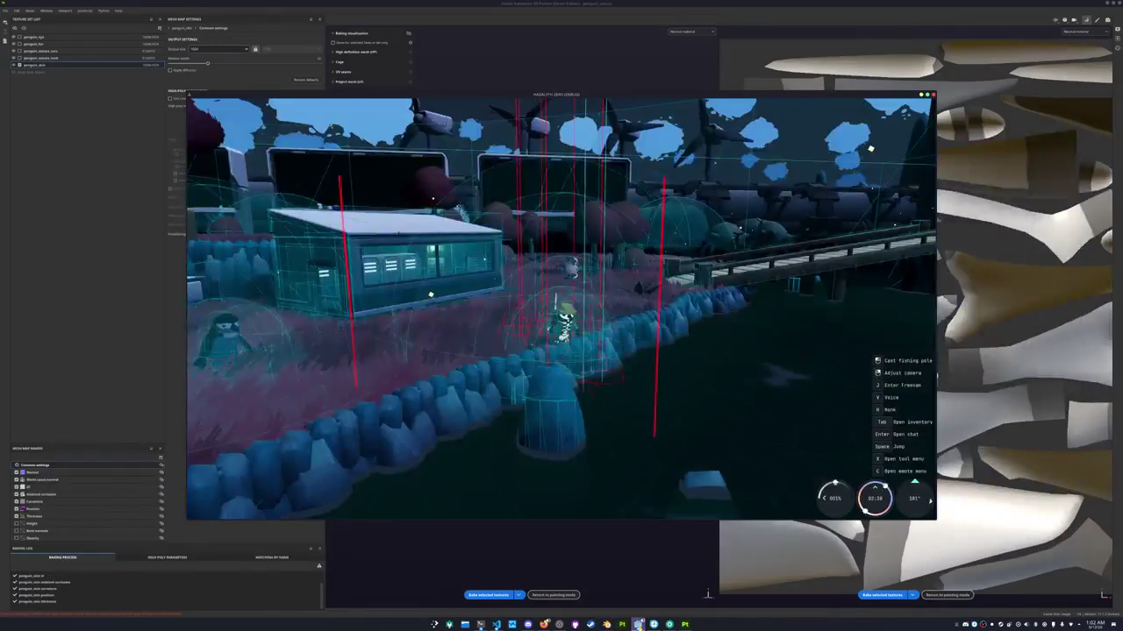
{"action": "left_click", "coordinate": [684, 624]}
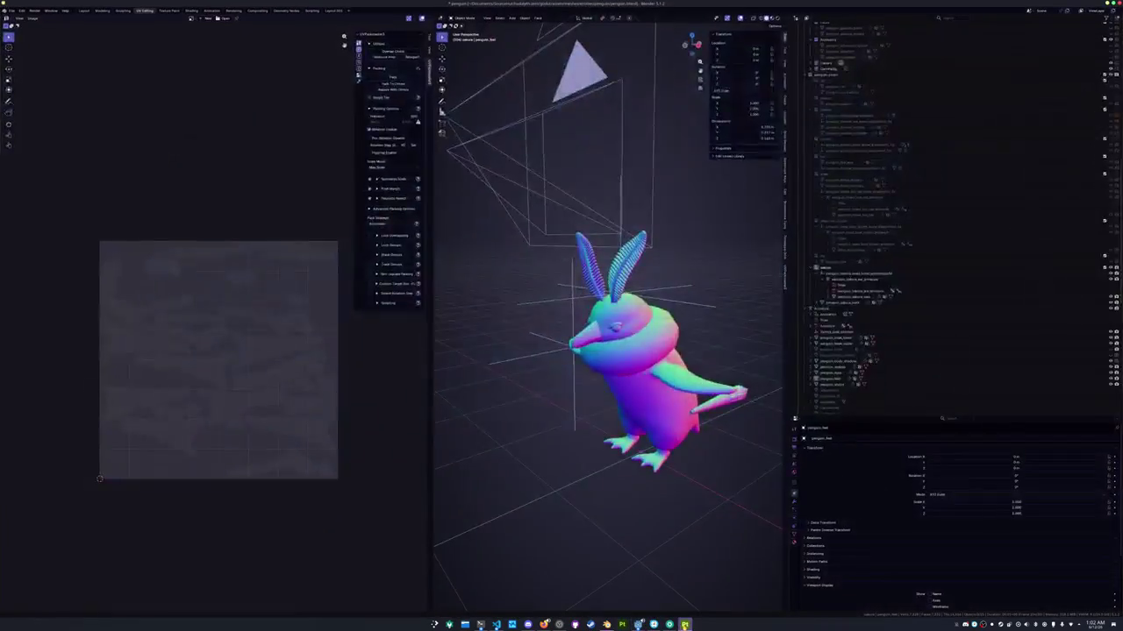
{"action": "left_click", "coordinate": [684, 625]}
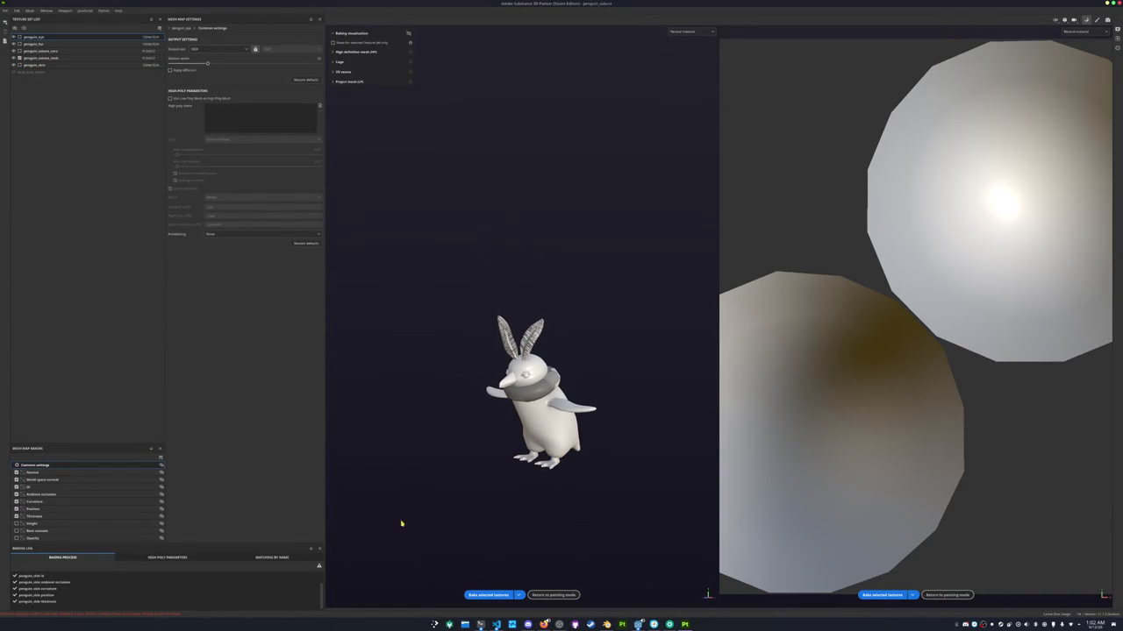
Rebake the penguin_eye texture set's mesh maps on the updated mesh
{"action": "left_click", "coordinate": [489, 596]}
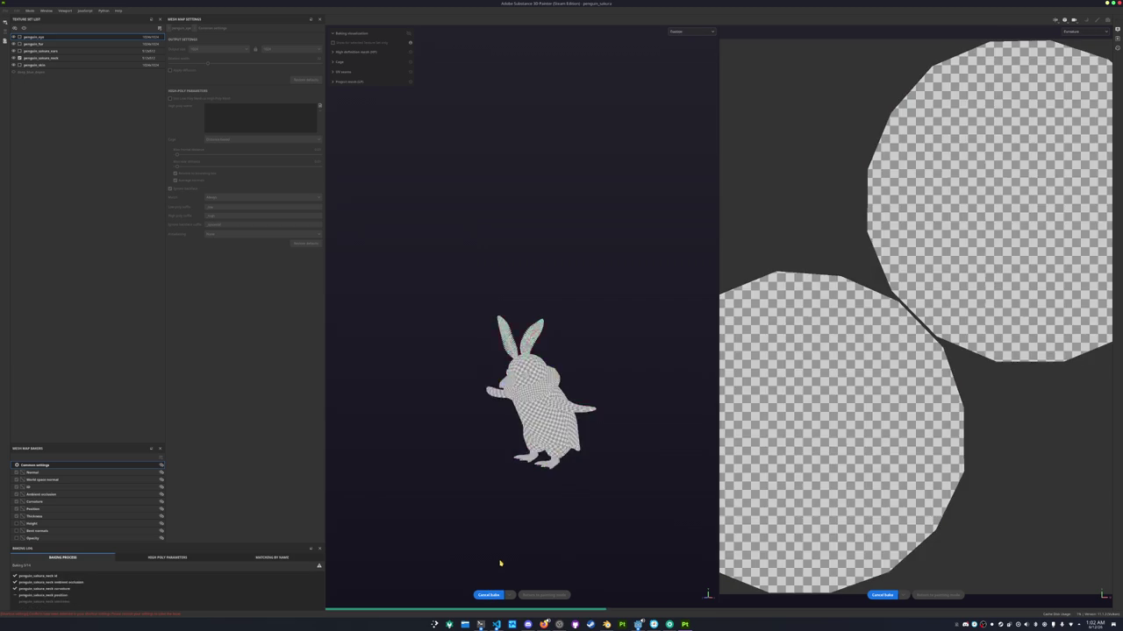
{"action": "left_click", "coordinate": [547, 596]}
{"action": "left_click_drag", "start_coordinate": [545, 584], "coordinate": [491, 491], "text": "alt"}
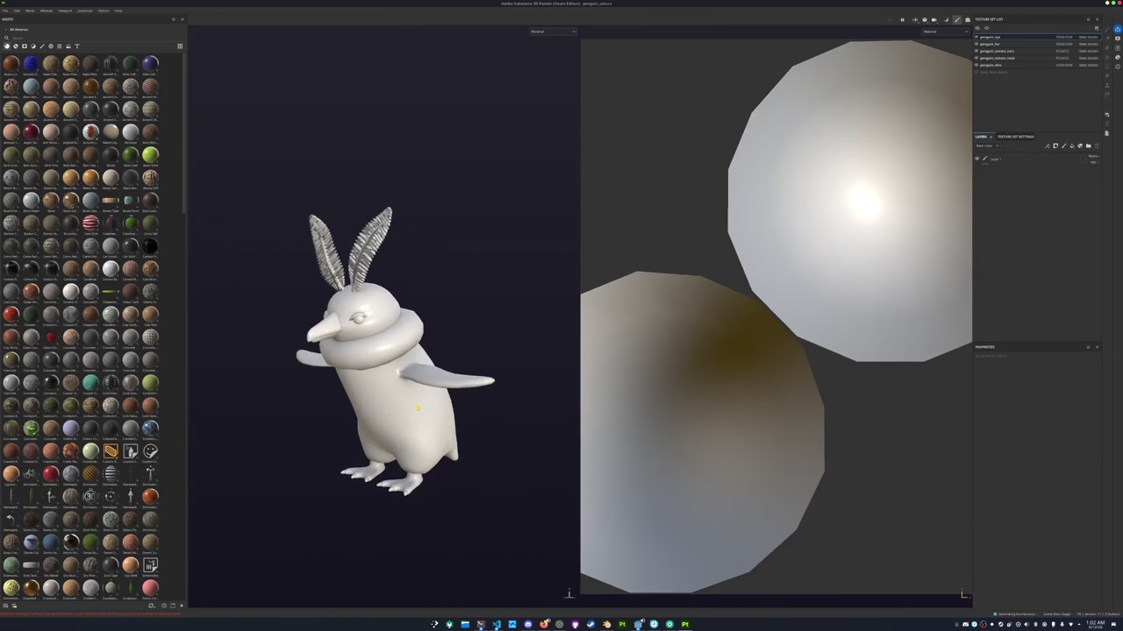
Rebake the penguin_sakura_ears mesh maps so they fill the repacked UV square
{"action": "key", "text": "ctrl+b"}
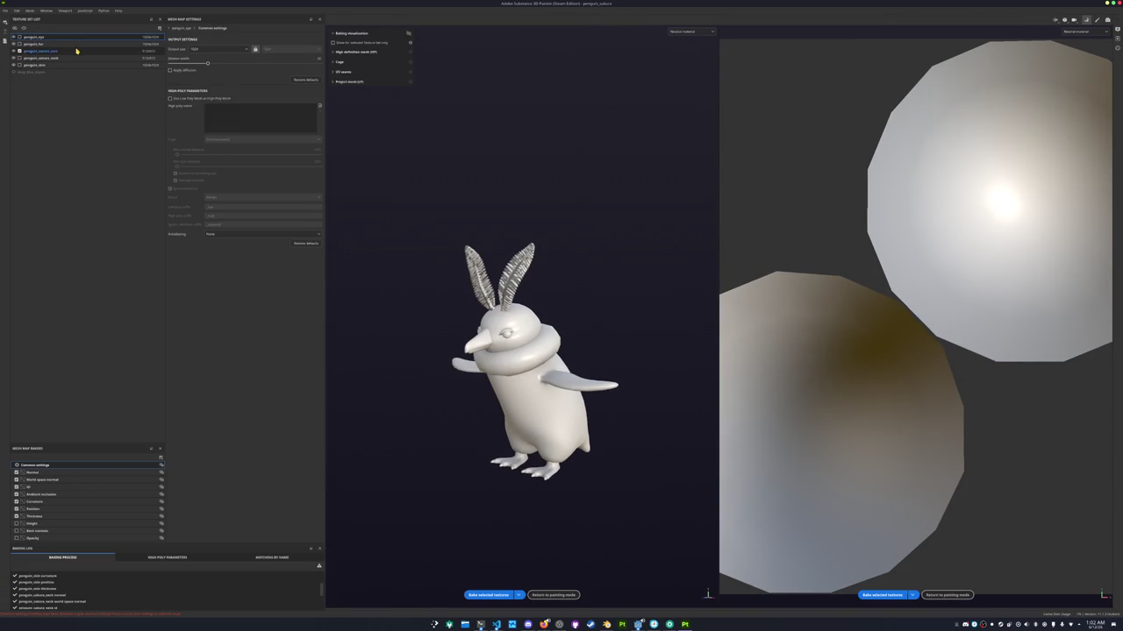
{"action": "left_click", "coordinate": [39, 51]}
{"action": "left_click", "coordinate": [502, 595]}
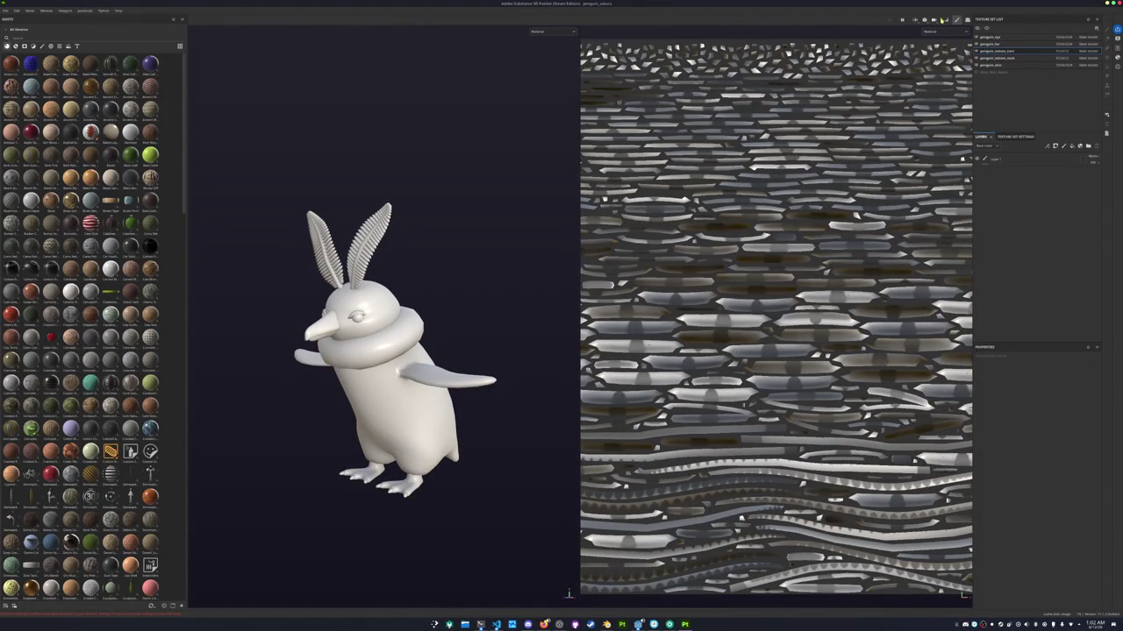
{"action": "left_click", "coordinate": [915, 20]}
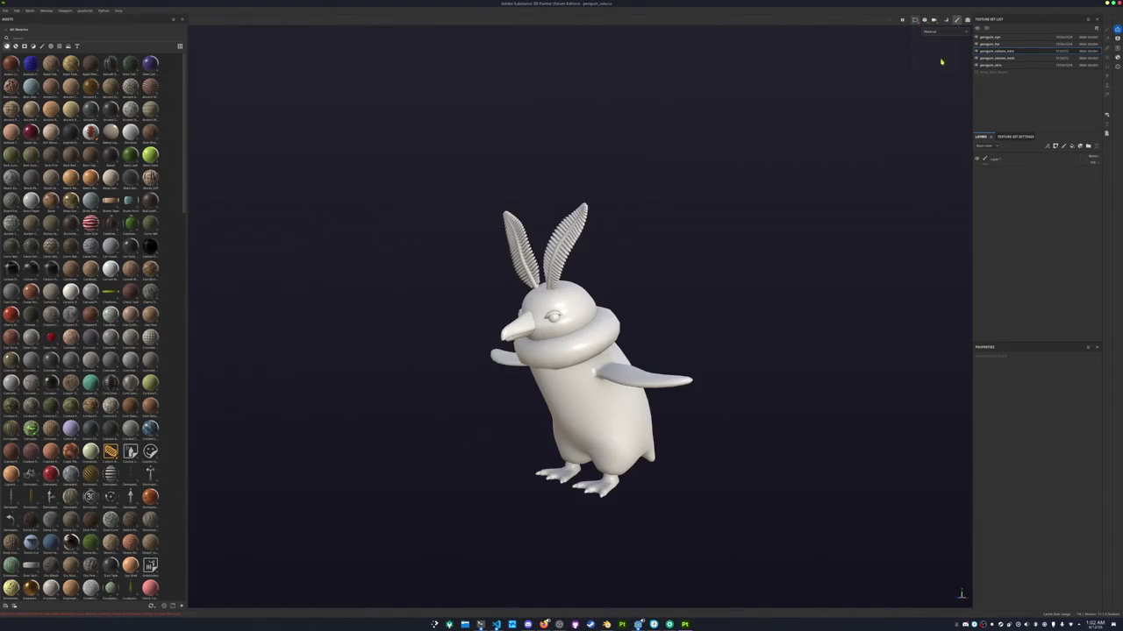
Reassign the unassigned texture set in Material Texture Sets and confirm
{"action": "left_click", "coordinate": [1096, 29]}
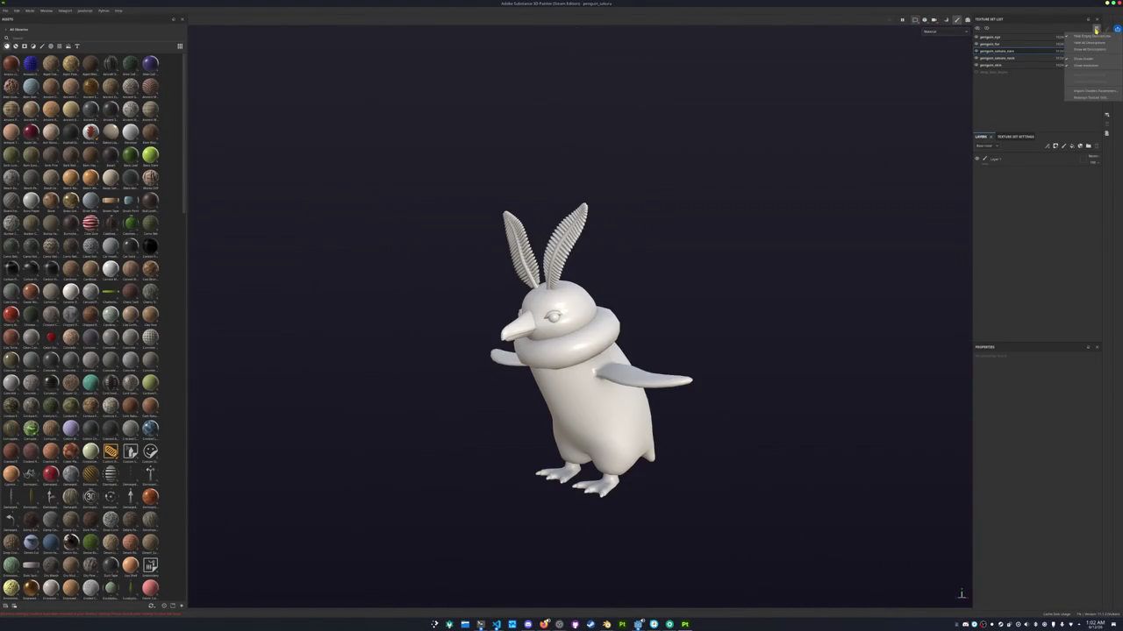
{"action": "left_click", "coordinate": [1084, 98]}
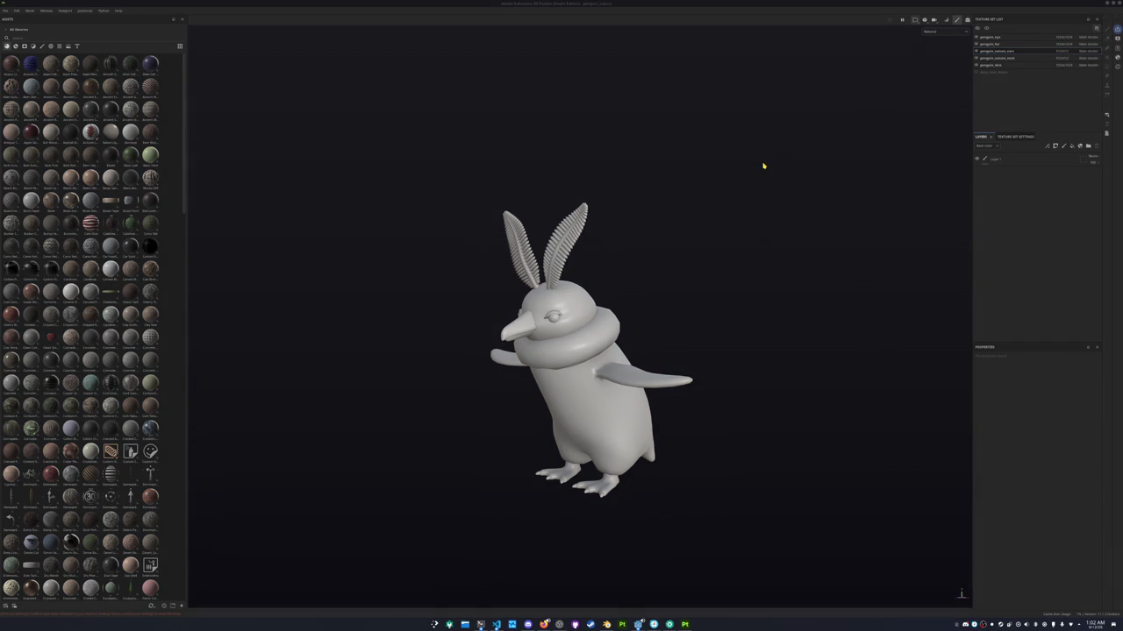
{"action": "left_click", "coordinate": [522, 258]}
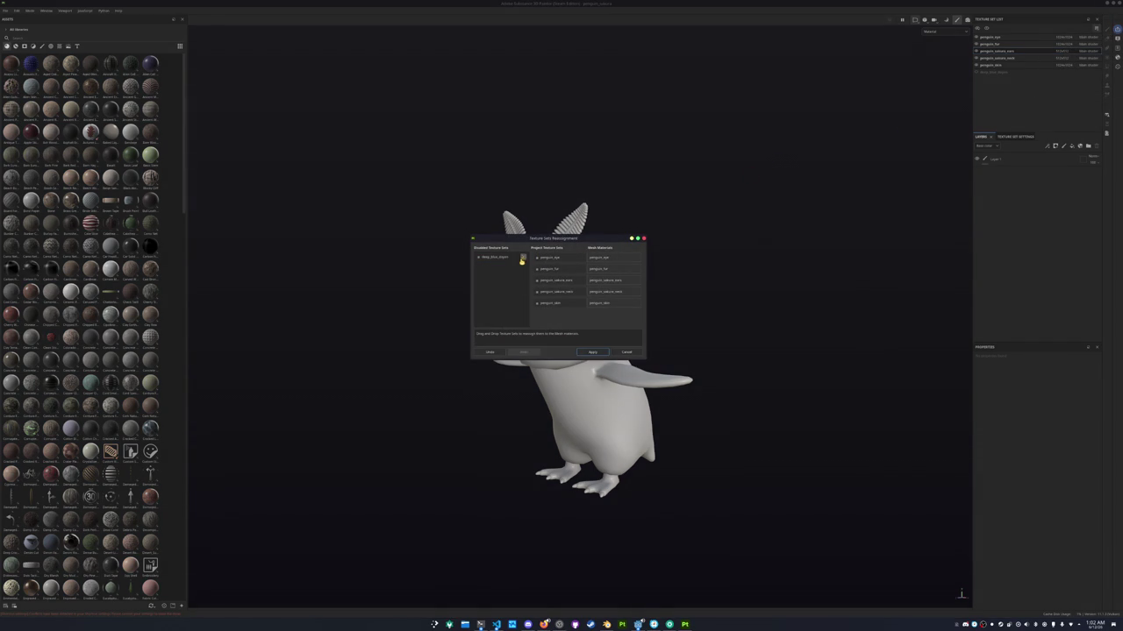
{"action": "left_click", "coordinate": [592, 352]}
{"action": "middle_click_drag", "start_coordinate": [744, 214], "coordinate": [708, 190], "text": "alt"}
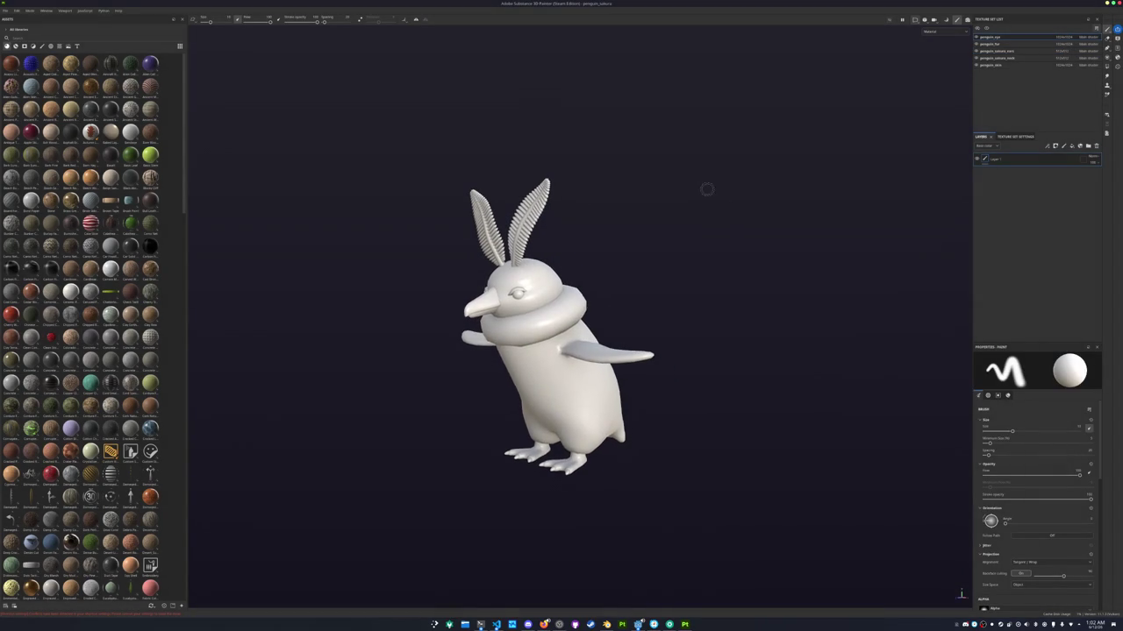
Delete penguin_fur's empty paint layer and set the viewport to Base color
{"action": "left_click", "coordinate": [991, 43]}
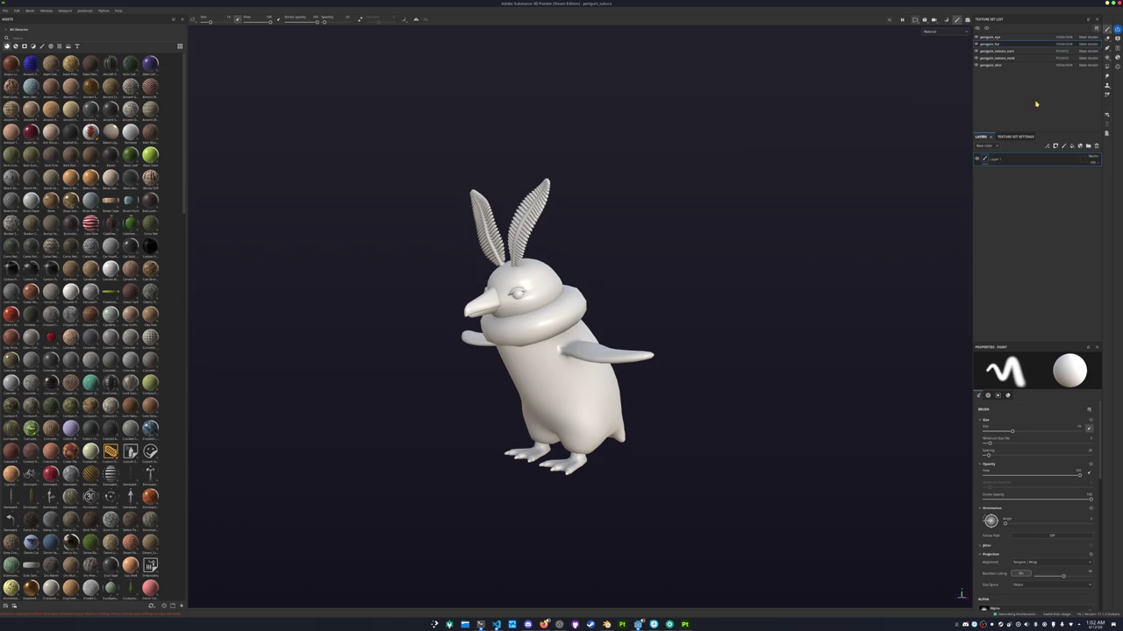
{"action": "left_click", "coordinate": [1096, 147]}
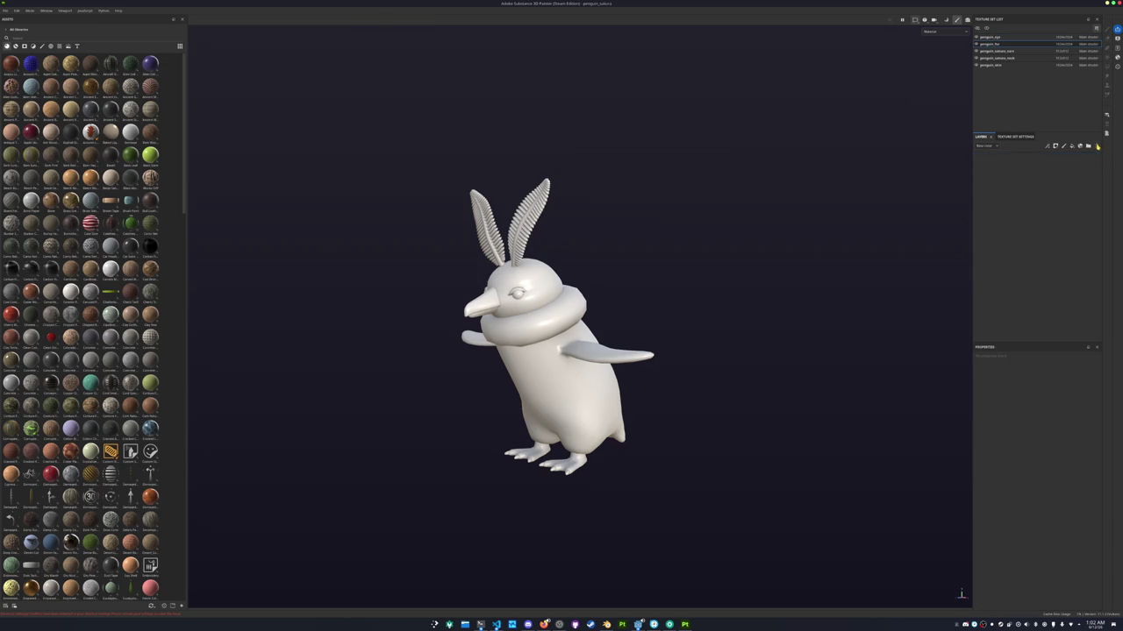
{"action": "left_click", "coordinate": [998, 52]}
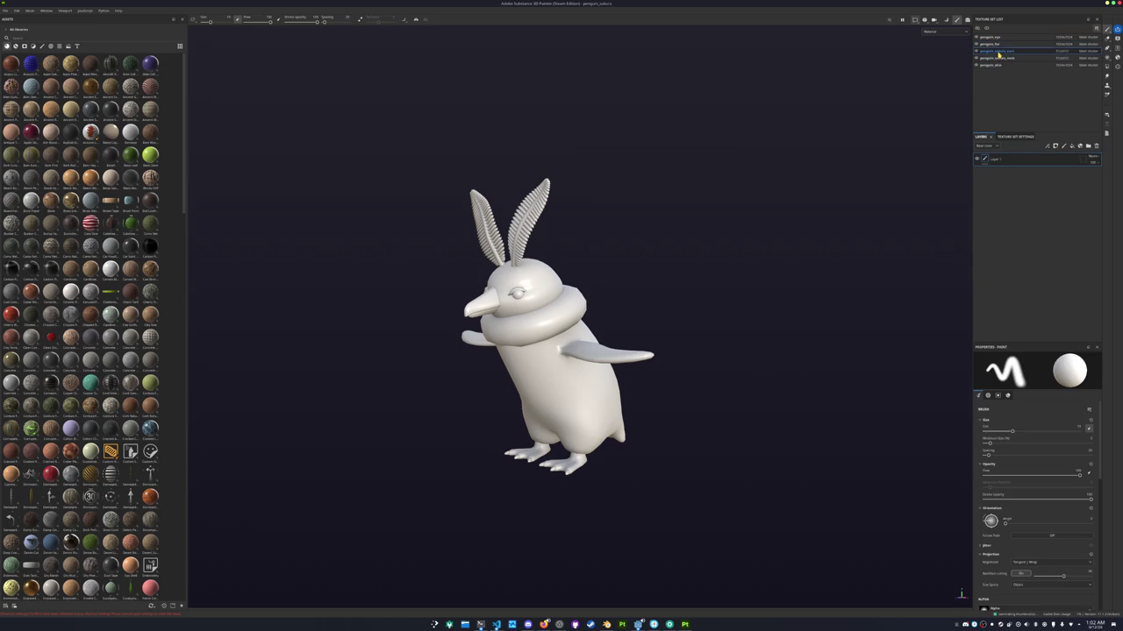
{"action": "left_click", "coordinate": [939, 32]}
{"action": "left_click", "coordinate": [942, 57]}
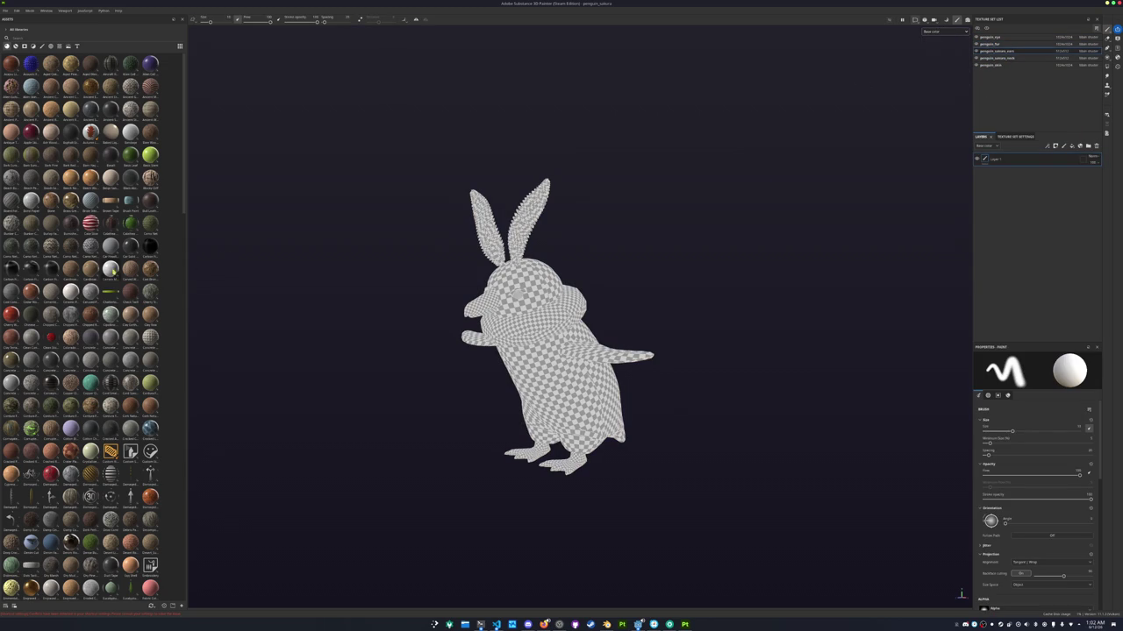
Apply a fill material to the ears and delete their unused paint layer
{"action": "scroll", "coordinate": [112, 272], "scroll_direction": "down", "scroll_amount": 10}
{"action": "left_click_drag", "start_coordinate": [109, 448], "coordinate": [1010, 159]}
{"action": "left_click", "coordinate": [1000, 159]}
{"action": "left_click", "coordinate": [1095, 145]}
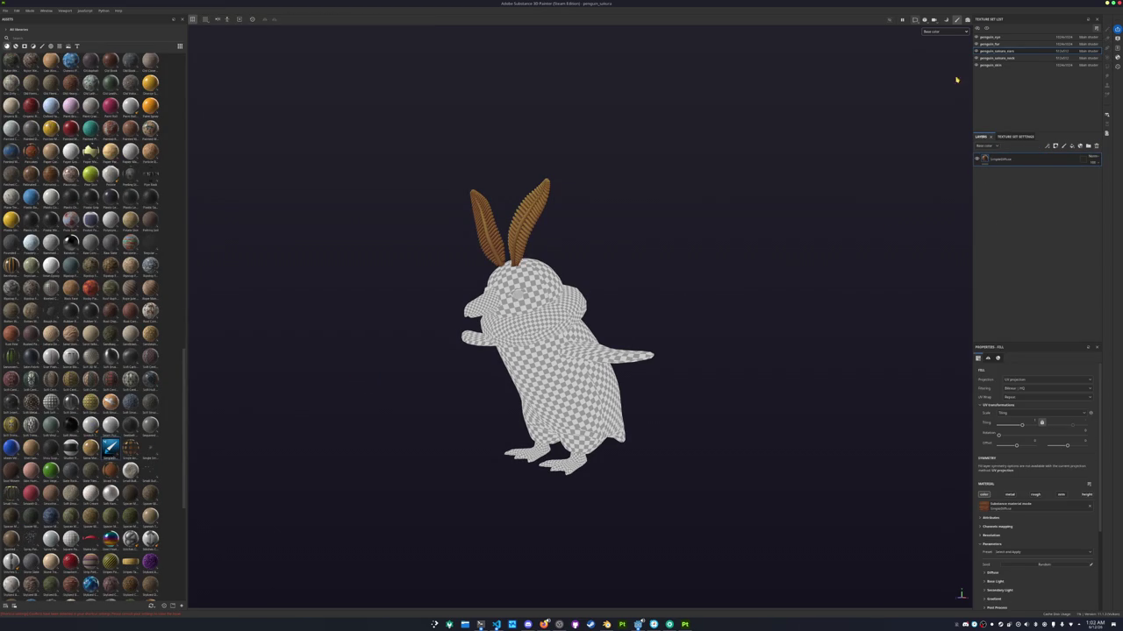
{"action": "left_click_drag", "start_coordinate": [582, 201], "coordinate": [651, 226], "text": "alt"}
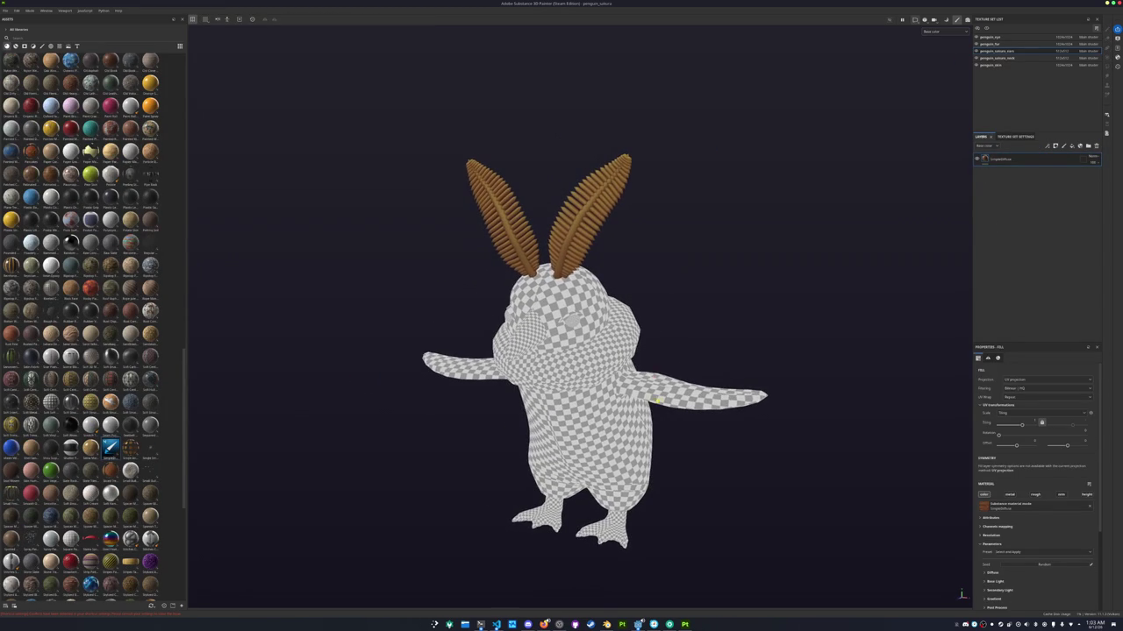
{"action": "scroll", "coordinate": [674, 383], "scroll_direction": "up", "scroll_amount": 2}
Sample the ears' gold in KColorChooser, brighten it to bright yellow and copy its hex
{"action": "key", "text": "super"}
{"action": "type", "text": "kcolorcho"}
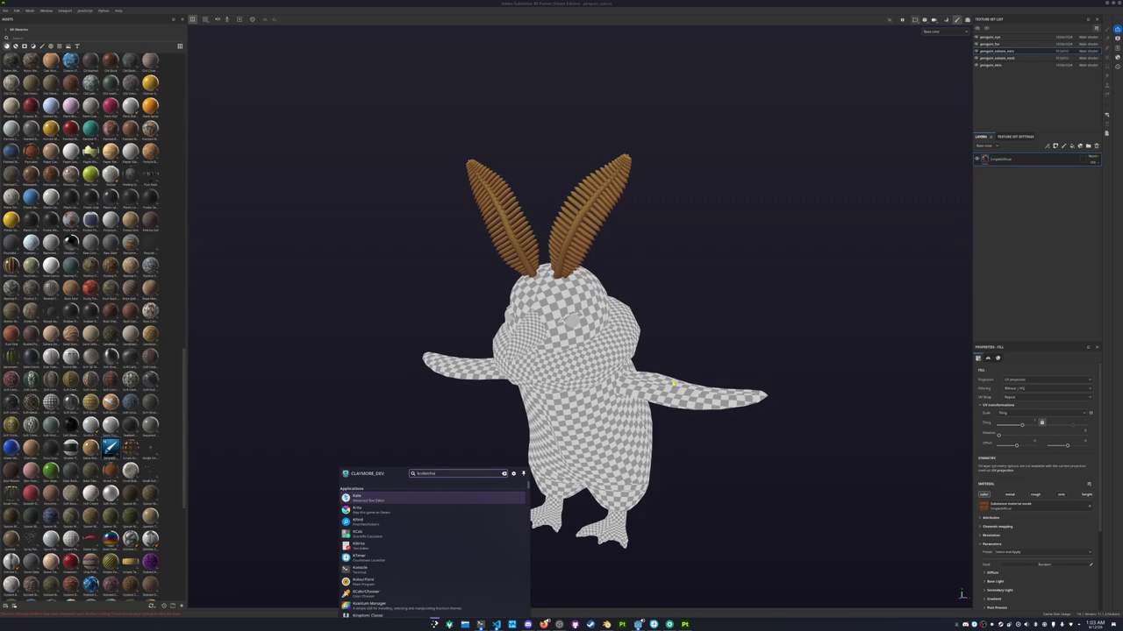
{"action": "key", "text": "Return"}
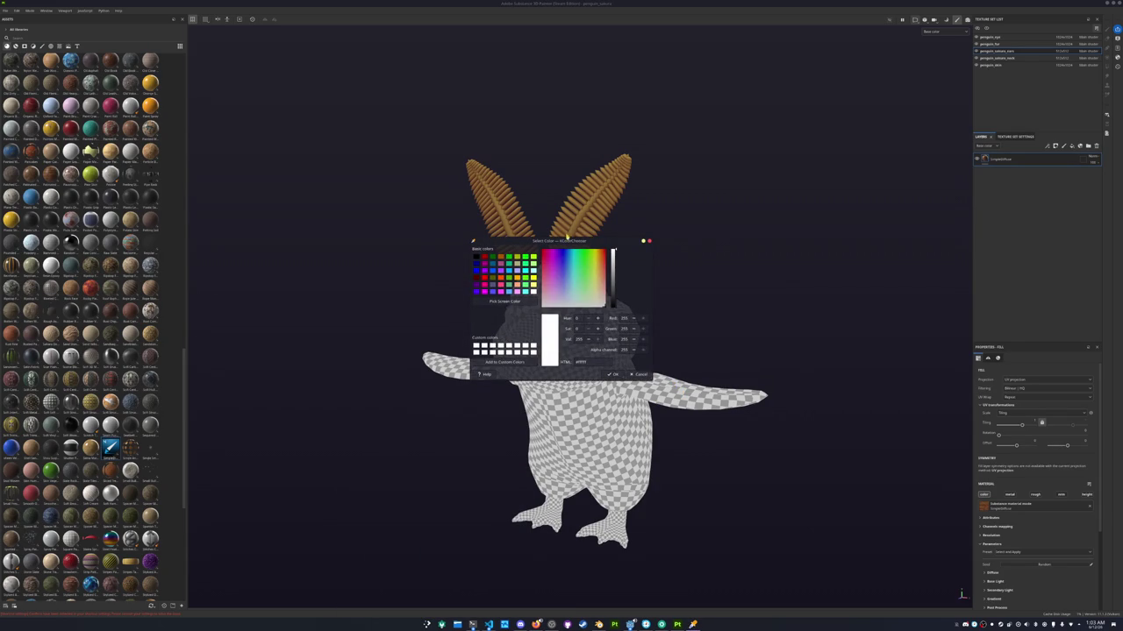
{"action": "left_click_drag", "start_coordinate": [566, 241], "coordinate": [306, 40]}
{"action": "left_click", "coordinate": [277, 101]}
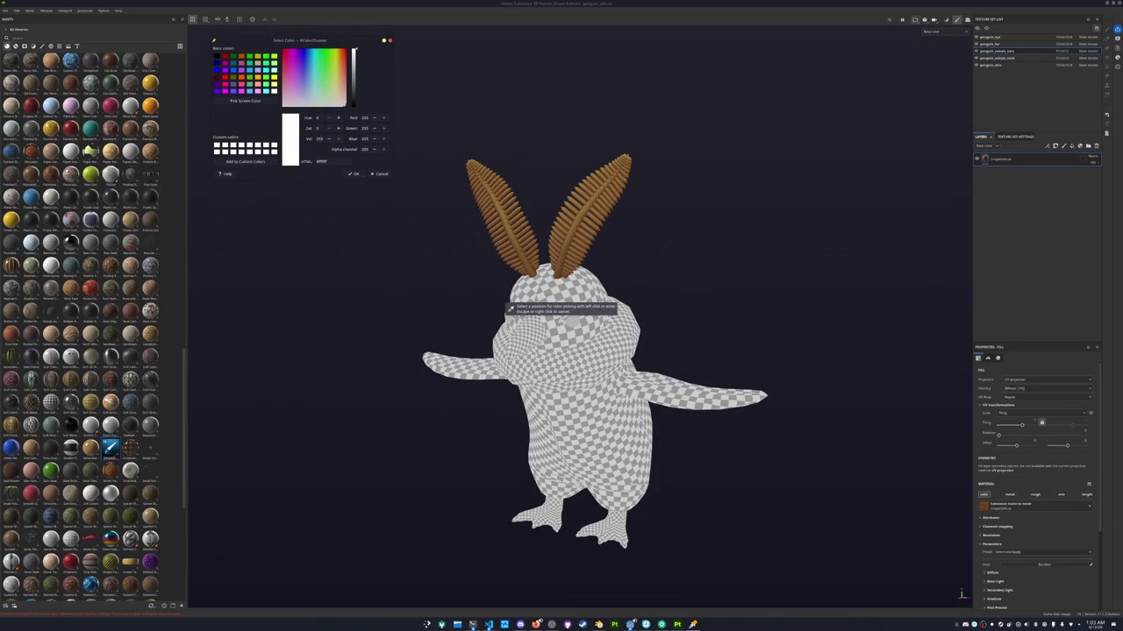
{"action": "left_click", "coordinate": [526, 219]}
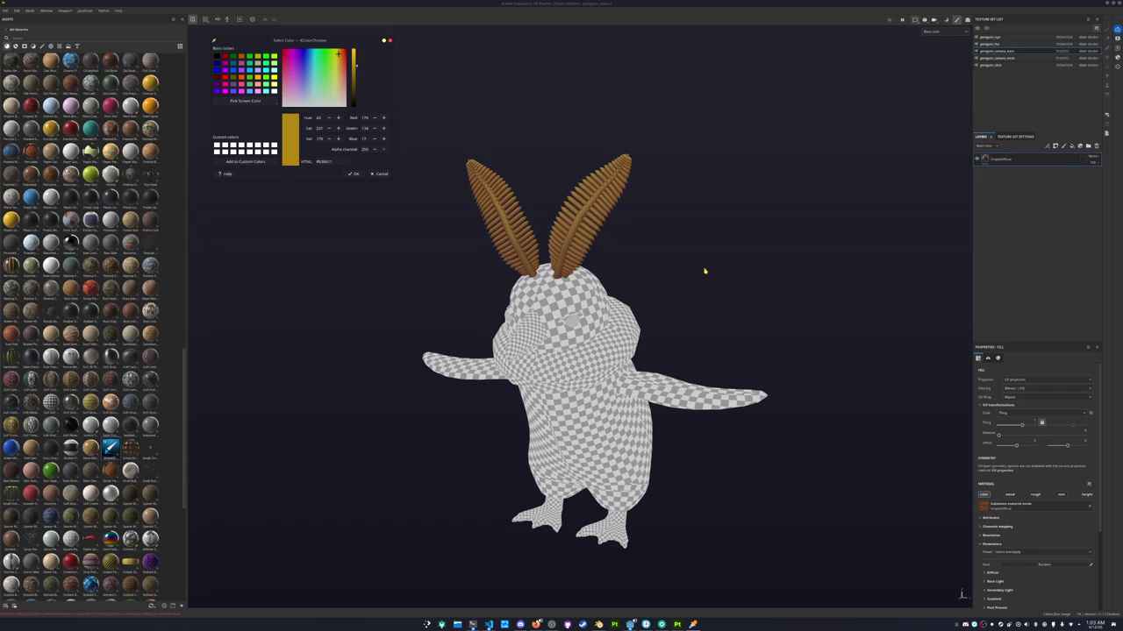
{"action": "left_click_drag", "start_coordinate": [355, 63], "coordinate": [337, 52]}
{"action": "triple_click", "coordinate": [329, 163]}
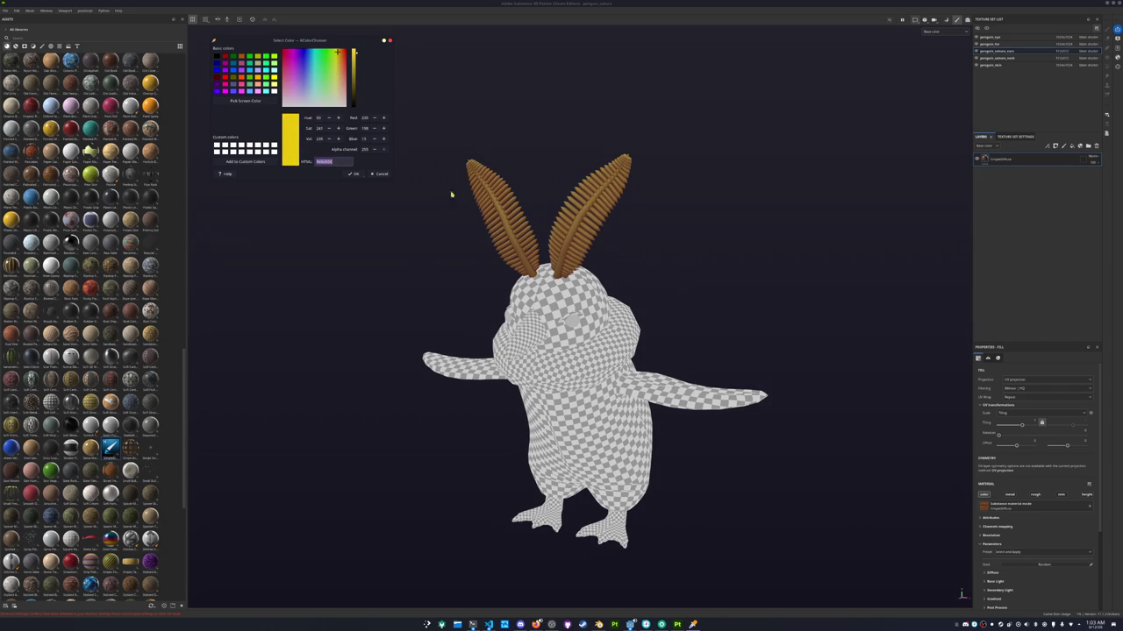
Set the ears' base, occlusion and AO colours to the yellow, slightly darkening the latter two
{"action": "scroll", "coordinate": [1001, 454], "scroll_direction": "down", "scroll_amount": 3}
{"action": "scroll", "coordinate": [1001, 455], "scroll_direction": "down", "scroll_amount": 2}
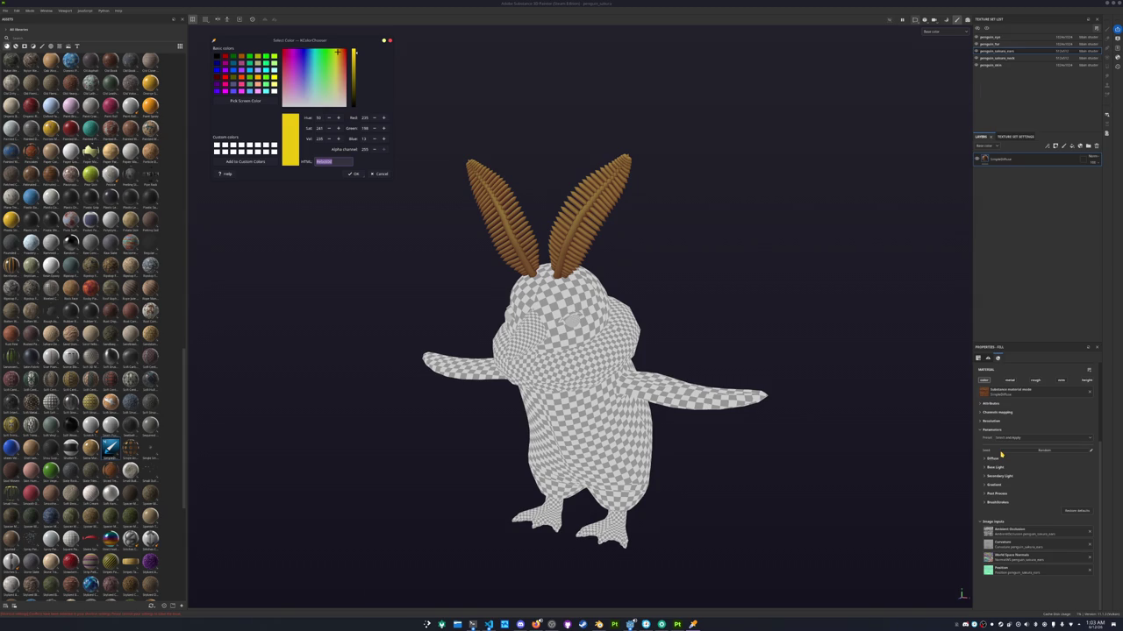
{"action": "left_click", "coordinate": [992, 458]}
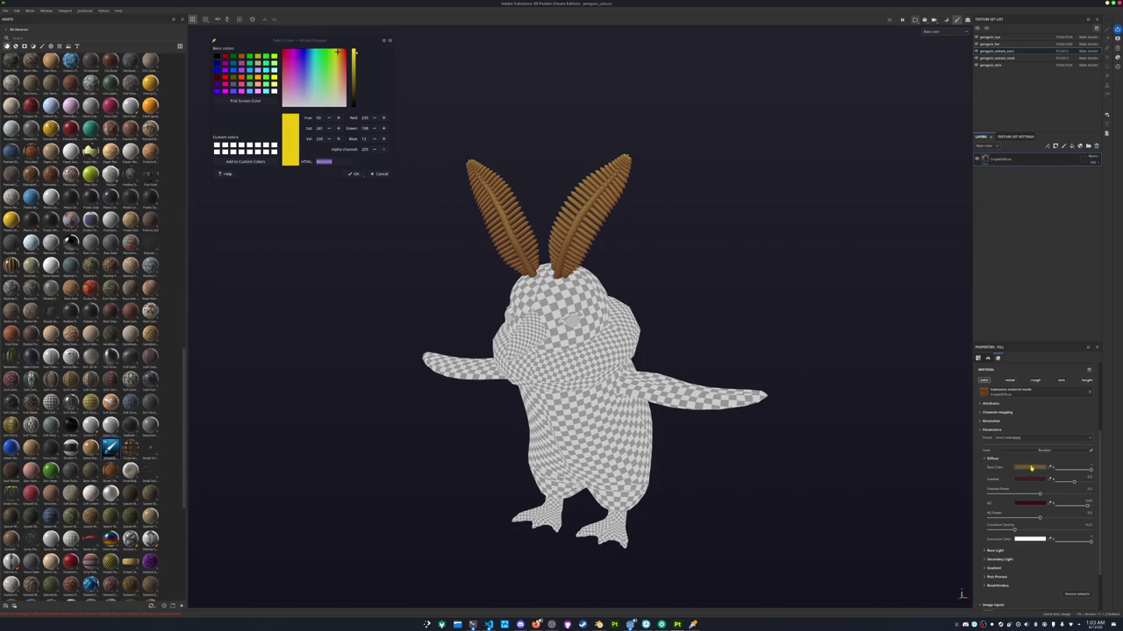
{"action": "left_click", "coordinate": [1030, 468]}
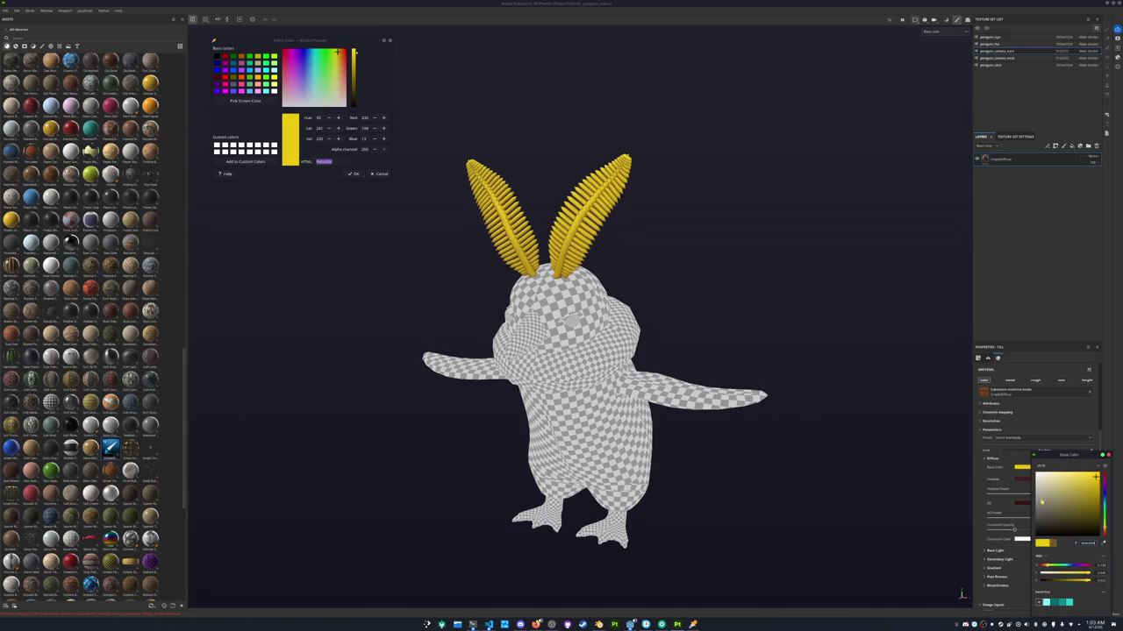
{"action": "left_click", "coordinate": [1023, 480]}
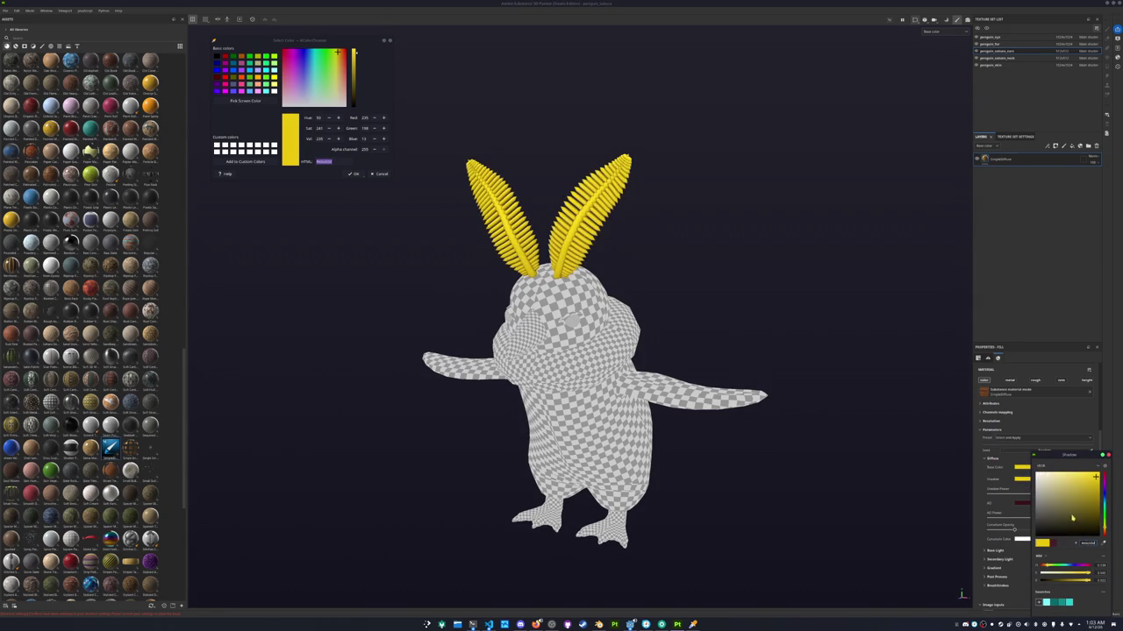
{"action": "left_click_drag", "start_coordinate": [1095, 478], "coordinate": [1100, 488]}
{"action": "left_click", "coordinate": [1026, 504]}
{"action": "left_click", "coordinate": [1095, 496]}
{"action": "left_click_drag", "start_coordinate": [1095, 497], "coordinate": [1096, 501]}
Lower the ears' AO strength to brighten the yellow
{"action": "scroll", "coordinate": [995, 540], "scroll_direction": "down", "scroll_amount": 1}
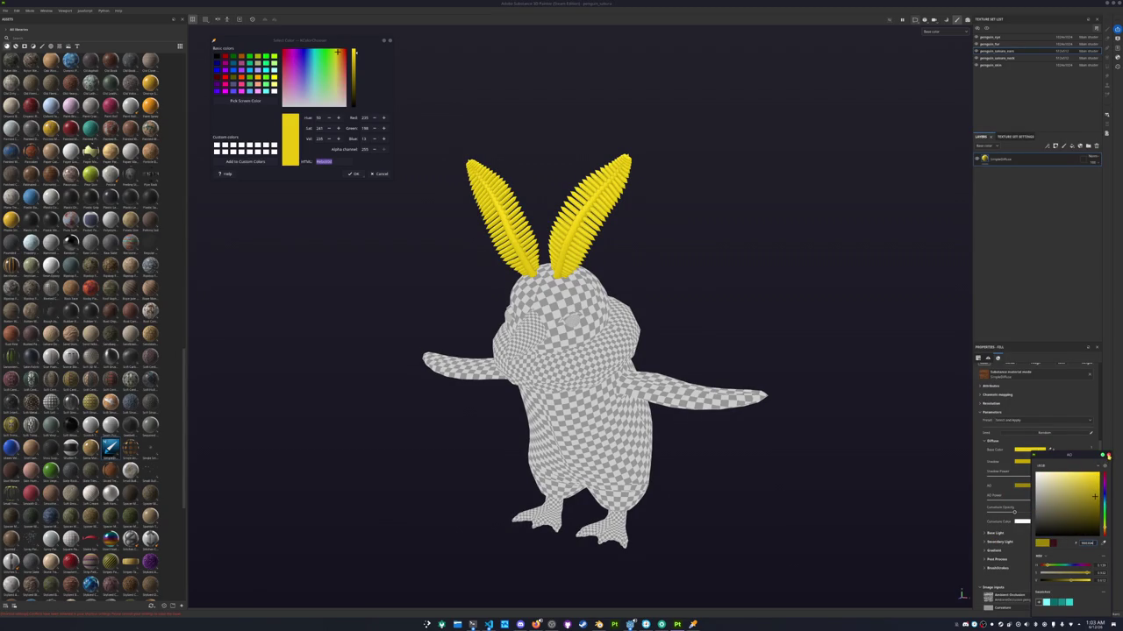
{"action": "left_click", "coordinate": [1108, 456]}
{"action": "left_click_drag", "start_coordinate": [1088, 489], "coordinate": [1062, 489]}
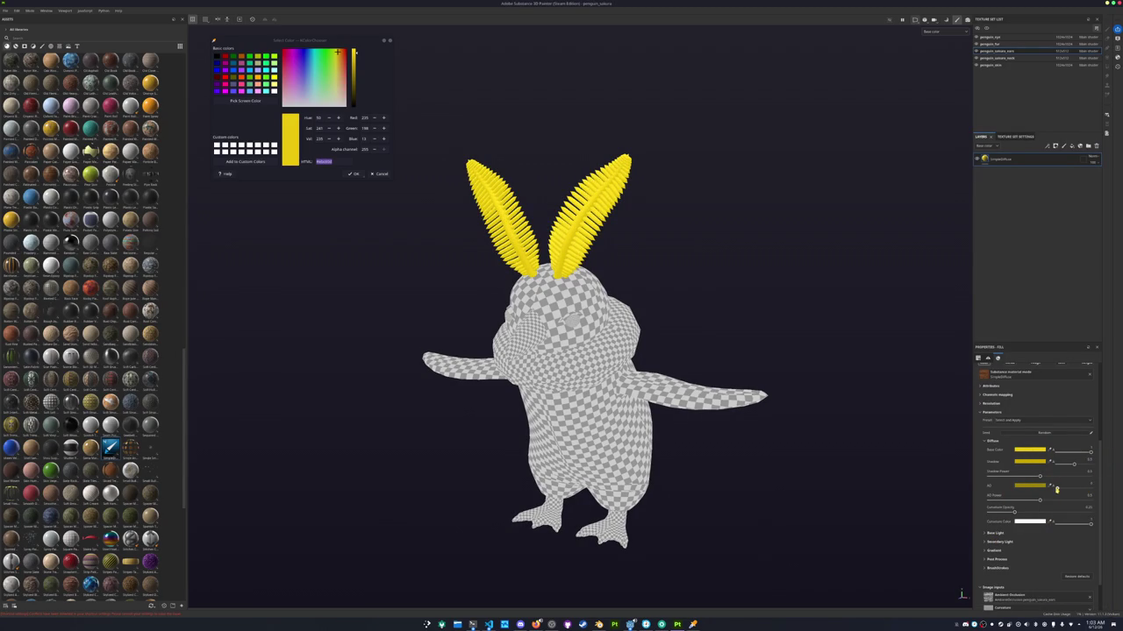
{"action": "mouse_move", "coordinate": [709, 446]}
{"action": "left_mouse_down", "text": "alt"}
{"action": "mouse_move", "coordinate": [689, 371]}
{"action": "mouse_move", "coordinate": [668, 358]}
{"action": "left_mouse_up", "text": "alt"}
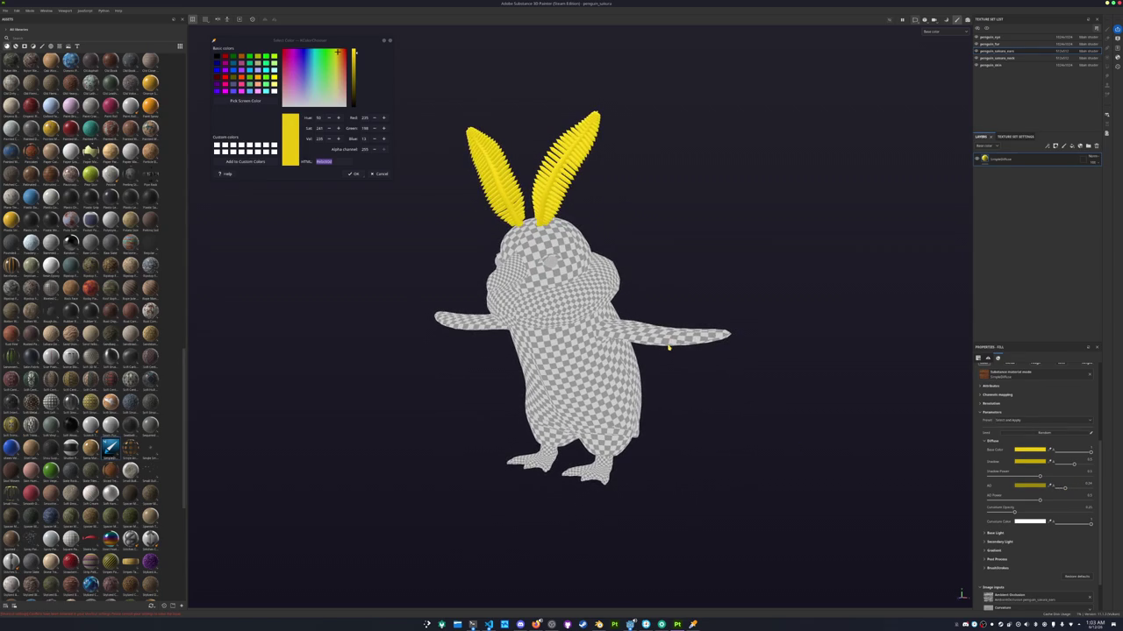
{"action": "left_click", "coordinate": [997, 59]}
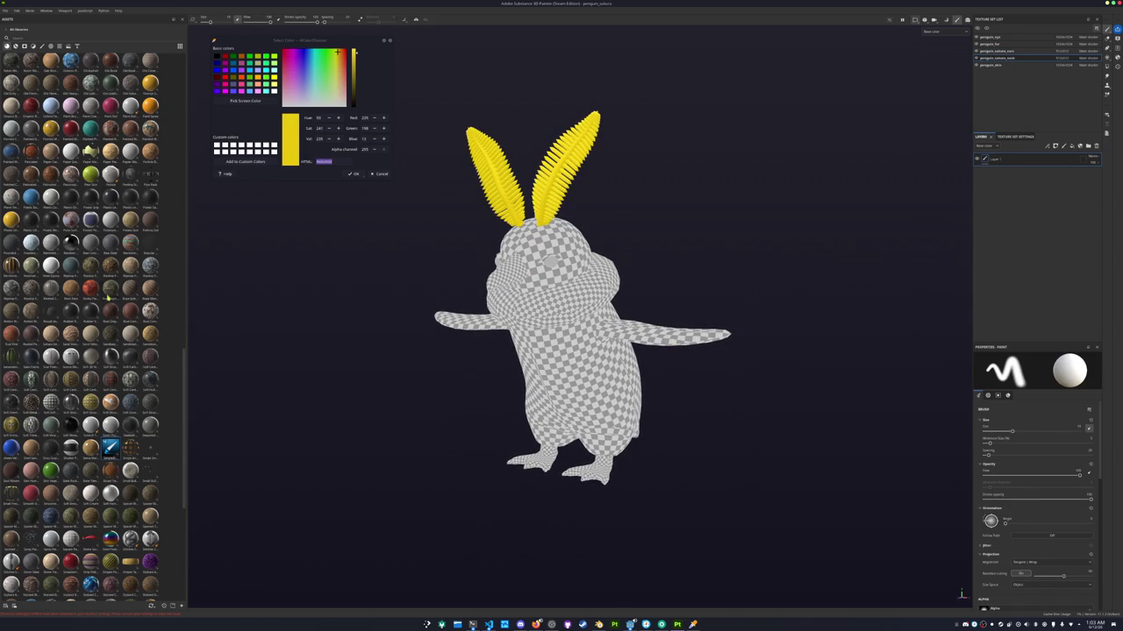
Fill the neck ring with a material, remove its paint layer, and make the base pale pink
{"action": "left_click_drag", "start_coordinate": [112, 449], "coordinate": [1022, 176]}
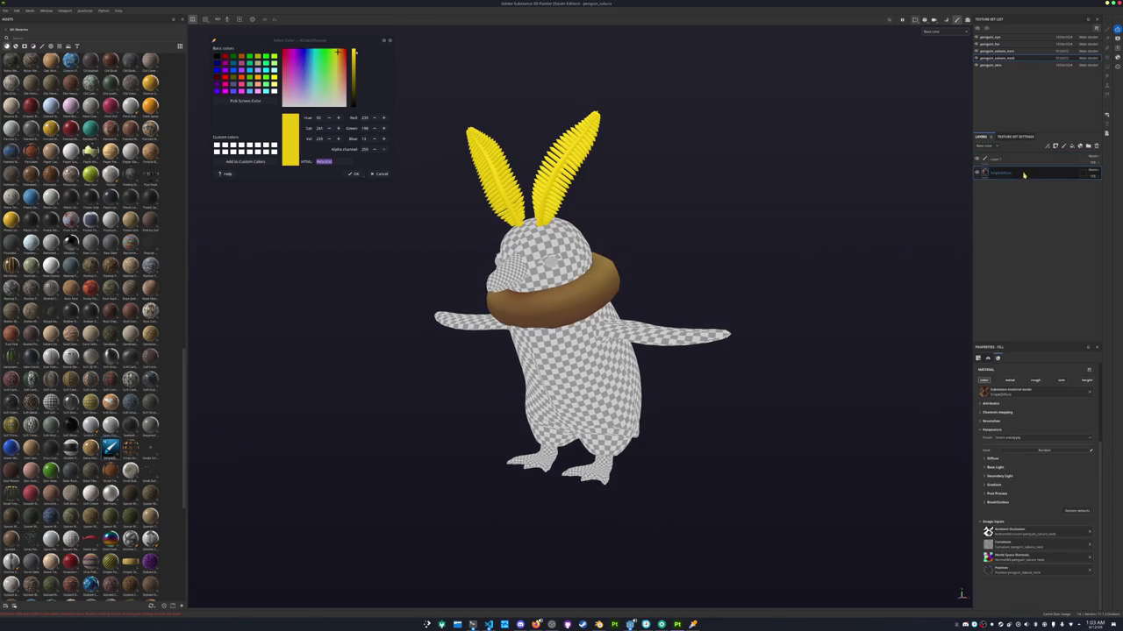
{"action": "key", "text": "Delete"}
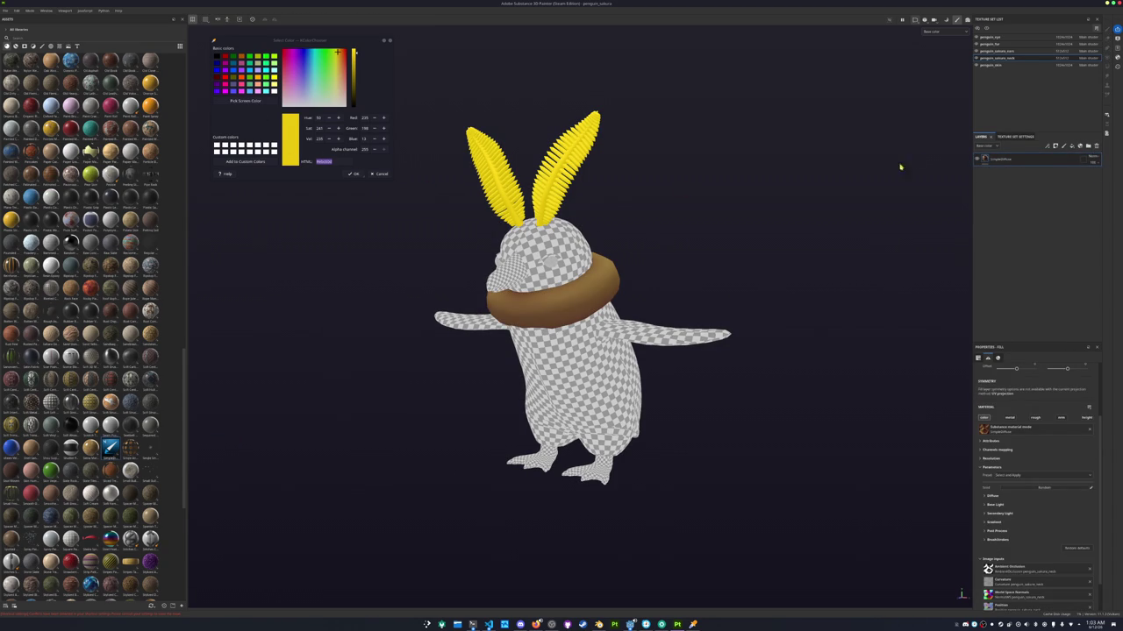
{"action": "scroll", "coordinate": [992, 444], "scroll_direction": "down", "scroll_amount": 1}
{"action": "left_click", "coordinate": [992, 460]}
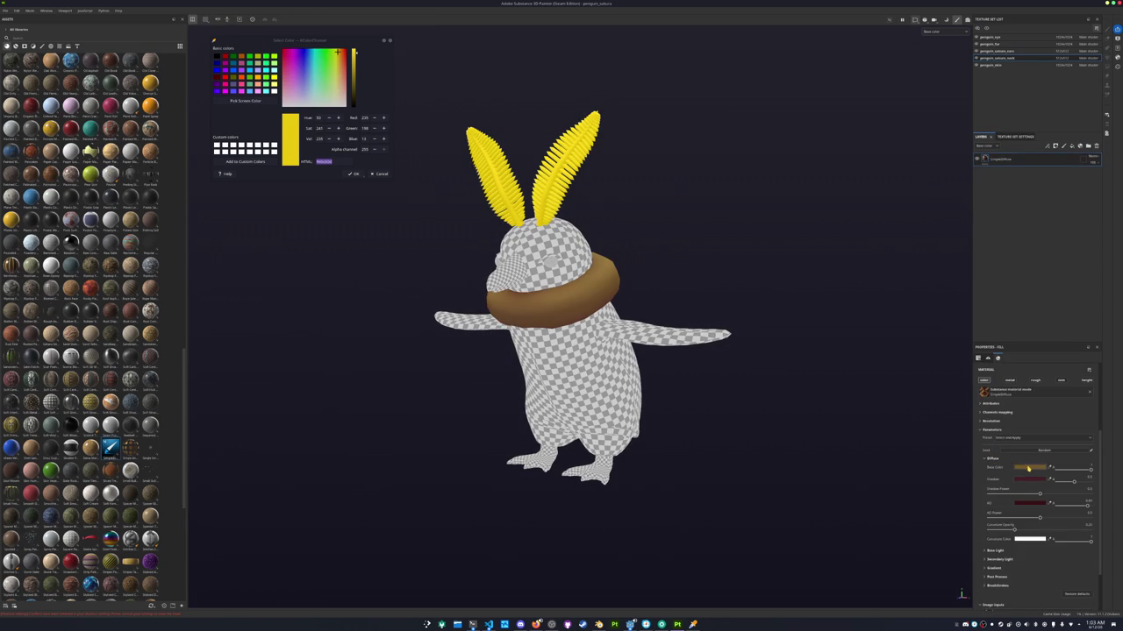
{"action": "left_click", "coordinate": [1028, 468]}
{"action": "left_click_drag", "start_coordinate": [1061, 502], "coordinate": [1039, 477]}
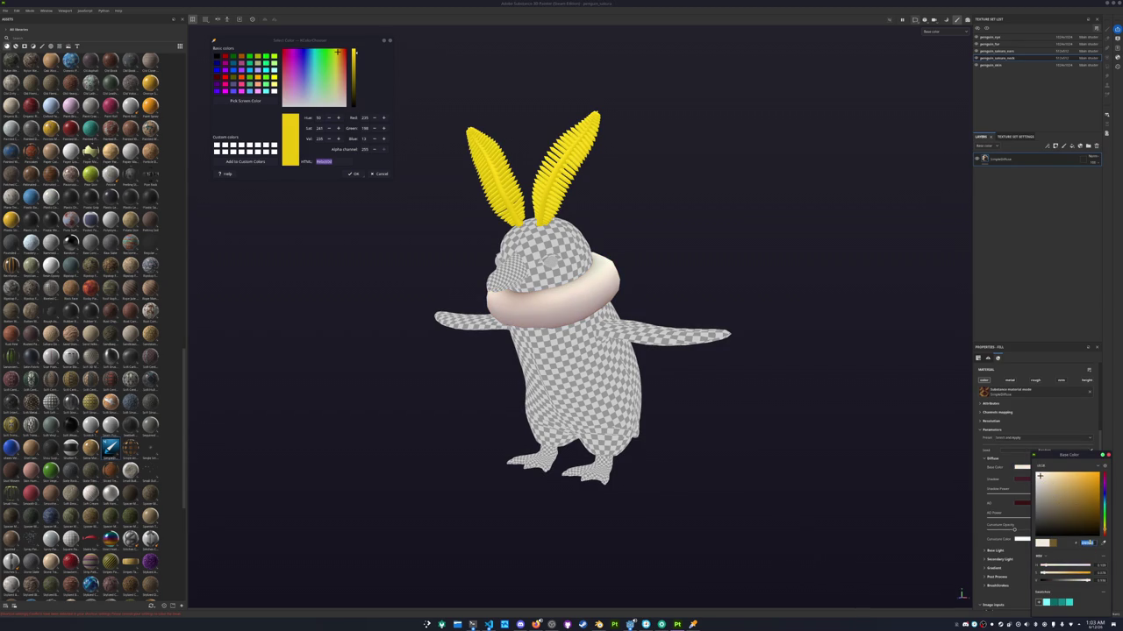
Set the neck ring's shadow and AO colours to a slightly darkened pale cream
{"action": "left_click", "coordinate": [1022, 479]}
{"action": "left_click", "coordinate": [1039, 477]}
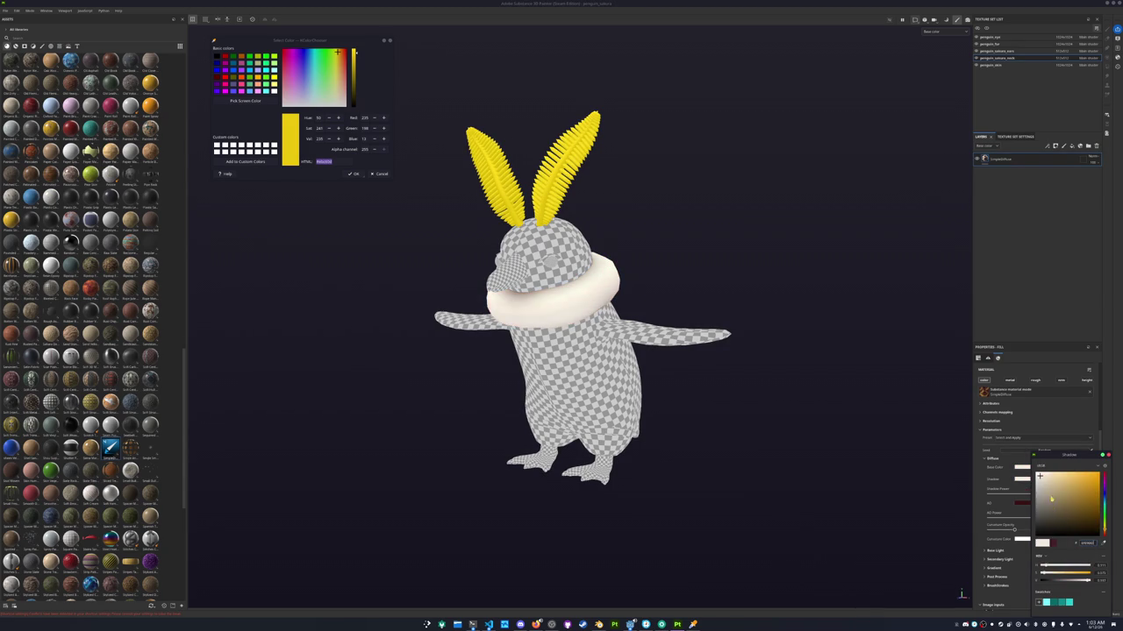
{"action": "left_click_drag", "start_coordinate": [1040, 477], "coordinate": [1043, 483]}
{"action": "left_click", "coordinate": [1024, 504]}
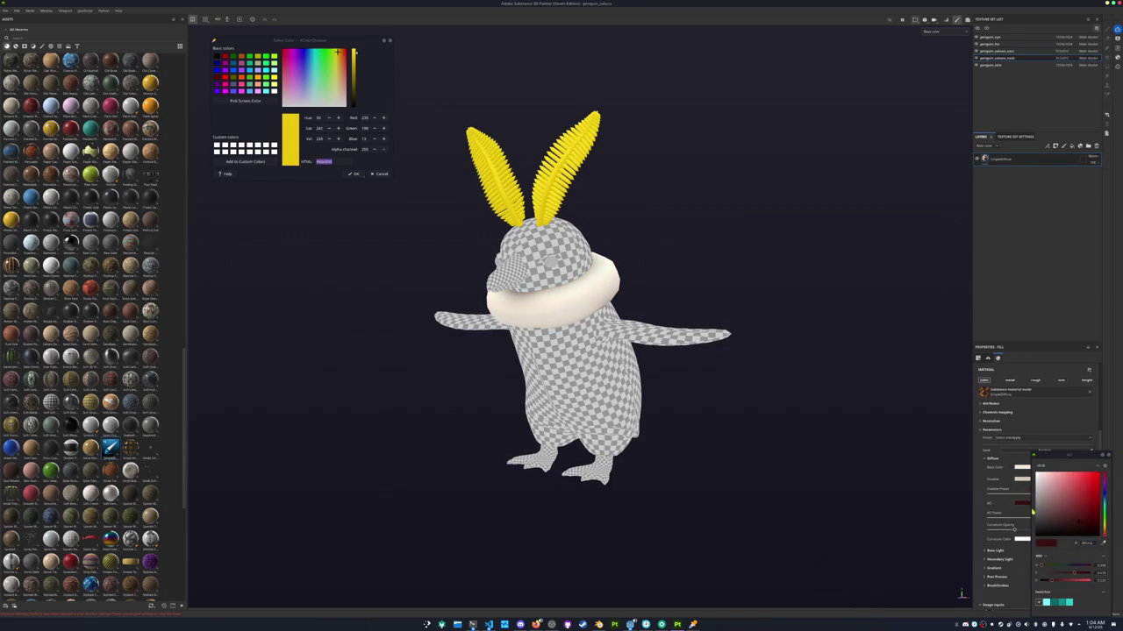
{"action": "key", "text": "ctrl+v"}
{"action": "key", "text": "Return"}
{"action": "left_click_drag", "start_coordinate": [1039, 476], "coordinate": [1046, 493]}
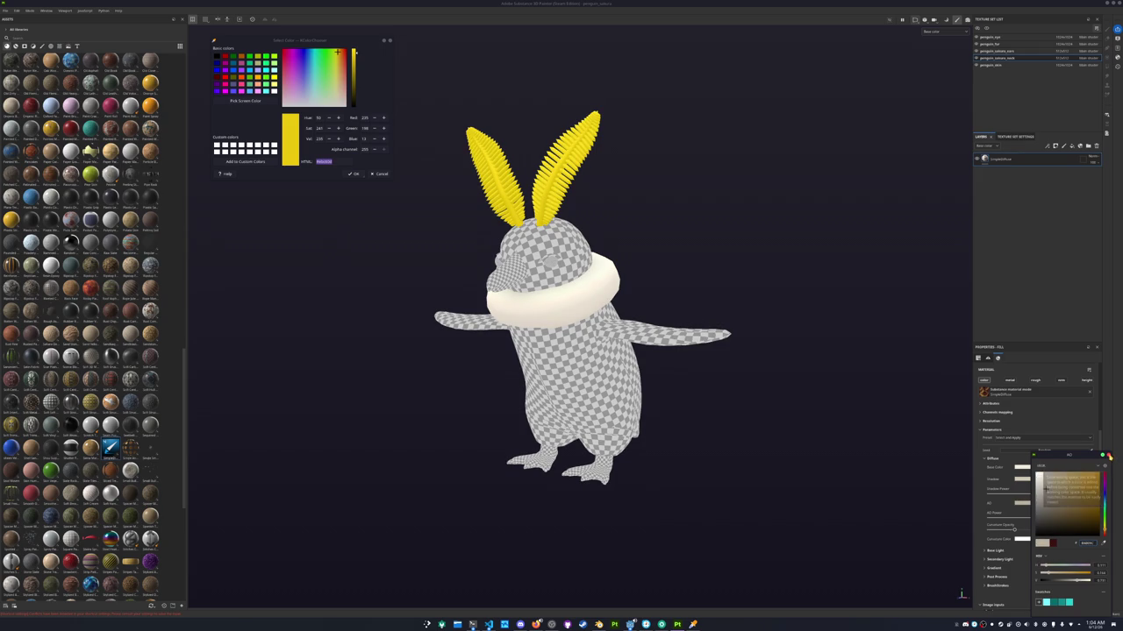
Instantiate the fill layer on penguin_fur instead of penguin_sakura_skin
{"action": "right_click", "coordinate": [1008, 160]}
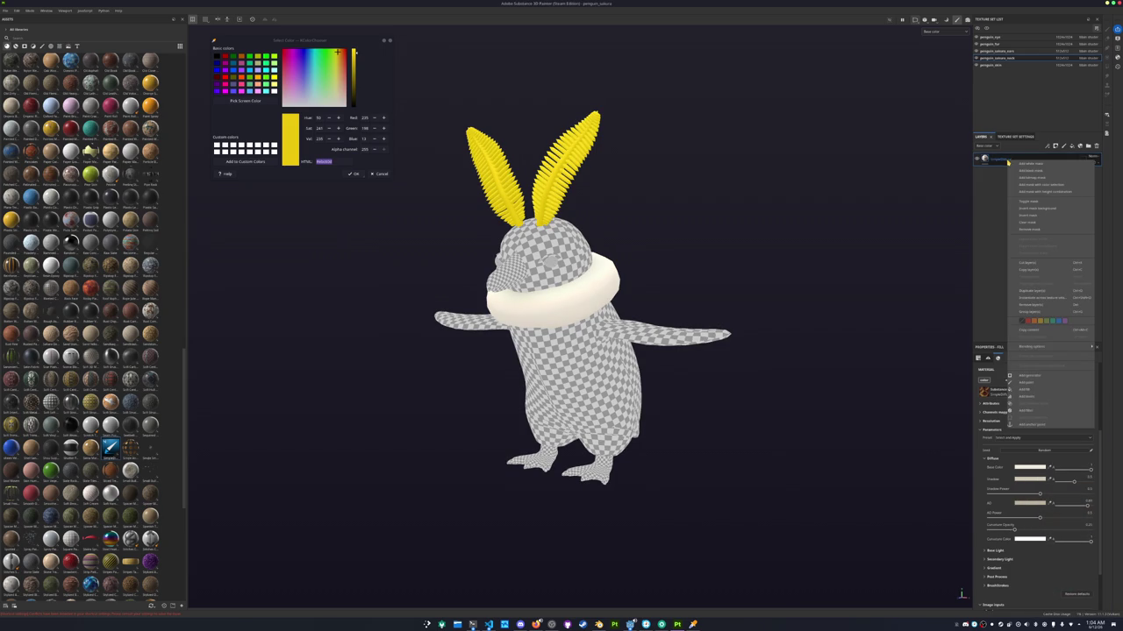
{"action": "left_click", "coordinate": [1031, 304]}
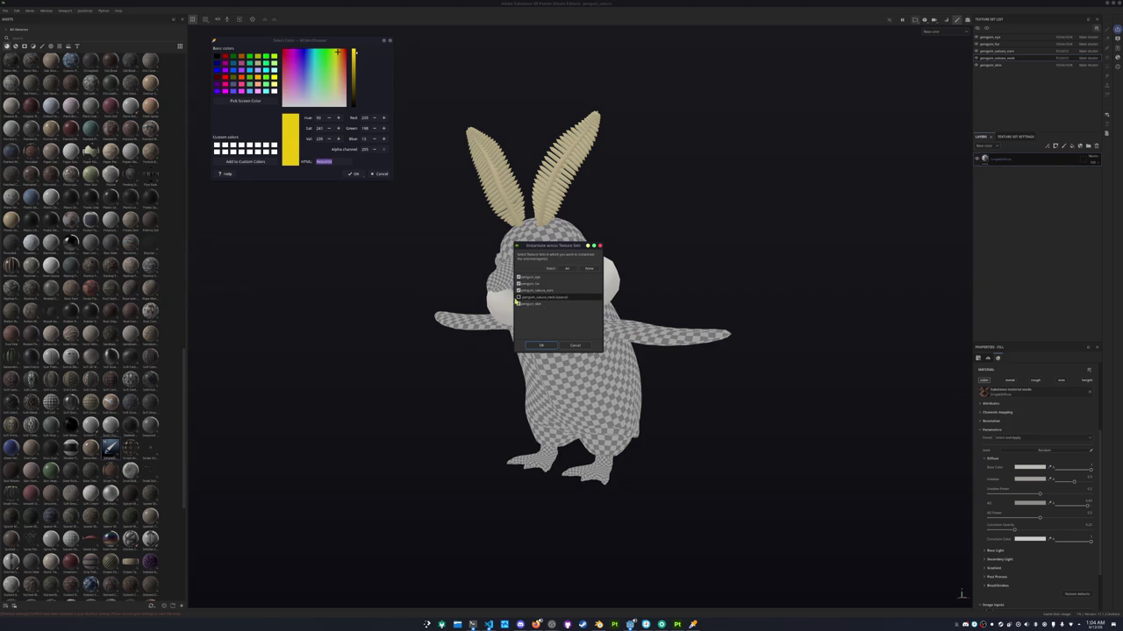
{"action": "left_click", "coordinate": [519, 290]}
{"action": "left_click", "coordinate": [518, 284]}
{"action": "left_click", "coordinate": [541, 345]}
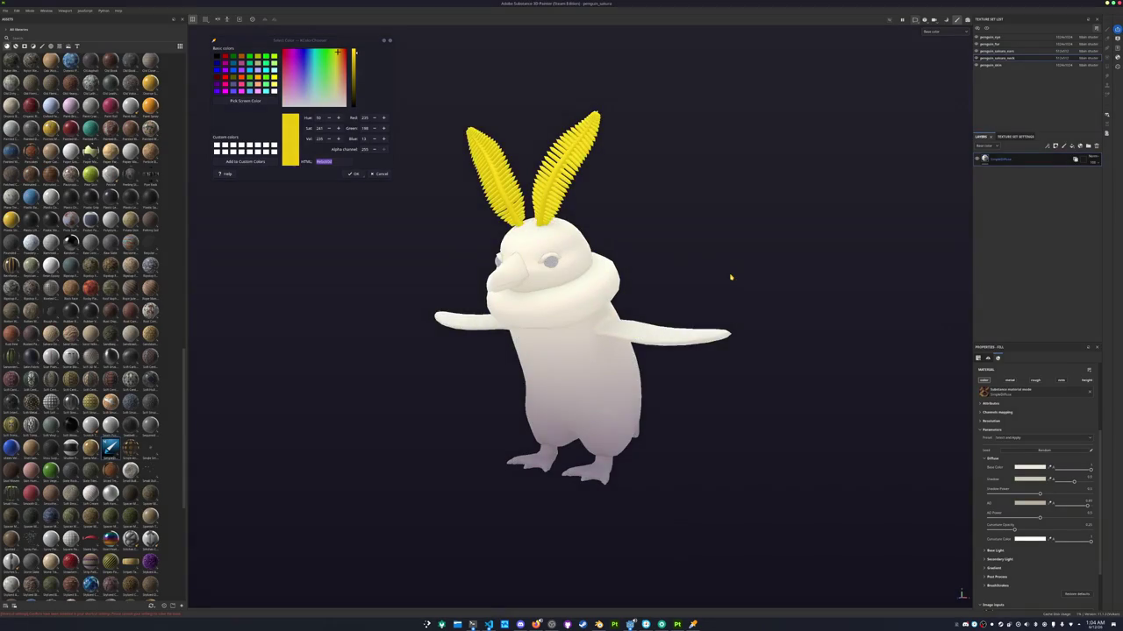
{"action": "left_click", "coordinate": [991, 65]}
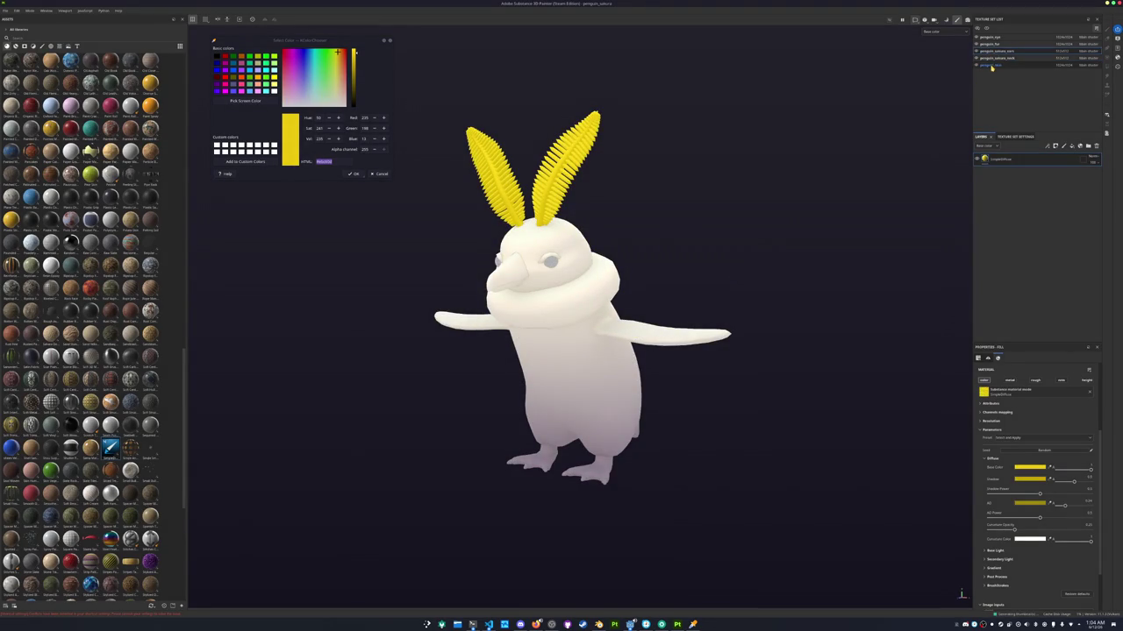
Sample the body's pale cream colour, then drop a simple diffuse material onto the skin layers
{"action": "left_click_drag", "start_coordinate": [669, 205], "coordinate": [624, 202], "text": "alt"}
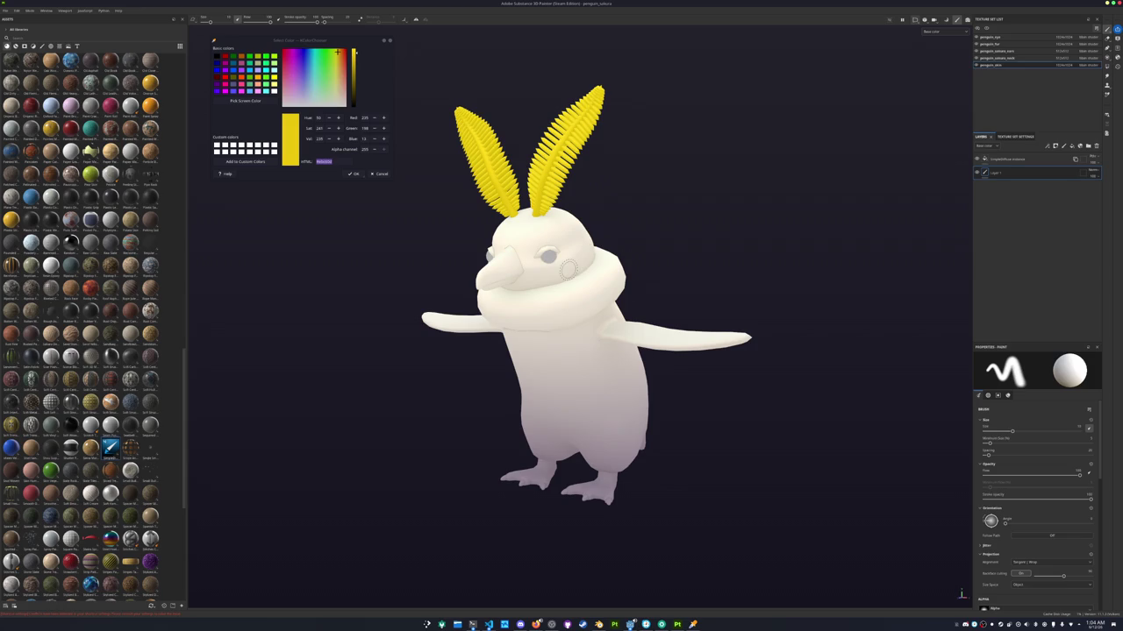
{"action": "left_click", "coordinate": [258, 101]}
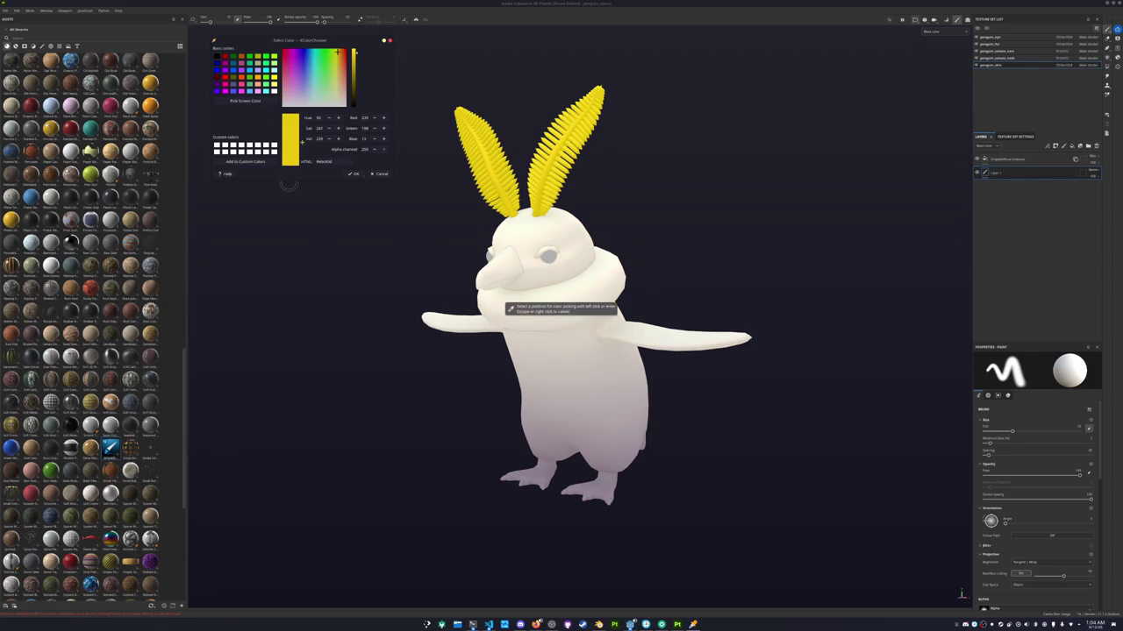
{"action": "left_click", "coordinate": [510, 309]}
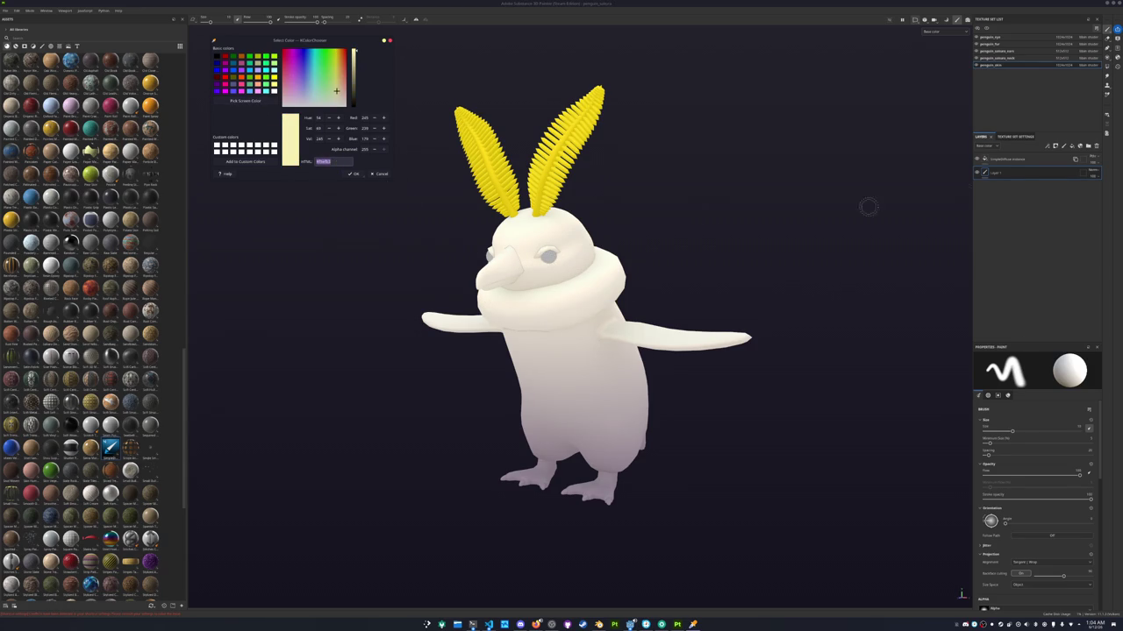
{"action": "left_click", "coordinate": [1008, 160]}
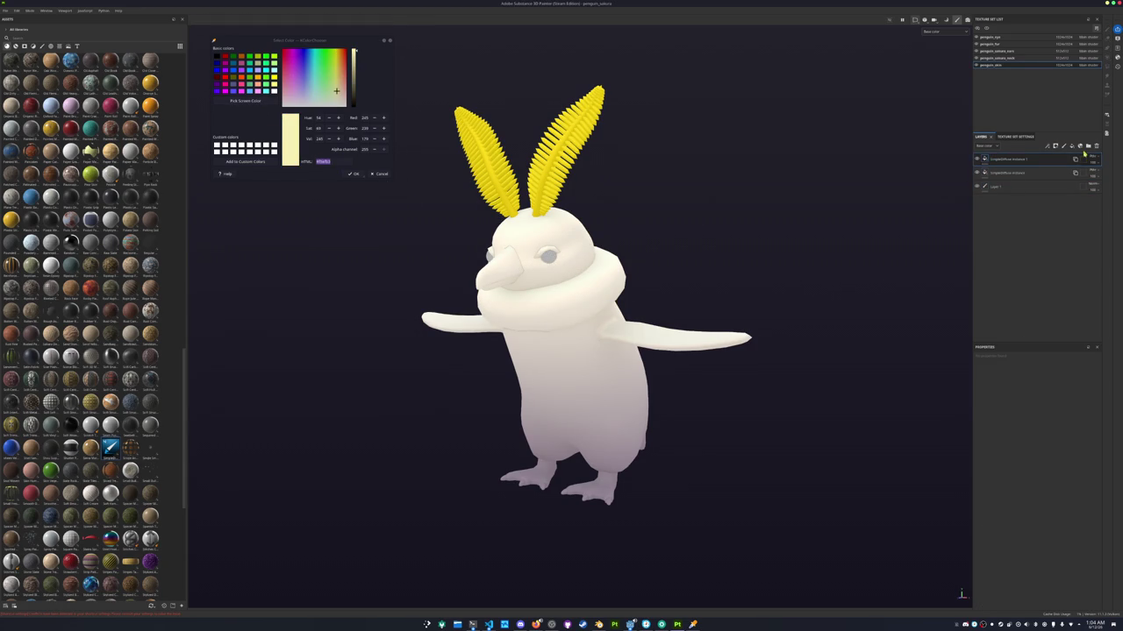
{"action": "left_click", "coordinate": [1095, 145]}
{"action": "mouse_move", "coordinate": [110, 433]}
{"action": "left_mouse_down"}
{"action": "mouse_move", "coordinate": [1009, 173]}
{"action": "mouse_move", "coordinate": [1003, 195]}
{"action": "mouse_move", "coordinate": [998, 157]}
{"action": "left_mouse_up"}
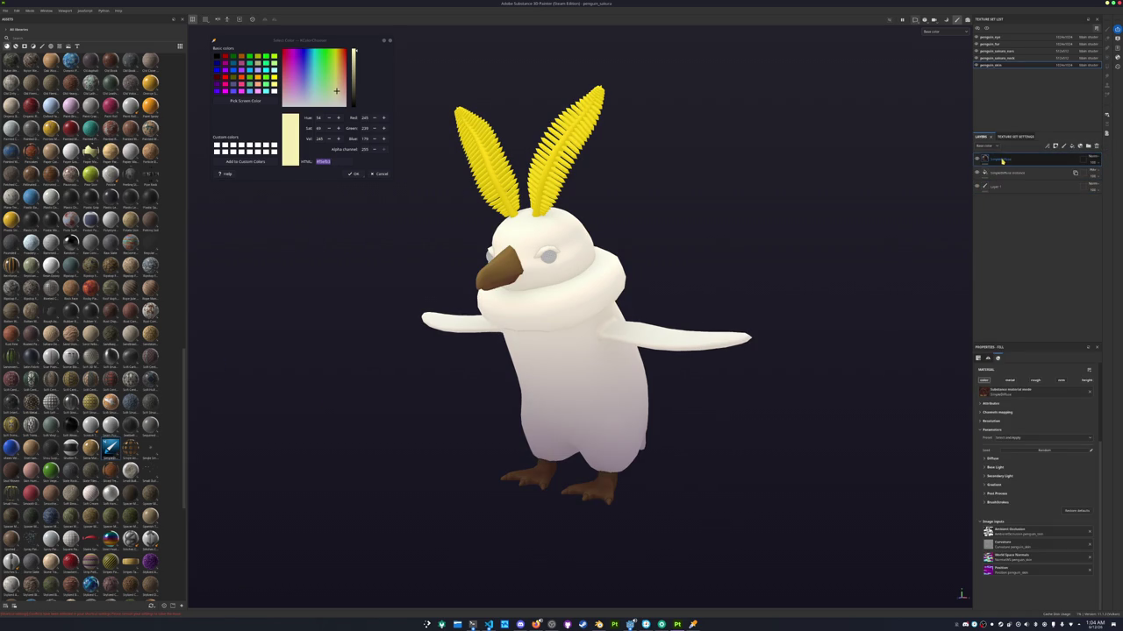
Set the new layer's base colour to pink #ffaaff, fine-tuning the beak and feet shade
{"action": "type", "text": "#ffaaff"}
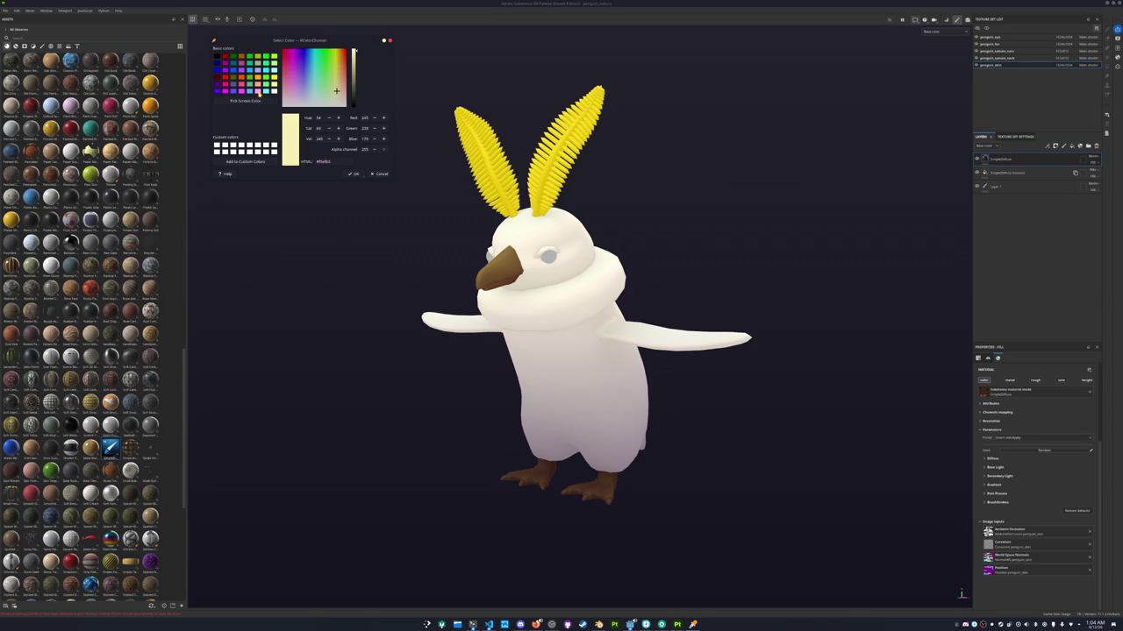
{"action": "left_click", "coordinate": [1010, 336]}
{"action": "left_click", "coordinate": [991, 459]}
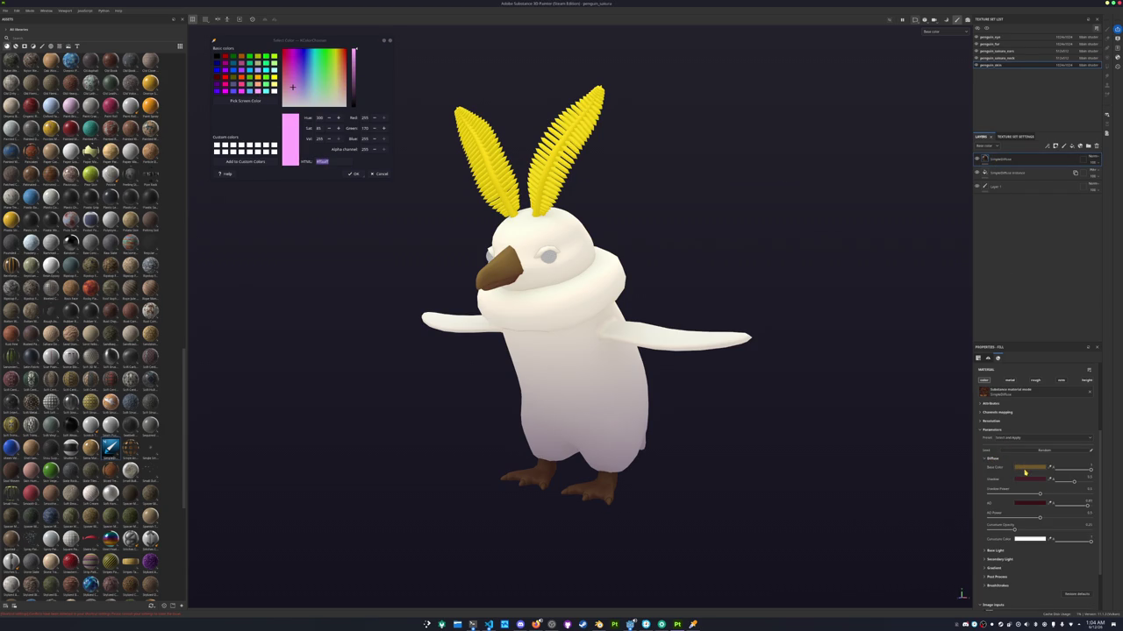
{"action": "left_click", "coordinate": [1030, 468]}
{"action": "left_click", "coordinate": [1054, 481]}
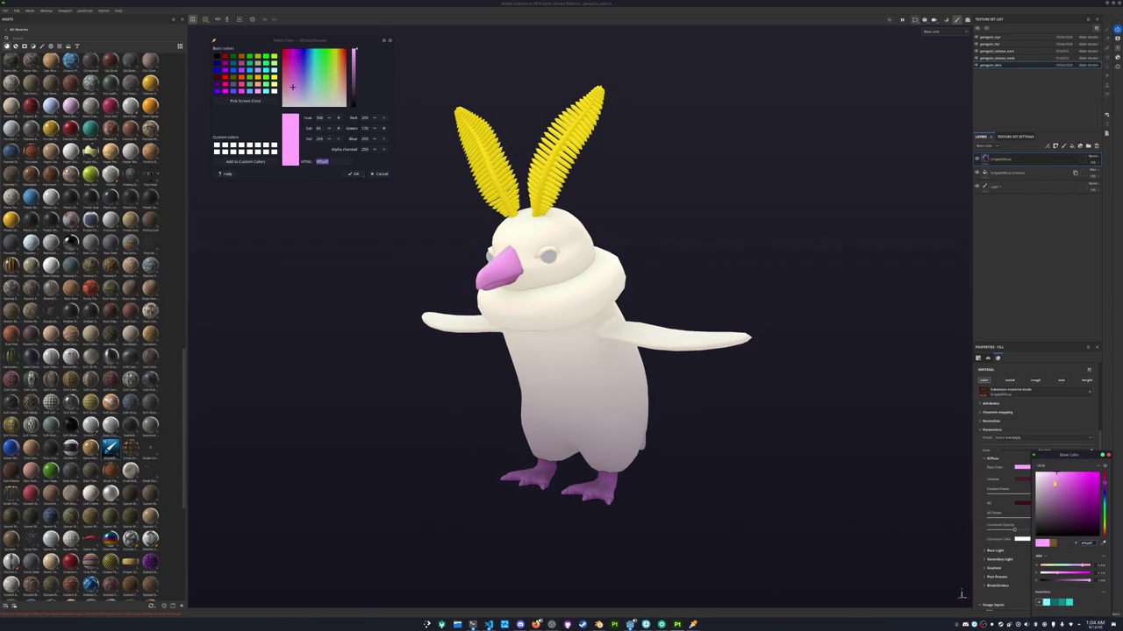
{"action": "left_click_drag", "start_coordinate": [1055, 475], "coordinate": [1046, 474]}
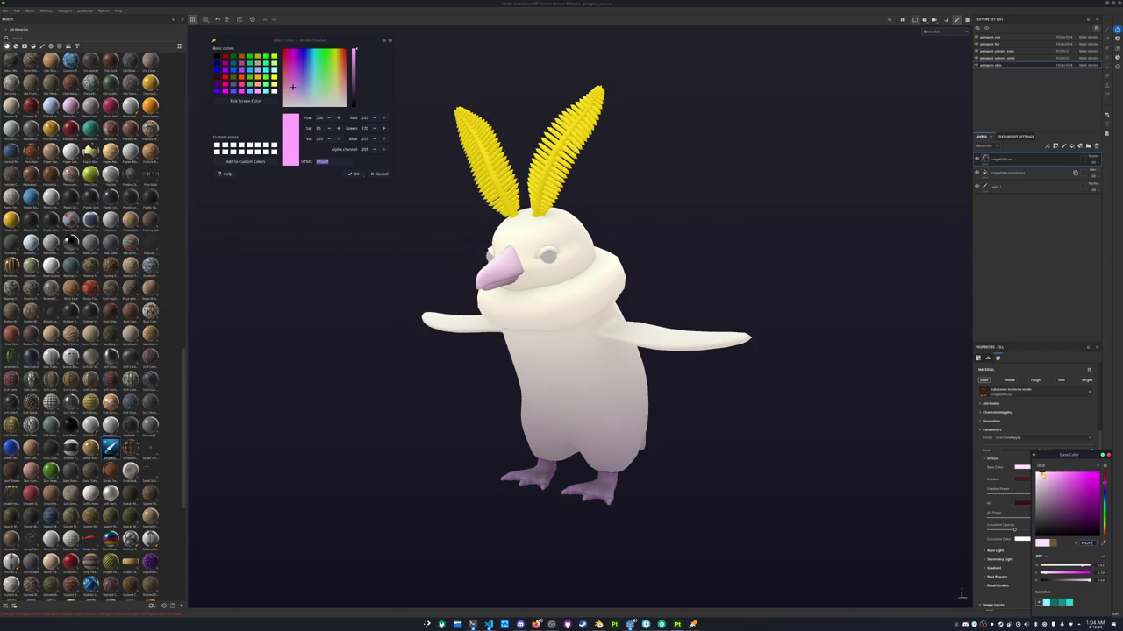
{"action": "left_click", "coordinate": [1069, 476]}
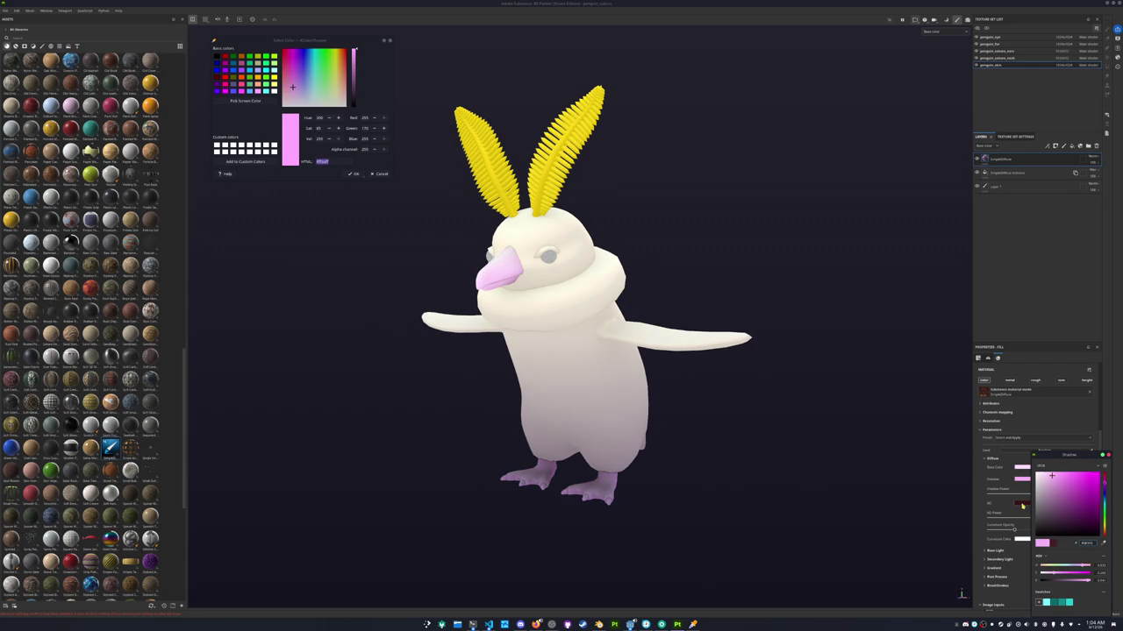
{"action": "left_click_drag", "start_coordinate": [1053, 479], "coordinate": [1054, 485]}
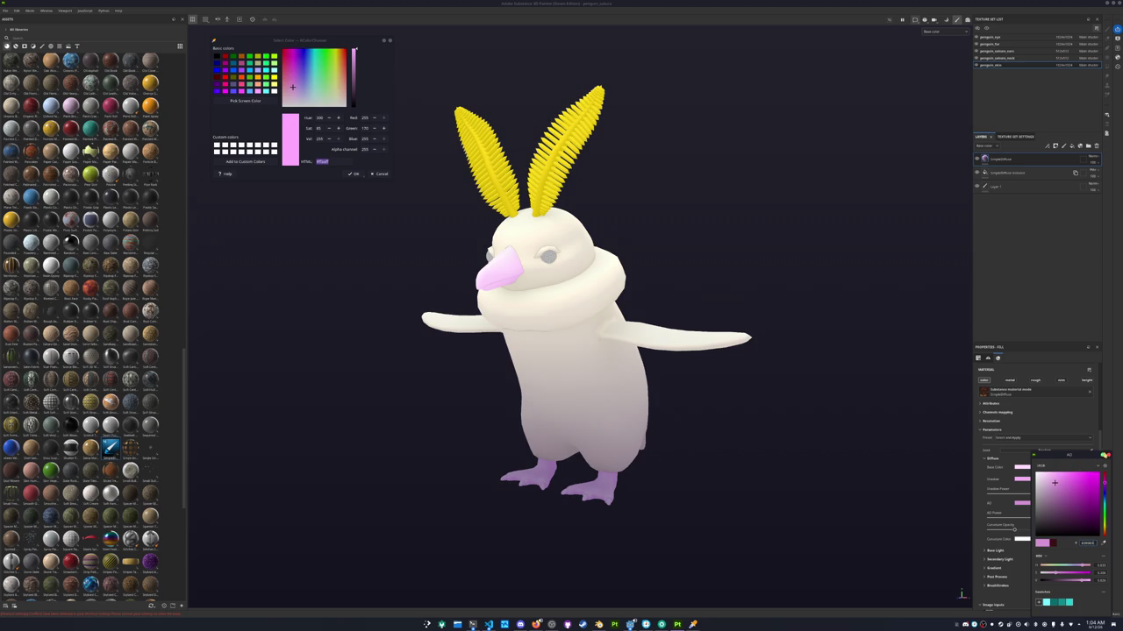
{"action": "mouse_move", "coordinate": [742, 447]}
{"action": "left_mouse_down", "text": "alt"}
{"action": "mouse_move", "coordinate": [735, 404]}
{"action": "mouse_move", "coordinate": [753, 408]}
{"action": "left_mouse_up", "text": "alt"}
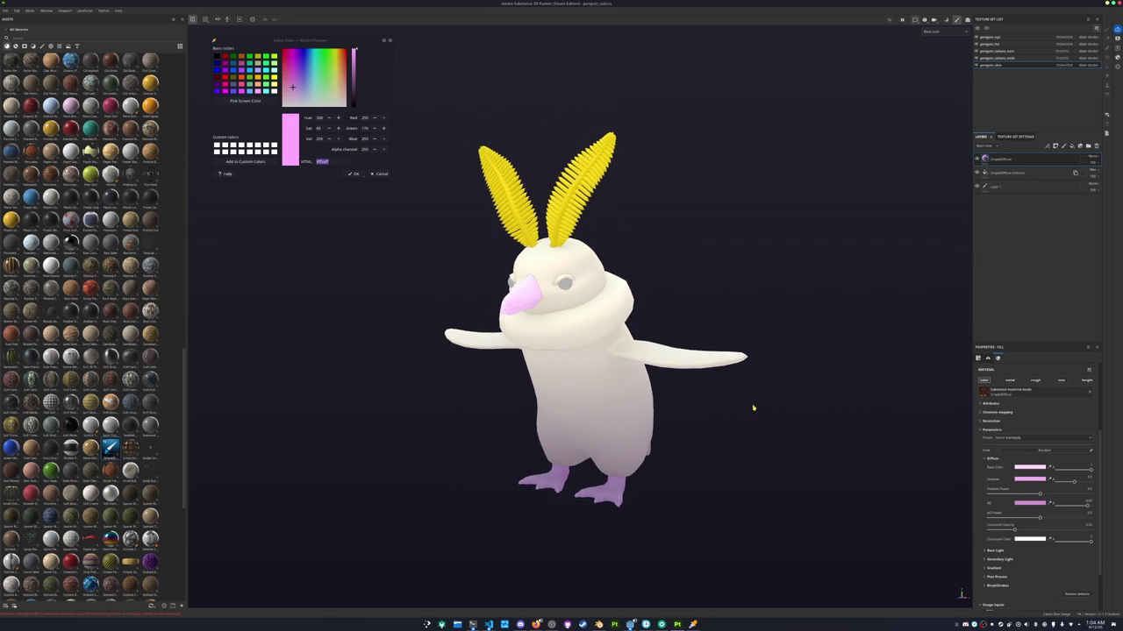
{"action": "right_click", "coordinate": [1004, 160]}
Duplicate the pink layer and give the copy a bright magenta base colour
{"action": "left_click", "coordinate": [994, 249]}
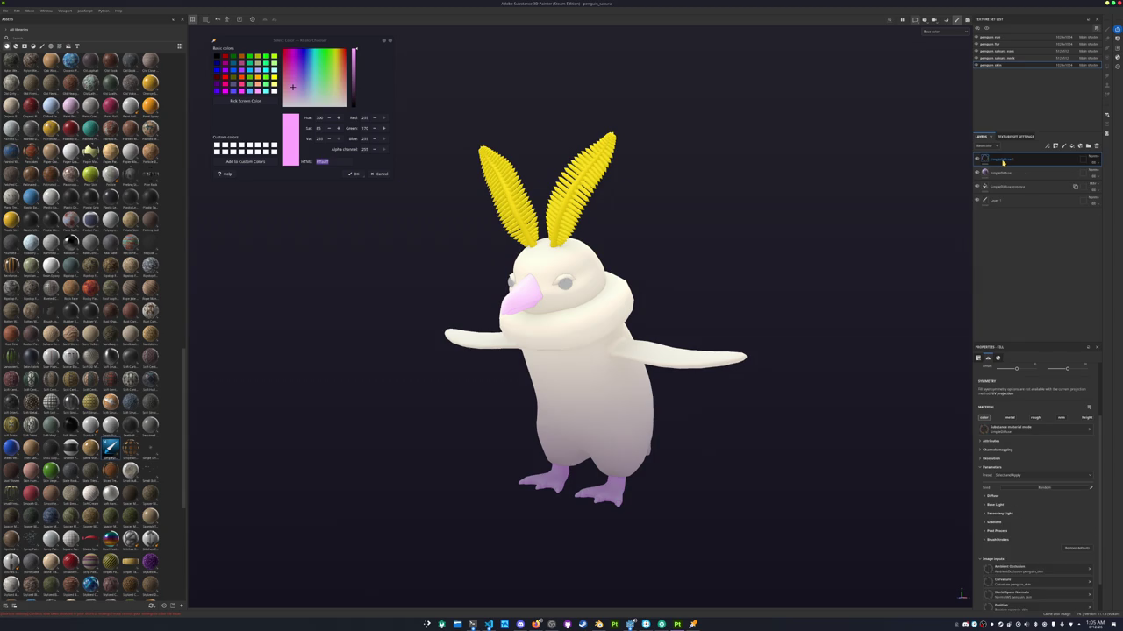
{"action": "key", "text": "ctrl+d"}
{"action": "left_click", "coordinate": [988, 496]}
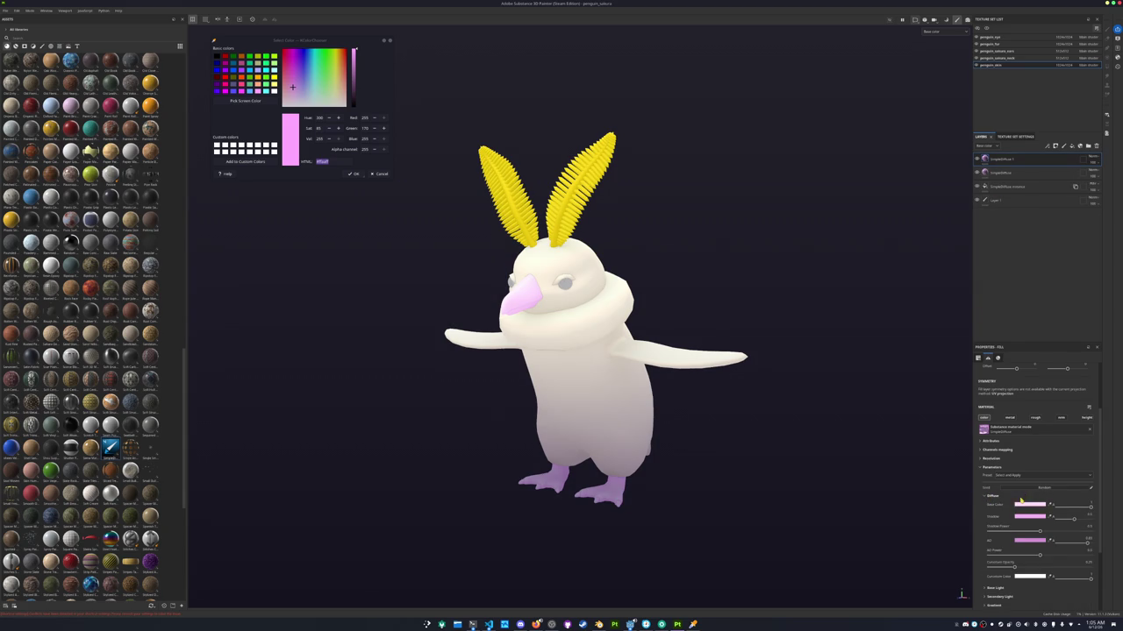
{"action": "left_click", "coordinate": [1026, 505]}
{"action": "left_click", "coordinate": [1037, 513]}
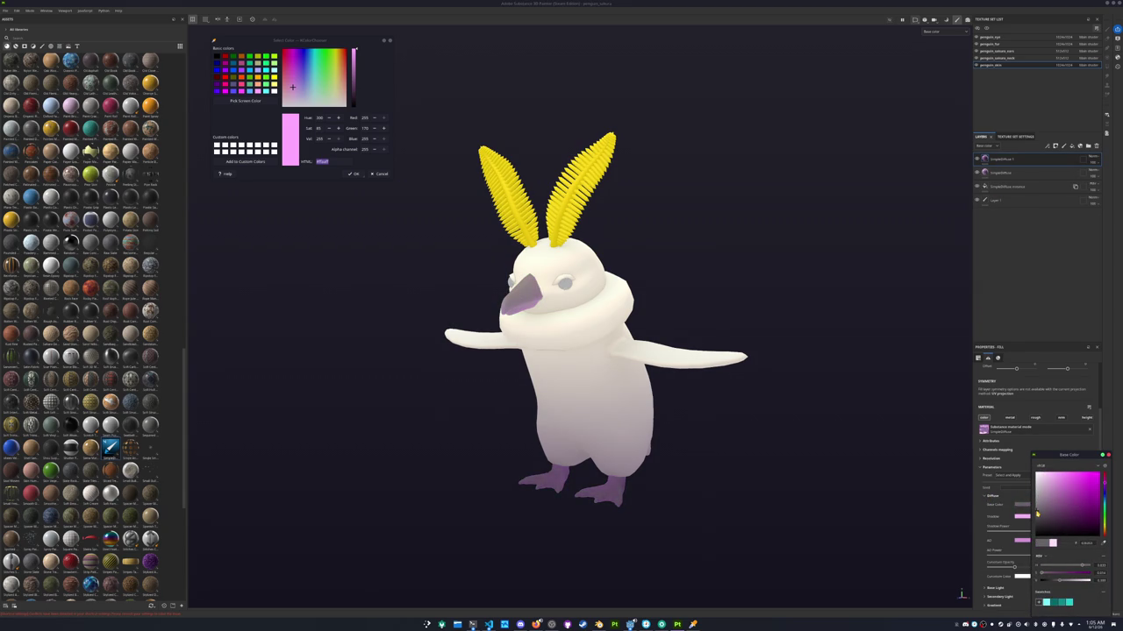
{"action": "left_click_drag", "start_coordinate": [1046, 497], "coordinate": [1075, 478]}
Darken the copy's shadow colour for the beak and feet
{"action": "left_click", "coordinate": [1022, 516]}
{"action": "left_click", "coordinate": [1084, 481]}
{"action": "left_click_drag", "start_coordinate": [1084, 479], "coordinate": [1089, 492]}
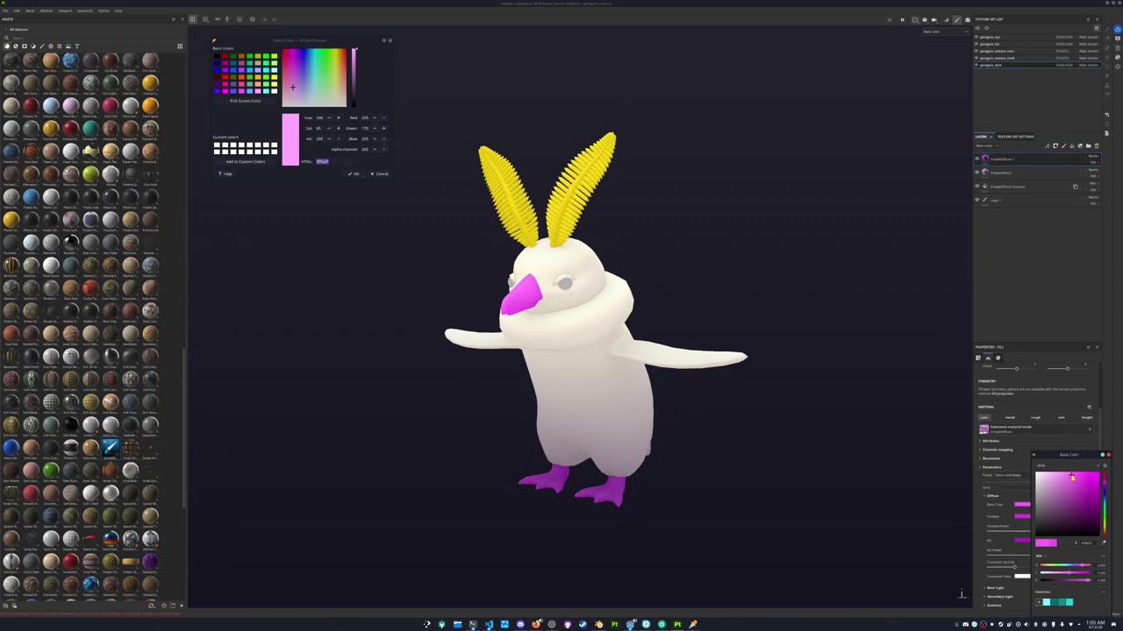
{"action": "right_click", "coordinate": [1004, 164]}
Give the magenta layer a black mask with a paint effect and zoom in on the feet
{"action": "left_click", "coordinate": [1015, 171]}
{"action": "right_click", "coordinate": [995, 160]}
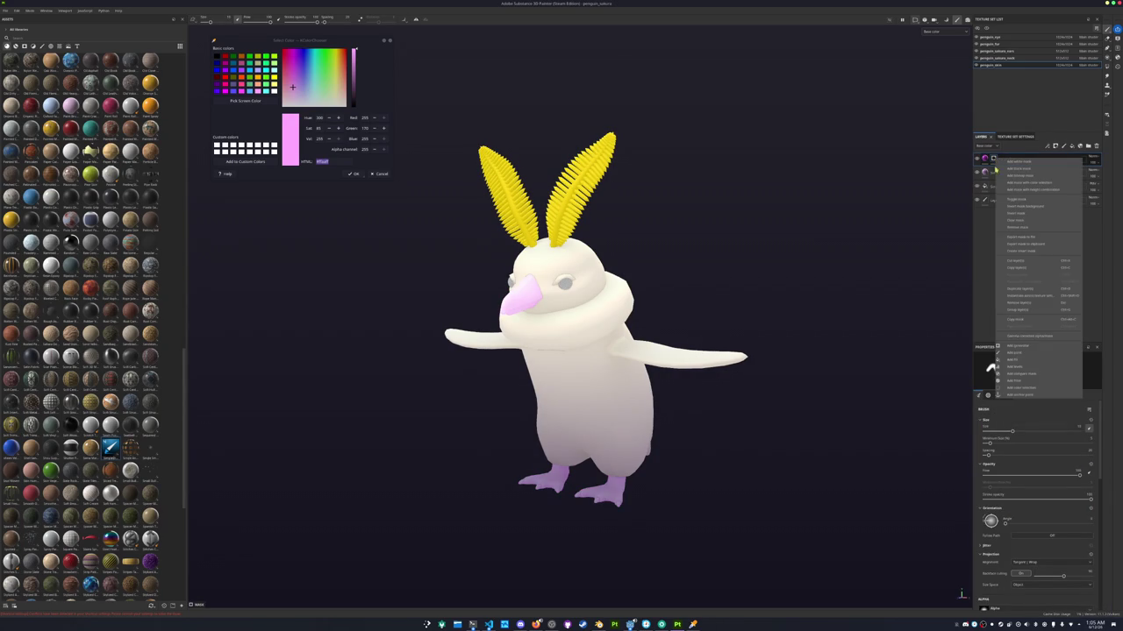
{"action": "left_click", "coordinate": [1020, 336]}
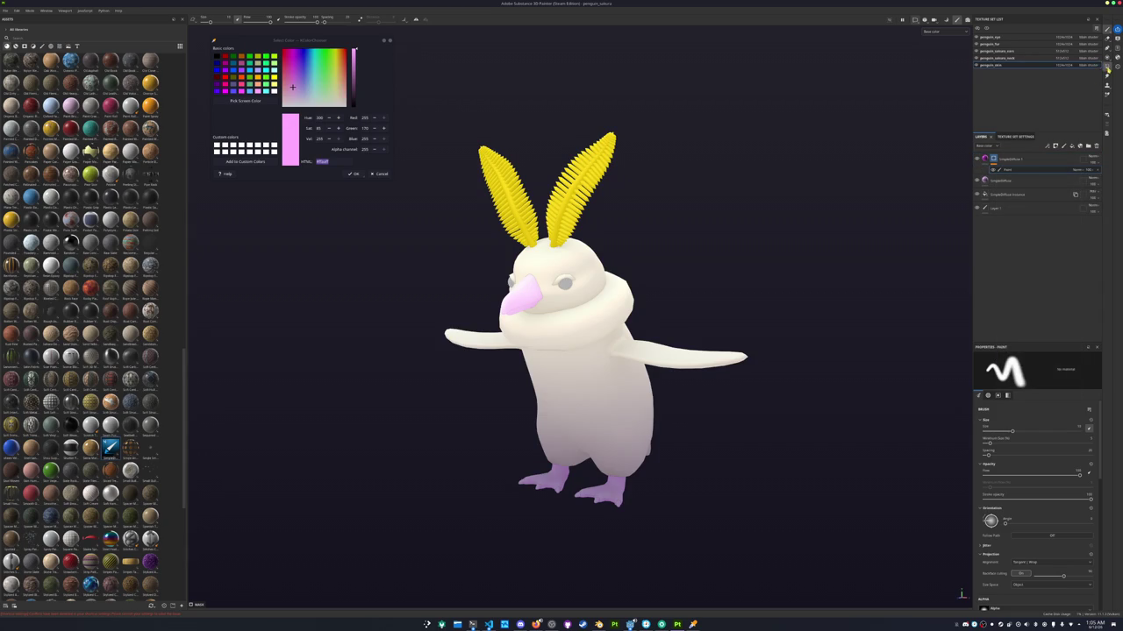
{"action": "scroll", "coordinate": [491, 439], "scroll_direction": "up", "scroll_amount": 2}
{"action": "scroll", "coordinate": [482, 447], "scroll_direction": "up", "scroll_amount": 3}
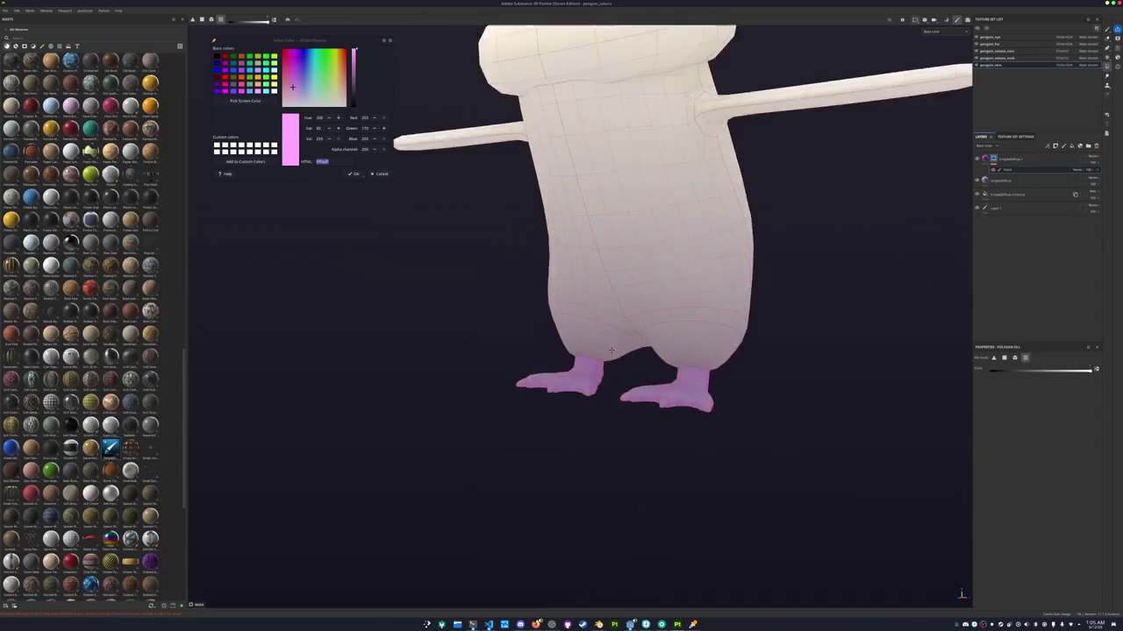
{"action": "scroll", "coordinate": [474, 451], "scroll_direction": "up", "scroll_amount": 2}
{"action": "scroll", "coordinate": [552, 451], "scroll_direction": "up", "scroll_amount": 2}
{"action": "scroll", "coordinate": [552, 451], "scroll_direction": "up", "scroll_amount": 2}
Polygon-fill the five toe tips on both feet with magenta
{"action": "left_click", "coordinate": [612, 432]}
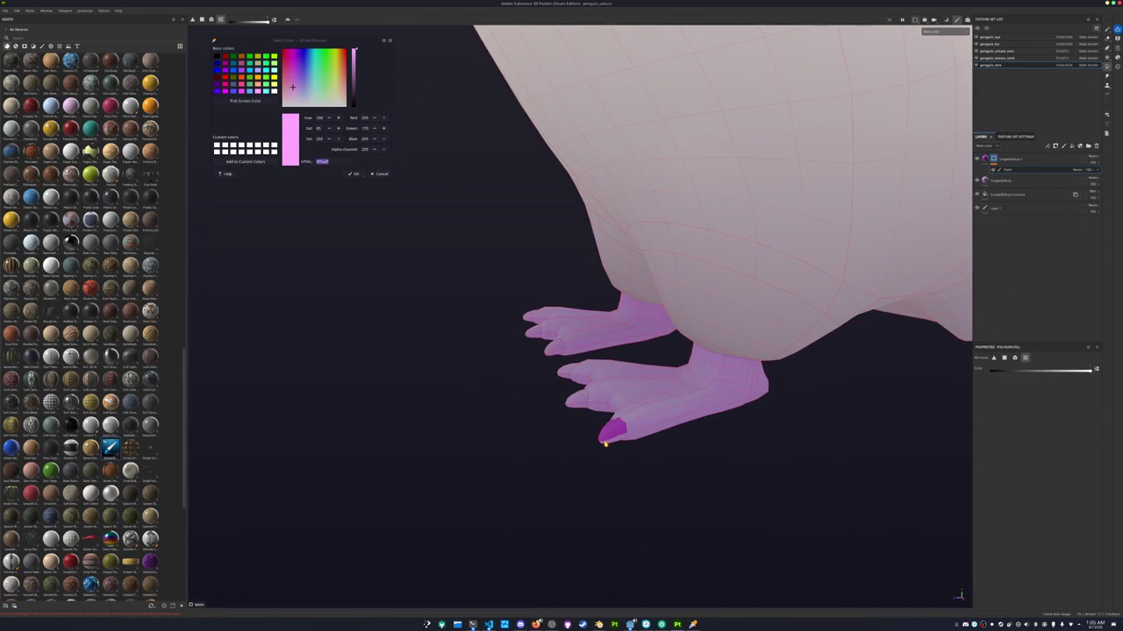
{"action": "left_click", "coordinate": [575, 402]}
{"action": "left_click", "coordinate": [562, 372]}
{"action": "left_click", "coordinate": [549, 347]}
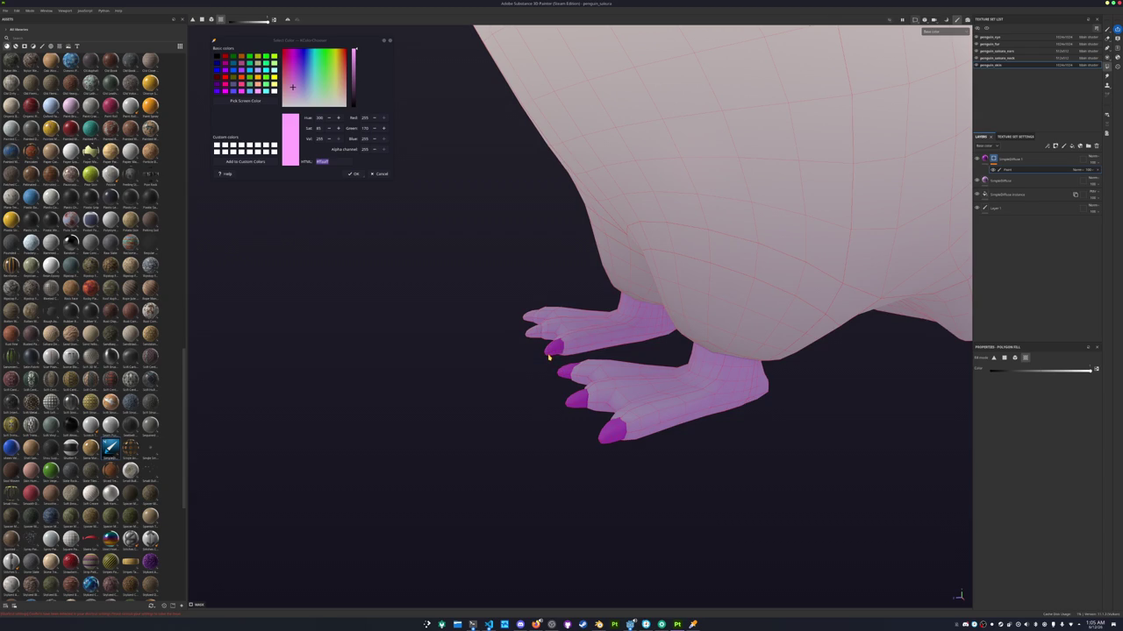
{"action": "left_click", "coordinate": [534, 333]}
Orbit to a three-quarter front view and switch to the freehand Paint brush
{"action": "scroll", "coordinate": [530, 323], "scroll_direction": "down", "scroll_amount": 3}
{"action": "scroll", "coordinate": [529, 308], "scroll_direction": "down", "scroll_amount": 3}
{"action": "mouse_move", "coordinate": [528, 308]}
{"action": "left_mouse_down", "text": "alt"}
{"action": "mouse_move", "coordinate": [553, 428]}
{"action": "mouse_move", "coordinate": [652, 432]}
{"action": "mouse_move", "coordinate": [640, 387]}
{"action": "left_mouse_up", "text": "alt"}
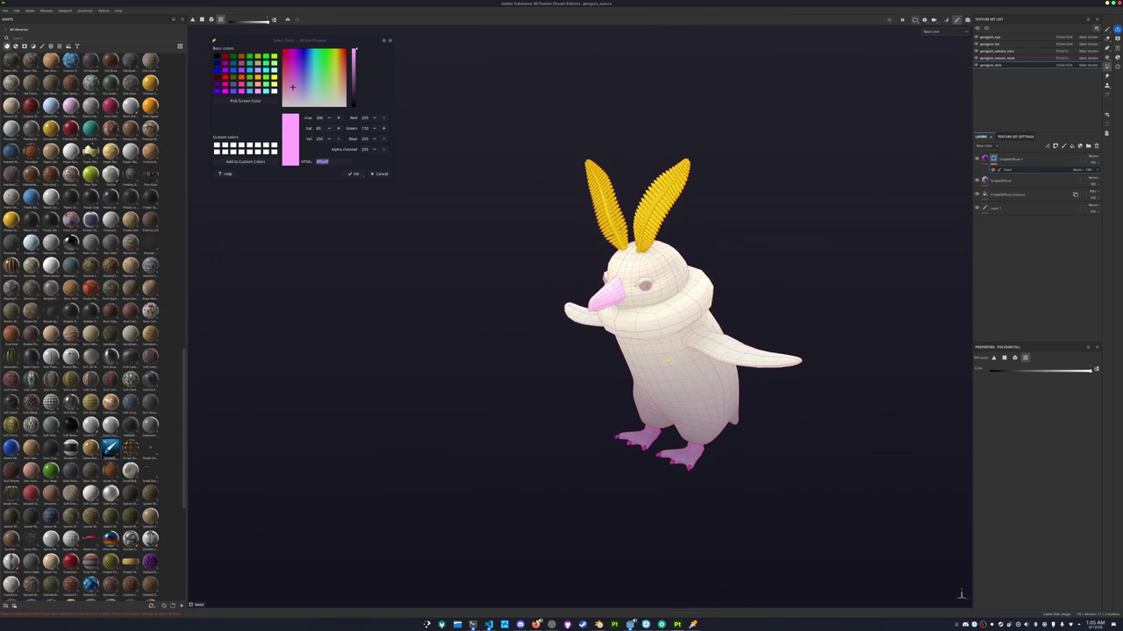
{"action": "key", "text": "1"}
{"action": "scroll", "coordinate": [695, 283], "scroll_direction": "up", "scroll_amount": 2}
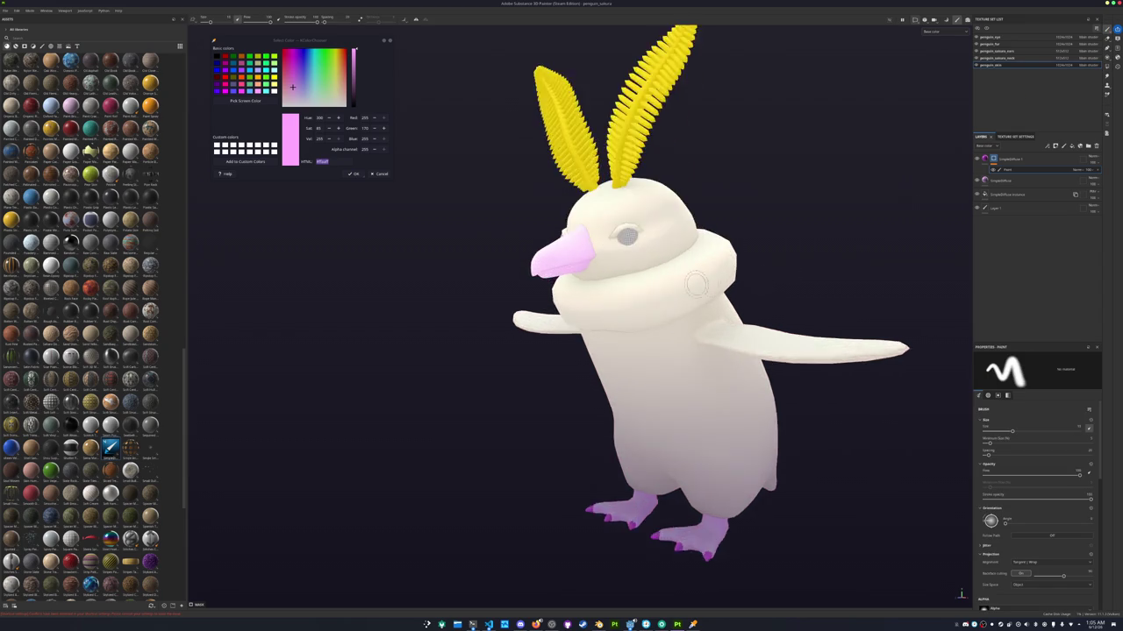
Paint a magenta stroke along the beak base, undoing an extra darkening stroke
{"action": "scroll", "coordinate": [695, 282], "scroll_direction": "up", "scroll_amount": 2}
{"action": "scroll", "coordinate": [675, 303], "scroll_direction": "up", "scroll_amount": 2}
{"action": "scroll", "coordinate": [649, 329], "scroll_direction": "up", "scroll_amount": 2}
{"action": "left_click_drag", "start_coordinate": [618, 358], "coordinate": [606, 318]}
{"action": "scroll", "coordinate": [1023, 482], "scroll_direction": "down", "scroll_amount": 5}
{"action": "scroll", "coordinate": [1023, 483], "scroll_direction": "down", "scroll_amount": 5}
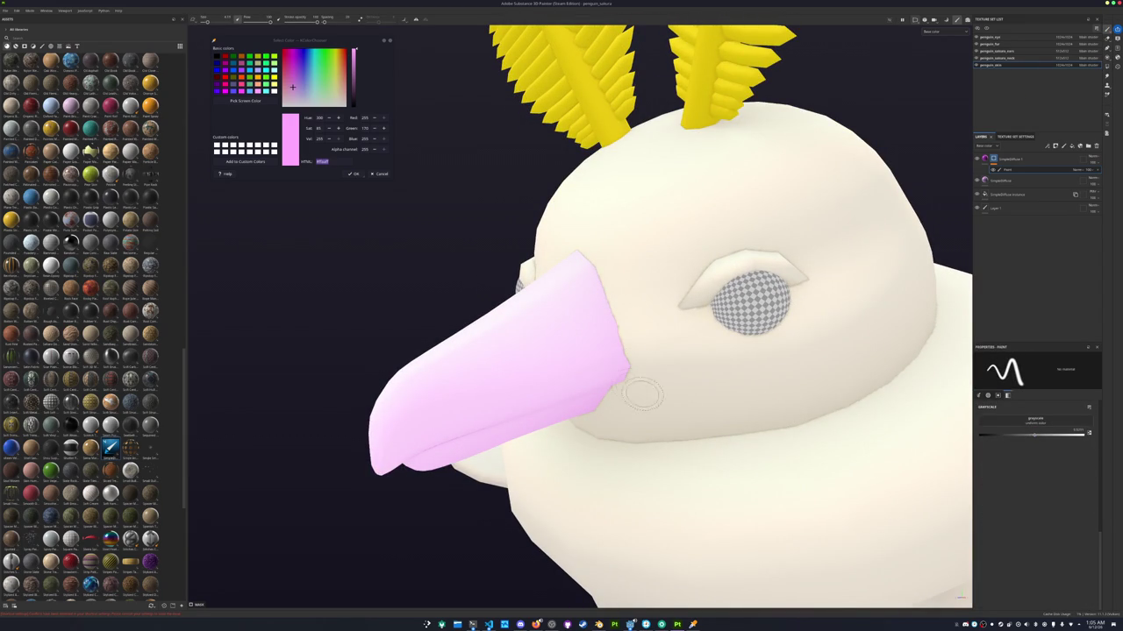
{"action": "mouse_move", "coordinate": [623, 366]}
{"action": "left_mouse_down"}
{"action": "mouse_move", "coordinate": [570, 382]}
{"action": "mouse_move", "coordinate": [605, 369]}
{"action": "mouse_move", "coordinate": [614, 303]}
{"action": "mouse_move", "coordinate": [615, 354]}
{"action": "left_mouse_up"}
{"action": "key", "text": "ctrl+z"}
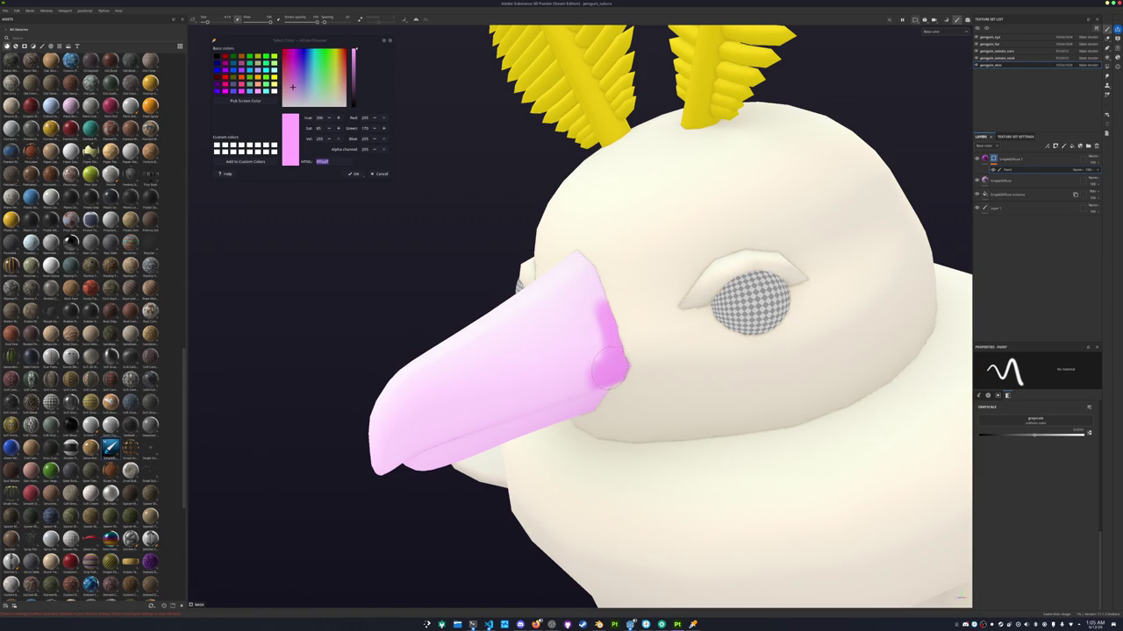
Paint darker pink along the beak's lower edge and extend it up the base
{"action": "scroll", "coordinate": [611, 369], "scroll_direction": "up", "scroll_amount": 2}
{"action": "scroll", "coordinate": [618, 377], "scroll_direction": "up", "scroll_amount": 2}
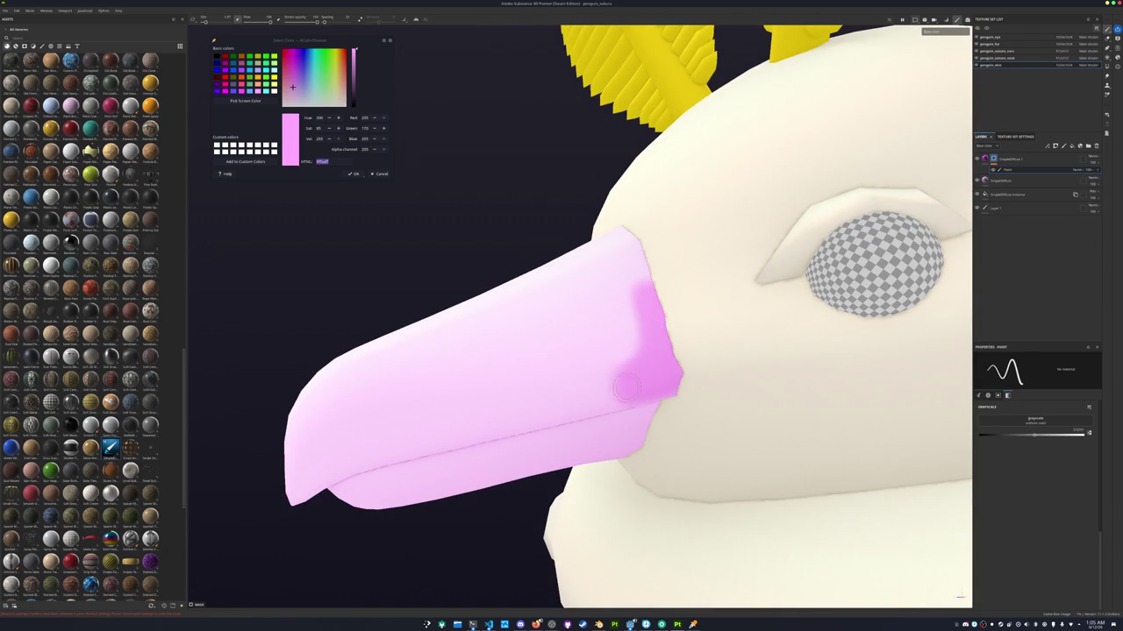
{"action": "mouse_move", "coordinate": [633, 392]}
{"action": "left_mouse_down"}
{"action": "mouse_move", "coordinate": [583, 406]}
{"action": "mouse_move", "coordinate": [647, 390]}
{"action": "mouse_move", "coordinate": [610, 394]}
{"action": "mouse_move", "coordinate": [641, 395]}
{"action": "mouse_move", "coordinate": [622, 441]}
{"action": "mouse_move", "coordinate": [633, 439]}
{"action": "left_mouse_up"}
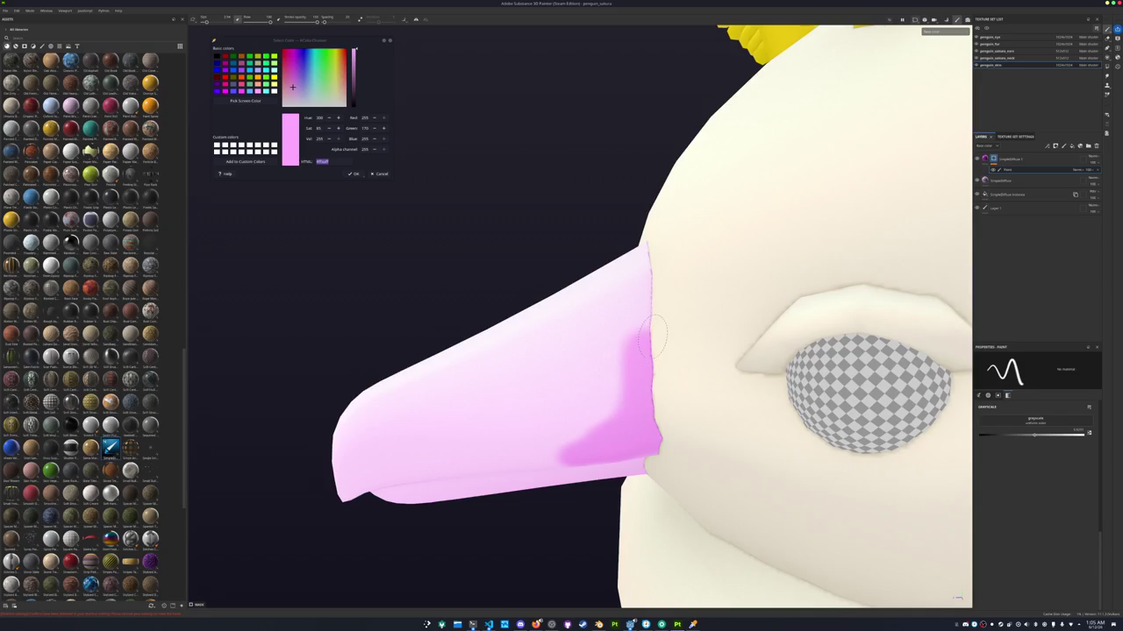
{"action": "mouse_move", "coordinate": [653, 336]}
{"action": "left_mouse_down"}
{"action": "mouse_move", "coordinate": [649, 242]}
{"action": "mouse_move", "coordinate": [627, 263]}
{"action": "mouse_move", "coordinate": [699, 372]}
{"action": "left_mouse_up"}
{"action": "scroll", "coordinate": [627, 263], "scroll_direction": "down", "scroll_amount": 5}
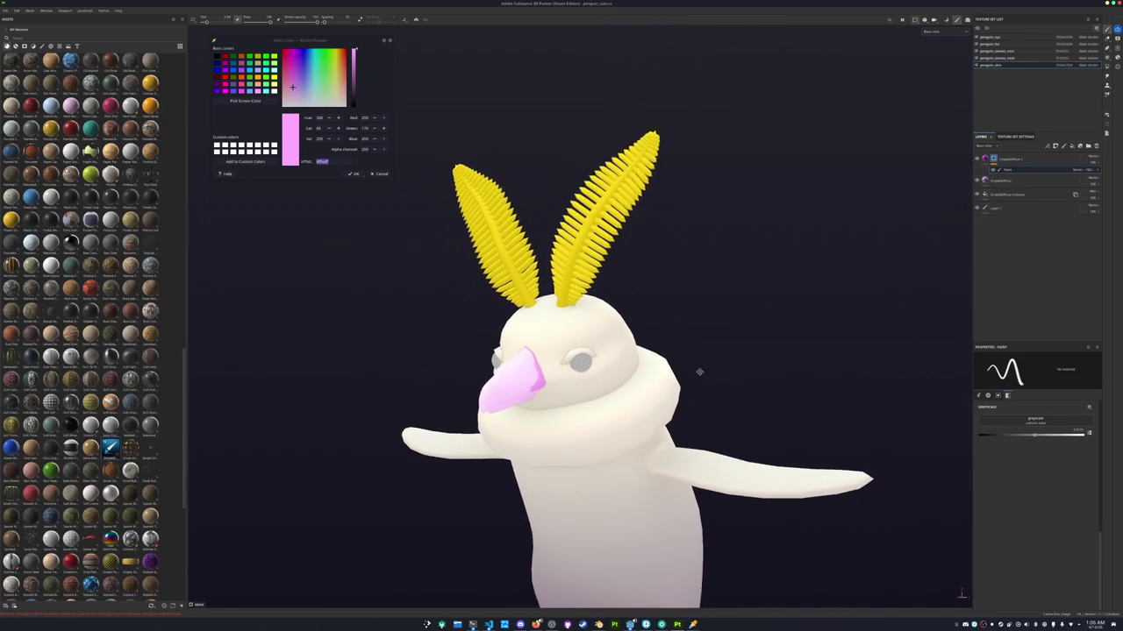
{"action": "scroll", "coordinate": [817, 261], "scroll_direction": "down", "scroll_amount": 2}
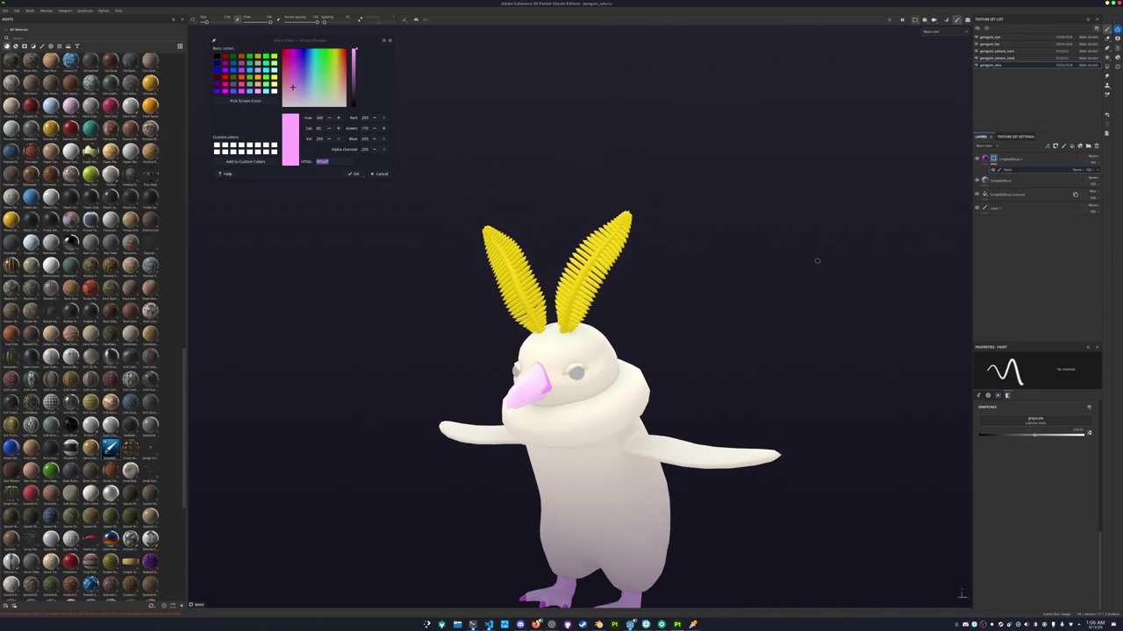
{"action": "left_click", "coordinate": [1002, 44]}
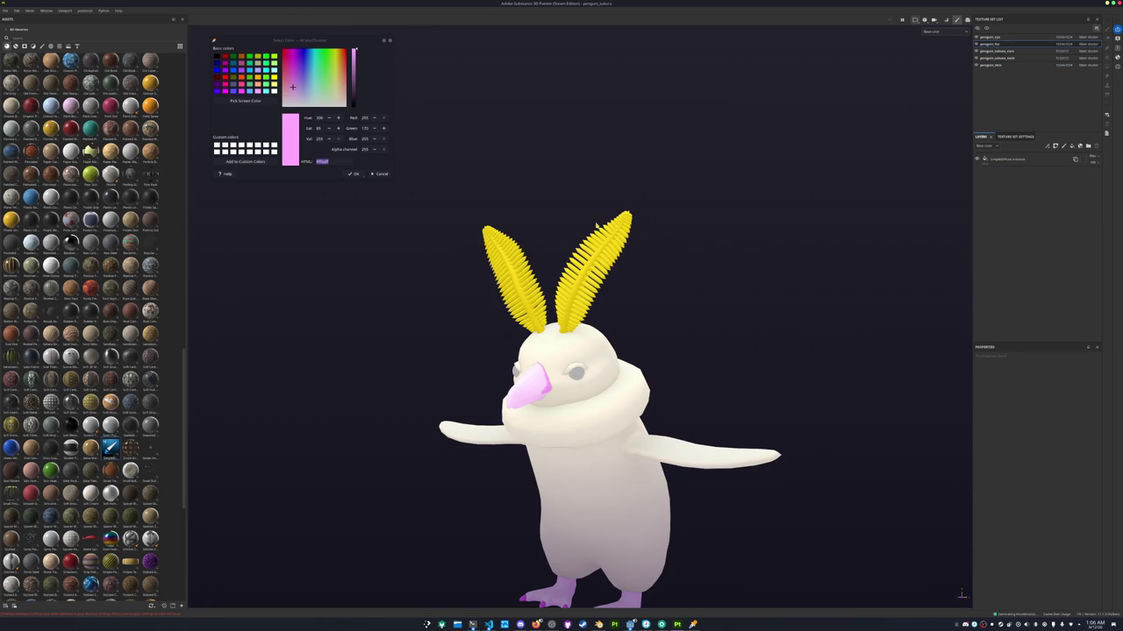
Drag a material from Assets into the Layers panel as a new fill layer
{"action": "left_click_drag", "start_coordinate": [478, 160], "coordinate": [449, 203], "text": "alt"}
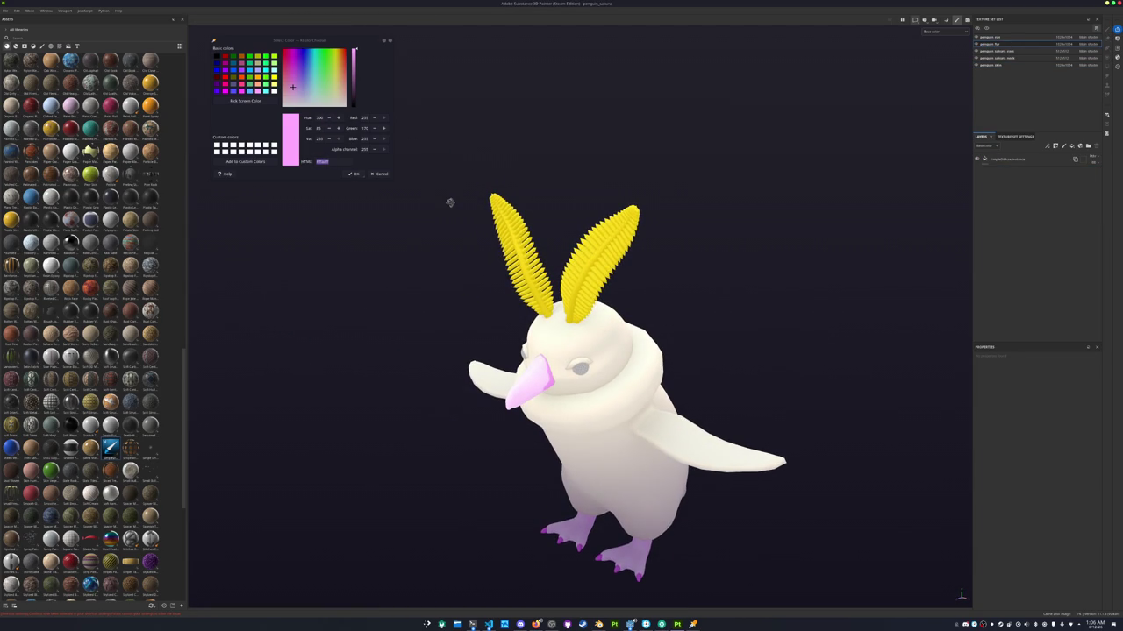
{"action": "middle_click_drag", "start_coordinate": [450, 206], "coordinate": [460, 214], "text": "alt"}
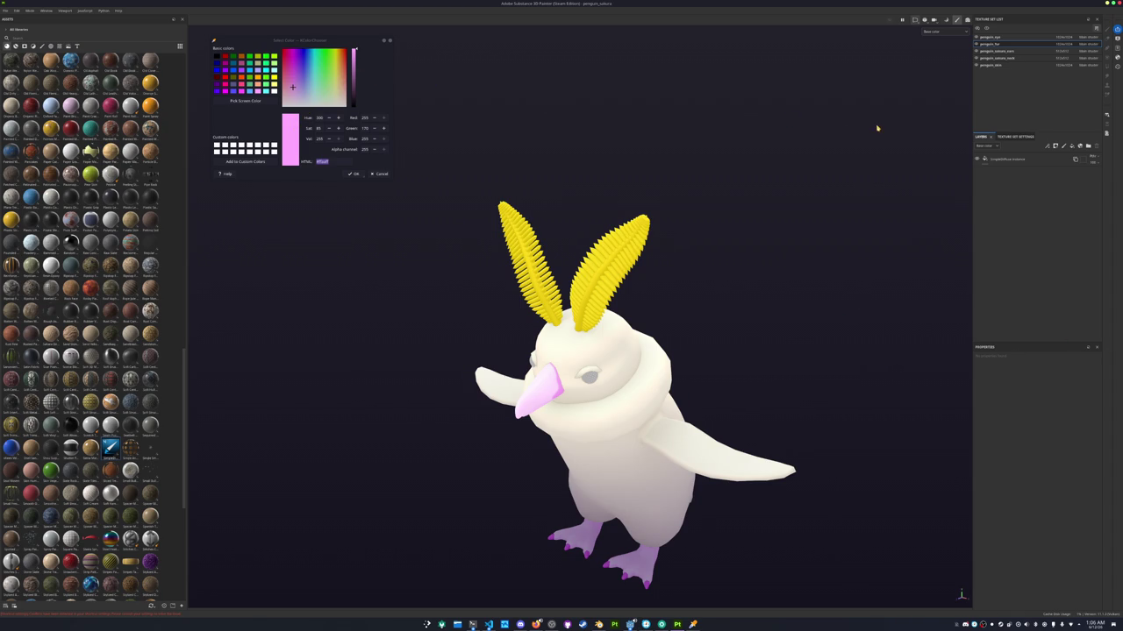
{"action": "left_click_drag", "start_coordinate": [125, 448], "coordinate": [1000, 160]}
{"action": "right_click", "coordinate": [988, 158]}
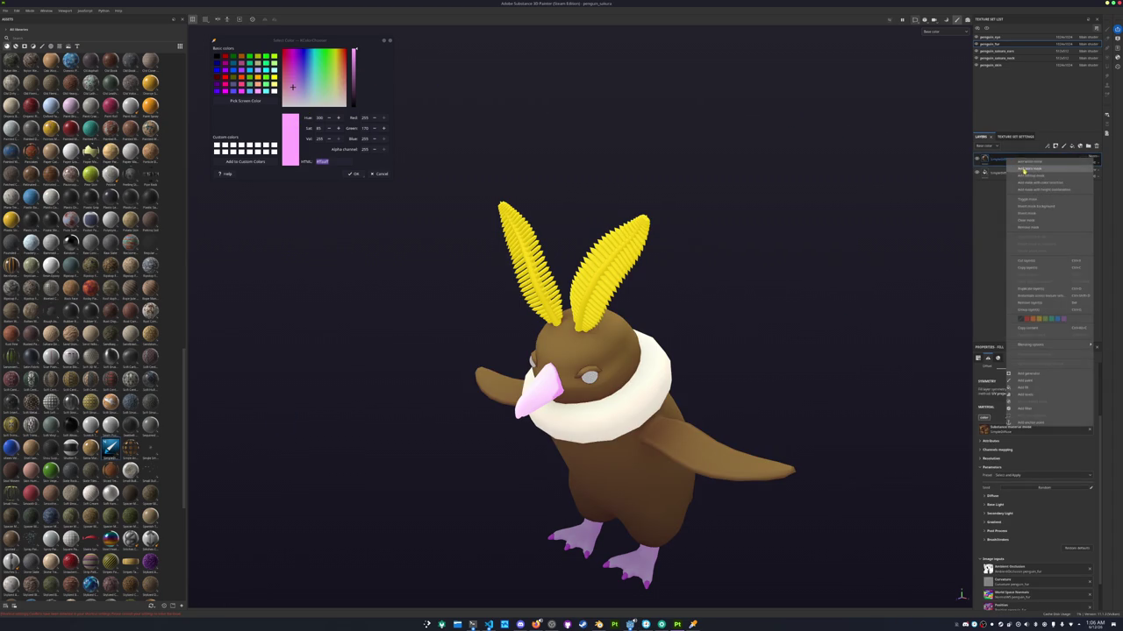
{"action": "left_click", "coordinate": [987, 159]}
Set the fill's Diffuse Base Color to a pasted pink hex, lightened to pale pink
{"action": "left_click", "coordinate": [991, 496]}
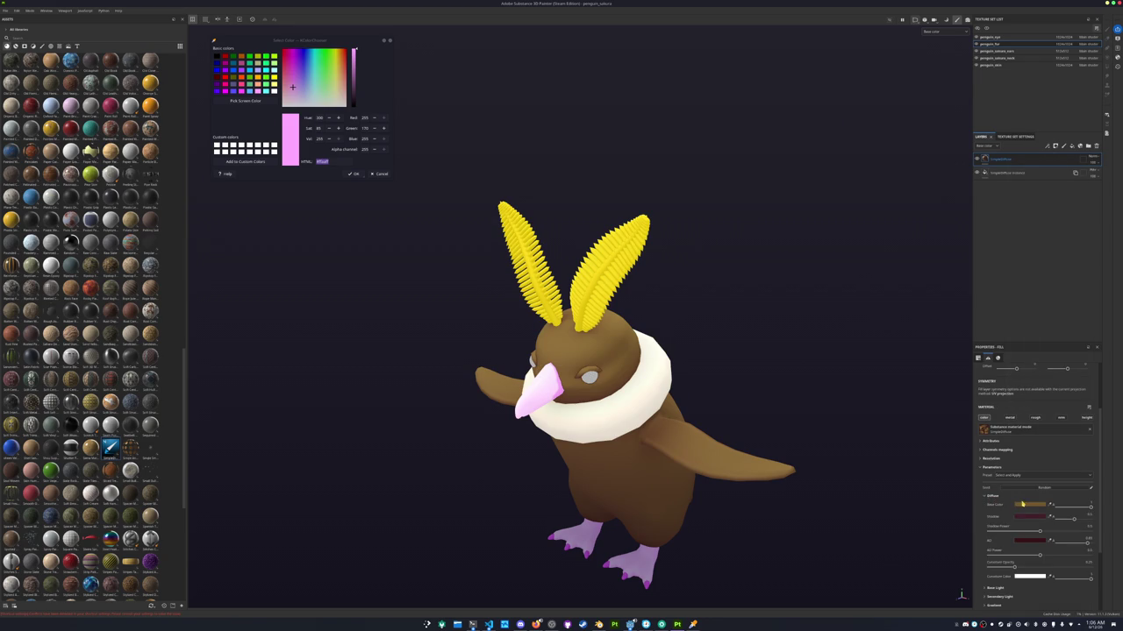
{"action": "left_click", "coordinate": [1042, 505]}
{"action": "left_click", "coordinate": [1049, 476]}
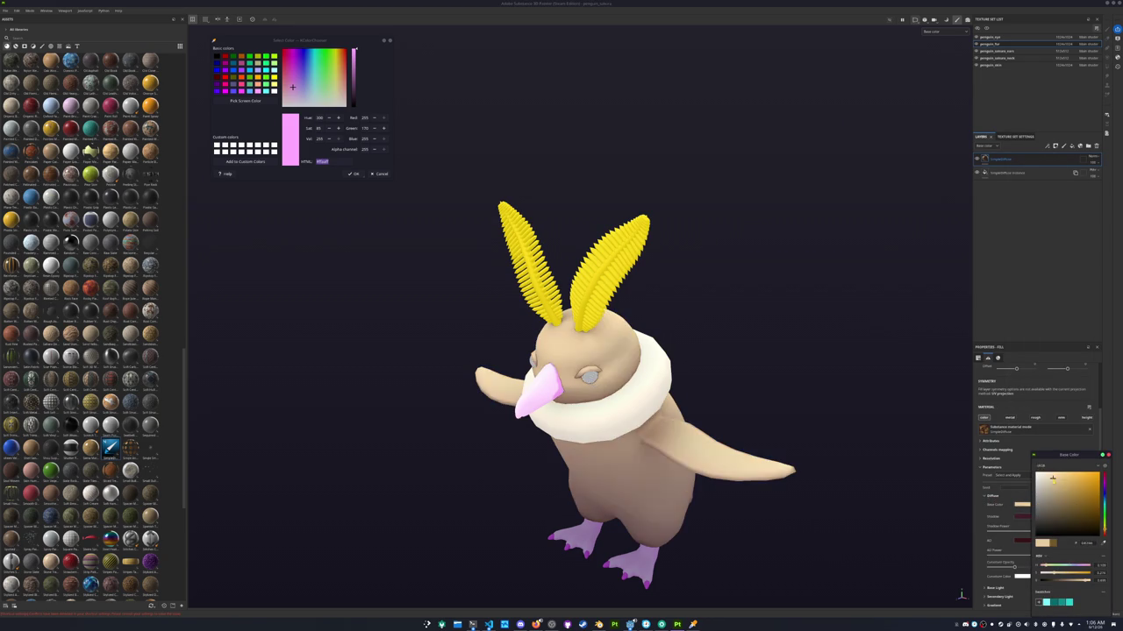
{"action": "key", "text": "ctrl+v"}
{"action": "key", "text": "Return"}
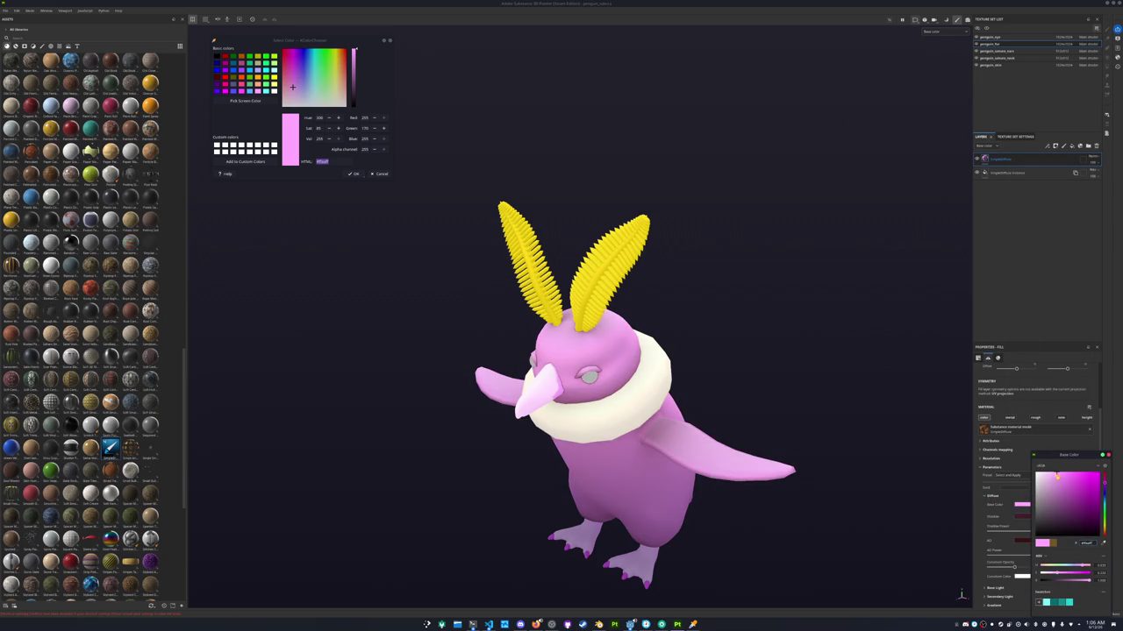
{"action": "left_click_drag", "start_coordinate": [1057, 476], "coordinate": [1047, 474]}
{"action": "left_click", "coordinate": [1049, 472]}
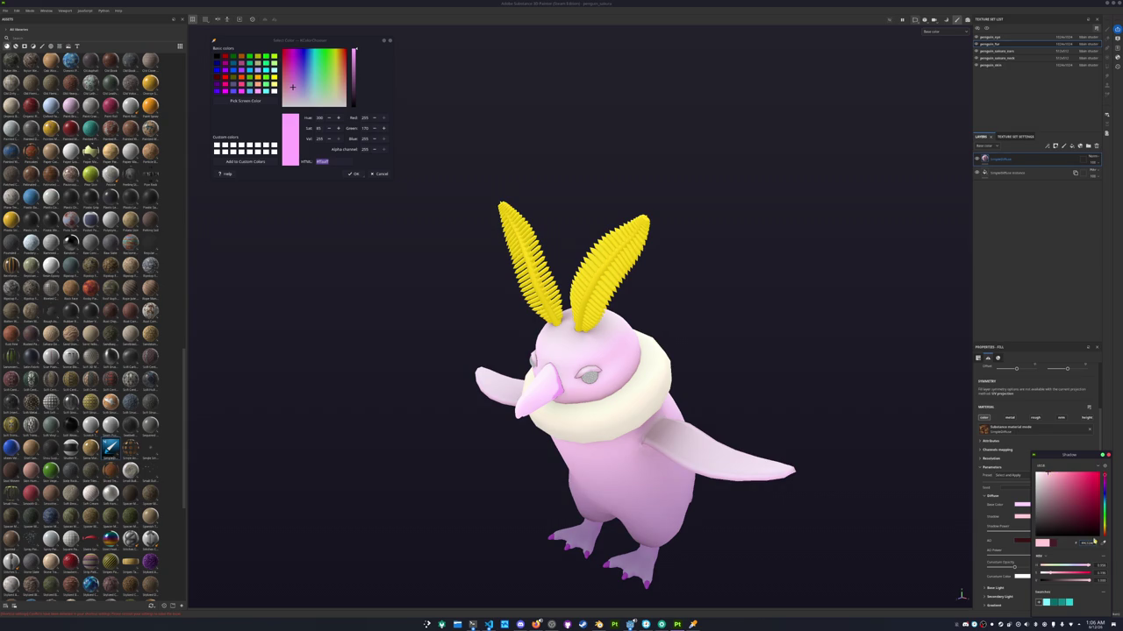
{"action": "type", "text": "#ffaaff"}
{"action": "key", "text": "Return"}
{"action": "left_click_drag", "start_coordinate": [1051, 474], "coordinate": [1048, 475]}
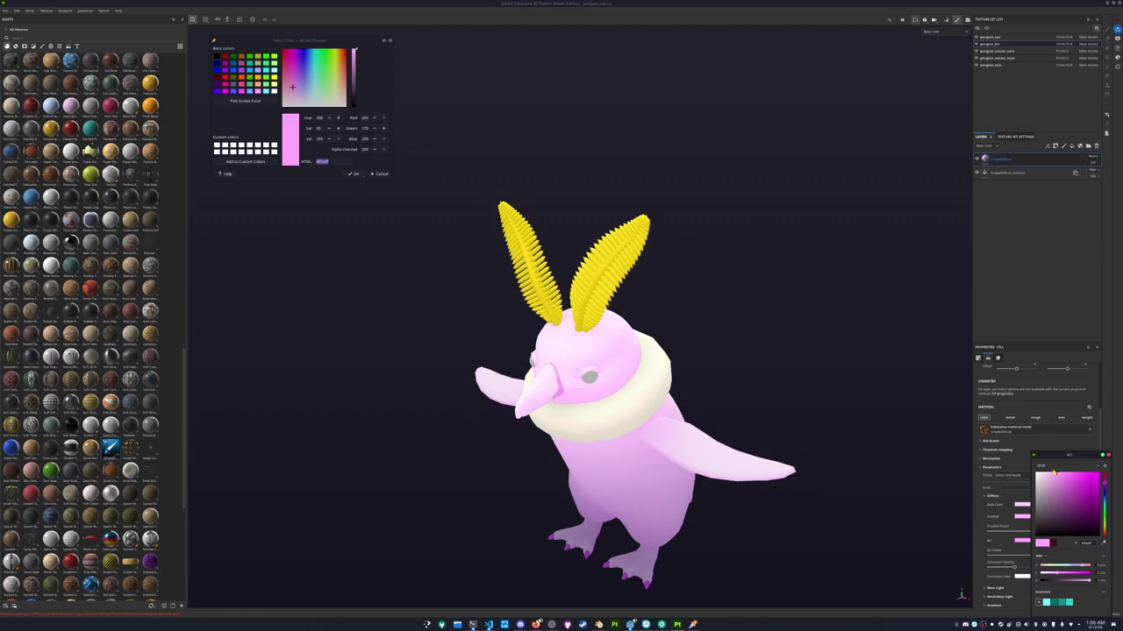
Add a black mask with a paint effect to the pink fill layer
{"action": "right_click", "coordinate": [994, 161]}
{"action": "left_click", "coordinate": [1018, 188]}
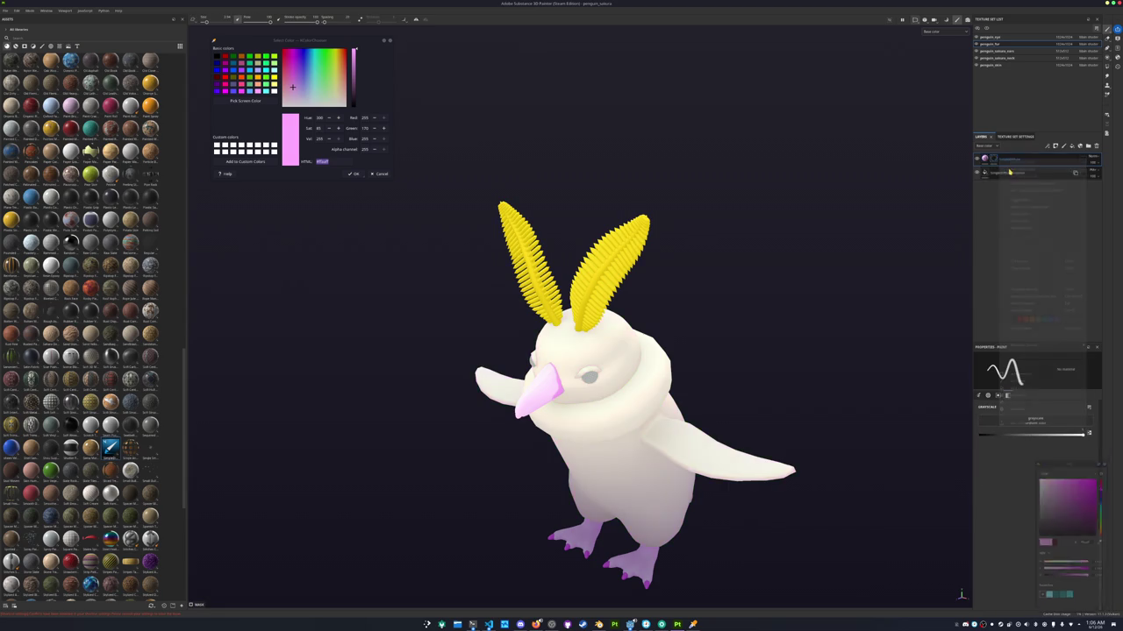
{"action": "right_click", "coordinate": [994, 160]}
{"action": "left_click", "coordinate": [1017, 355]}
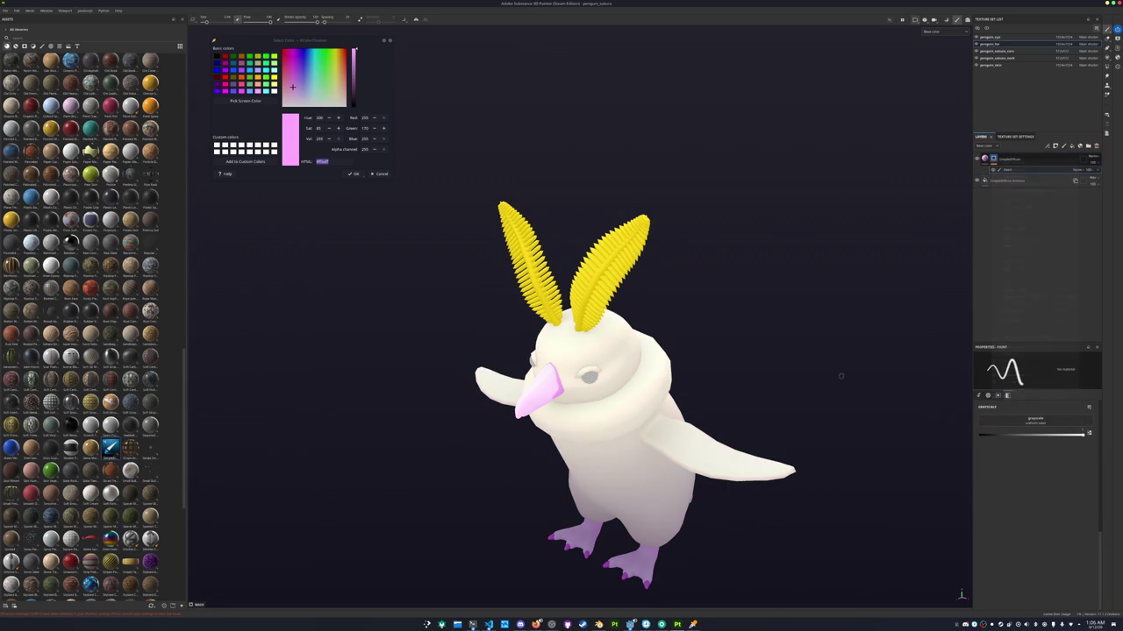
{"action": "scroll", "coordinate": [777, 390], "scroll_direction": "up", "scroll_amount": 2}
{"action": "scroll", "coordinate": [777, 389], "scroll_direction": "up", "scroll_amount": 3}
Paint a soft pink cheek blush beside the beak with symmetry turned on
{"action": "left_click_drag", "start_coordinate": [777, 390], "coordinate": [612, 174], "text": "alt"}
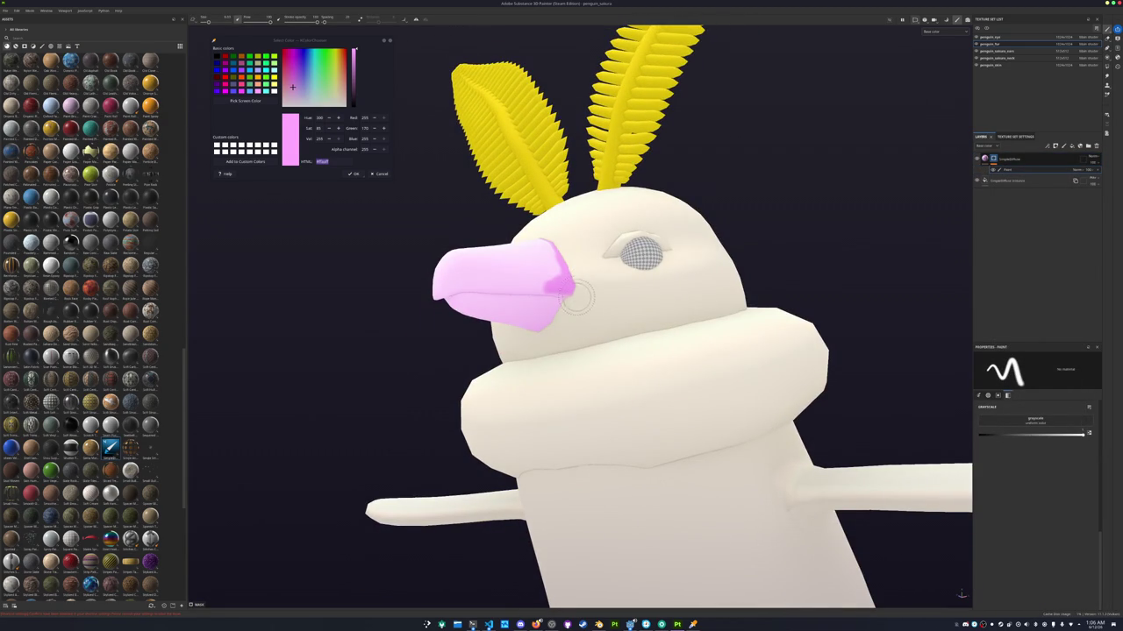
{"action": "left_click_drag", "start_coordinate": [577, 303], "coordinate": [602, 313]}
{"action": "left_click", "coordinate": [413, 21]}
{"action": "left_click_drag", "start_coordinate": [569, 316], "coordinate": [727, 325], "text": "alt"}
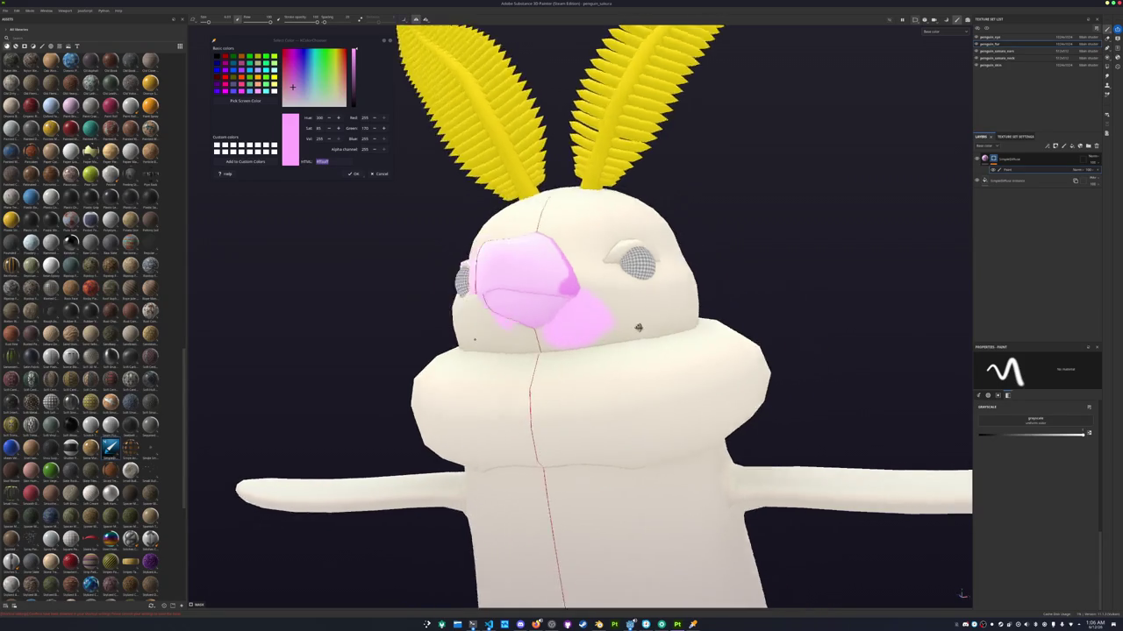
{"action": "left_click", "coordinate": [994, 66]}
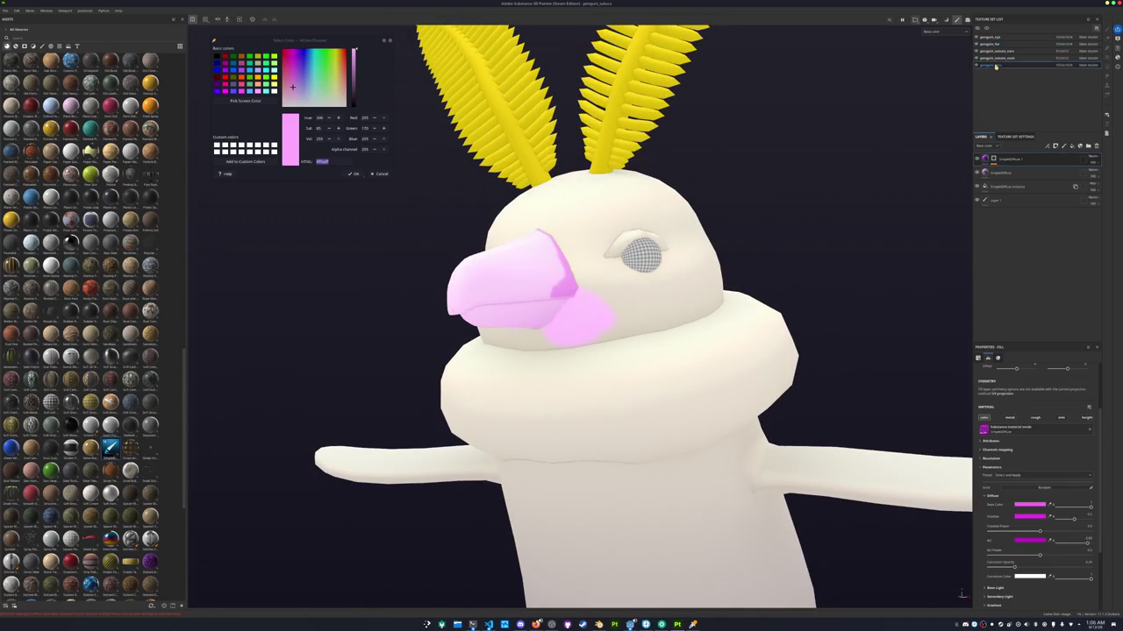
Select the top layer's mask and orbit in close to the side of the beak
{"action": "left_click", "coordinate": [993, 158]}
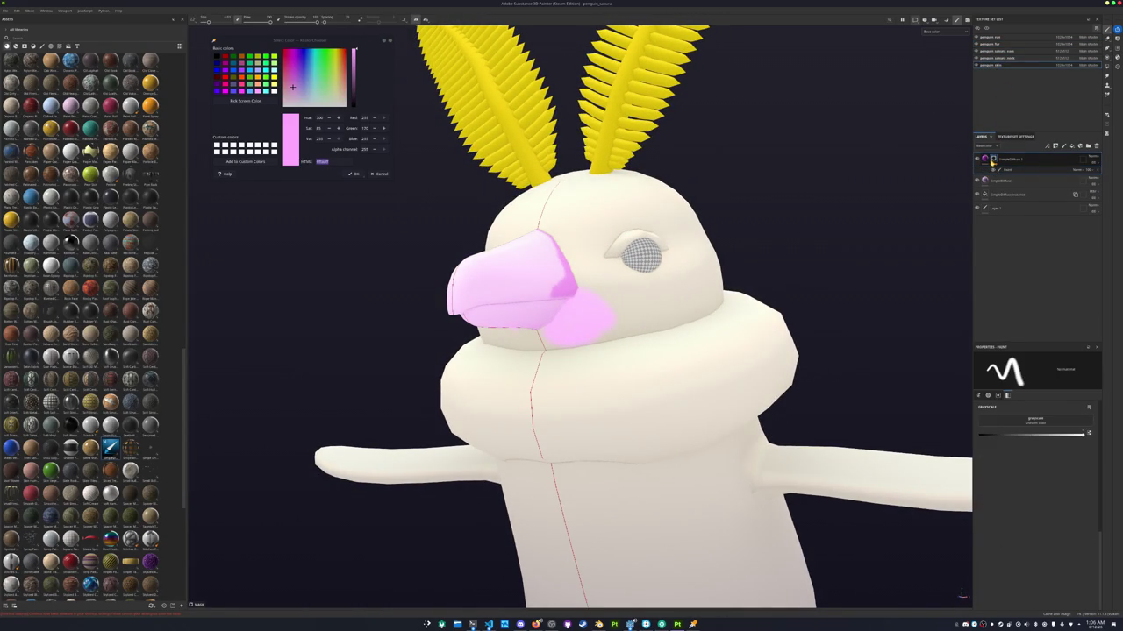
{"action": "scroll", "coordinate": [561, 279], "scroll_direction": "up", "scroll_amount": 2}
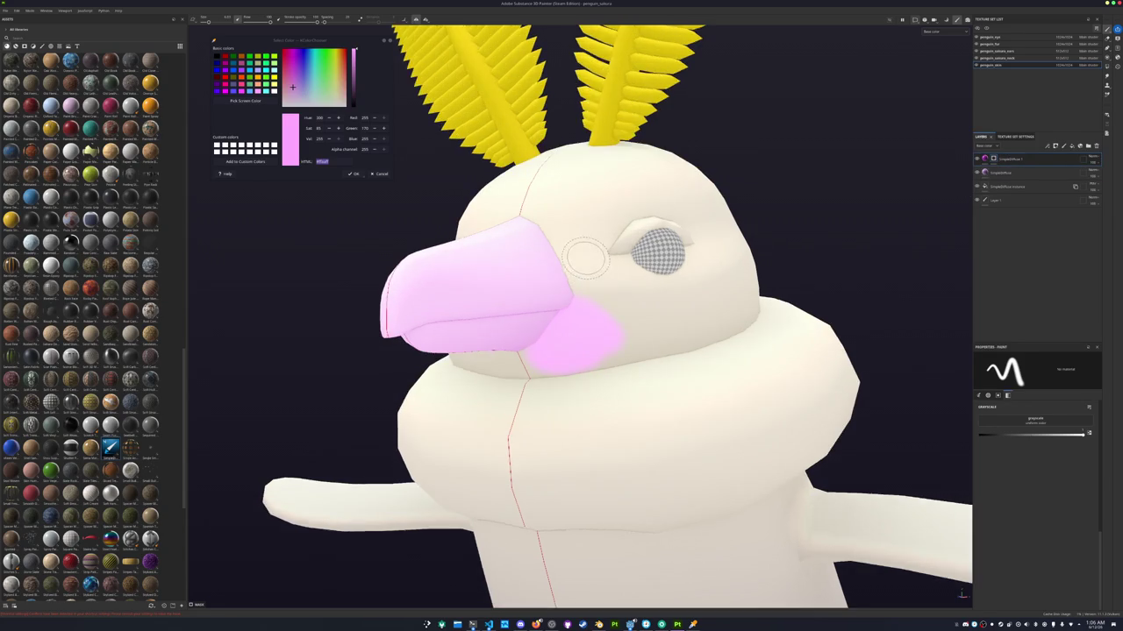
{"action": "scroll", "coordinate": [561, 279], "scroll_direction": "up", "scroll_amount": 2}
{"action": "left_click_drag", "start_coordinate": [550, 282], "coordinate": [514, 296], "text": "alt"}
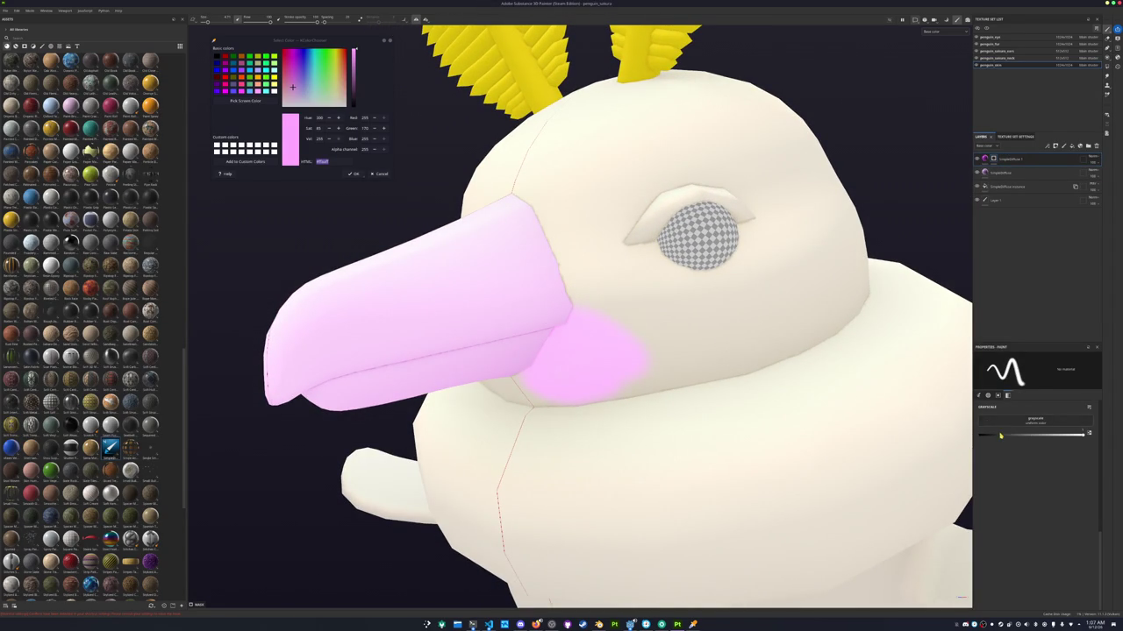
{"action": "scroll", "coordinate": [771, 368], "scroll_direction": "down", "scroll_amount": 2}
{"action": "scroll", "coordinate": [816, 388], "scroll_direction": "down", "scroll_amount": 2}
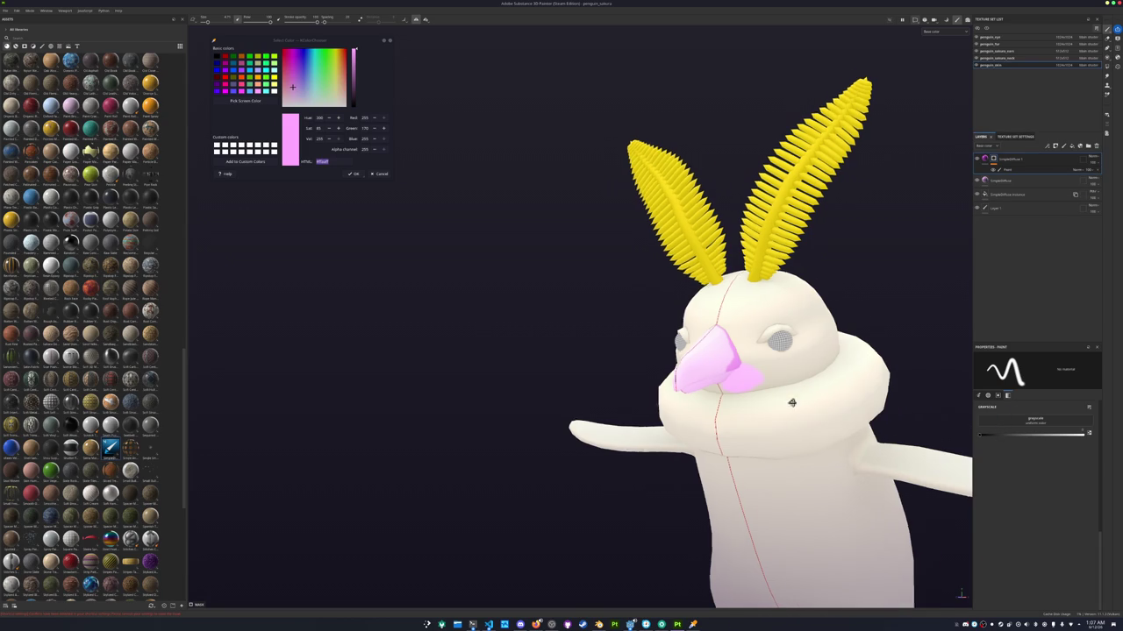
{"action": "left_click_drag", "start_coordinate": [807, 355], "coordinate": [746, 355], "text": "alt"}
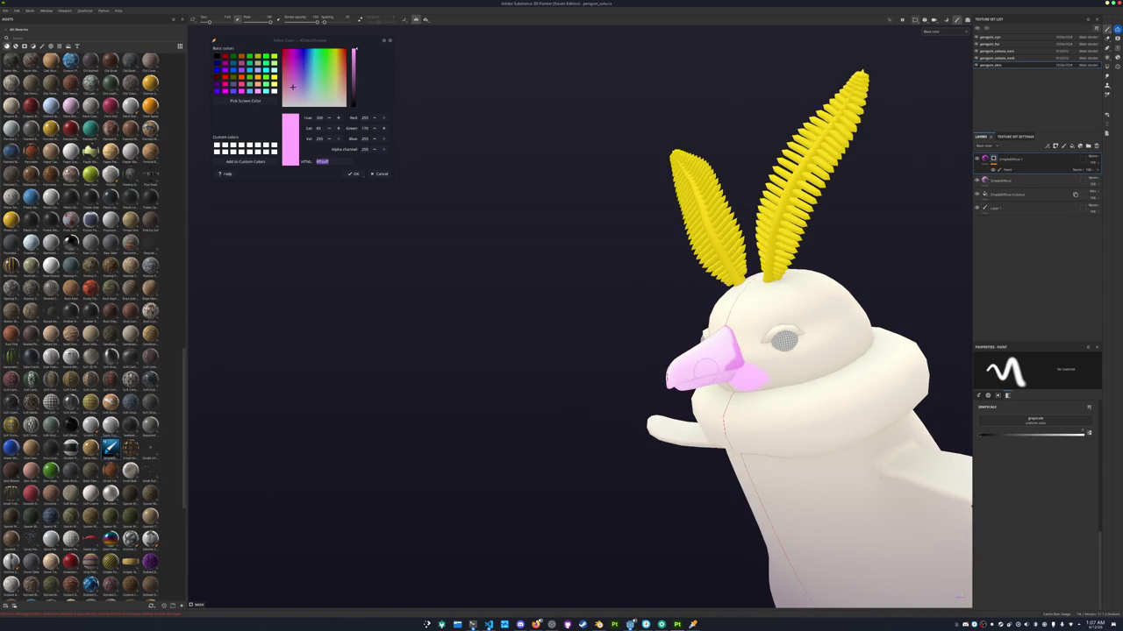
{"action": "scroll", "coordinate": [706, 370], "scroll_direction": "up", "scroll_amount": 2}
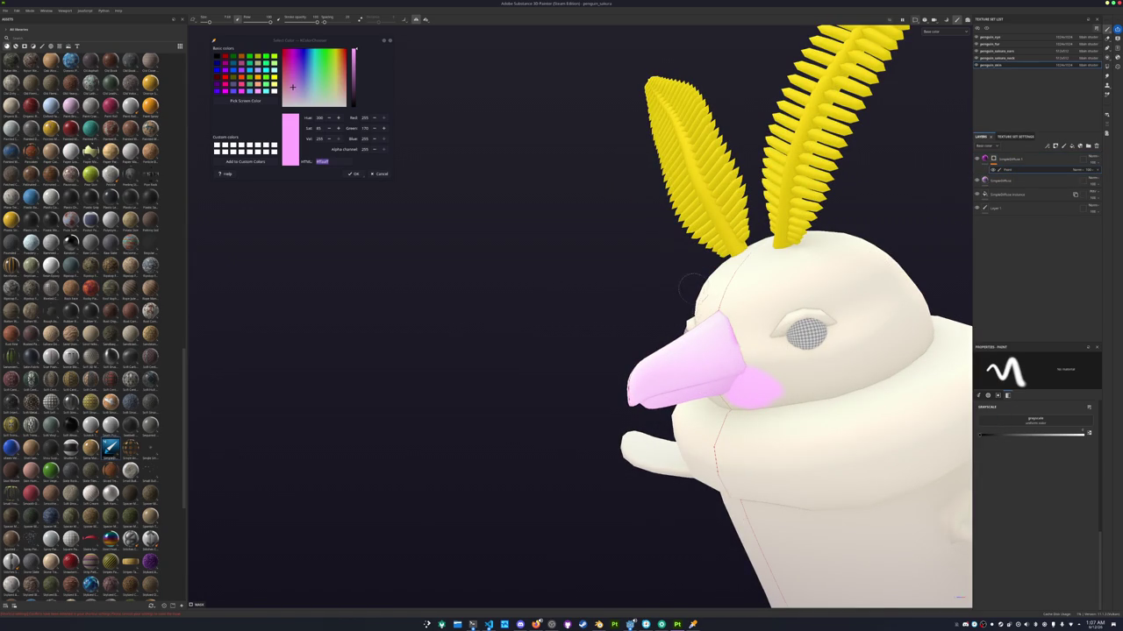
{"action": "left_click_drag", "start_coordinate": [726, 368], "coordinate": [606, 351], "text": "alt"}
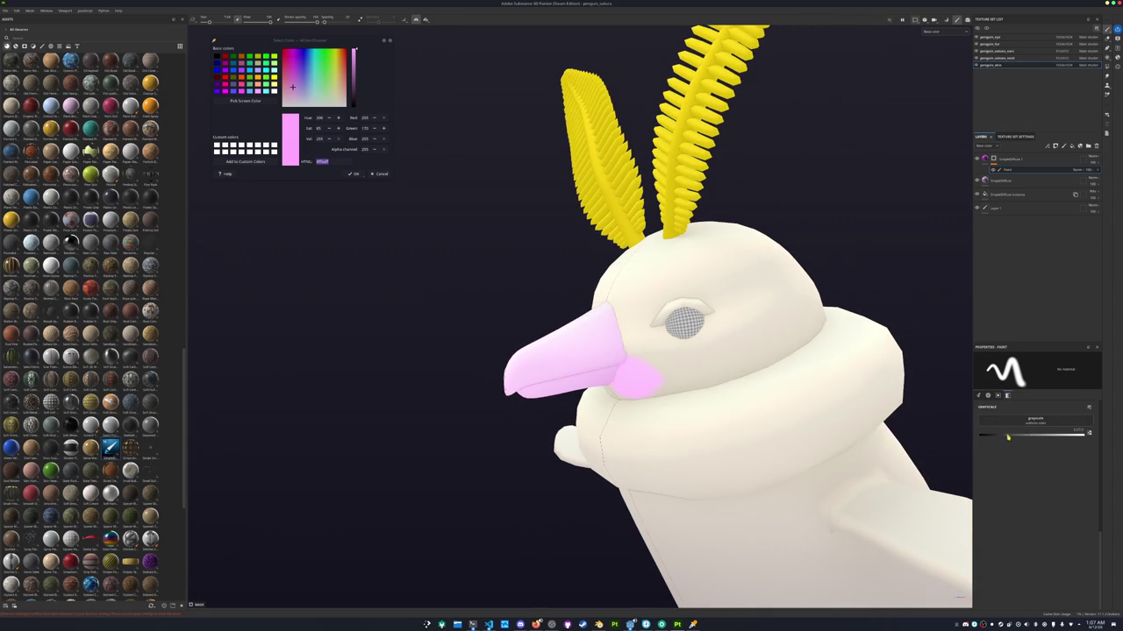
{"action": "scroll", "coordinate": [641, 355], "scroll_direction": "up", "scroll_amount": 3}
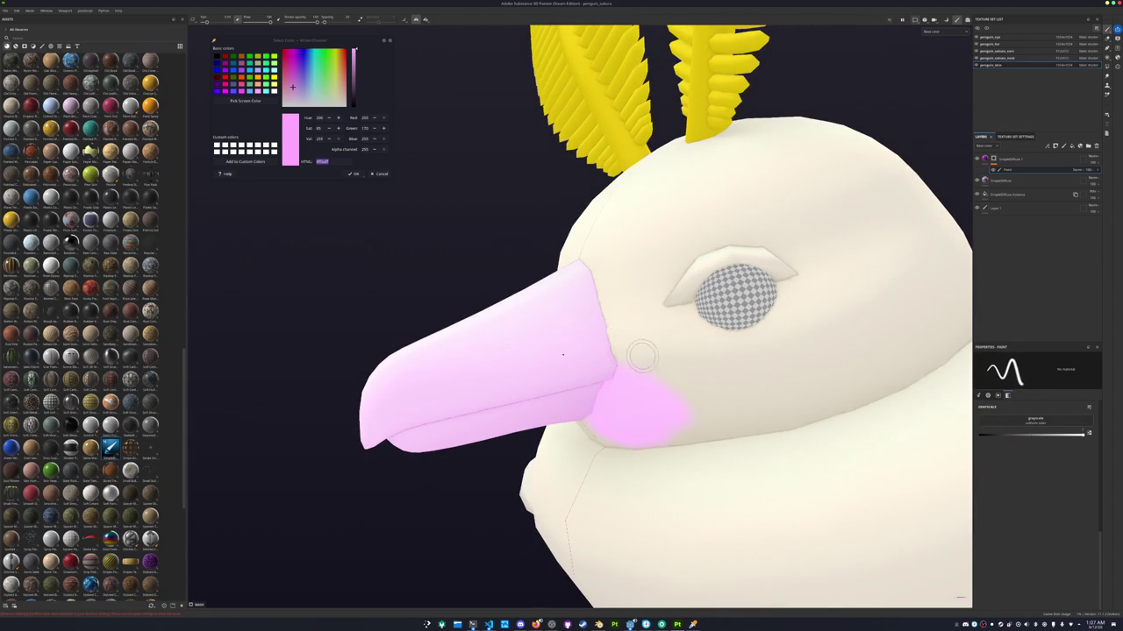
{"action": "mouse_move", "coordinate": [614, 368]}
{"action": "left_mouse_down", "text": "alt"}
{"action": "mouse_move", "coordinate": [571, 351]}
{"action": "mouse_move", "coordinate": [547, 380]}
{"action": "left_mouse_up", "text": "alt"}
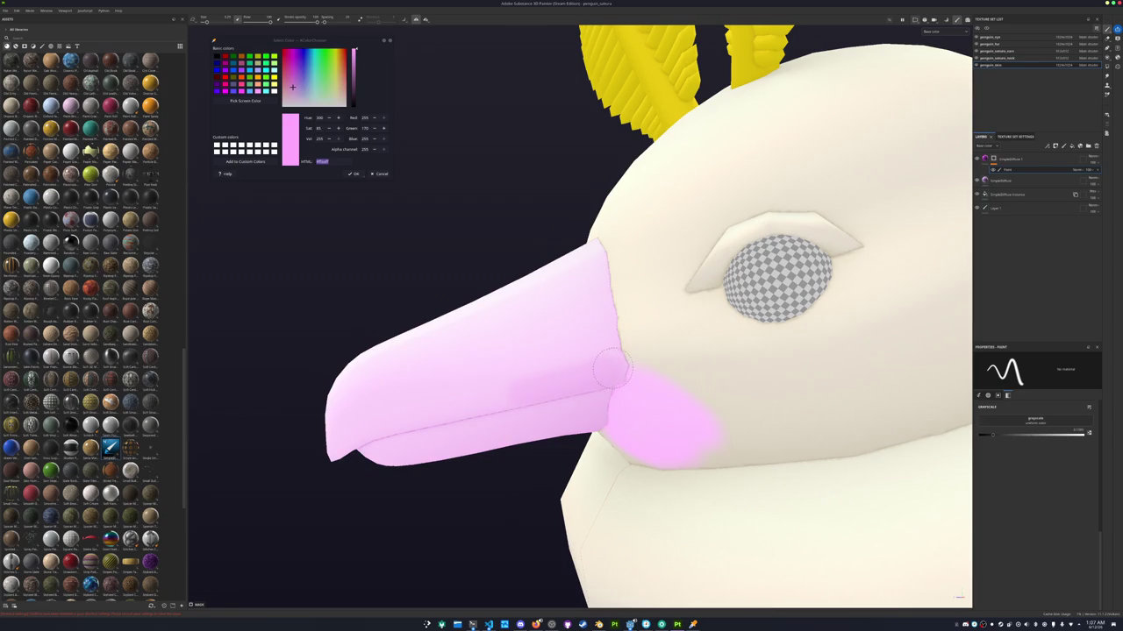
{"action": "left_click_drag", "start_coordinate": [513, 390], "coordinate": [892, 421], "text": "alt"}
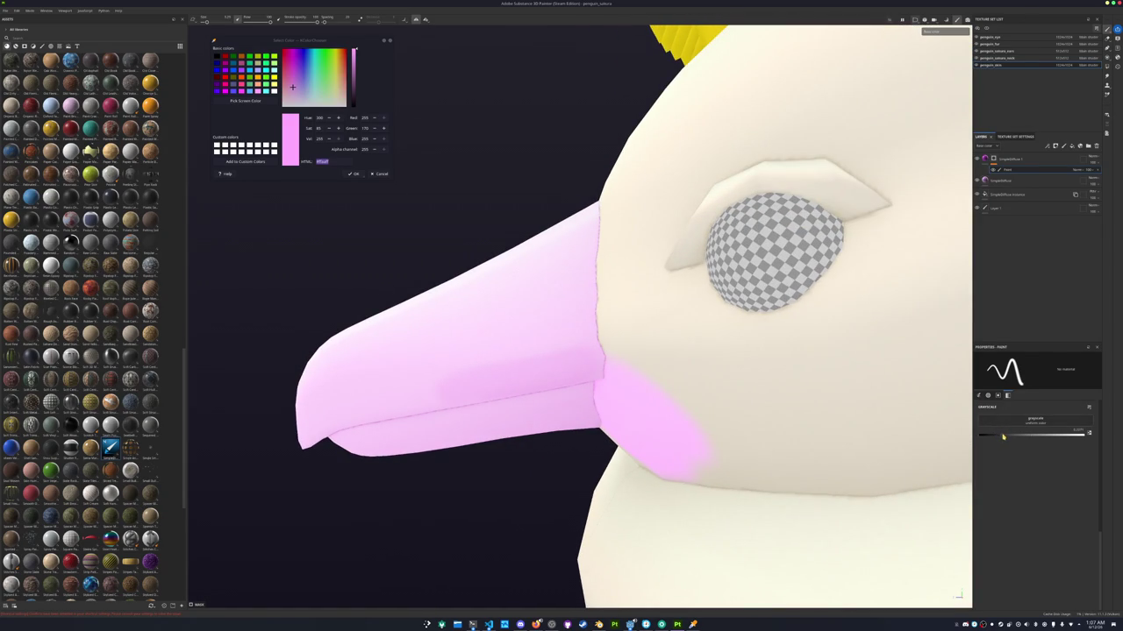
{"action": "scroll", "coordinate": [585, 369], "scroll_direction": "up", "scroll_amount": 2}
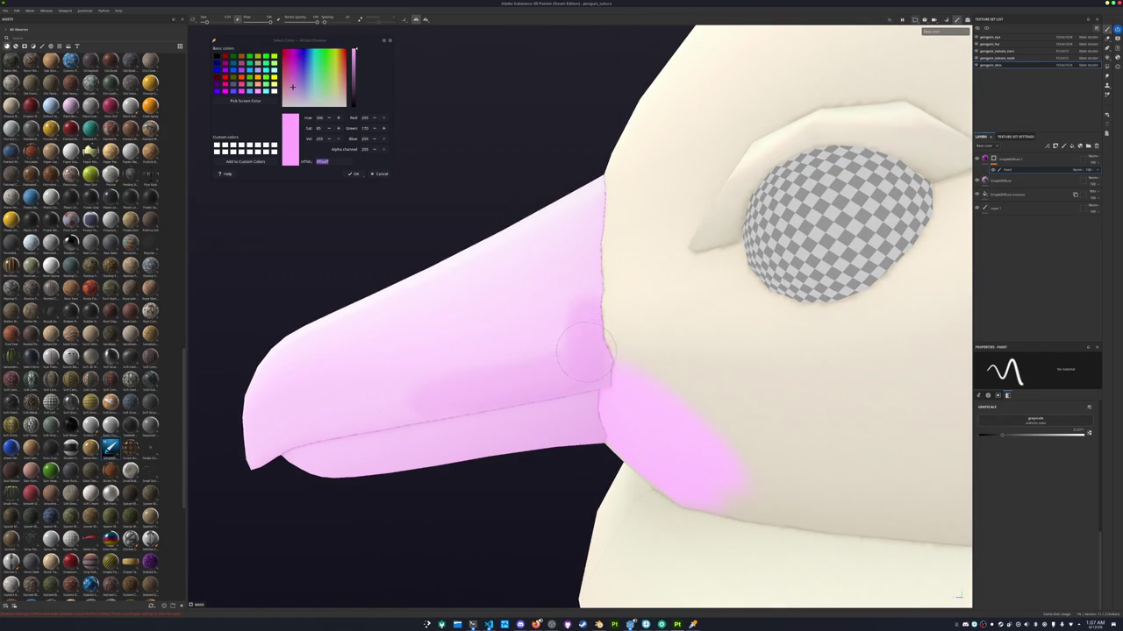
Paint pink along the beak's base edge, then return to the body texture set's fill mask
{"action": "mouse_move", "coordinate": [582, 304]}
{"action": "left_mouse_down"}
{"action": "mouse_move", "coordinate": [597, 197]}
{"action": "mouse_move", "coordinate": [509, 326]}
{"action": "left_mouse_up"}
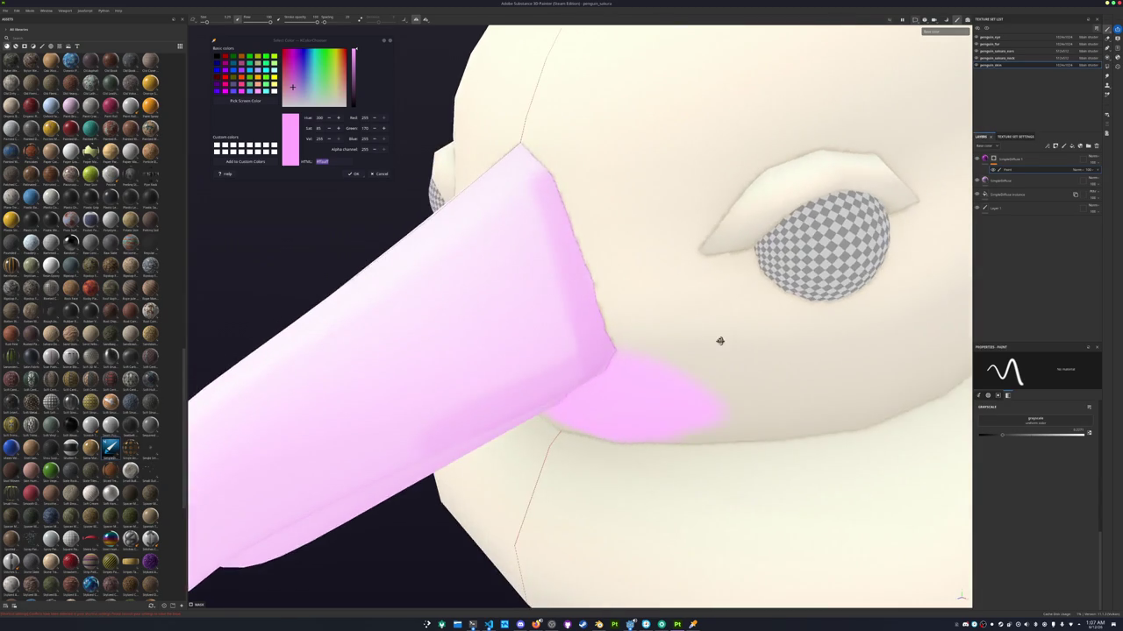
{"action": "mouse_move", "coordinate": [605, 333]}
{"action": "left_mouse_down", "text": "alt"}
{"action": "mouse_move", "coordinate": [571, 359]}
{"action": "mouse_move", "coordinate": [578, 292]}
{"action": "mouse_move", "coordinate": [556, 359]}
{"action": "left_mouse_up", "text": "alt"}
{"action": "left_click_drag", "start_coordinate": [627, 395], "coordinate": [597, 293]}
{"action": "scroll", "coordinate": [602, 251], "scroll_direction": "down", "scroll_amount": 5}
{"action": "left_click_drag", "start_coordinate": [602, 251], "coordinate": [695, 384], "text": "alt"}
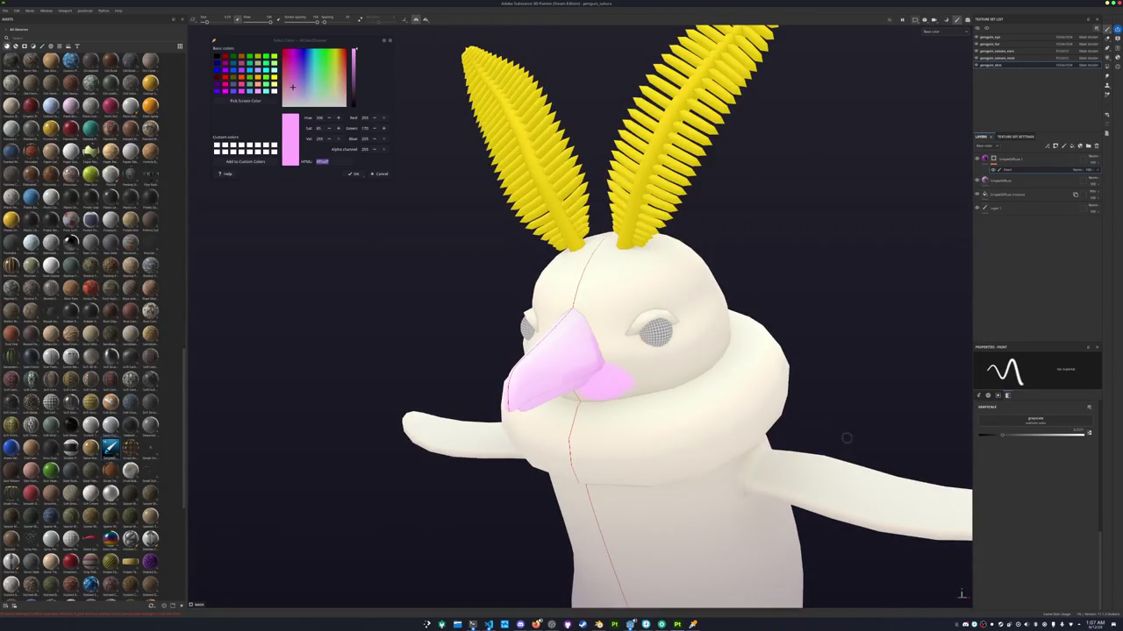
{"action": "scroll", "coordinate": [588, 400], "scroll_direction": "up", "scroll_amount": 3}
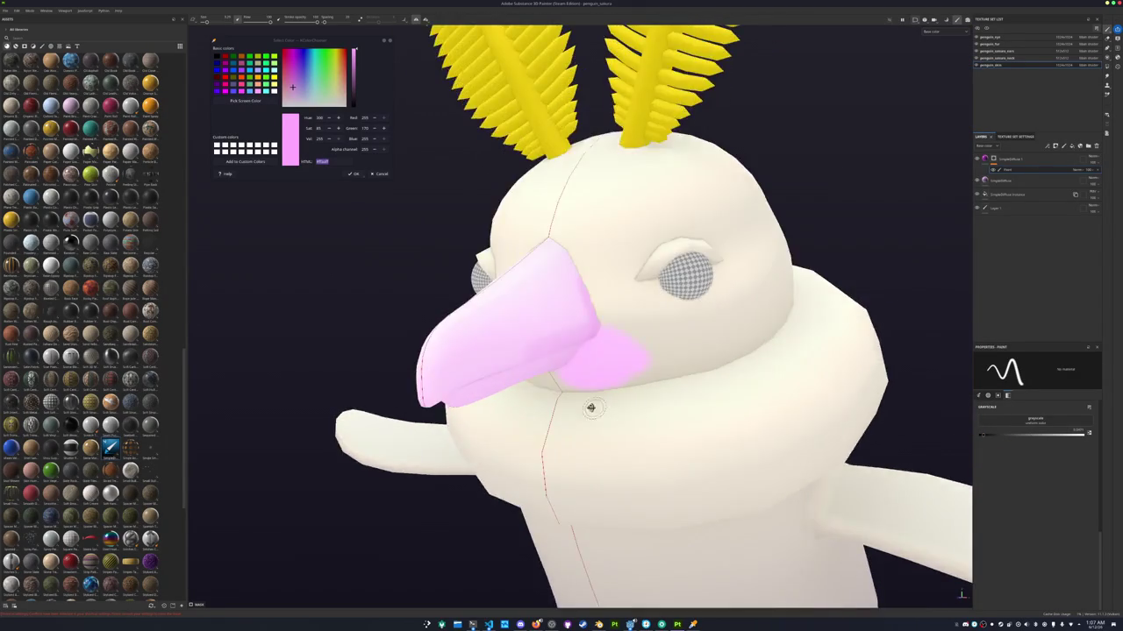
{"action": "scroll", "coordinate": [445, 356], "scroll_direction": "up", "scroll_amount": 3}
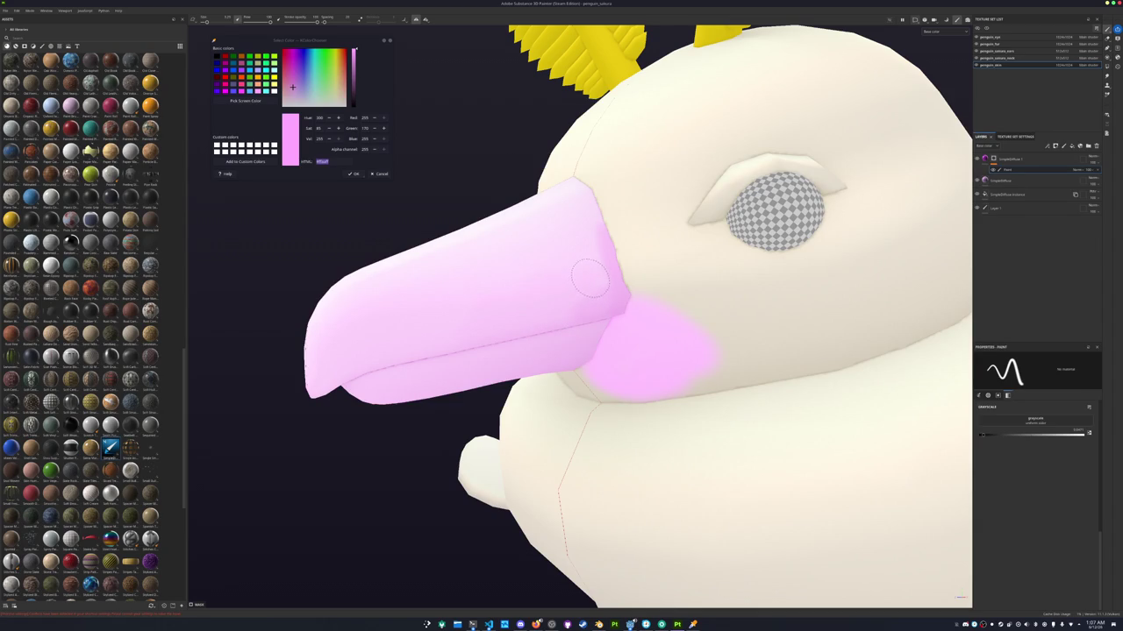
{"action": "mouse_move", "coordinate": [586, 254]}
{"action": "left_mouse_down", "text": "alt"}
{"action": "mouse_move", "coordinate": [581, 313]}
{"action": "mouse_move", "coordinate": [745, 292]}
{"action": "left_mouse_up", "text": "alt"}
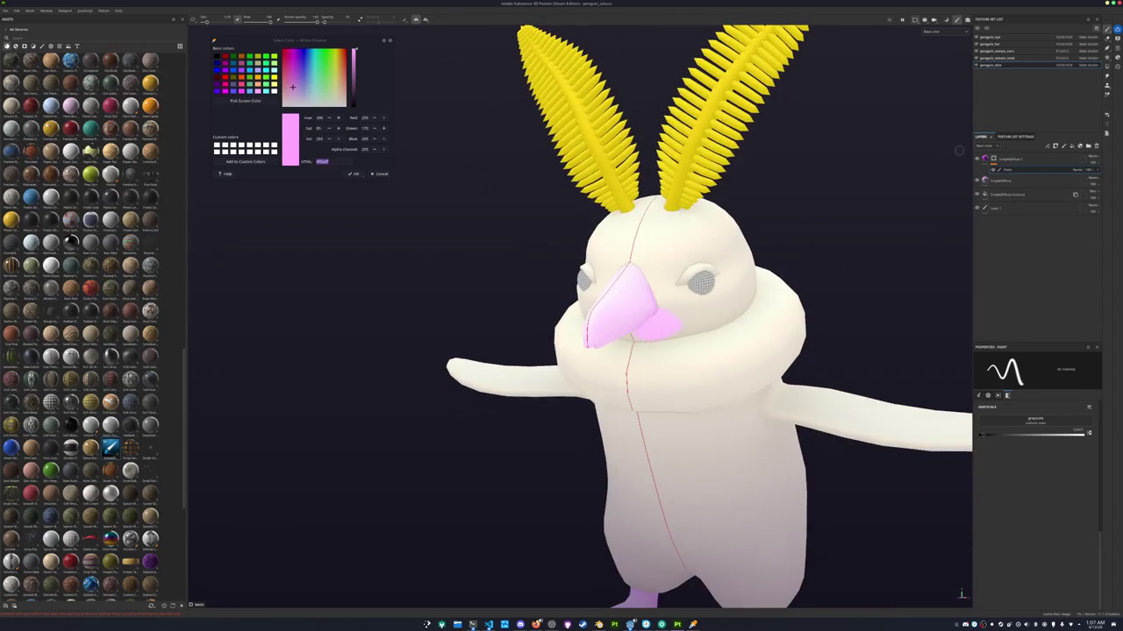
{"action": "left_click", "coordinate": [998, 53]}
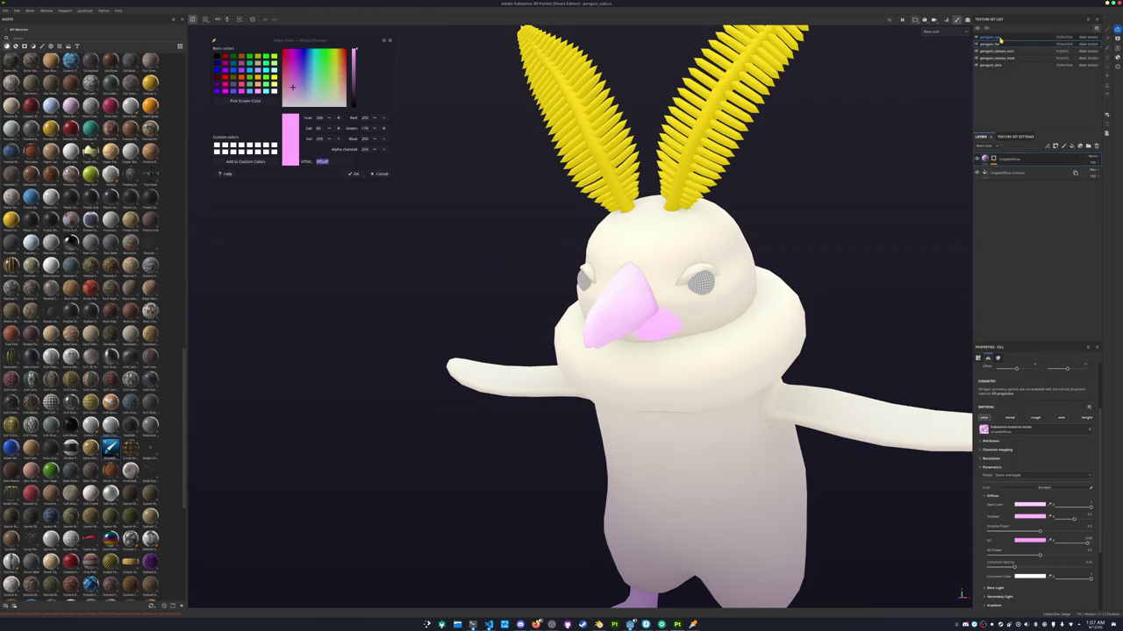
{"action": "mouse_move", "coordinate": [1096, 173]}
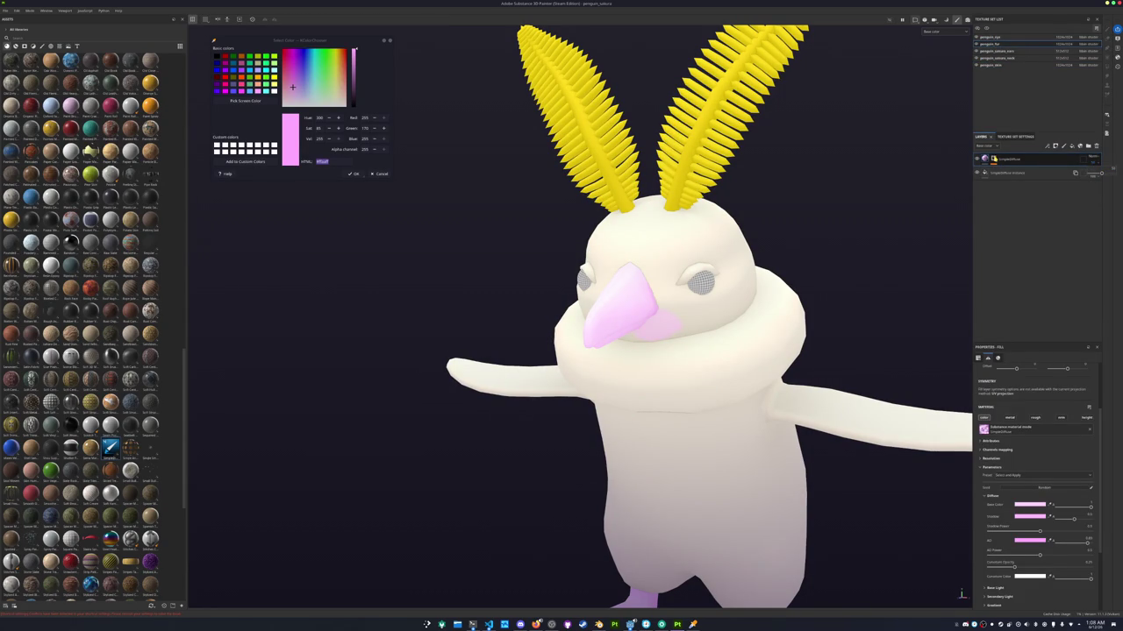
{"action": "left_click", "coordinate": [997, 160]}
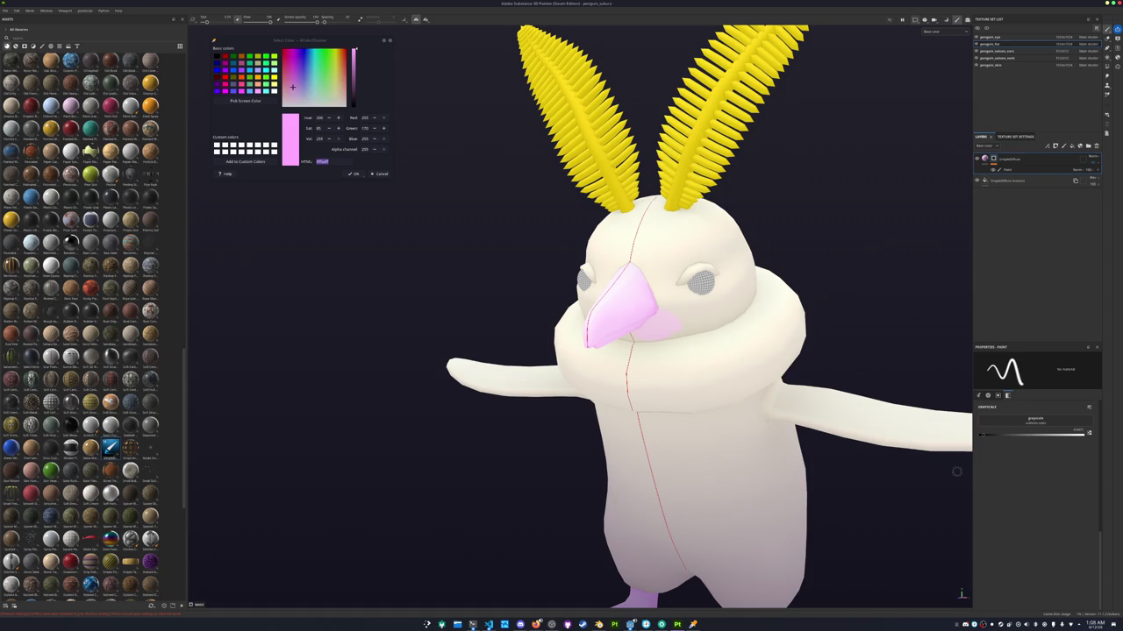
{"action": "scroll", "coordinate": [716, 313], "scroll_direction": "up", "scroll_amount": 4}
{"action": "scroll", "coordinate": [473, 371], "scroll_direction": "up", "scroll_amount": 3}
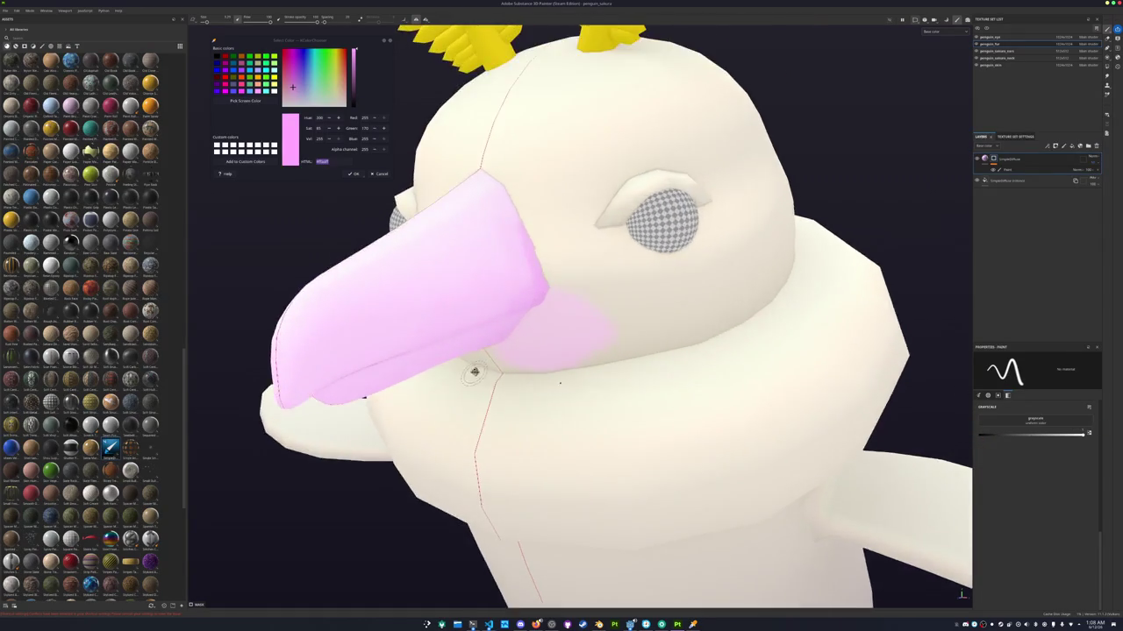
{"action": "scroll", "coordinate": [484, 342], "scroll_direction": "down", "scroll_amount": 1}
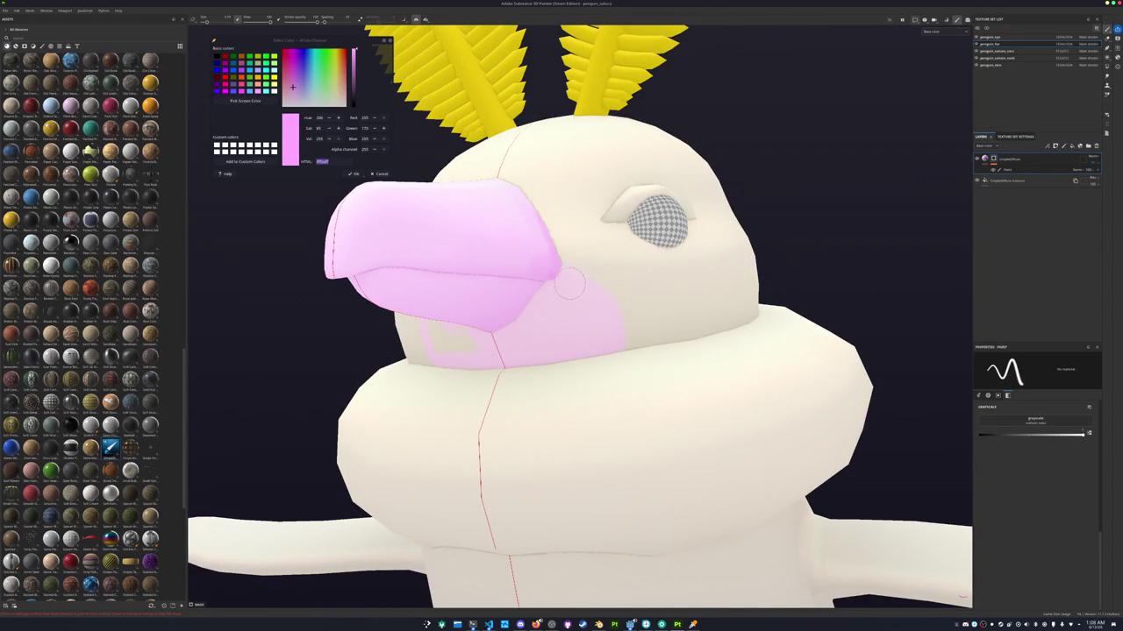
{"action": "left_click_drag", "start_coordinate": [527, 327], "coordinate": [582, 322], "text": "alt"}
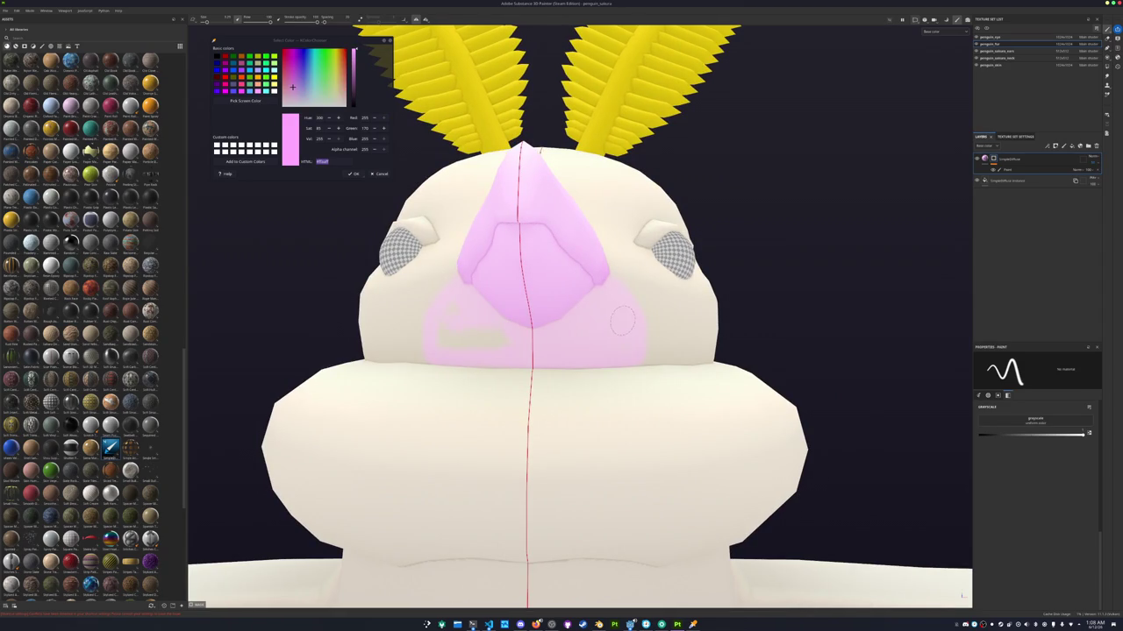
{"action": "mouse_move", "coordinate": [443, 323]}
{"action": "left_mouse_down", "text": "alt"}
{"action": "mouse_move", "coordinate": [531, 341]}
{"action": "mouse_move", "coordinate": [599, 316]}
{"action": "mouse_move", "coordinate": [541, 324]}
{"action": "left_mouse_up", "text": "alt"}
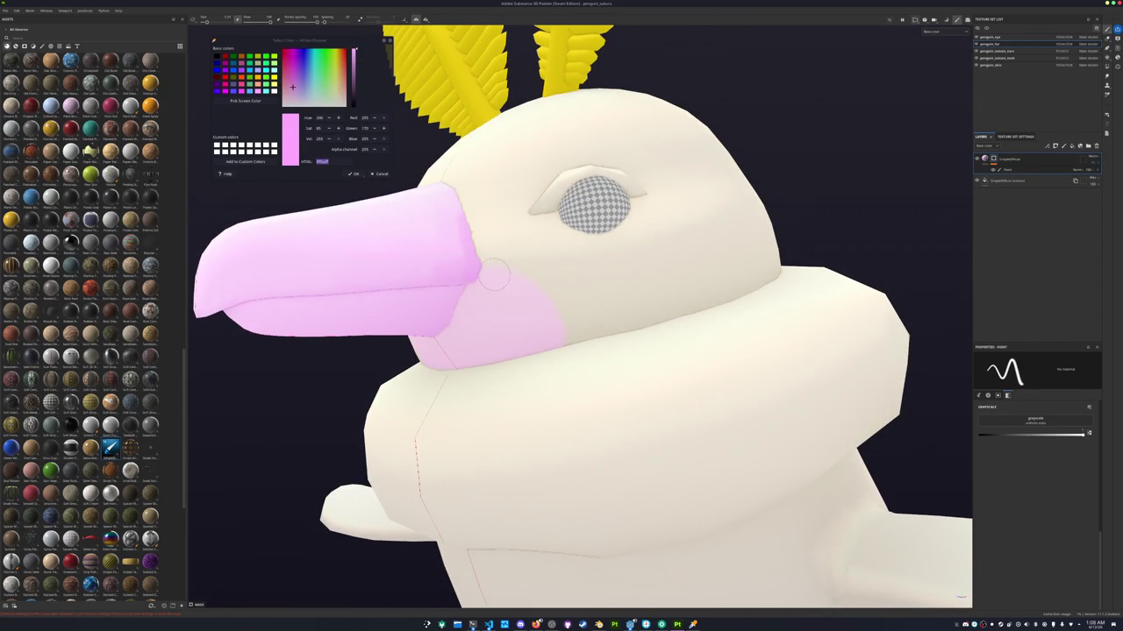
{"action": "scroll", "coordinate": [494, 275], "scroll_direction": "down", "scroll_amount": 3}
{"action": "mouse_move", "coordinate": [494, 275]}
{"action": "left_mouse_down", "text": "alt"}
{"action": "mouse_move", "coordinate": [559, 409]}
{"action": "mouse_move", "coordinate": [521, 243]}
{"action": "mouse_move", "coordinate": [558, 261]}
{"action": "mouse_move", "coordinate": [566, 299]}
{"action": "left_mouse_up", "text": "alt"}
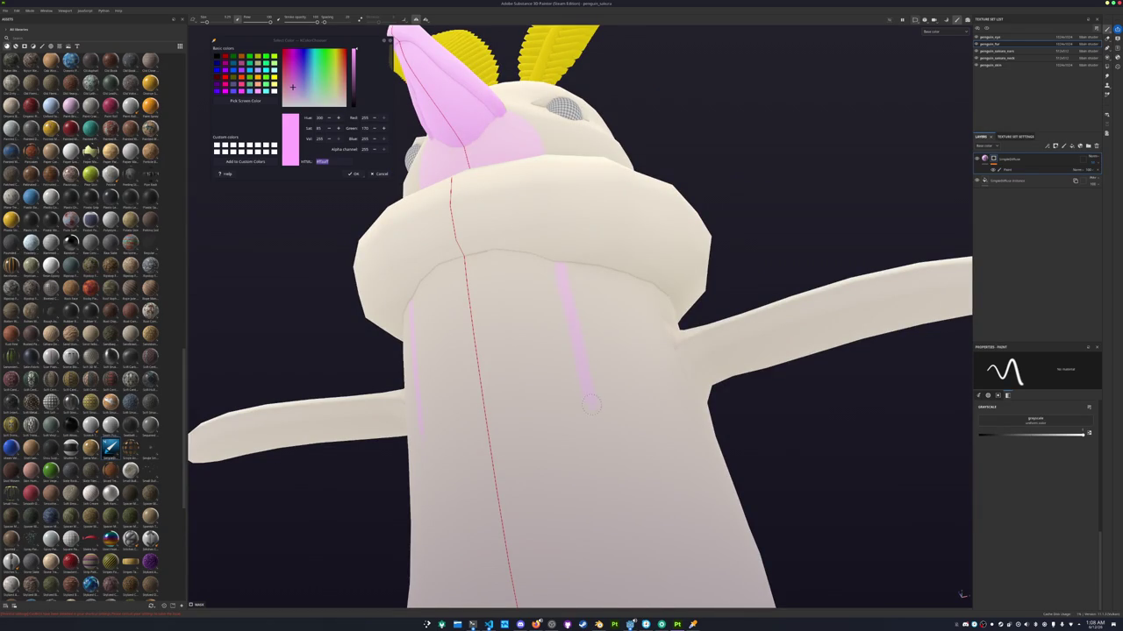
{"action": "scroll", "coordinate": [605, 465], "scroll_direction": "down", "scroll_amount": 2}
Enlarge the brush, paint the belly front pink inside its outline, and orbit to check the model
{"action": "left_click_drag", "start_coordinate": [605, 465], "coordinate": [559, 258], "text": "alt"}
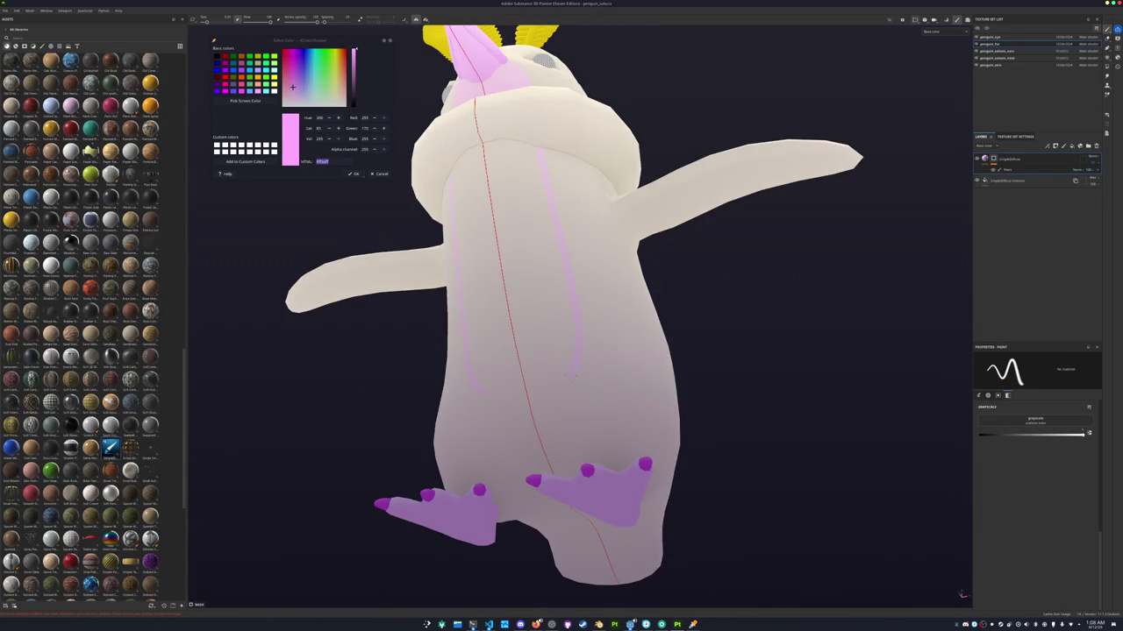
{"action": "scroll", "coordinate": [532, 400], "scroll_direction": "up", "scroll_amount": 2}
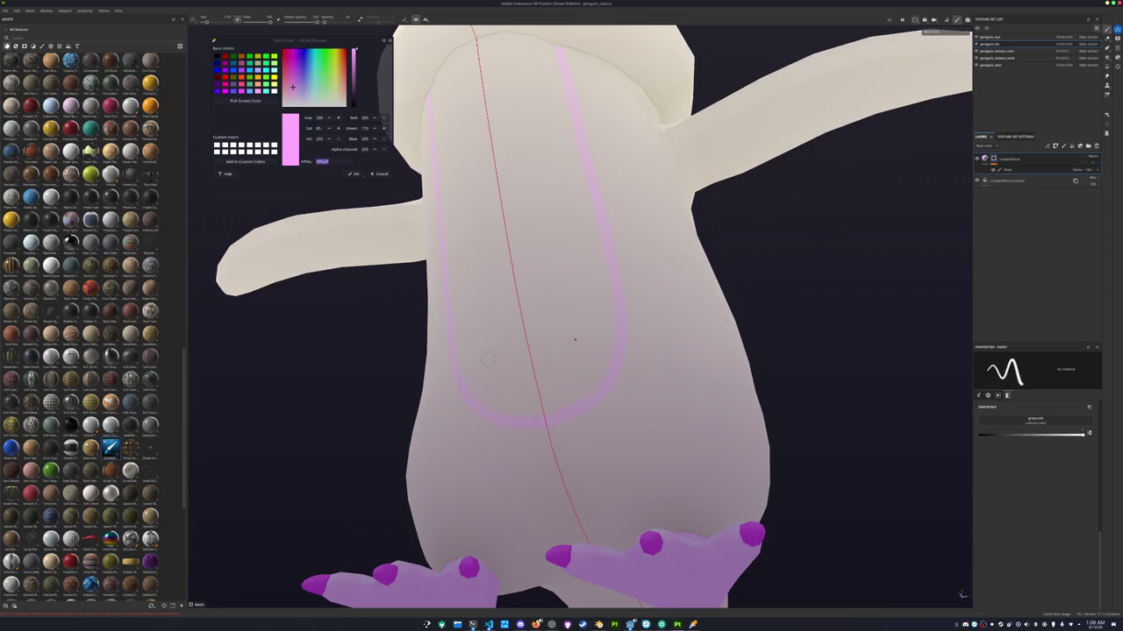
{"action": "key", "text": "bracketright"}
{"action": "mouse_move", "coordinate": [574, 272]}
{"action": "left_mouse_down", "text": "alt"}
{"action": "mouse_move", "coordinate": [564, 271]}
{"action": "mouse_move", "coordinate": [572, 364]}
{"action": "left_mouse_up", "text": "alt"}
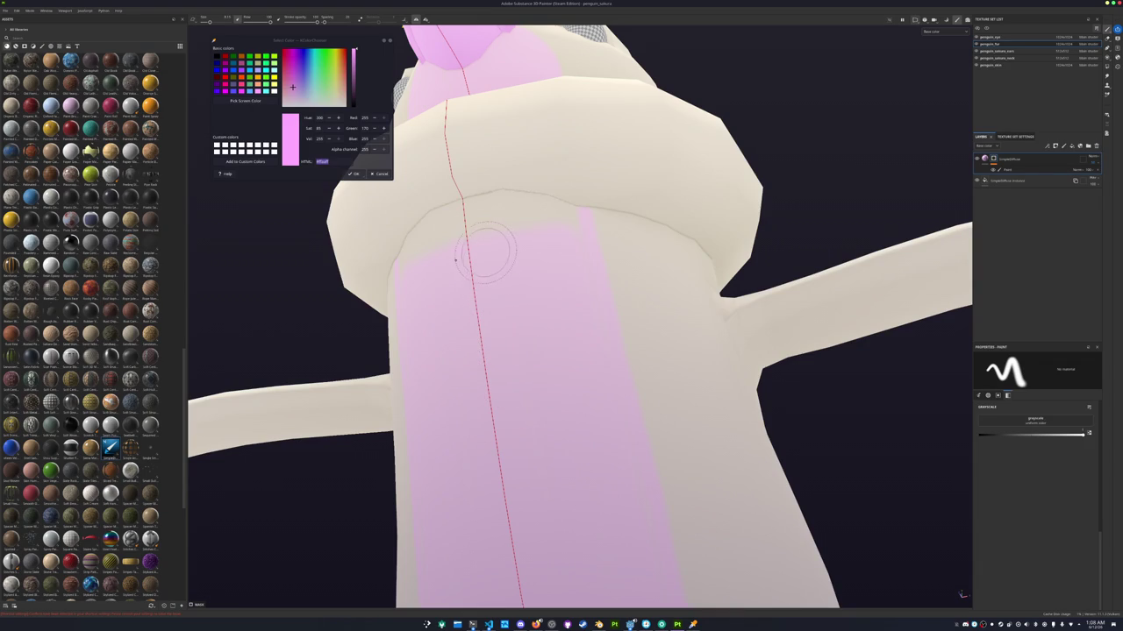
{"action": "scroll", "coordinate": [463, 238], "scroll_direction": "up", "scroll_amount": 3}
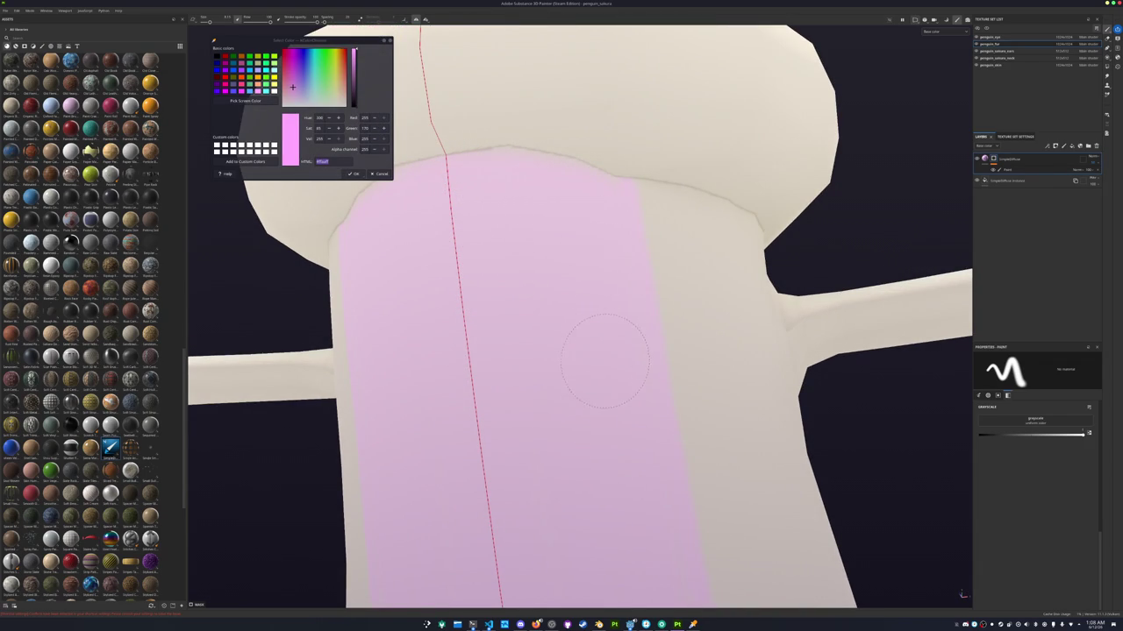
{"action": "scroll", "coordinate": [599, 378], "scroll_direction": "down", "scroll_amount": 5}
{"action": "scroll", "coordinate": [594, 372], "scroll_direction": "up", "scroll_amount": 2}
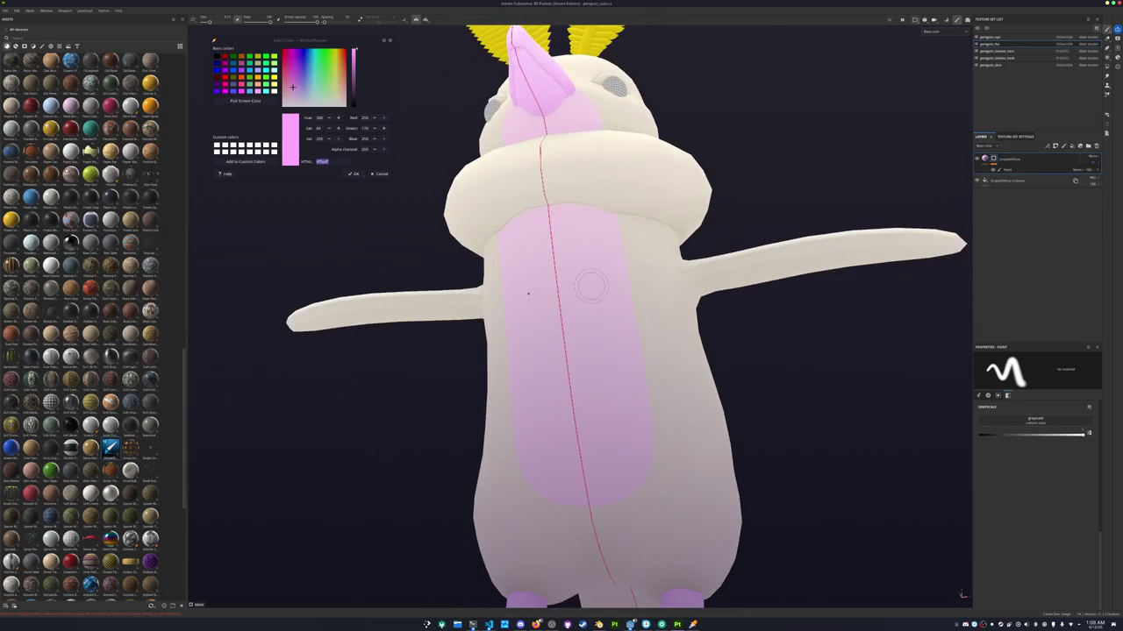
{"action": "left_click_drag", "start_coordinate": [598, 296], "coordinate": [478, 364], "text": "alt"}
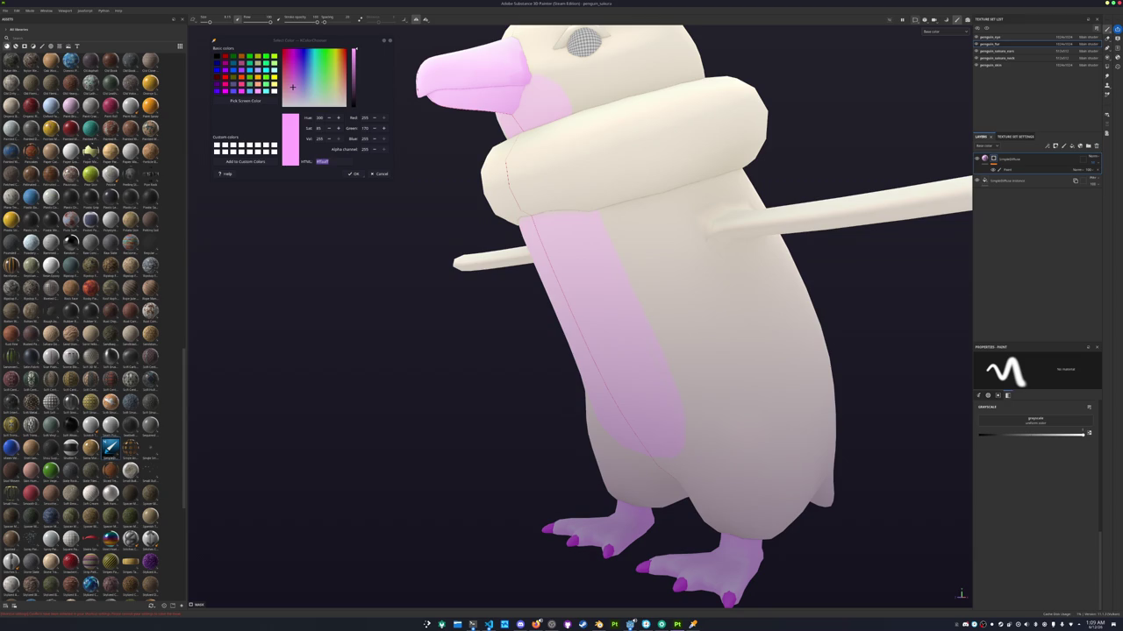
{"action": "scroll", "coordinate": [516, 371], "scroll_direction": "down", "scroll_amount": 3}
{"action": "mouse_move", "coordinate": [517, 371]}
{"action": "left_mouse_down", "text": "alt"}
{"action": "mouse_move", "coordinate": [355, 373]}
{"action": "mouse_move", "coordinate": [495, 369]}
{"action": "mouse_move", "coordinate": [416, 376]}
{"action": "left_mouse_up", "text": "alt"}
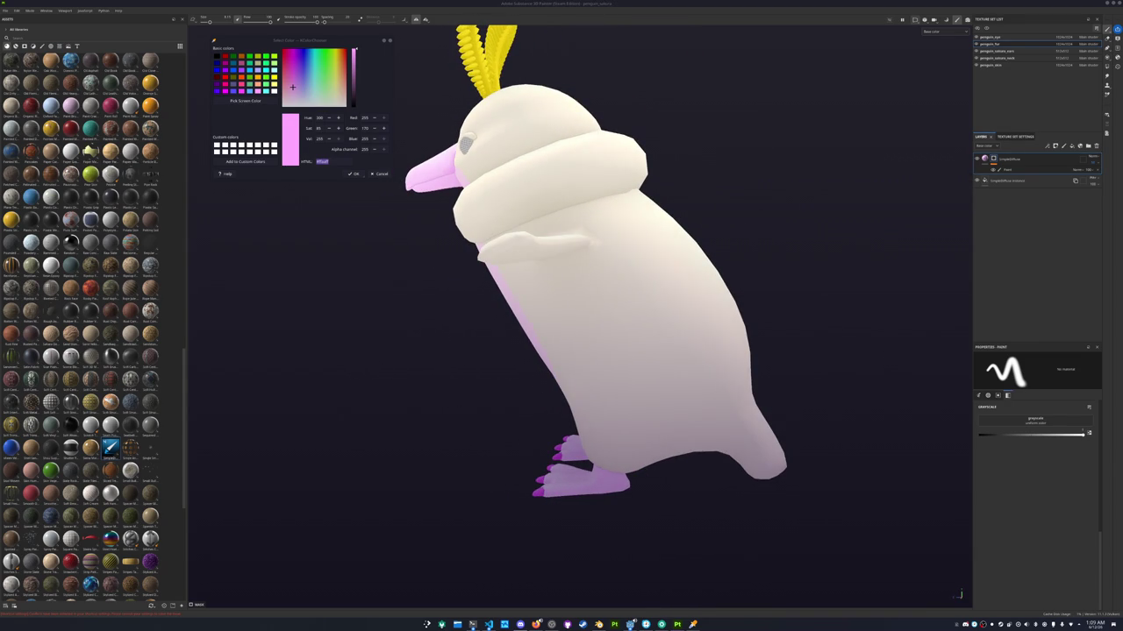
{"action": "mouse_move", "coordinate": [782, 261]}
{"action": "left_mouse_down", "text": "alt"}
{"action": "mouse_move", "coordinate": [664, 263]}
{"action": "mouse_move", "coordinate": [657, 409]}
{"action": "left_mouse_up", "text": "alt"}
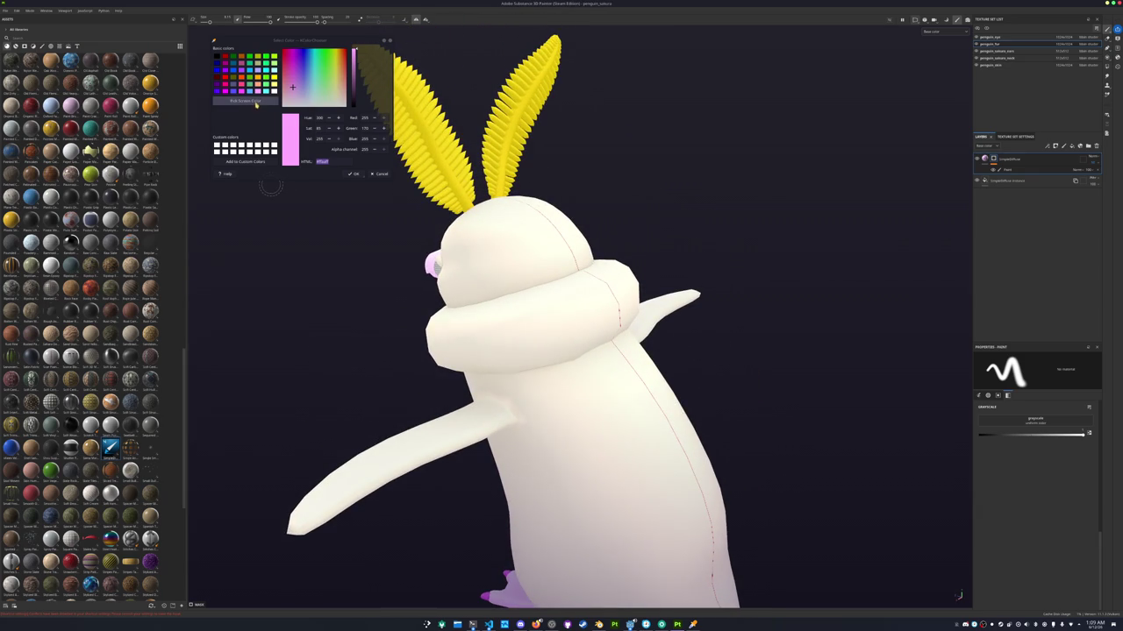
Sample the body's pale yellow, copy its hex, and duplicate the SimpleDiffuse layer
{"action": "left_click", "coordinate": [245, 100]}
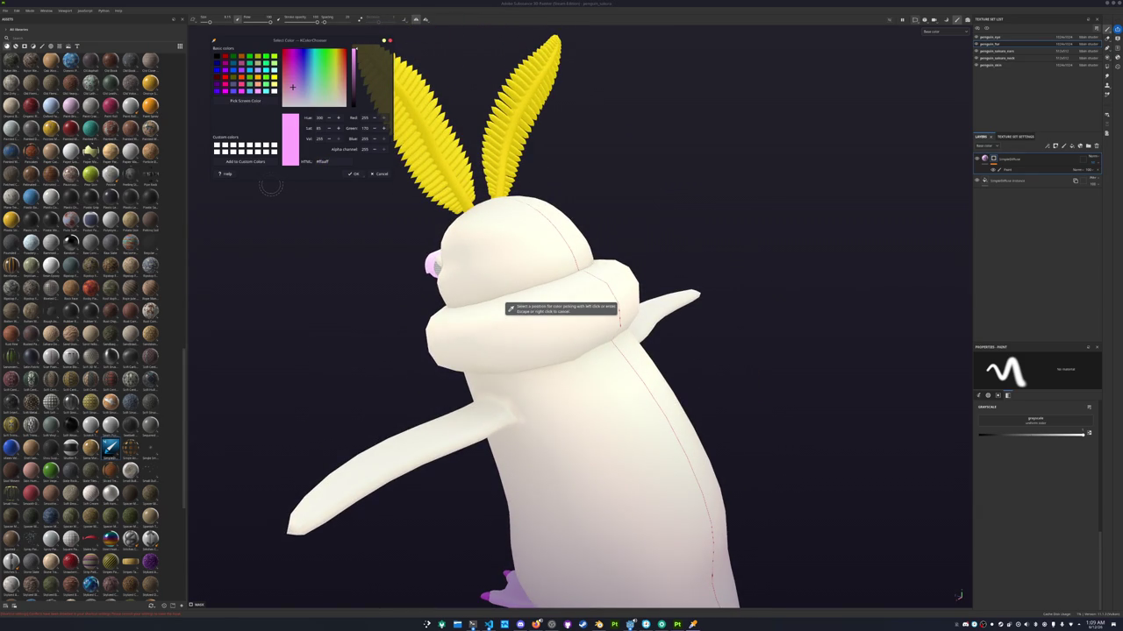
{"action": "left_click", "coordinate": [505, 304]}
{"action": "double_click", "coordinate": [333, 161]}
{"action": "key", "text": "ctrl+c"}
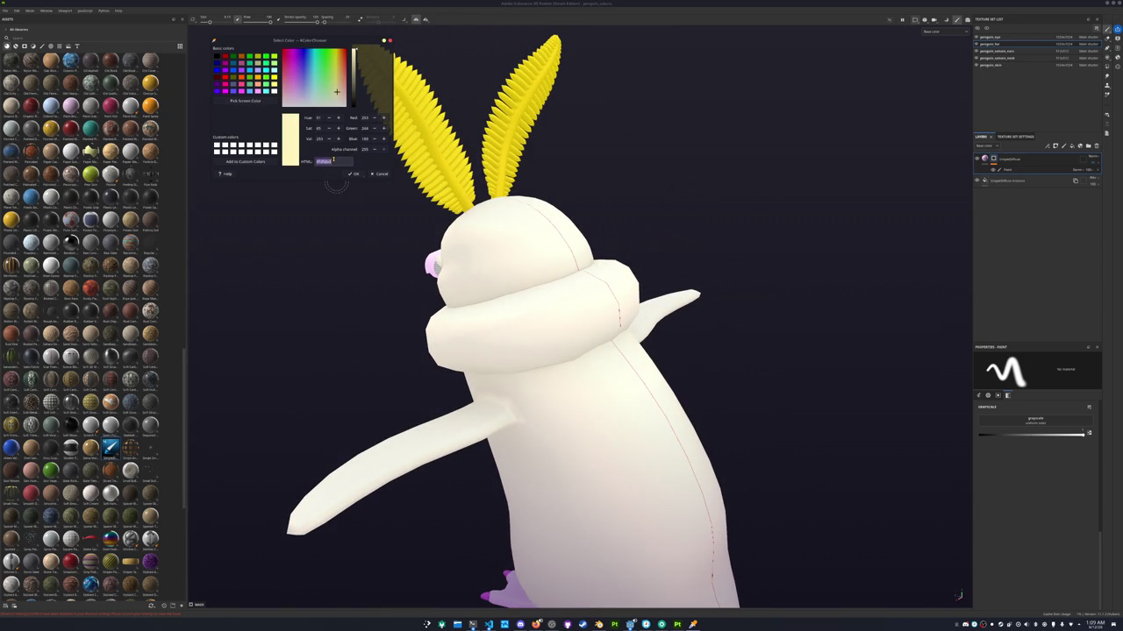
{"action": "left_click", "coordinate": [1094, 163]}
{"action": "key", "text": "ctrl+d"}
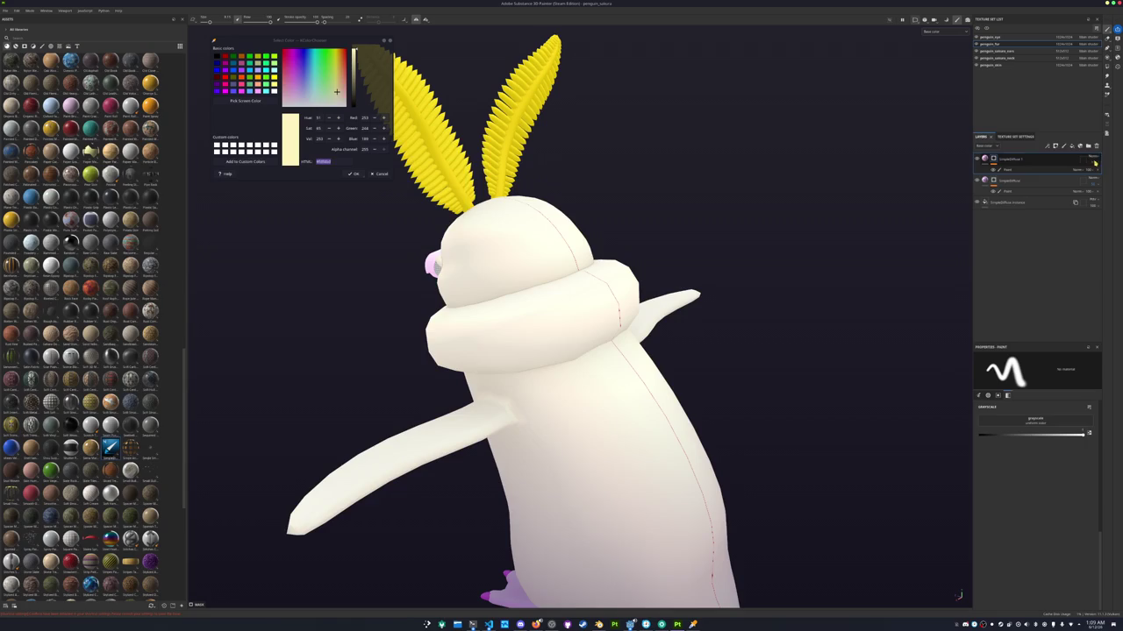
Set the copy's Diffuse base, shadow and AO colours to the sampled pale yellow
{"action": "left_click", "coordinate": [1009, 158]}
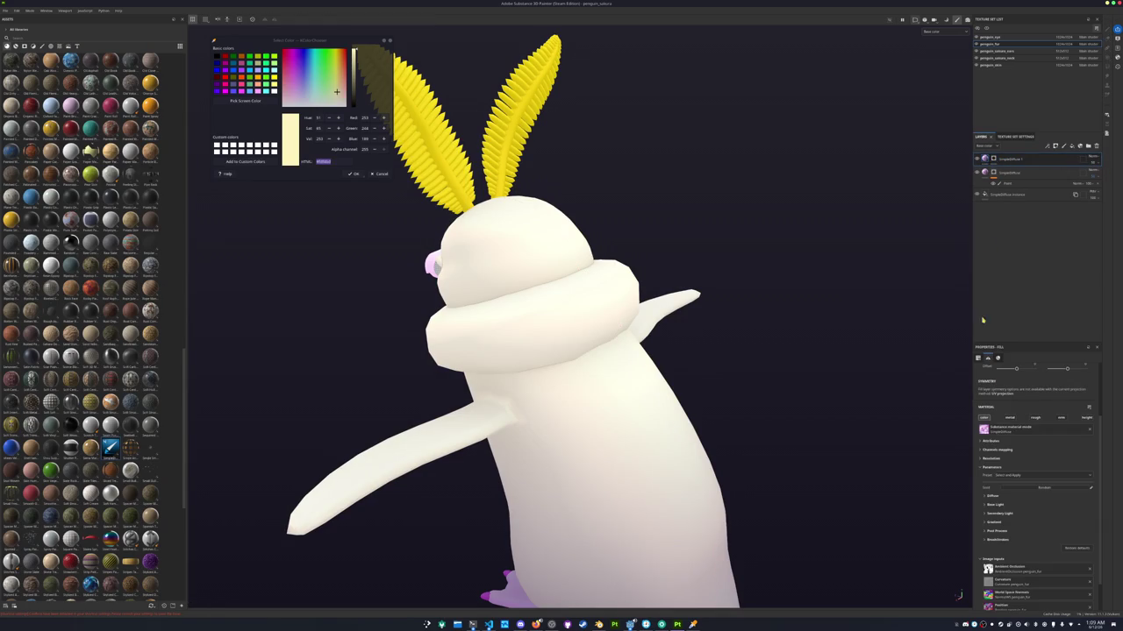
{"action": "left_click", "coordinate": [992, 496]}
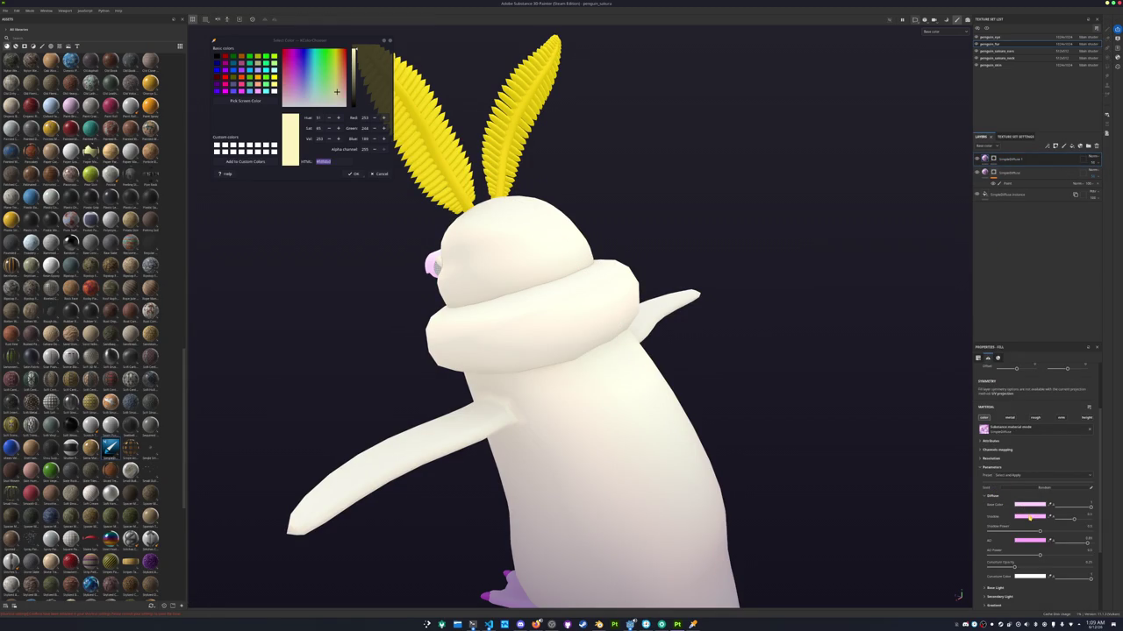
{"action": "left_click", "coordinate": [1037, 507]}
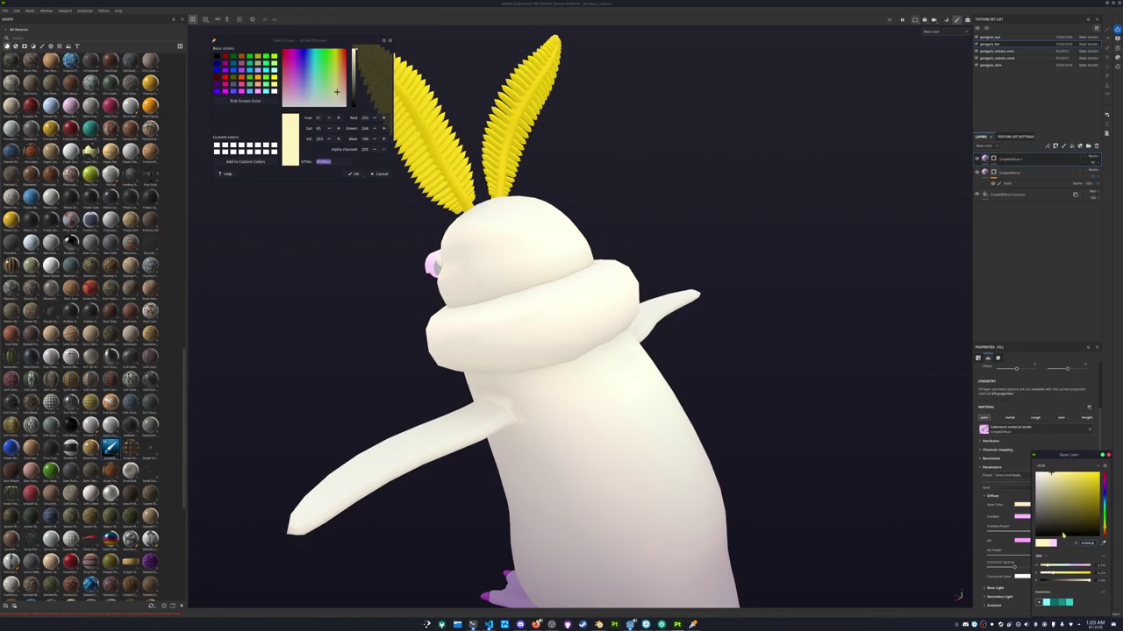
{"action": "double_click", "coordinate": [1088, 543]}
{"action": "key", "text": "ctrl+v"}
{"action": "key", "text": "Return"}
{"action": "left_click", "coordinate": [1024, 541]}
{"action": "key", "text": "ctrl+v"}
{"action": "key", "text": "Return"}
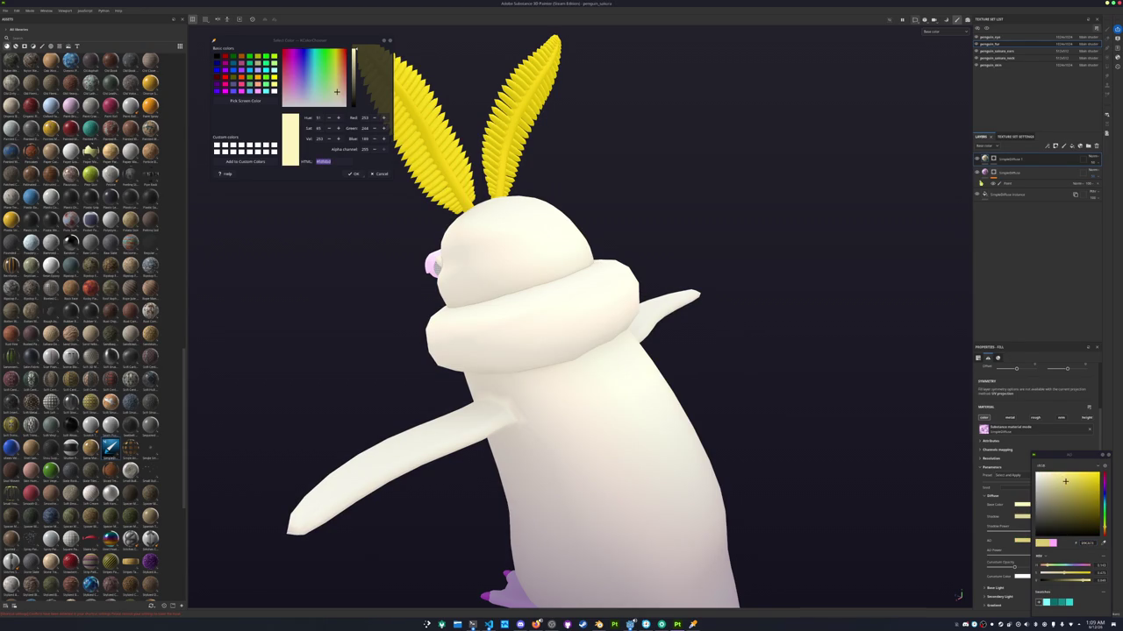
Paint faint pale yellow over the top of the head and cheek
{"action": "key", "text": "1"}
{"action": "mouse_move", "coordinate": [607, 303]}
{"action": "left_mouse_down", "text": "alt"}
{"action": "mouse_move", "coordinate": [520, 330]}
{"action": "mouse_move", "coordinate": [539, 403]}
{"action": "left_mouse_up", "text": "alt"}
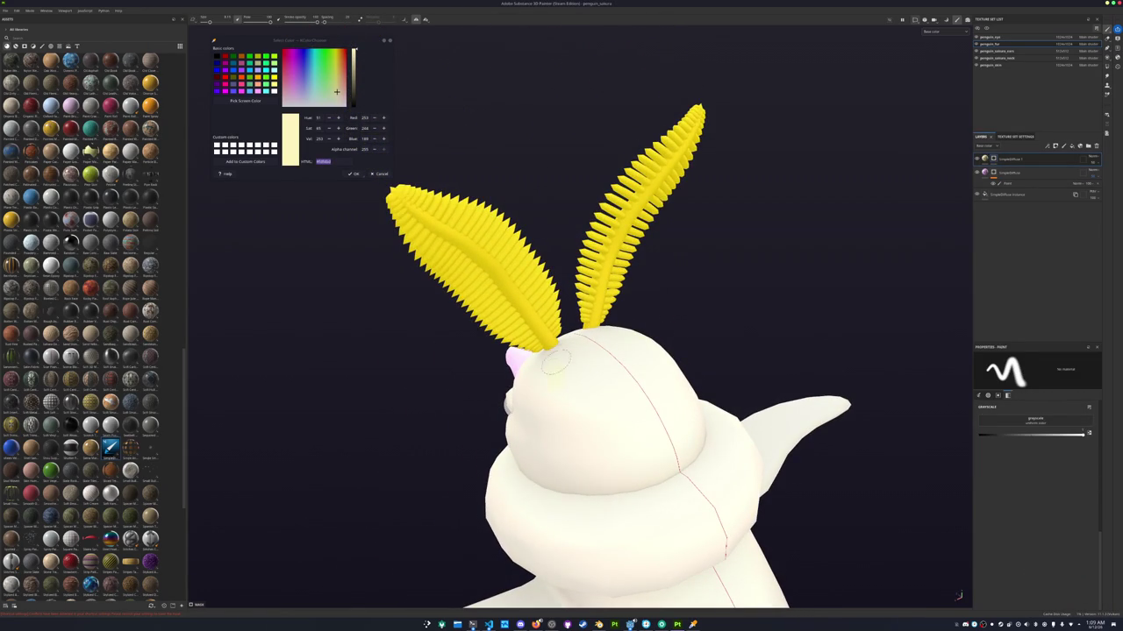
{"action": "mouse_move", "coordinate": [579, 346]}
{"action": "left_mouse_down"}
{"action": "mouse_move", "coordinate": [579, 449]}
{"action": "mouse_move", "coordinate": [611, 470]}
{"action": "mouse_move", "coordinate": [637, 411]}
{"action": "mouse_move", "coordinate": [641, 443]}
{"action": "mouse_move", "coordinate": [605, 445]}
{"action": "mouse_move", "coordinate": [622, 369]}
{"action": "mouse_move", "coordinate": [600, 376]}
{"action": "mouse_move", "coordinate": [632, 405]}
{"action": "mouse_move", "coordinate": [633, 465]}
{"action": "left_mouse_up"}
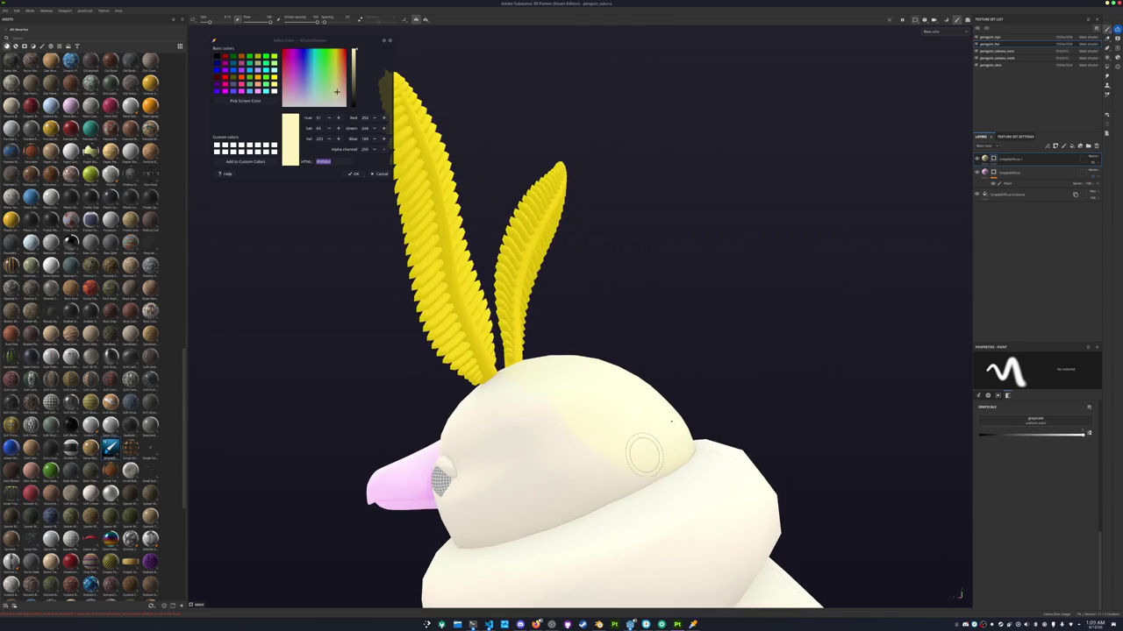
{"action": "mouse_move", "coordinate": [543, 488]}
{"action": "left_mouse_down", "text": "alt"}
{"action": "mouse_move", "coordinate": [518, 465]}
{"action": "mouse_move", "coordinate": [631, 409]}
{"action": "left_mouse_up", "text": "alt"}
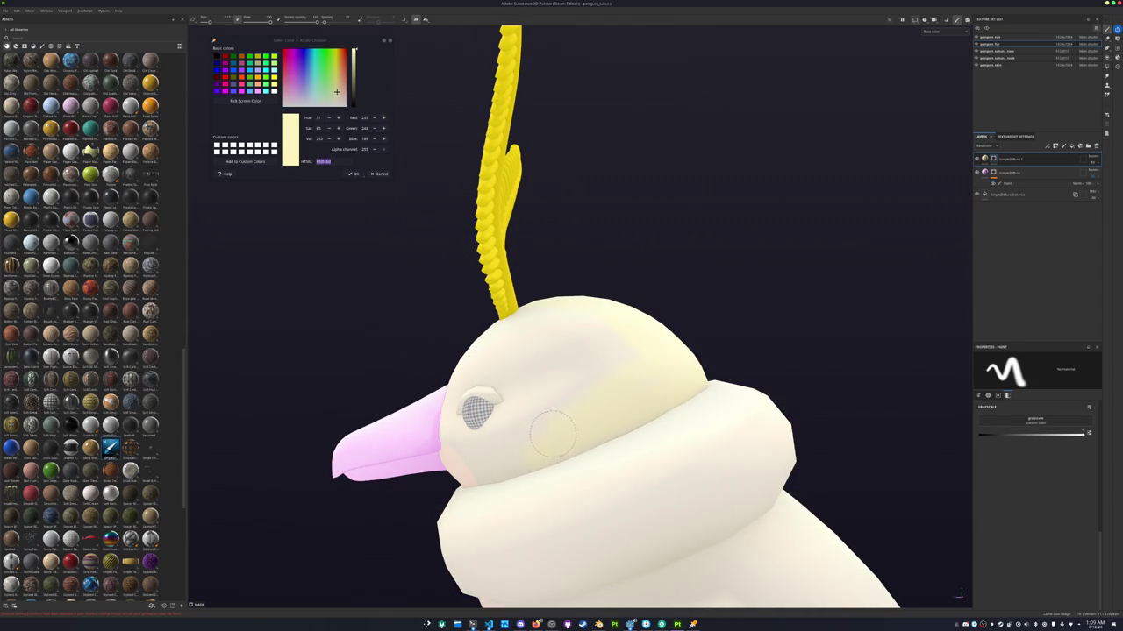
{"action": "mouse_move", "coordinate": [587, 378]}
{"action": "left_mouse_down"}
{"action": "mouse_move", "coordinate": [581, 409]}
{"action": "mouse_move", "coordinate": [643, 345]}
{"action": "mouse_move", "coordinate": [539, 430]}
{"action": "left_mouse_up"}
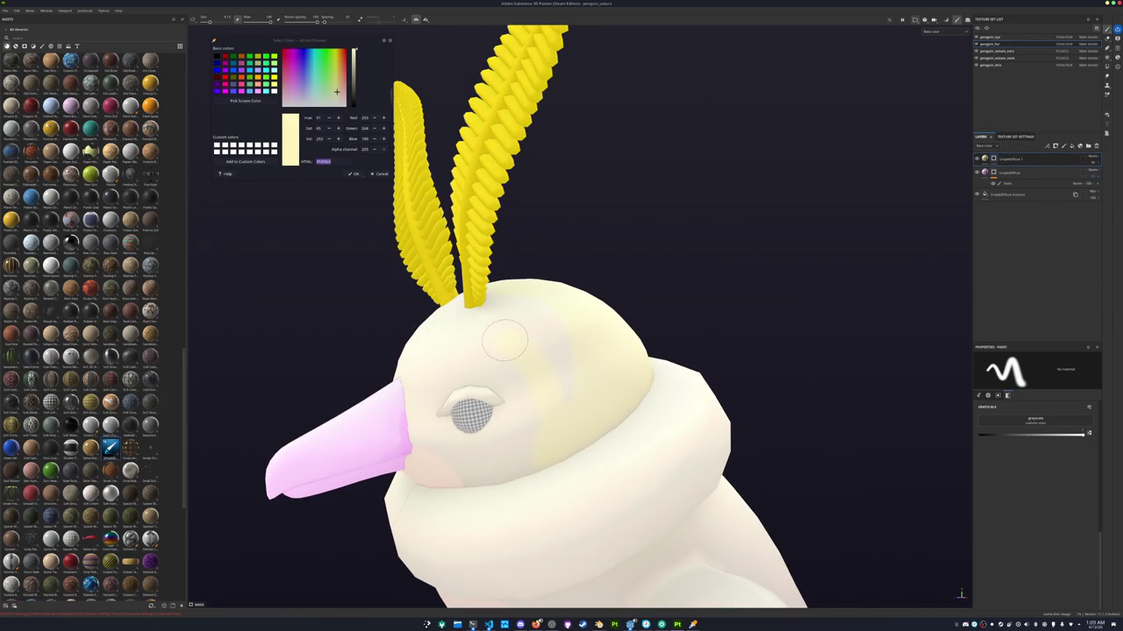
Turn the penguin around and tint the chest pale yellow
{"action": "left_click_drag", "start_coordinate": [468, 326], "coordinate": [419, 383], "text": "alt"}
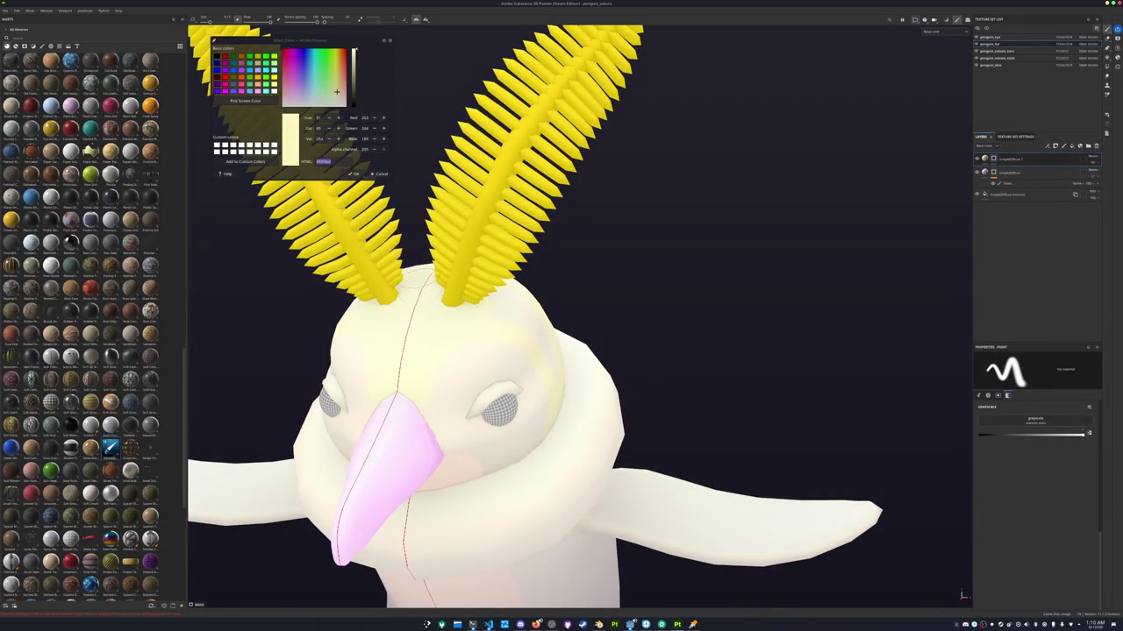
{"action": "mouse_move", "coordinate": [478, 306]}
{"action": "left_mouse_down", "text": "alt"}
{"action": "mouse_move", "coordinate": [495, 280]}
{"action": "mouse_move", "coordinate": [540, 337]}
{"action": "left_mouse_up", "text": "alt"}
{"action": "mouse_move", "coordinate": [566, 276]}
{"action": "left_mouse_down", "text": "alt"}
{"action": "mouse_move", "coordinate": [543, 293]}
{"action": "mouse_move", "coordinate": [518, 351]}
{"action": "mouse_move", "coordinate": [607, 308]}
{"action": "left_mouse_up", "text": "alt"}
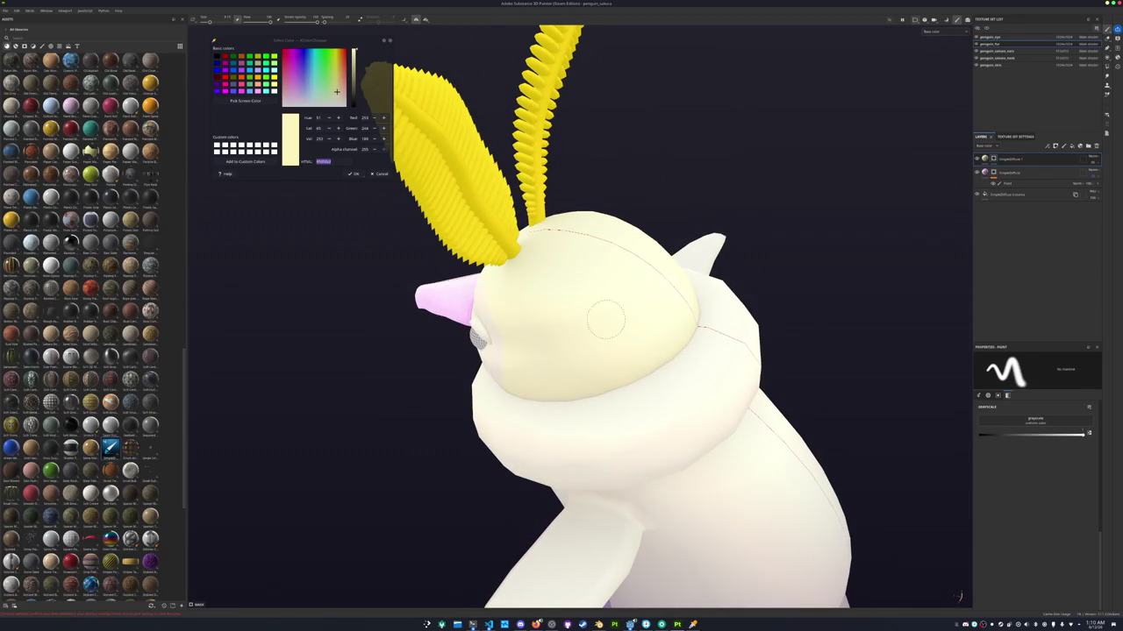
{"action": "scroll", "coordinate": [614, 334], "scroll_direction": "down", "scroll_amount": 5}
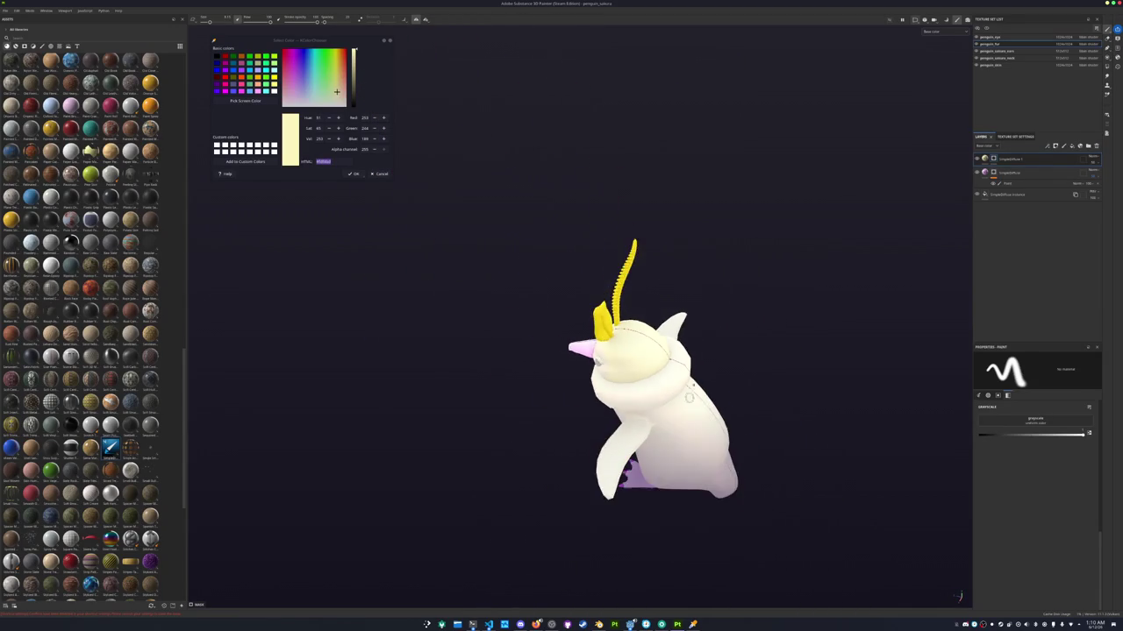
{"action": "left_click_drag", "start_coordinate": [615, 323], "coordinate": [514, 251], "text": "alt"}
{"action": "scroll", "coordinate": [496, 267], "scroll_direction": "up", "scroll_amount": 4}
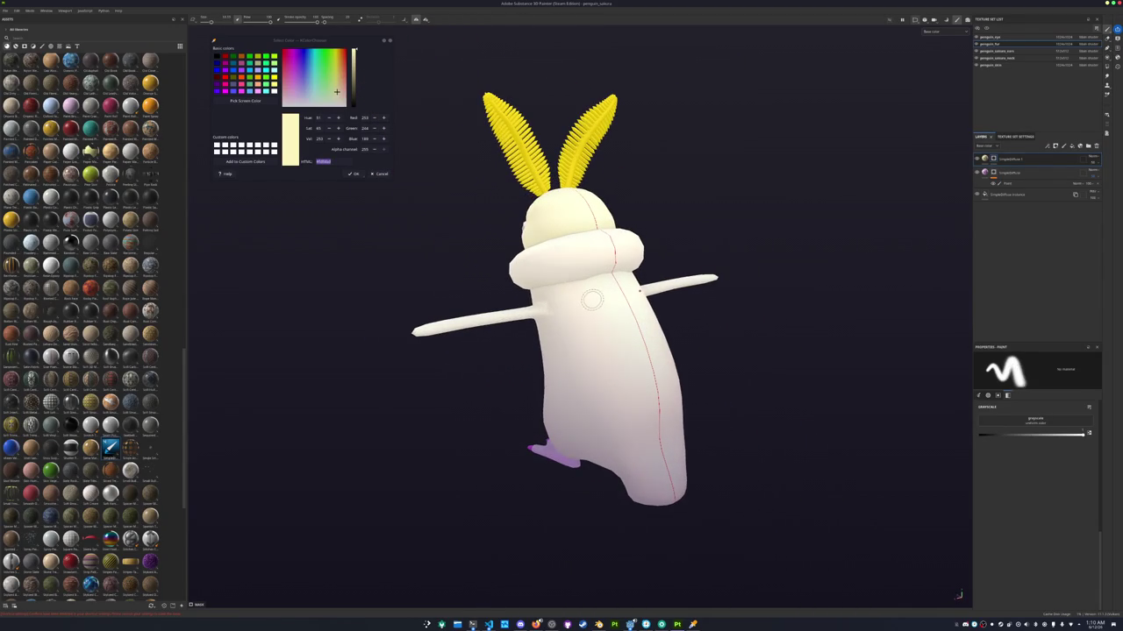
{"action": "mouse_move", "coordinate": [592, 300]}
{"action": "left_mouse_down"}
{"action": "mouse_move", "coordinate": [614, 285]}
{"action": "mouse_move", "coordinate": [649, 358]}
{"action": "left_mouse_up"}
{"action": "mouse_move", "coordinate": [649, 508]}
{"action": "left_mouse_down", "text": "alt"}
{"action": "mouse_move", "coordinate": [682, 381]}
{"action": "mouse_move", "coordinate": [684, 432]}
{"action": "left_mouse_up", "text": "alt"}
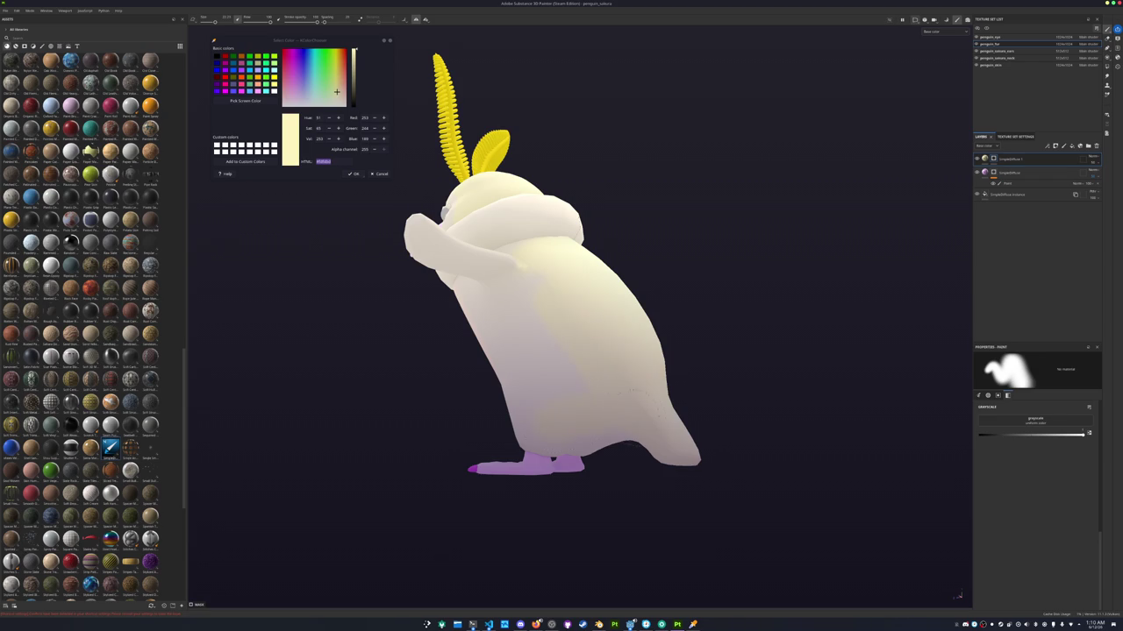
Spread the pale yellow tint down the body and view the lowered flipper
{"action": "left_click_drag", "start_coordinate": [557, 396], "coordinate": [531, 390], "text": "alt"}
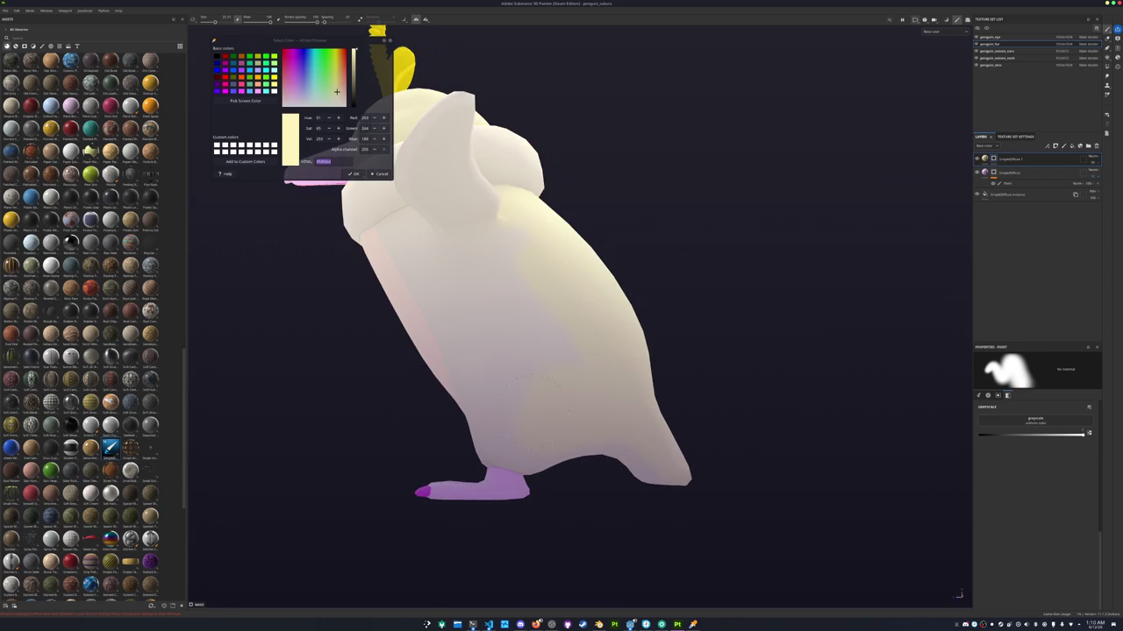
{"action": "mouse_move", "coordinate": [510, 260]}
{"action": "left_mouse_down"}
{"action": "mouse_move", "coordinate": [556, 381]}
{"action": "mouse_move", "coordinate": [544, 416]}
{"action": "mouse_move", "coordinate": [577, 445]}
{"action": "left_mouse_up"}
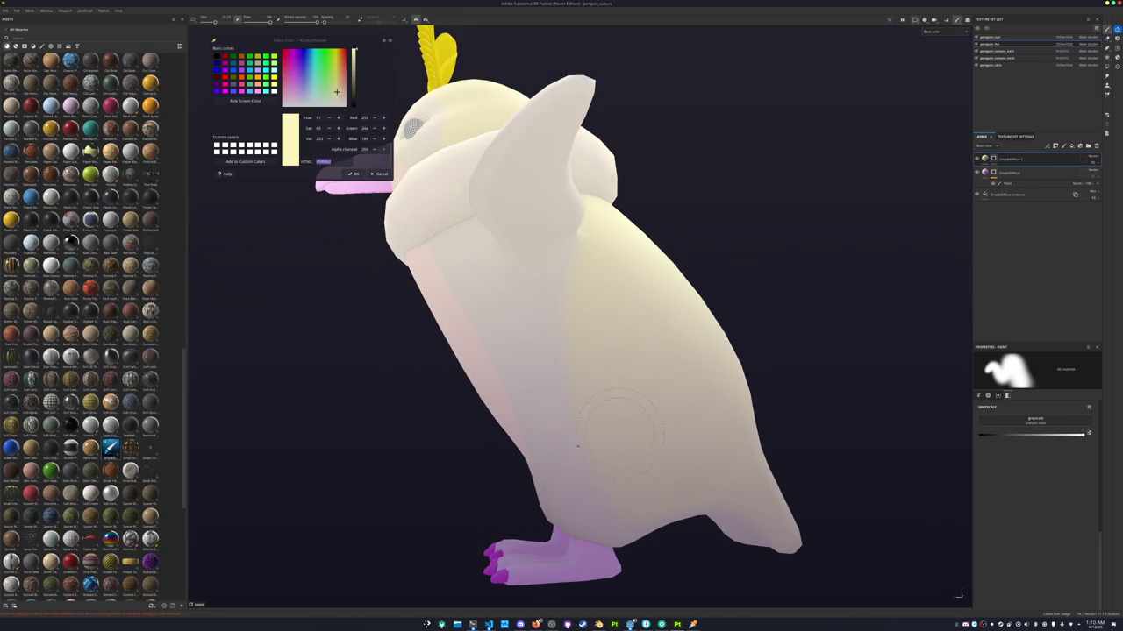
{"action": "mouse_move", "coordinate": [583, 267]}
{"action": "left_mouse_down", "text": "alt"}
{"action": "mouse_move", "coordinate": [614, 251]}
{"action": "mouse_move", "coordinate": [637, 306]}
{"action": "left_mouse_up", "text": "alt"}
{"action": "mouse_move", "coordinate": [597, 248]}
{"action": "left_mouse_down", "text": "alt"}
{"action": "mouse_move", "coordinate": [602, 283]}
{"action": "mouse_move", "coordinate": [579, 333]}
{"action": "mouse_move", "coordinate": [601, 325]}
{"action": "left_mouse_up", "text": "alt"}
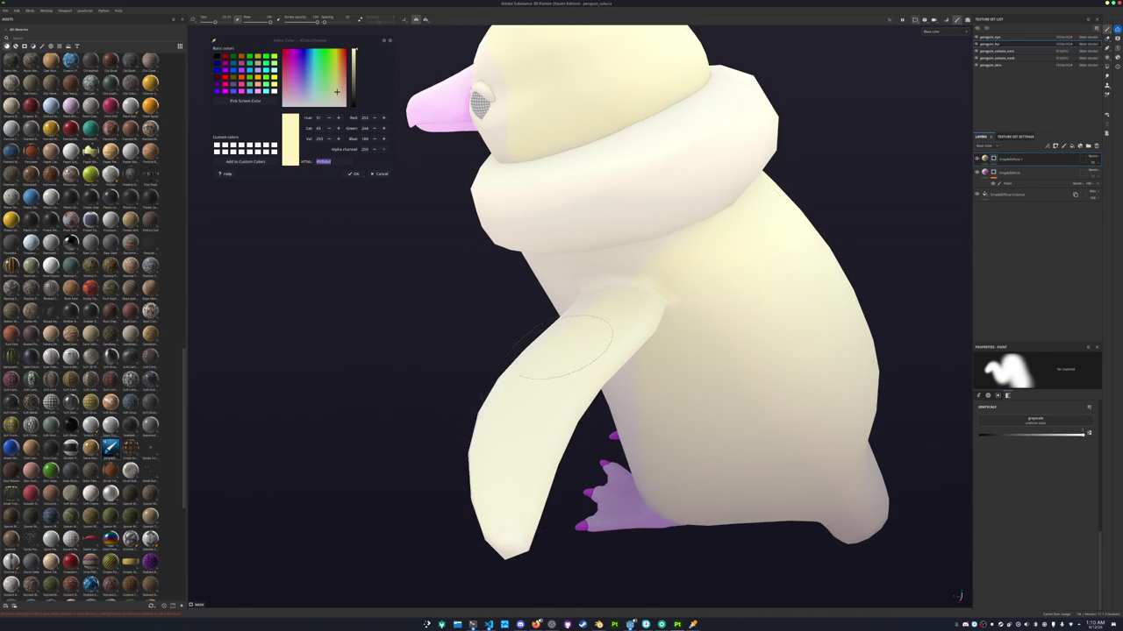
Extend the yellow around the neck, check the side and back, then add a layer with Ctrl+D
{"action": "scroll", "coordinate": [584, 300], "scroll_direction": "up", "scroll_amount": 2}
{"action": "scroll", "coordinate": [614, 290], "scroll_direction": "up", "scroll_amount": 5}
{"action": "right_click_drag", "start_coordinate": [662, 277], "coordinate": [681, 261], "text": "ctrl"}
{"action": "left_click_drag", "start_coordinate": [682, 261], "coordinate": [580, 307]}
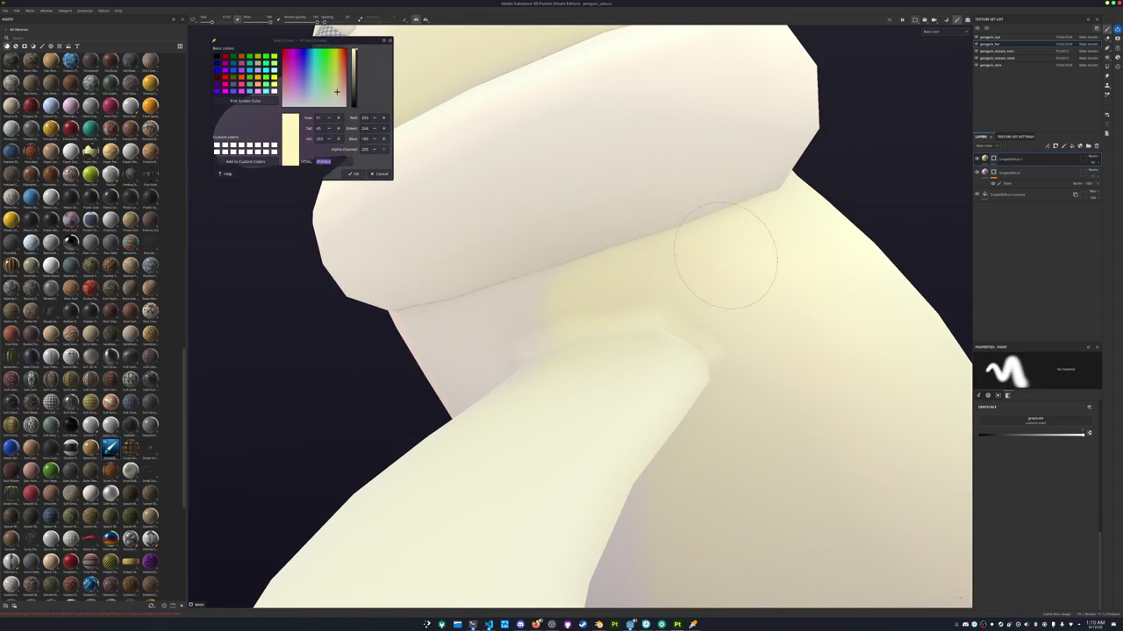
{"action": "left_click_drag", "start_coordinate": [692, 321], "coordinate": [545, 312], "text": "alt"}
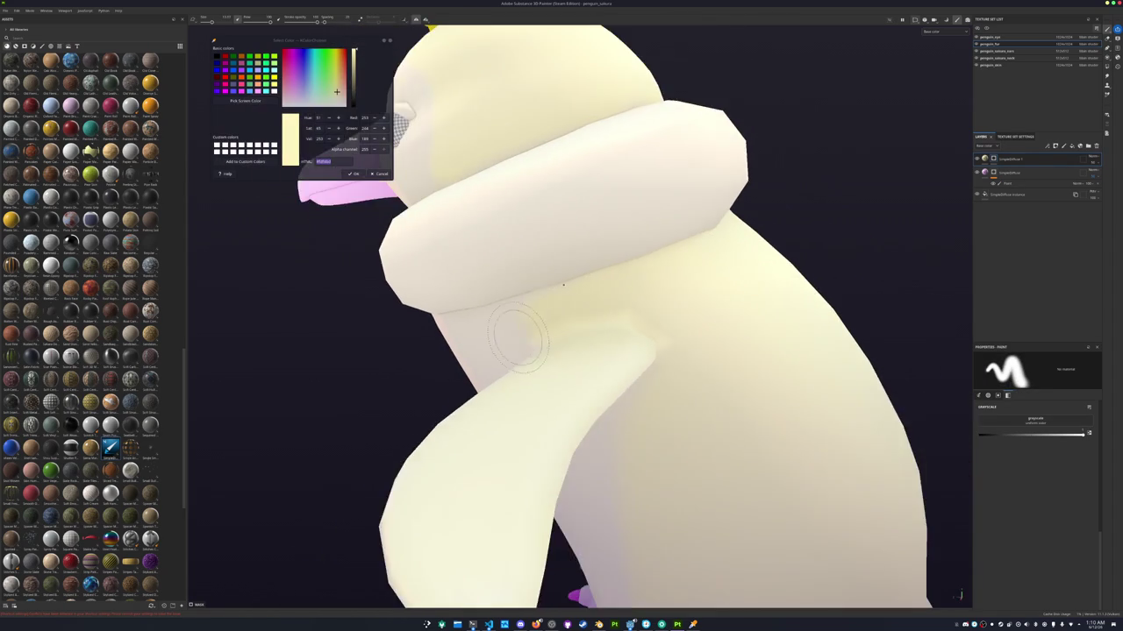
{"action": "scroll", "coordinate": [532, 309], "scroll_direction": "down", "scroll_amount": 5}
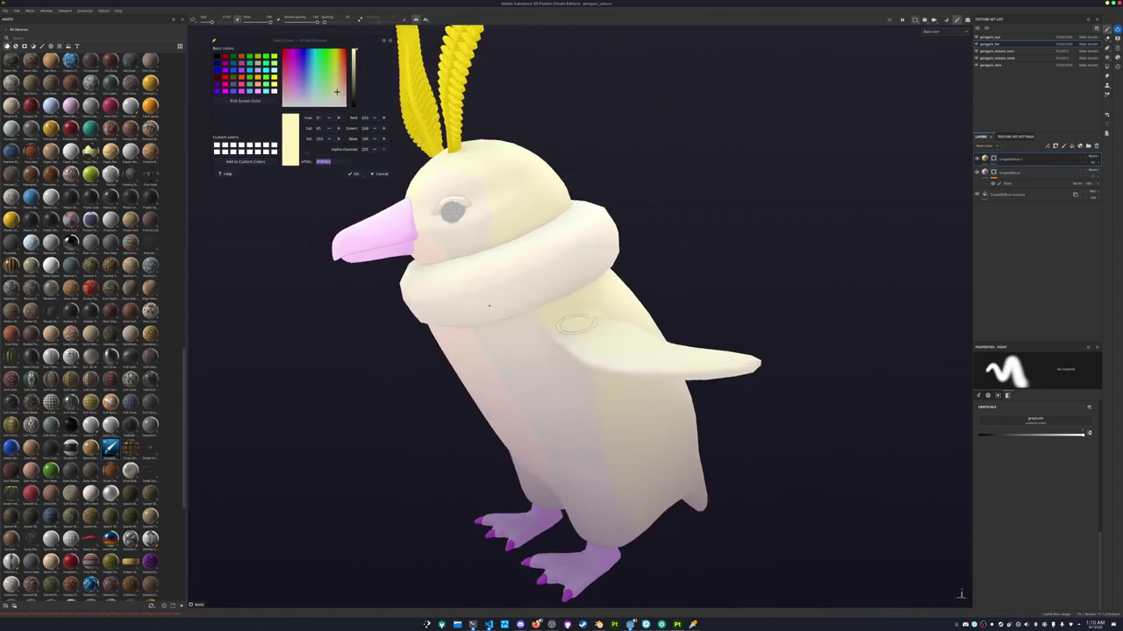
{"action": "mouse_move", "coordinate": [532, 308]}
{"action": "left_mouse_down", "text": "alt"}
{"action": "mouse_move", "coordinate": [538, 376]}
{"action": "mouse_move", "coordinate": [477, 401]}
{"action": "left_mouse_up", "text": "alt"}
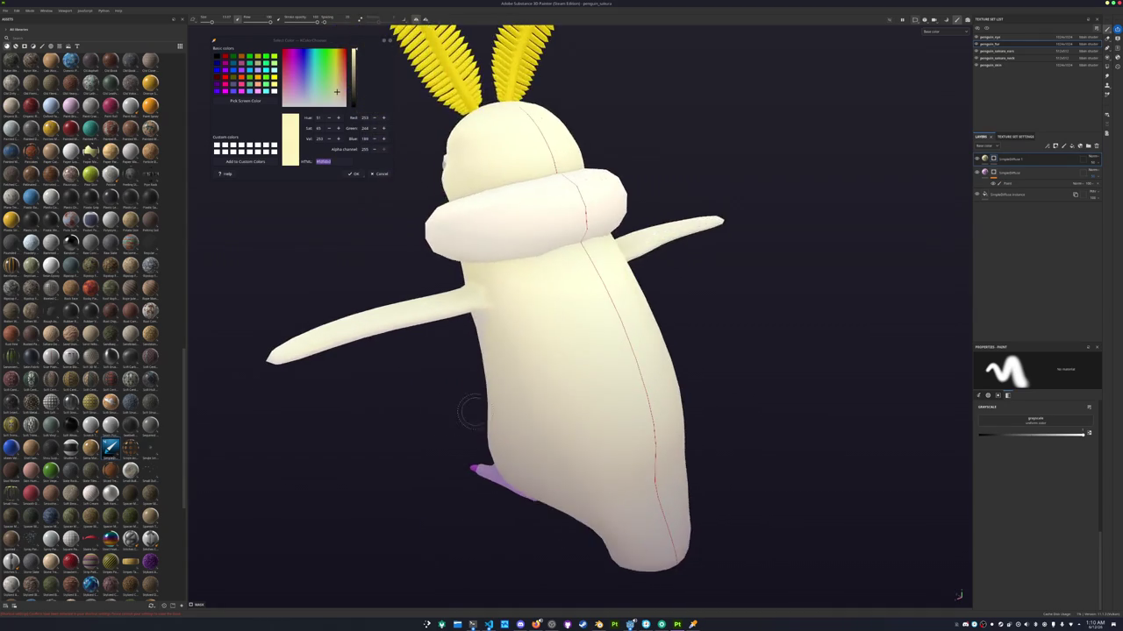
{"action": "scroll", "coordinate": [489, 406], "scroll_direction": "down", "scroll_amount": 3}
{"action": "key", "text": "ctrl+d"}
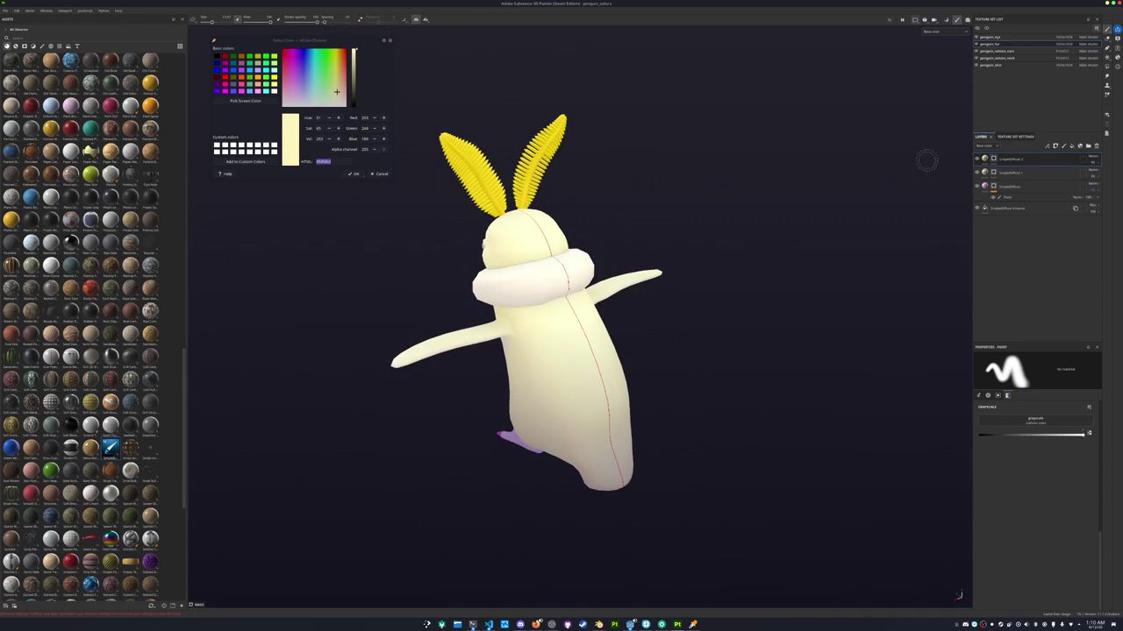
Sample a pale green from the screen and apply it to the fill's Base Color, Diffuse and AO
{"action": "left_click", "coordinate": [245, 100]}
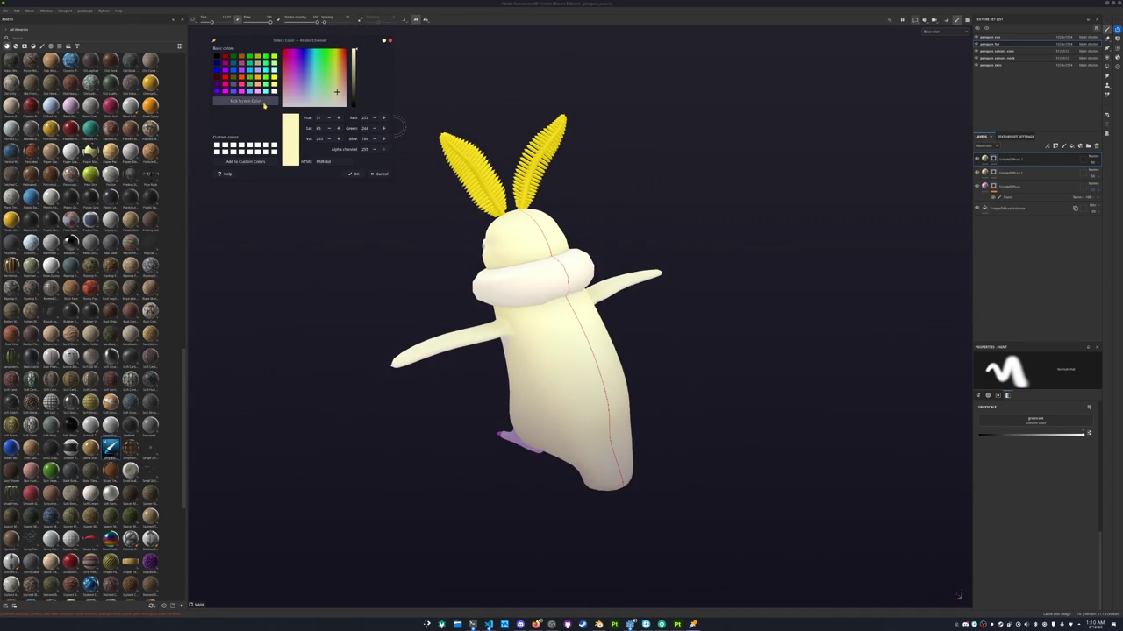
{"action": "left_click", "coordinate": [508, 311]}
{"action": "left_click", "coordinate": [993, 159]}
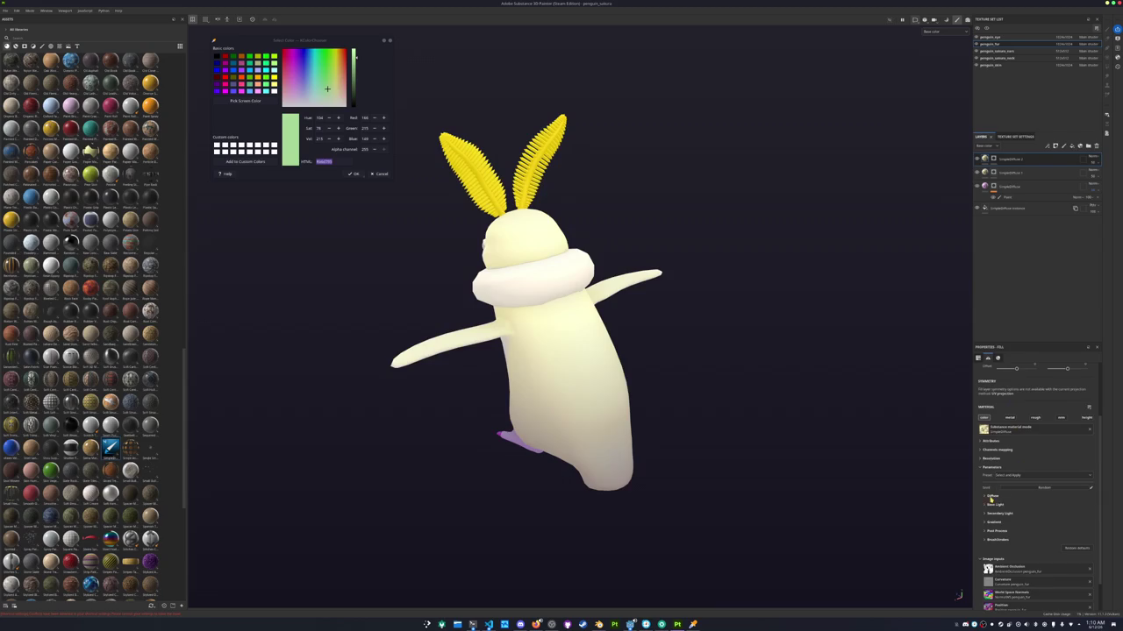
{"action": "left_click", "coordinate": [991, 497]}
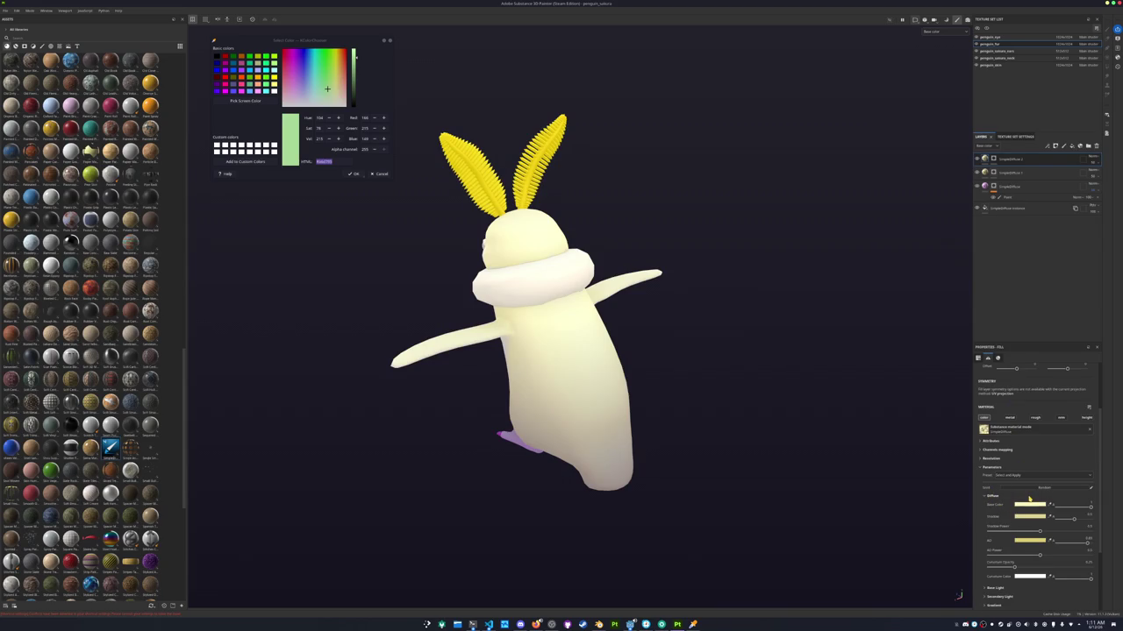
{"action": "left_click", "coordinate": [1030, 505]}
{"action": "key", "text": "ctrl+v"}
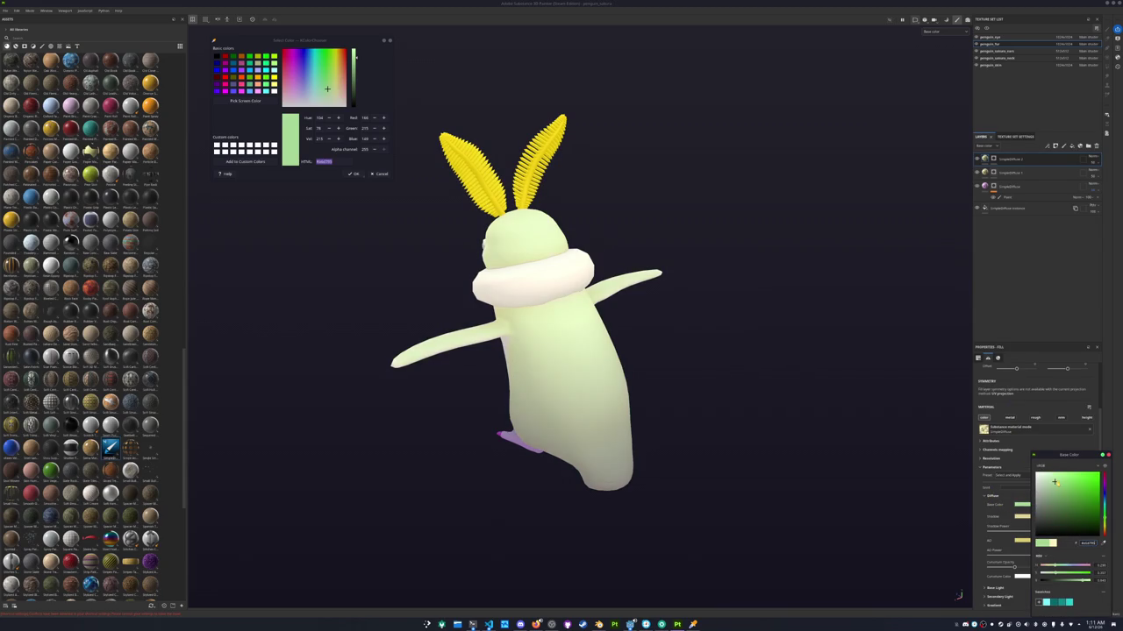
{"action": "left_click", "coordinate": [1022, 517]}
{"action": "type", "text": "a6d795"}
{"action": "left_click", "coordinate": [1022, 540]}
{"action": "key", "text": "ctrl+v"}
{"action": "left_click", "coordinate": [1067, 505]}
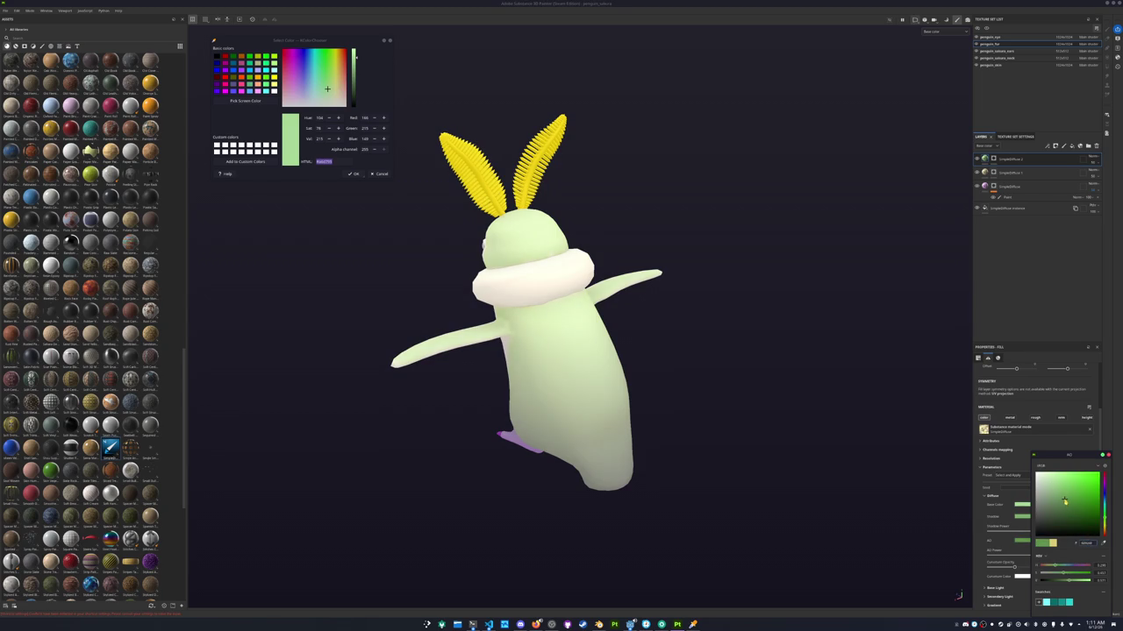
Add a black mask to the green fill layer to hide it, showing the cream body again
{"action": "left_click", "coordinate": [993, 160]}
{"action": "right_click", "coordinate": [994, 160]}
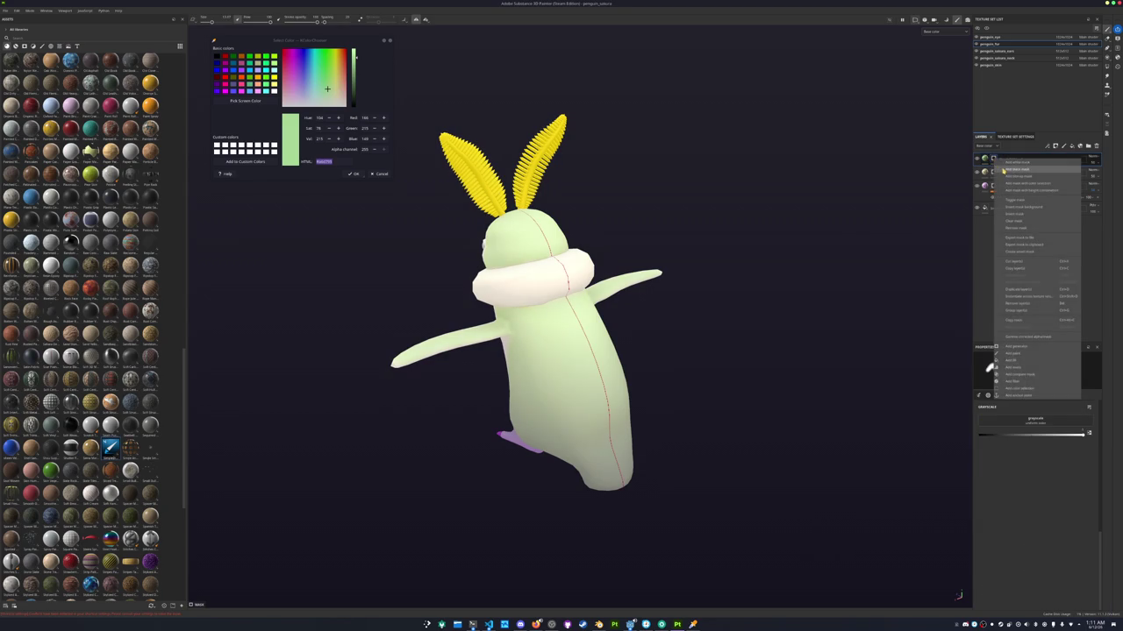
{"action": "left_click", "coordinate": [1006, 172]}
{"action": "scroll", "coordinate": [489, 324], "scroll_direction": "up", "scroll_amount": 3}
{"action": "mouse_move", "coordinate": [488, 324]}
{"action": "left_mouse_down", "text": "alt"}
{"action": "mouse_move", "coordinate": [623, 290]}
{"action": "mouse_move", "coordinate": [604, 274]}
{"action": "mouse_move", "coordinate": [614, 294]}
{"action": "left_mouse_up", "text": "alt"}
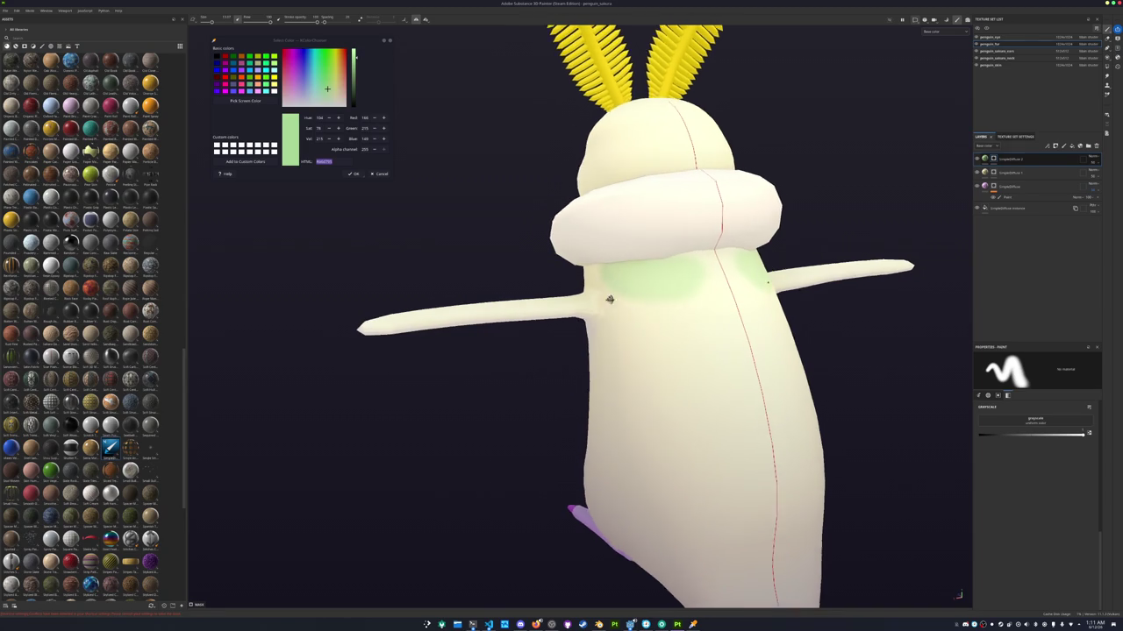
Paint pale green down the chest and up both sides of the penguin's belly
{"action": "mouse_move", "coordinate": [706, 318]}
{"action": "left_mouse_down"}
{"action": "mouse_move", "coordinate": [663, 469]}
{"action": "mouse_move", "coordinate": [663, 424]}
{"action": "mouse_move", "coordinate": [737, 304]}
{"action": "mouse_move", "coordinate": [638, 285]}
{"action": "mouse_move", "coordinate": [626, 258]}
{"action": "mouse_move", "coordinate": [657, 341]}
{"action": "mouse_move", "coordinate": [650, 425]}
{"action": "left_mouse_up"}
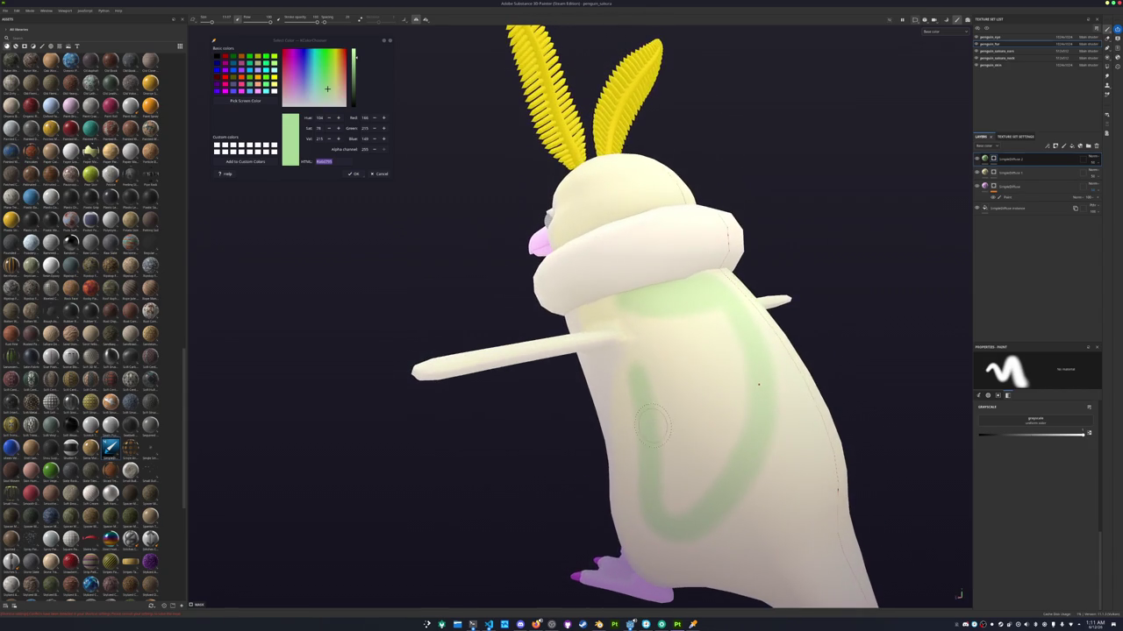
{"action": "left_click_drag", "start_coordinate": [684, 473], "coordinate": [690, 466], "text": "alt"}
{"action": "mouse_move", "coordinate": [638, 531]}
{"action": "left_mouse_down"}
{"action": "mouse_move", "coordinate": [608, 517]}
{"action": "mouse_move", "coordinate": [600, 402]}
{"action": "mouse_move", "coordinate": [616, 419]}
{"action": "mouse_move", "coordinate": [635, 524]}
{"action": "mouse_move", "coordinate": [677, 399]}
{"action": "mouse_move", "coordinate": [653, 377]}
{"action": "mouse_move", "coordinate": [624, 404]}
{"action": "mouse_move", "coordinate": [631, 342]}
{"action": "mouse_move", "coordinate": [653, 324]}
{"action": "mouse_move", "coordinate": [684, 364]}
{"action": "mouse_move", "coordinate": [707, 368]}
{"action": "left_mouse_up"}
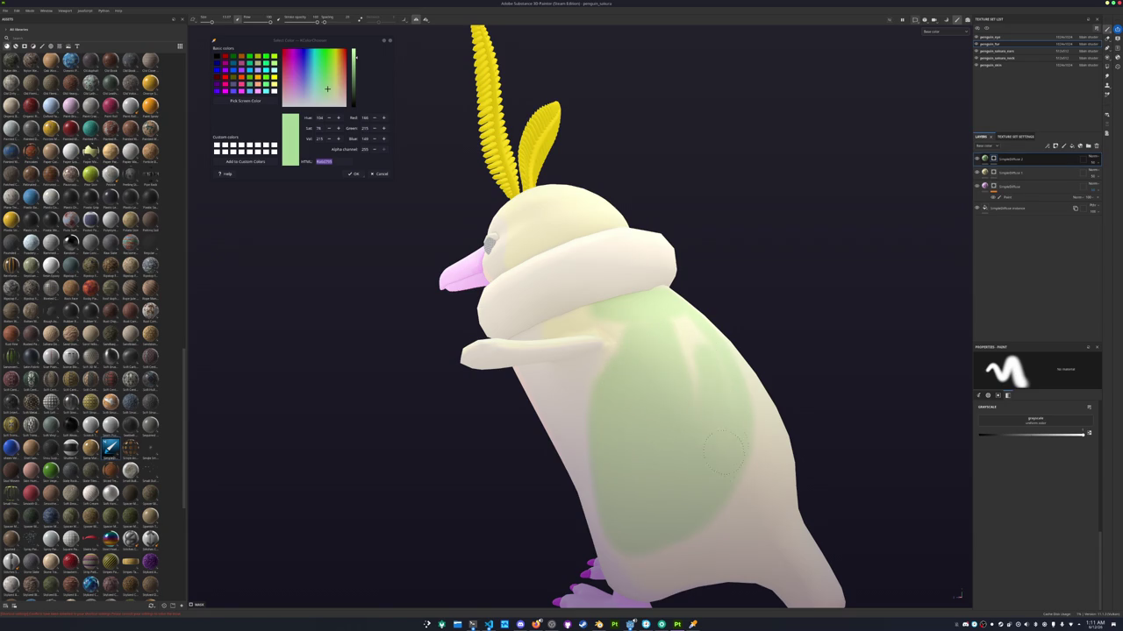
{"action": "left_click_drag", "start_coordinate": [694, 448], "coordinate": [627, 481], "text": "alt"}
{"action": "mouse_move", "coordinate": [688, 436]}
{"action": "left_mouse_down"}
{"action": "mouse_move", "coordinate": [697, 360]}
{"action": "mouse_move", "coordinate": [635, 494]}
{"action": "left_mouse_up"}
Paint green along the flipper from shoulder to tip, viewed from a rear three-quarter angle
{"action": "left_click_drag", "start_coordinate": [642, 386], "coordinate": [547, 394], "text": "alt"}
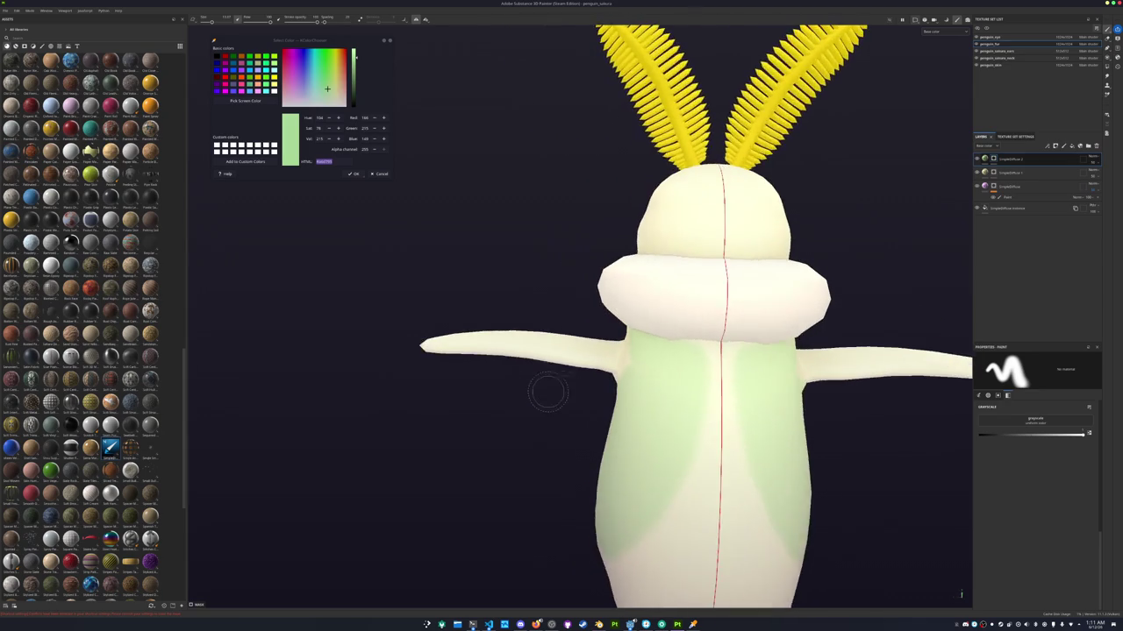
{"action": "scroll", "coordinate": [546, 394], "scroll_direction": "up", "scroll_amount": 2}
{"action": "mouse_move", "coordinate": [709, 319]}
{"action": "left_mouse_down", "text": "alt"}
{"action": "mouse_move", "coordinate": [608, 371]}
{"action": "mouse_move", "coordinate": [663, 381]}
{"action": "mouse_move", "coordinate": [795, 357]}
{"action": "left_mouse_up", "text": "alt"}
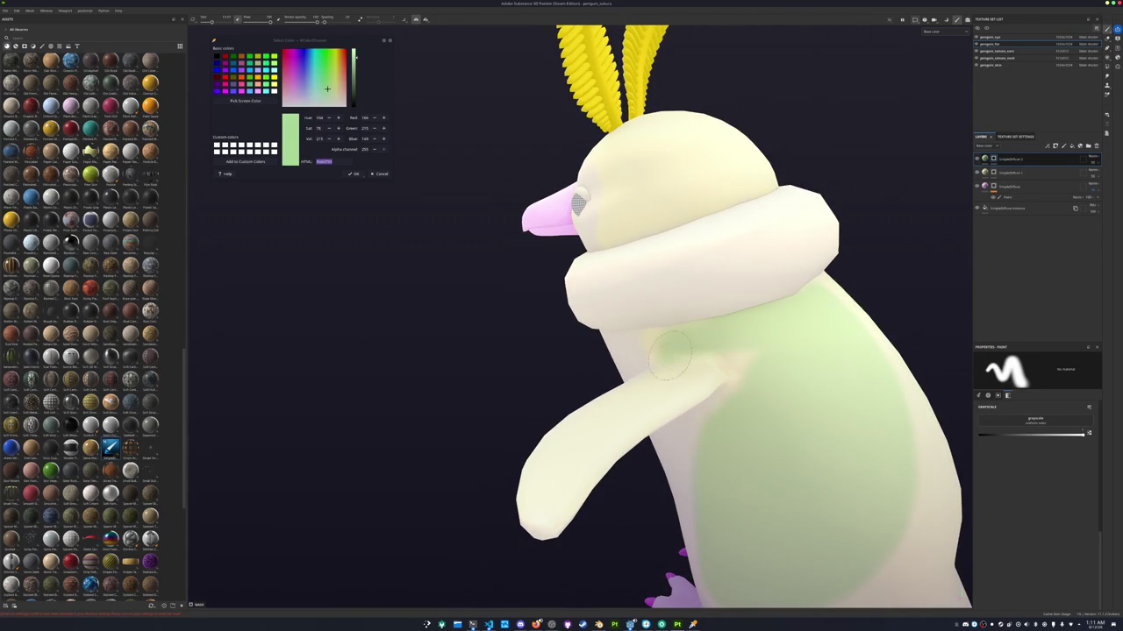
{"action": "left_click_drag", "start_coordinate": [684, 375], "coordinate": [623, 413], "text": "alt"}
{"action": "mouse_move", "coordinate": [715, 377]}
{"action": "left_mouse_down"}
{"action": "mouse_move", "coordinate": [537, 442]}
{"action": "mouse_move", "coordinate": [467, 494]}
{"action": "mouse_move", "coordinate": [530, 416]}
{"action": "mouse_move", "coordinate": [631, 388]}
{"action": "mouse_move", "coordinate": [661, 363]}
{"action": "mouse_move", "coordinate": [736, 379]}
{"action": "mouse_move", "coordinate": [751, 406]}
{"action": "mouse_move", "coordinate": [753, 375]}
{"action": "mouse_move", "coordinate": [693, 383]}
{"action": "mouse_move", "coordinate": [668, 423]}
{"action": "mouse_move", "coordinate": [529, 308]}
{"action": "mouse_move", "coordinate": [499, 251]}
{"action": "mouse_move", "coordinate": [674, 463]}
{"action": "mouse_move", "coordinate": [807, 430]}
{"action": "left_mouse_up"}
{"action": "left_click", "coordinate": [1008, 197]}
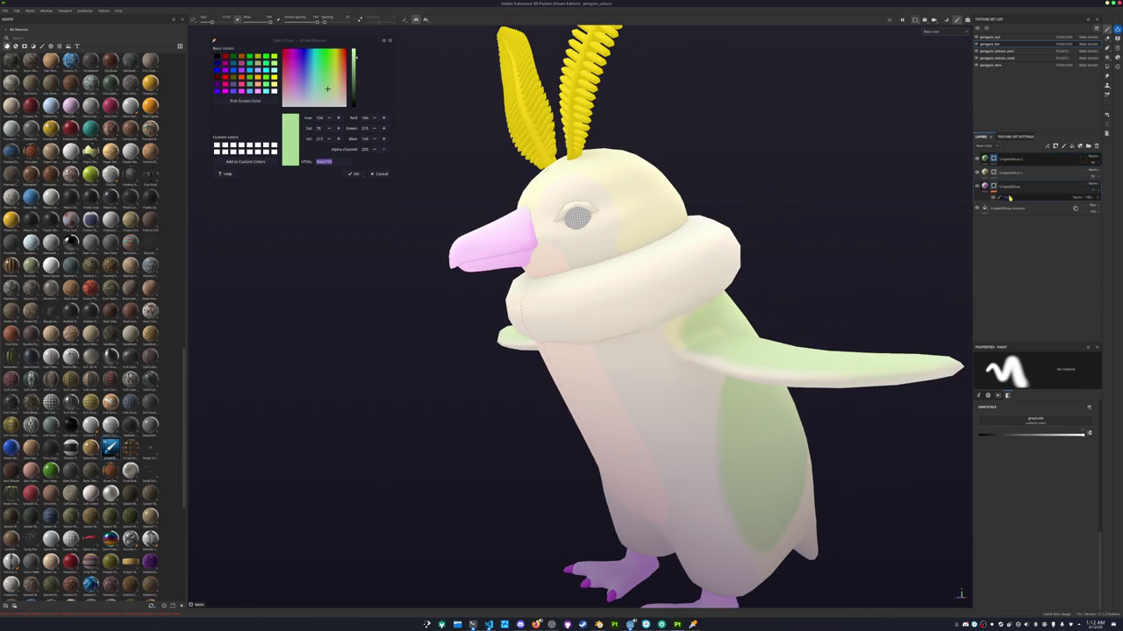
Inspect the belly and flipper, then move the painted group to the top of the layer stack
{"action": "scroll", "coordinate": [724, 366], "scroll_direction": "up", "scroll_amount": 3}
{"action": "scroll", "coordinate": [725, 367], "scroll_direction": "up", "scroll_amount": 1}
{"action": "mouse_move", "coordinate": [724, 367]}
{"action": "left_mouse_down", "text": "alt"}
{"action": "mouse_move", "coordinate": [691, 348]}
{"action": "mouse_move", "coordinate": [566, 340]}
{"action": "left_mouse_up", "text": "alt"}
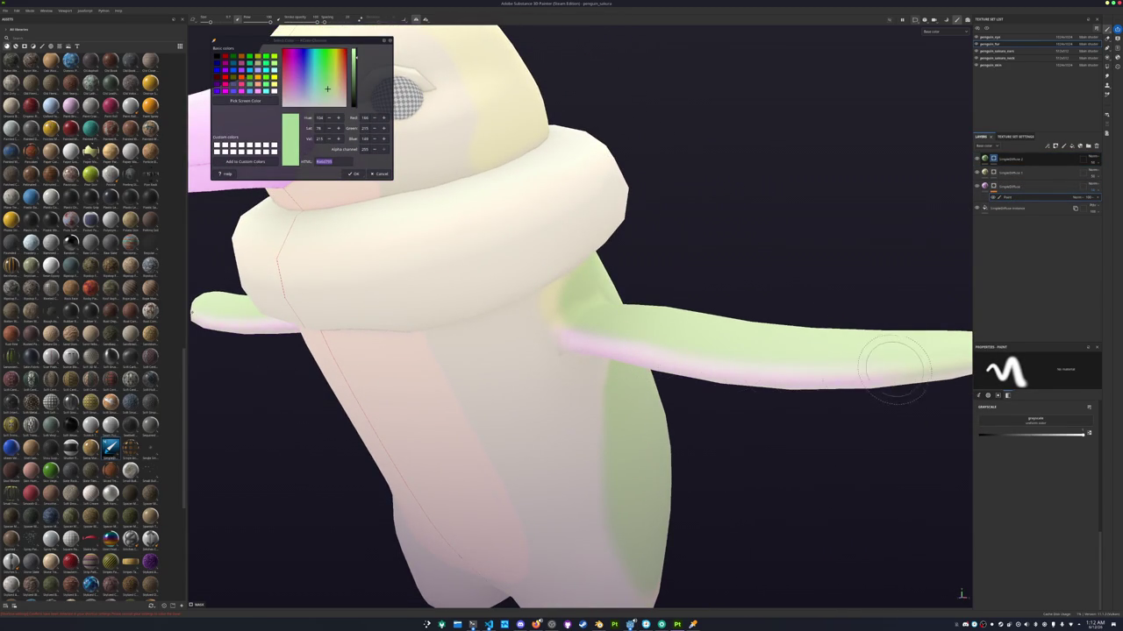
{"action": "left_click_drag", "start_coordinate": [889, 371], "coordinate": [664, 371], "text": "alt"}
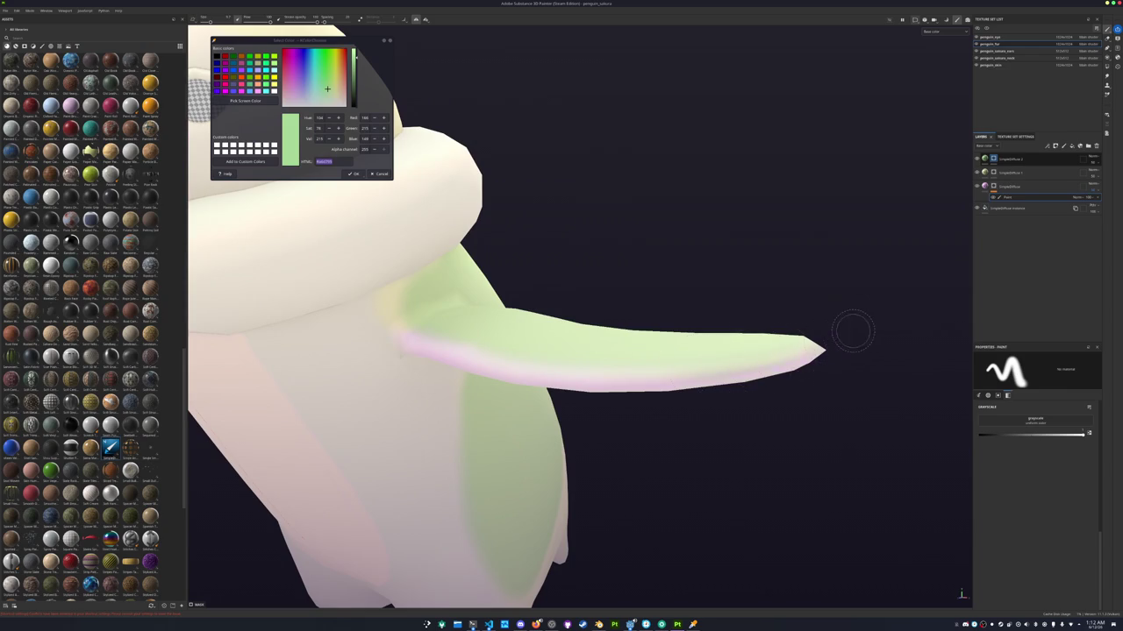
{"action": "scroll", "coordinate": [852, 331], "scroll_direction": "down", "scroll_amount": 5}
{"action": "left_click_drag", "start_coordinate": [807, 343], "coordinate": [438, 343], "text": "alt"}
{"action": "scroll", "coordinate": [526, 351], "scroll_direction": "up", "scroll_amount": 2}
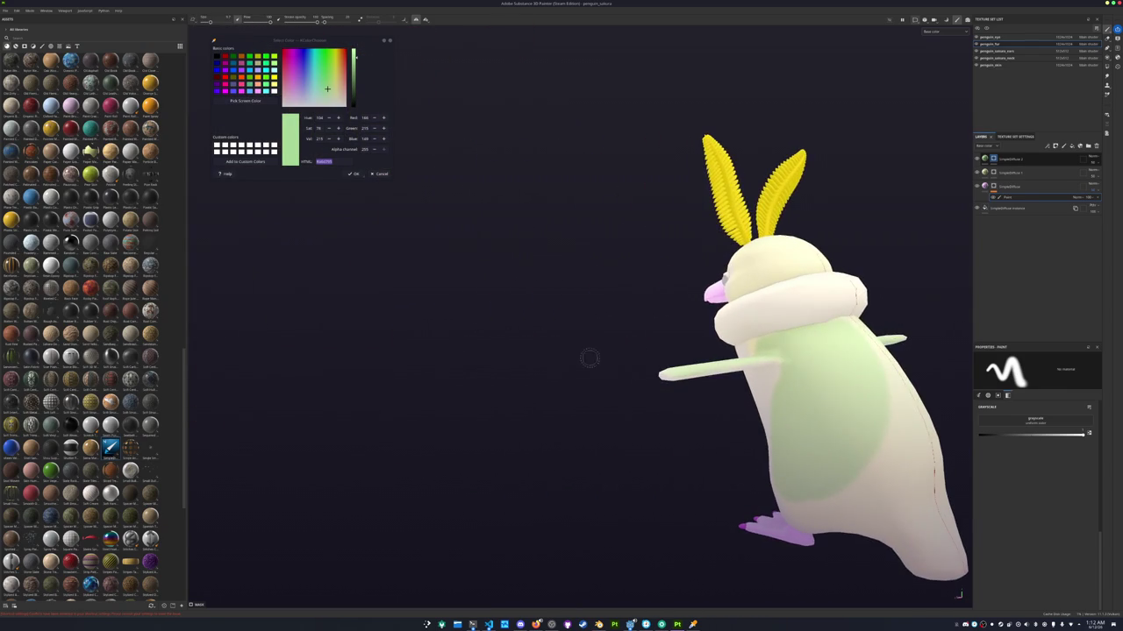
{"action": "left_click_drag", "start_coordinate": [589, 358], "coordinate": [514, 321], "text": "alt"}
{"action": "right_click_drag", "start_coordinate": [514, 321], "coordinate": [694, 351], "text": "alt"}
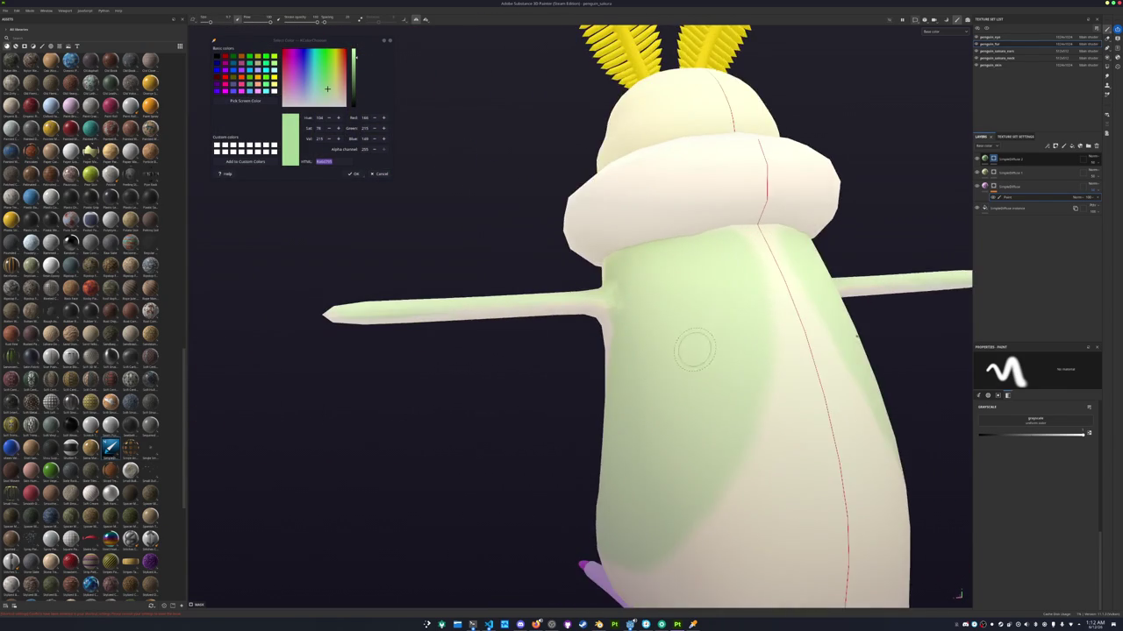
{"action": "left_click_drag", "start_coordinate": [693, 351], "coordinate": [649, 336], "text": "alt"}
{"action": "left_click_drag", "start_coordinate": [1009, 185], "coordinate": [1033, 160]}
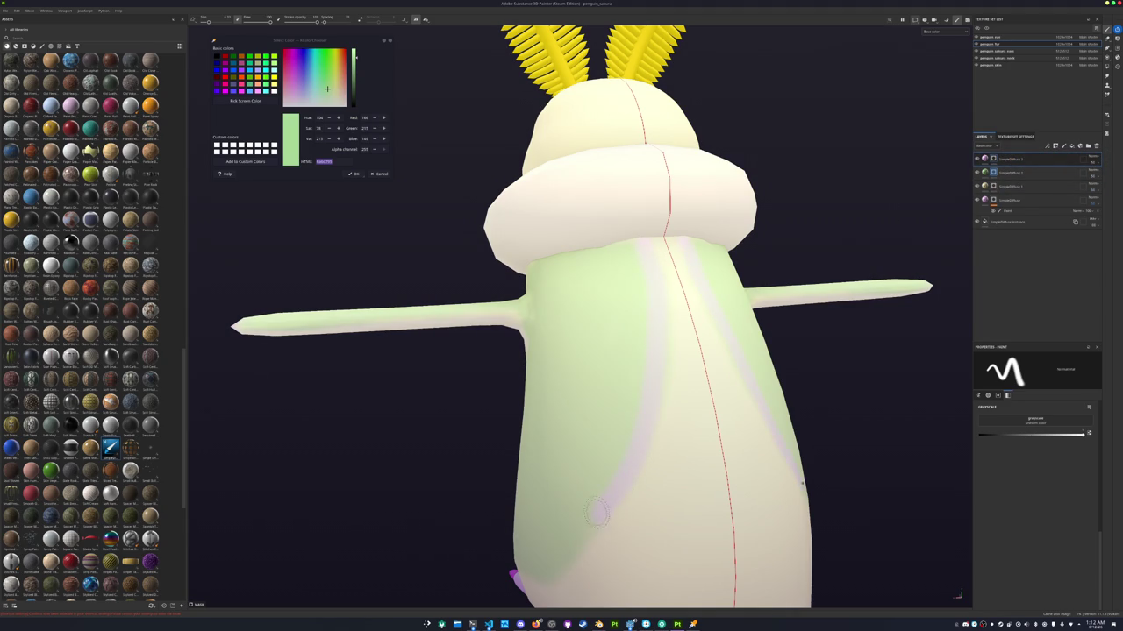
{"action": "left_click_drag", "start_coordinate": [595, 513], "coordinate": [719, 254], "text": "alt"}
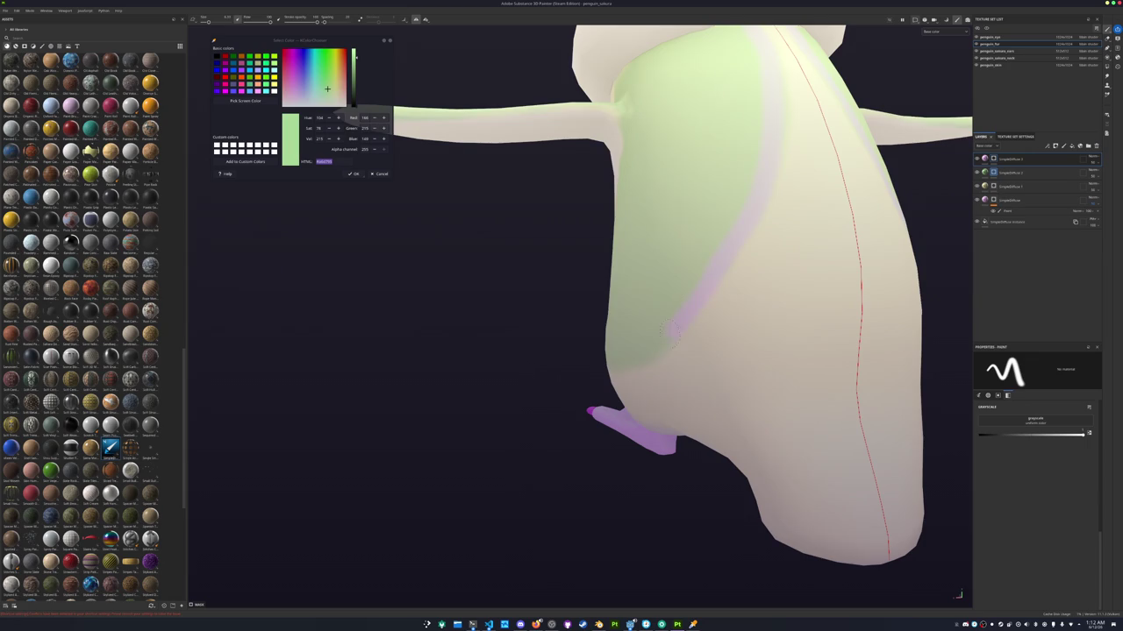
{"action": "left_click_drag", "start_coordinate": [629, 366], "coordinate": [738, 339], "text": "alt"}
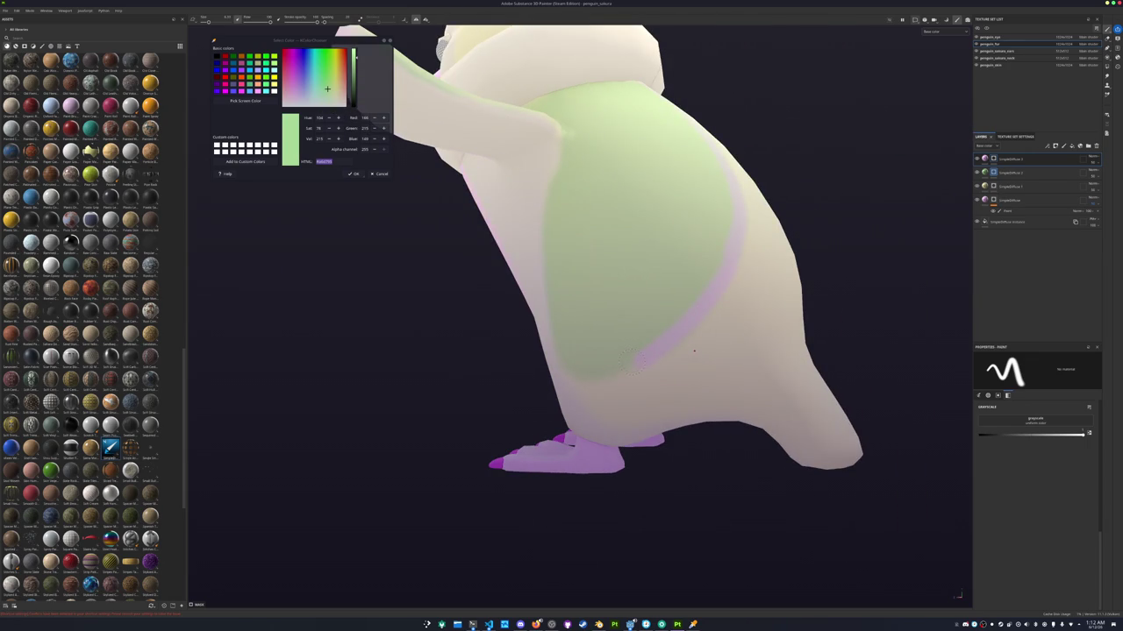
{"action": "key", "text": "f"}
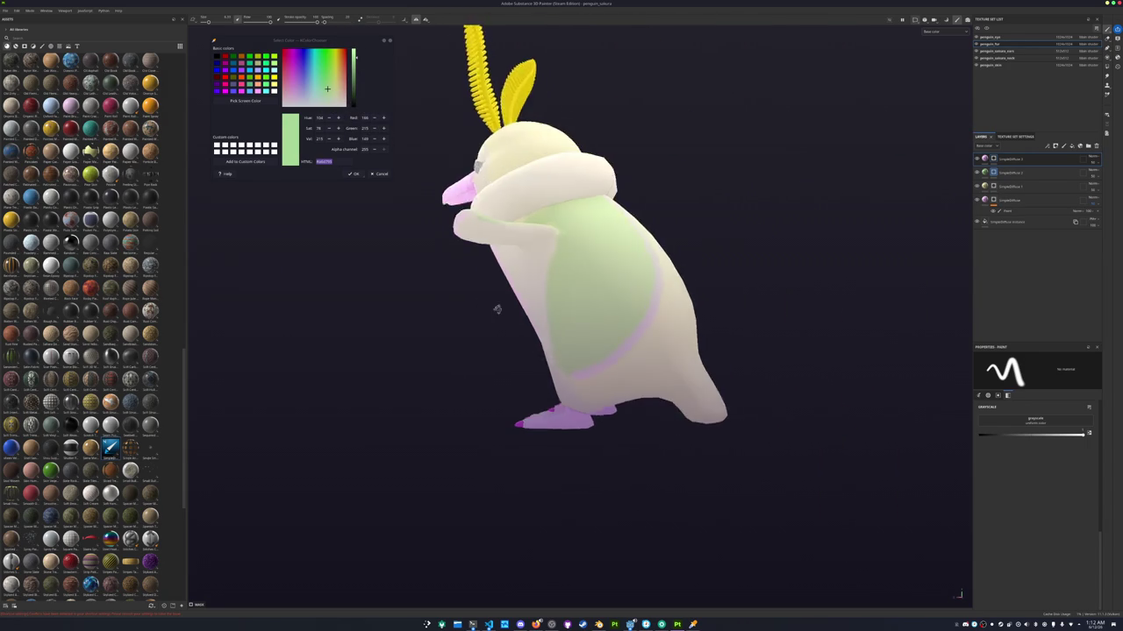
{"action": "middle_click_drag", "start_coordinate": [793, 315], "coordinate": [744, 274], "text": "alt"}
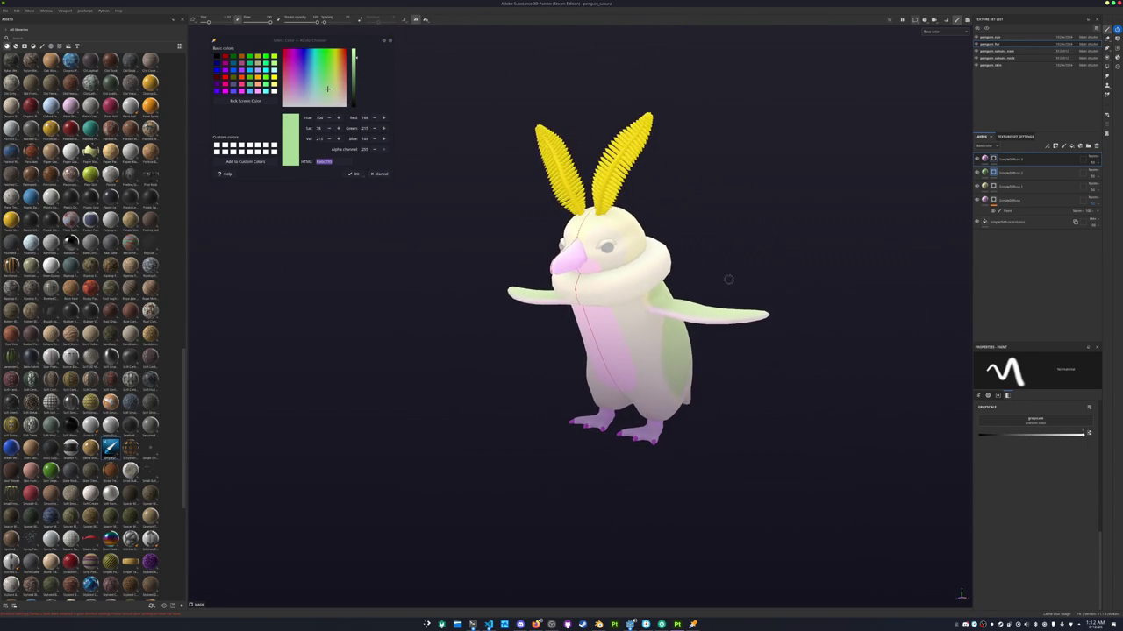
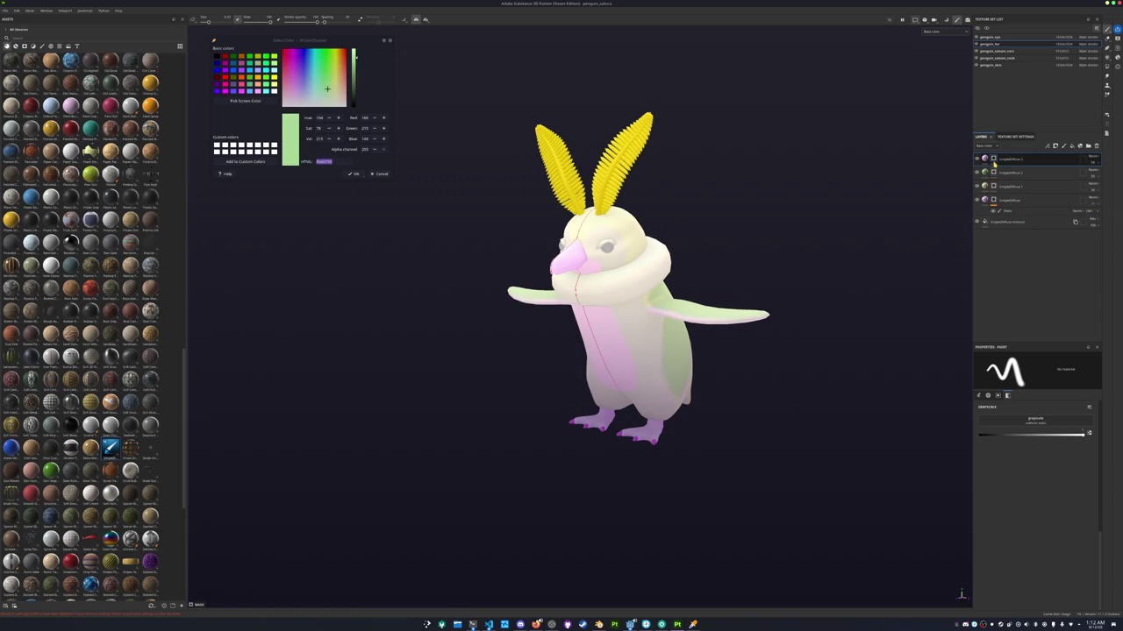
Collapse and select the SimpleDiffuse layer in the penguin's layer stack
{"action": "left_click", "coordinate": [992, 212]}
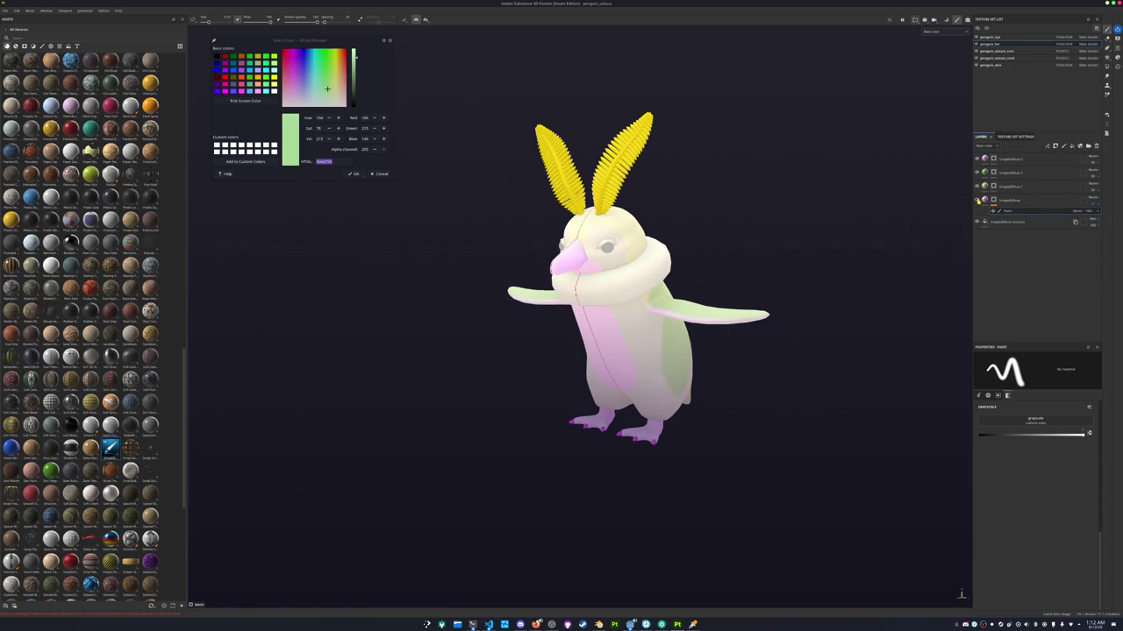
{"action": "left_click", "coordinate": [984, 205]}
{"action": "left_click", "coordinate": [995, 201]}
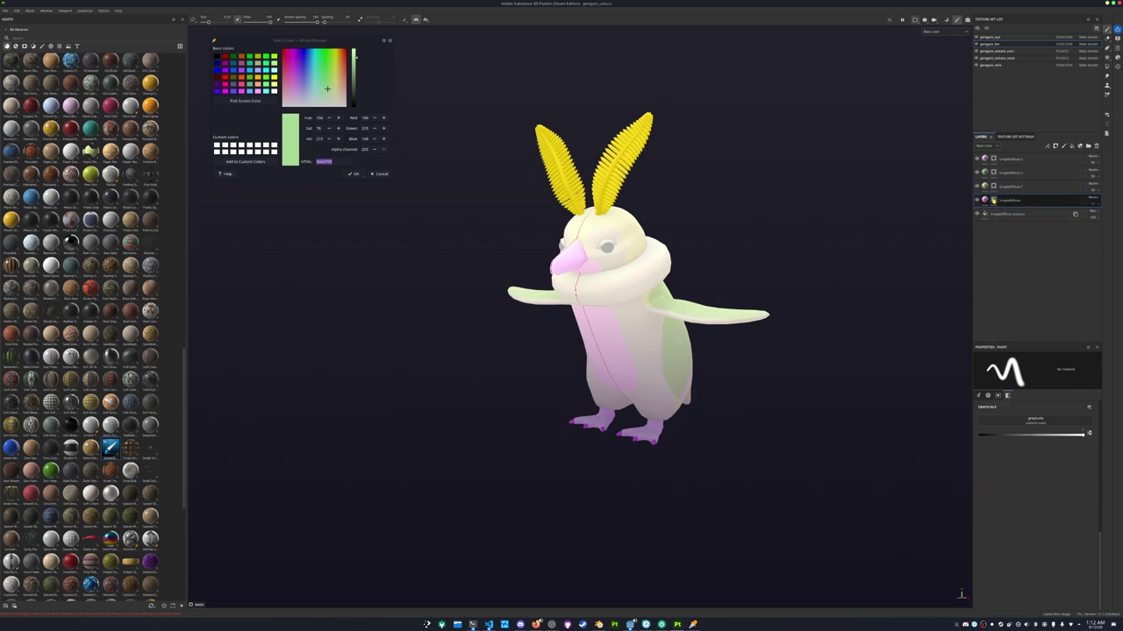
{"action": "right_click", "coordinate": [992, 201]}
Check the penguin's front and side, then add Folder 1 at the top of the layers
{"action": "scroll", "coordinate": [663, 298], "scroll_direction": "up", "scroll_amount": 5}
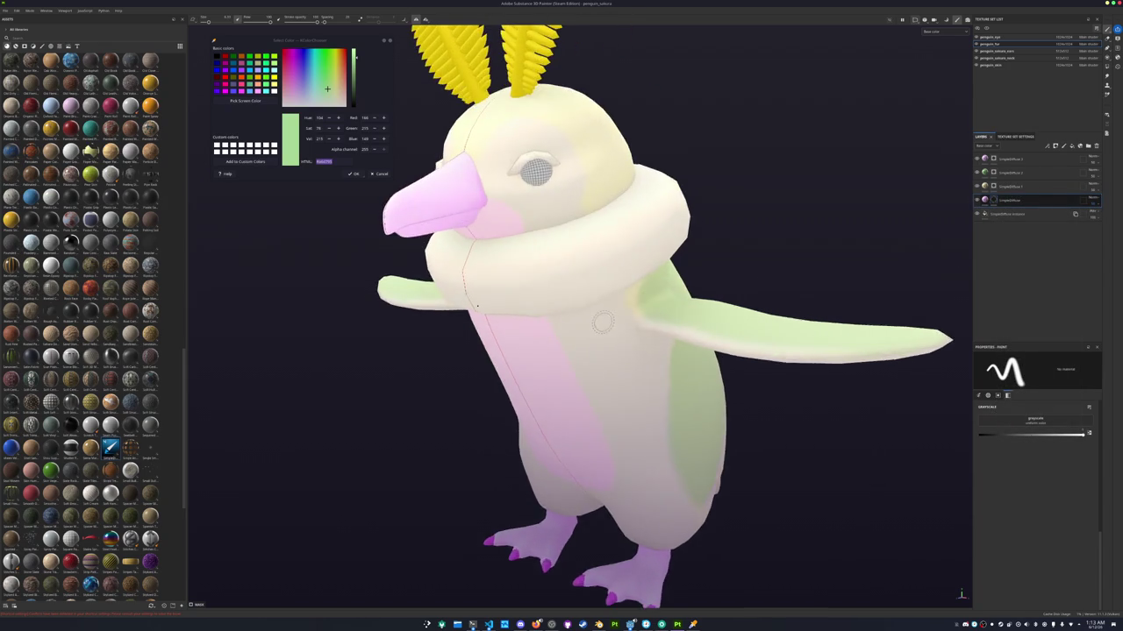
{"action": "left_click_drag", "start_coordinate": [603, 322], "coordinate": [635, 325], "text": "alt"}
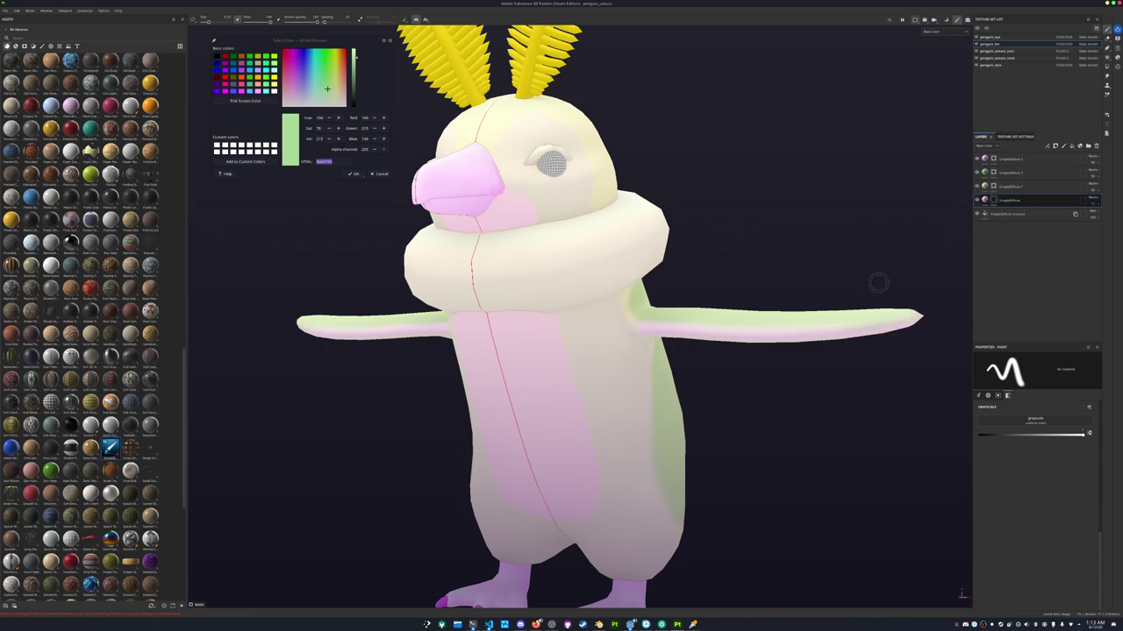
{"action": "scroll", "coordinate": [878, 282], "scroll_direction": "down", "scroll_amount": 5}
{"action": "mouse_move", "coordinate": [822, 250]}
{"action": "left_mouse_down", "text": "alt"}
{"action": "mouse_move", "coordinate": [553, 319]}
{"action": "mouse_move", "coordinate": [415, 318]}
{"action": "mouse_move", "coordinate": [668, 295]}
{"action": "mouse_move", "coordinate": [677, 268]}
{"action": "mouse_move", "coordinate": [702, 254]}
{"action": "left_mouse_up", "text": "alt"}
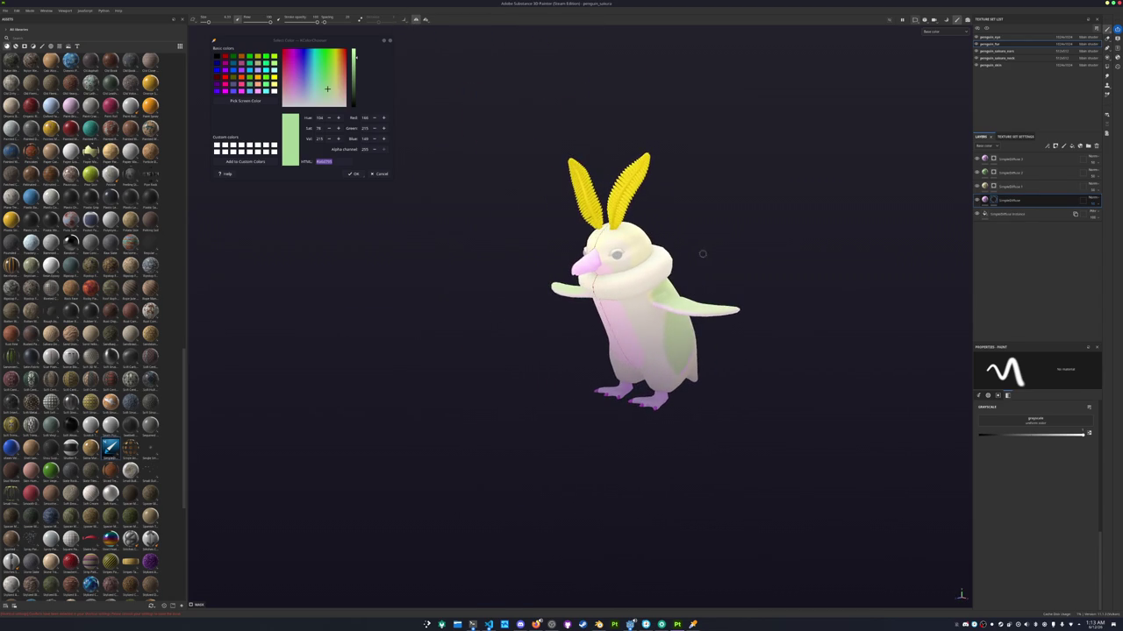
{"action": "left_click", "coordinate": [1081, 146]}
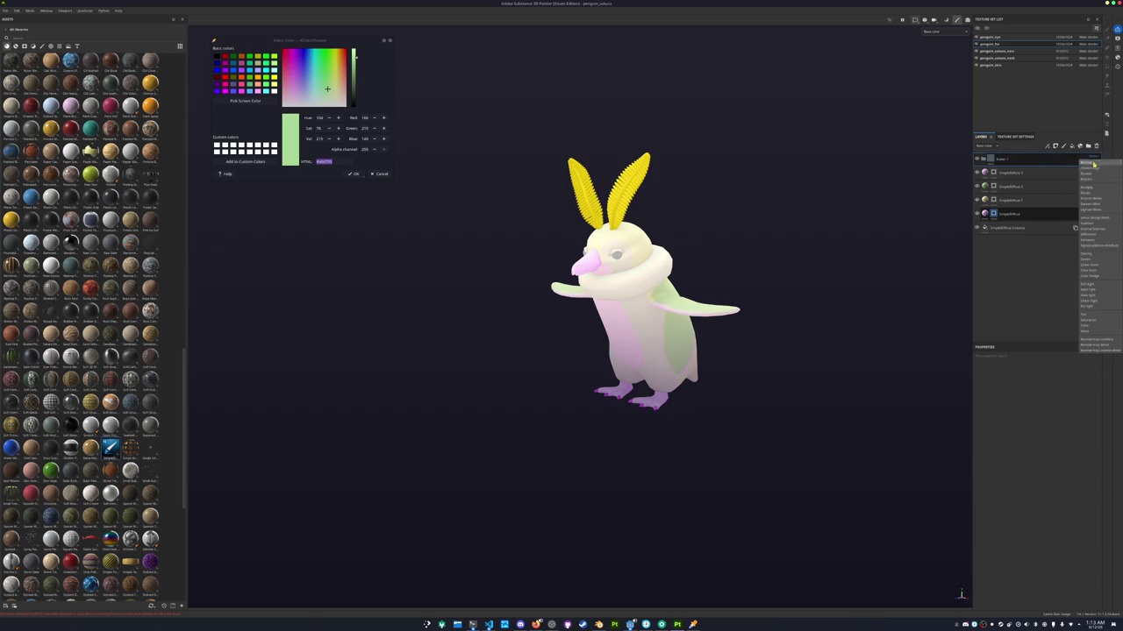
Add a Blur Slope filter inside Folder 1
{"action": "right_click", "coordinate": [1032, 161]}
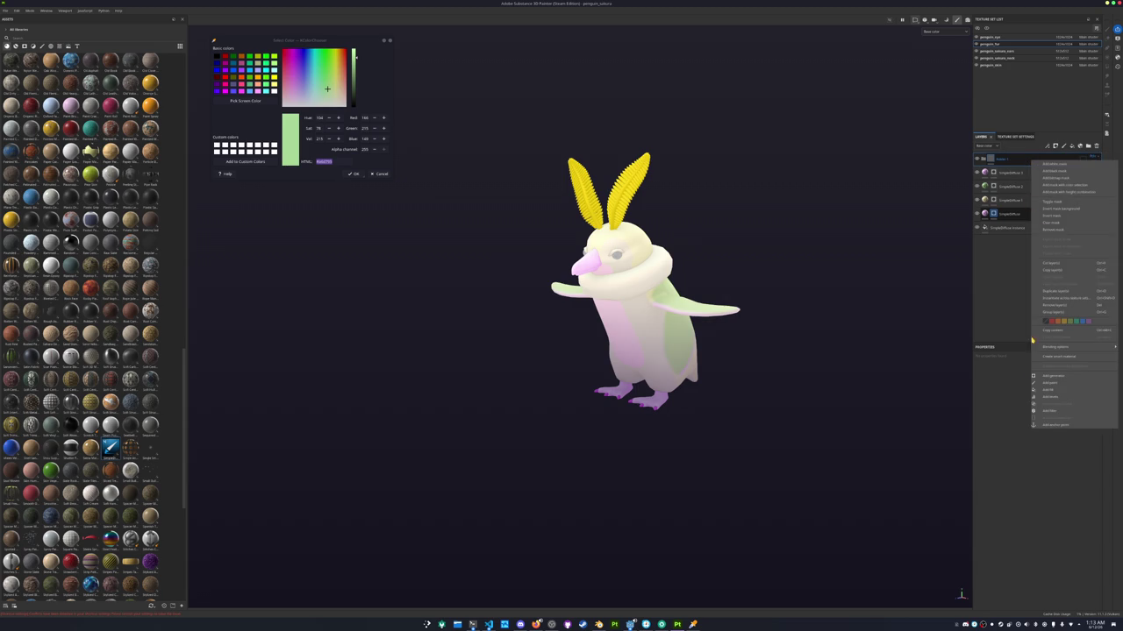
{"action": "left_click", "coordinate": [1052, 410]}
{"action": "left_click", "coordinate": [1040, 383]}
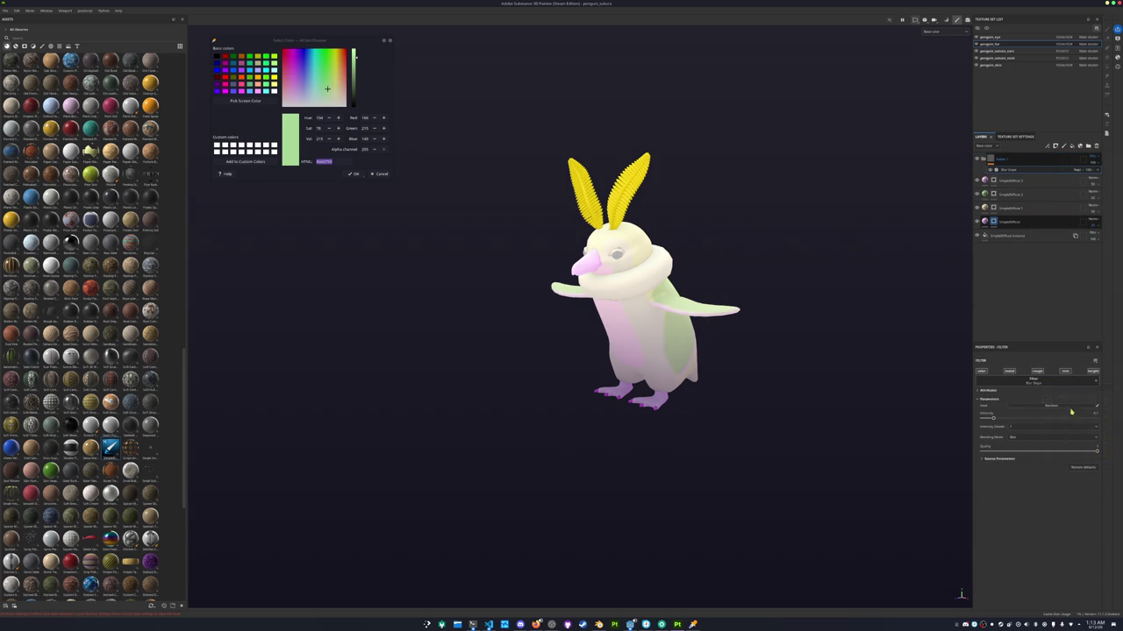
{"action": "left_click", "coordinate": [1077, 419]}
{"action": "scroll", "coordinate": [842, 342], "scroll_direction": "up", "scroll_amount": 2}
{"action": "scroll", "coordinate": [795, 356], "scroll_direction": "up", "scroll_amount": 2}
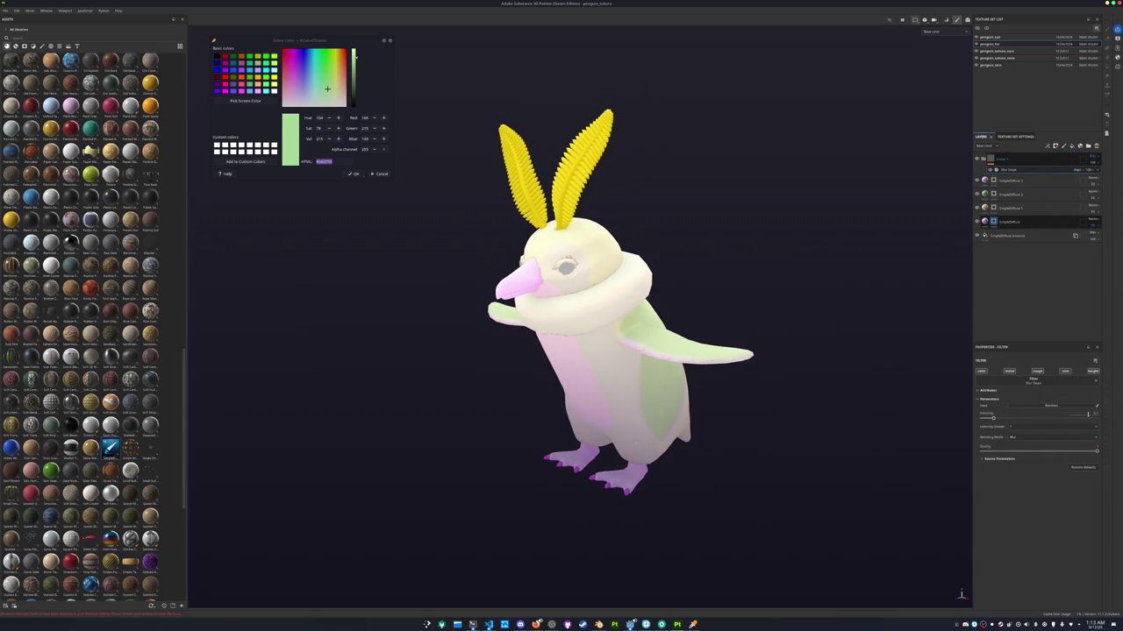
Duplicate Folder 1 across all texture sets except penguin_eye, then review the Blur Slope settings
{"action": "right_click", "coordinate": [1008, 160]}
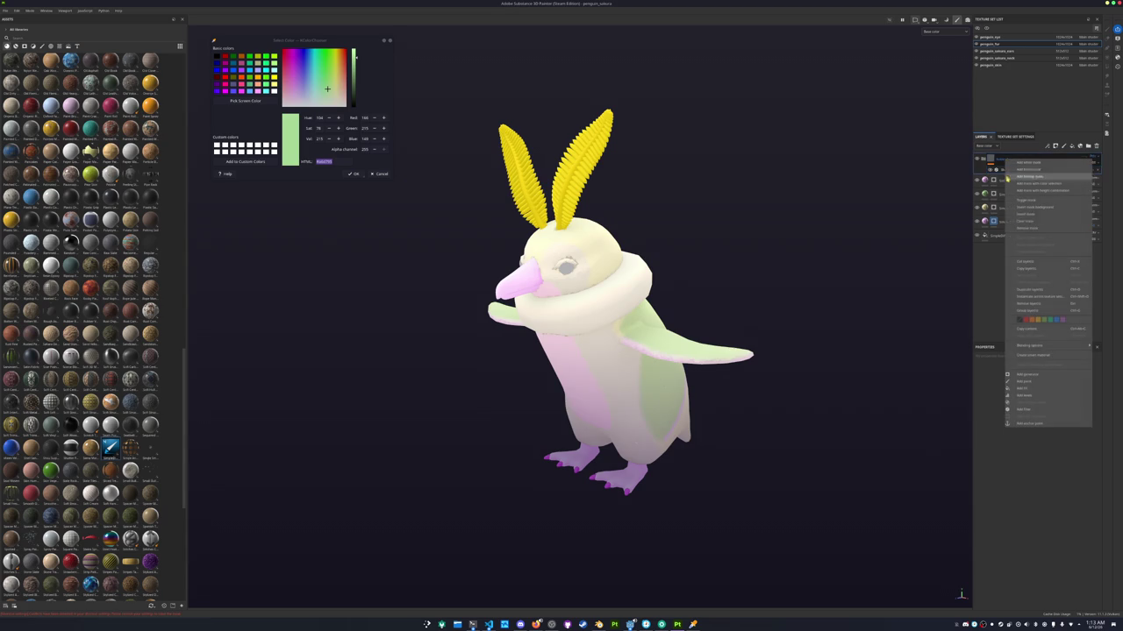
{"action": "left_click", "coordinate": [1031, 297]}
{"action": "left_click", "coordinate": [518, 277]}
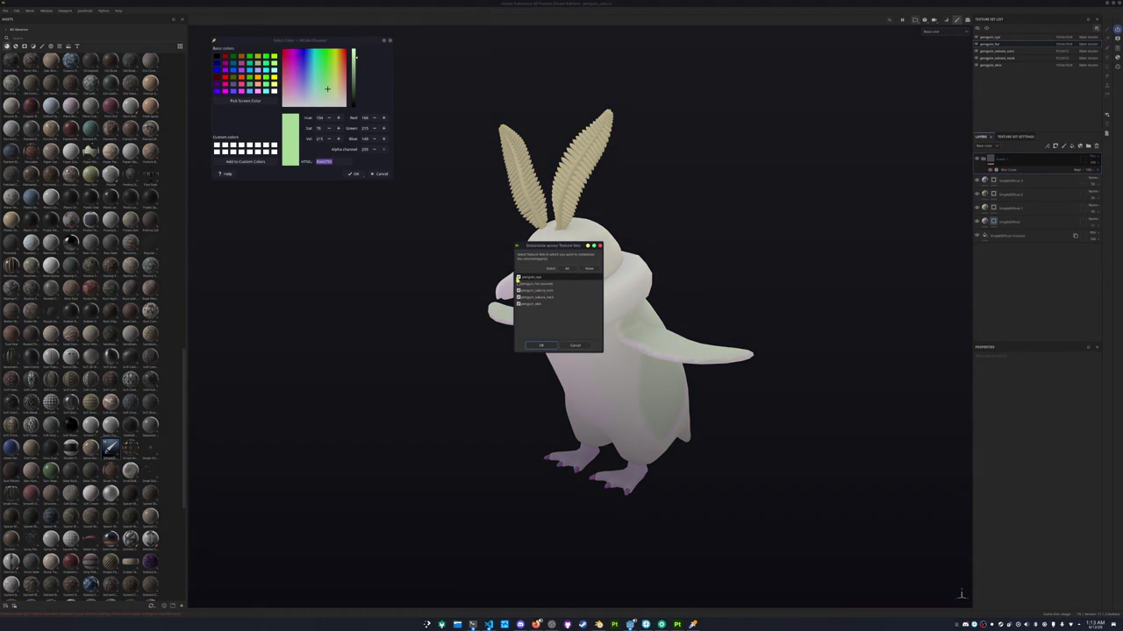
{"action": "left_click", "coordinate": [542, 345]}
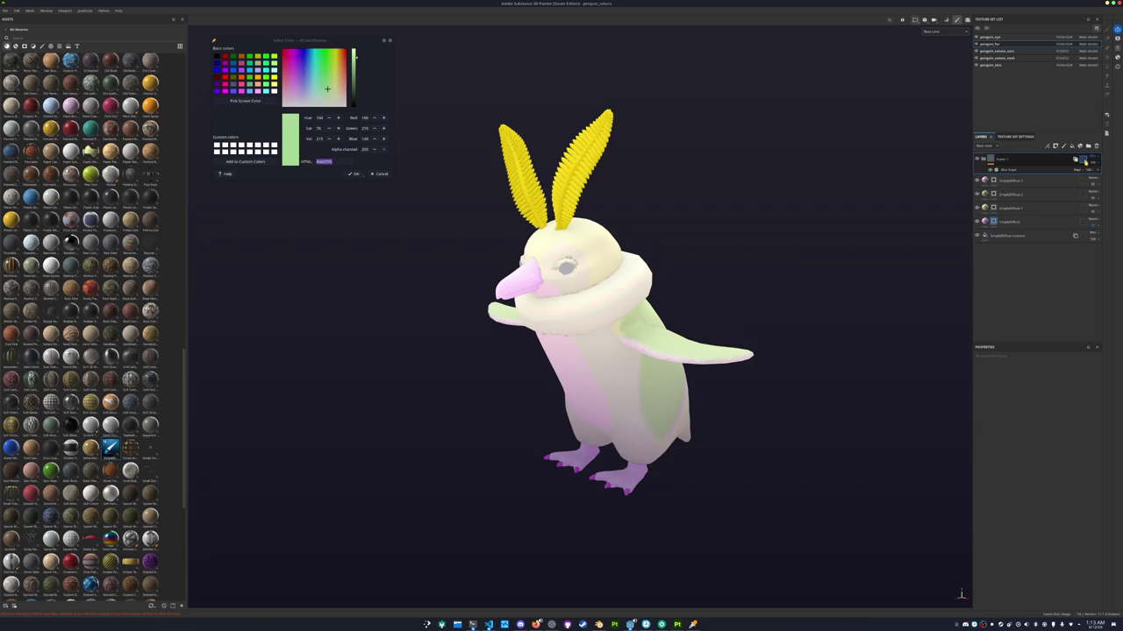
{"action": "left_click", "coordinate": [1040, 171]}
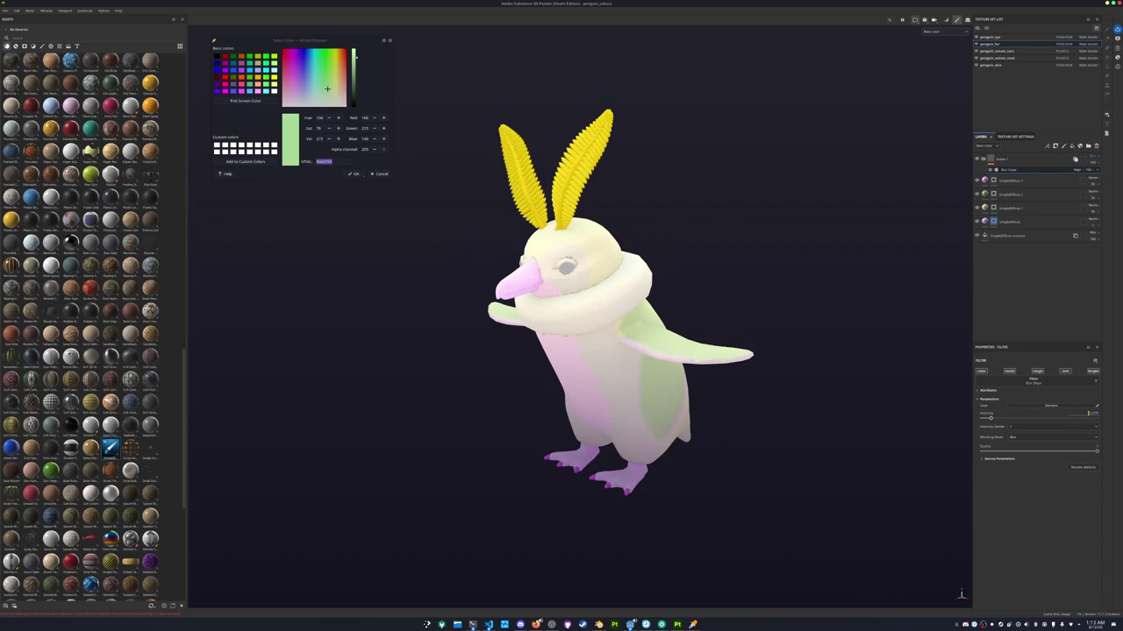
{"action": "left_click_drag", "start_coordinate": [777, 415], "coordinate": [732, 368], "text": "alt"}
Delete the Blur Slope filter from Folder 1
{"action": "scroll", "coordinate": [731, 342], "scroll_direction": "up", "scroll_amount": 5}
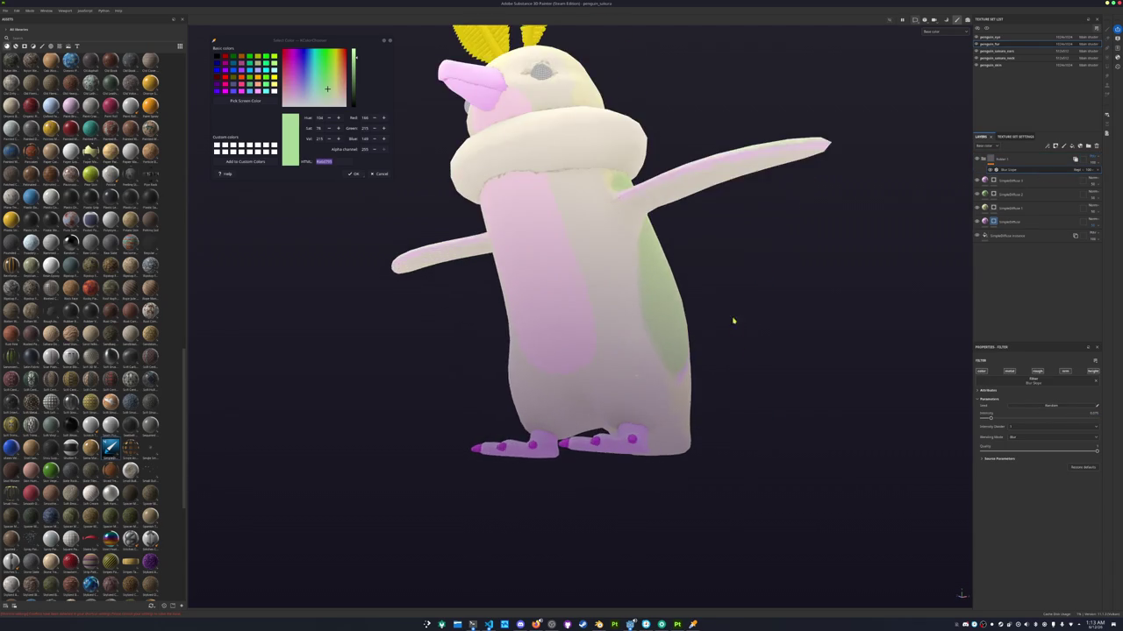
{"action": "right_click", "coordinate": [1005, 170]}
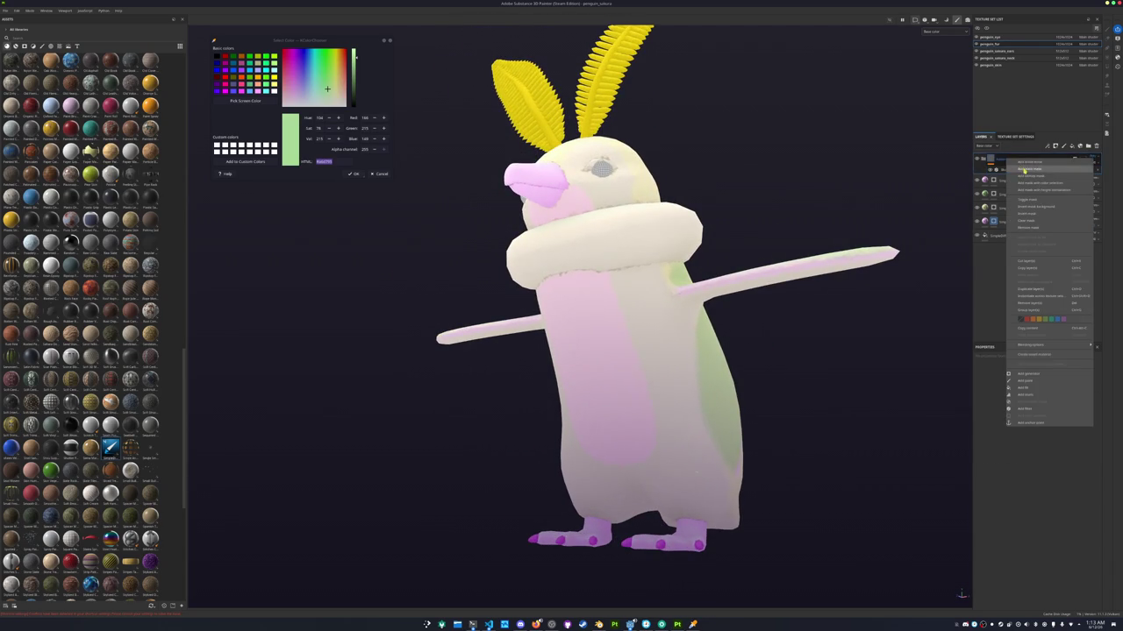
{"action": "left_click", "coordinate": [1003, 185]}
{"action": "scroll", "coordinate": [914, 441], "scroll_direction": "up", "scroll_amount": 1}
{"action": "scroll", "coordinate": [915, 441], "scroll_direction": "up", "scroll_amount": 2}
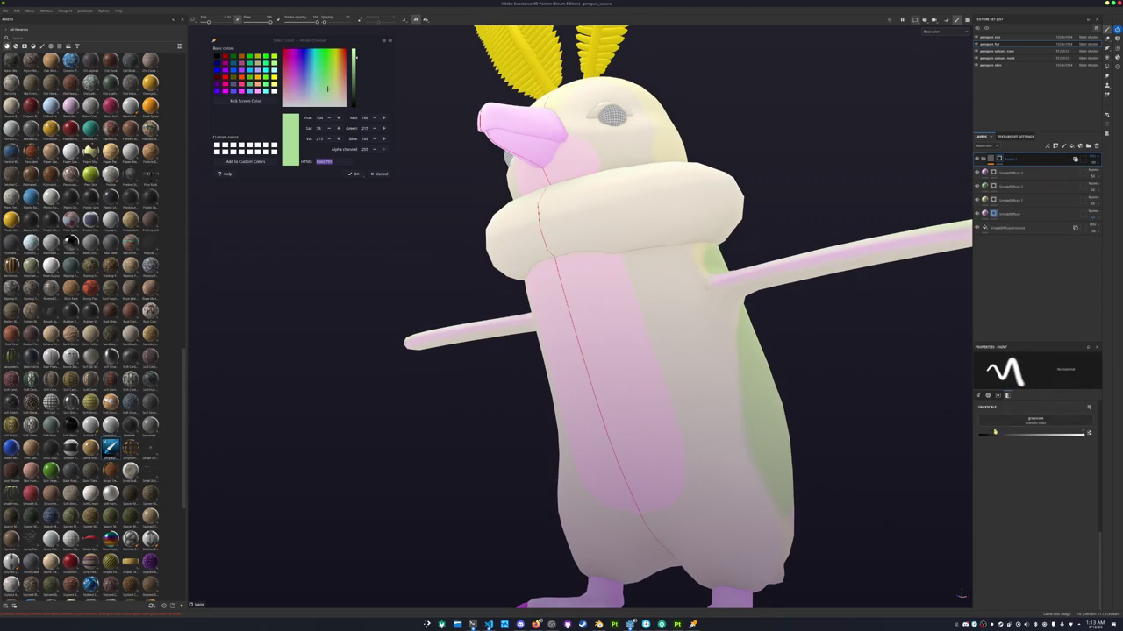
{"action": "right_click", "coordinate": [997, 160]}
{"action": "left_click", "coordinate": [984, 201]}
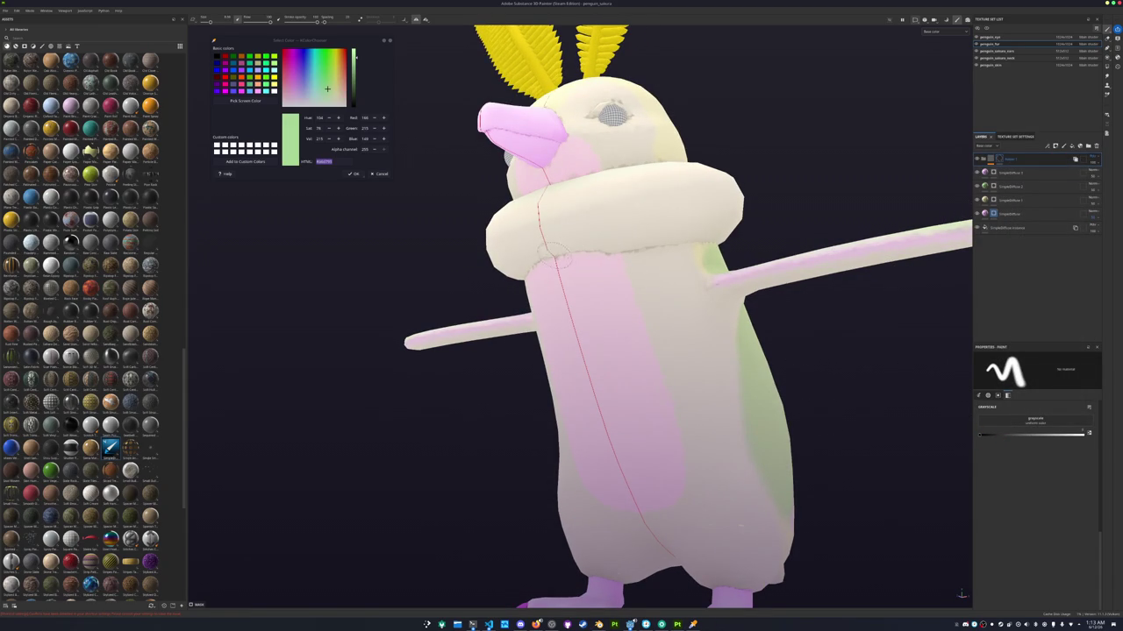
Inspect the penguin from several angles, then switch to the penguin_colores_mask texture set
{"action": "mouse_move", "coordinate": [675, 239]}
{"action": "left_mouse_down", "text": "alt"}
{"action": "mouse_move", "coordinate": [601, 255]}
{"action": "mouse_move", "coordinate": [469, 323]}
{"action": "left_mouse_up", "text": "alt"}
{"action": "left_click_drag", "start_coordinate": [649, 266], "coordinate": [565, 279], "text": "alt"}
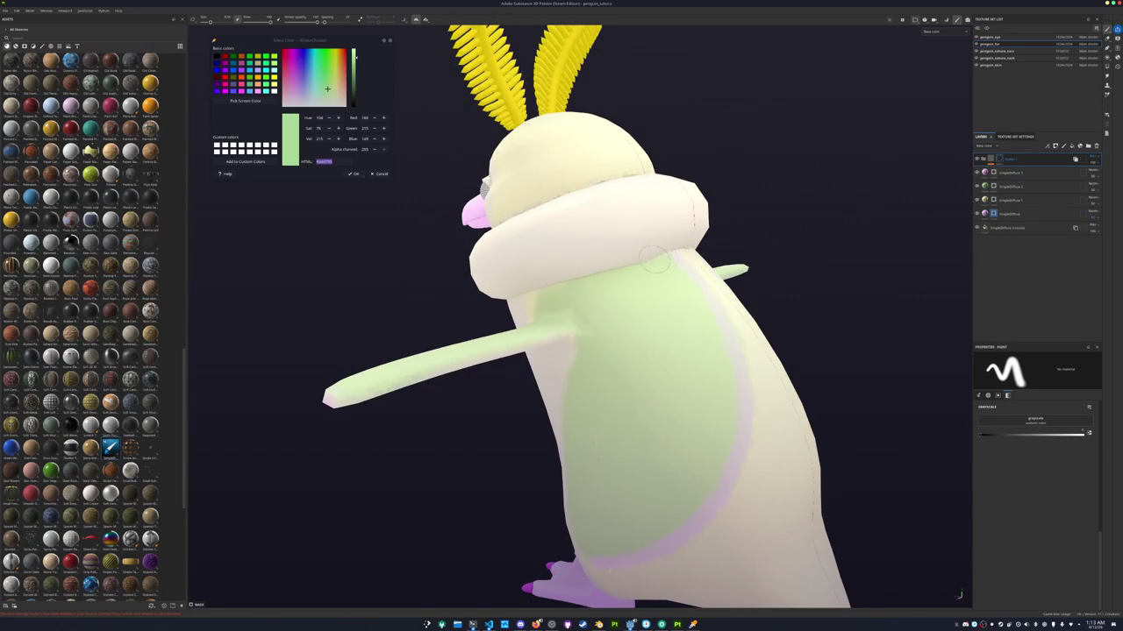
{"action": "mouse_move", "coordinate": [681, 241]}
{"action": "left_mouse_down", "text": "alt"}
{"action": "mouse_move", "coordinate": [563, 286]}
{"action": "mouse_move", "coordinate": [648, 251]}
{"action": "left_mouse_up", "text": "alt"}
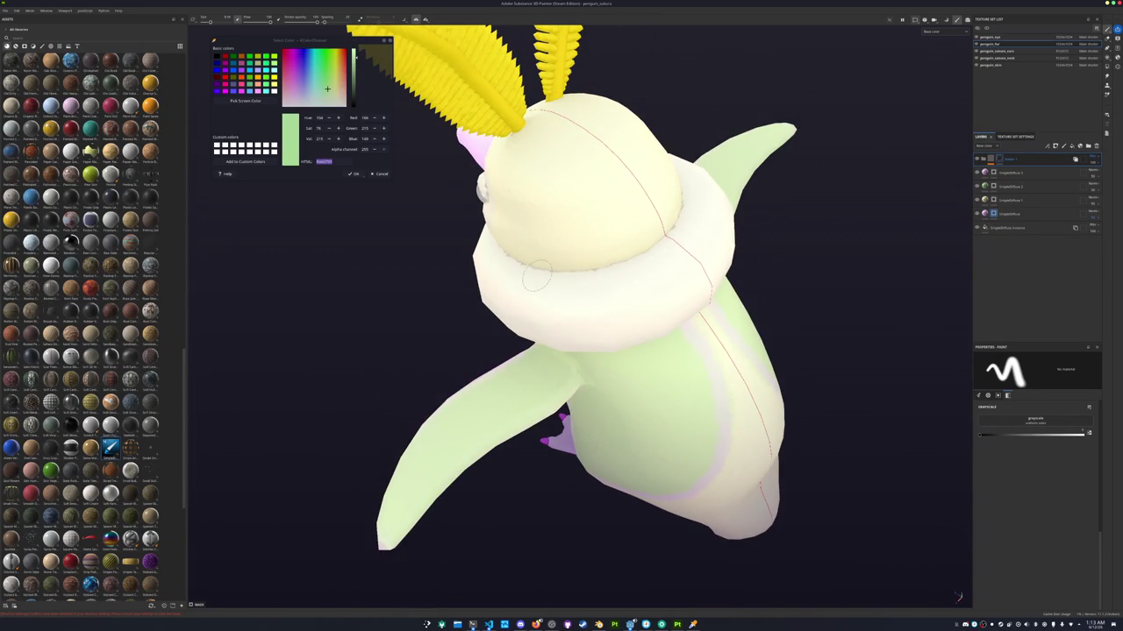
{"action": "left_click_drag", "start_coordinate": [614, 279], "coordinate": [583, 254], "text": "alt"}
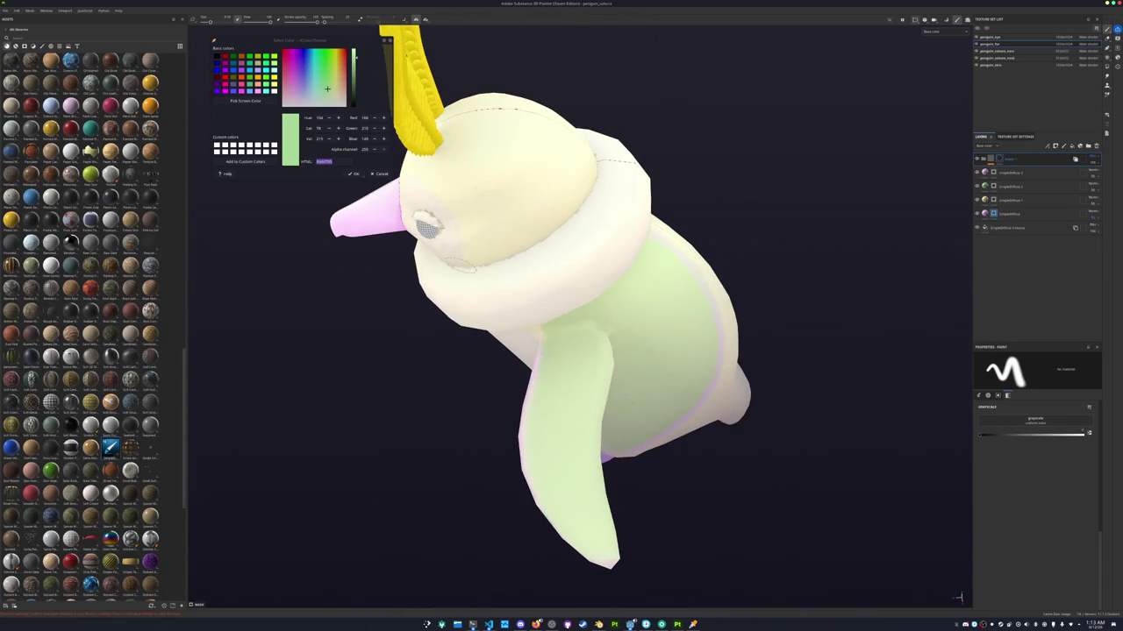
{"action": "left_click_drag", "start_coordinate": [447, 263], "coordinate": [524, 256], "text": "alt"}
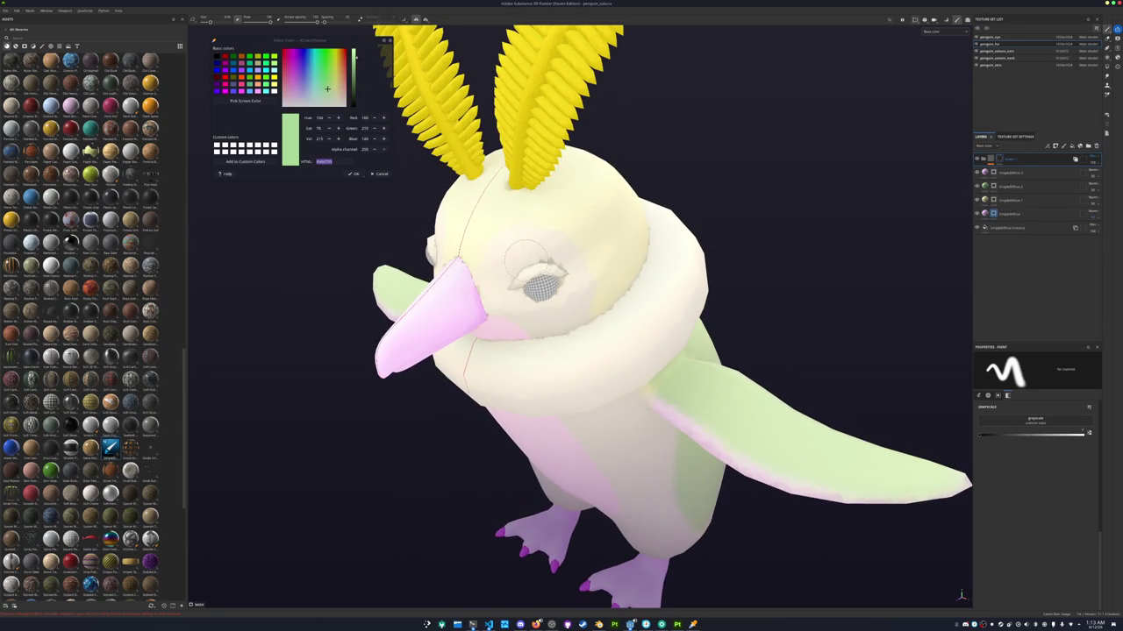
{"action": "left_click_drag", "start_coordinate": [525, 254], "coordinate": [524, 344], "text": "alt"}
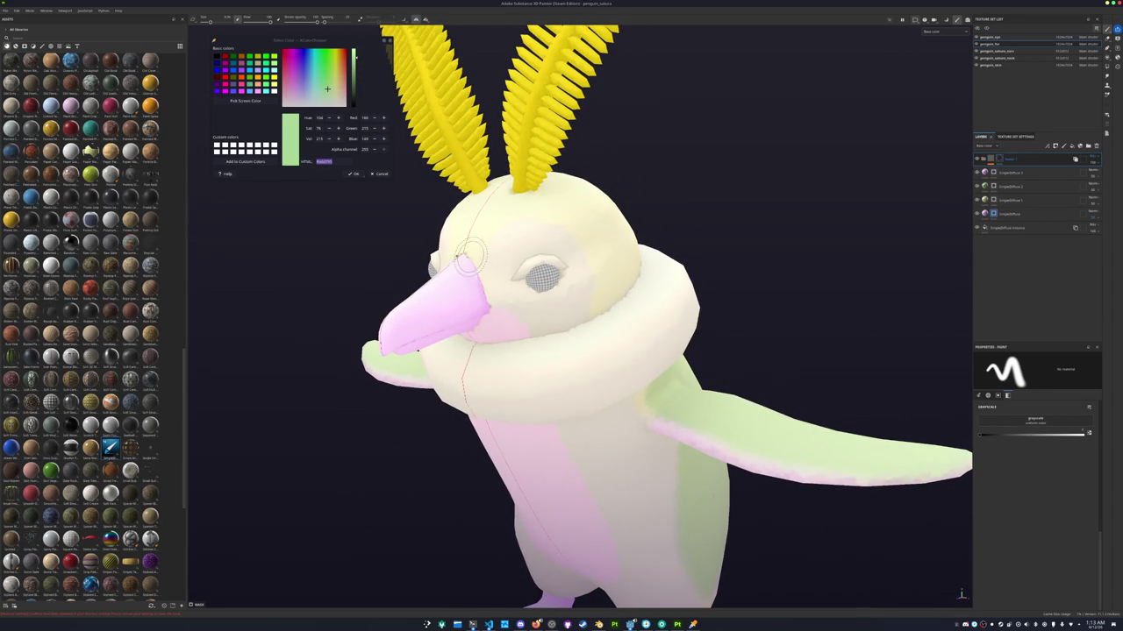
{"action": "left_click", "coordinate": [996, 58]}
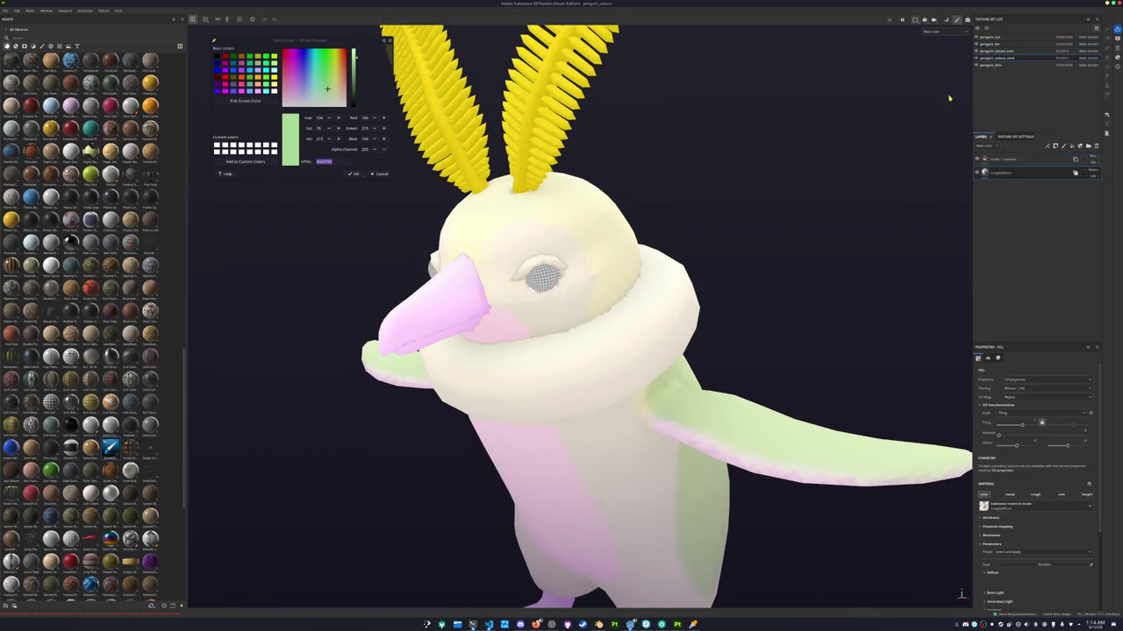
Add a black mask to the top Folder 1 instance layer
{"action": "left_click_drag", "start_coordinate": [555, 308], "coordinate": [499, 342], "text": "alt"}
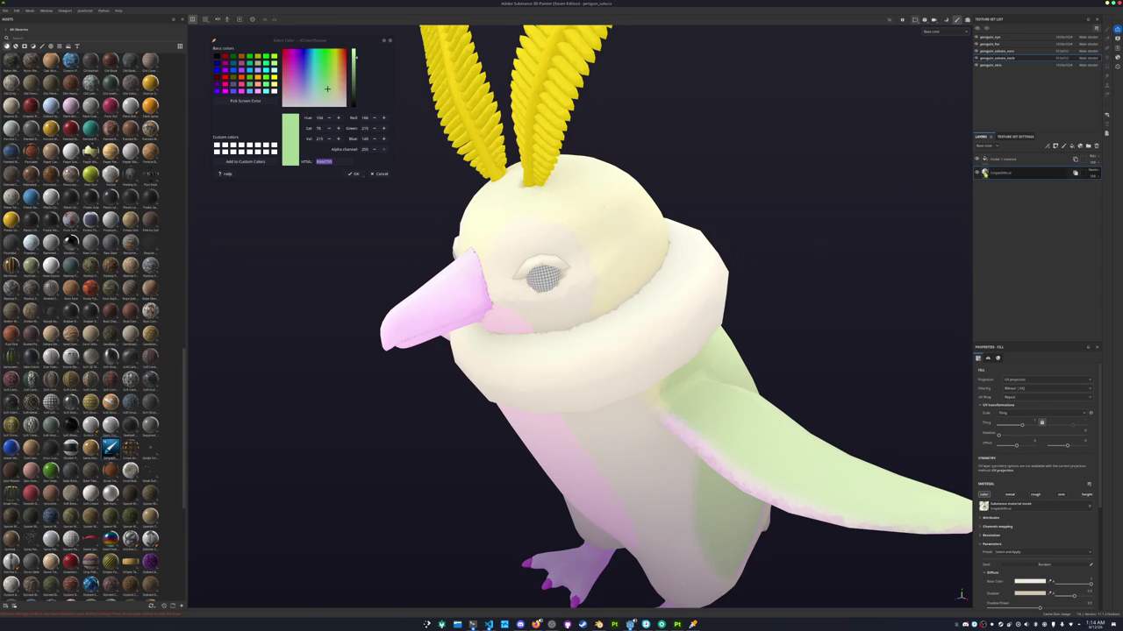
{"action": "right_click", "coordinate": [1001, 159]}
{"action": "left_click", "coordinate": [1020, 170]}
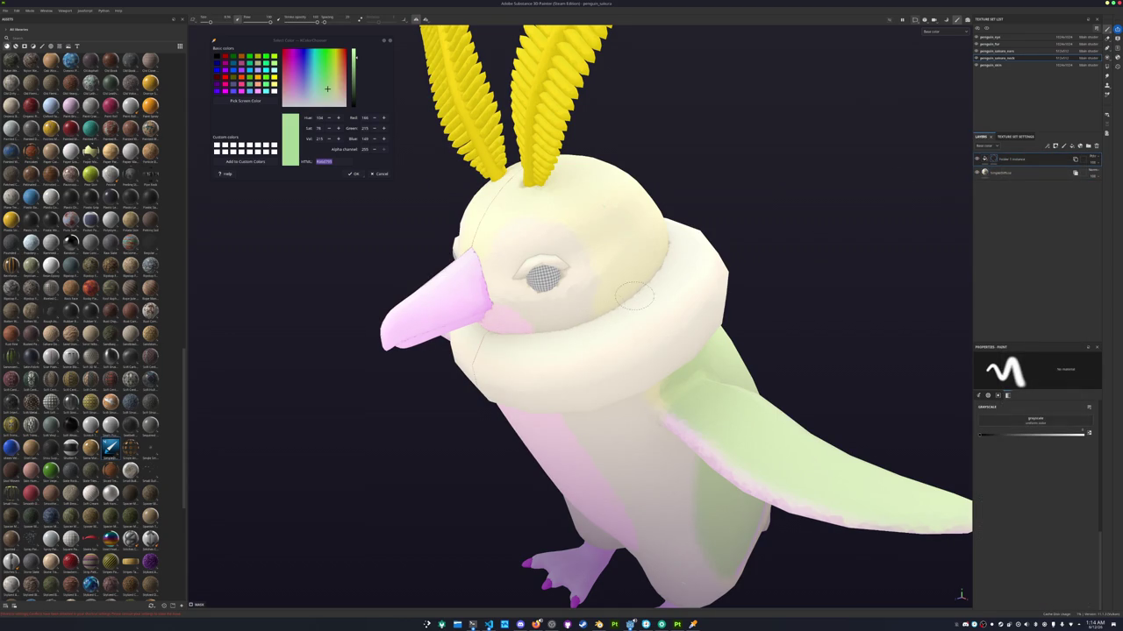
Pull back to view the whole penguin and bring up the texture export settings
{"action": "left_click_drag", "start_coordinate": [634, 295], "coordinate": [682, 254], "text": "alt"}
{"action": "left_click_drag", "start_coordinate": [724, 200], "coordinate": [536, 302], "text": "alt"}
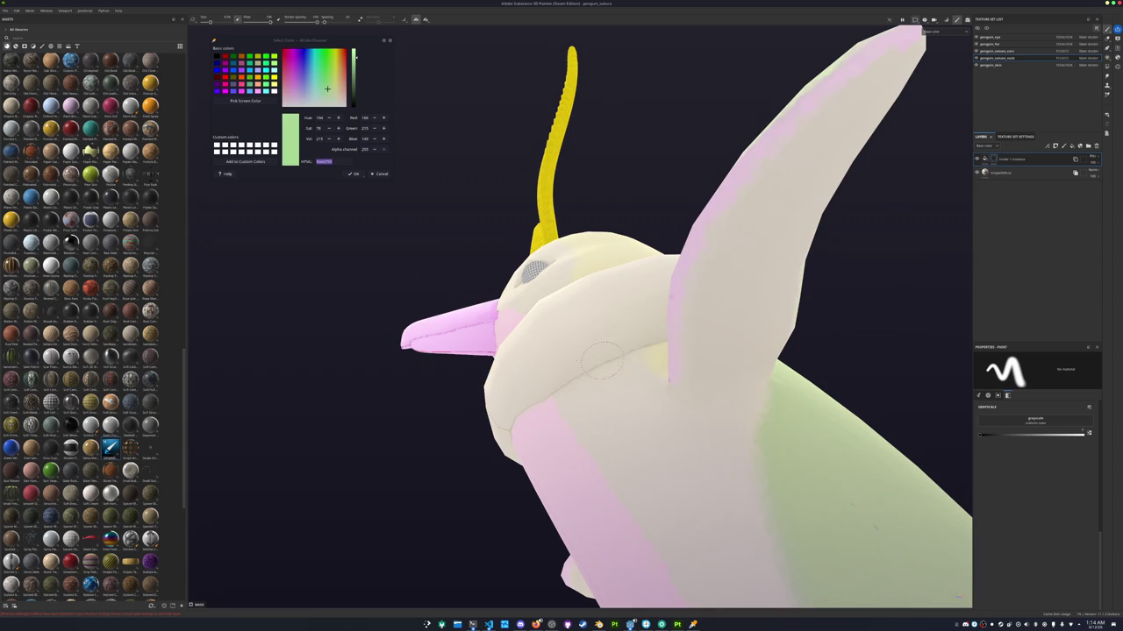
{"action": "left_click_drag", "start_coordinate": [586, 373], "coordinate": [527, 377], "text": "alt"}
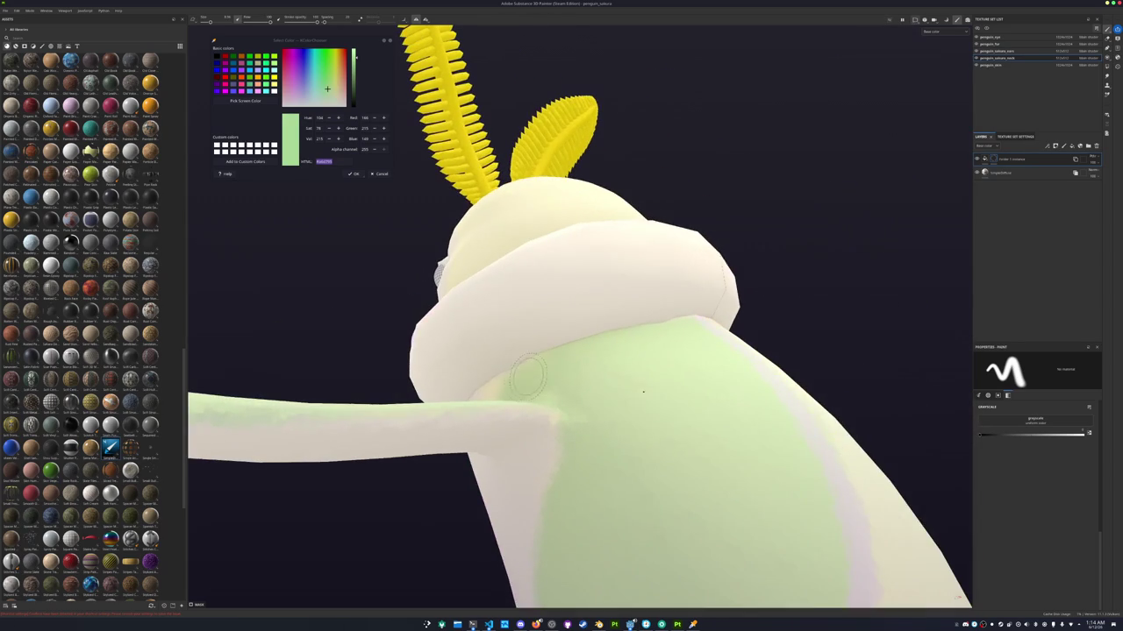
{"action": "scroll", "coordinate": [710, 299], "scroll_direction": "down", "scroll_amount": 5}
{"action": "left_click_drag", "start_coordinate": [710, 302], "coordinate": [781, 353], "text": "alt"}
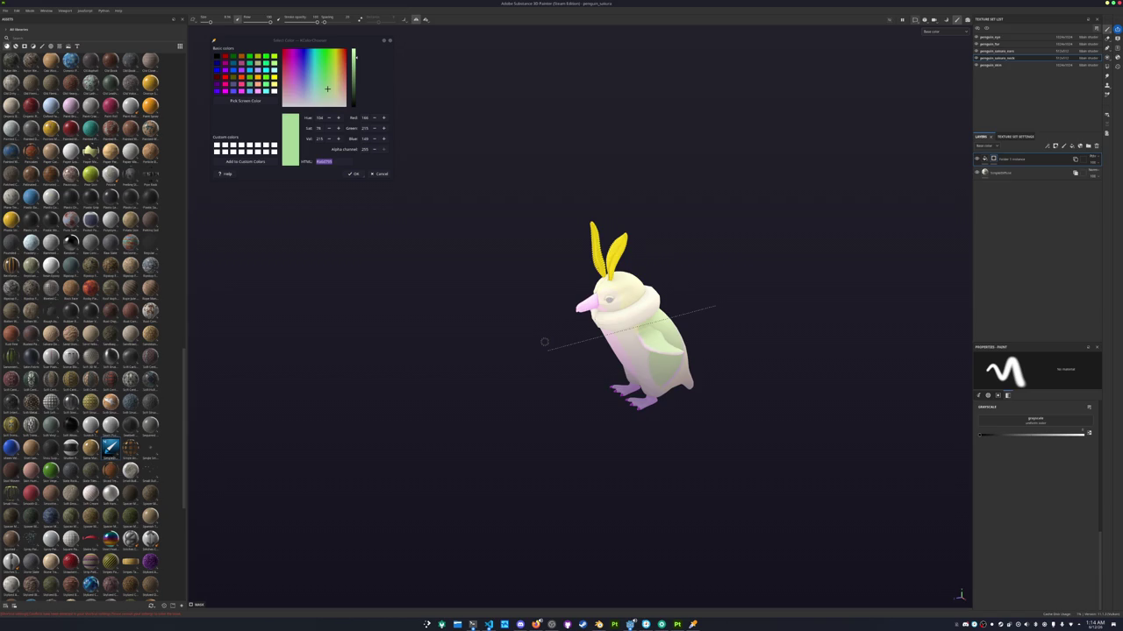
{"action": "key", "text": "ctrl+shift+e"}
Set the export output directory to a new 'sakura' folder beside the texture subfolders
{"action": "left_click", "coordinate": [589, 226]}
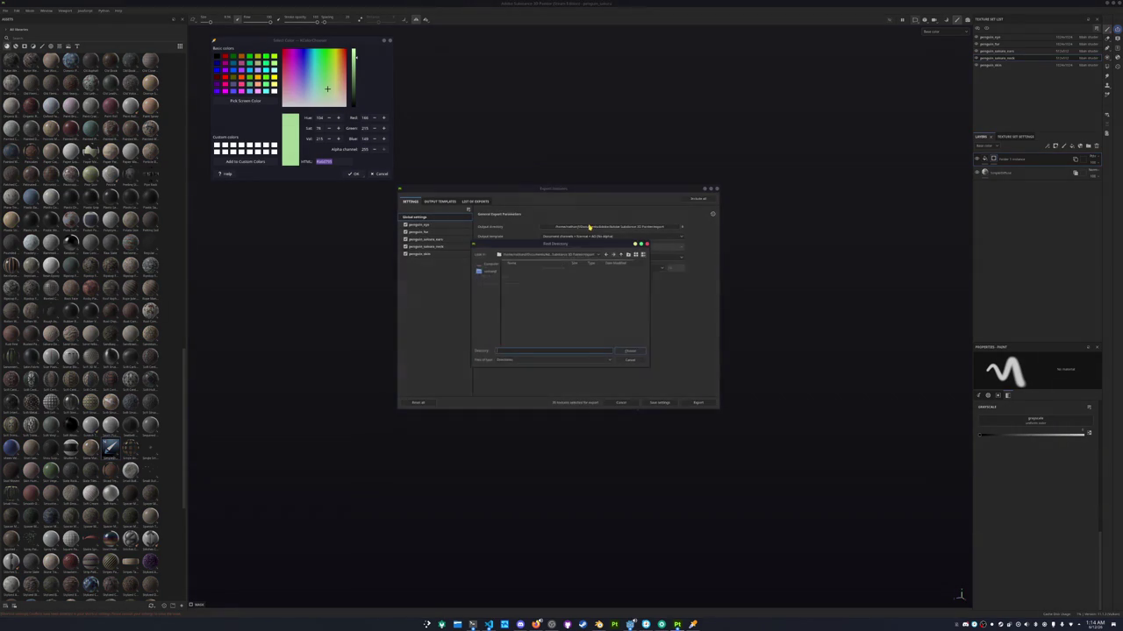
{"action": "left_click", "coordinate": [562, 253]}
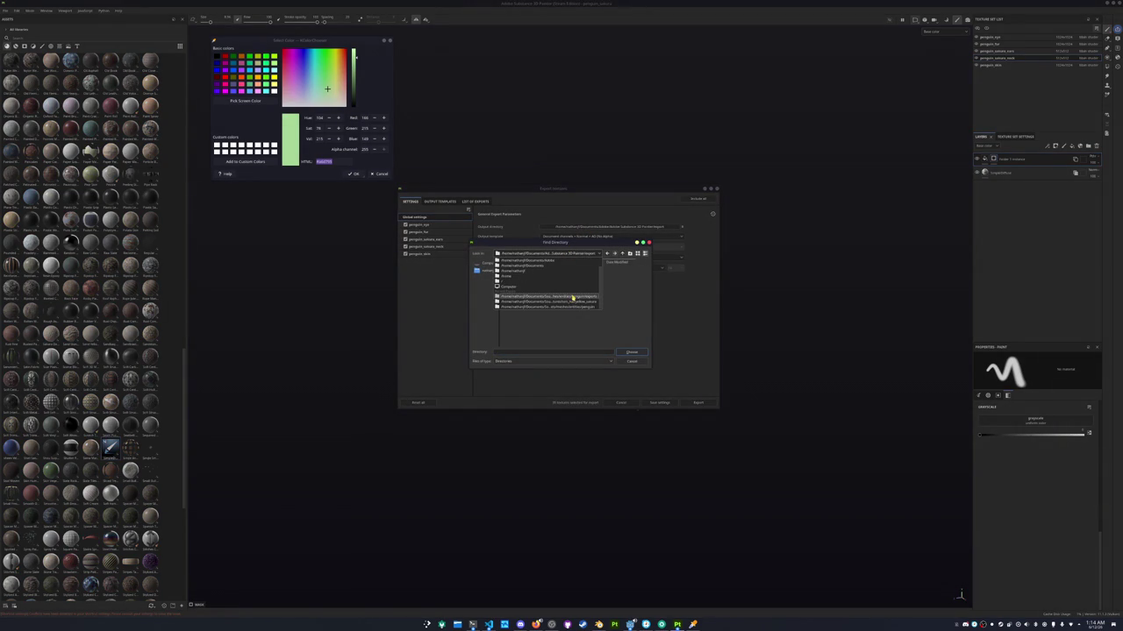
{"action": "left_click", "coordinate": [572, 297]}
{"action": "left_click", "coordinate": [623, 253]}
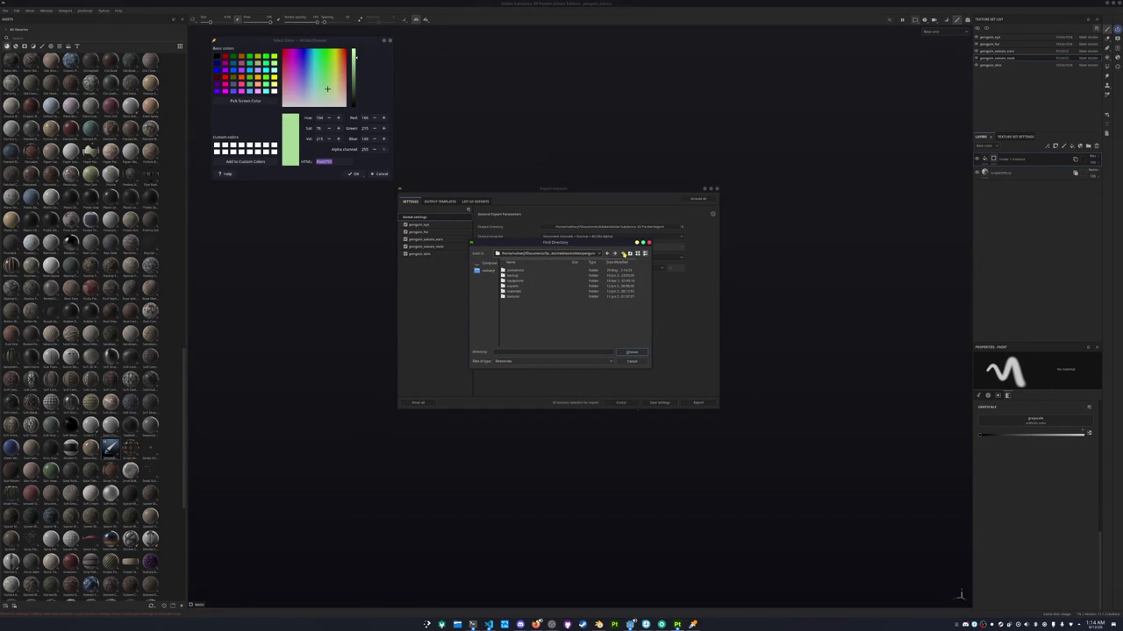
{"action": "double_click", "coordinate": [515, 297]}
{"action": "left_click", "coordinate": [629, 254]}
{"action": "type", "text": "sakura"}
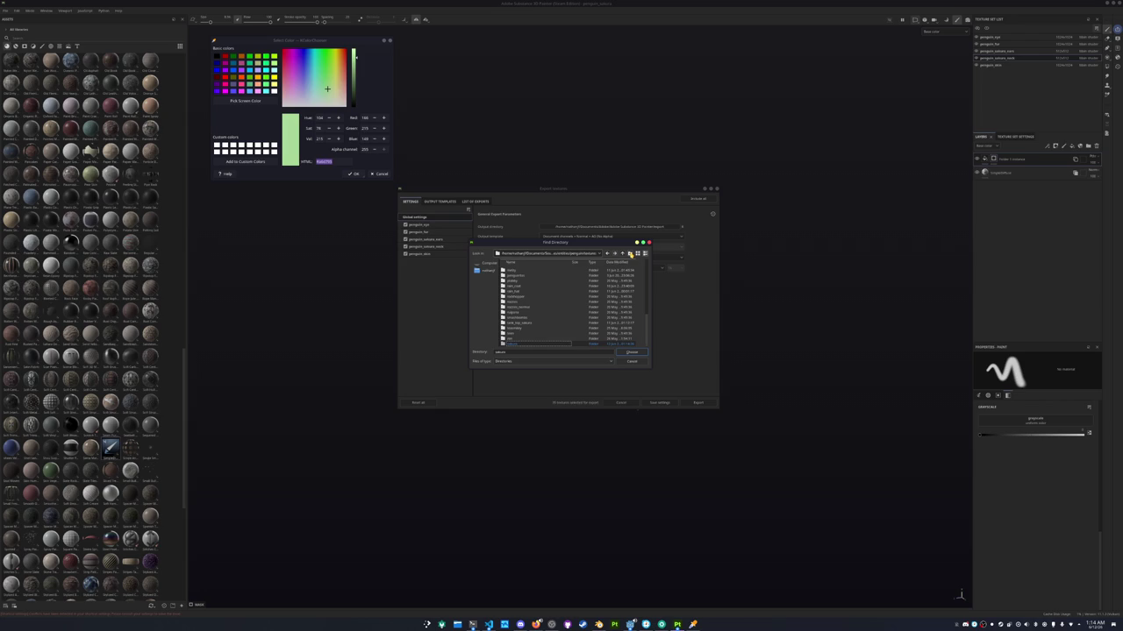
{"action": "double_click", "coordinate": [551, 344]}
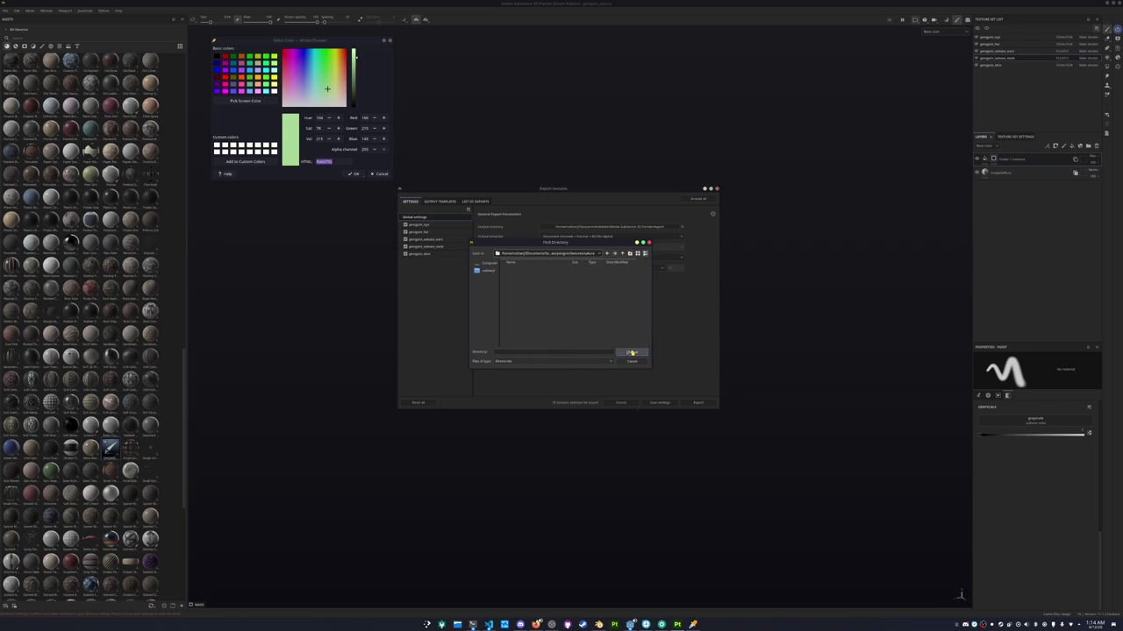
{"action": "left_click", "coordinate": [631, 352]}
Exclude penguin_eye, check the ears, mask and skin output maps, and export
{"action": "left_click", "coordinate": [410, 228]}
{"action": "left_click", "coordinate": [405, 226]}
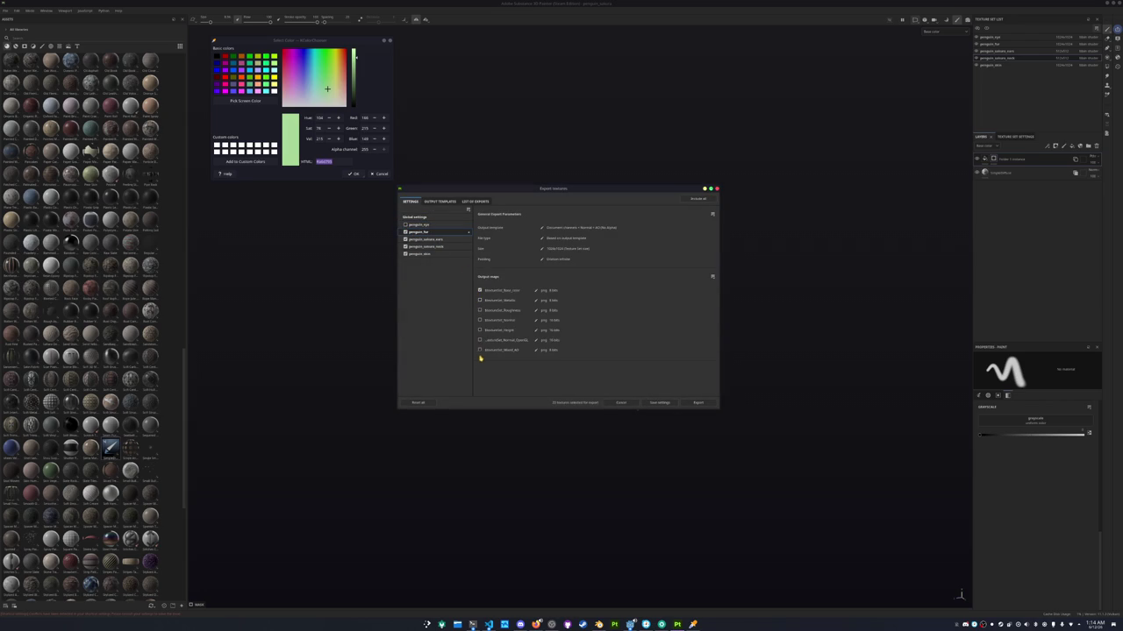
{"action": "left_click", "coordinate": [430, 239]}
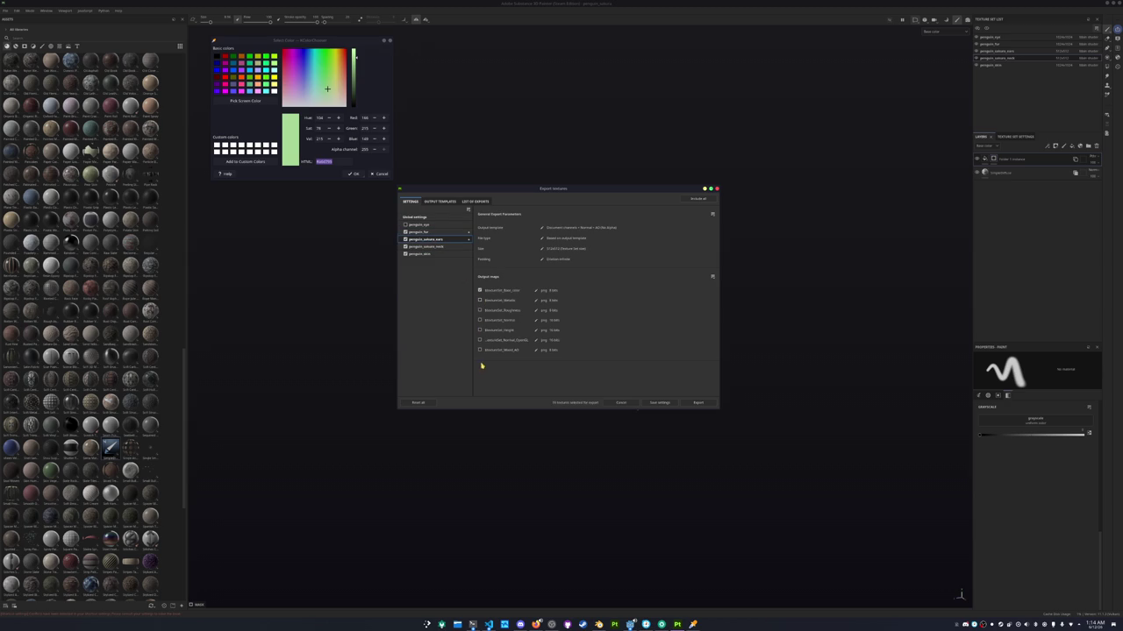
{"action": "left_click", "coordinate": [432, 246]}
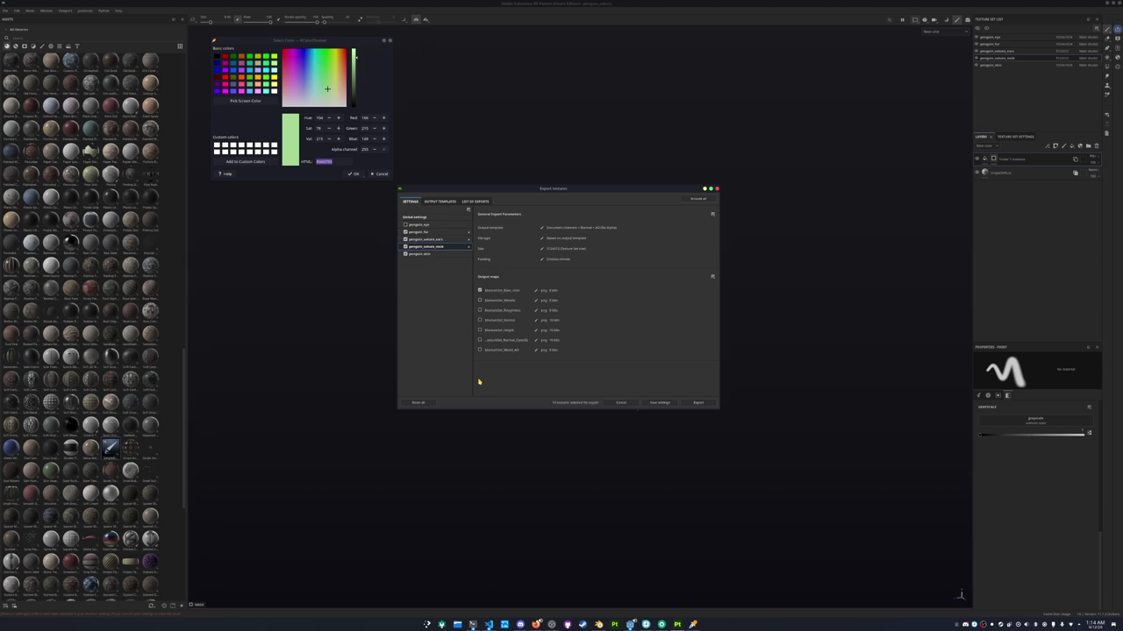
{"action": "left_click", "coordinate": [434, 256]}
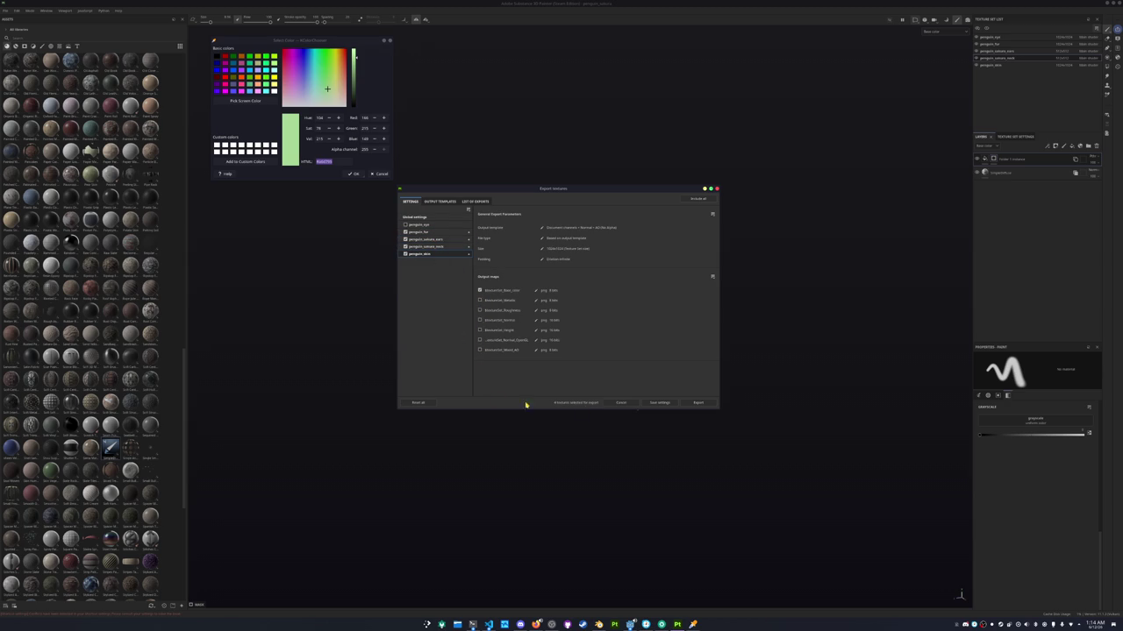
{"action": "left_click", "coordinate": [697, 404]}
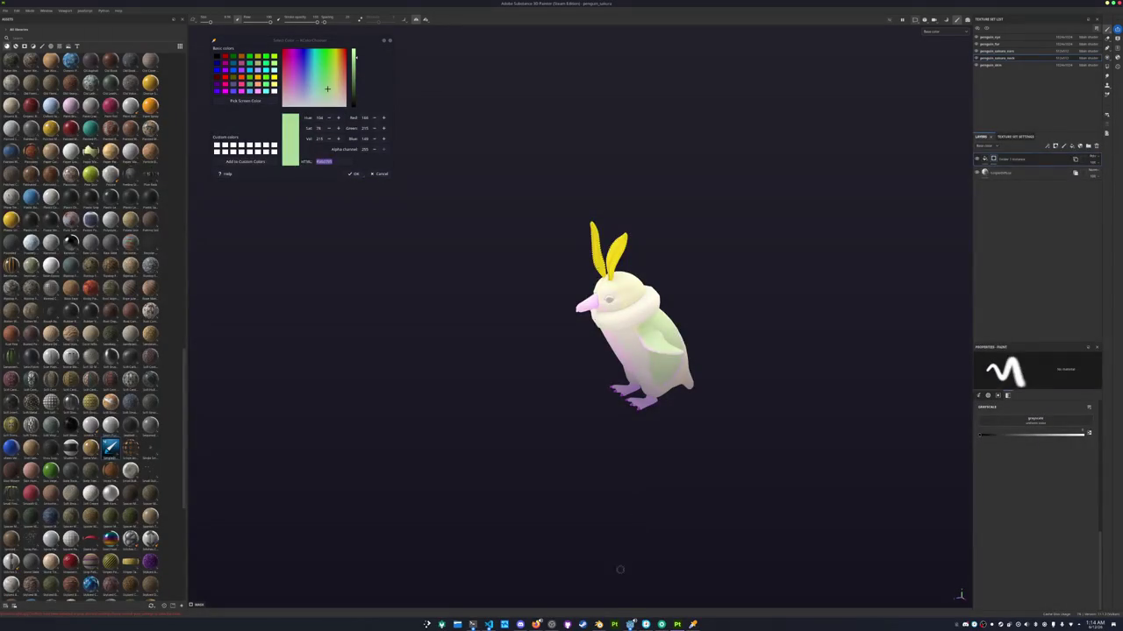
Back in Blender, select penguin_sakura_neck and view the penguin in the Shading workspace
{"action": "key", "text": "alt+Tab"}
{"action": "left_click", "coordinate": [596, 377]}
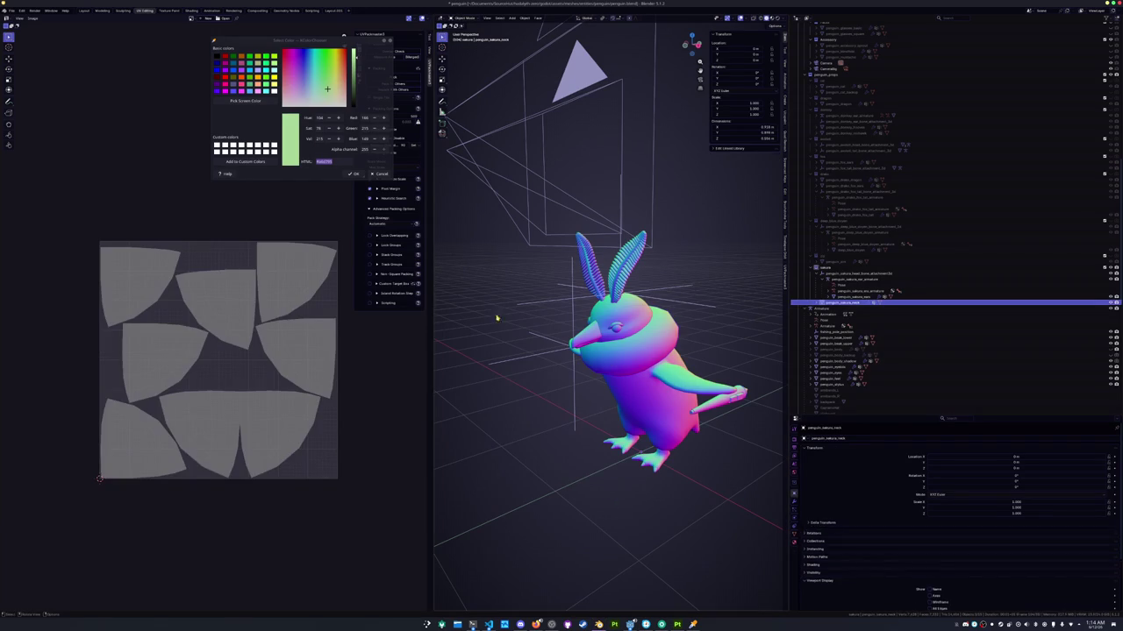
{"action": "left_click", "coordinate": [190, 10]}
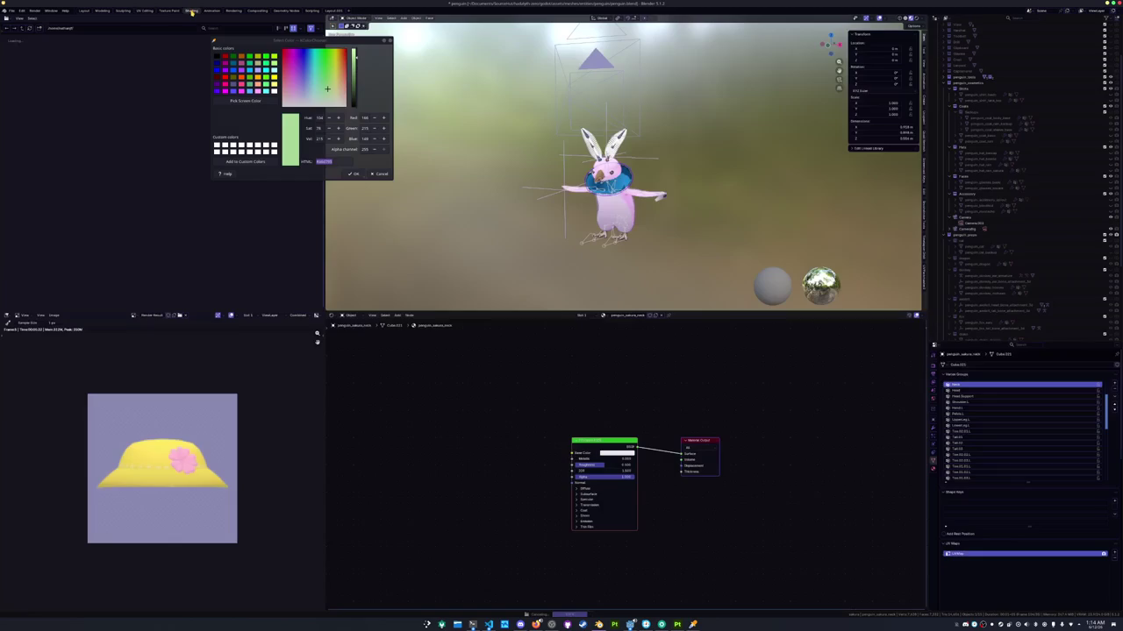
{"action": "scroll", "coordinate": [598, 278], "scroll_direction": "up", "scroll_amount": 5}
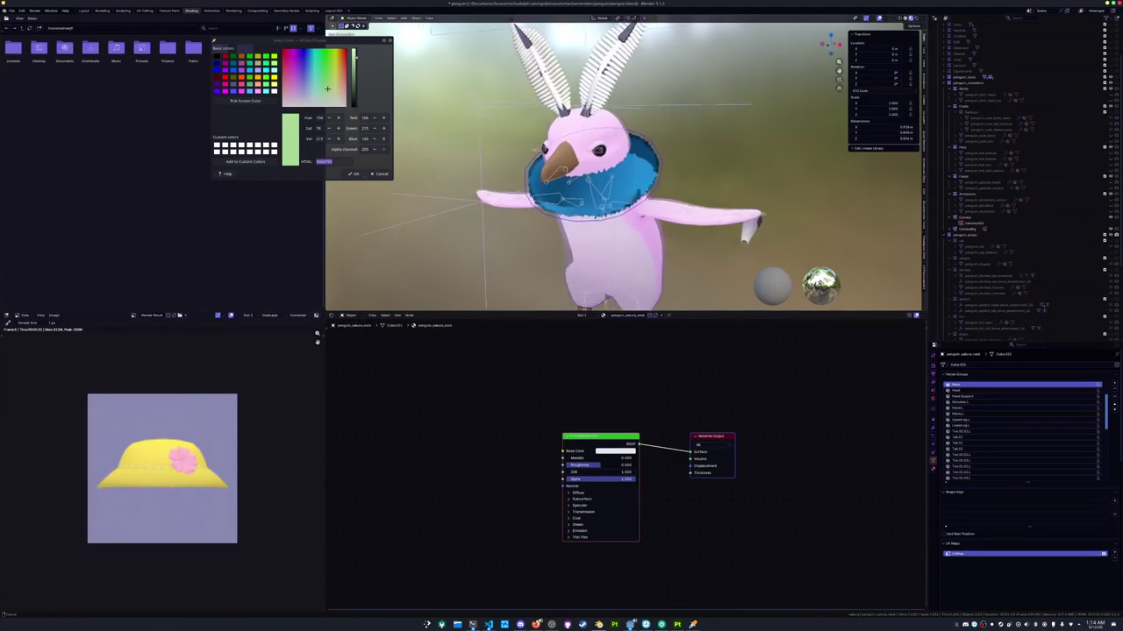
{"action": "middle_click_drag", "start_coordinate": [599, 278], "coordinate": [666, 263]}
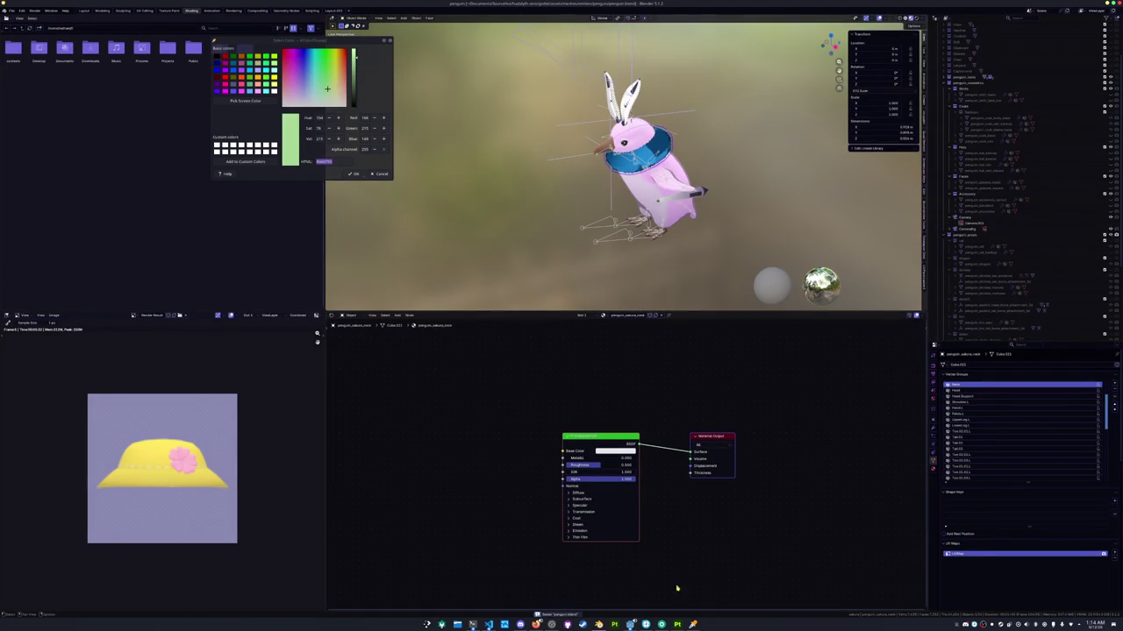
Close Substance Painter from the taskbar and return to the Shading workspace's front view
{"action": "left_click", "coordinate": [678, 625]}
{"action": "right_click", "coordinate": [678, 624]}
{"action": "left_click", "coordinate": [682, 611]}
{"action": "middle_click_drag", "start_coordinate": [596, 263], "coordinate": [685, 243]}
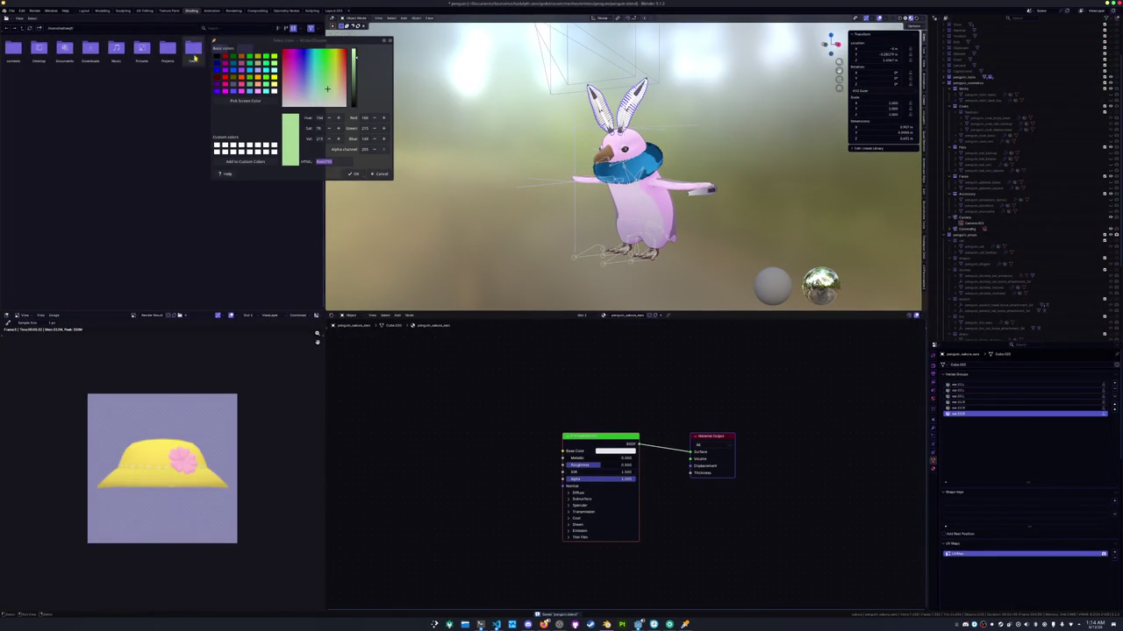
{"action": "left_click", "coordinate": [83, 11]}
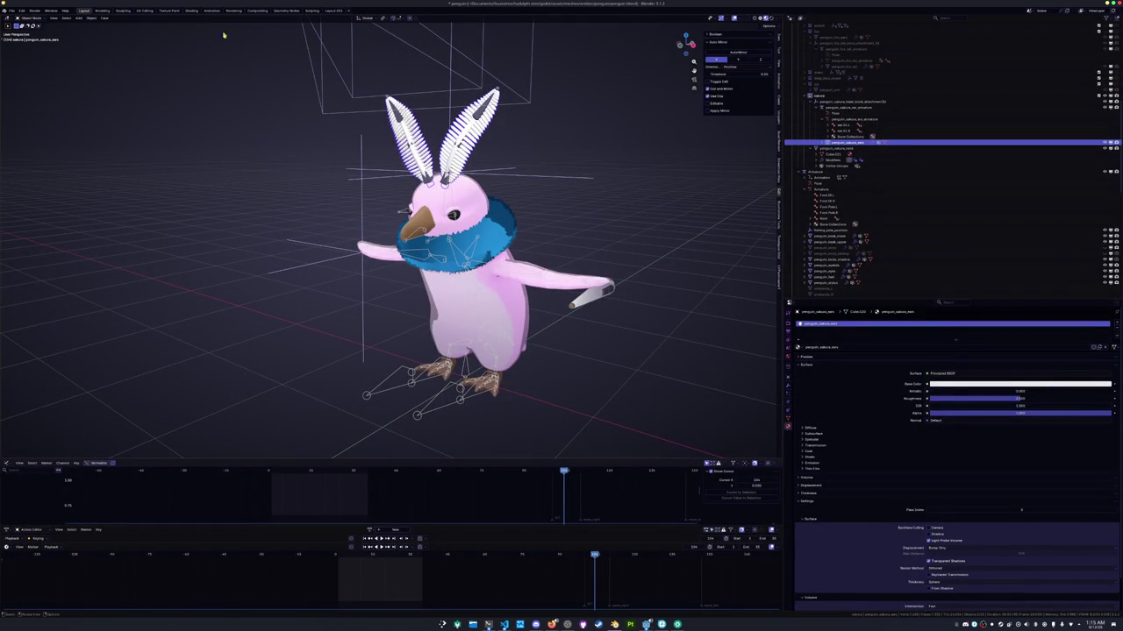
{"action": "left_click", "coordinate": [191, 10]}
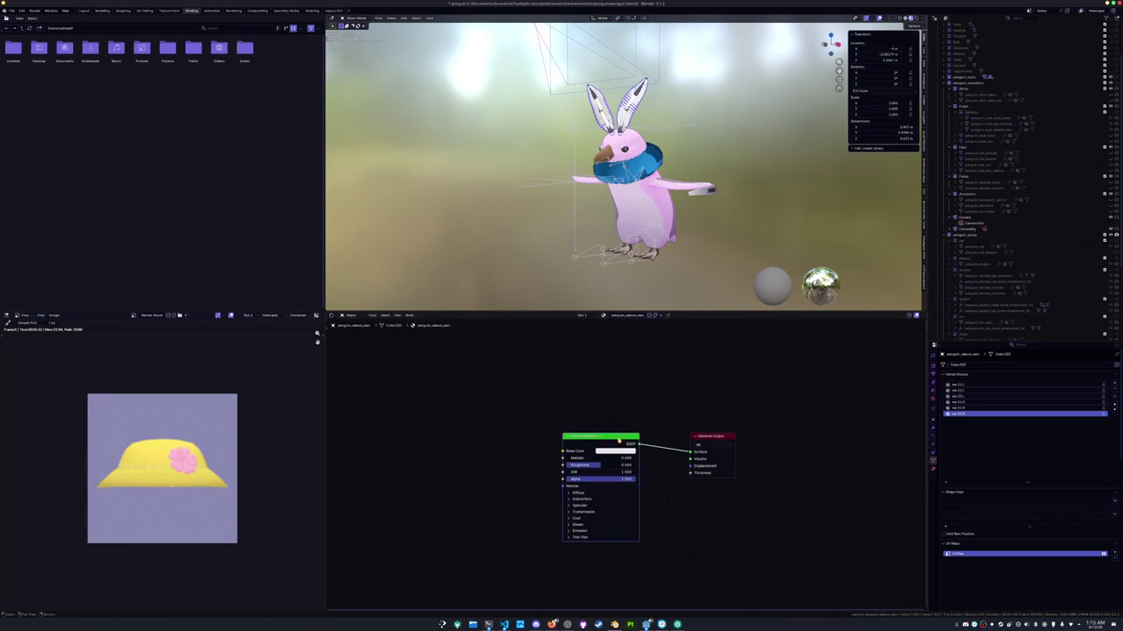
Load the sakura ears base colour texture from textures/sakura into the ears Image Texture node
{"action": "left_click", "coordinate": [660, 475]}
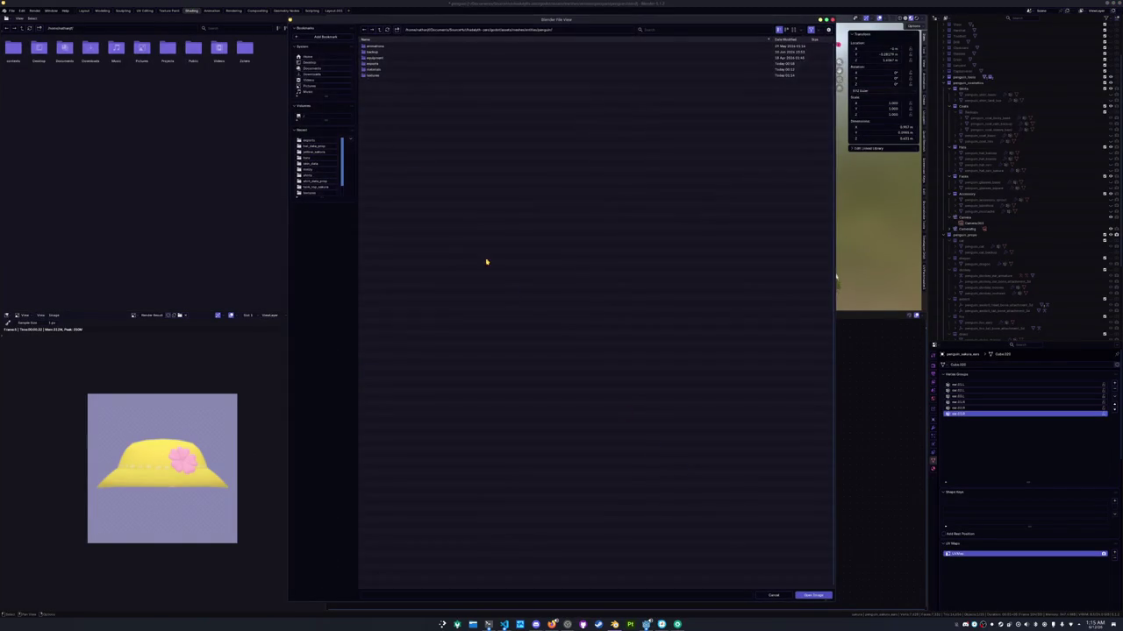
{"action": "left_click", "coordinate": [372, 75]}
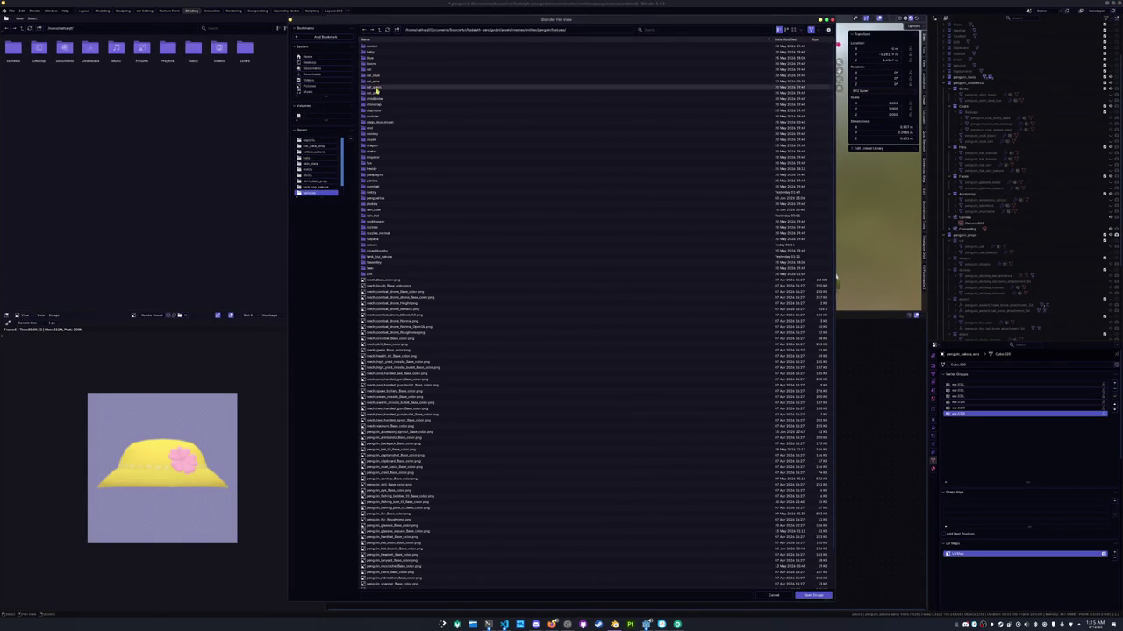
{"action": "double_click", "coordinate": [372, 246]}
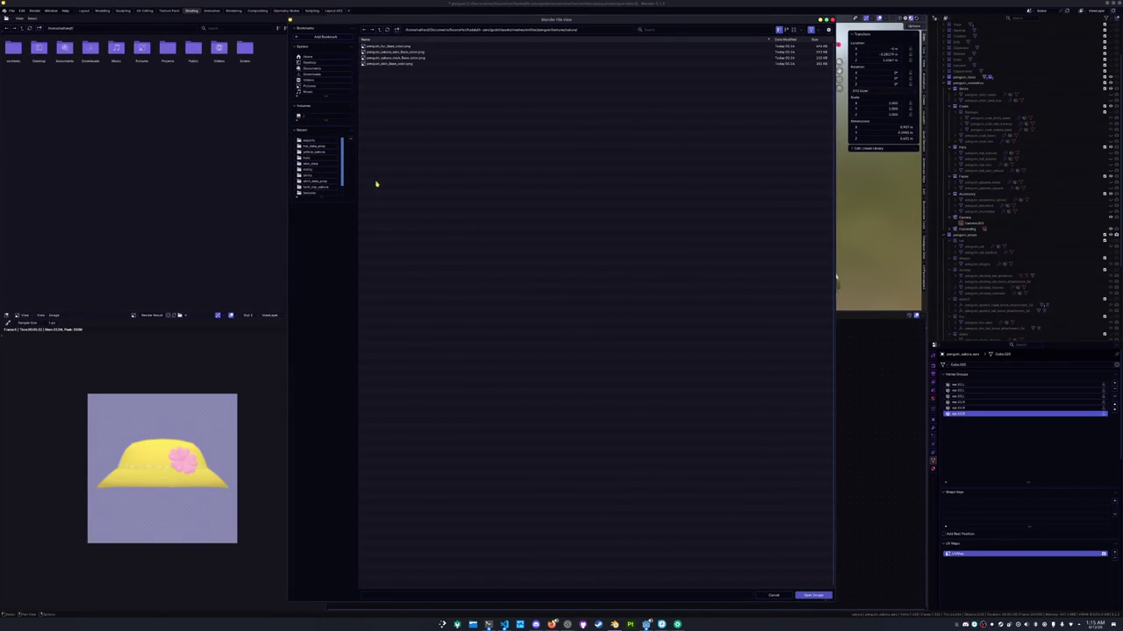
{"action": "double_click", "coordinate": [390, 46]}
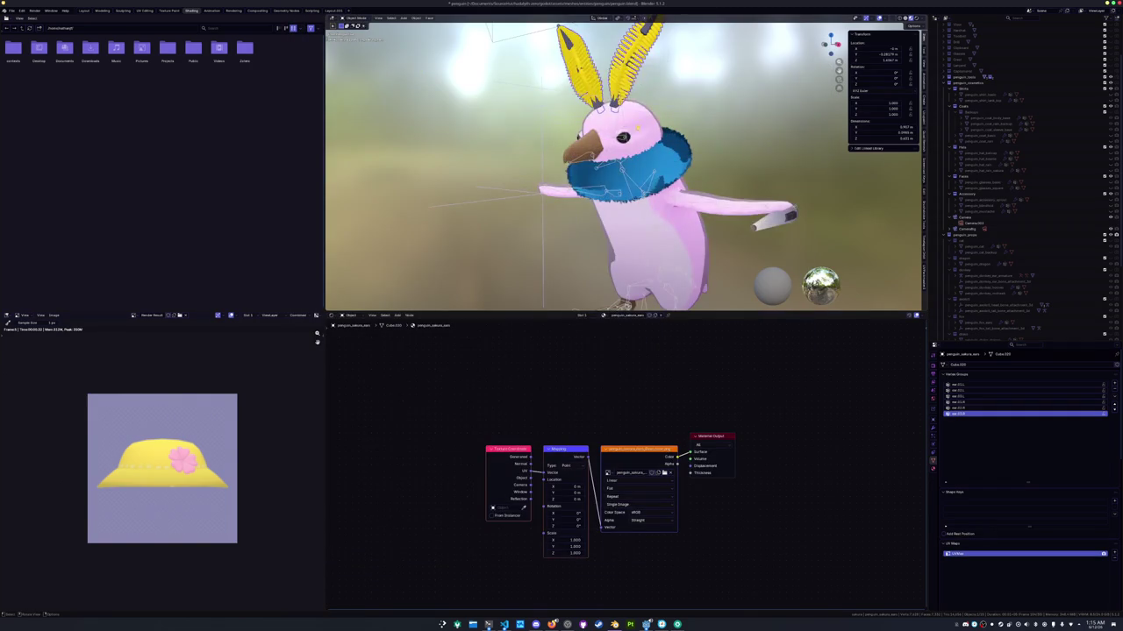
Step through penguin_body, body_shadow, eye and armbands in the outliner to view their materials
{"action": "left_click", "coordinate": [614, 285]}
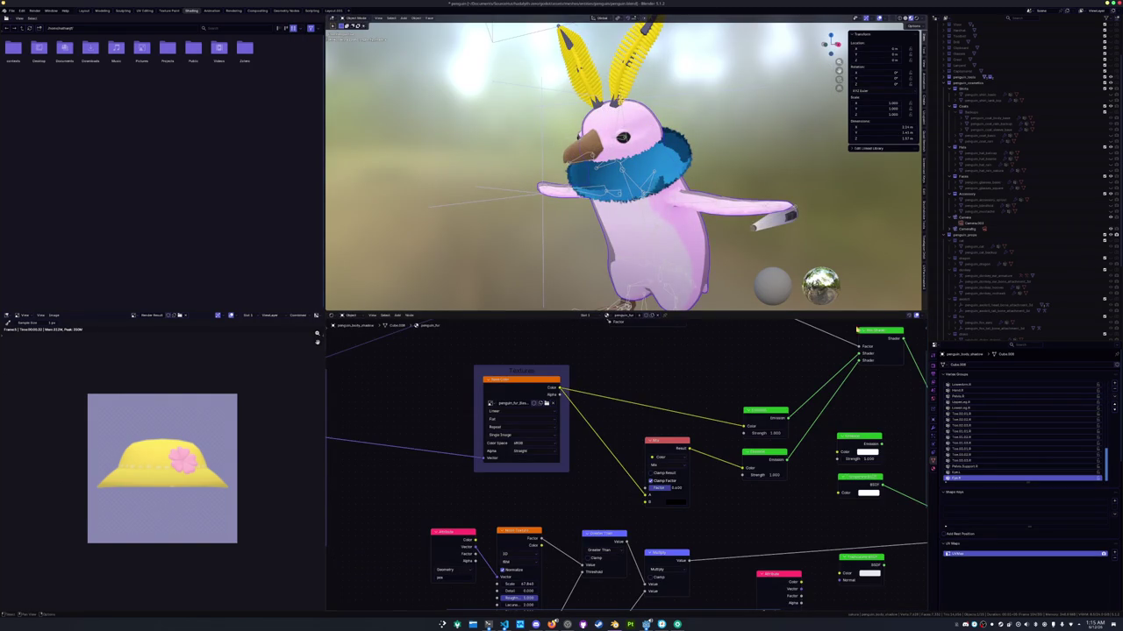
{"action": "scroll", "coordinate": [1040, 263], "scroll_direction": "down", "scroll_amount": 3}
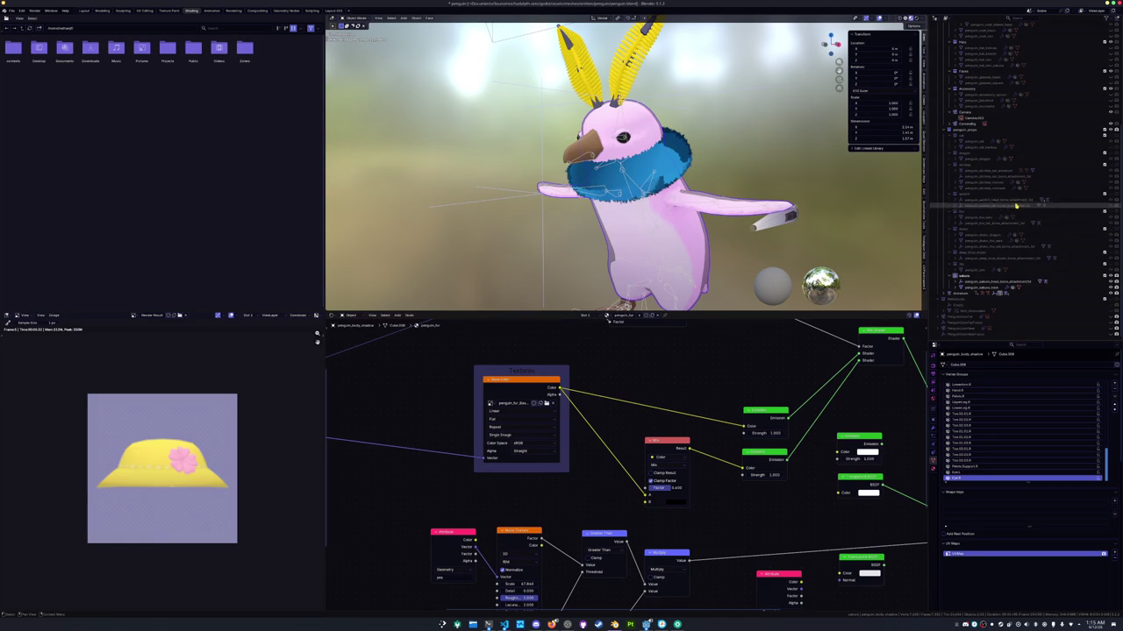
{"action": "scroll", "coordinate": [943, 316], "scroll_direction": "down", "scroll_amount": 3}
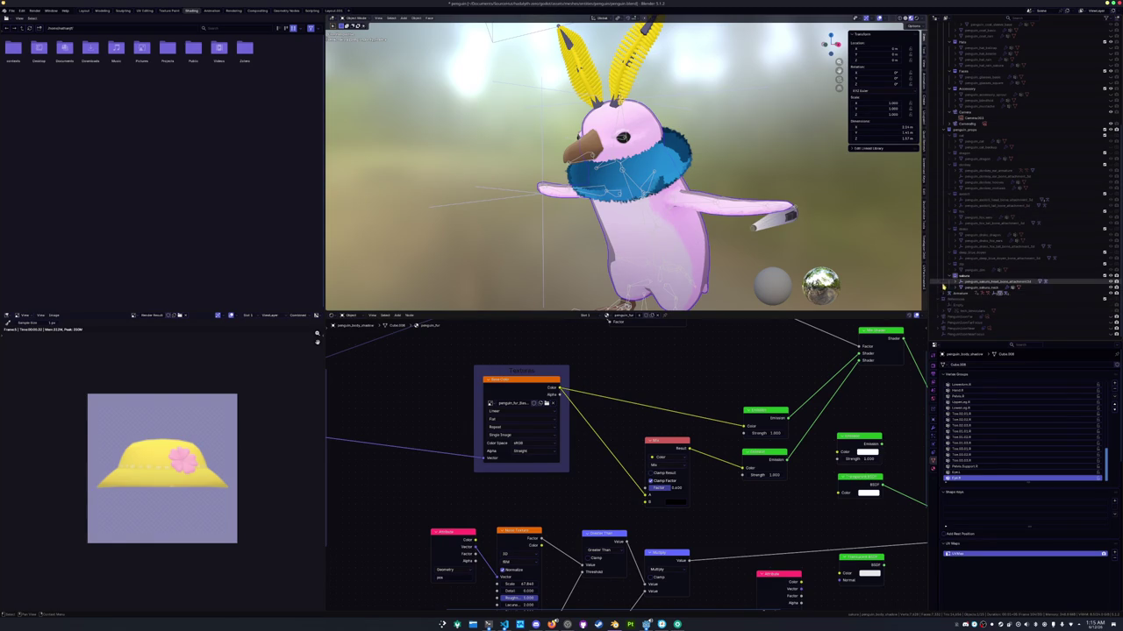
{"action": "scroll", "coordinate": [943, 298], "scroll_direction": "down", "scroll_amount": 2}
{"action": "scroll", "coordinate": [943, 296], "scroll_direction": "down", "scroll_amount": 5}
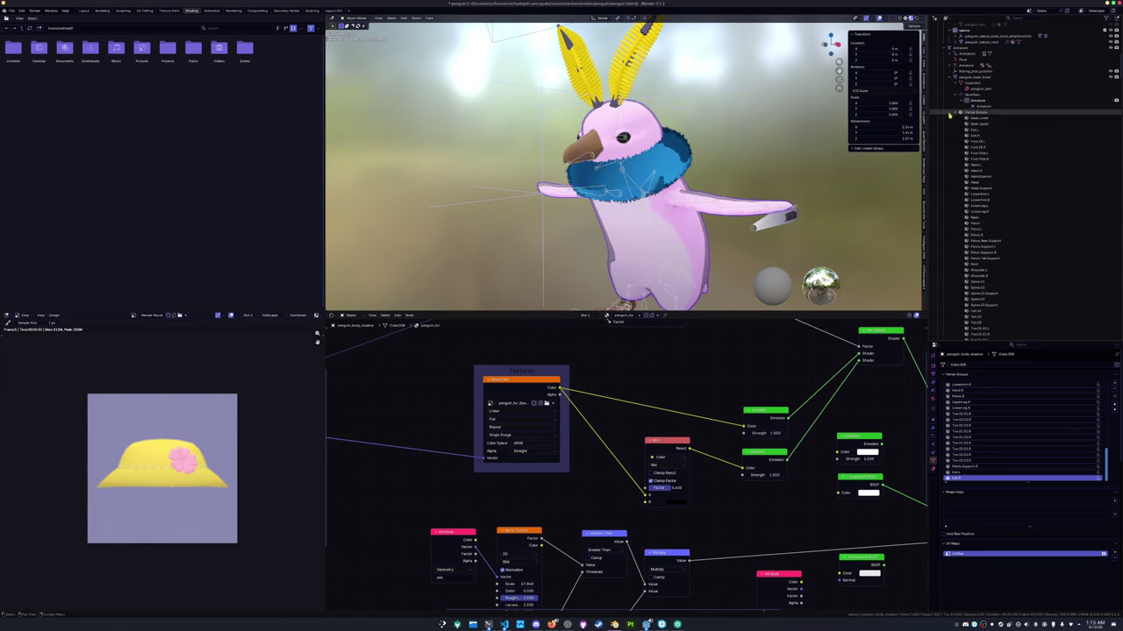
{"action": "left_click_drag", "start_coordinate": [956, 142], "coordinate": [950, 126]}
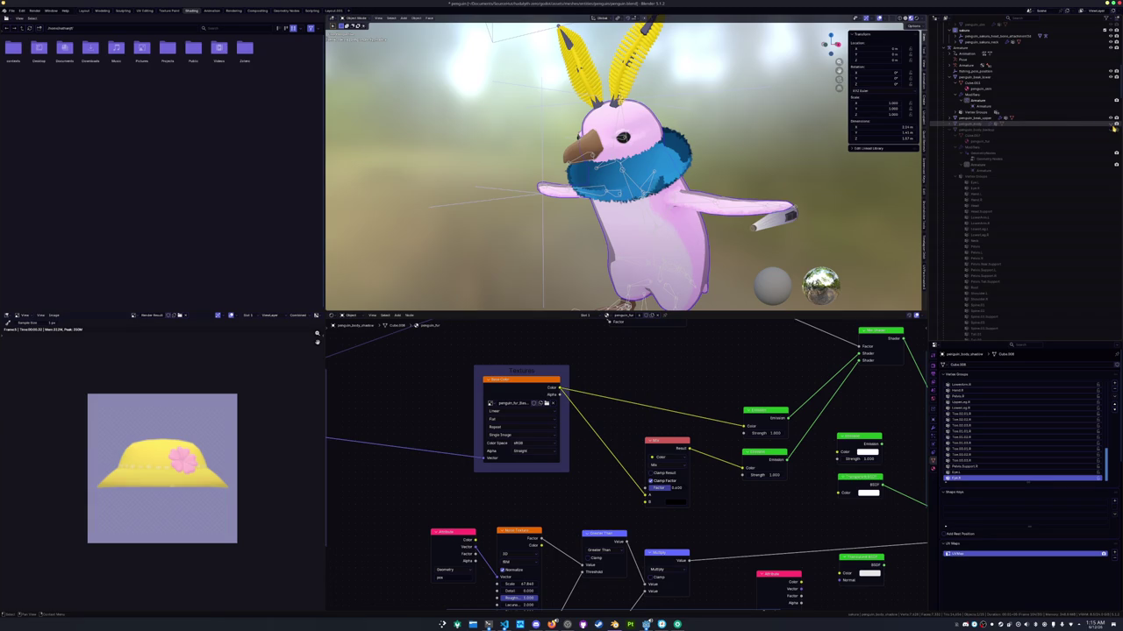
{"action": "left_click", "coordinate": [1047, 129]}
{"action": "left_click", "coordinate": [950, 131]}
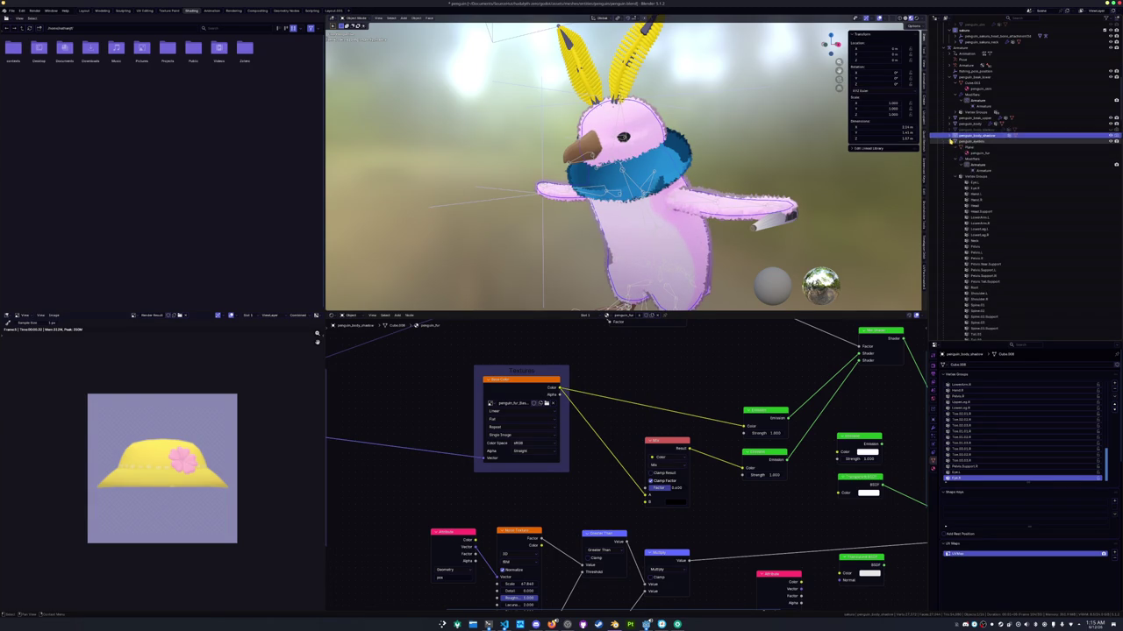
{"action": "left_click", "coordinate": [965, 148]}
{"action": "left_click", "coordinate": [965, 149]}
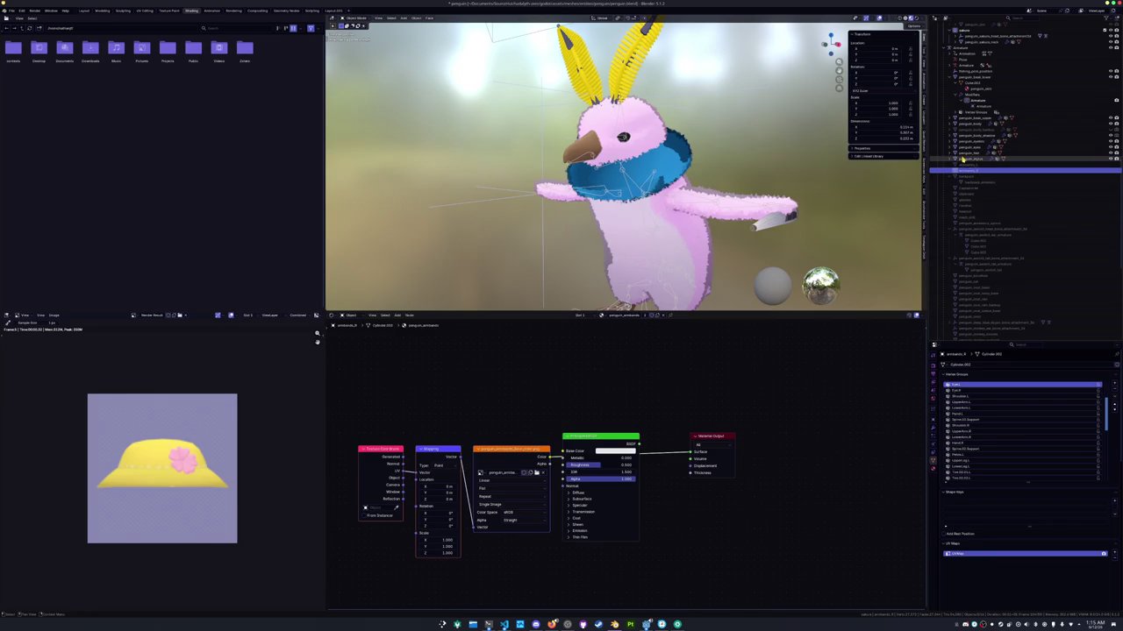
Select the penguin_sakura_neck collar and apply both its Geometry Nodes modifiers
{"action": "left_click", "coordinate": [965, 158]}
{"action": "left_click", "coordinate": [670, 180]}
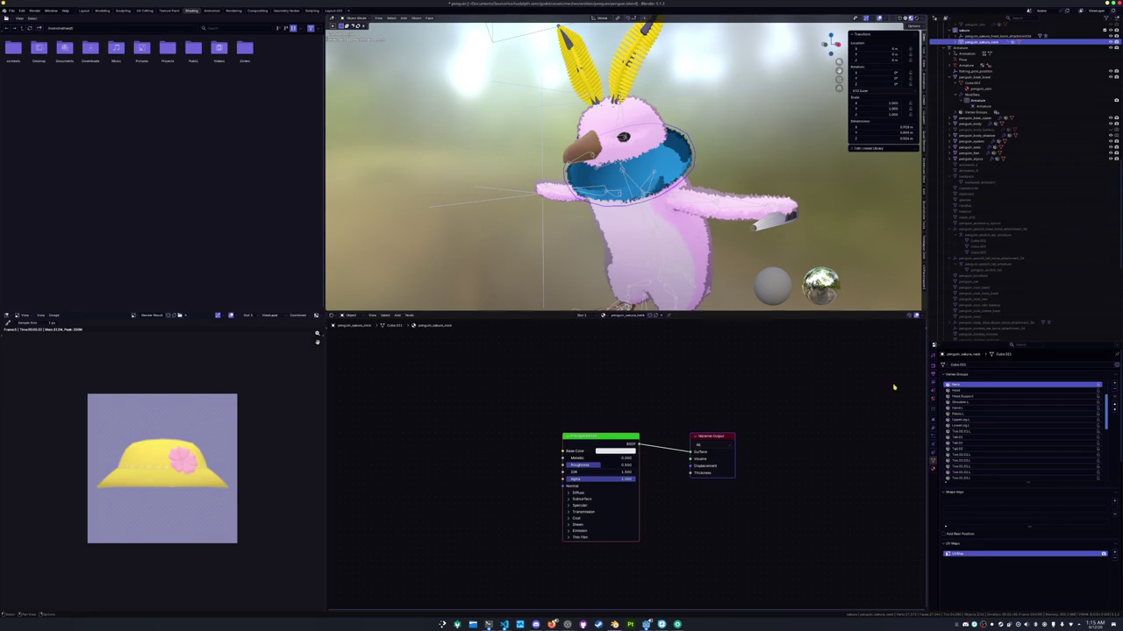
{"action": "left_click", "coordinate": [933, 431]}
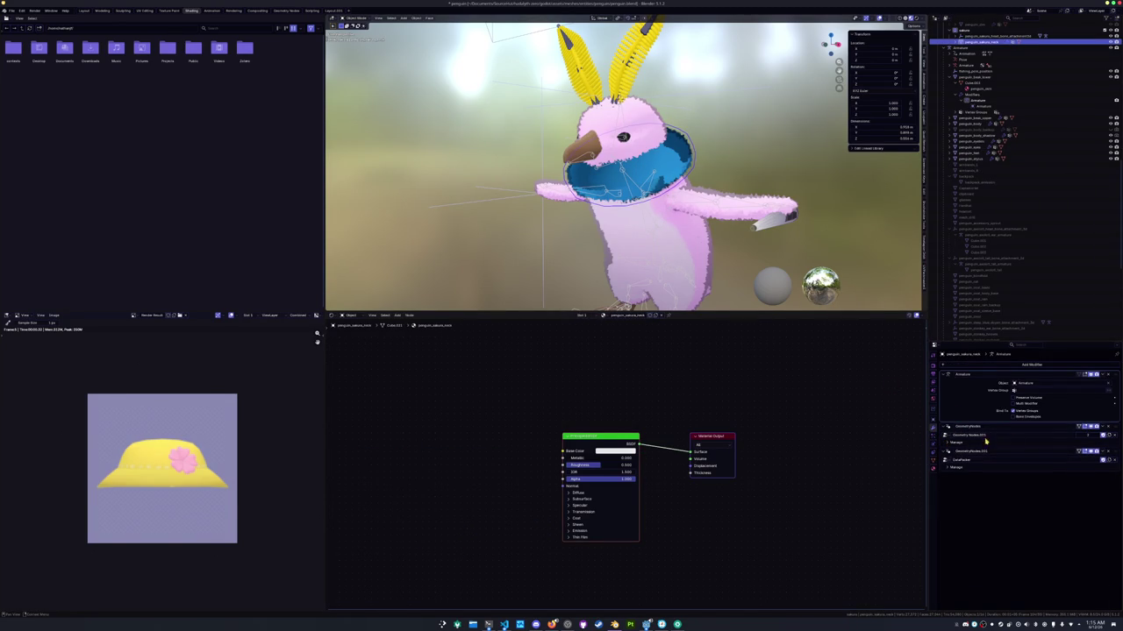
{"action": "left_click", "coordinate": [1101, 428]}
{"action": "left_click", "coordinate": [1099, 433]}
{"action": "left_click", "coordinate": [1102, 428]}
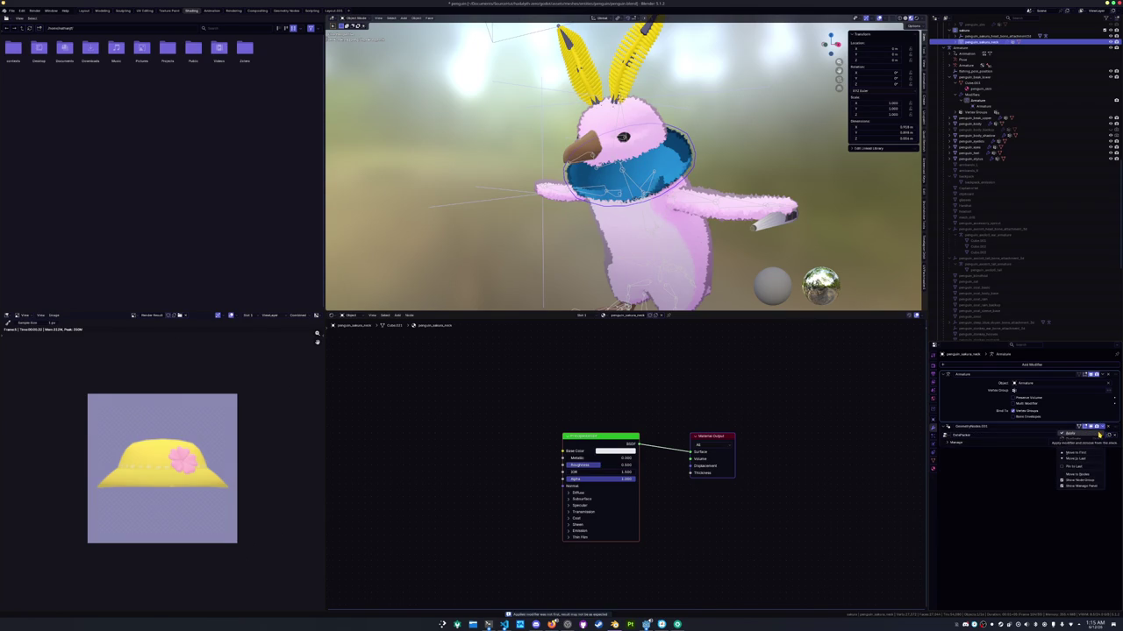
{"action": "left_click", "coordinate": [1098, 433]}
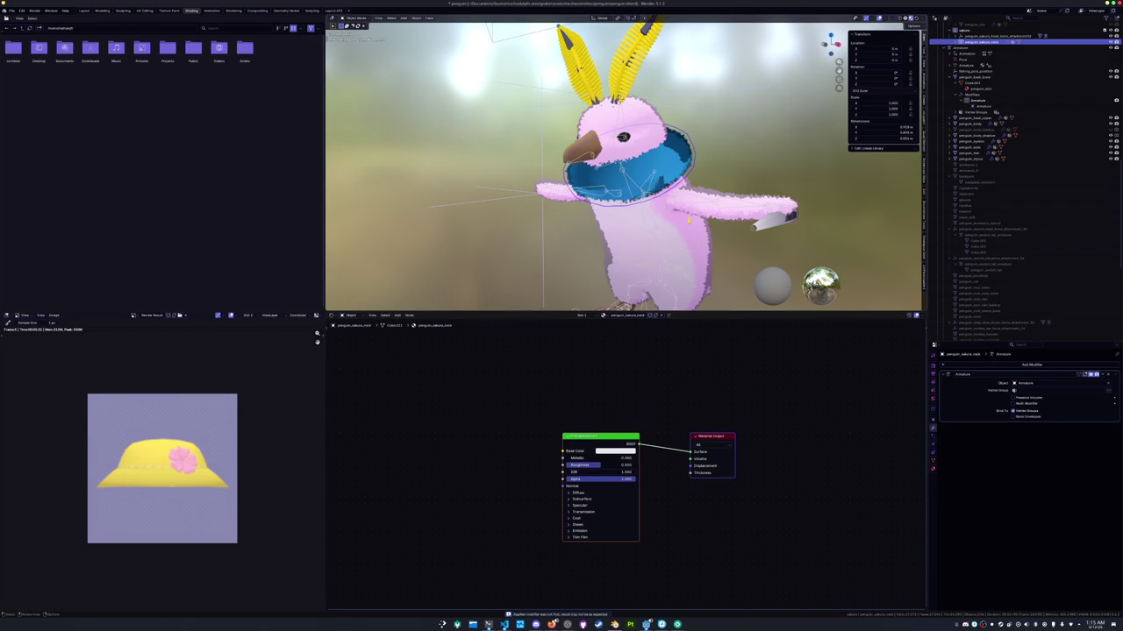
Show the neck's second material slot, step_blue_dryer, in the Material properties
{"action": "left_click", "coordinate": [933, 463]}
{"action": "left_click", "coordinate": [988, 372]}
{"action": "scroll", "coordinate": [763, 496], "scroll_direction": "down", "scroll_amount": 2}
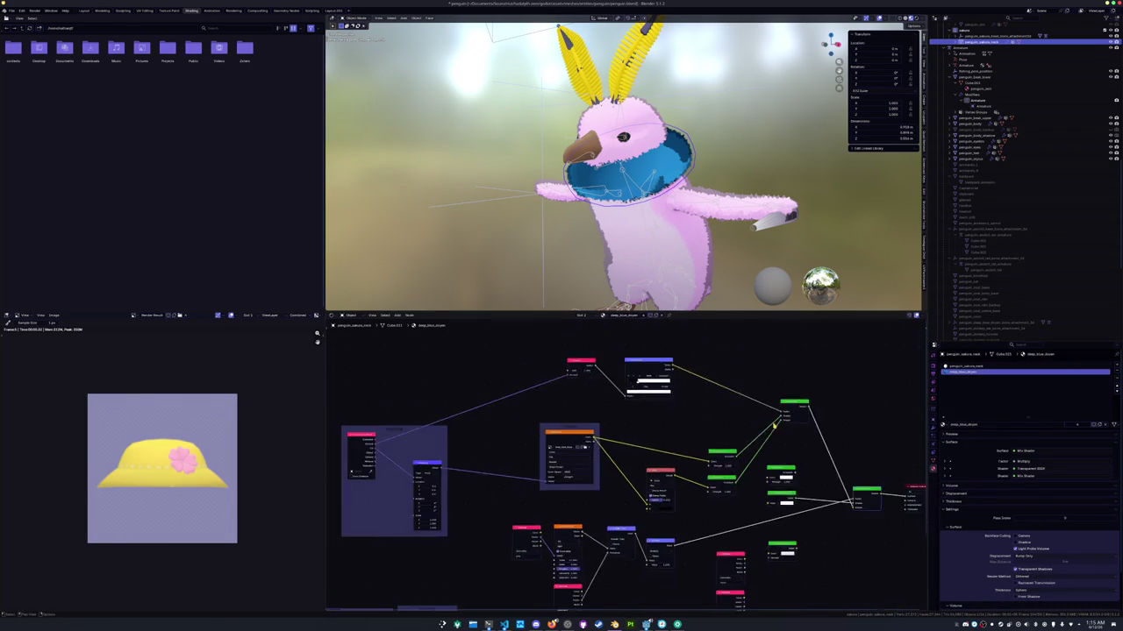
Remove the step_blue_dryer slot and paste the copied fur node tree into the neck material
{"action": "scroll", "coordinate": [763, 496], "scroll_direction": "down", "scroll_amount": 2}
{"action": "left_click_drag", "start_coordinate": [774, 577], "coordinate": [394, 397]}
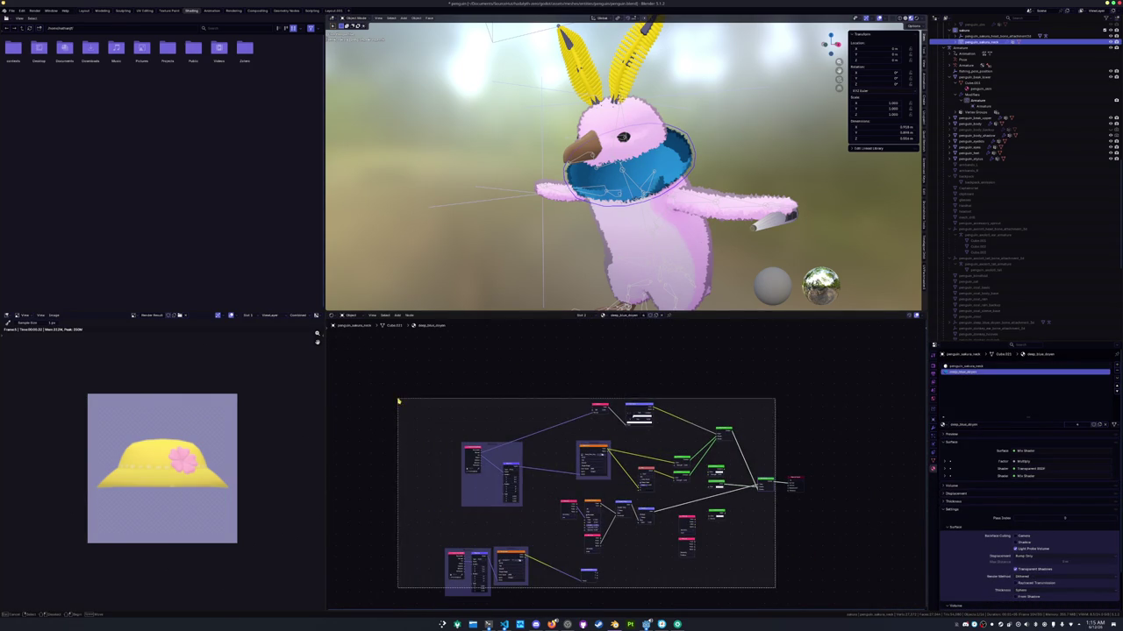
{"action": "left_click", "coordinate": [1116, 377]}
{"action": "key", "text": "ctrl+v"}
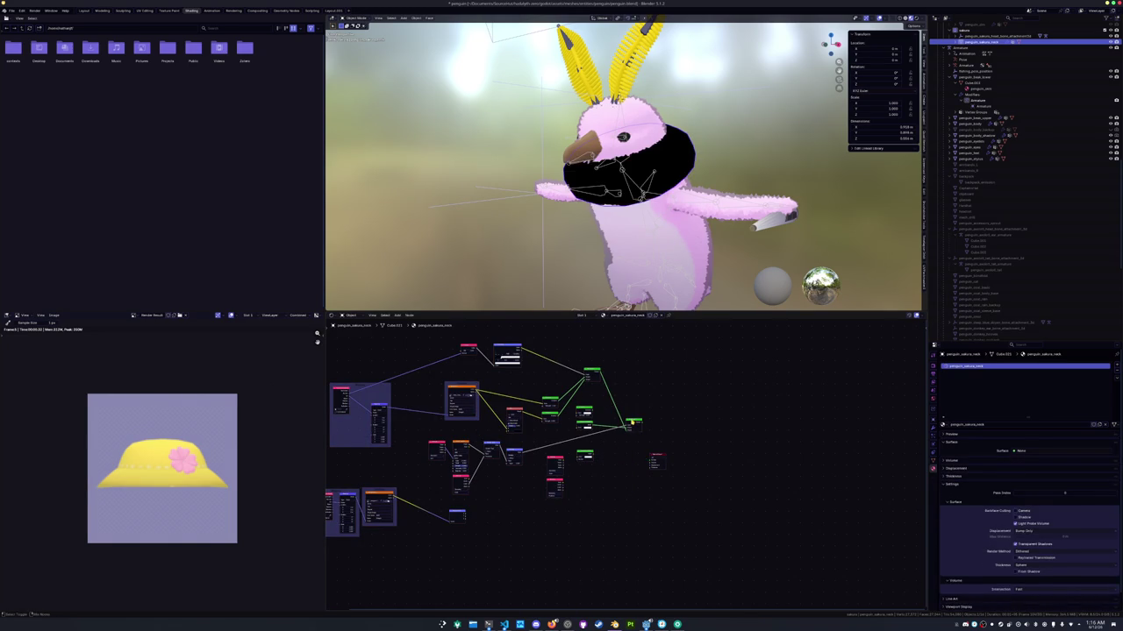
{"action": "key", "text": "Home"}
{"action": "scroll", "coordinate": [630, 422], "scroll_direction": "up", "scroll_amount": 2}
{"action": "scroll", "coordinate": [564, 430], "scroll_direction": "up", "scroll_amount": 1}
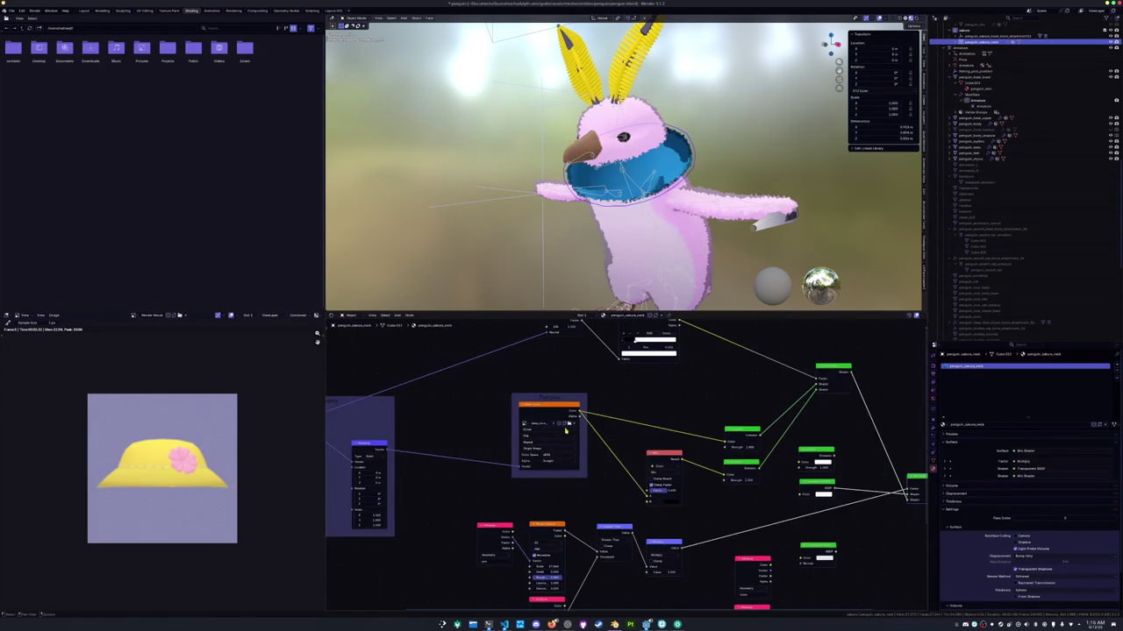
Load the sakura penguin texture from textures/sakura into the neck's image node
{"action": "left_click", "coordinate": [570, 424]}
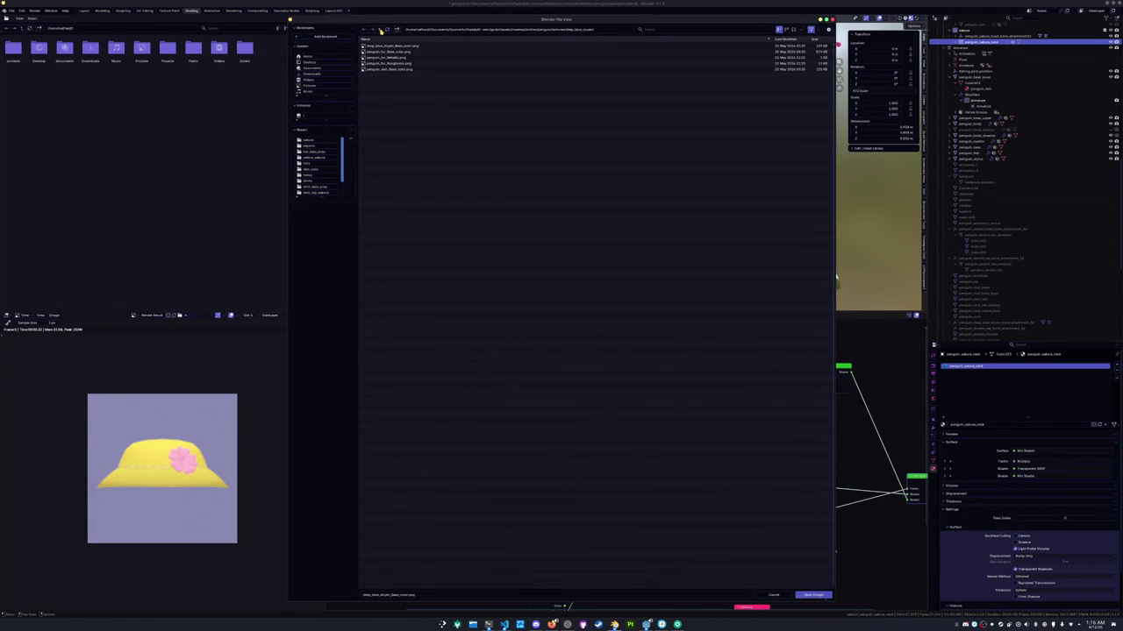
{"action": "double_click", "coordinate": [382, 58]}
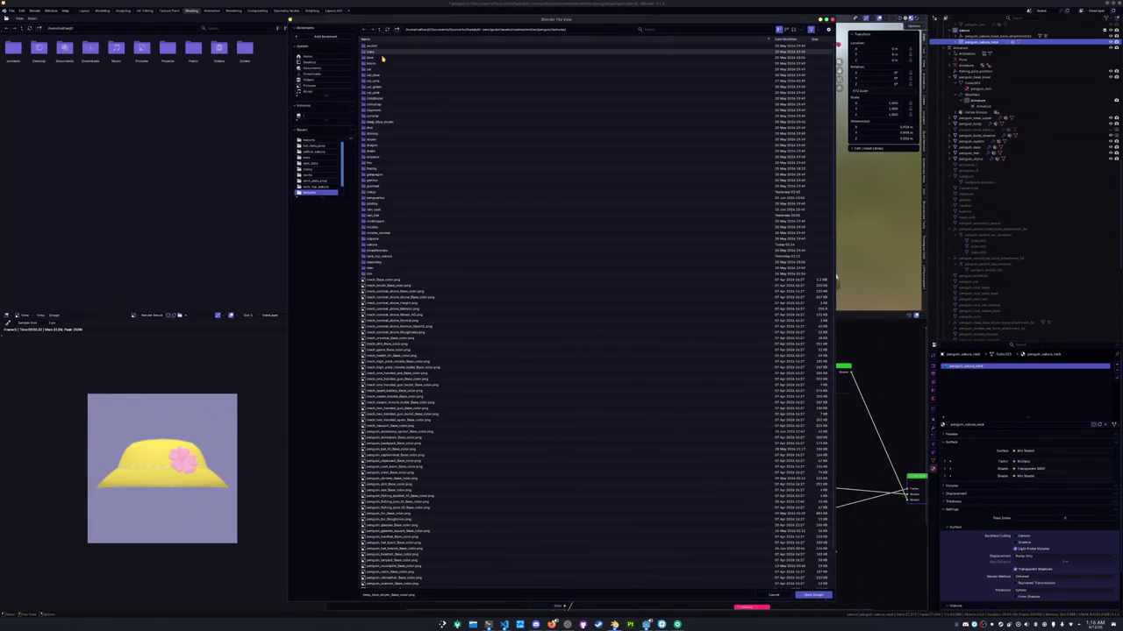
{"action": "double_click", "coordinate": [375, 245]}
{"action": "double_click", "coordinate": [386, 58]}
Relink the body fur Image Texture to sakura penguin_fur_Base_color.png and deselect all
{"action": "left_click", "coordinate": [614, 246]}
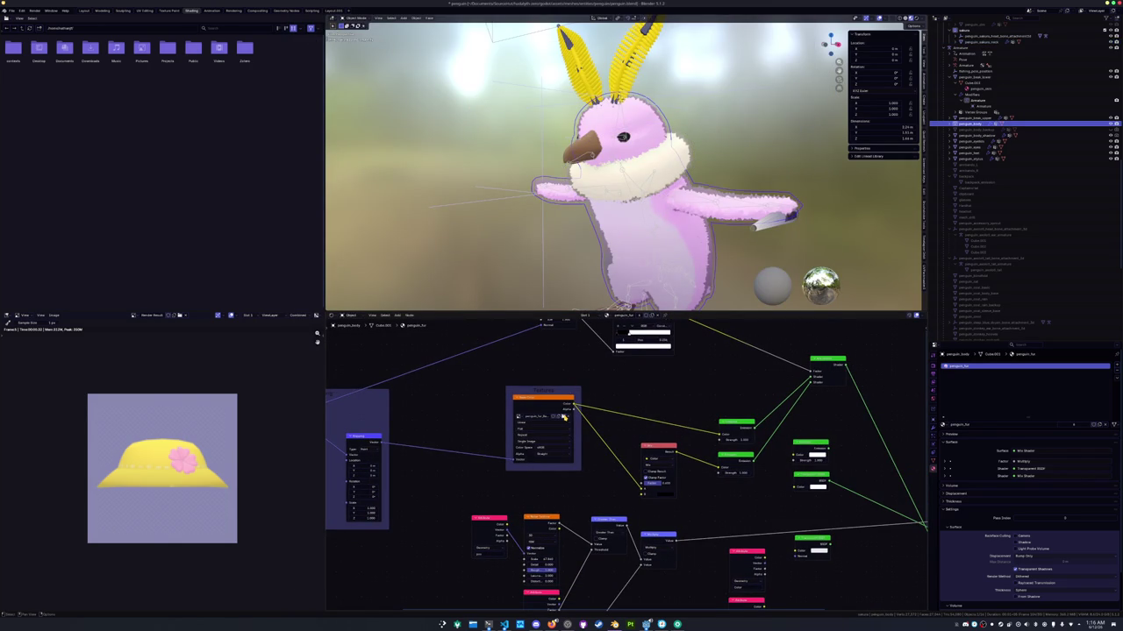
{"action": "left_click", "coordinate": [562, 417]}
{"action": "left_click", "coordinate": [563, 418]}
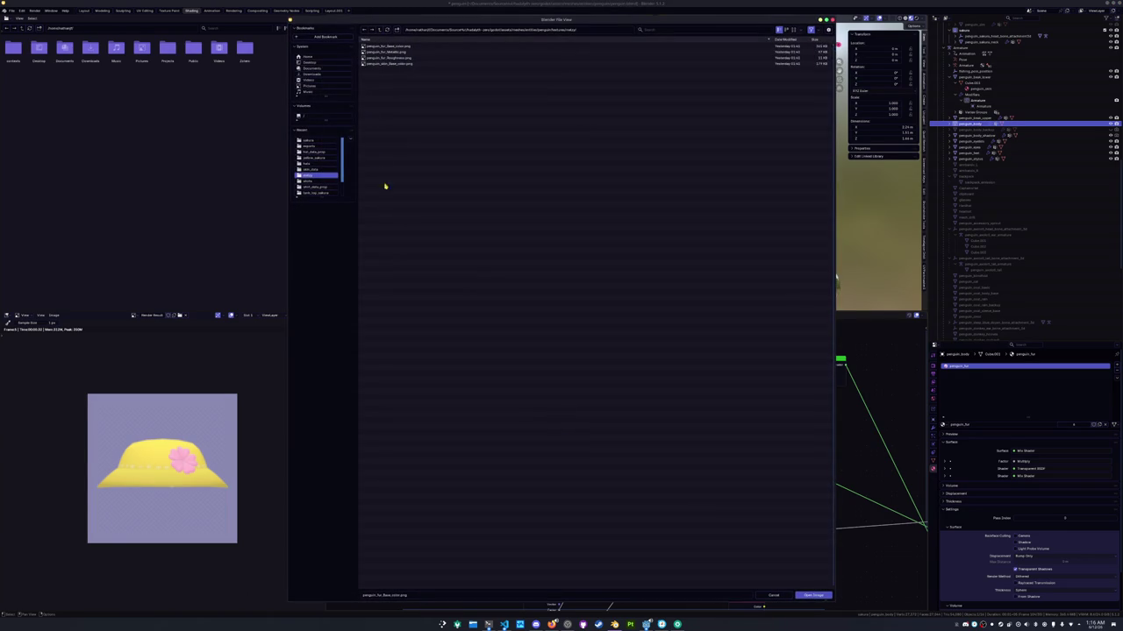
{"action": "left_click", "coordinate": [378, 30]}
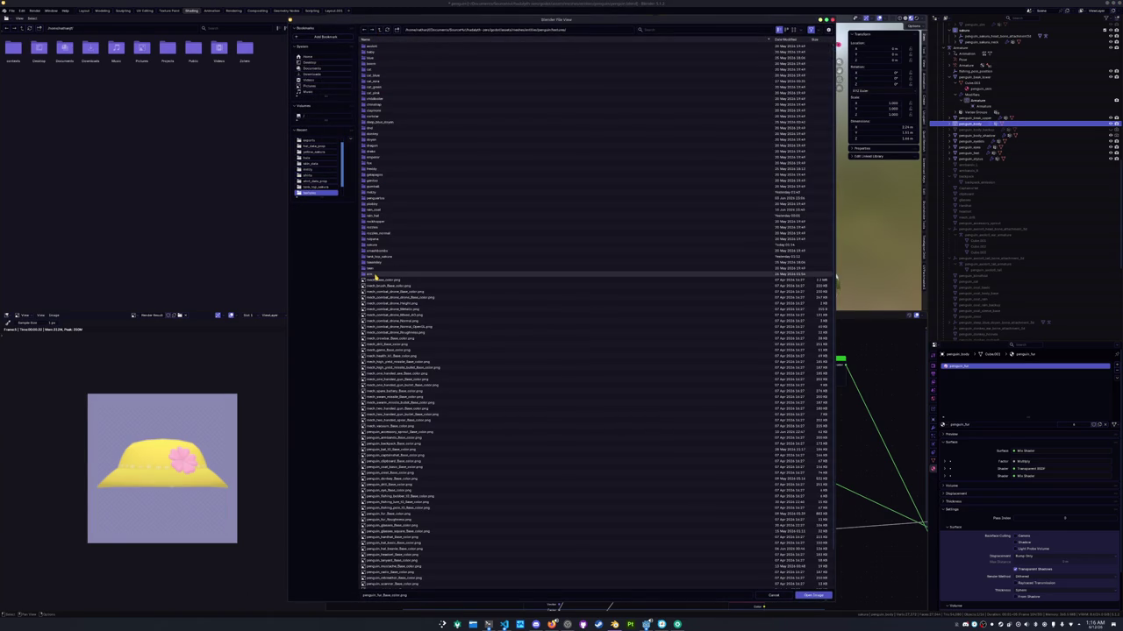
{"action": "double_click", "coordinate": [371, 247]}
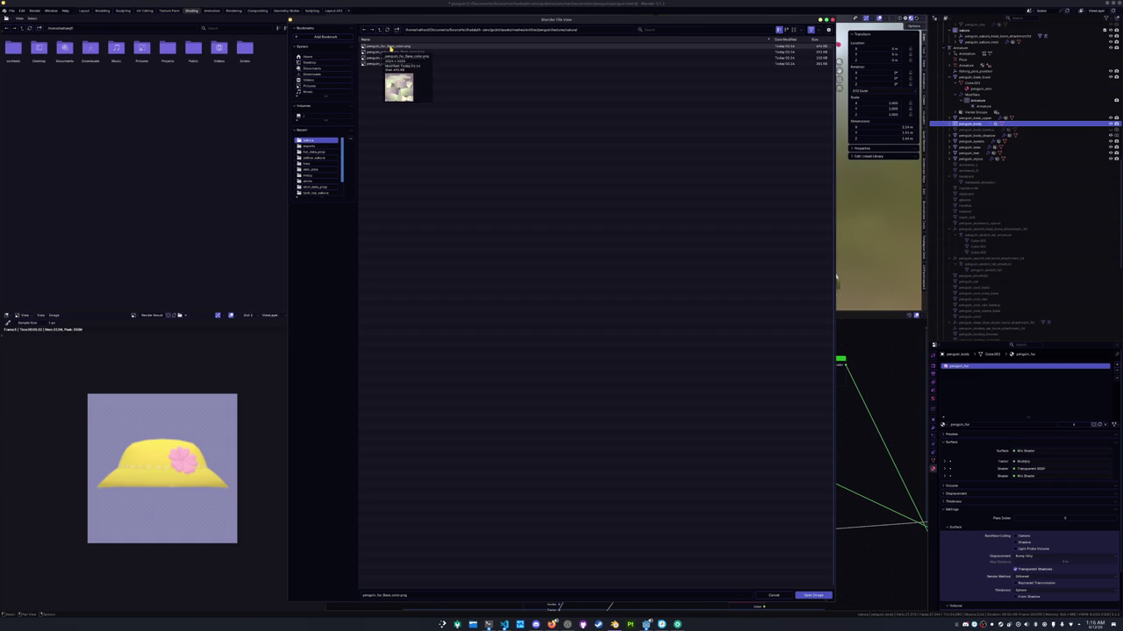
{"action": "double_click", "coordinate": [390, 48]}
{"action": "key", "text": "alt+a"}
{"action": "scroll", "coordinate": [580, 150], "scroll_direction": "up", "scroll_amount": 5}
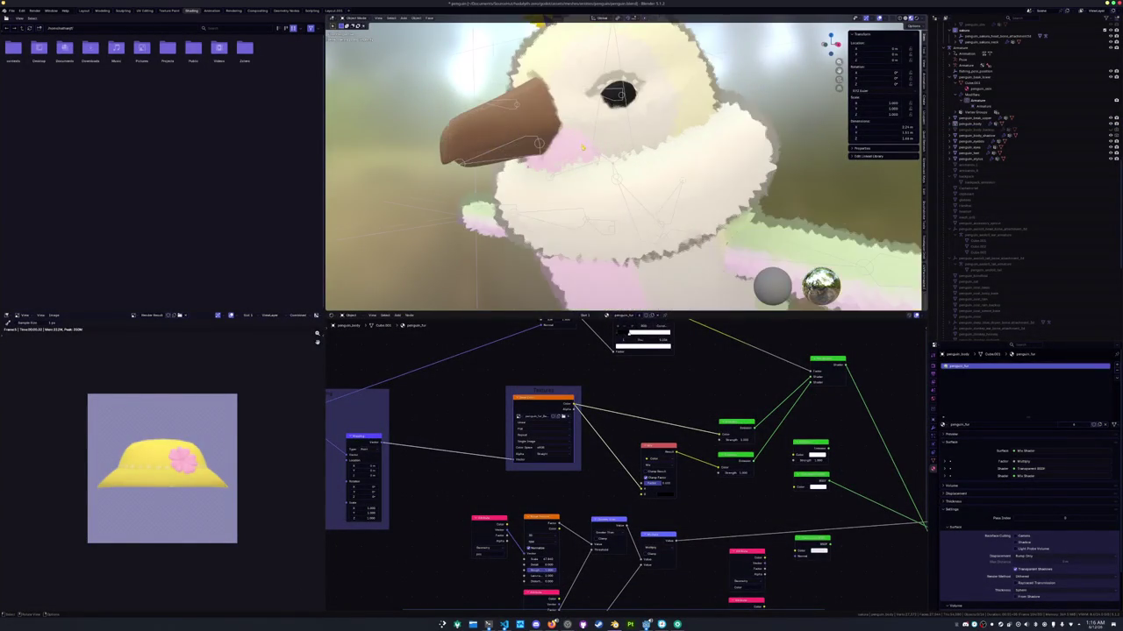
Zoom in and select the eyelid piece, starting then cancelling a move with G and Esc
{"action": "scroll", "coordinate": [580, 140], "scroll_direction": "up", "scroll_amount": 2}
{"action": "scroll", "coordinate": [605, 163], "scroll_direction": "up", "scroll_amount": 2}
{"action": "scroll", "coordinate": [628, 180], "scroll_direction": "up", "scroll_amount": 2}
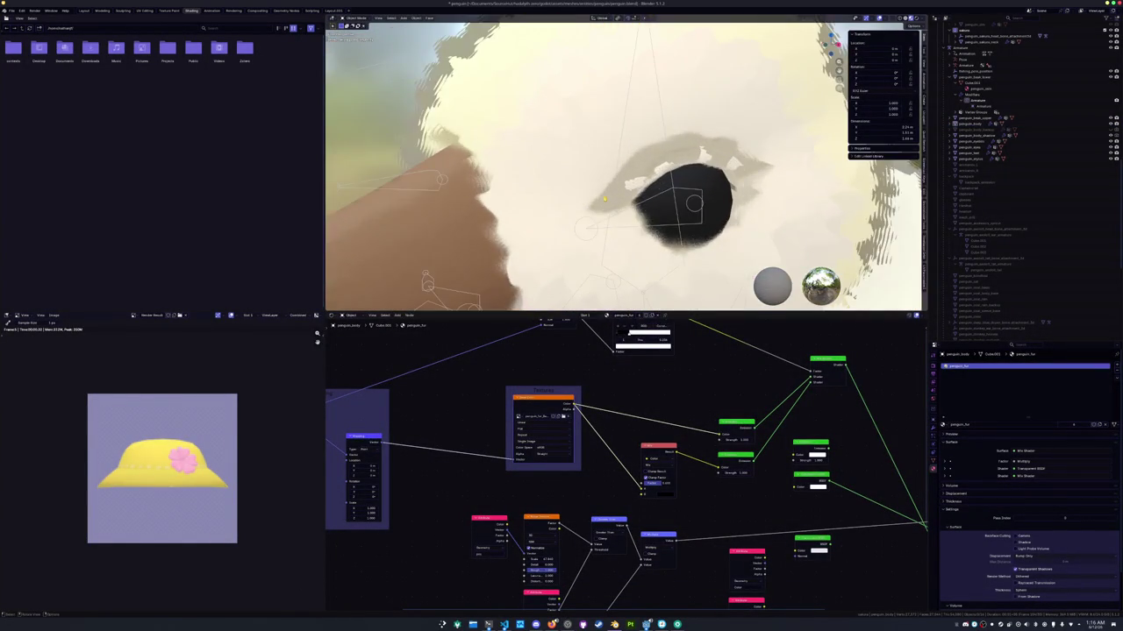
{"action": "scroll", "coordinate": [646, 197], "scroll_direction": "up", "scroll_amount": 2}
{"action": "left_click", "coordinate": [739, 165]}
{"action": "left_click", "coordinate": [739, 165]}
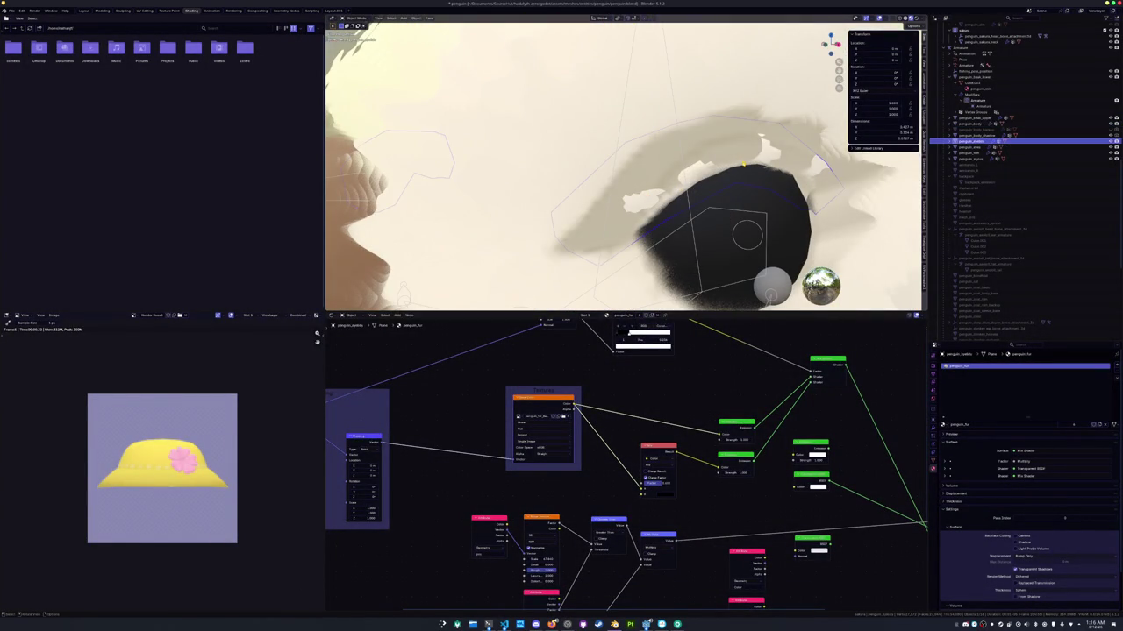
{"action": "scroll", "coordinate": [743, 163], "scroll_direction": "down", "scroll_amount": 5}
{"action": "key", "text": "g"}
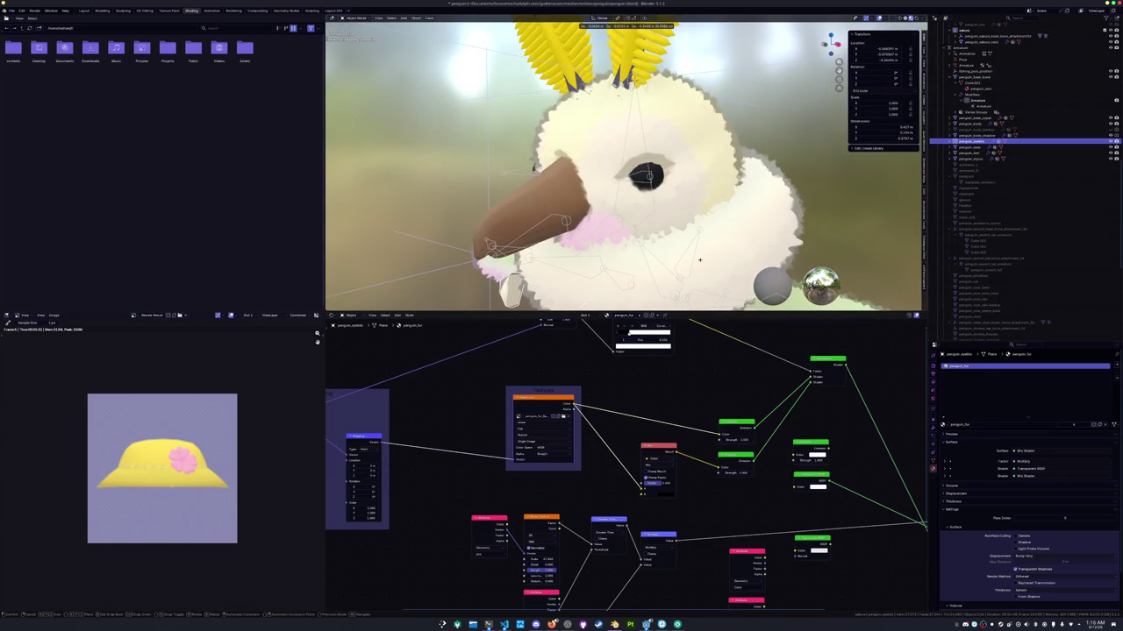
{"action": "key", "text": "Escape"}
Clear the eyelid piece's scale with Alt+S, then launch Substance 3D Painter
{"action": "mouse_move", "coordinate": [699, 260]}
{"action": "middle_mouse_down"}
{"action": "mouse_move", "coordinate": [673, 88]}
{"action": "mouse_move", "coordinate": [626, 222]}
{"action": "middle_mouse_up"}
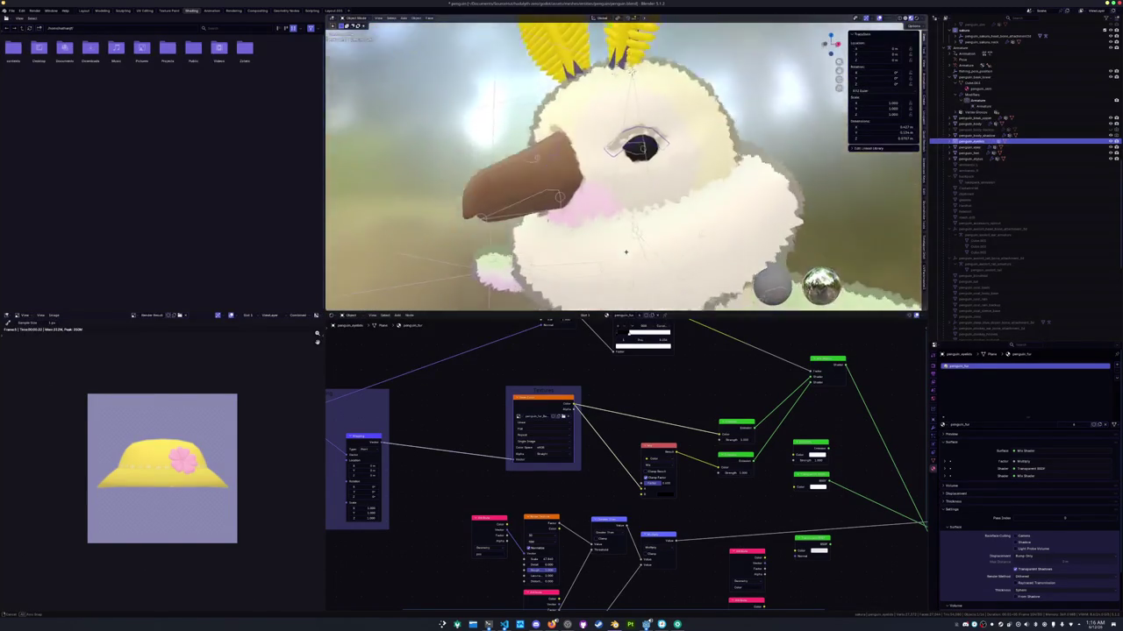
{"action": "scroll", "coordinate": [626, 222], "scroll_direction": "up", "scroll_amount": 5}
{"action": "scroll", "coordinate": [626, 222], "scroll_direction": "down", "scroll_amount": 5}
{"action": "key", "text": "alt+s"}
{"action": "scroll", "coordinate": [626, 222], "scroll_direction": "down", "scroll_amount": 2}
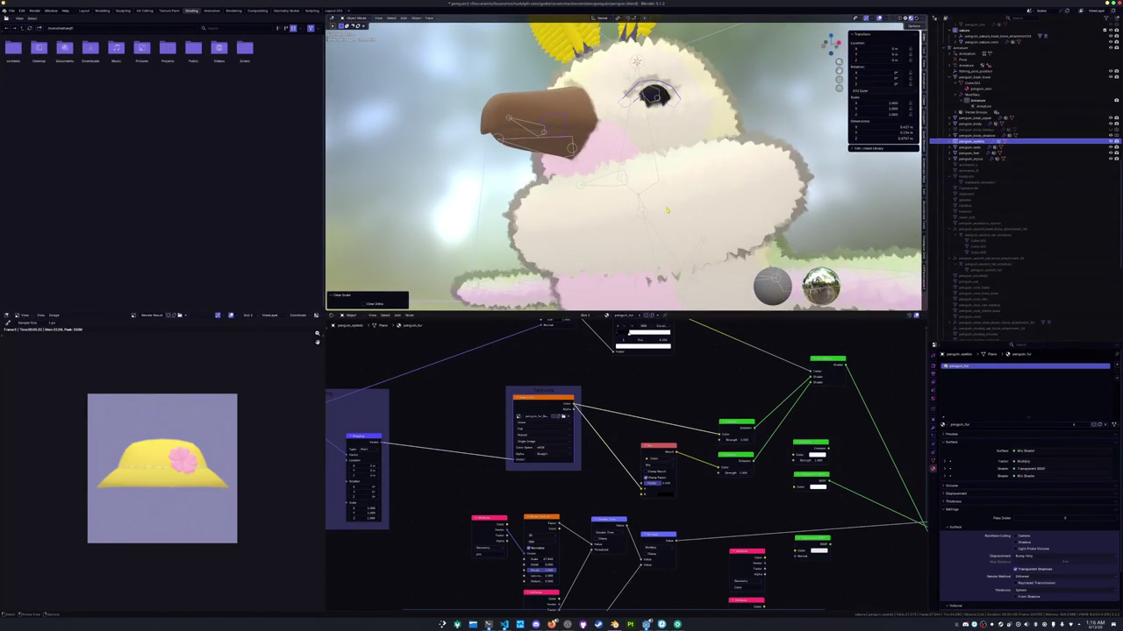
{"action": "scroll", "coordinate": [670, 212], "scroll_direction": "up", "scroll_amount": 3}
{"action": "middle_click_drag", "start_coordinate": [669, 213], "coordinate": [668, 263]}
{"action": "scroll", "coordinate": [669, 263], "scroll_direction": "up", "scroll_amount": 3}
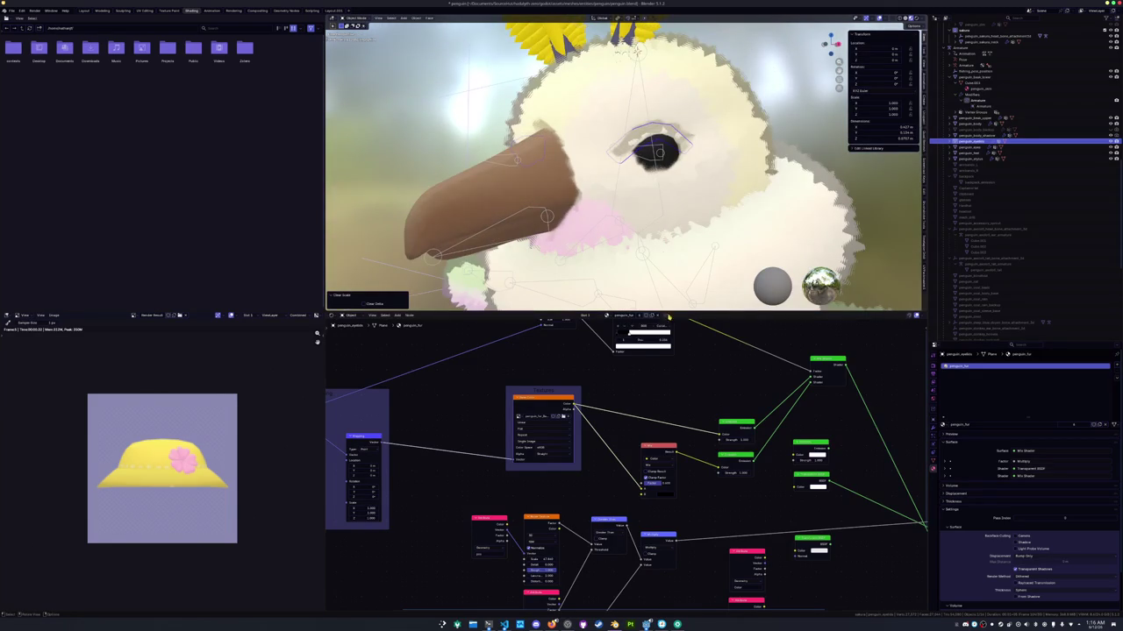
{"action": "left_click", "coordinate": [632, 624]}
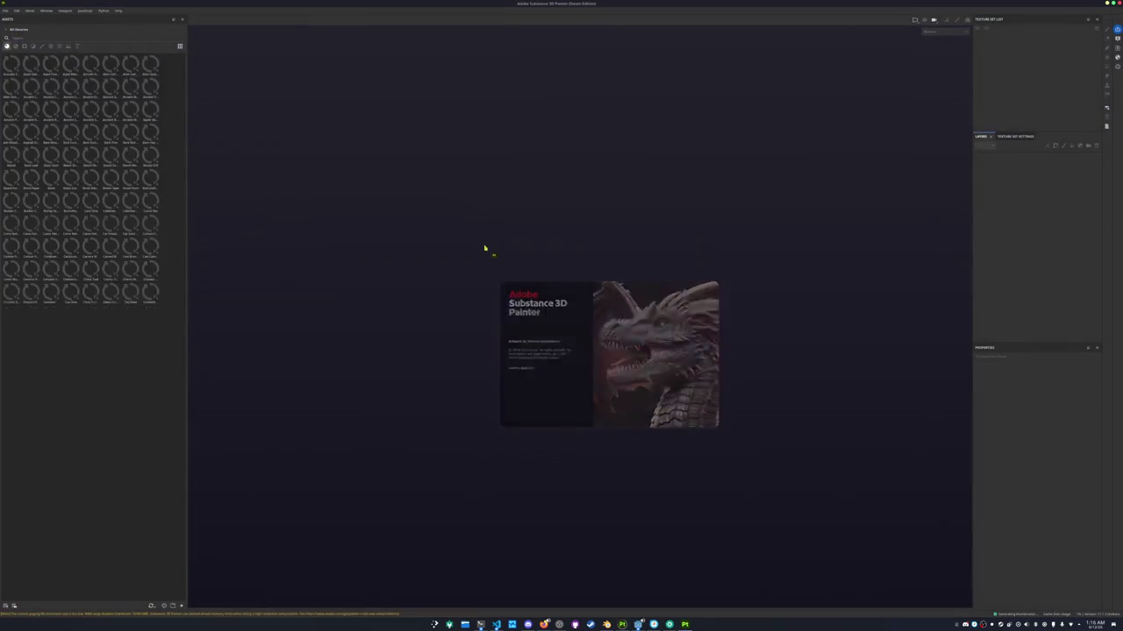
Load the sakura folder's texture into the beak's Image Texture node so it turns pink
{"action": "left_click", "coordinate": [483, 246]}
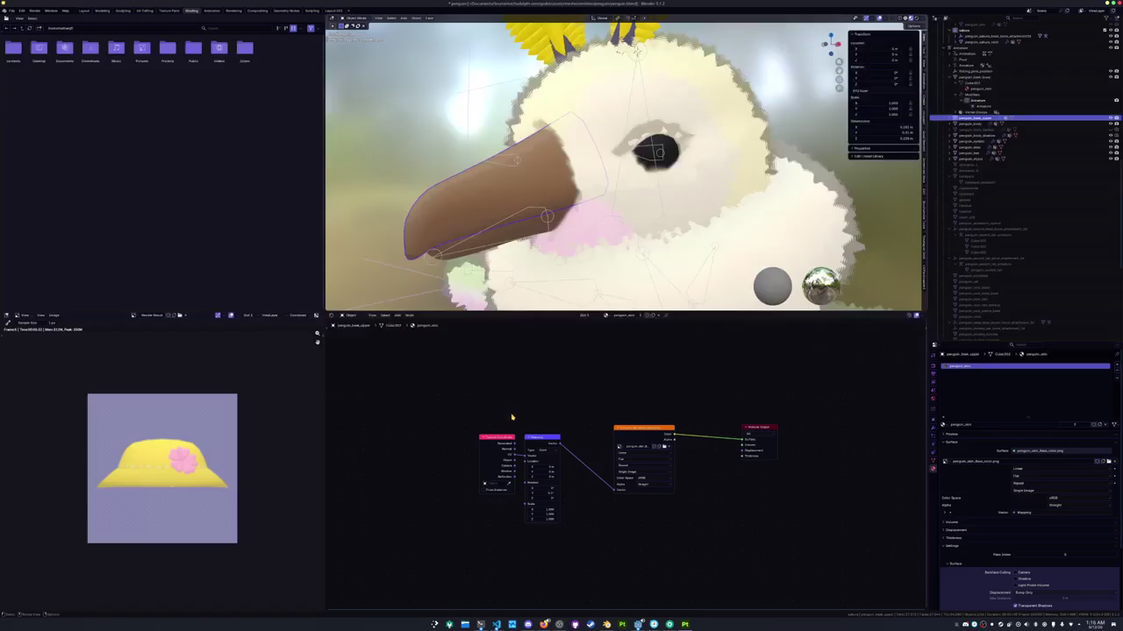
{"action": "left_click", "coordinate": [665, 448]}
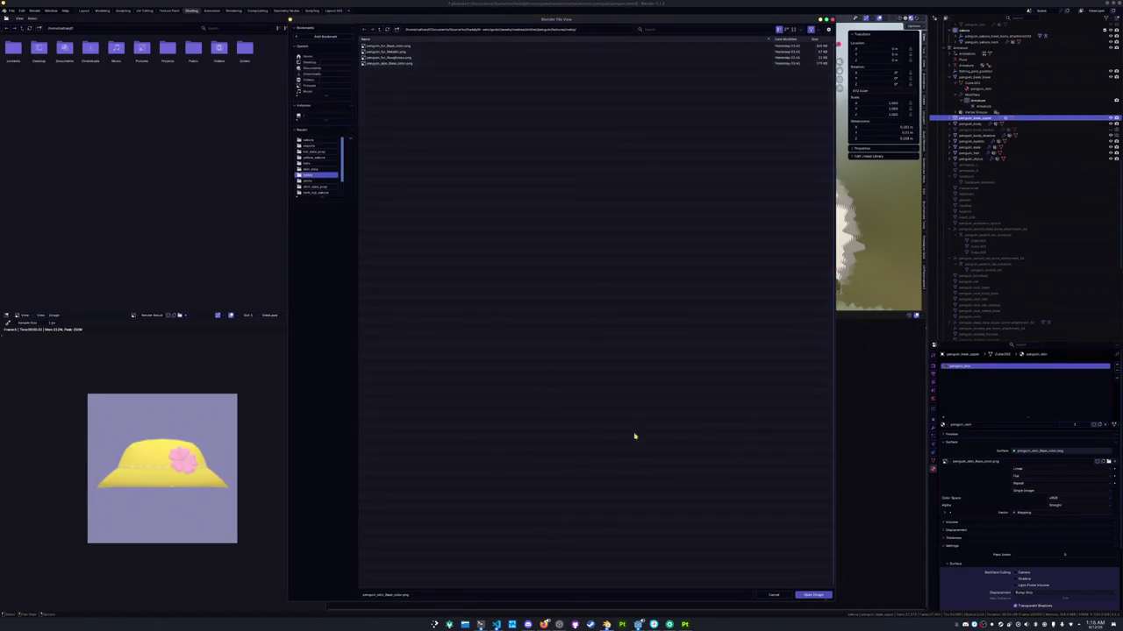
{"action": "left_click", "coordinate": [379, 29]}
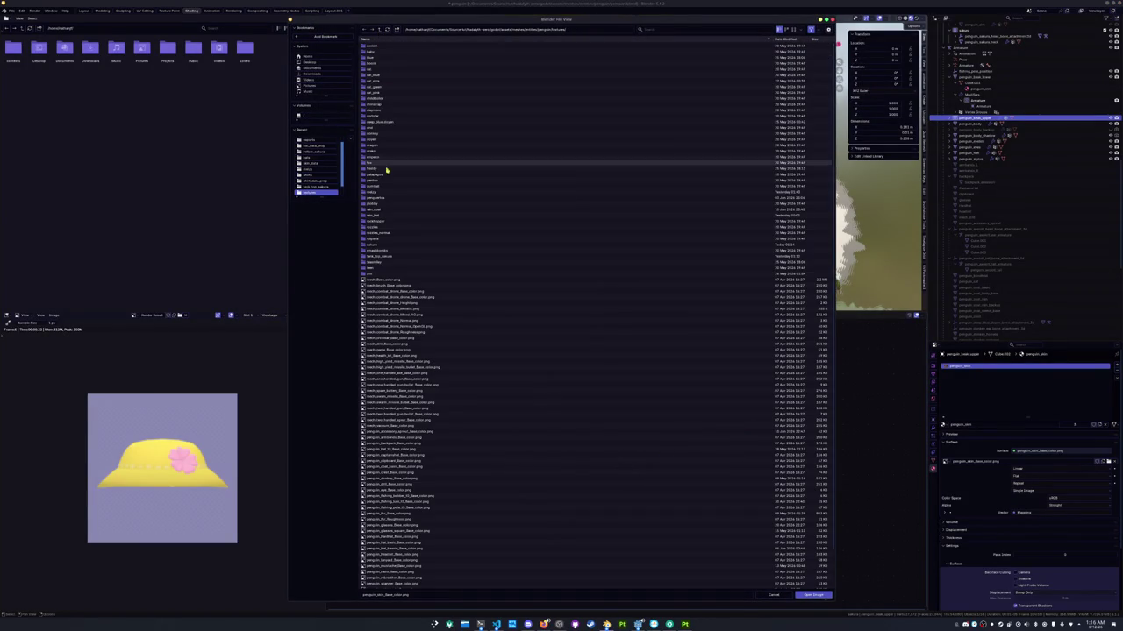
{"action": "left_click", "coordinate": [380, 246]}
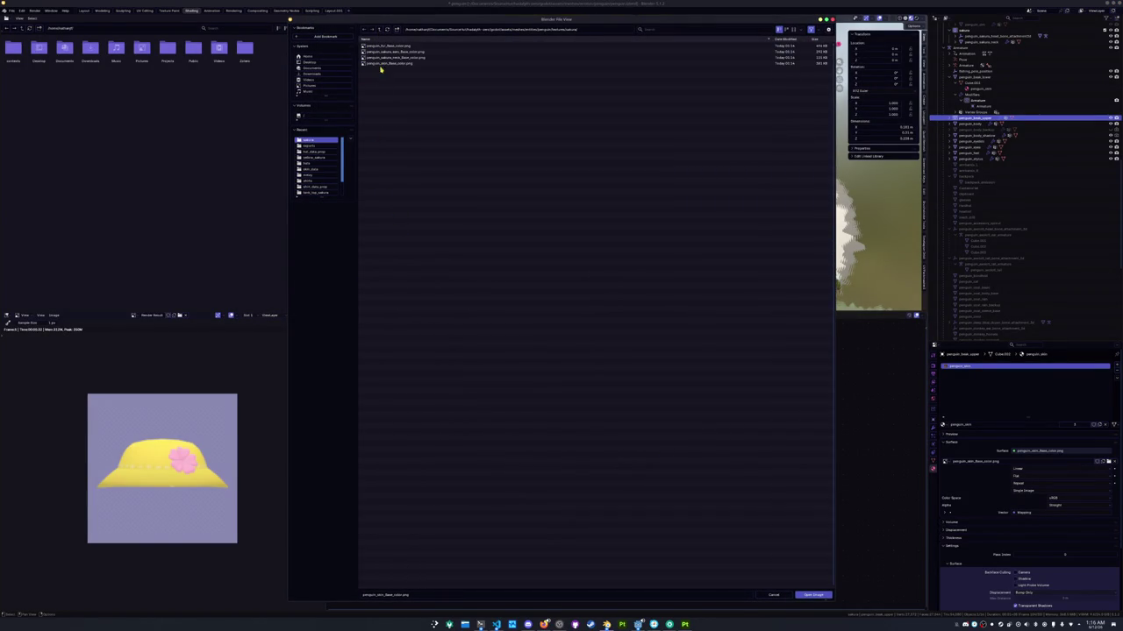
{"action": "double_click", "coordinate": [381, 68]}
Set the penguin armature to Pose Position and return to the orthographic front view
{"action": "scroll", "coordinate": [649, 160], "scroll_direction": "down", "scroll_amount": 5}
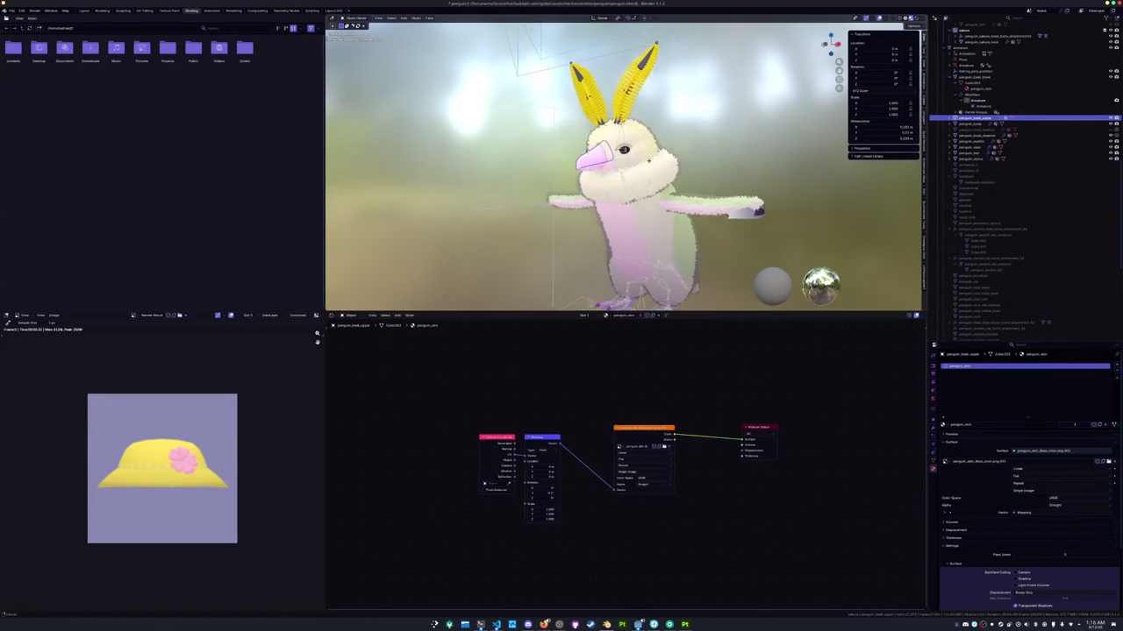
{"action": "middle_click_drag", "start_coordinate": [649, 161], "coordinate": [574, 278]}
{"action": "left_click", "coordinate": [574, 278]}
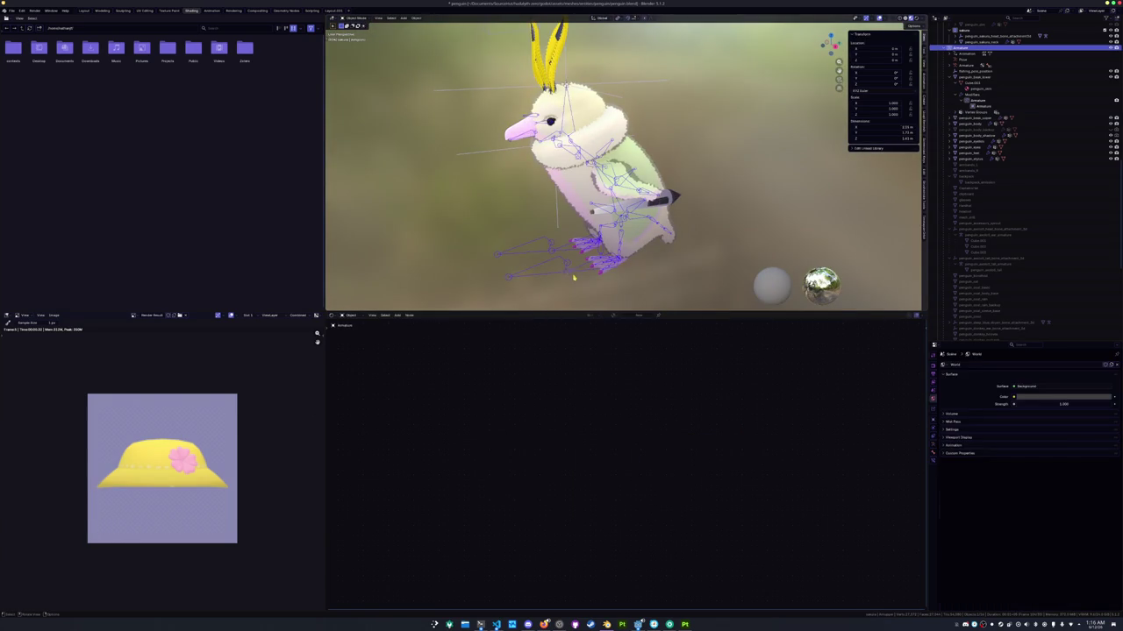
{"action": "left_click", "coordinate": [934, 463]}
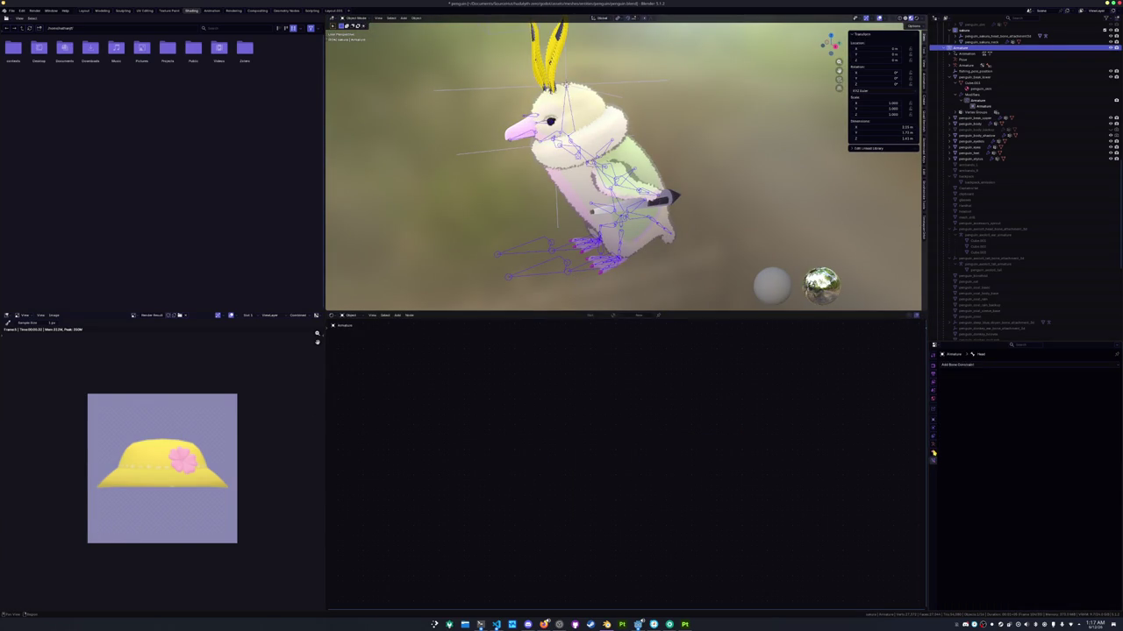
{"action": "left_click", "coordinate": [933, 449]}
{"action": "left_click", "coordinate": [980, 383]}
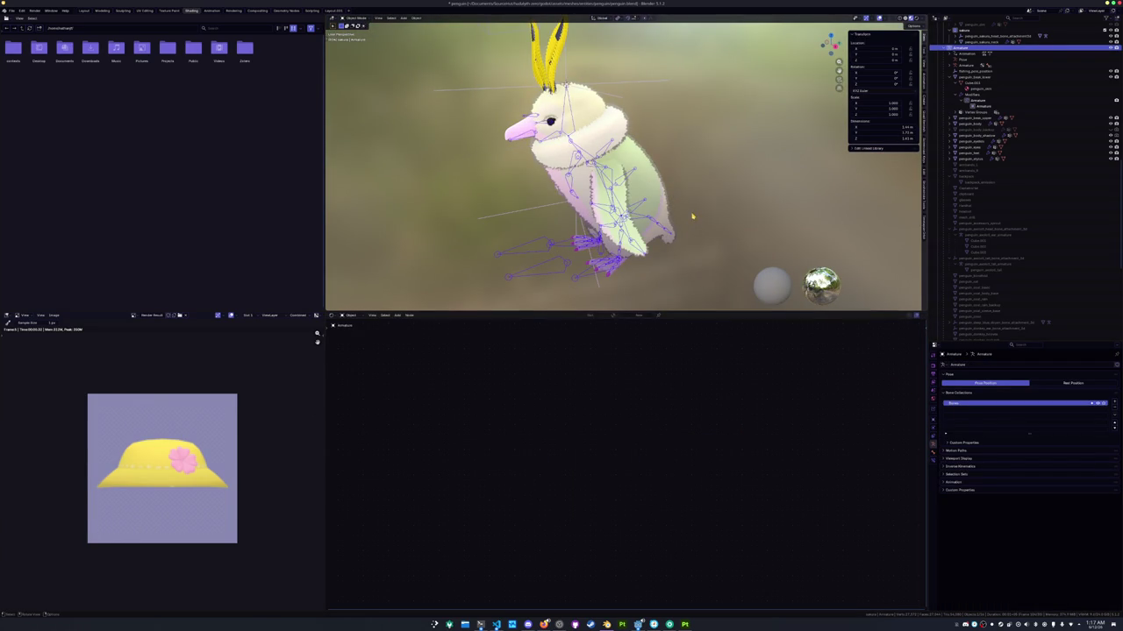
{"action": "middle_click_drag", "start_coordinate": [660, 219], "coordinate": [724, 214]}
{"action": "key", "text": "KP_1"}
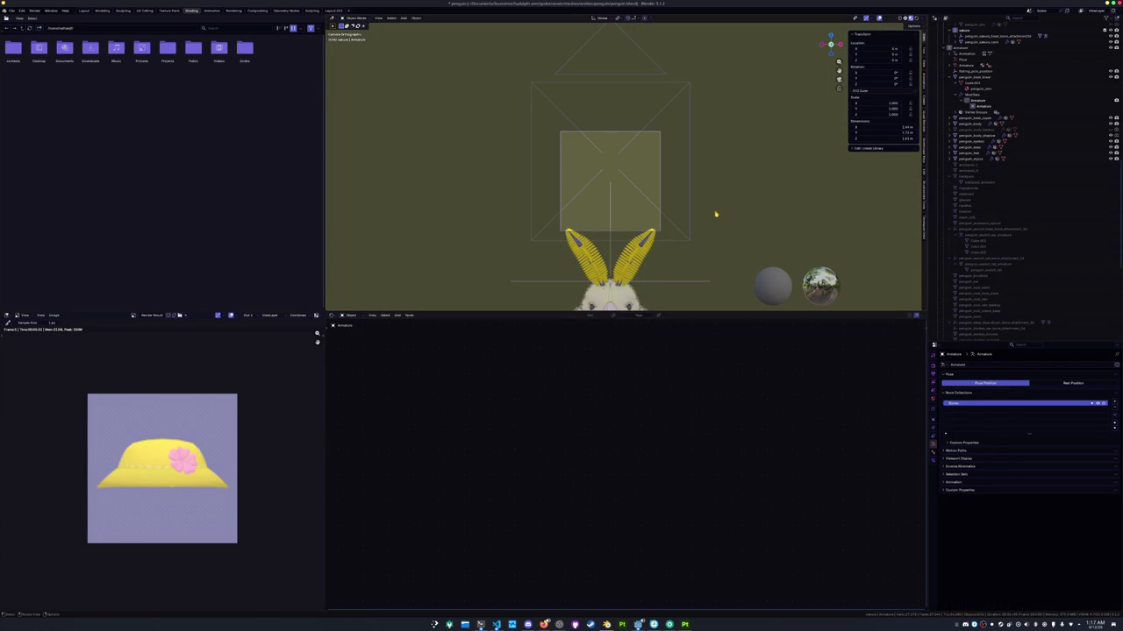
{"action": "scroll", "coordinate": [989, 232], "scroll_direction": "down", "scroll_amount": 5}
{"action": "scroll", "coordinate": [990, 237], "scroll_direction": "down", "scroll_amount": 5}
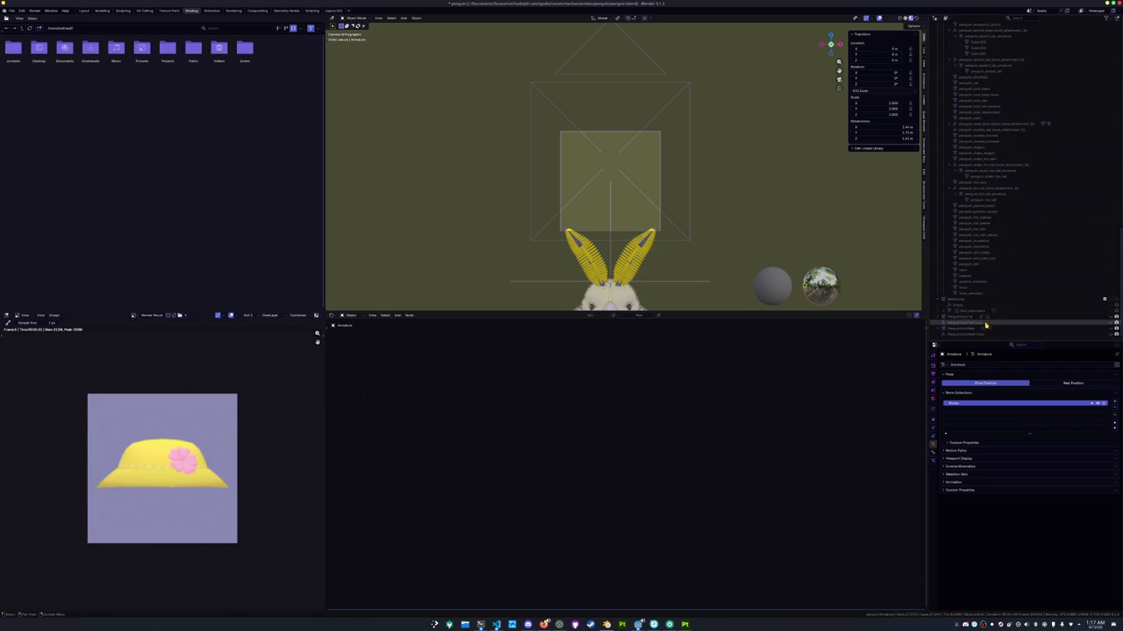